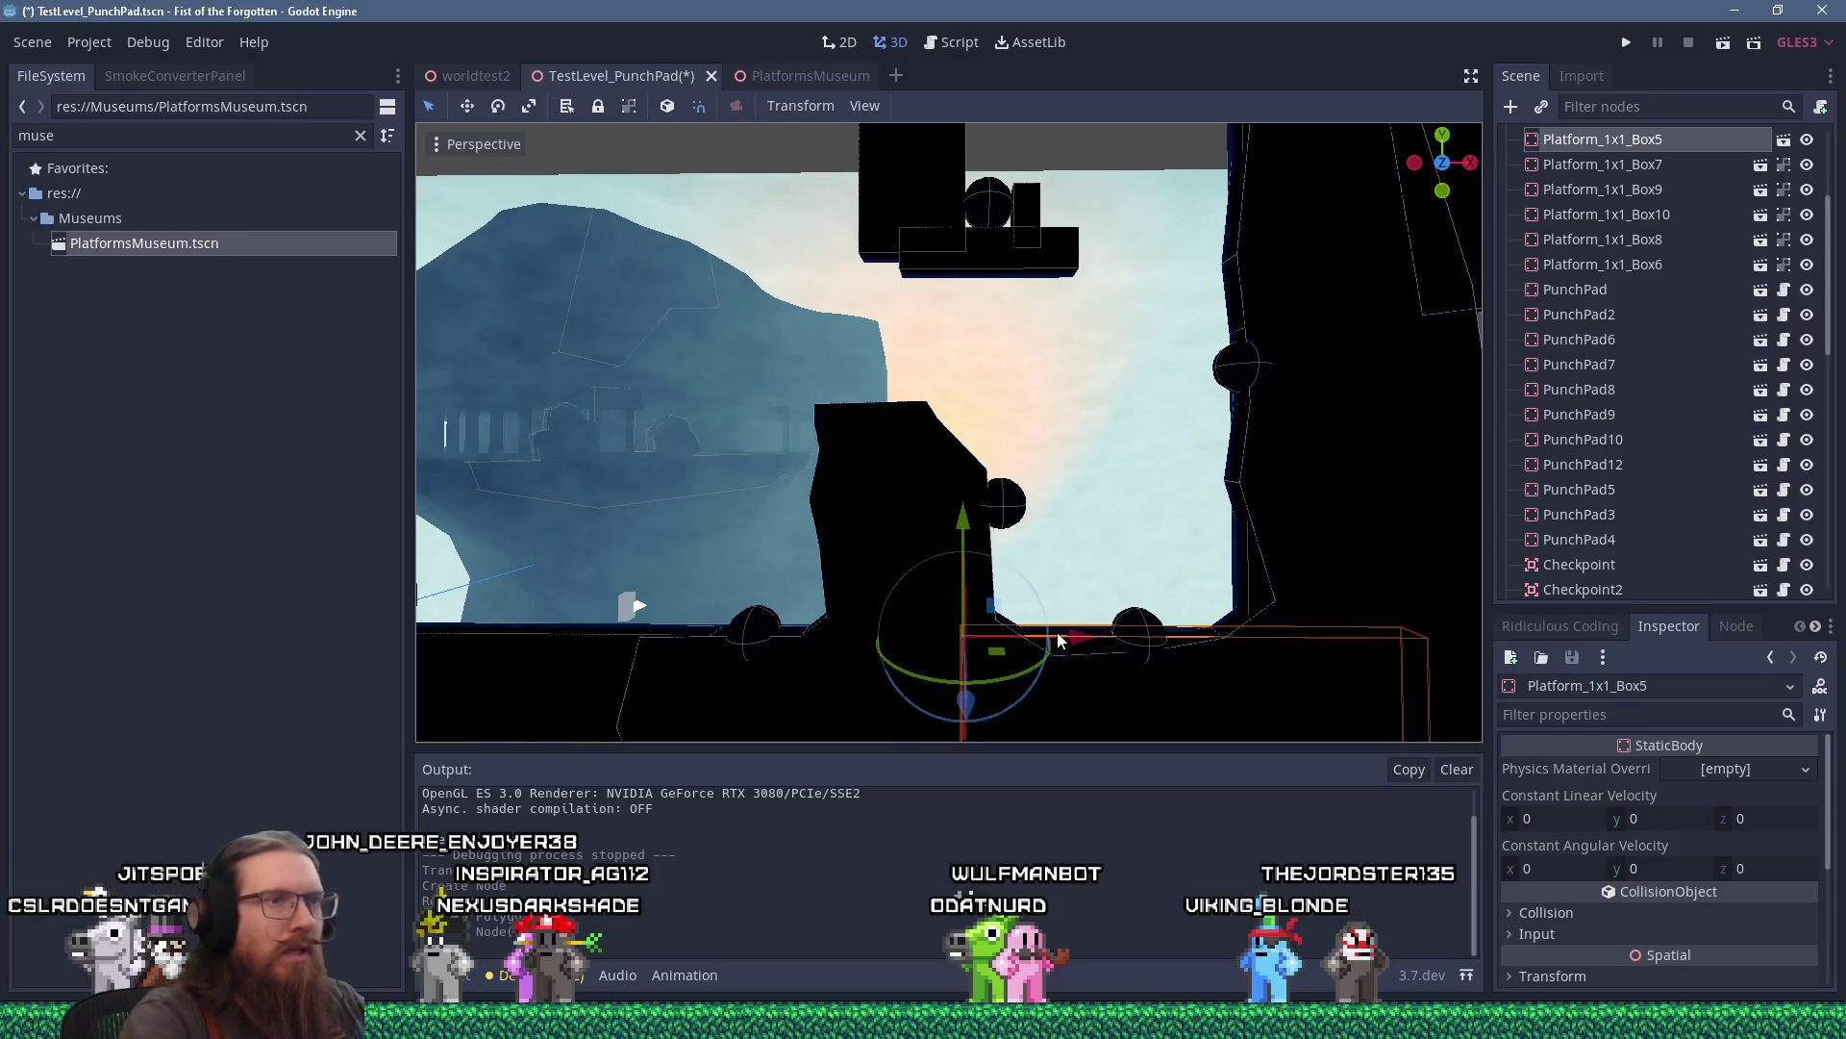
Delete Platform_1x1_Box5 and Platform_1x1_Box6, confirming each removal.
key("Return")
scroll(1110, 577, "down", 4)
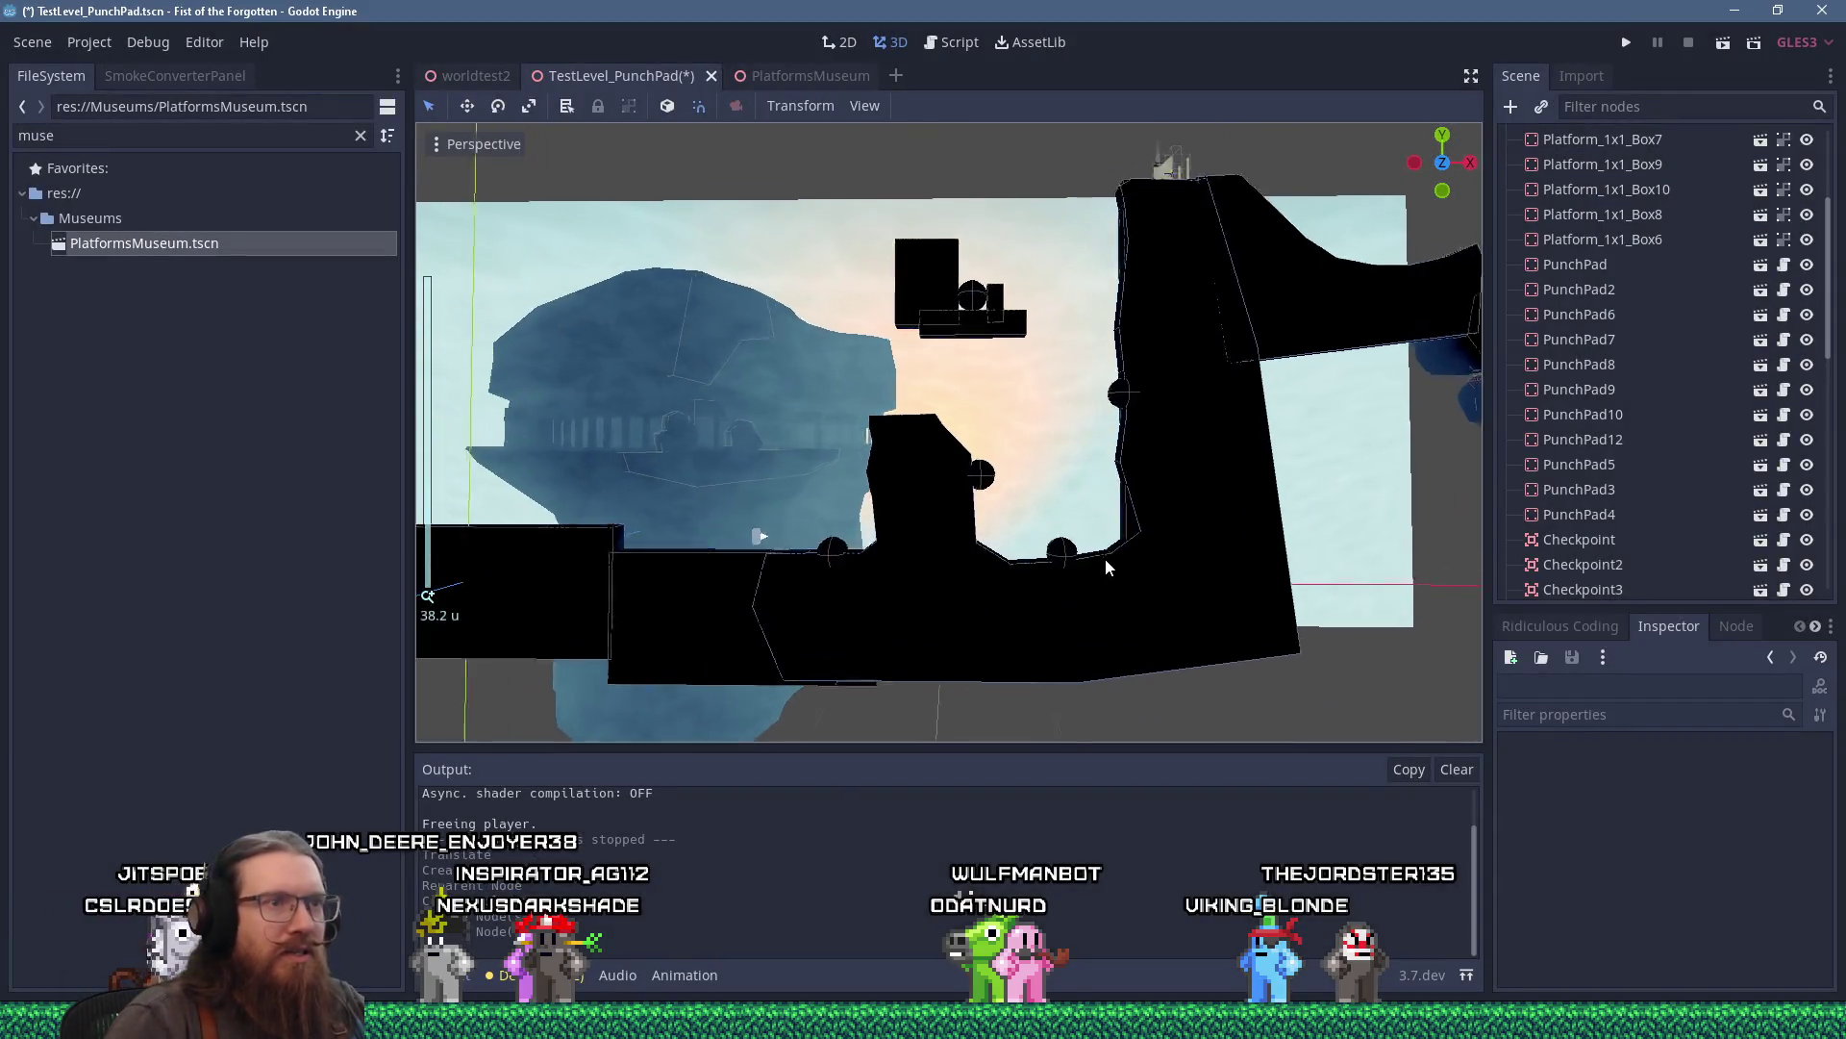
left_click(1139, 529)
key("Delete")
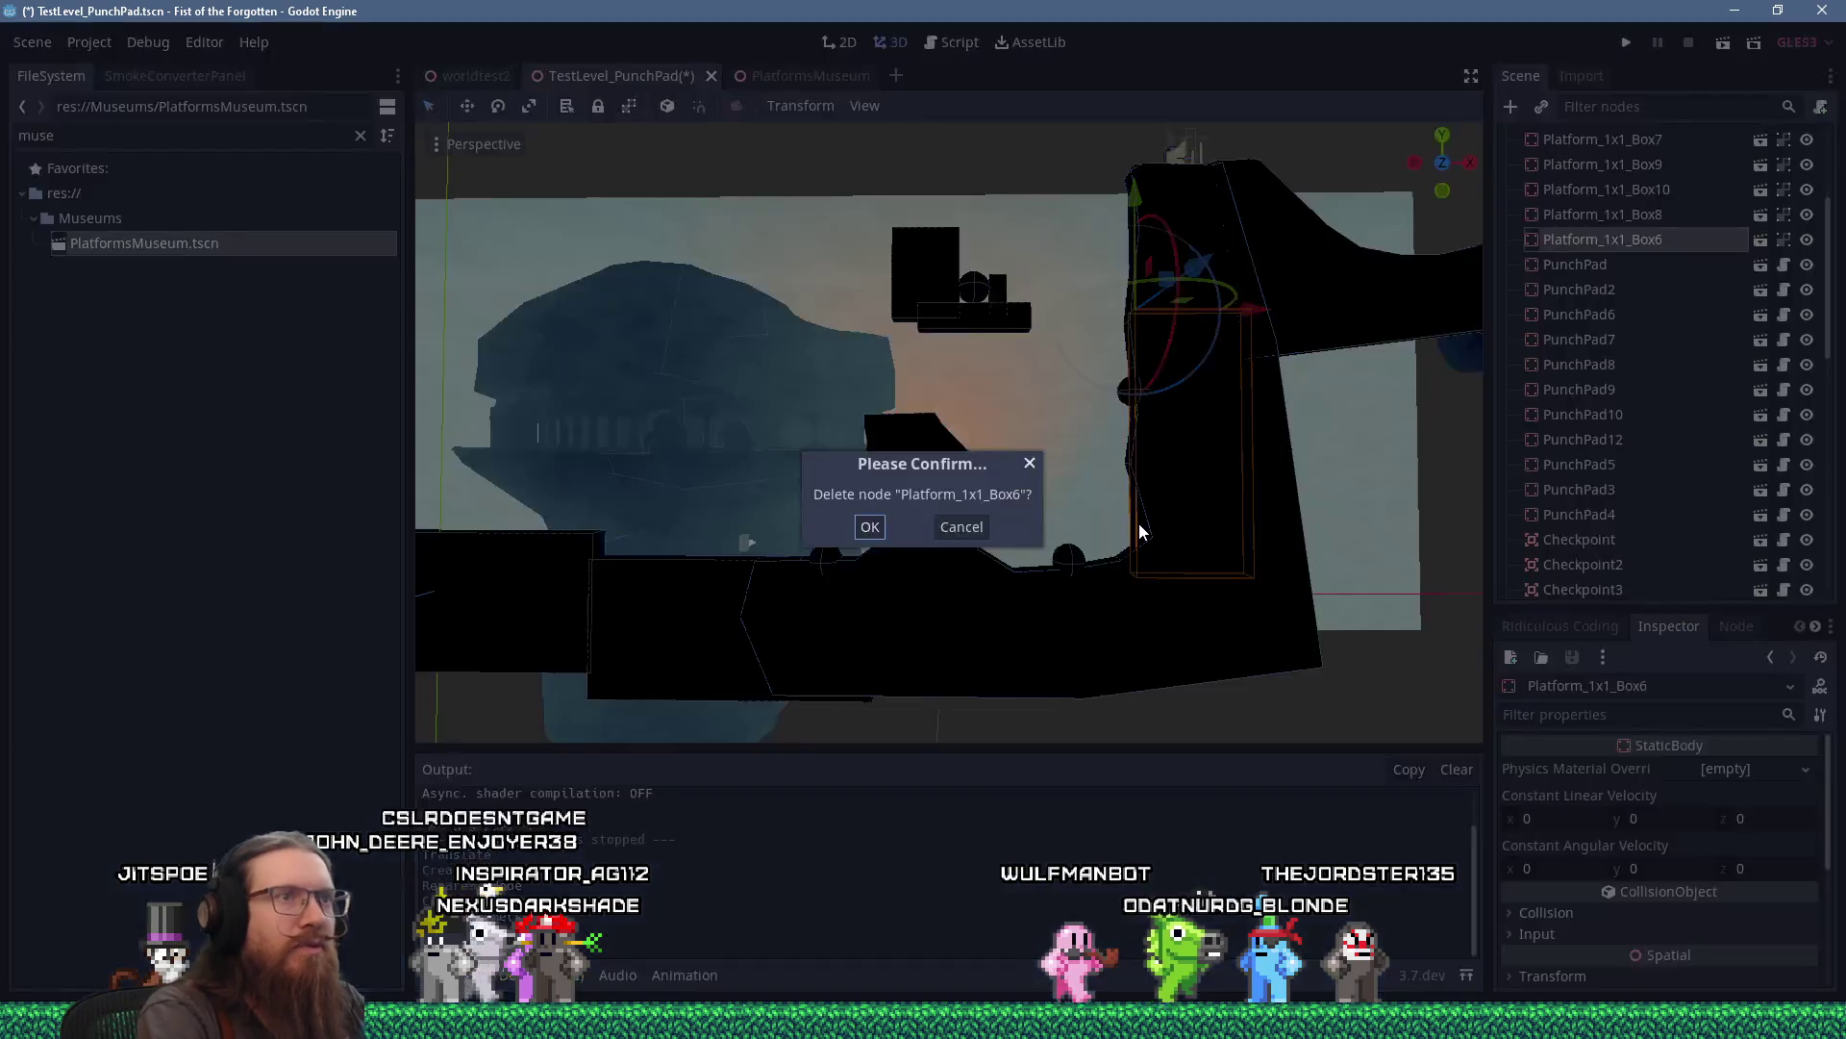
key("Return")
Orbit around the platforms and briefly select, then deselect, Platform_1x1_Box10.
scroll(907, 534, "up", 4)
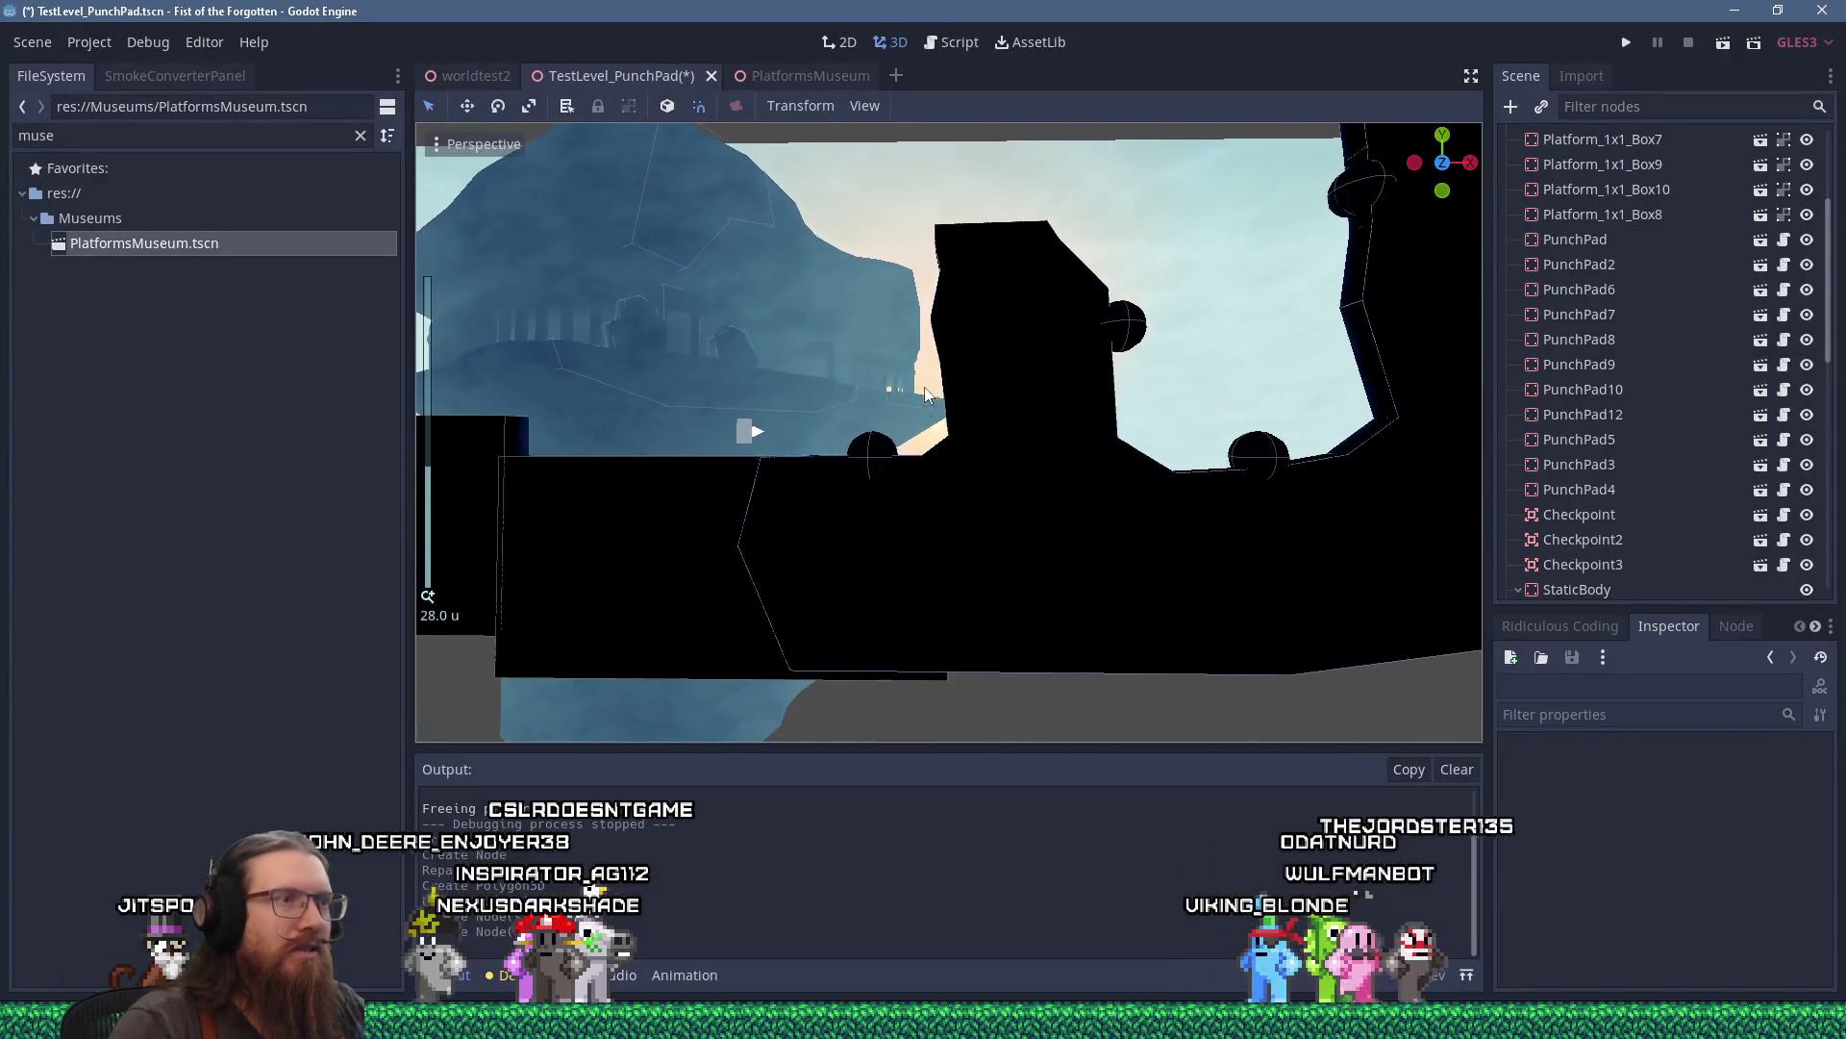
scroll(809, 545, "up", 5)
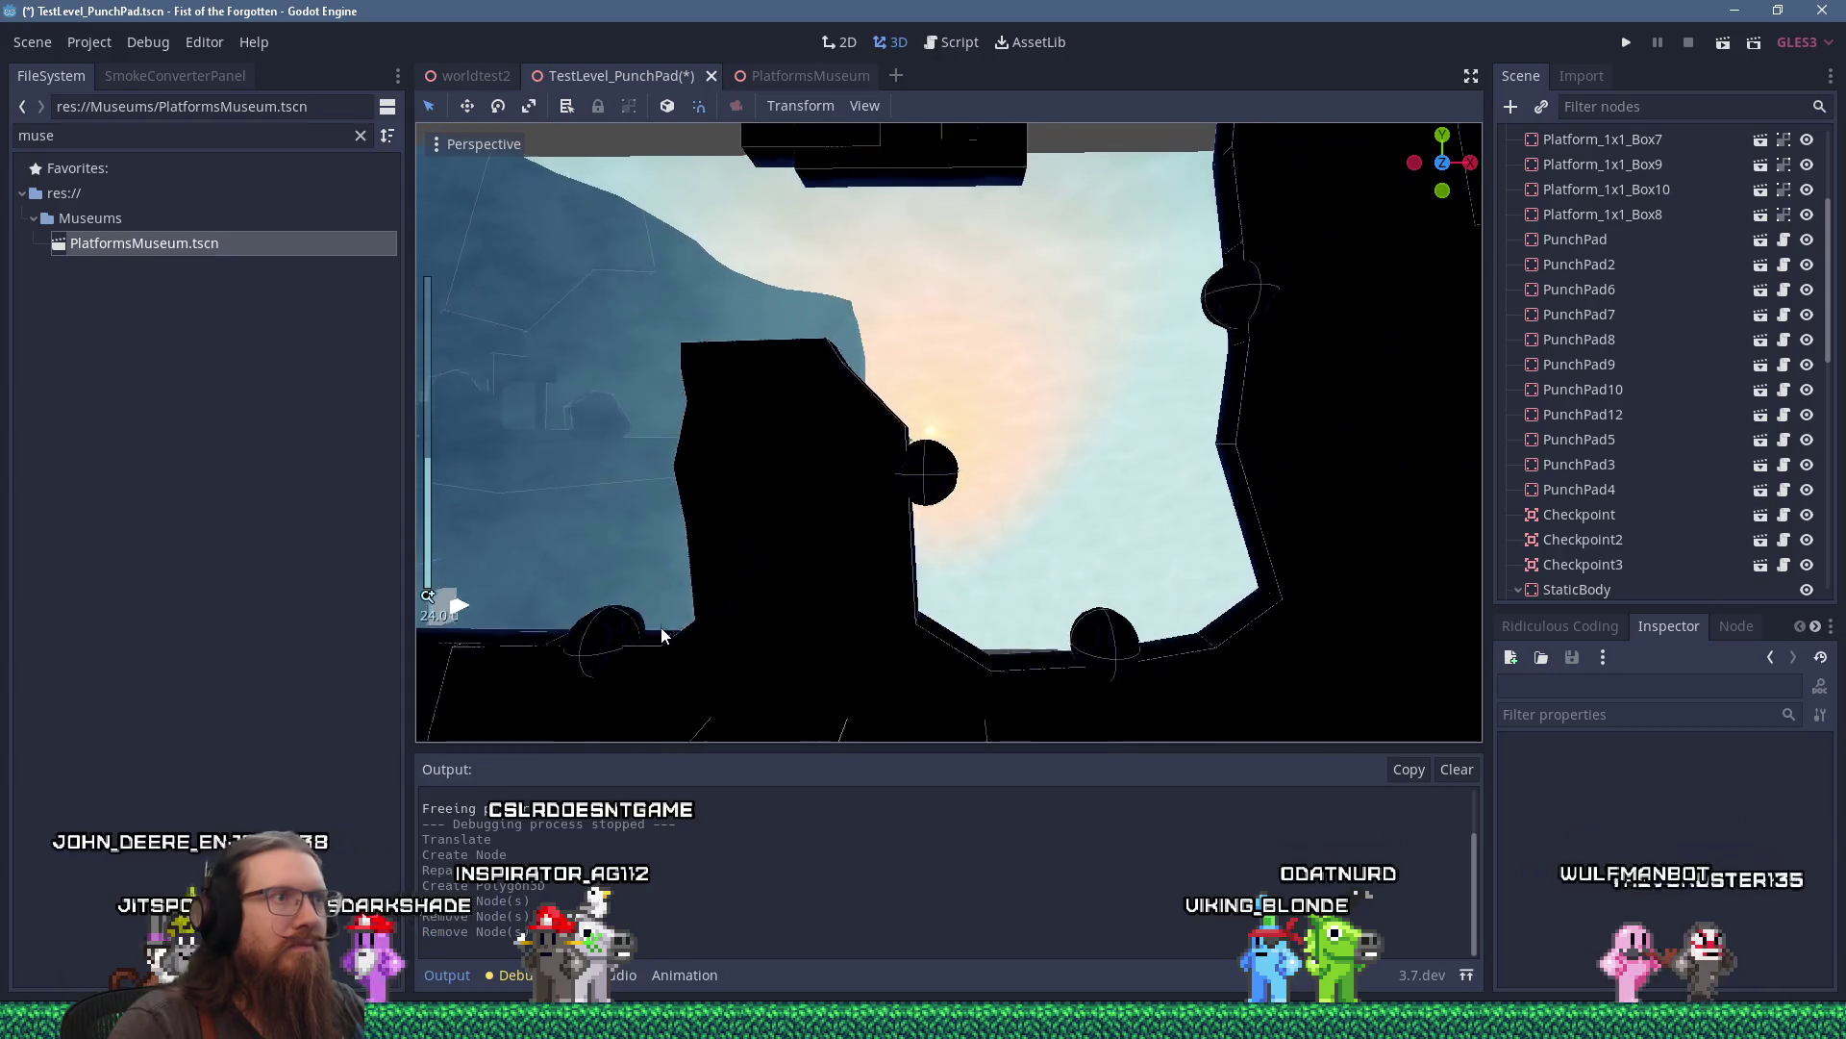
scroll(736, 446, "down", 2)
mouse_move(844, 453)
left_mouse_down()
mouse_move(886, 432)
mouse_move(939, 557)
mouse_move(912, 410)
left_mouse_up()
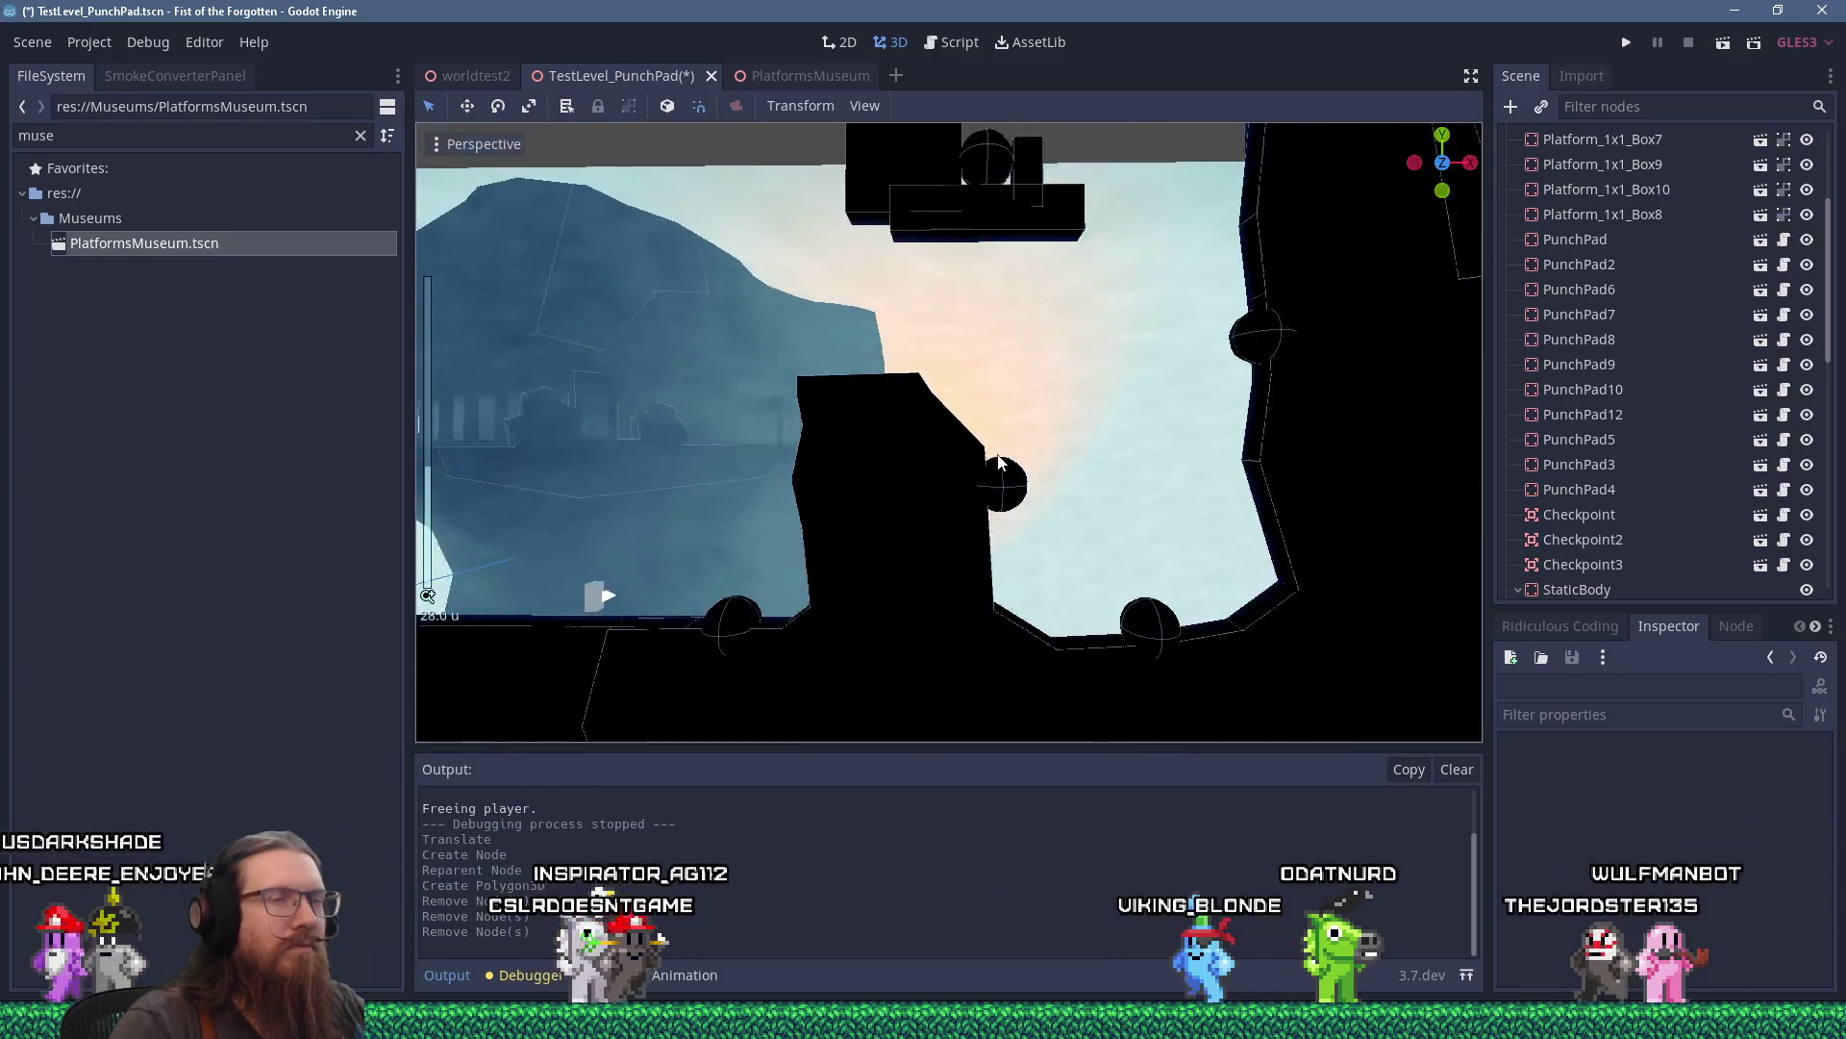
scroll(887, 432, "down", 1)
left_click(902, 410)
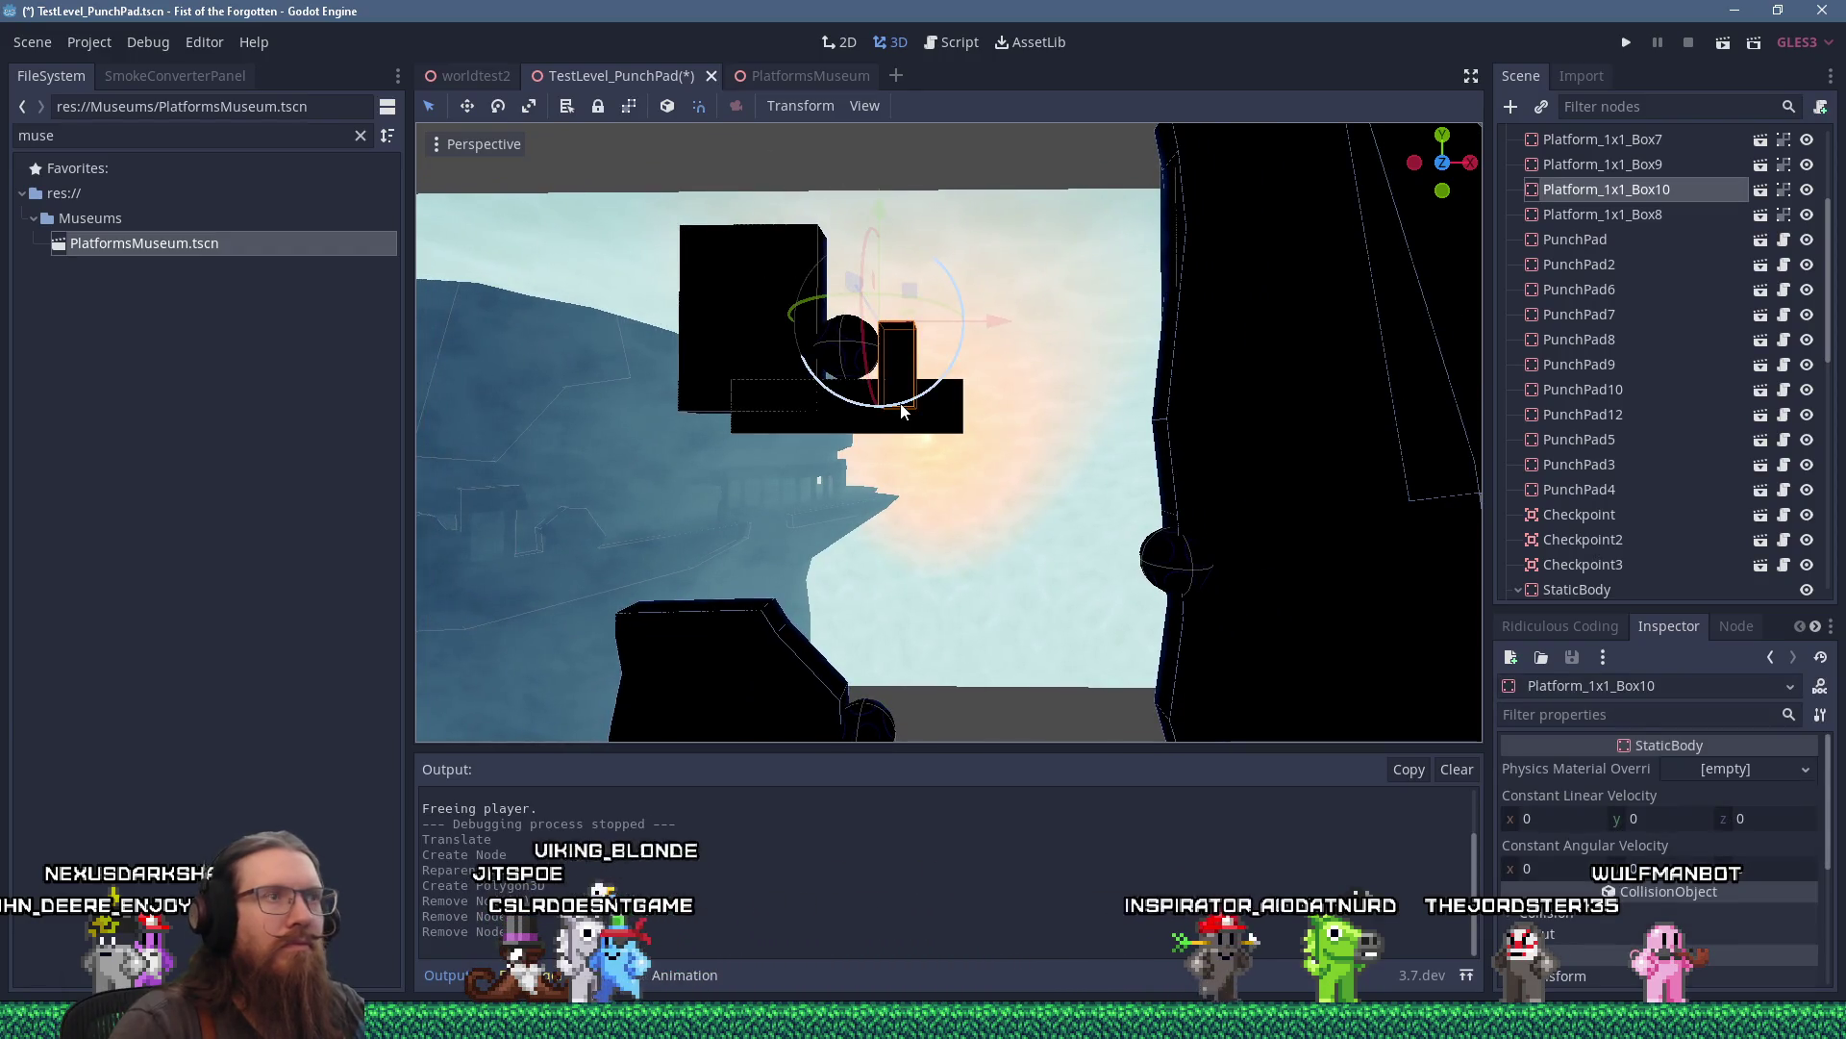
left_click(1414, 371)
Select the TestLevel_PunchPad root, then the StaticBody node in the scene tree.
scroll(1821, 182, "up", 5)
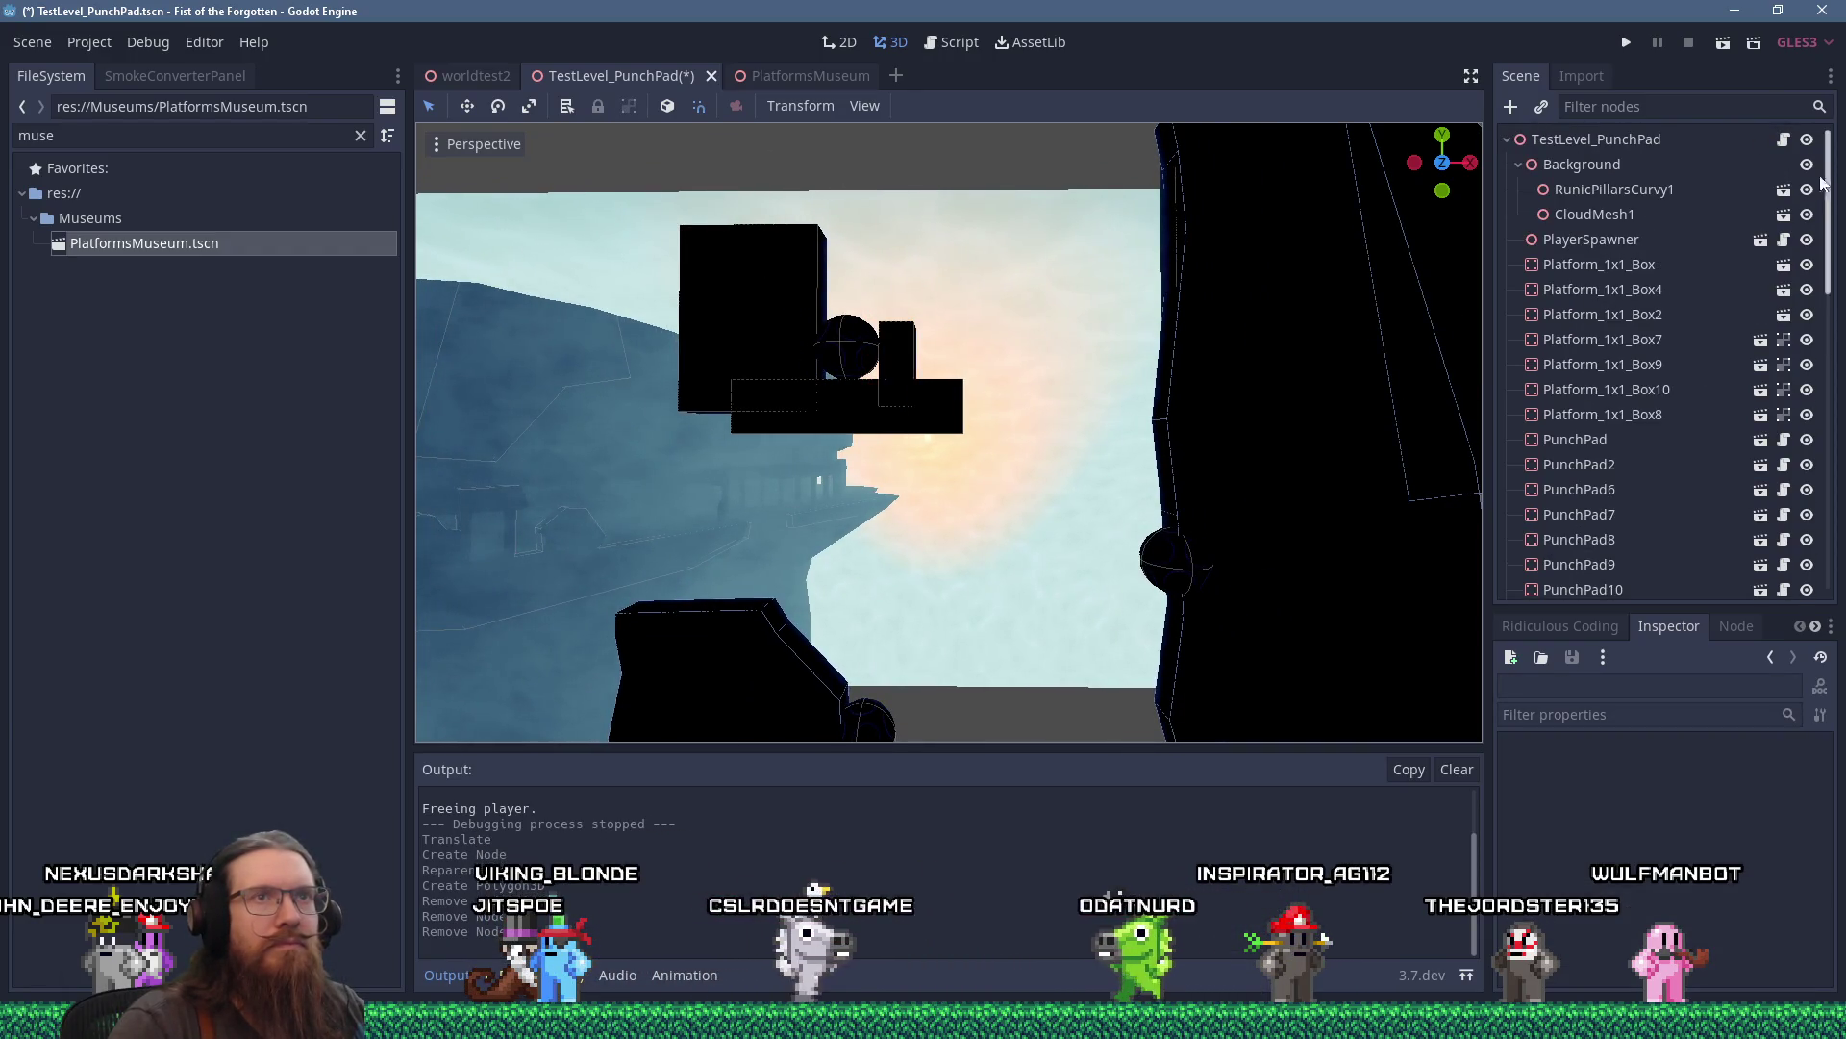
left_click(1611, 141)
scroll(1572, 325, "down", 8)
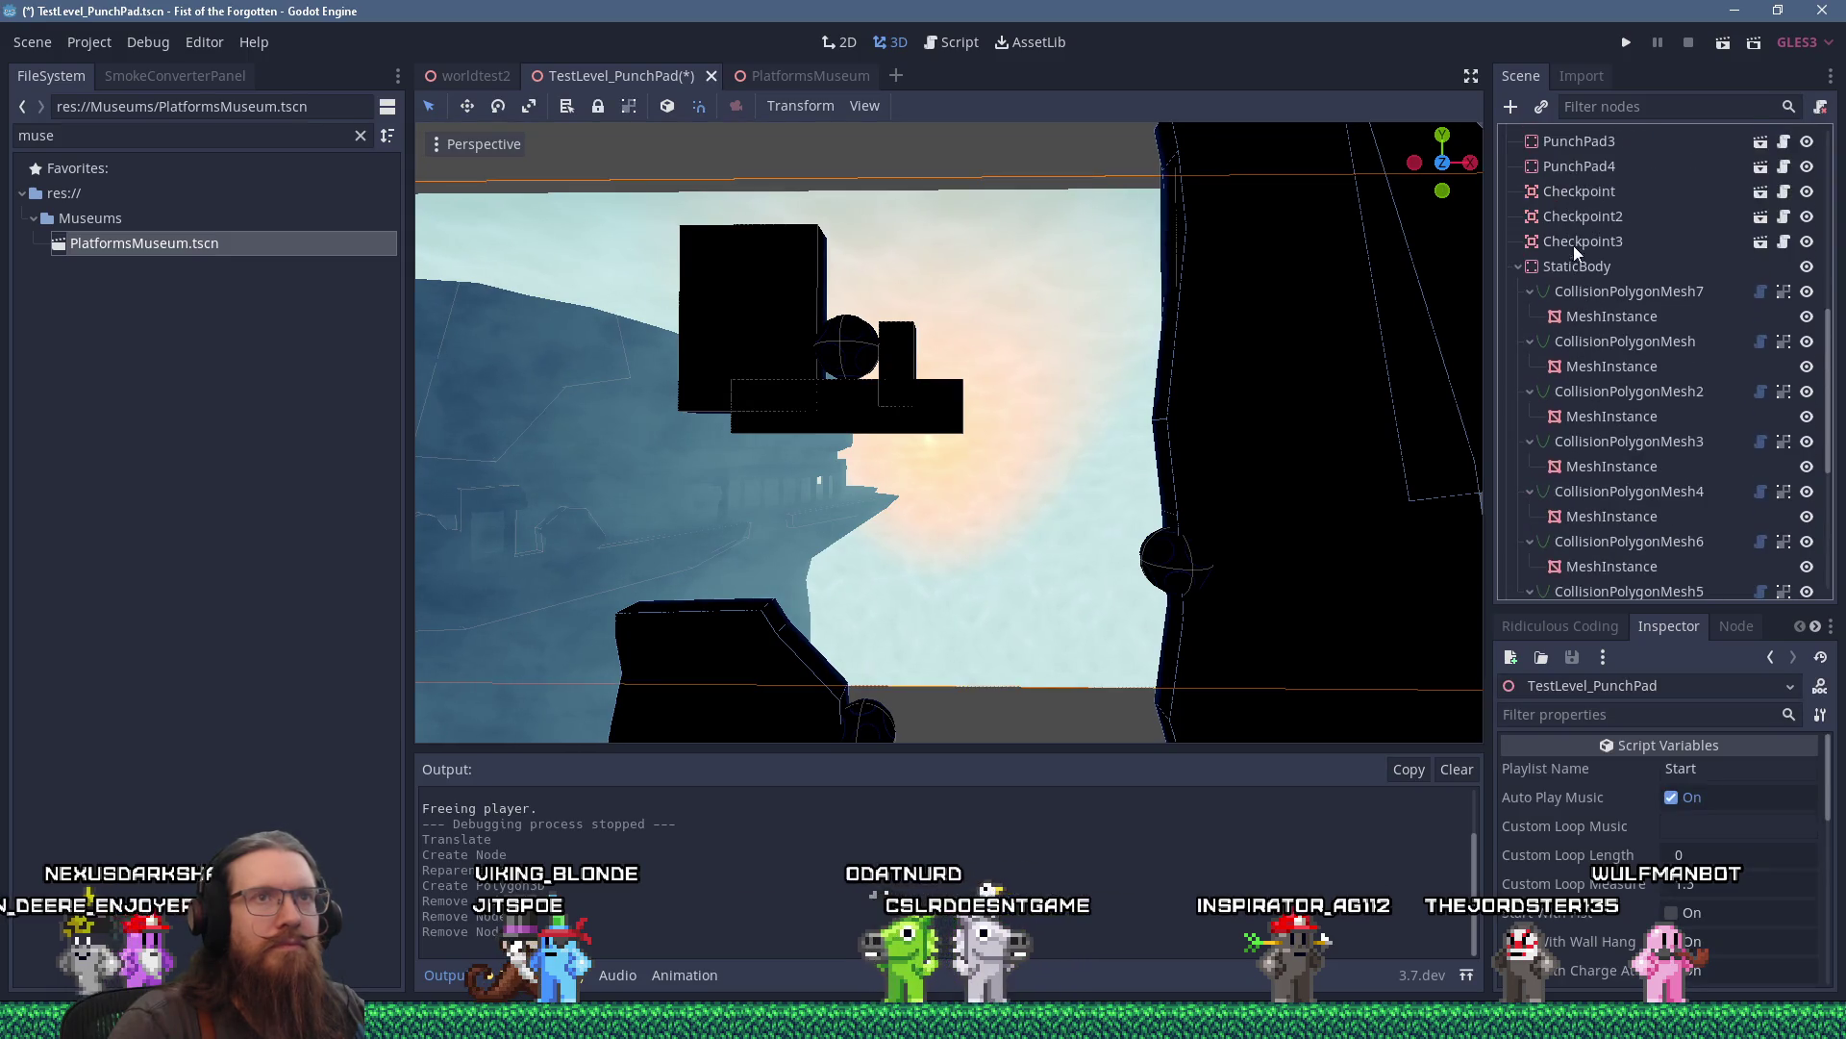
left_click(1559, 268)
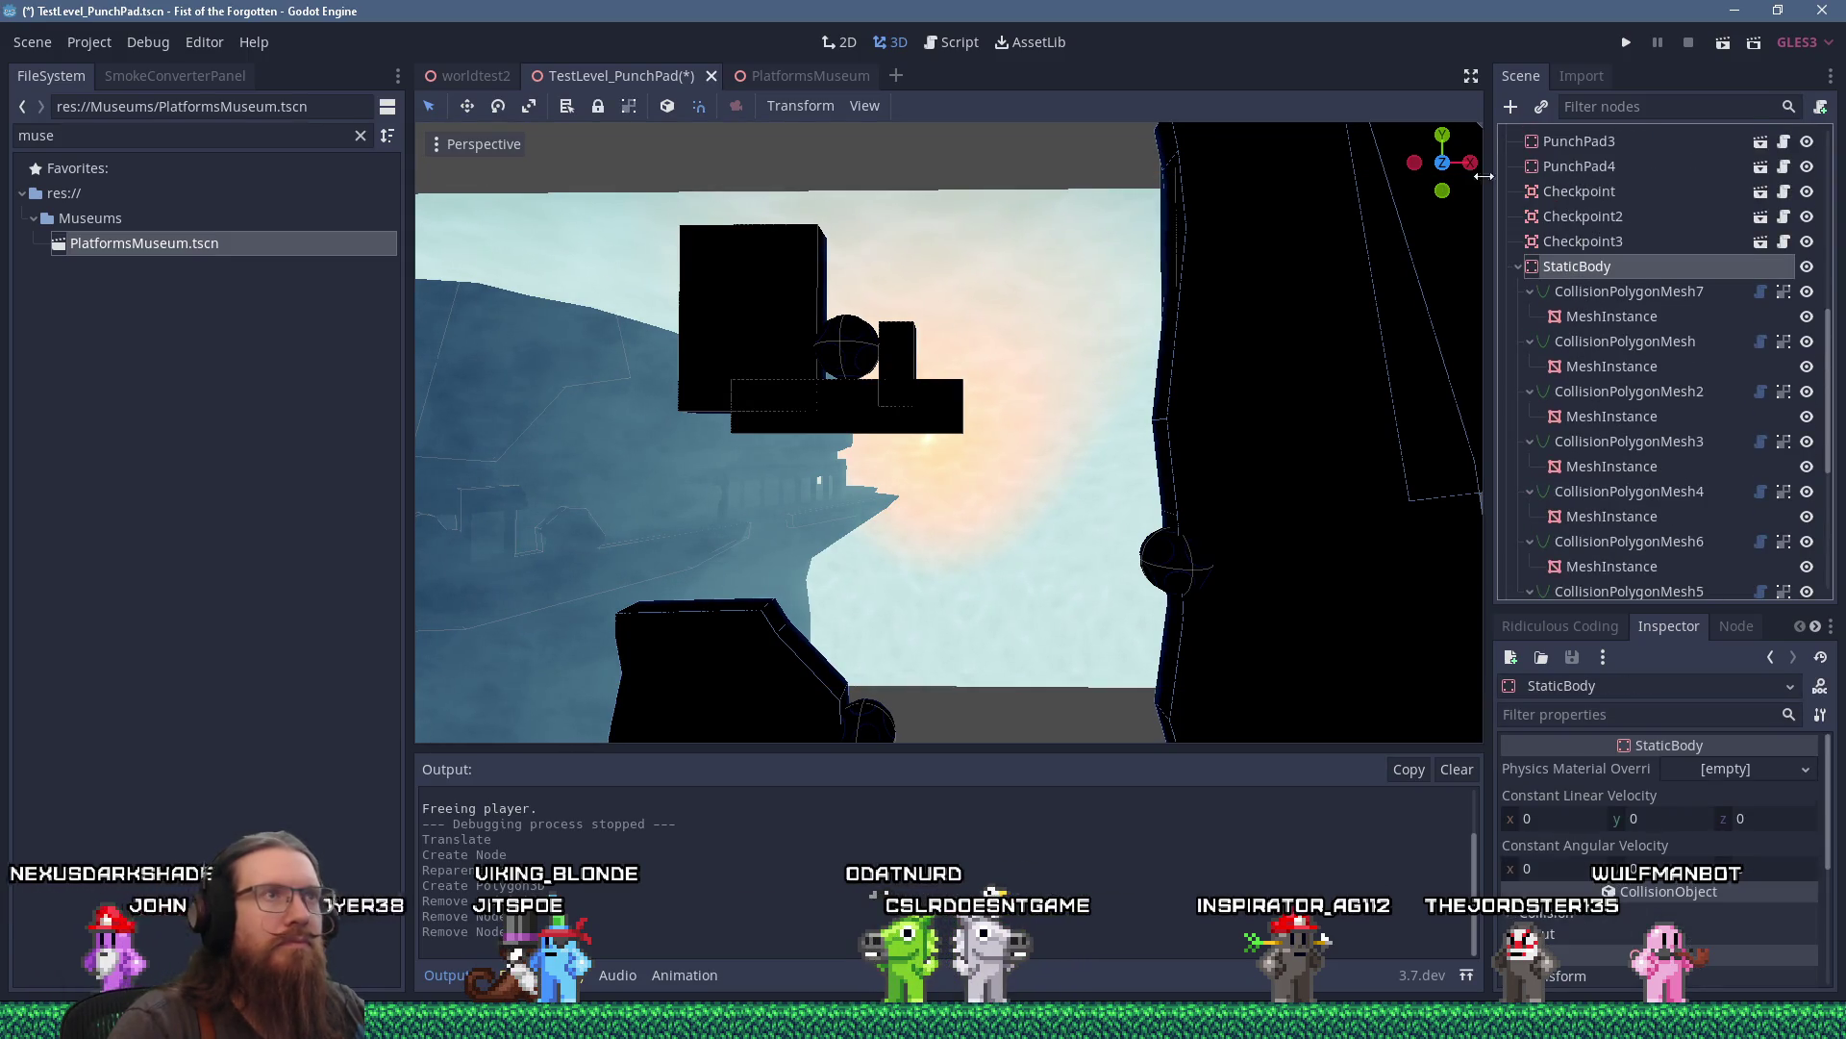
Add a CollisionPolygonMesh child under StaticBody and move it above CollisionPolygonMesh.
left_click(1509, 108)
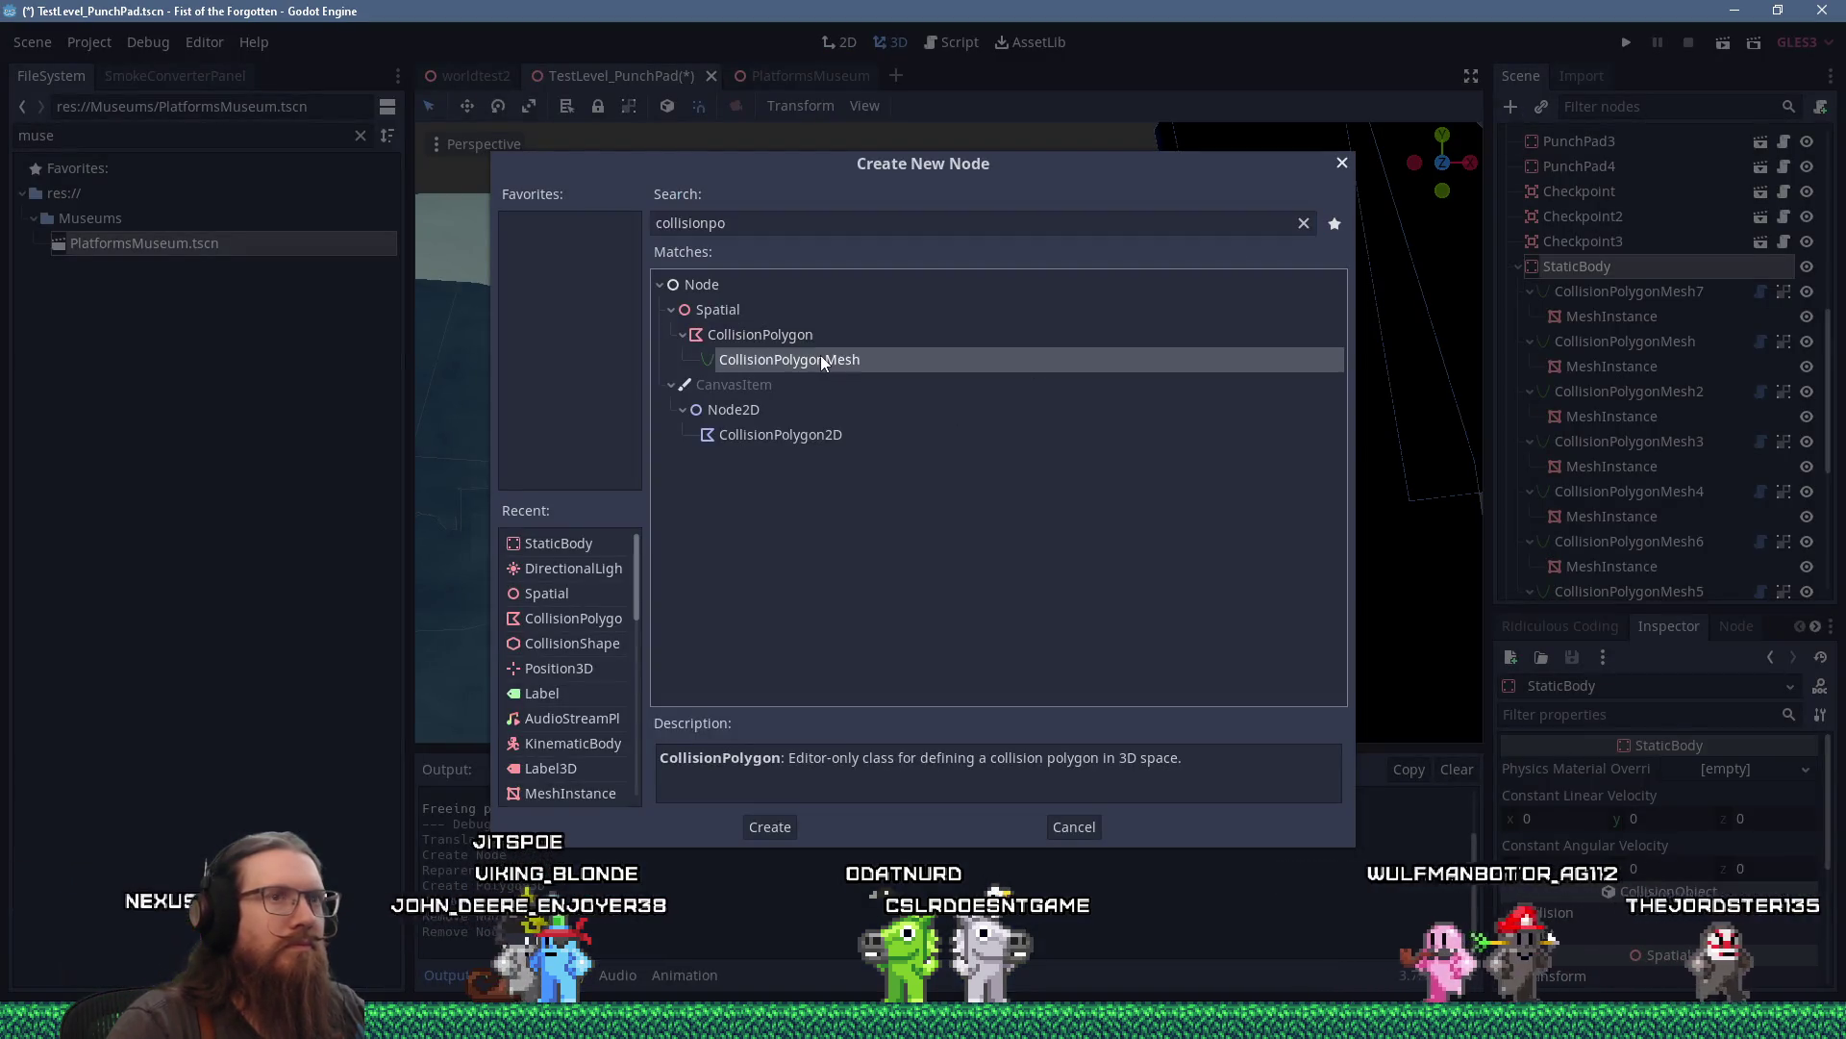
double_click(822, 362)
mouse_move(1591, 561)
left_mouse_down()
mouse_move(1560, 272)
mouse_move(1589, 268)
left_mouse_up()
scroll(1028, 369, "down", 4)
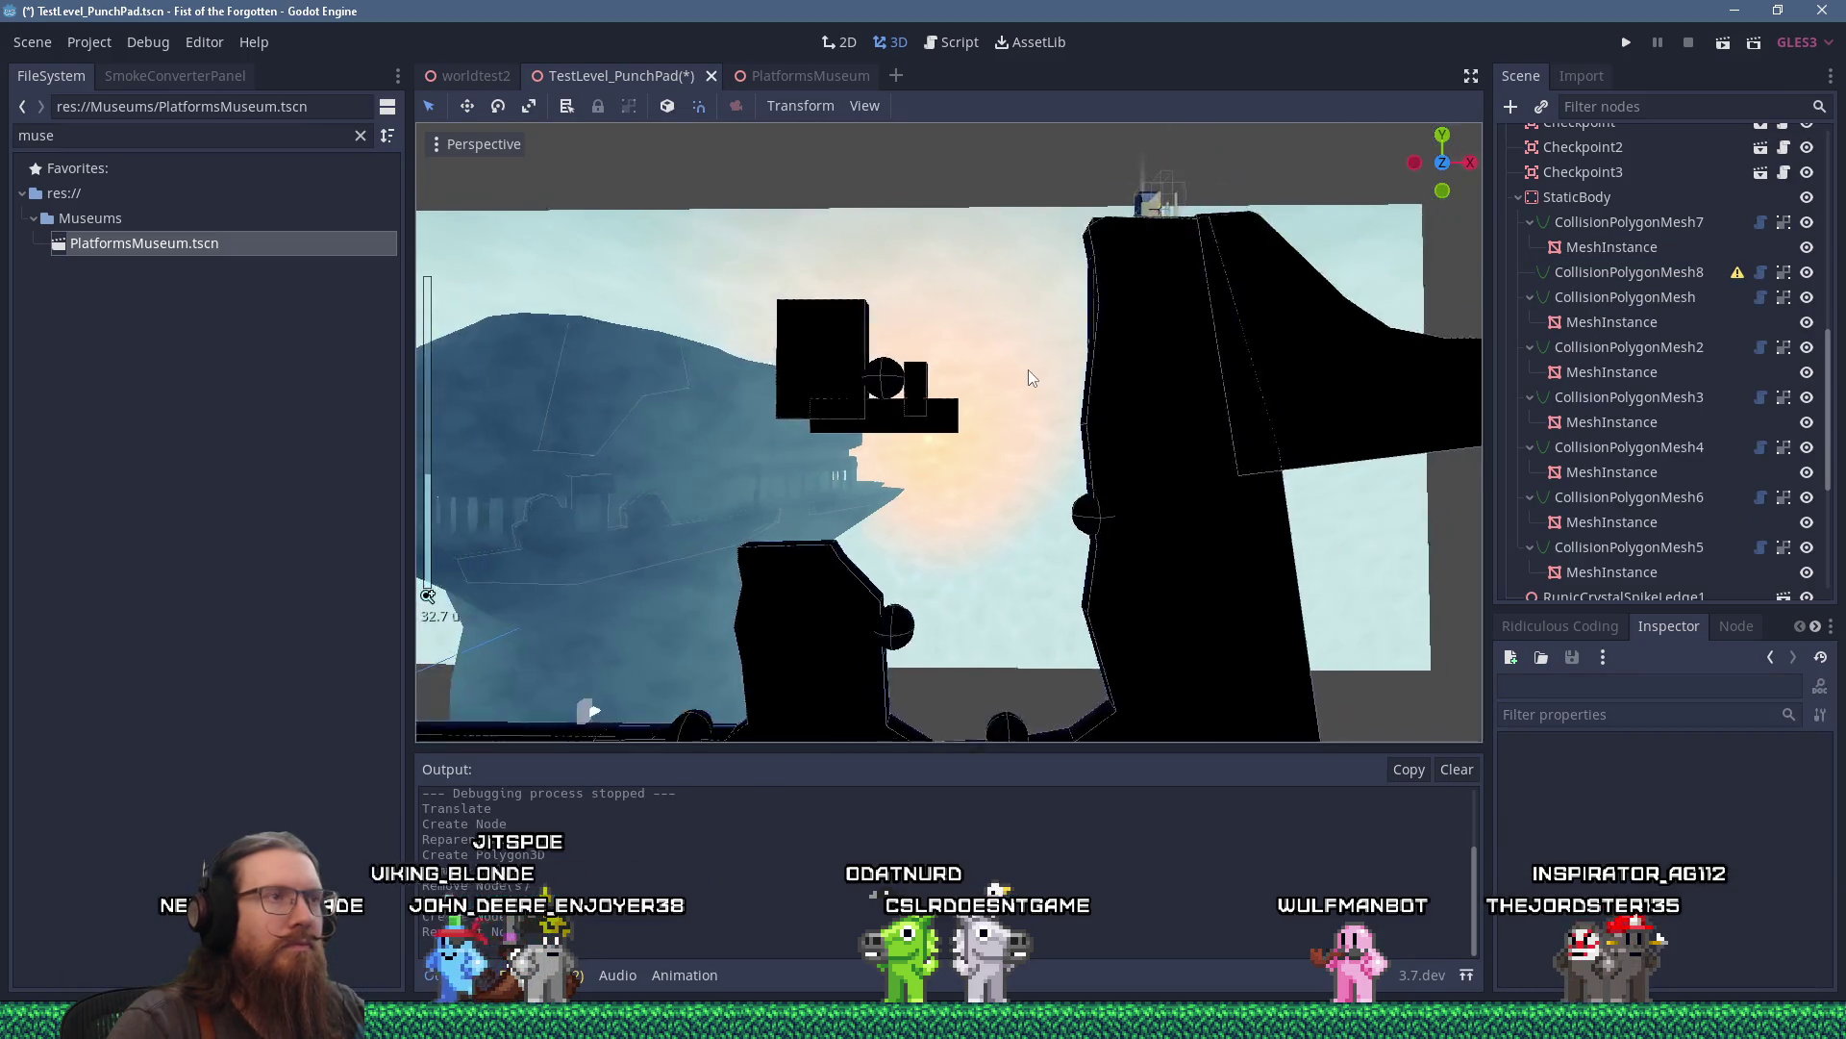
scroll(908, 404, "up", 4)
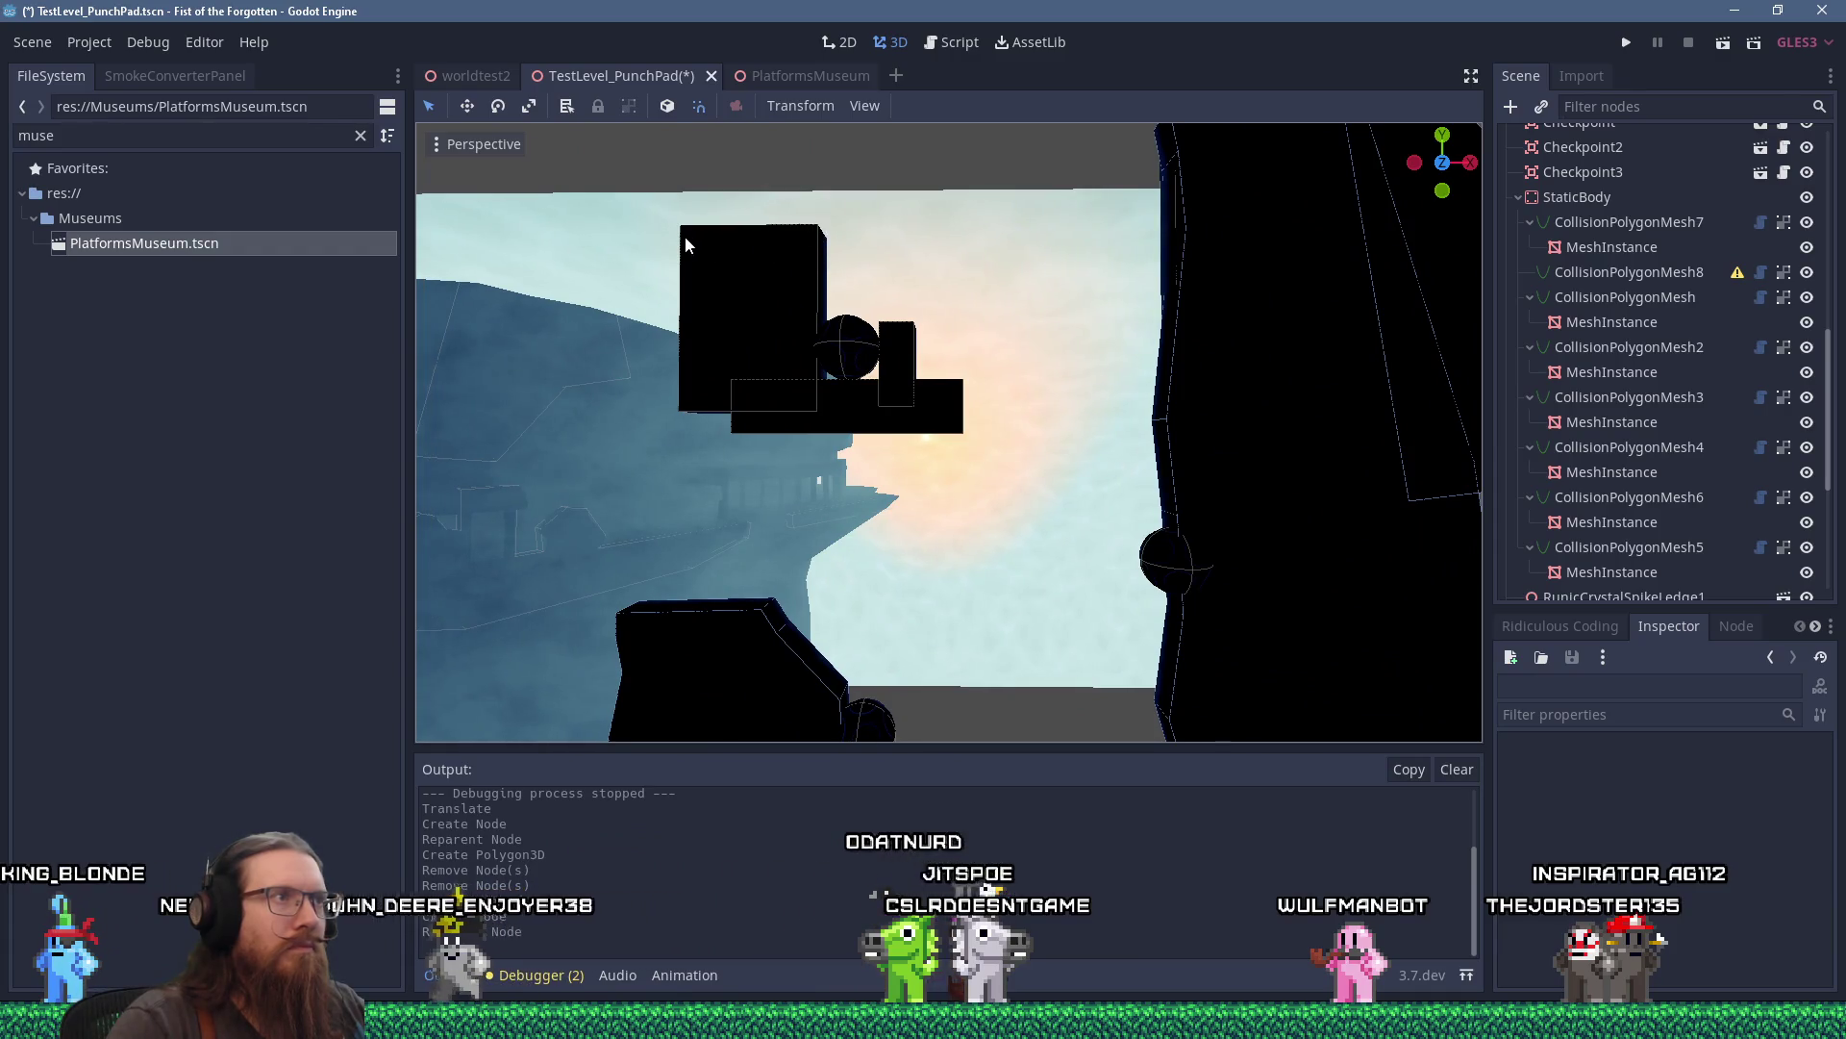
Select CollisionPolygonMesh8 and frame the view on it with F.
left_click(729, 233)
scroll(1619, 431, "down", 3)
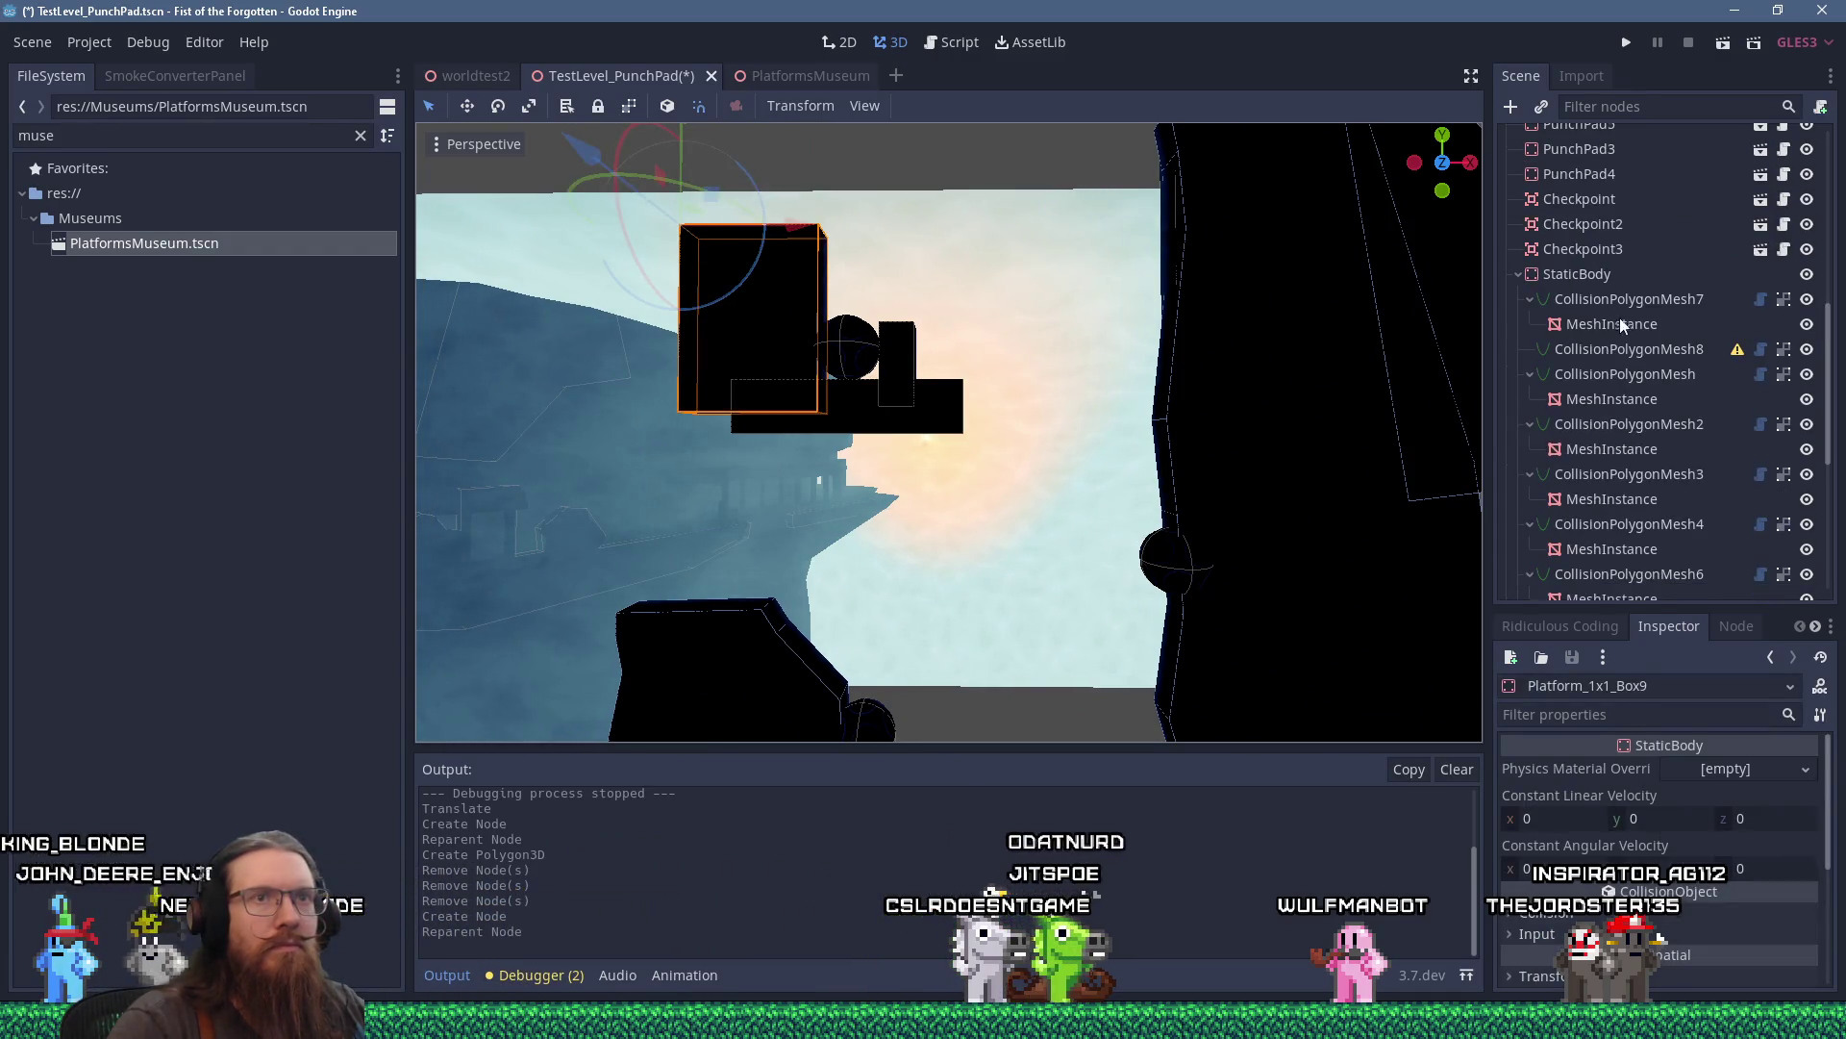
left_click(1629, 348)
key("f")
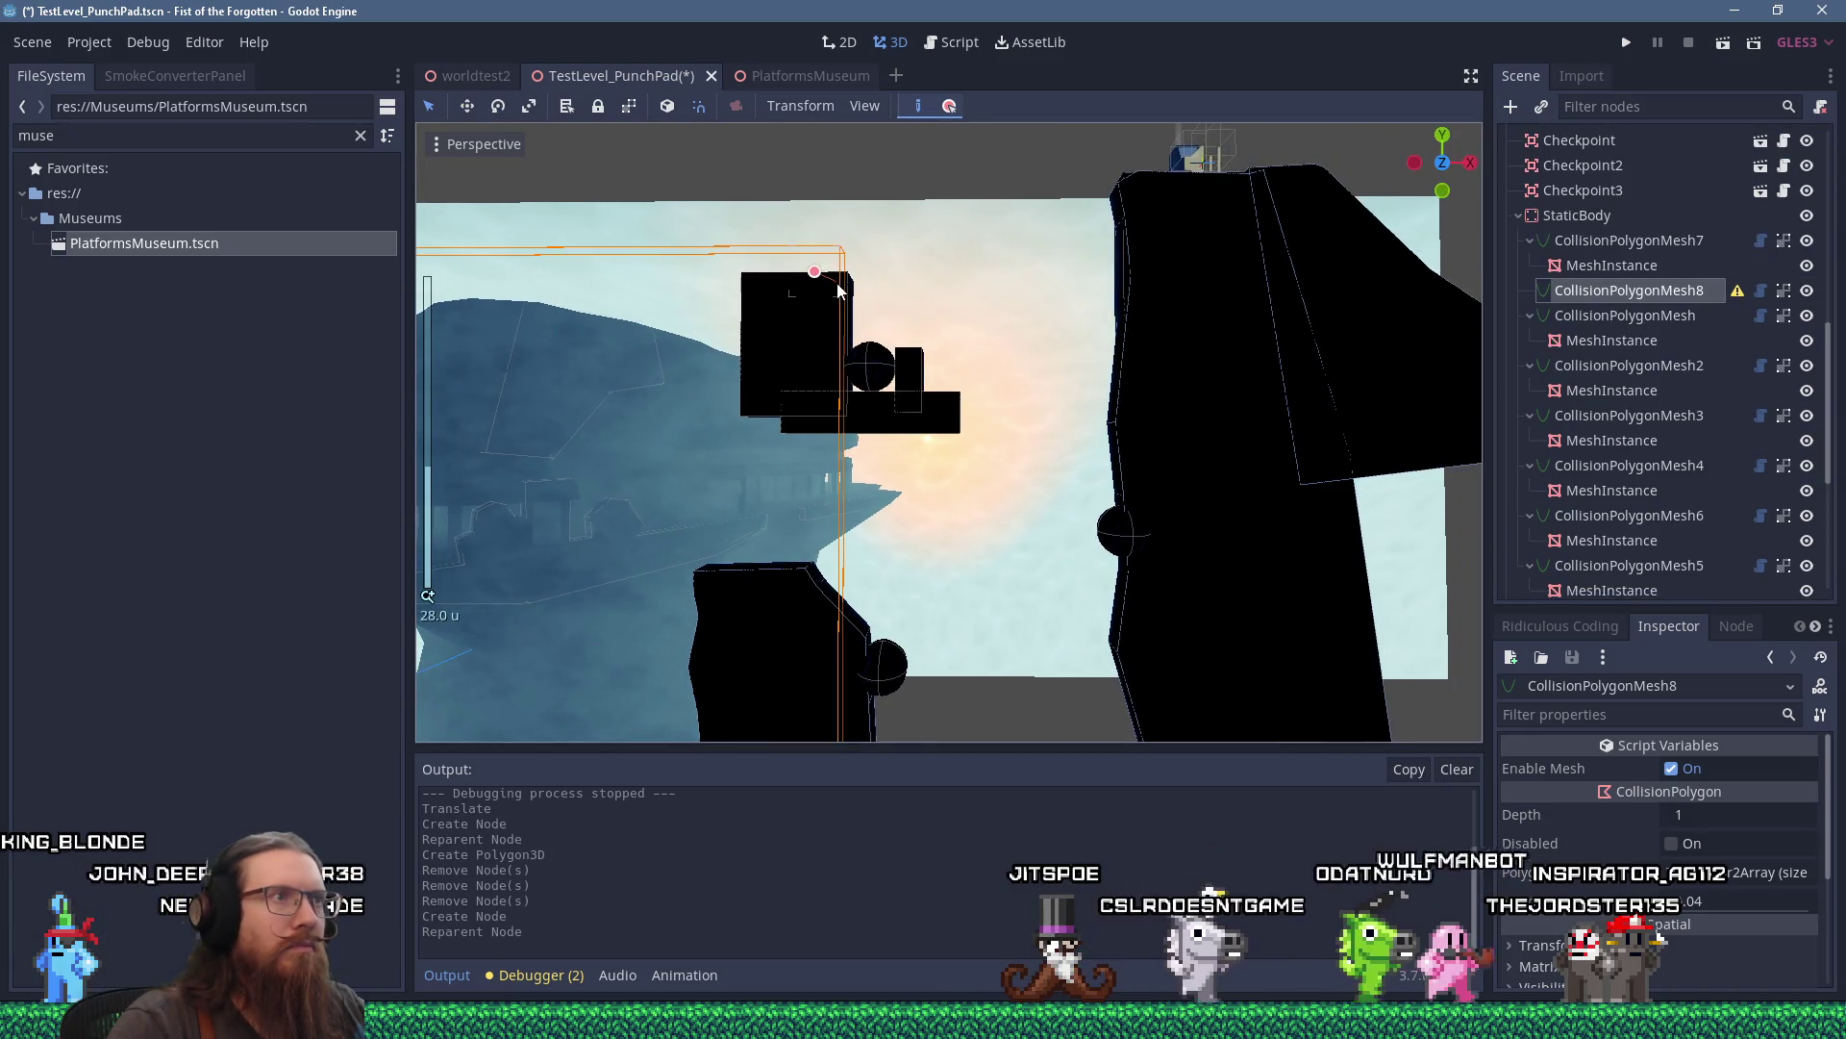
scroll(825, 289, "up", 2)
scroll(825, 289, "up", 2)
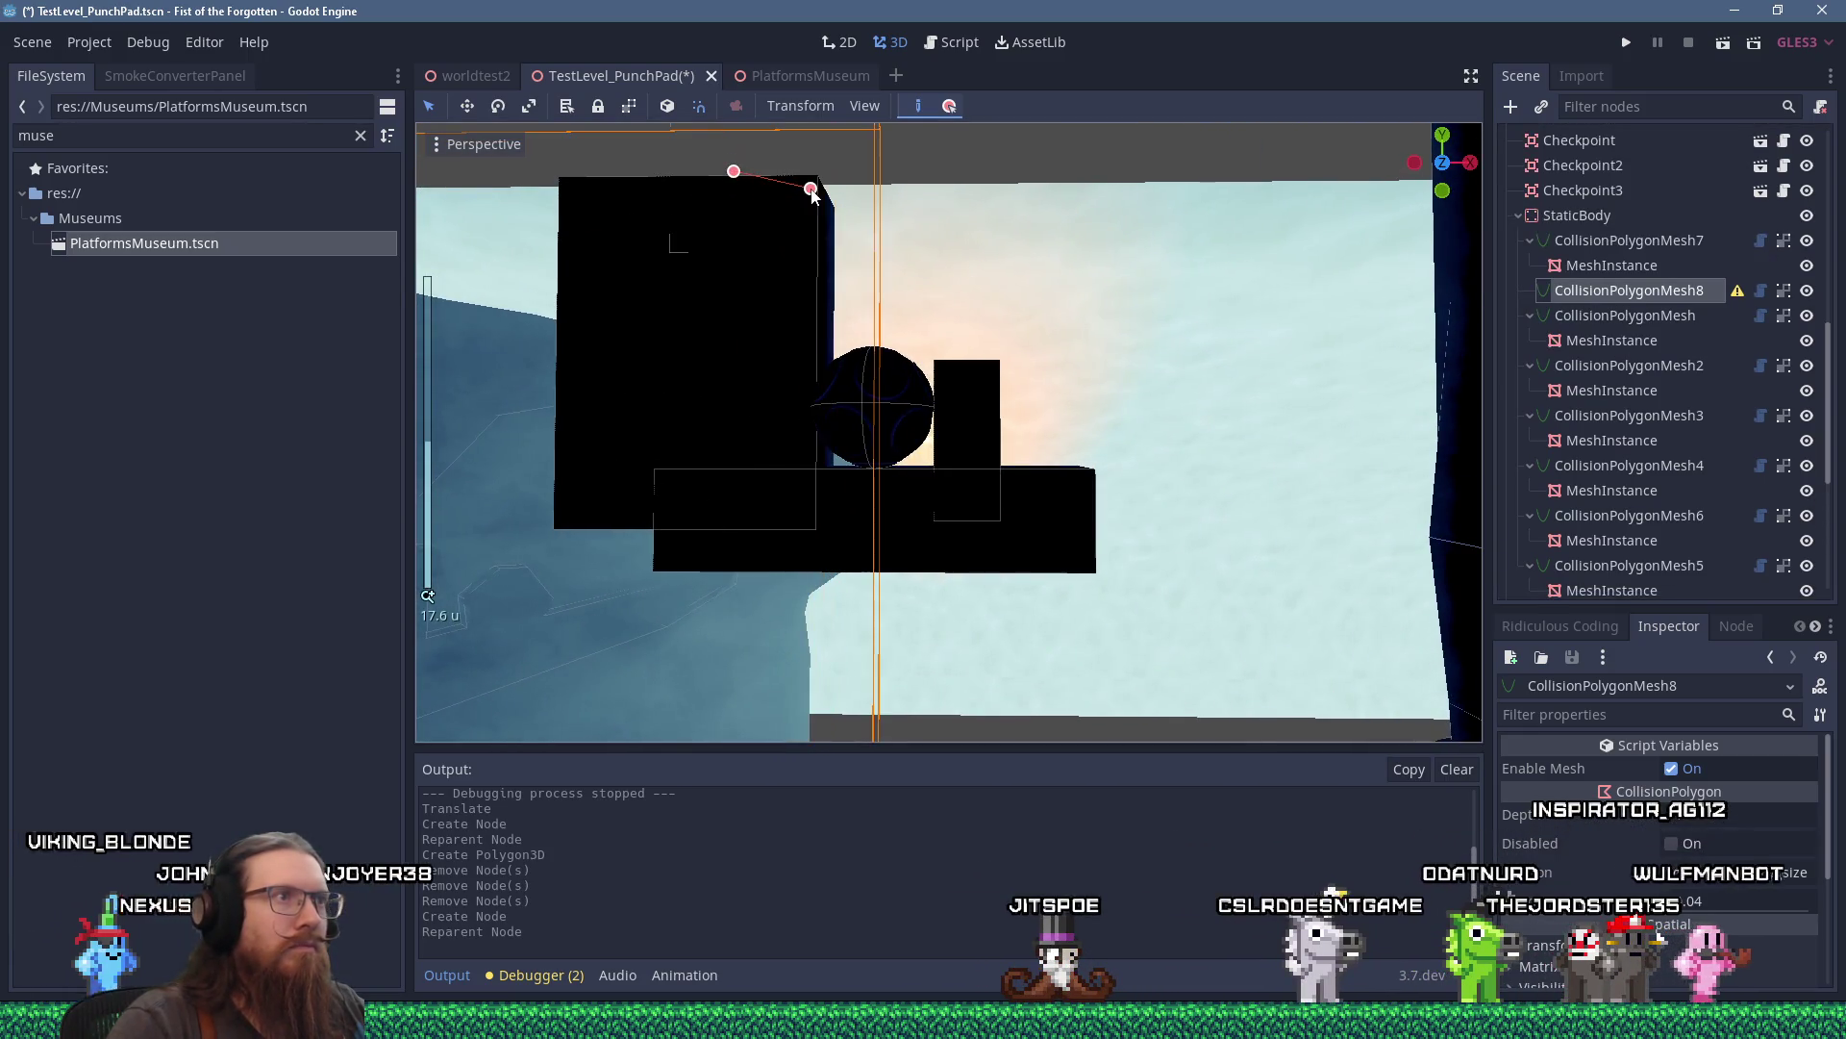
Trace outline points down the tall box, around the sphere, up to the pillar top.
left_click(818, 278)
left_click(813, 361)
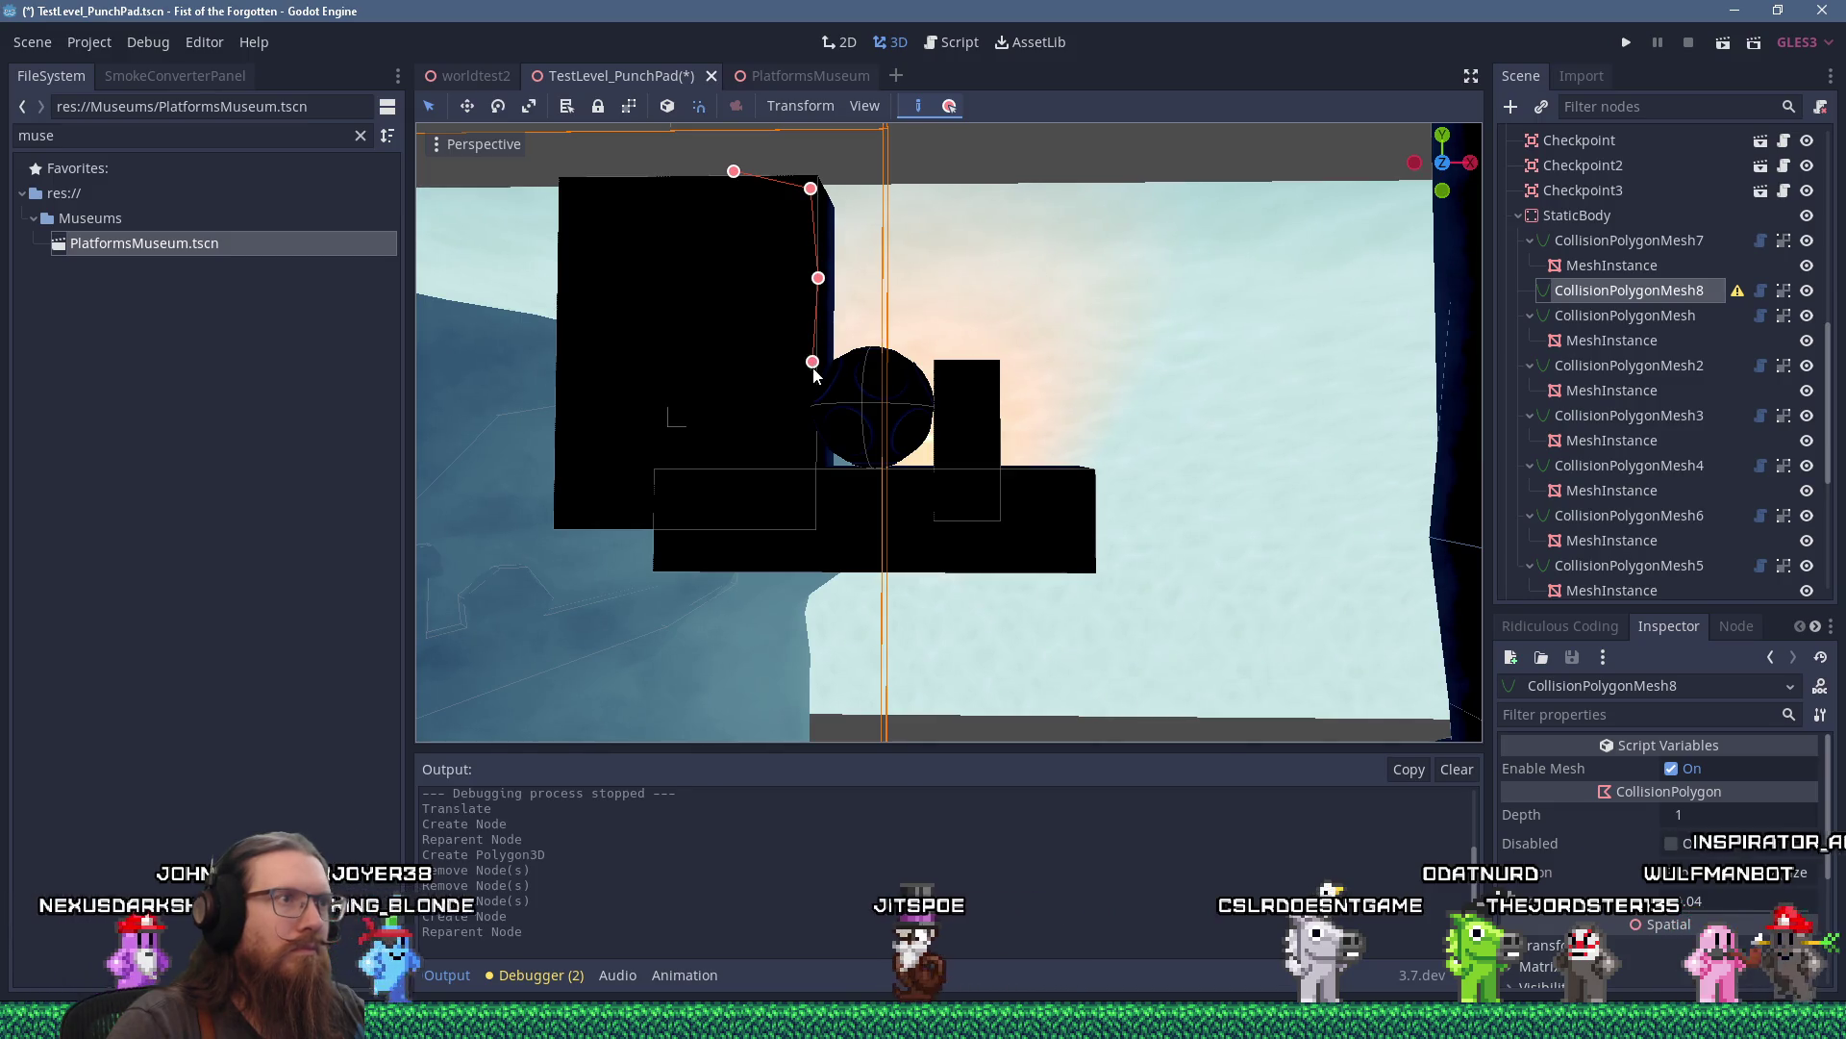
left_click(863, 466)
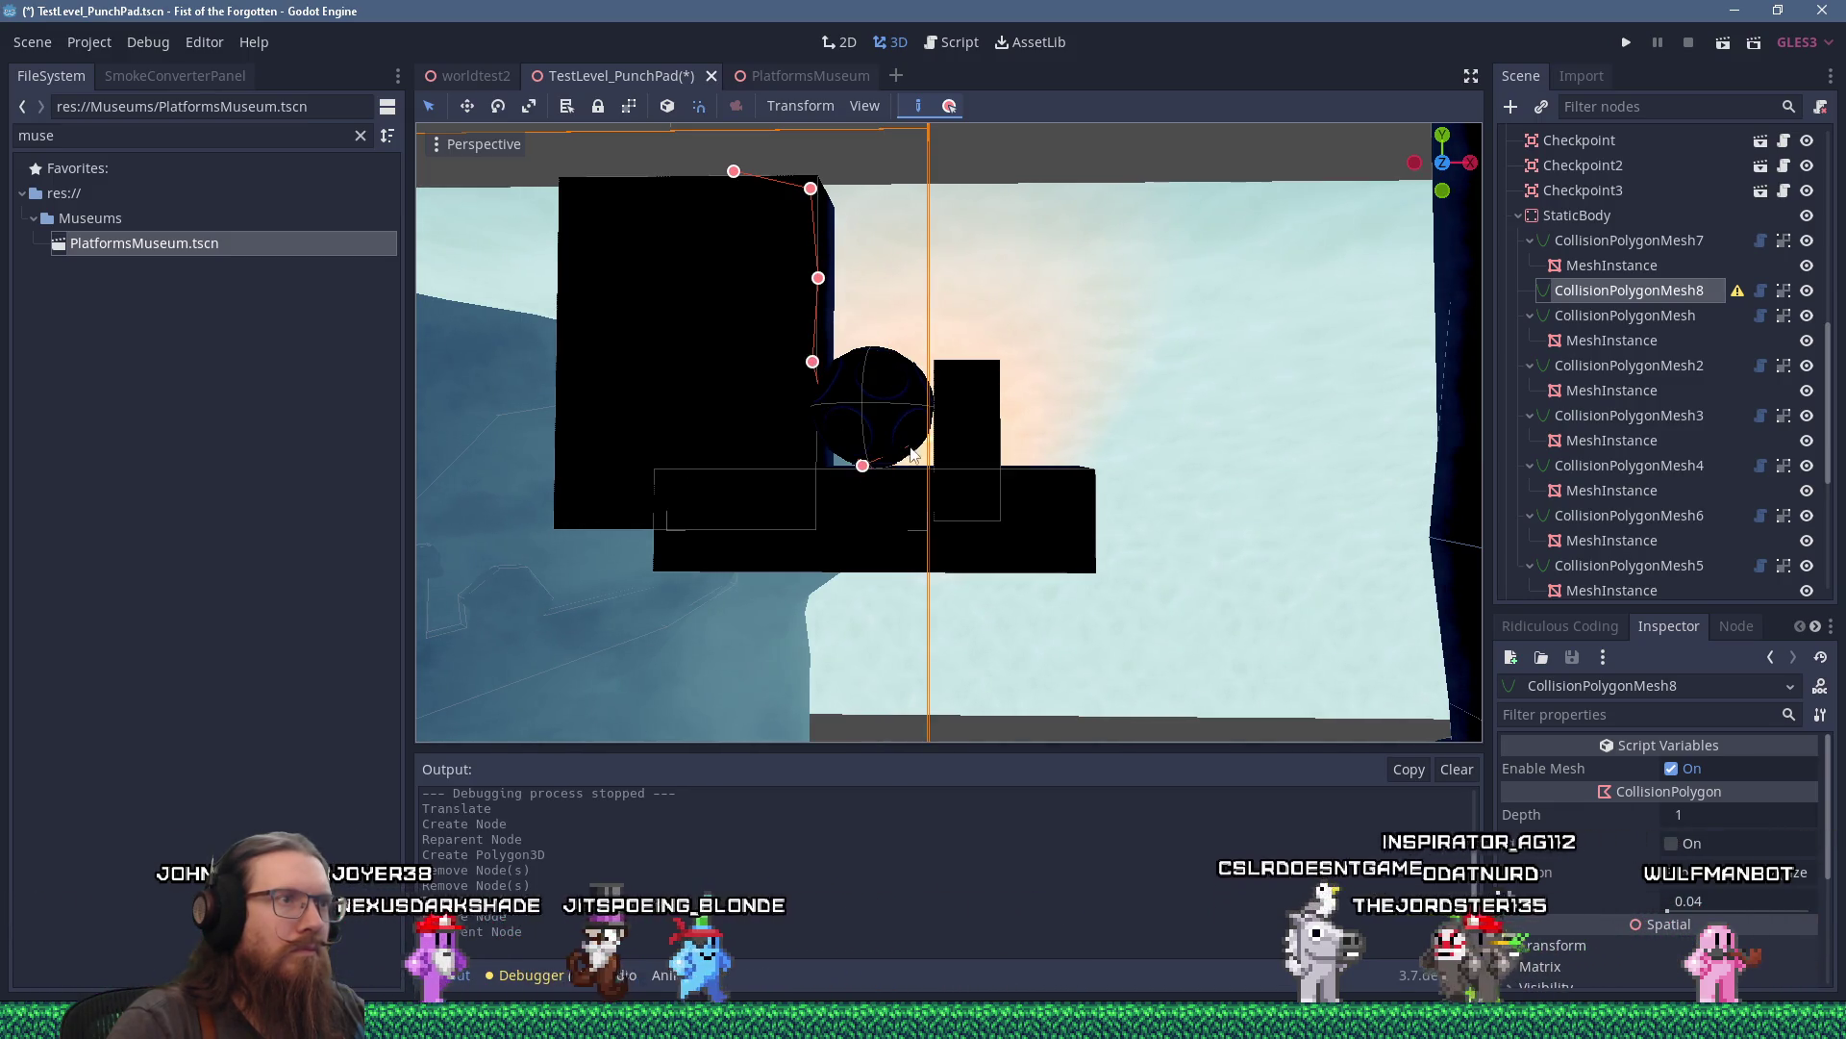
left_click(910, 452)
left_click(928, 391)
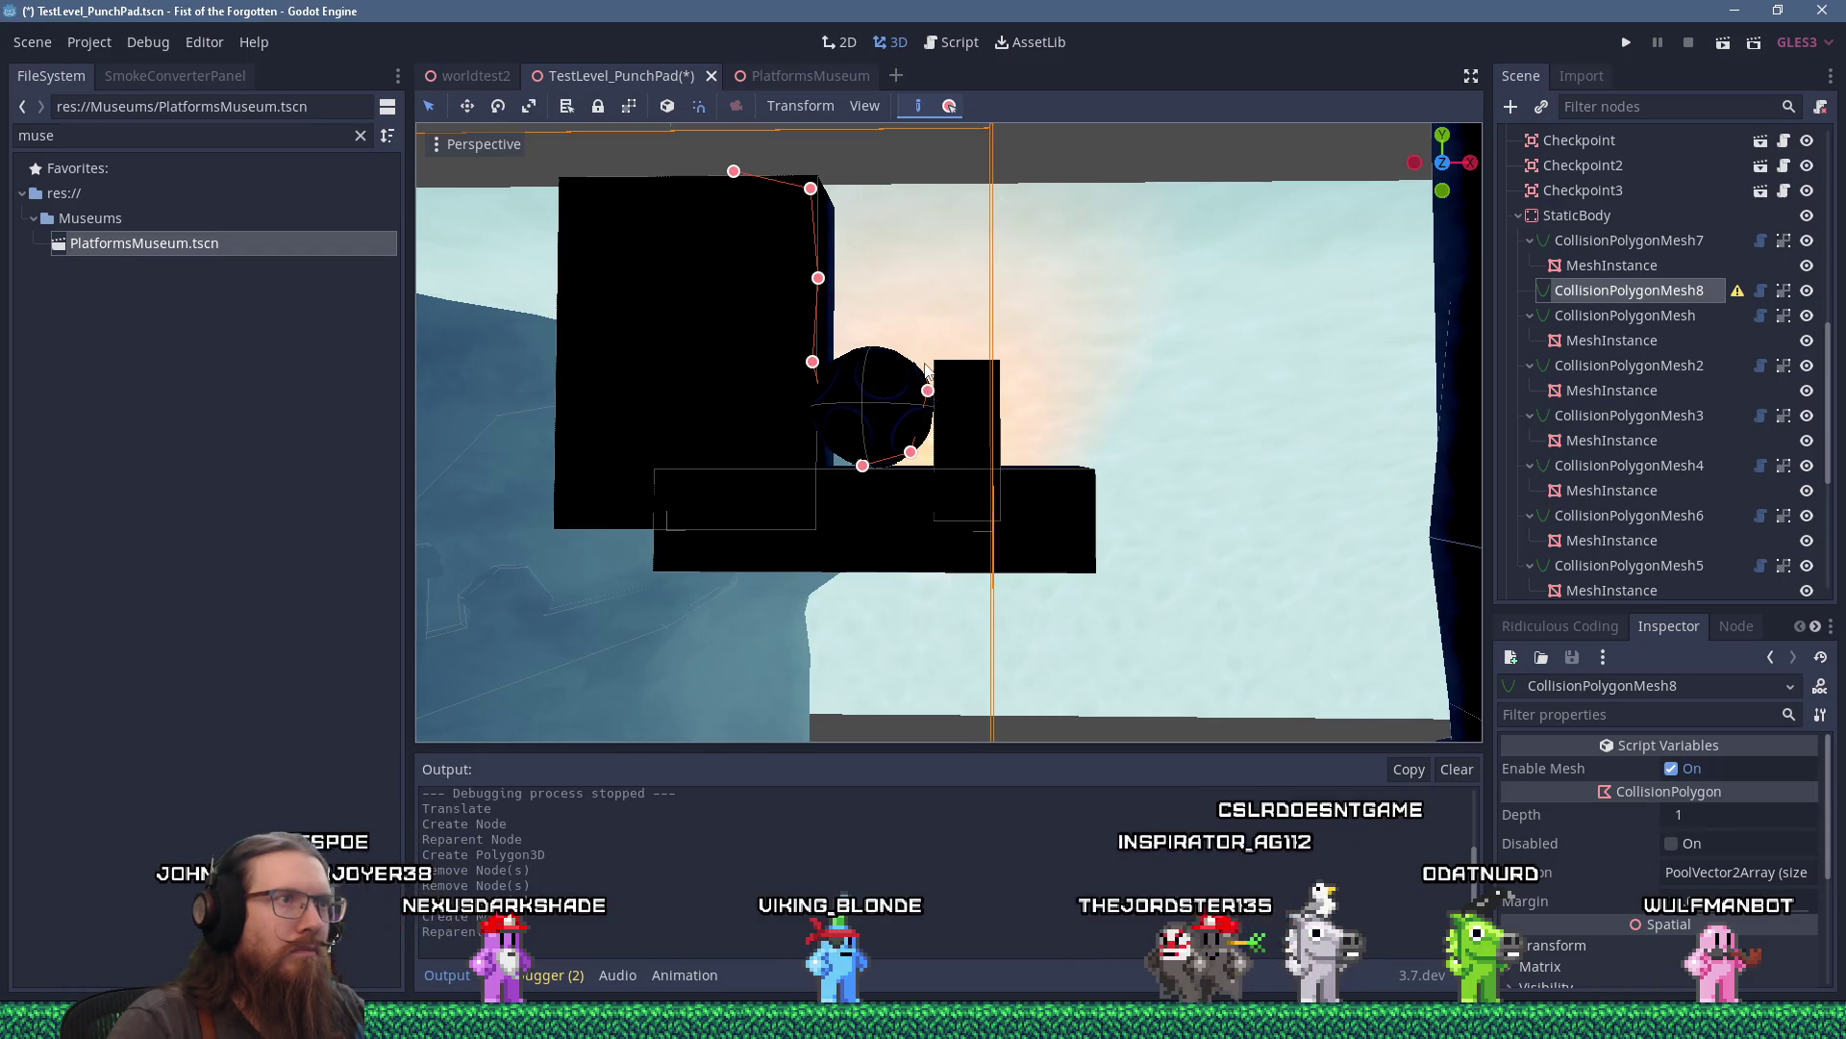
left_click(978, 367)
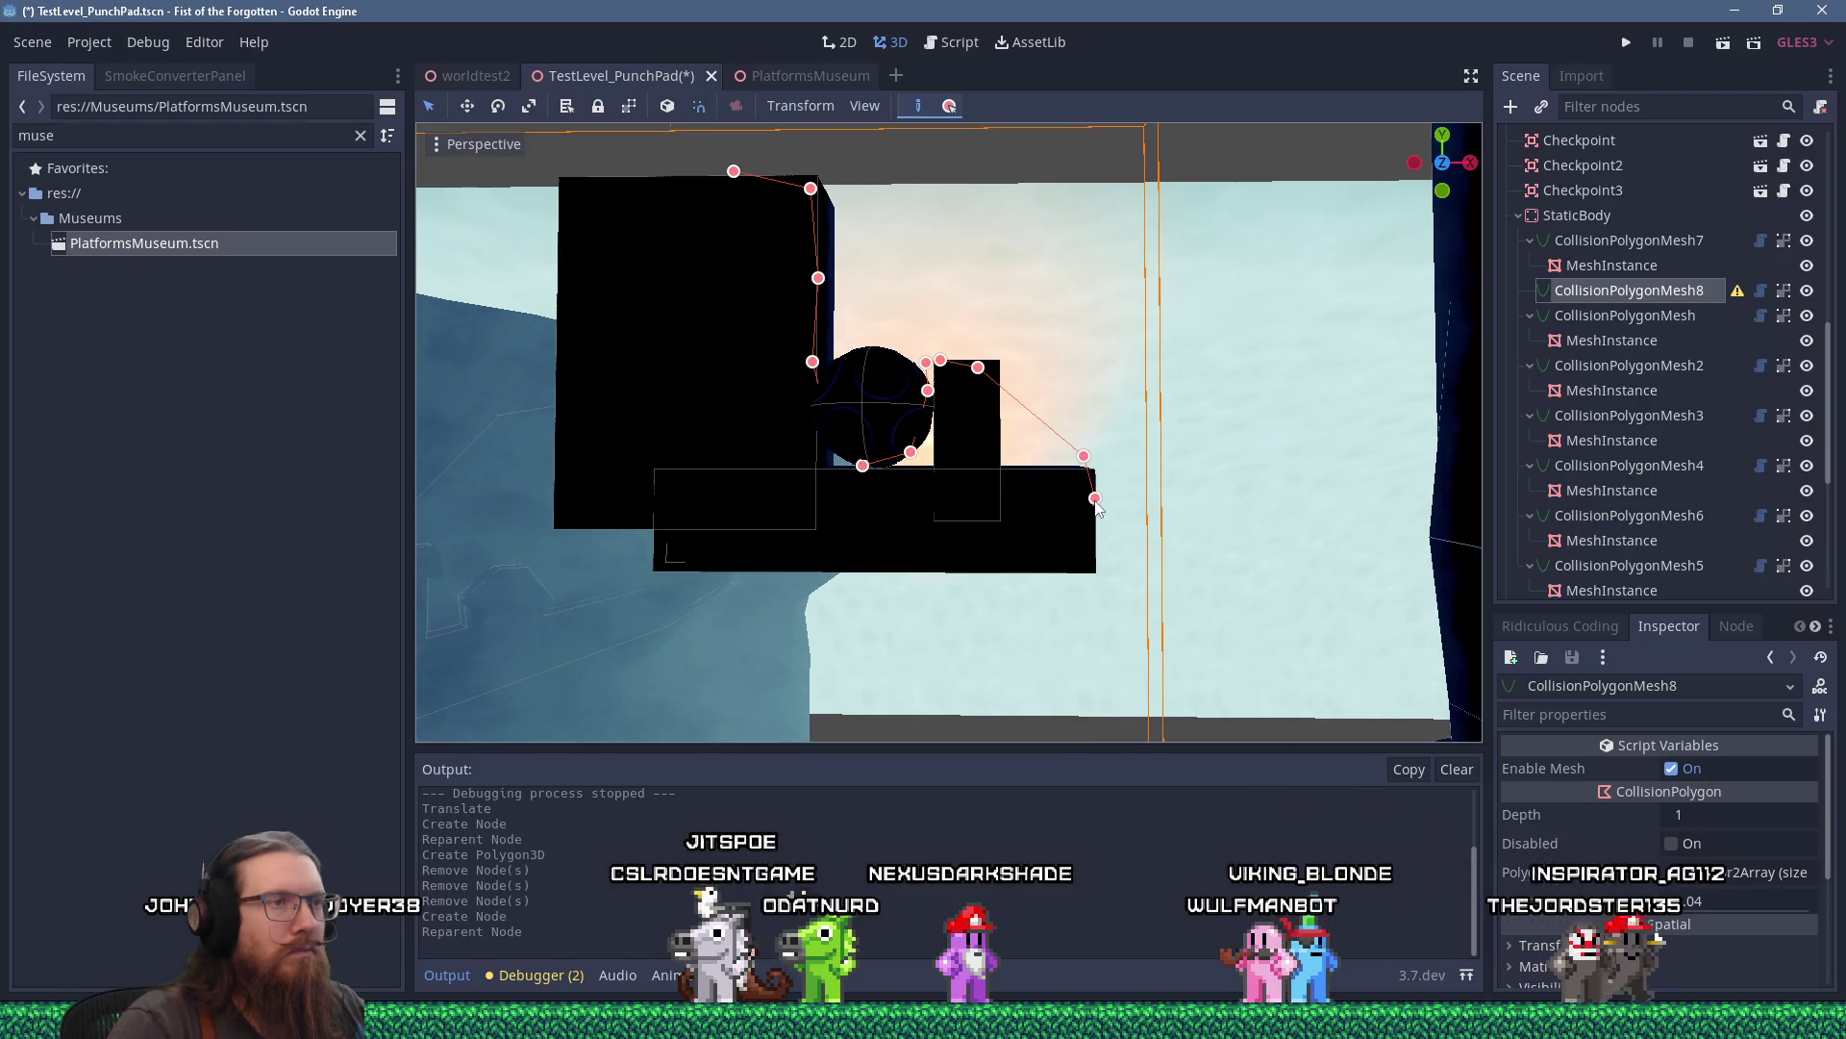
Close the outline around the lower block's right end, bottom and the cluster's lower left.
left_click(1086, 561)
left_click(1095, 576)
left_click(1094, 593)
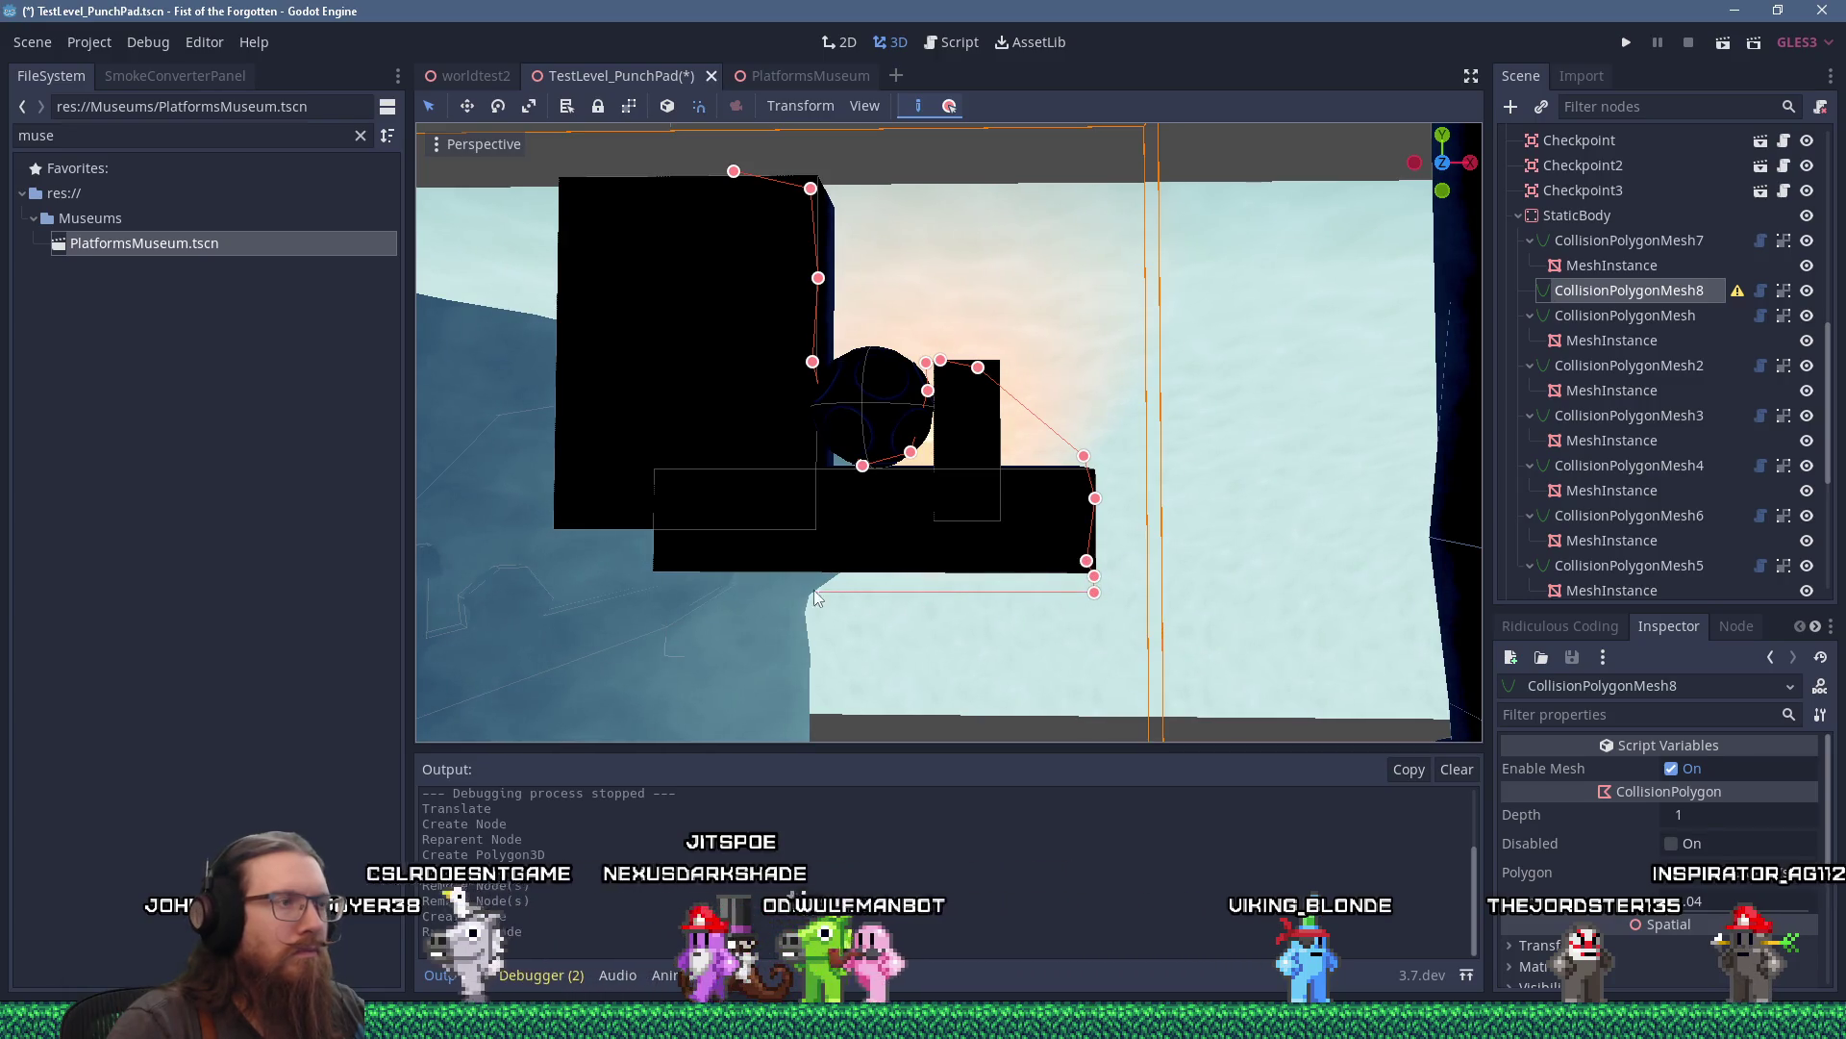
left_click(633, 572)
left_click(579, 519)
scroll(575, 490, "down", 5)
scroll(582, 443, "up", 5)
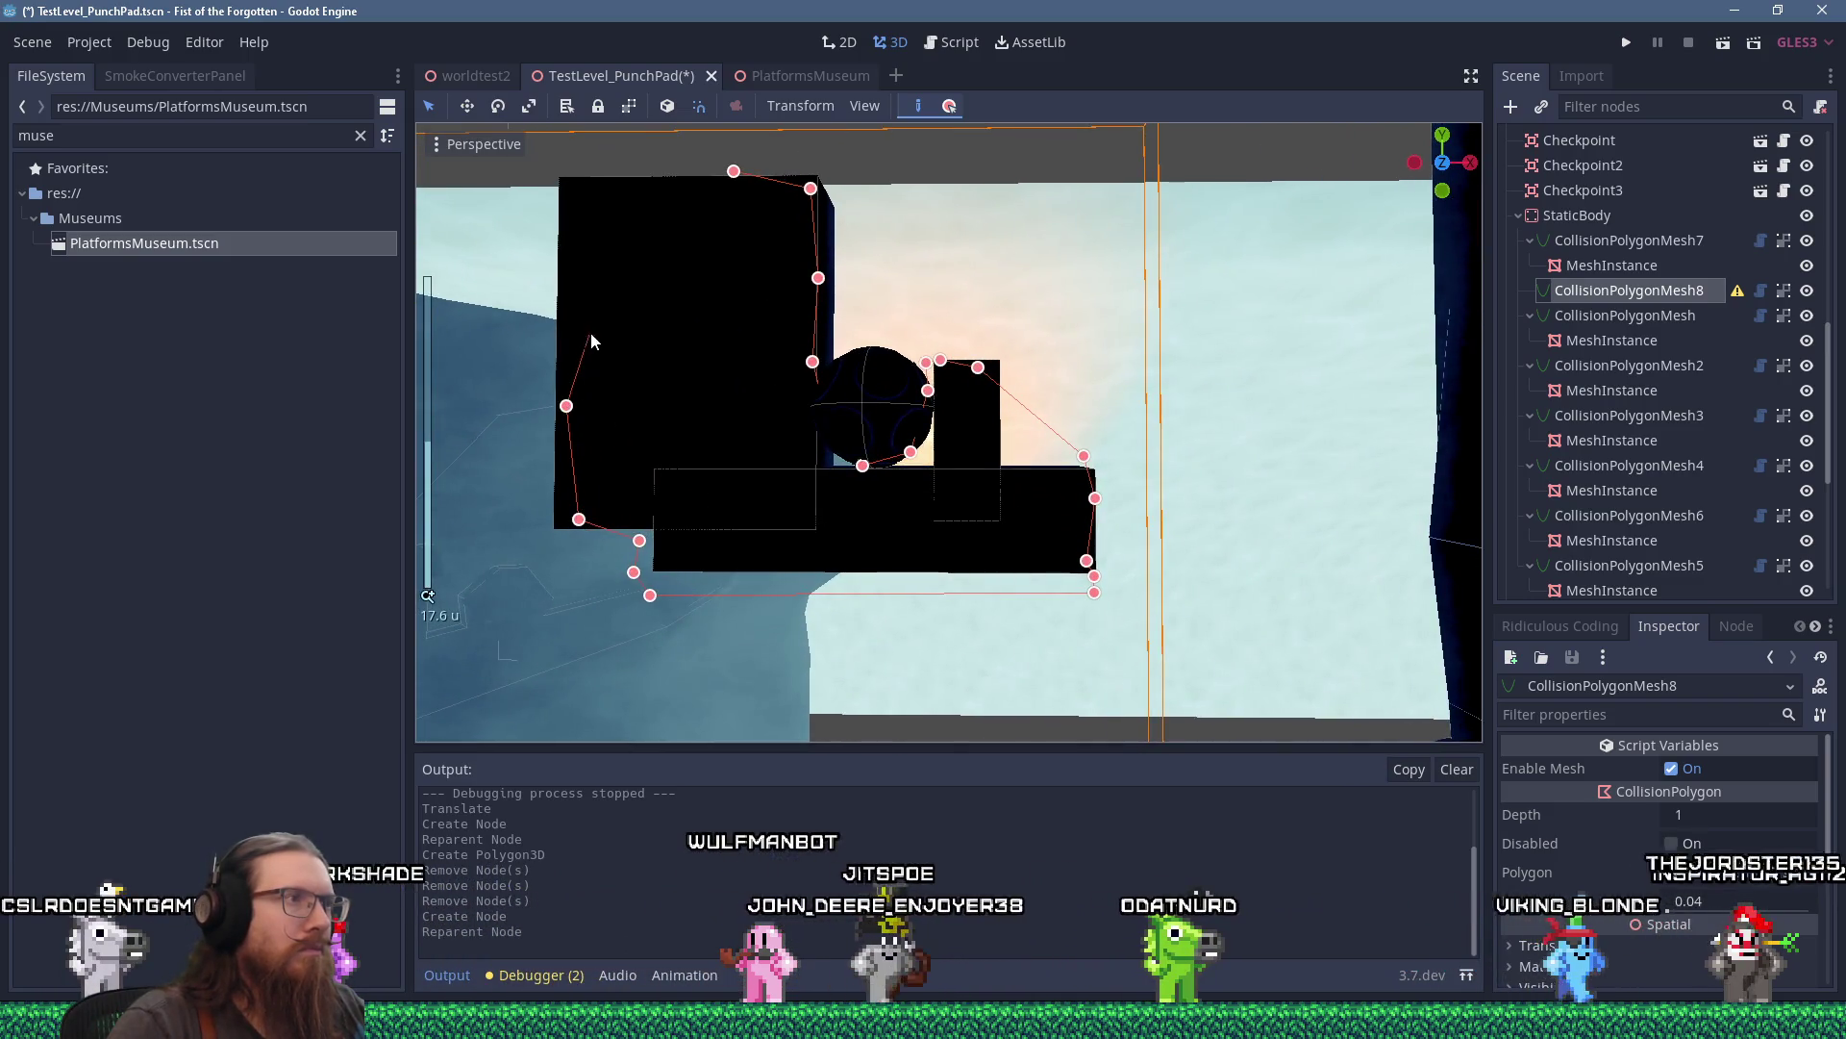
mouse_move(584, 411)
left_mouse_down()
mouse_move(621, 389)
mouse_move(635, 436)
left_mouse_up()
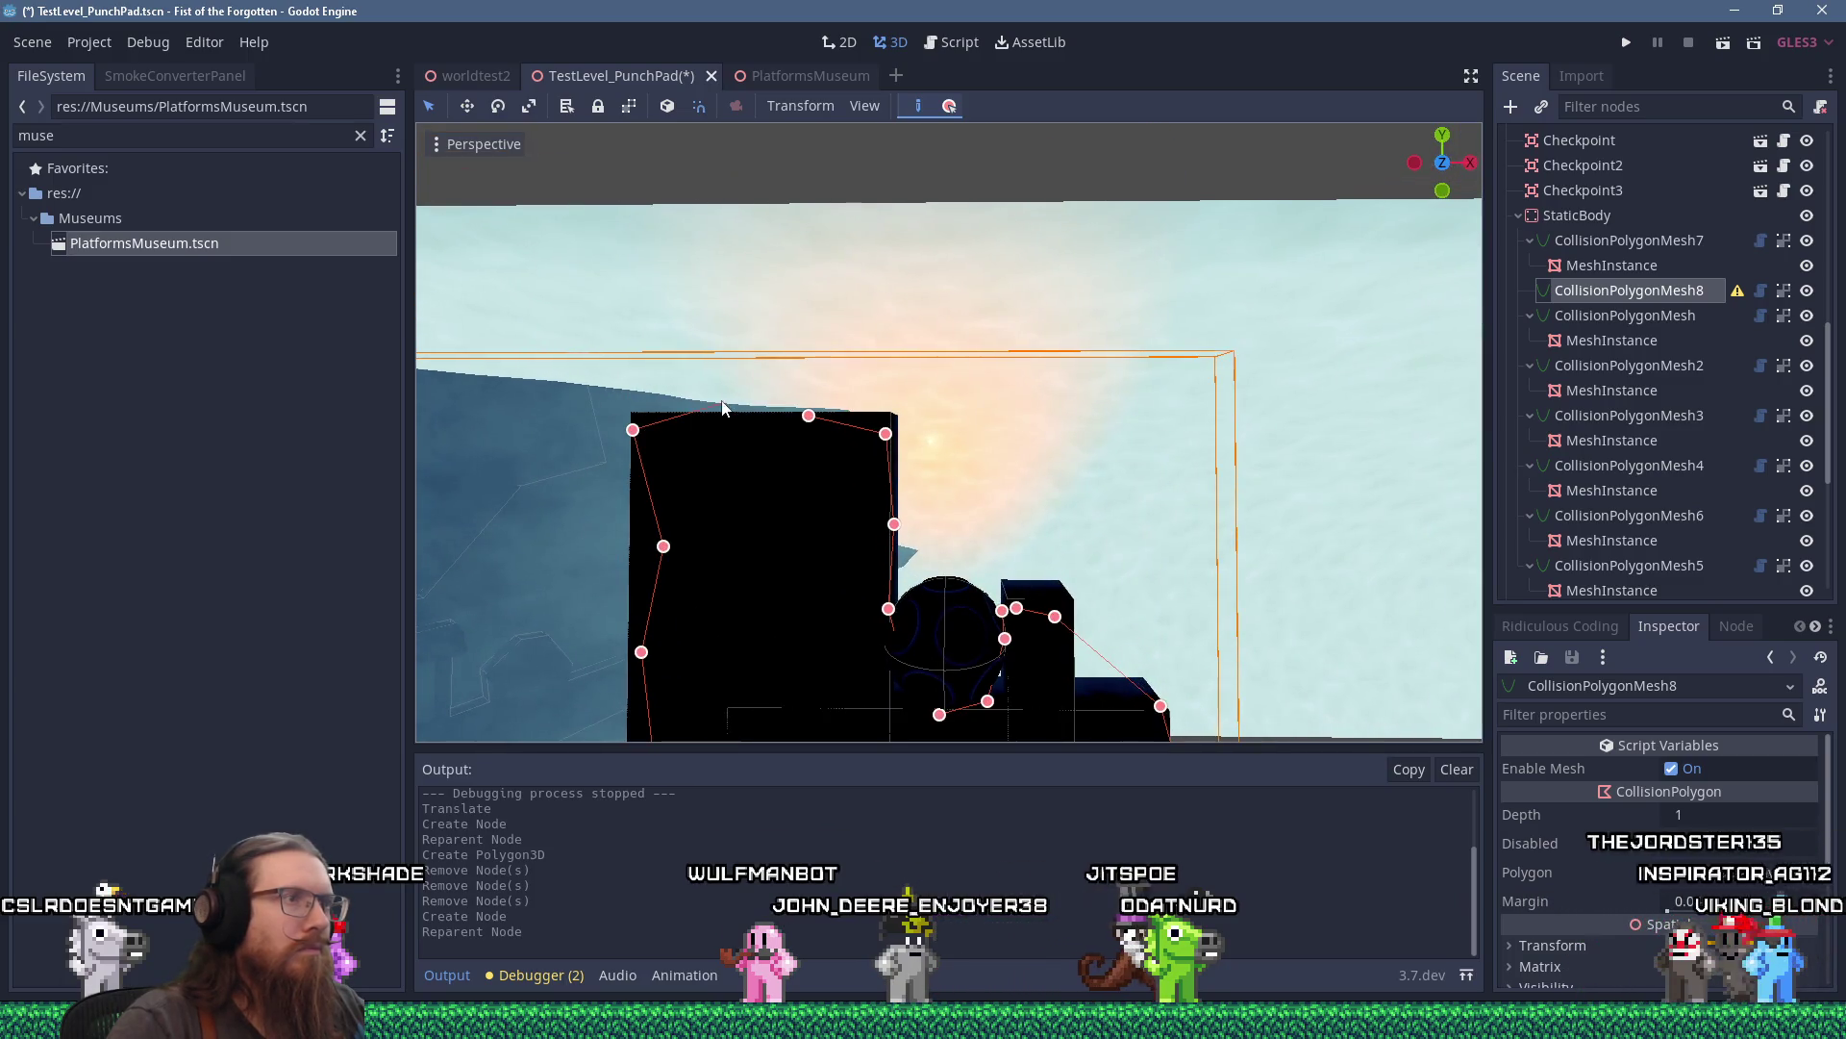
scroll(866, 423, "down", 4)
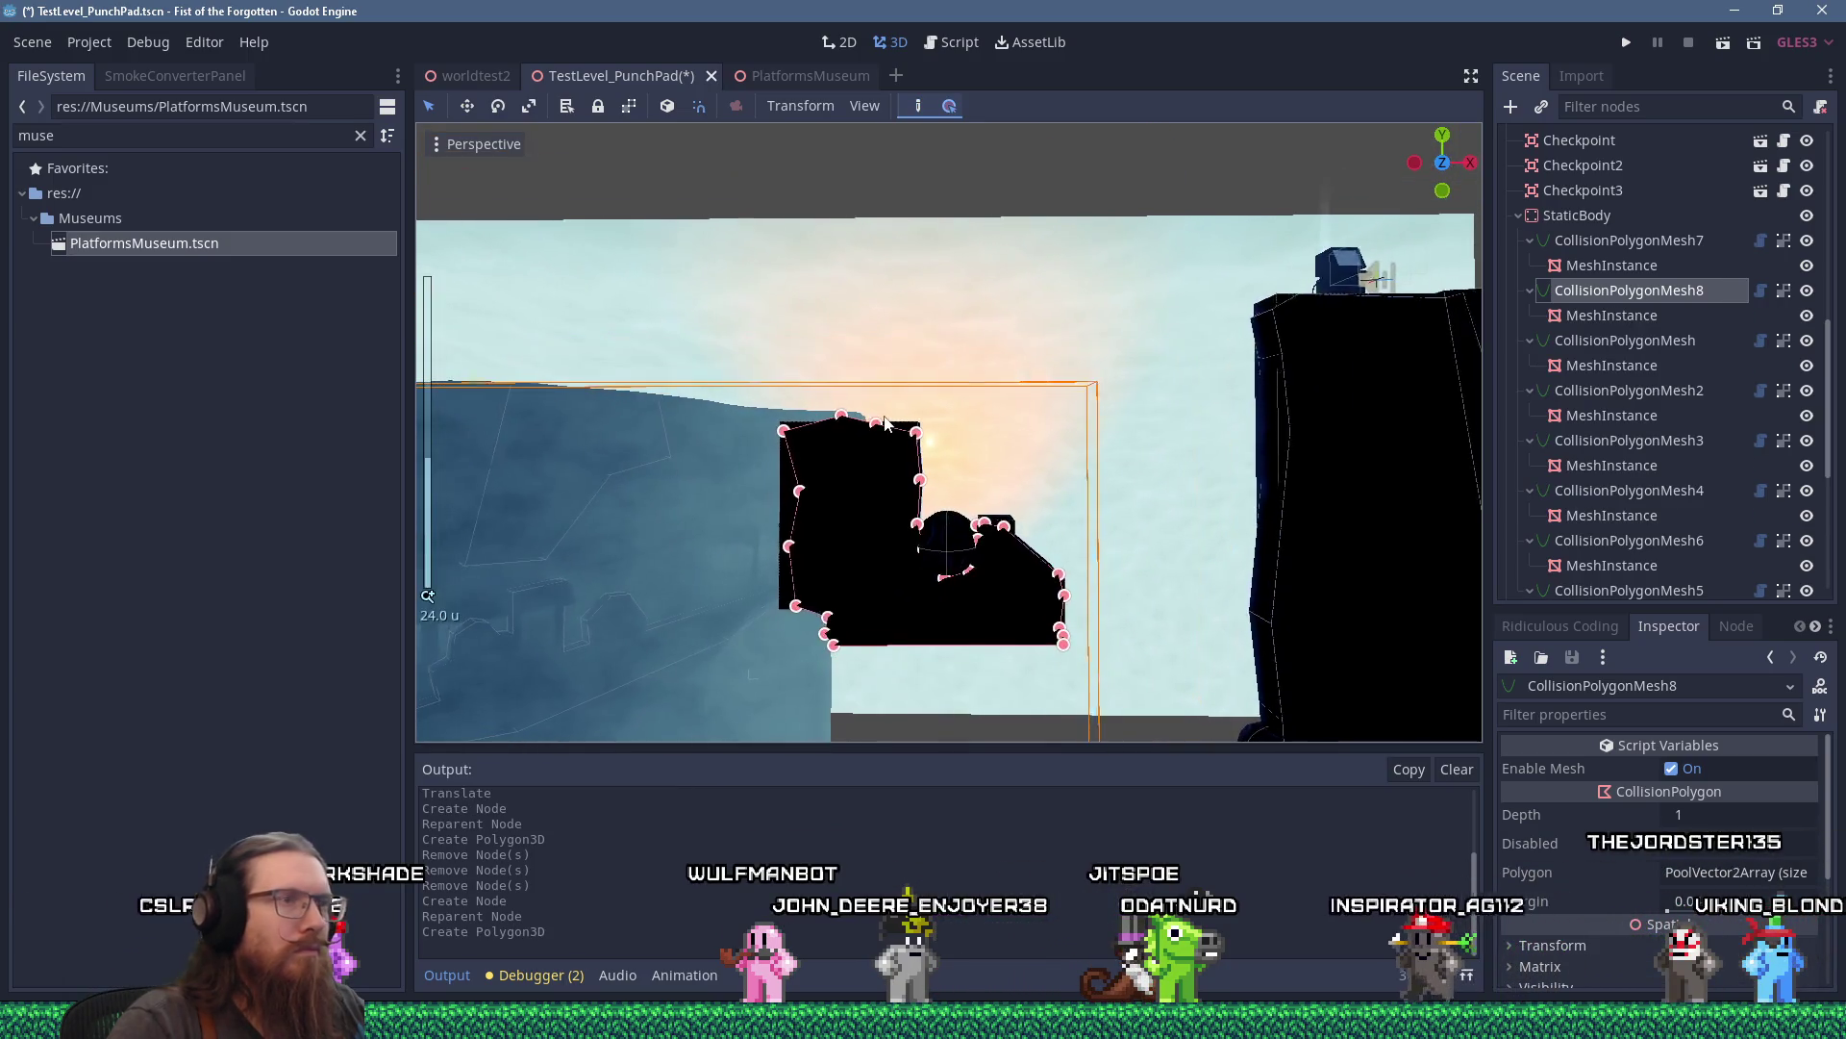
left_click(791, 482)
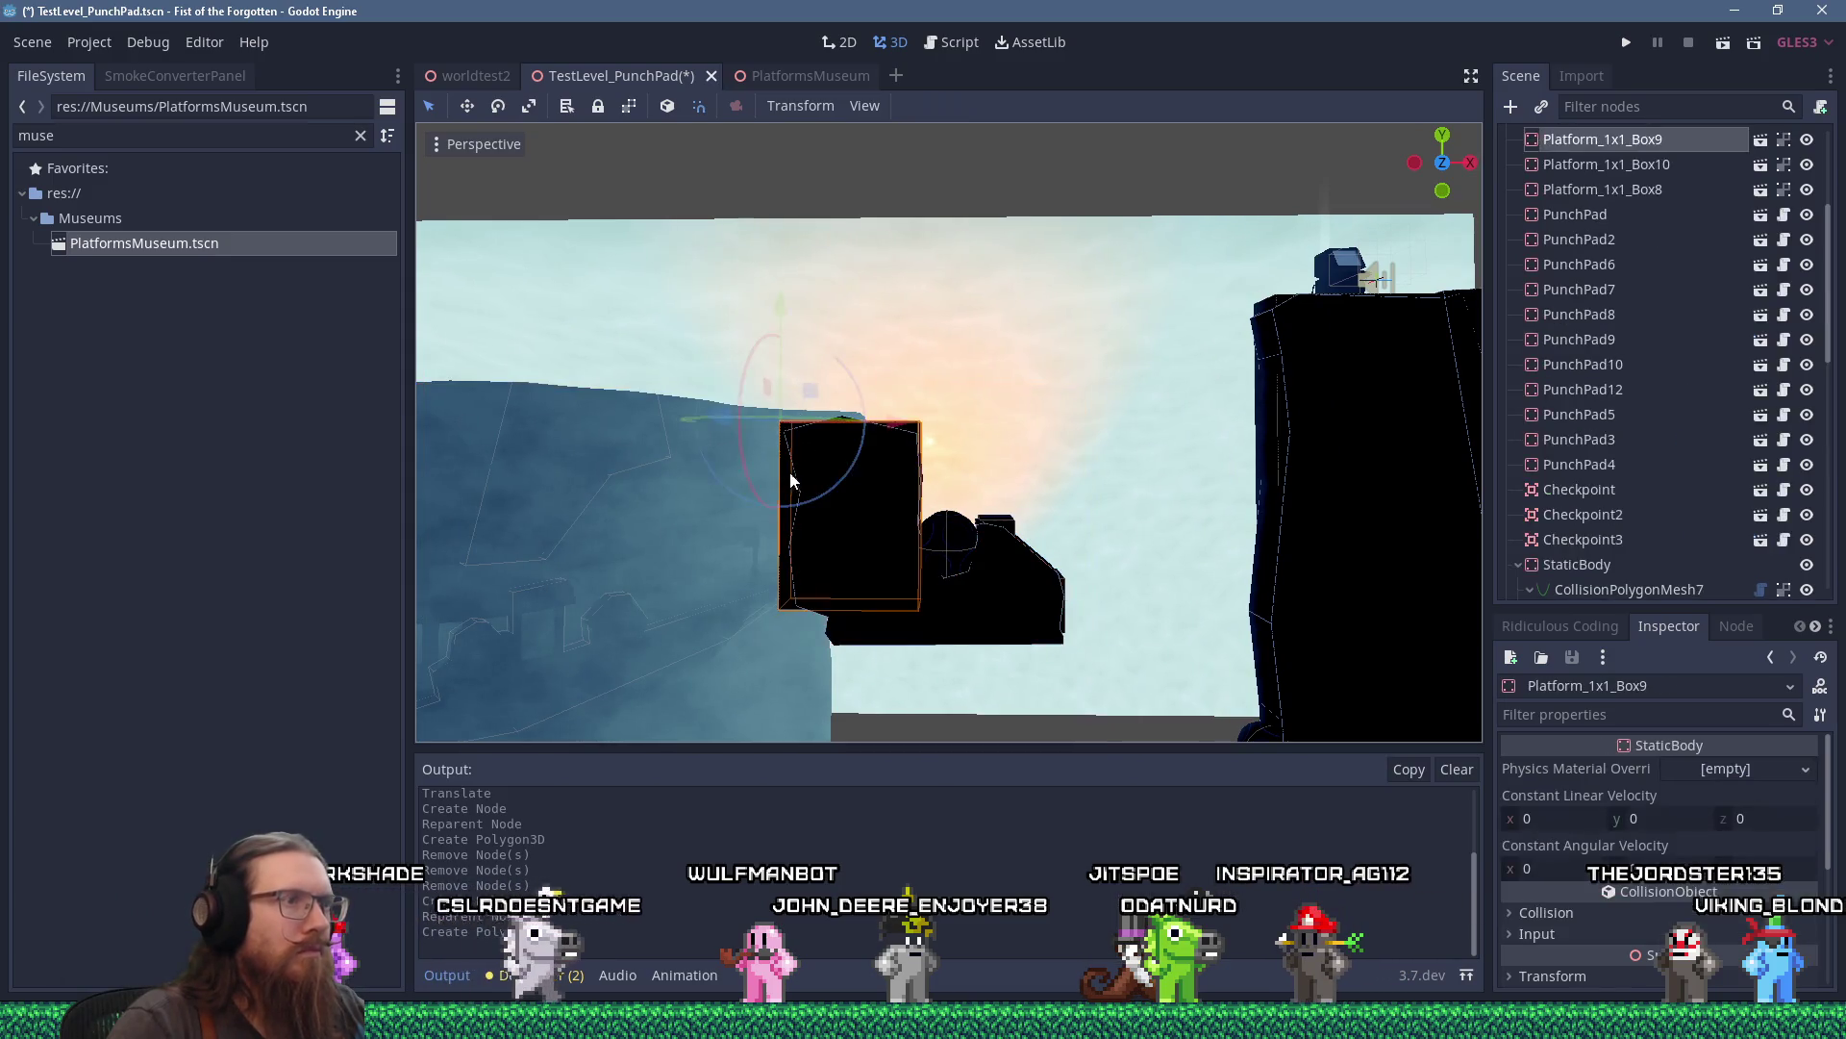
Delete Platform_1x1_Box9 and another platform block from the cluster.
key("Page_Down")
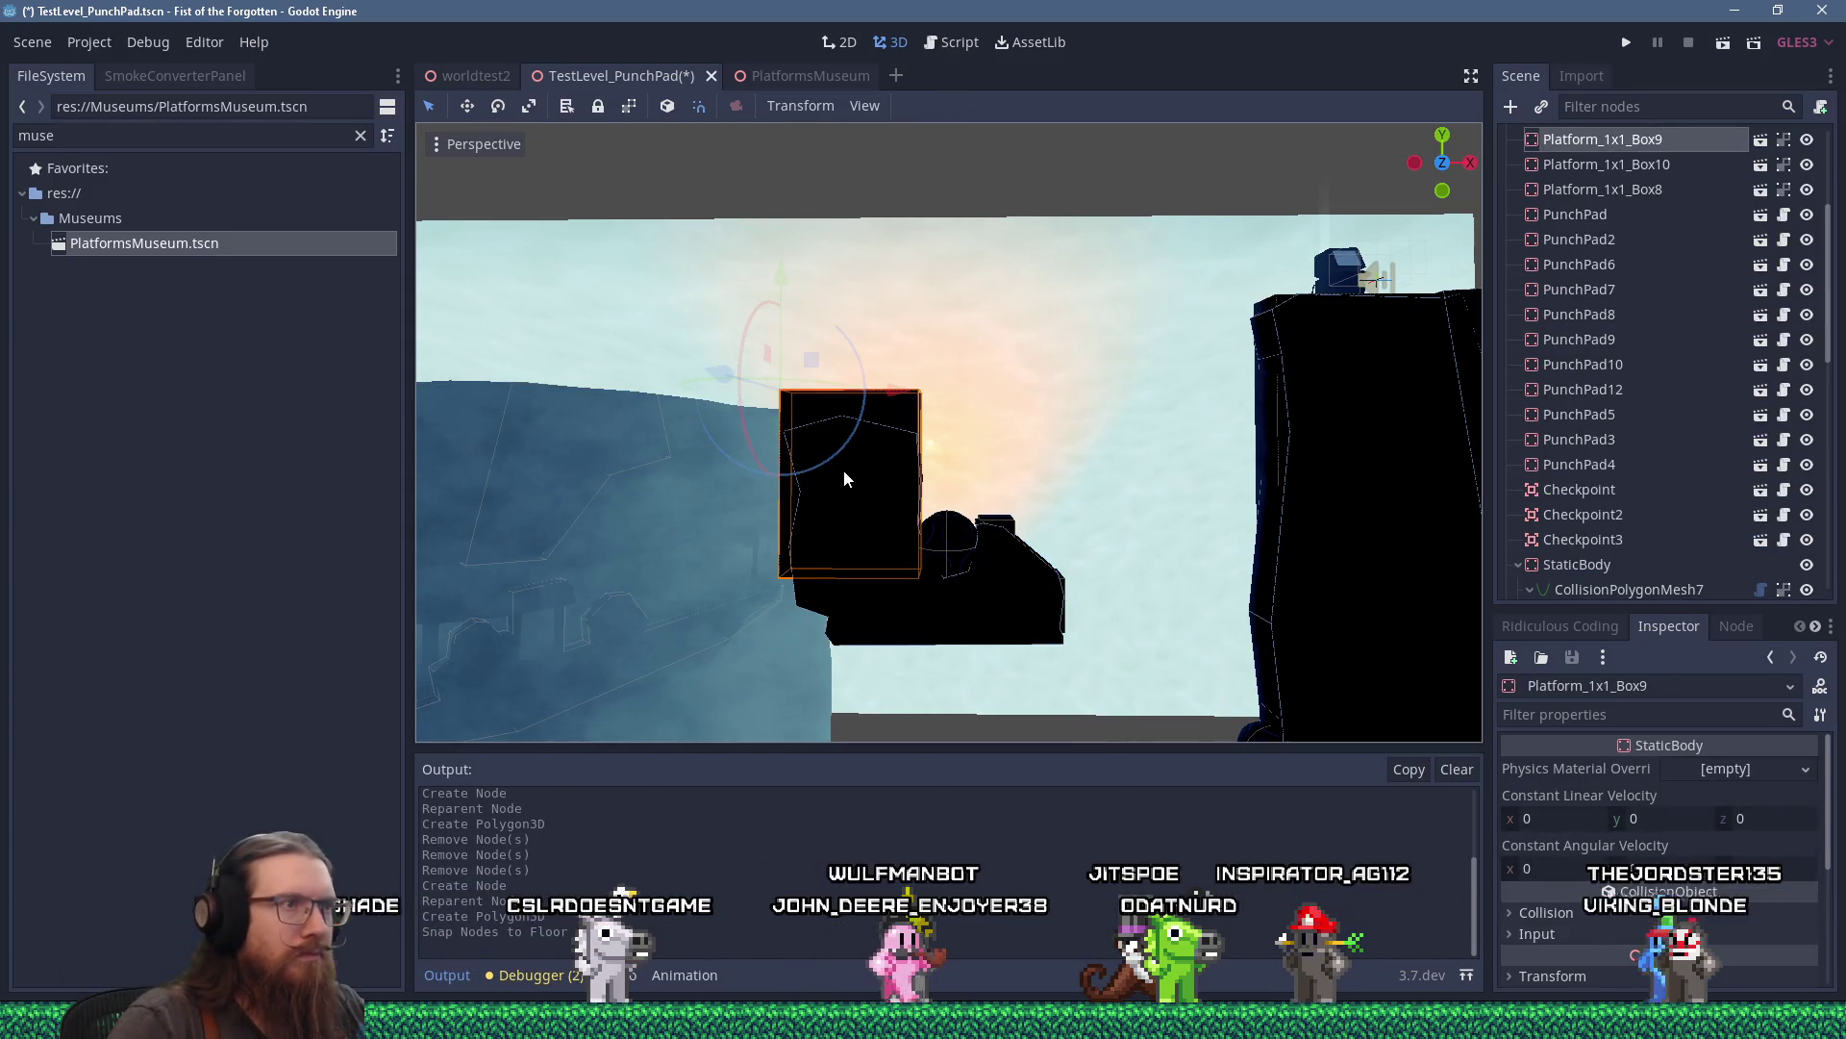
key("Delete")
key("Return")
scroll(1018, 548, "up", 2)
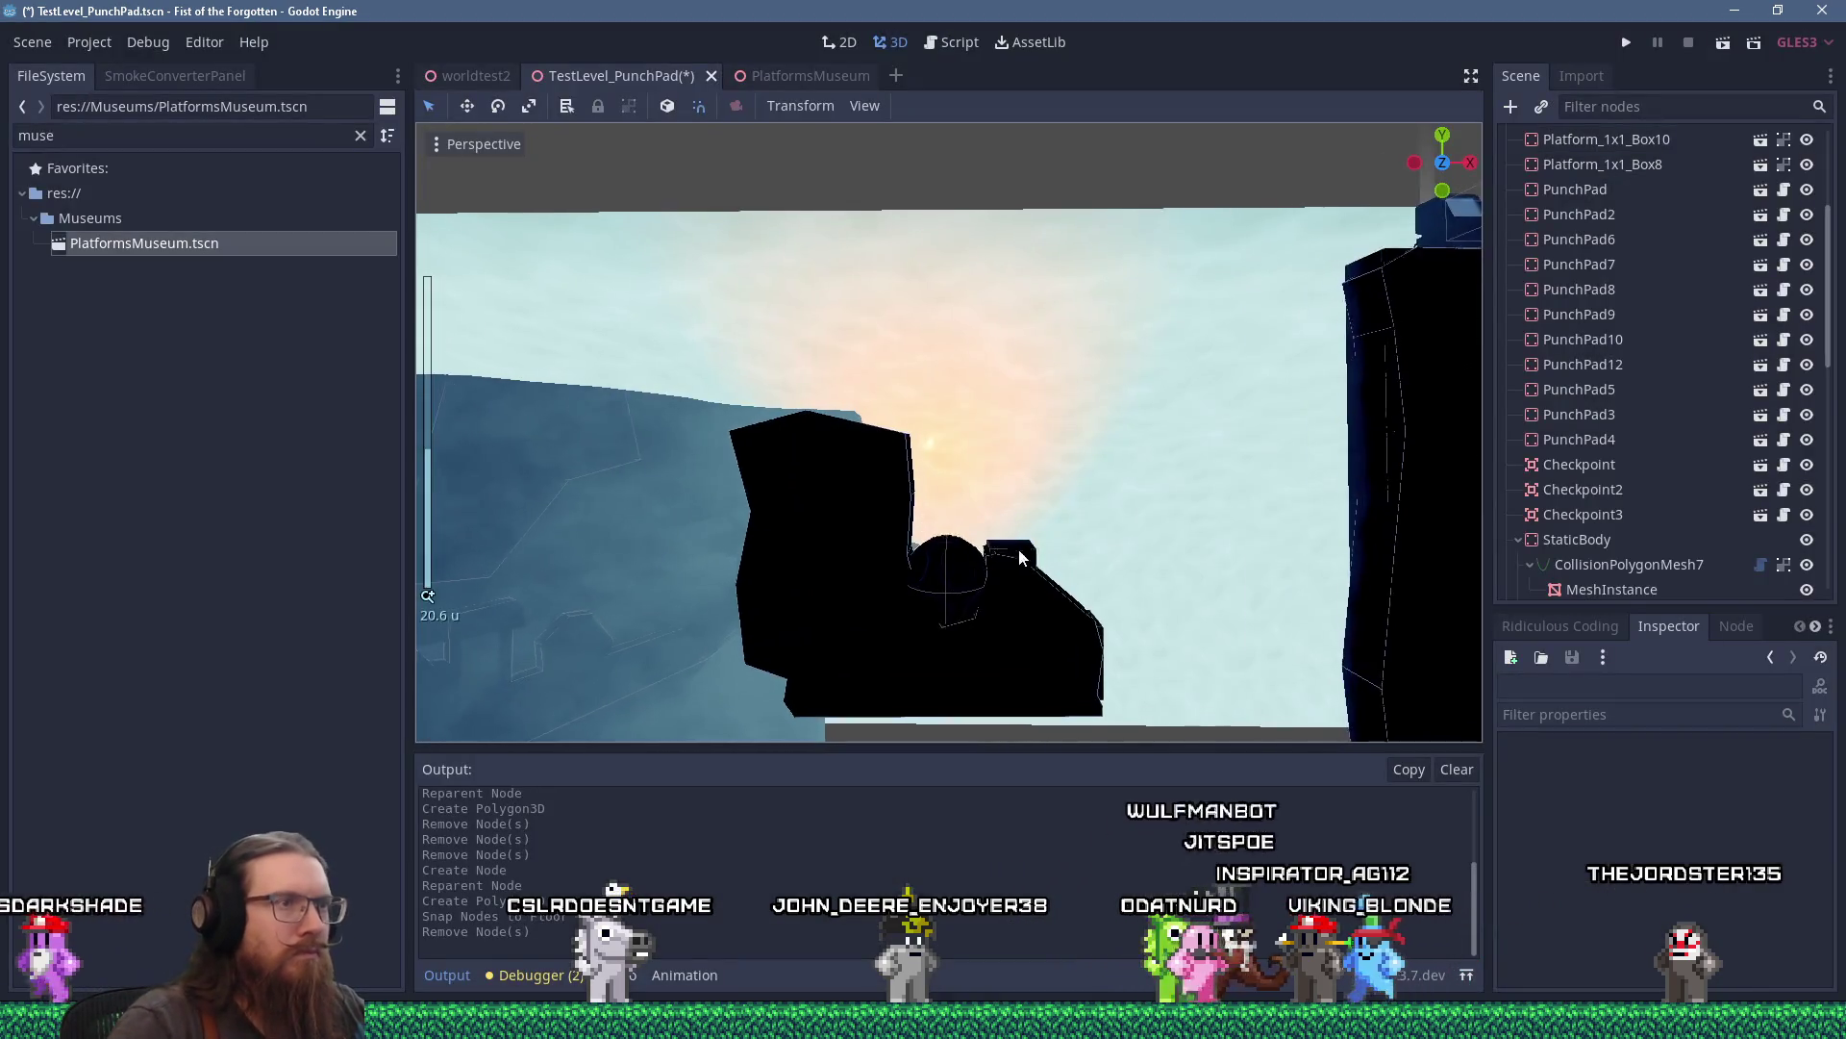
left_click(1029, 559)
key("Delete")
key("Return")
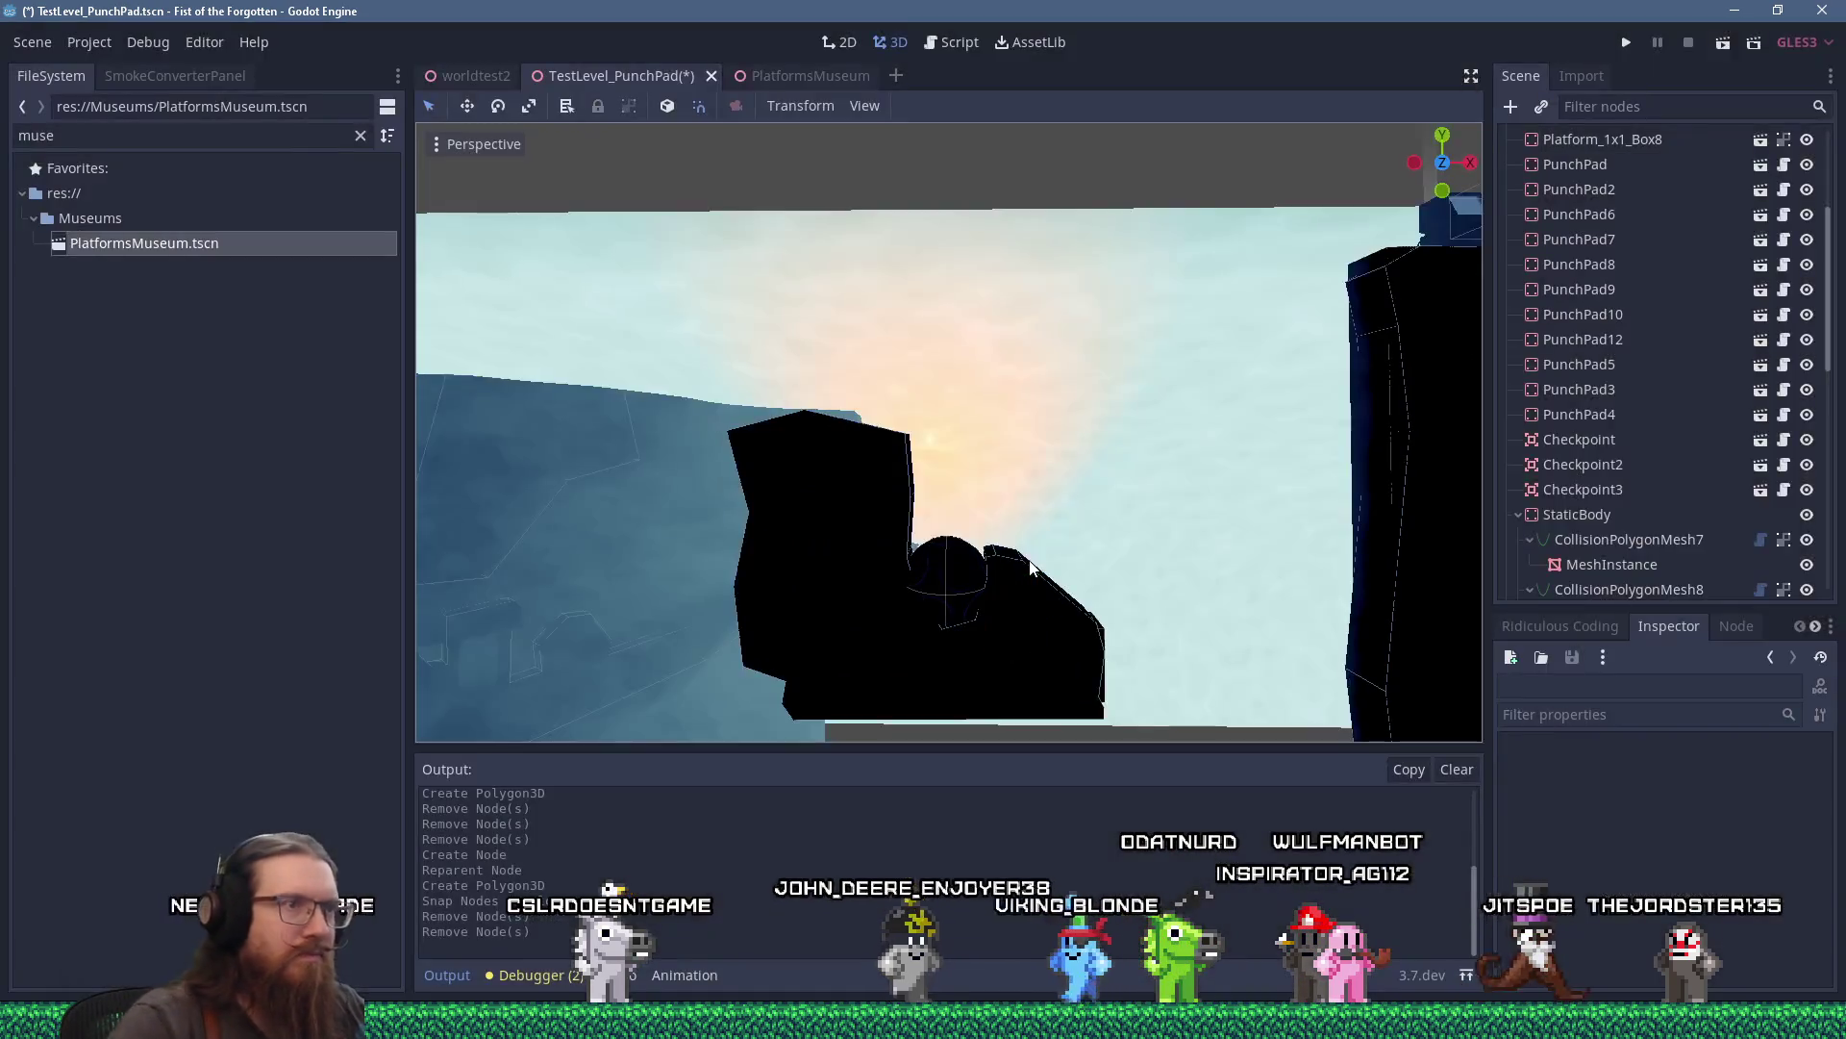
Select and delete the Platform_1x1_Box7 platform.
left_click(1094, 582)
left_click(1098, 578)
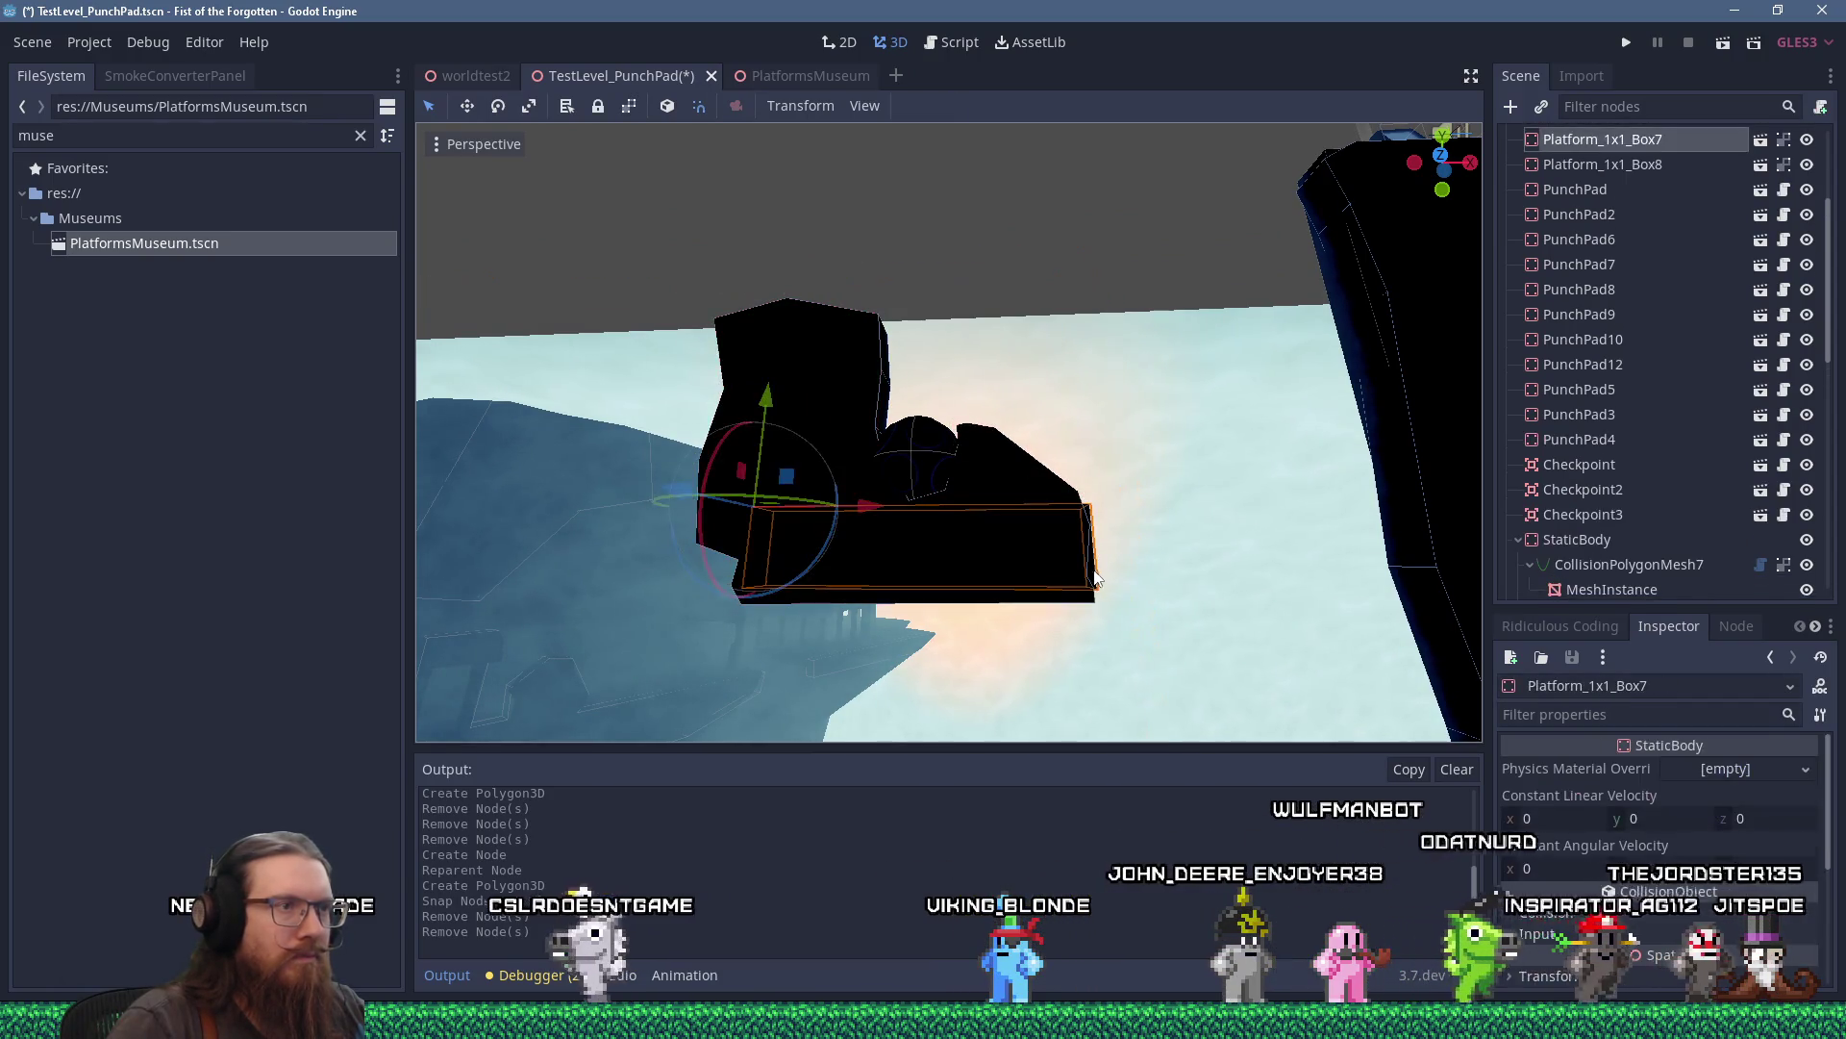
key("Delete")
key("Return")
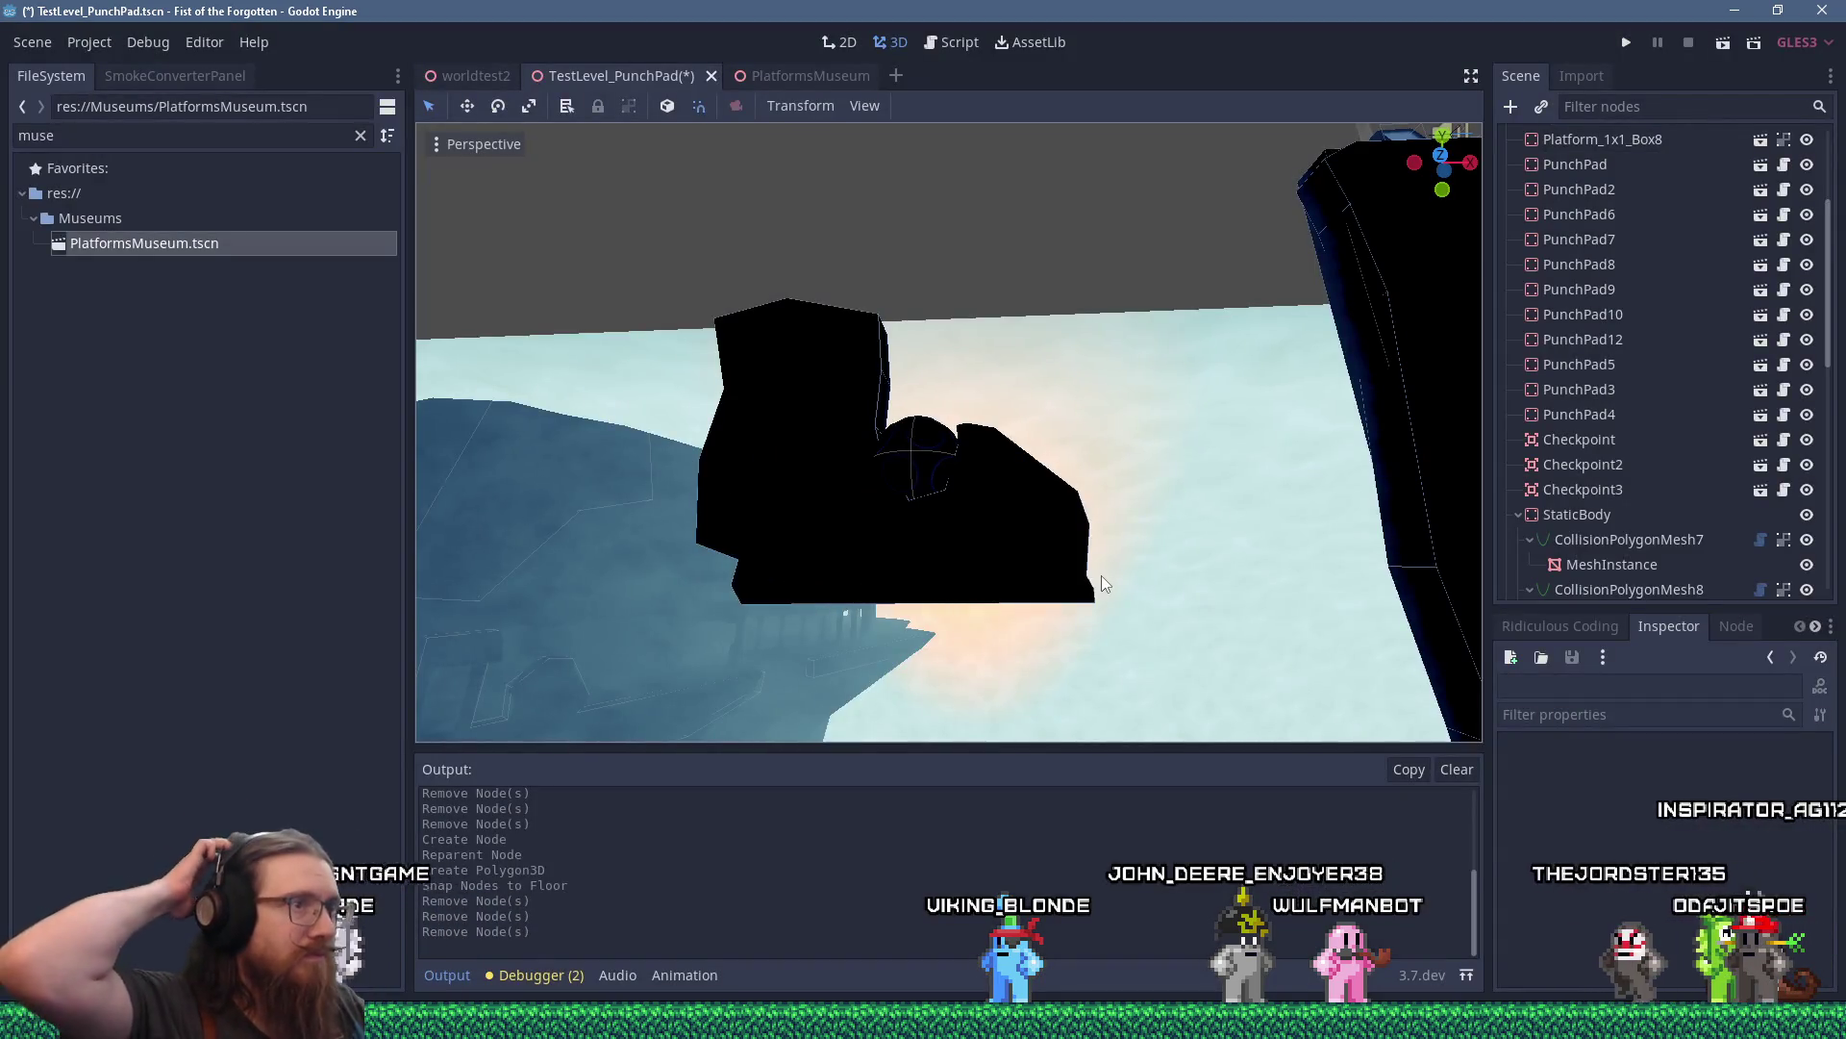
Delete Platform_1x1_Box8 and orbit the view over the level.
scroll(1100, 575, "down", 3)
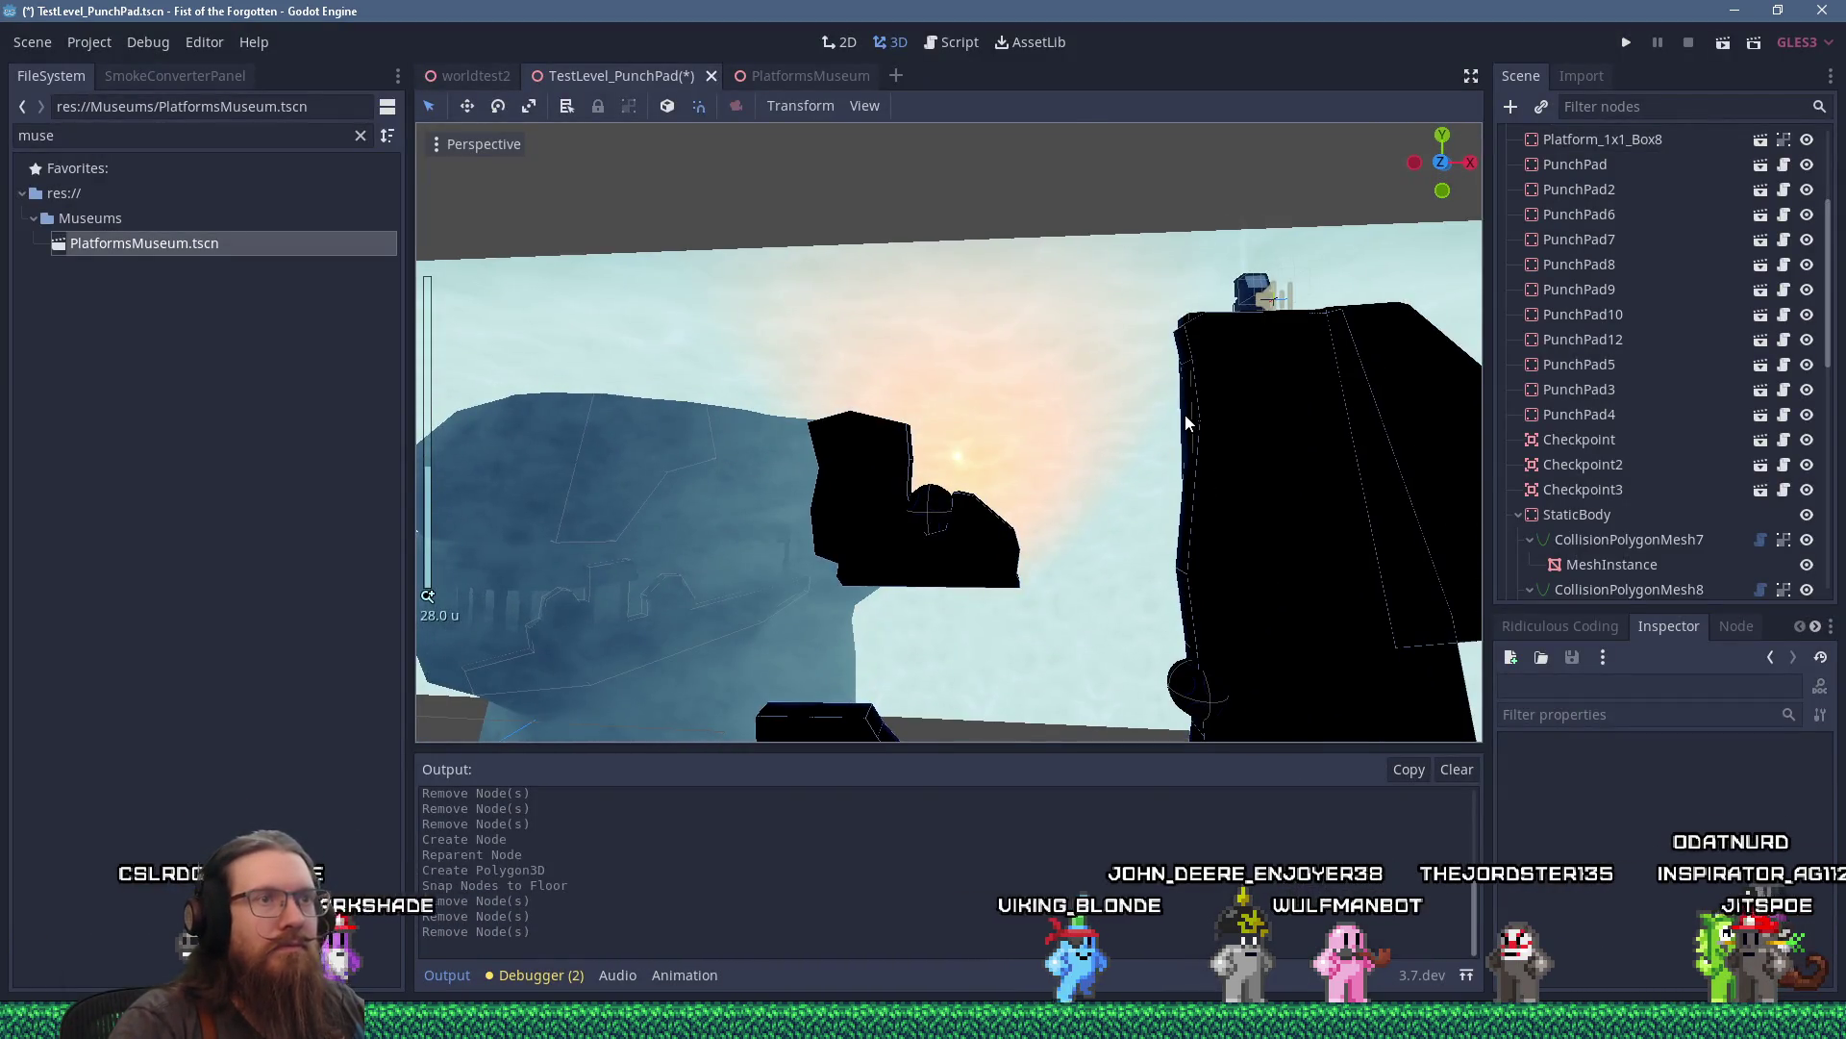
left_click(1186, 420)
scroll(1185, 420, "down", 2)
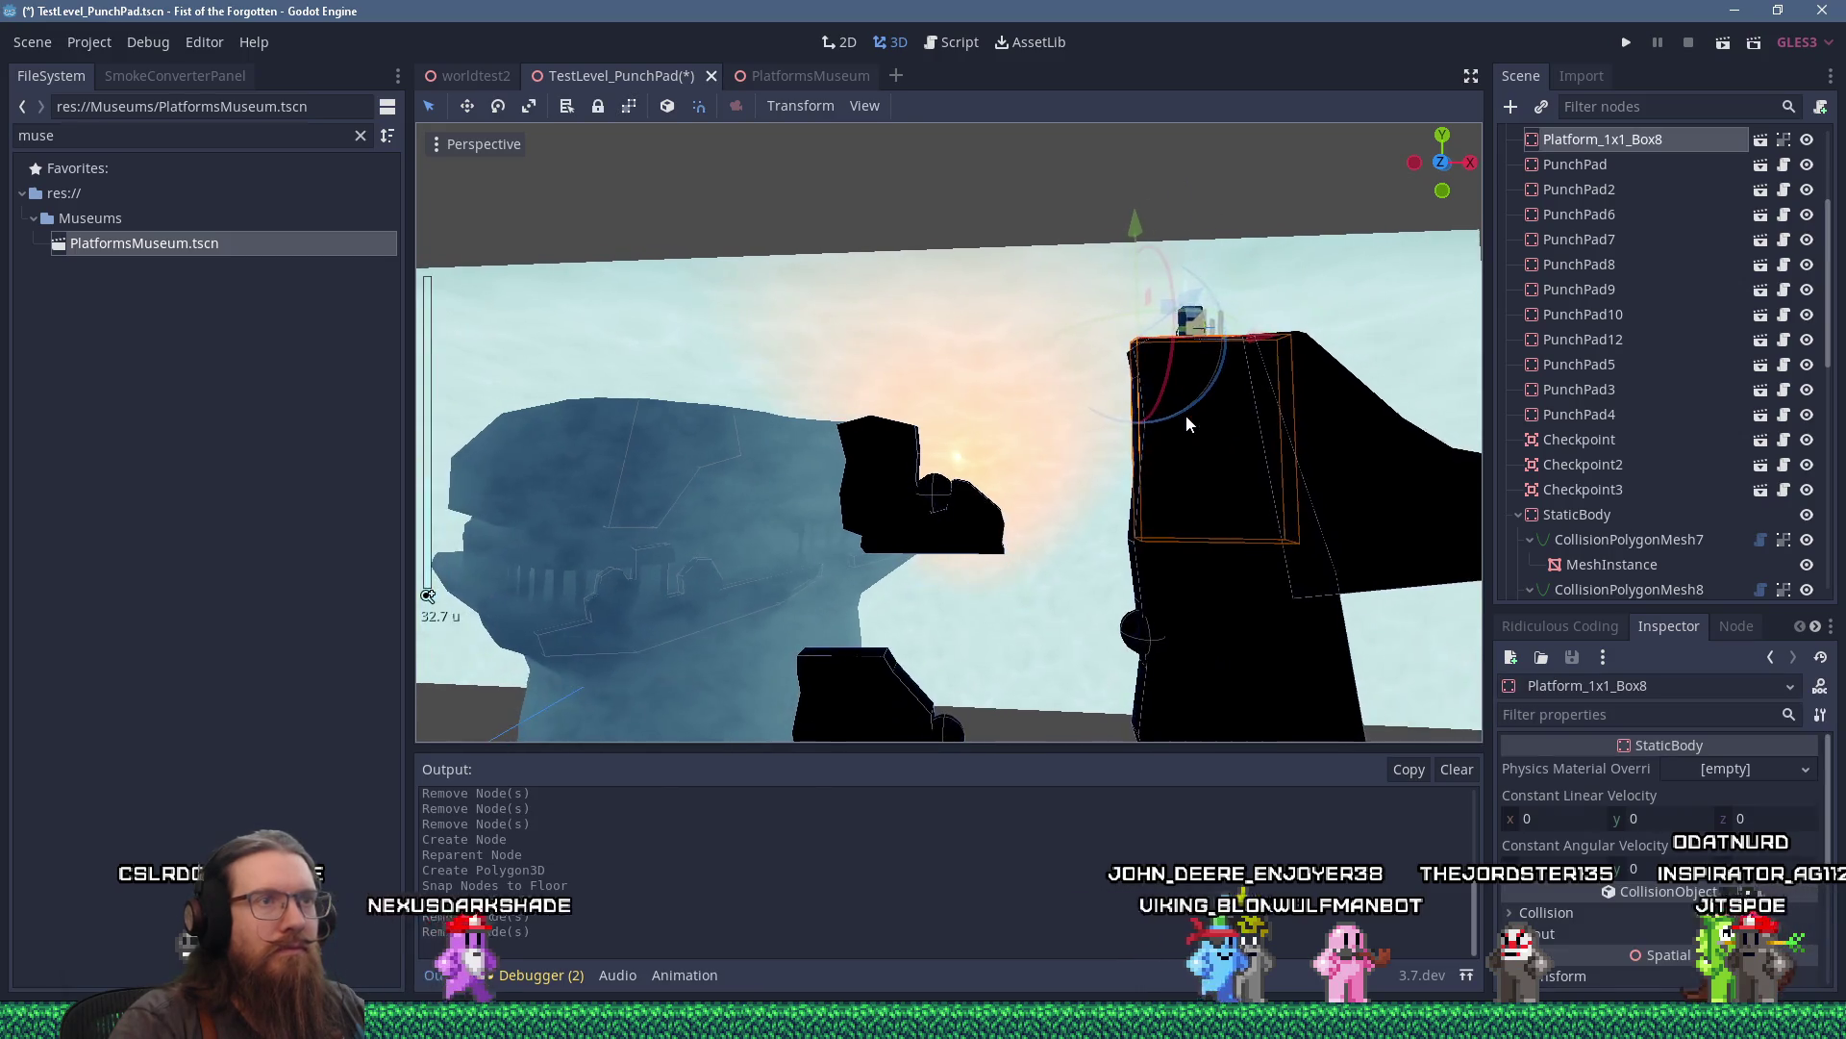
key("Delete")
key("Return")
scroll(1181, 511, "up", 2)
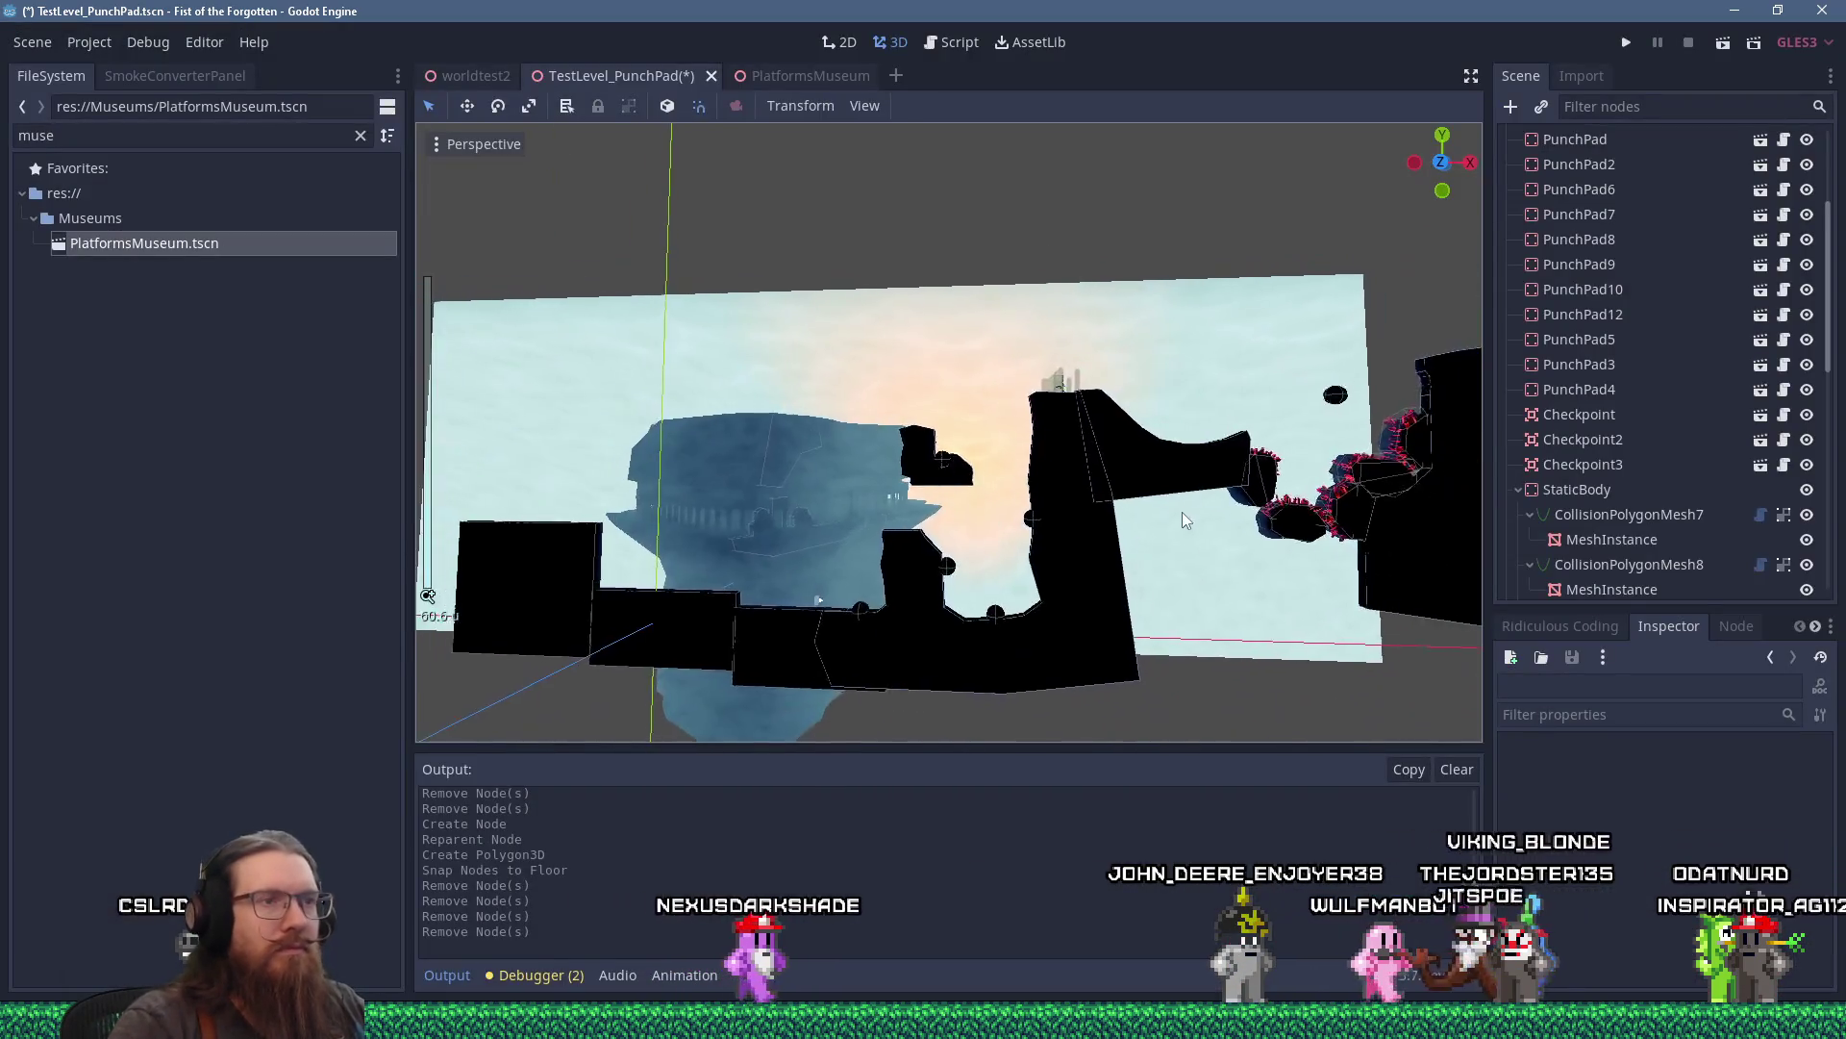
mouse_move(1031, 394)
left_mouse_down()
mouse_move(971, 301)
mouse_move(968, 387)
mouse_move(995, 410)
mouse_move(1013, 262)
left_mouse_up()
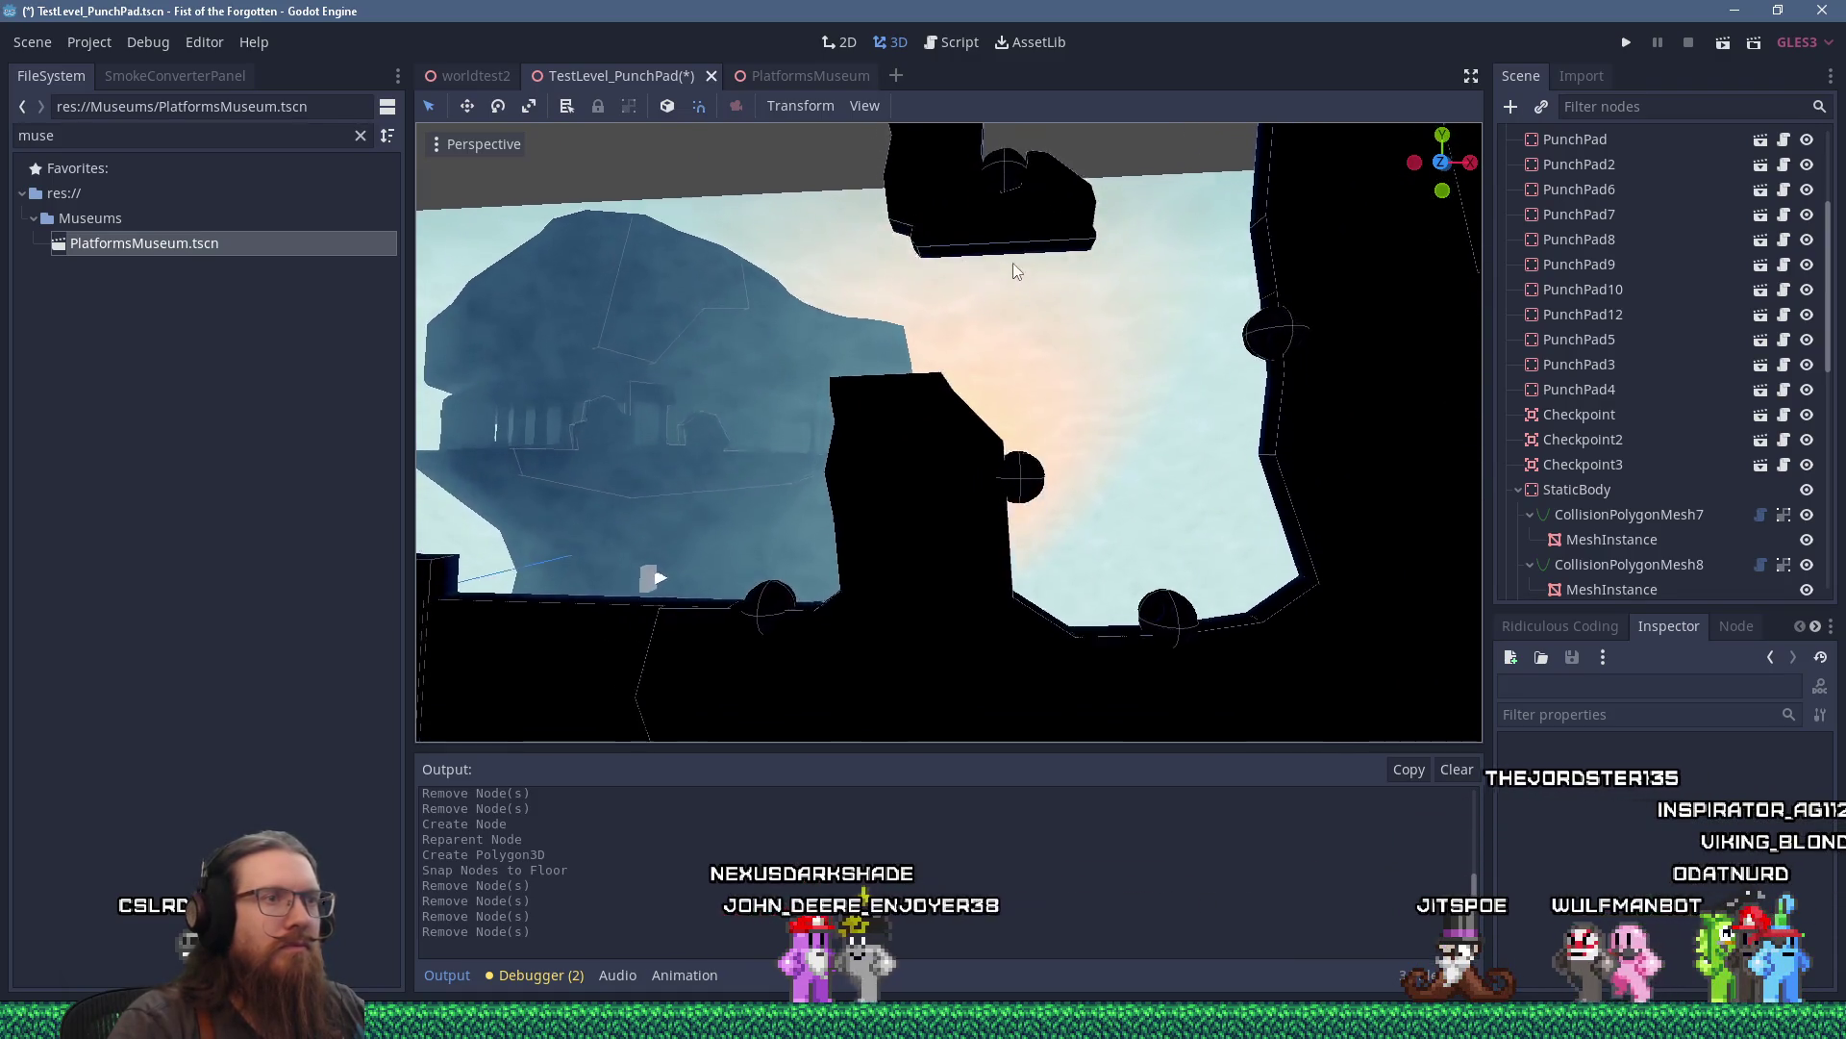
scroll(1088, 454, "up", 4)
Select CollisionPolygonMesh7 and orient the view on the pillar's top edge.
left_click(1070, 443)
scroll(1070, 442, "up", 5)
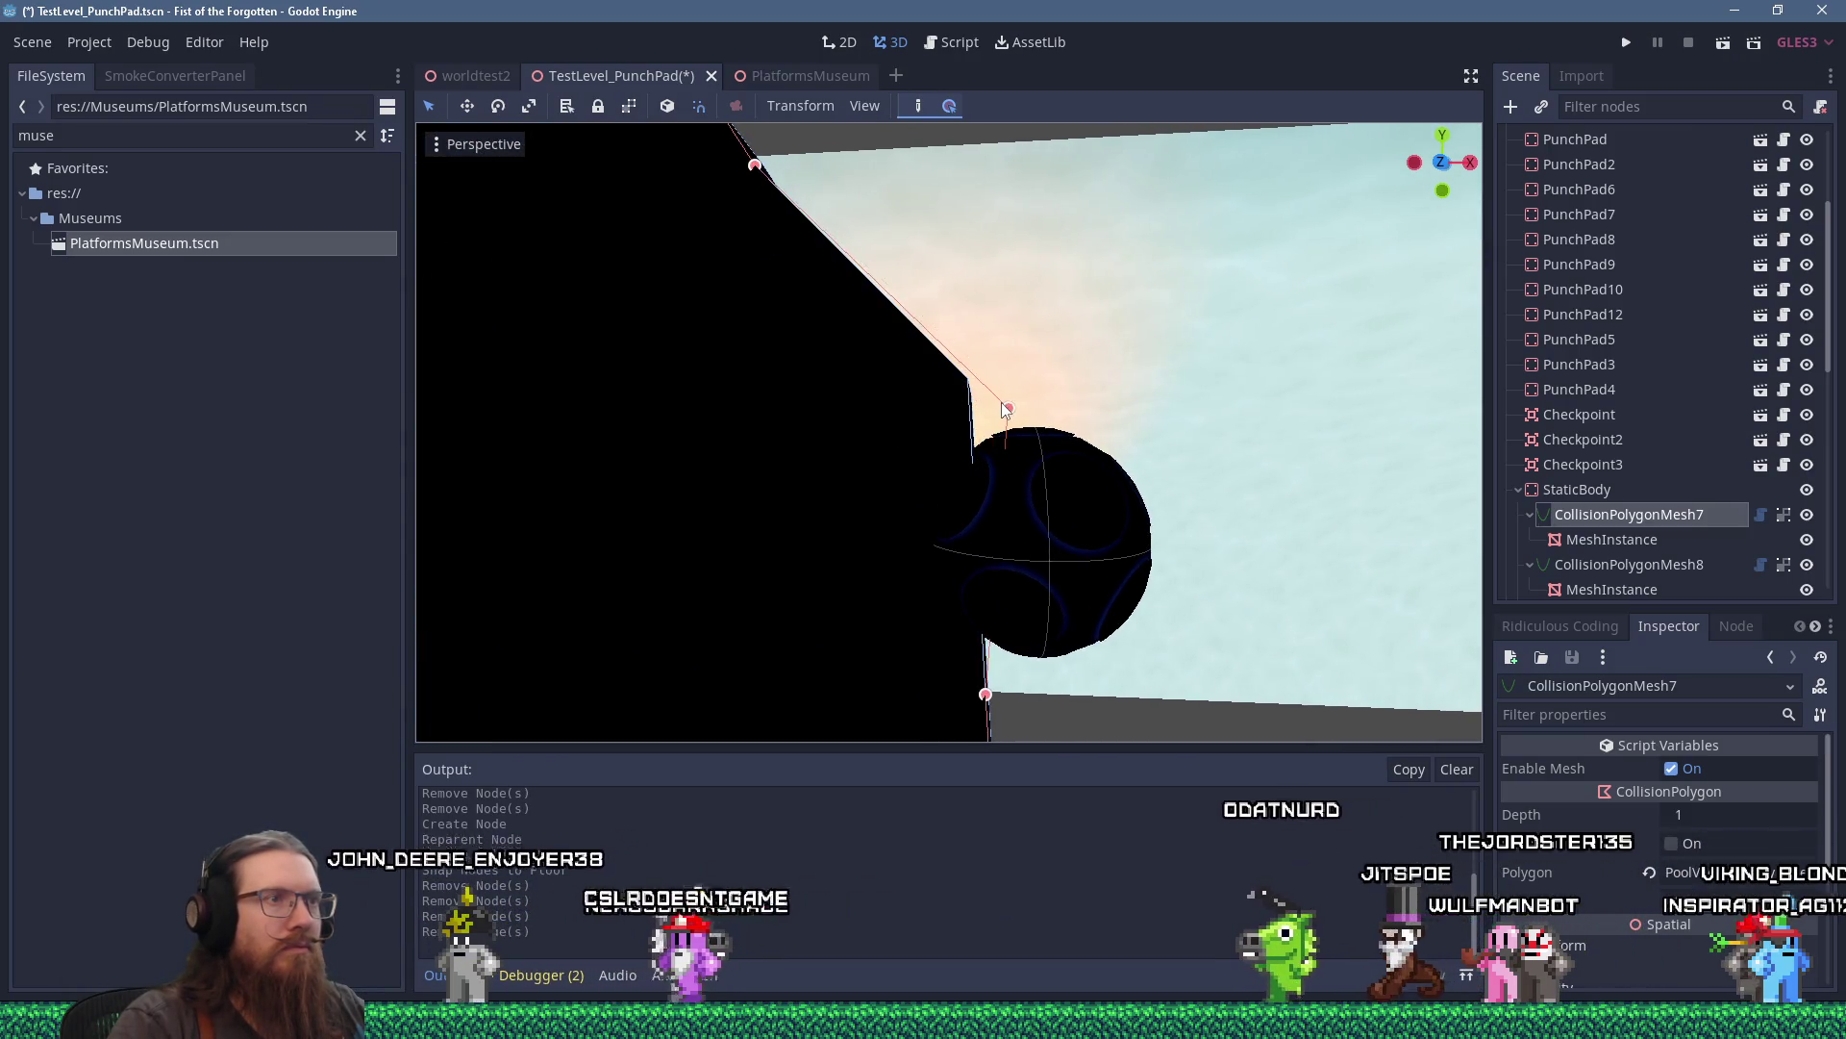
scroll(996, 587, "down", 3)
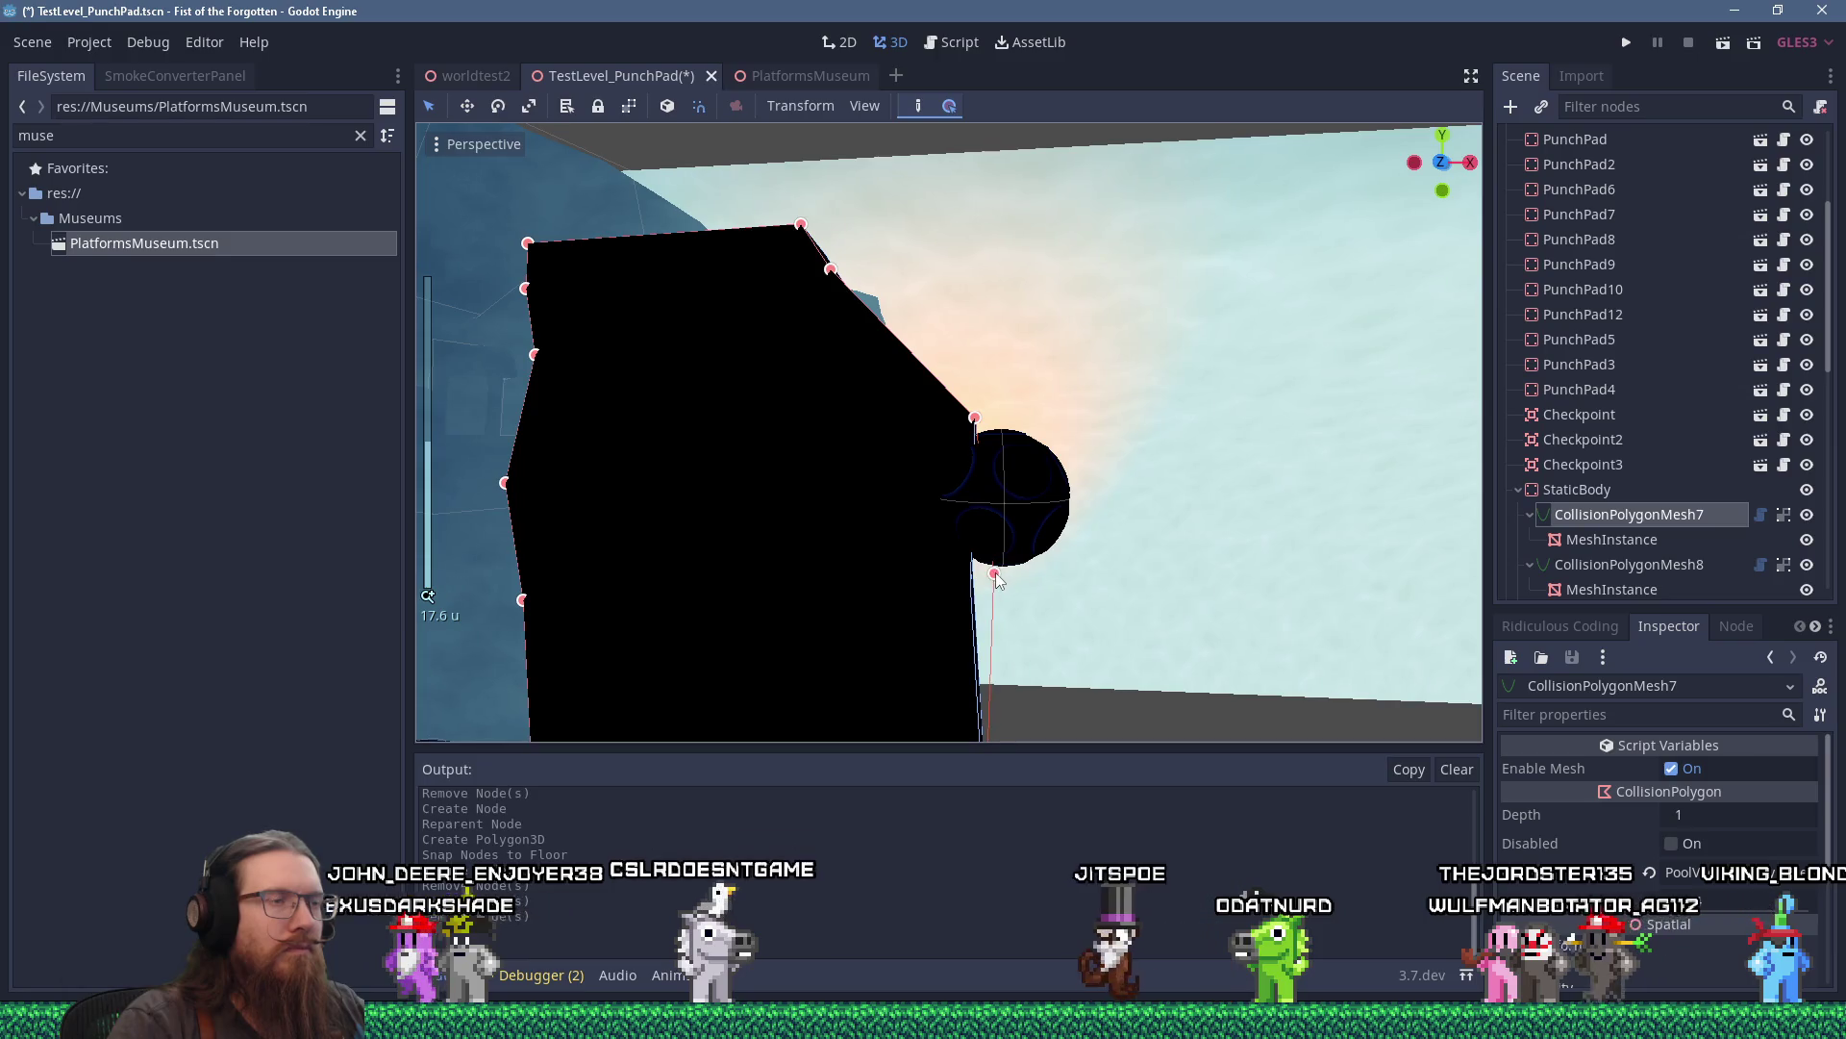
left_click_drag(934, 439, 947, 600)
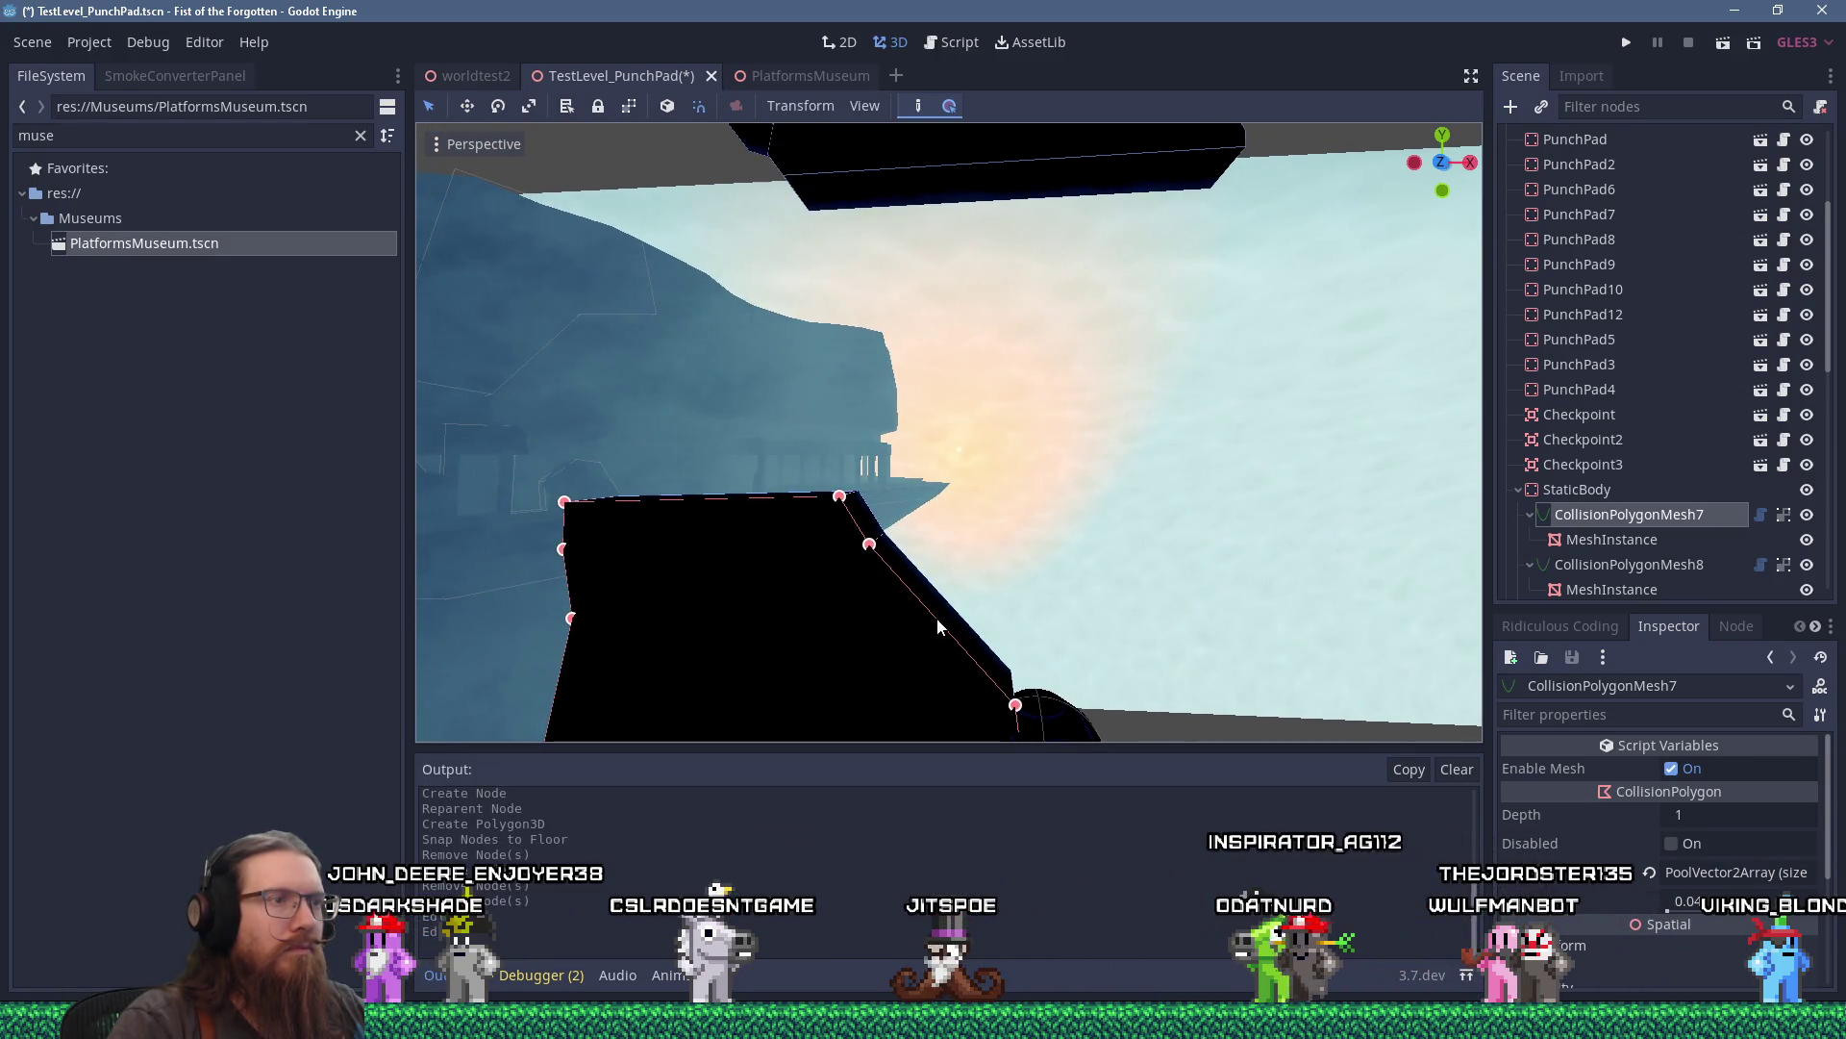
scroll(936, 602, "down", 3)
mouse_move(979, 557)
left_mouse_down()
mouse_move(984, 513)
mouse_move(956, 504)
mouse_move(950, 523)
left_mouse_up()
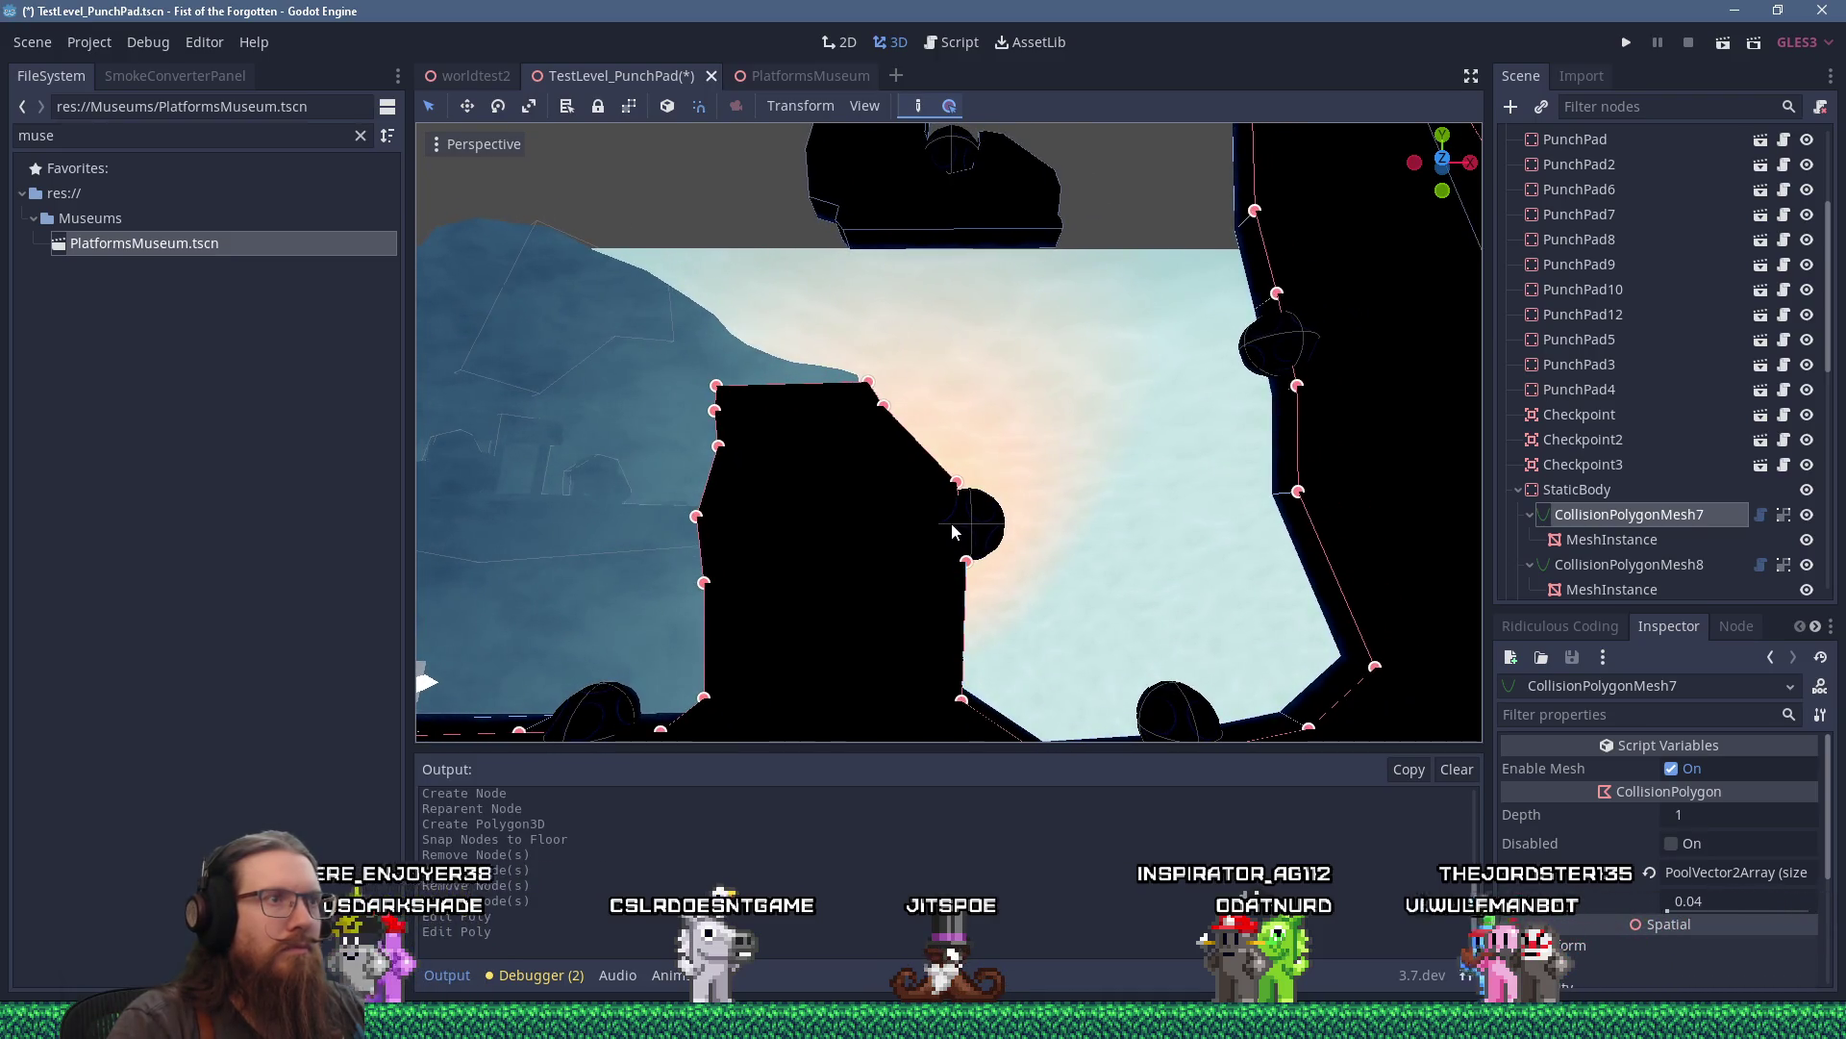
left_click_drag(950, 524, 981, 583)
scroll(936, 565, "up", 5)
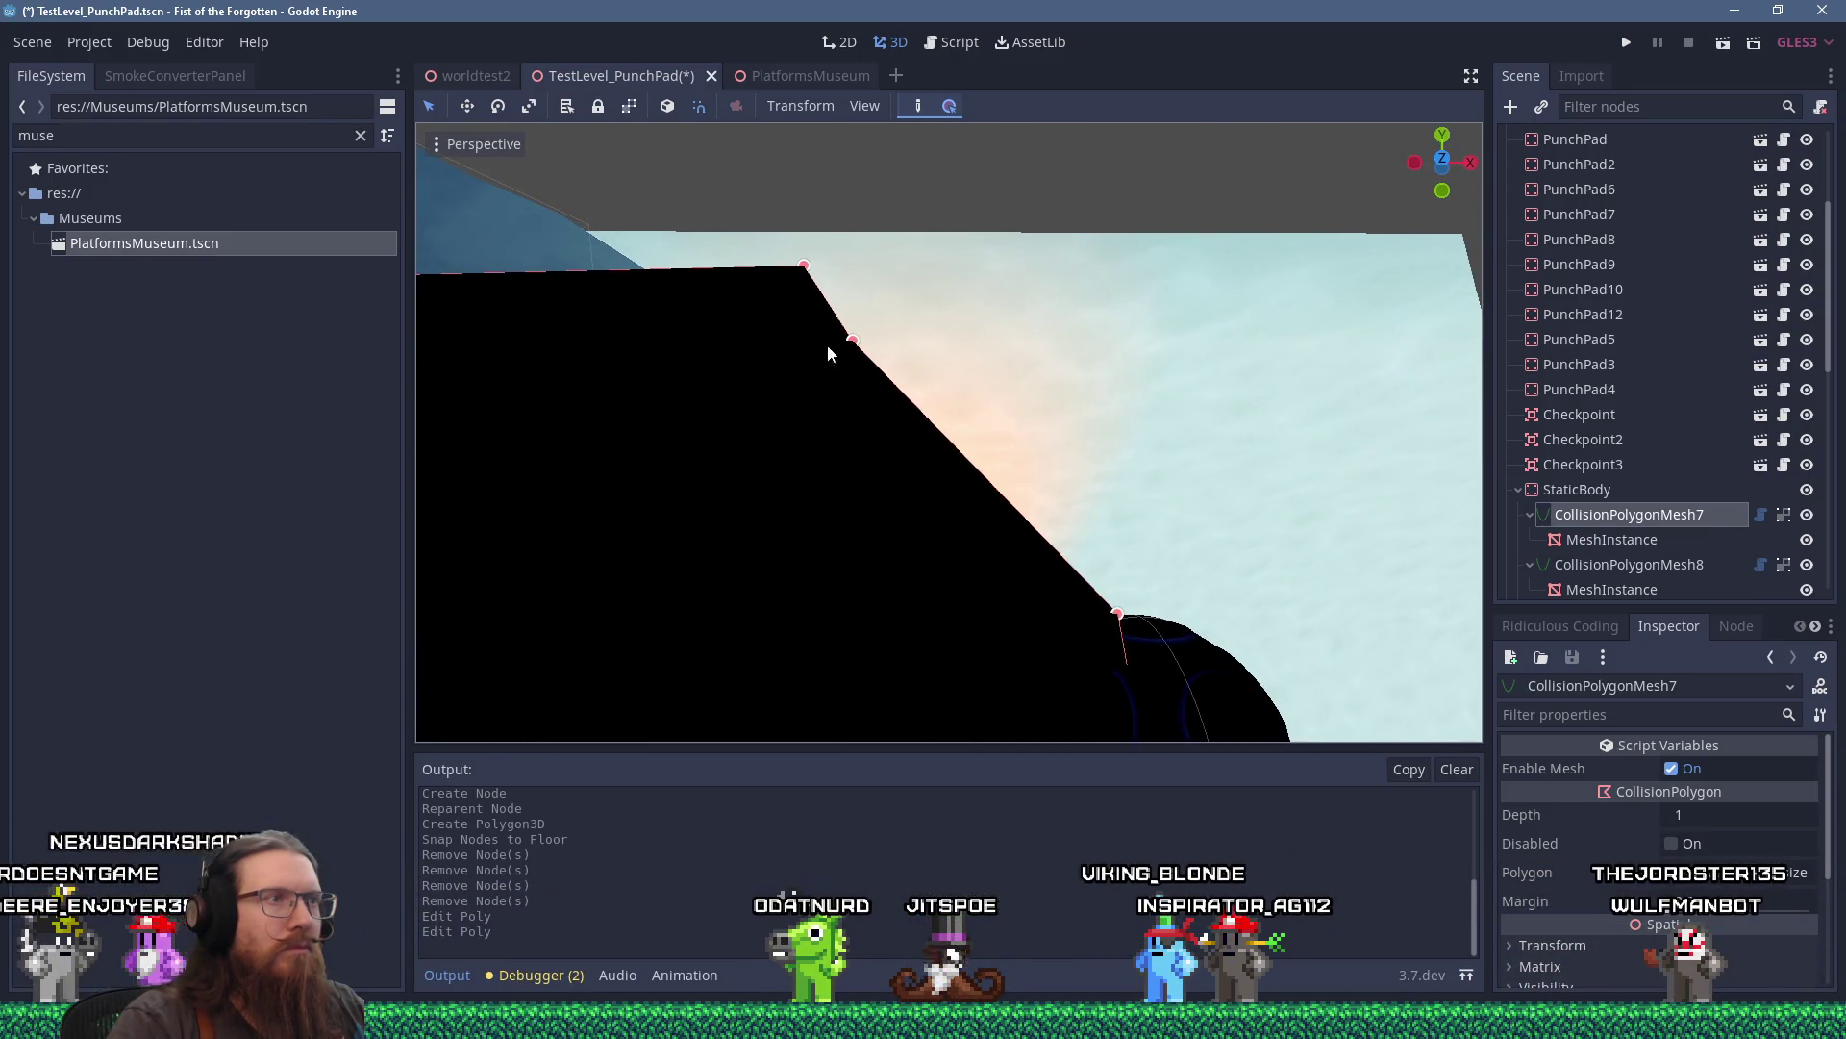
scroll(829, 354, "down", 3)
scroll(856, 338, "up", 4)
scroll(865, 346, "down", 5)
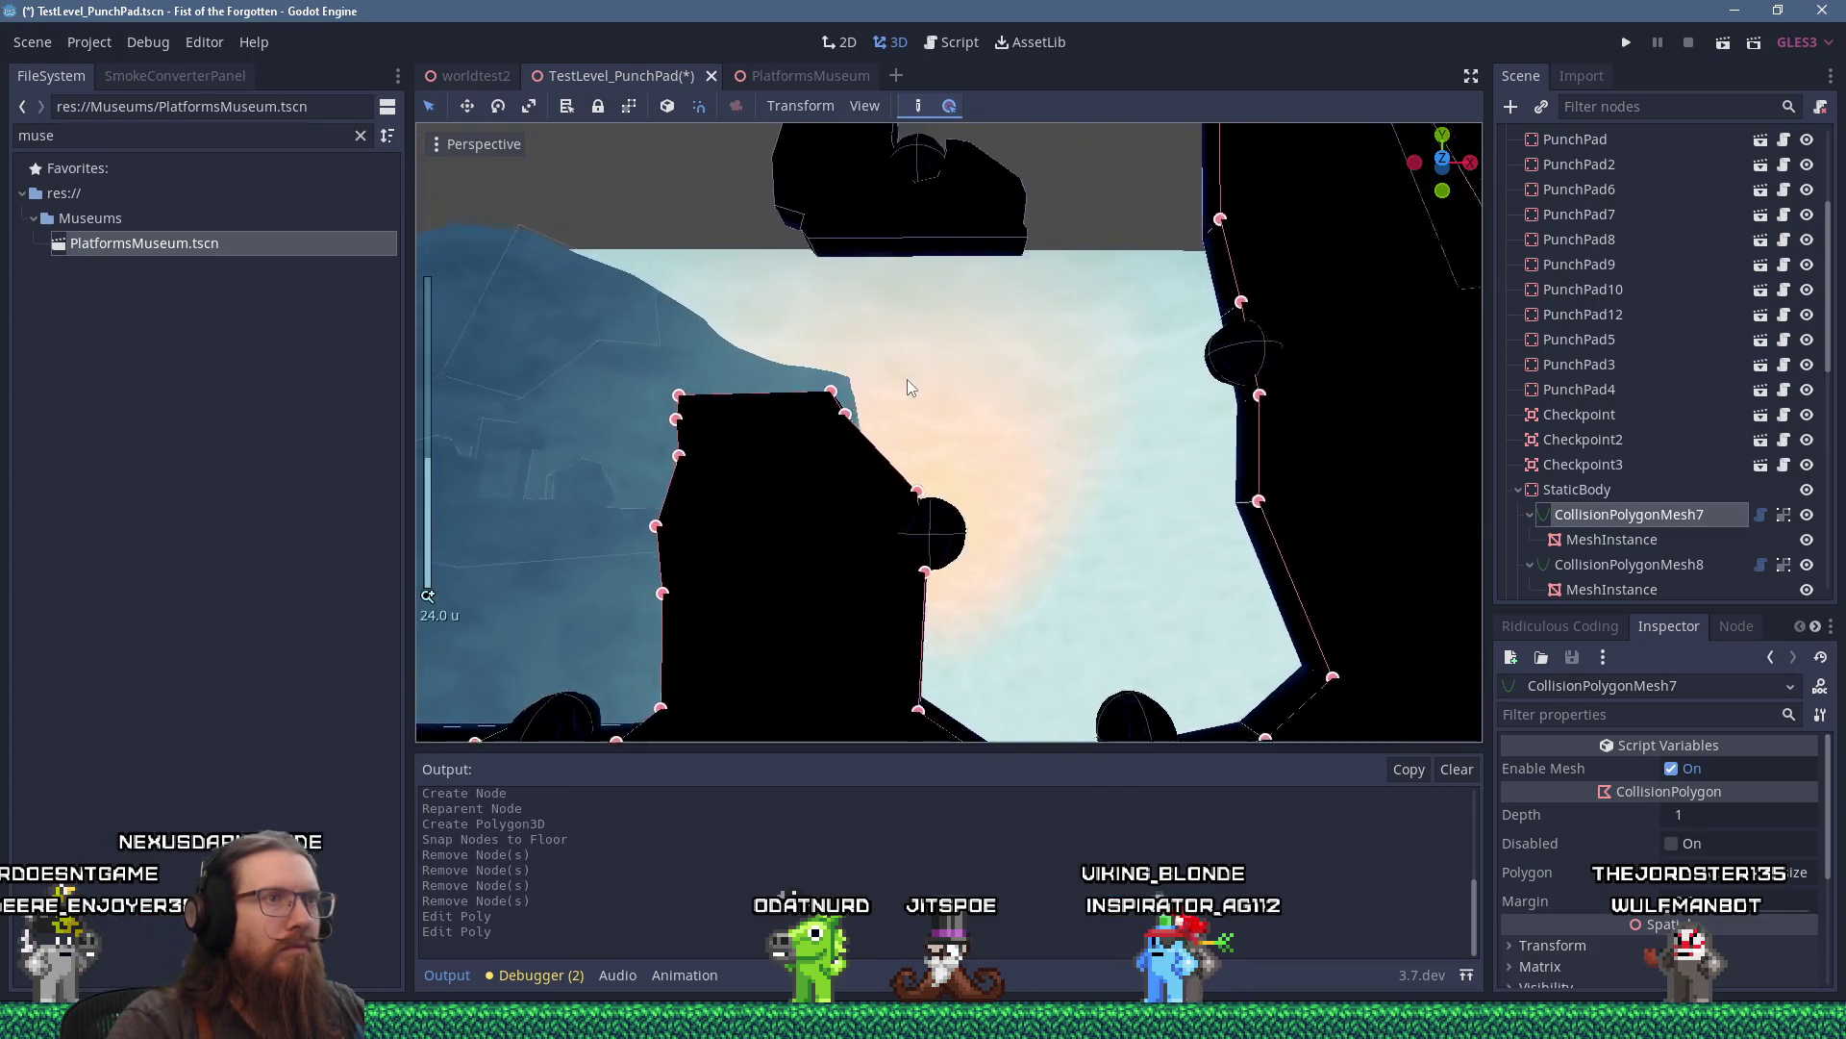
scroll(883, 454, "up", 2)
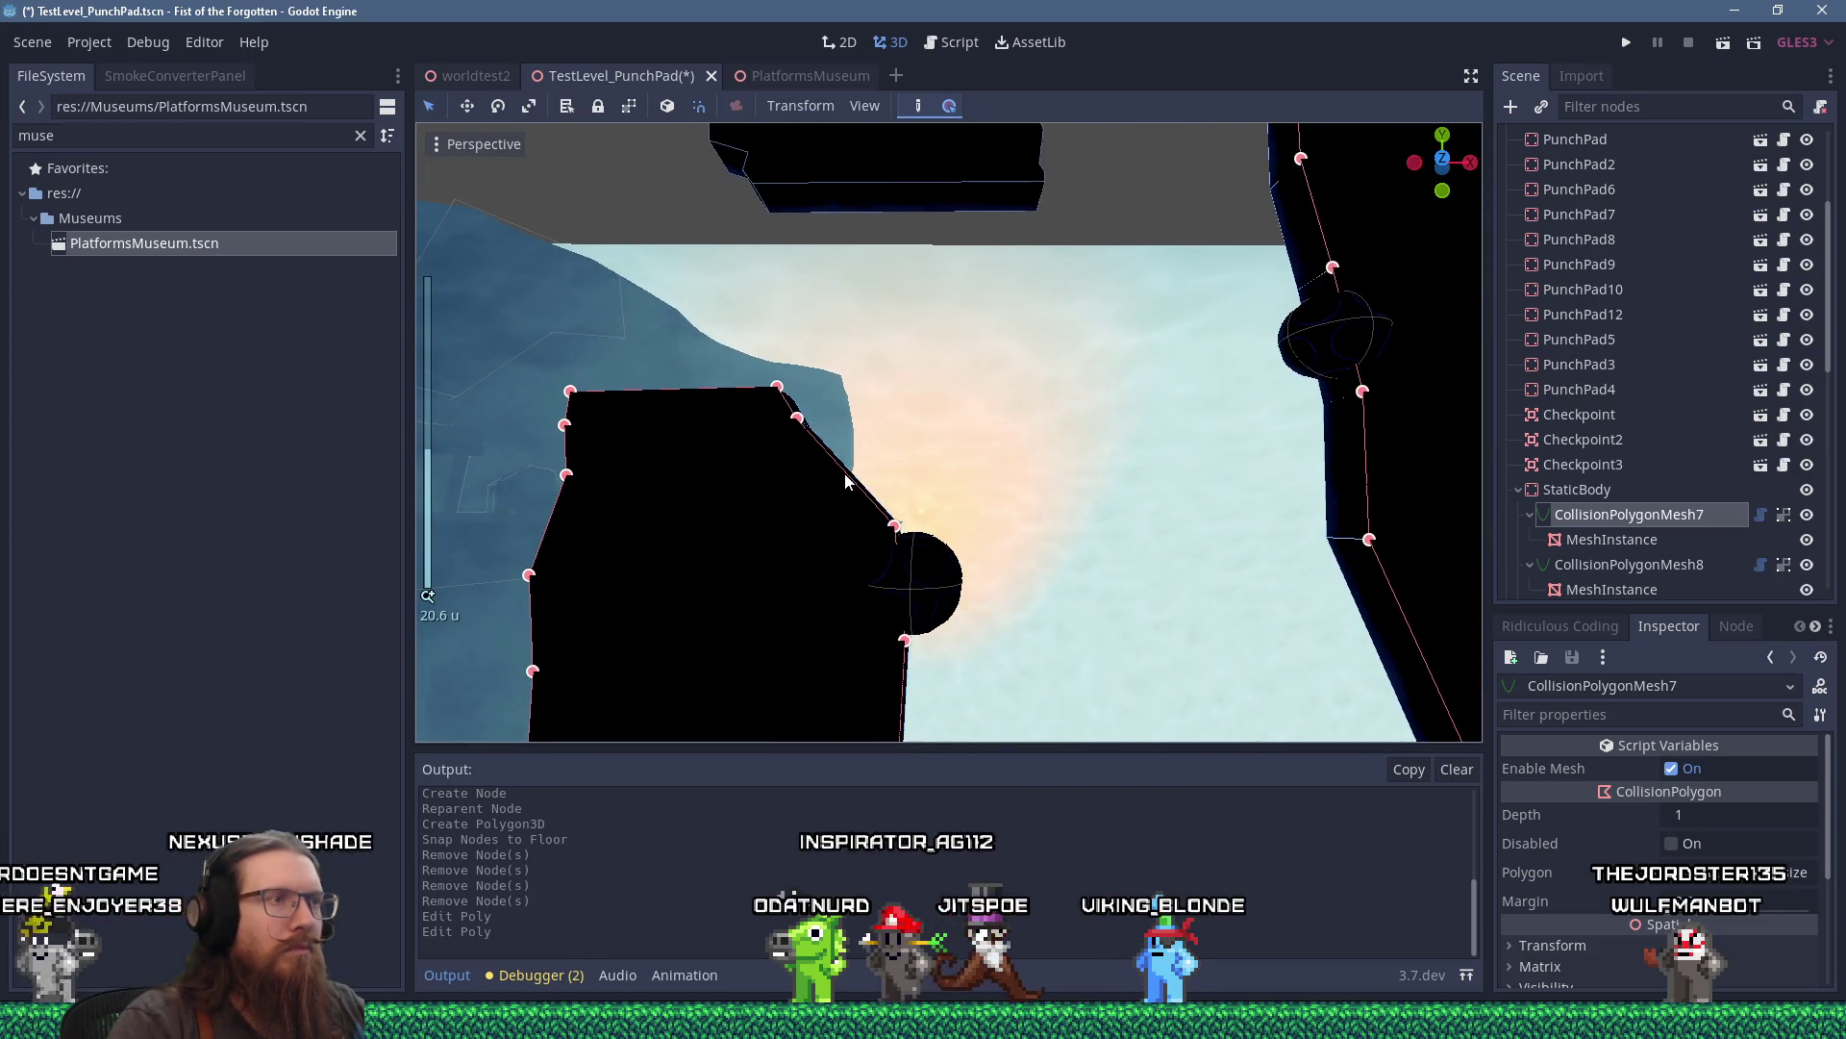
scroll(829, 438, "up", 2)
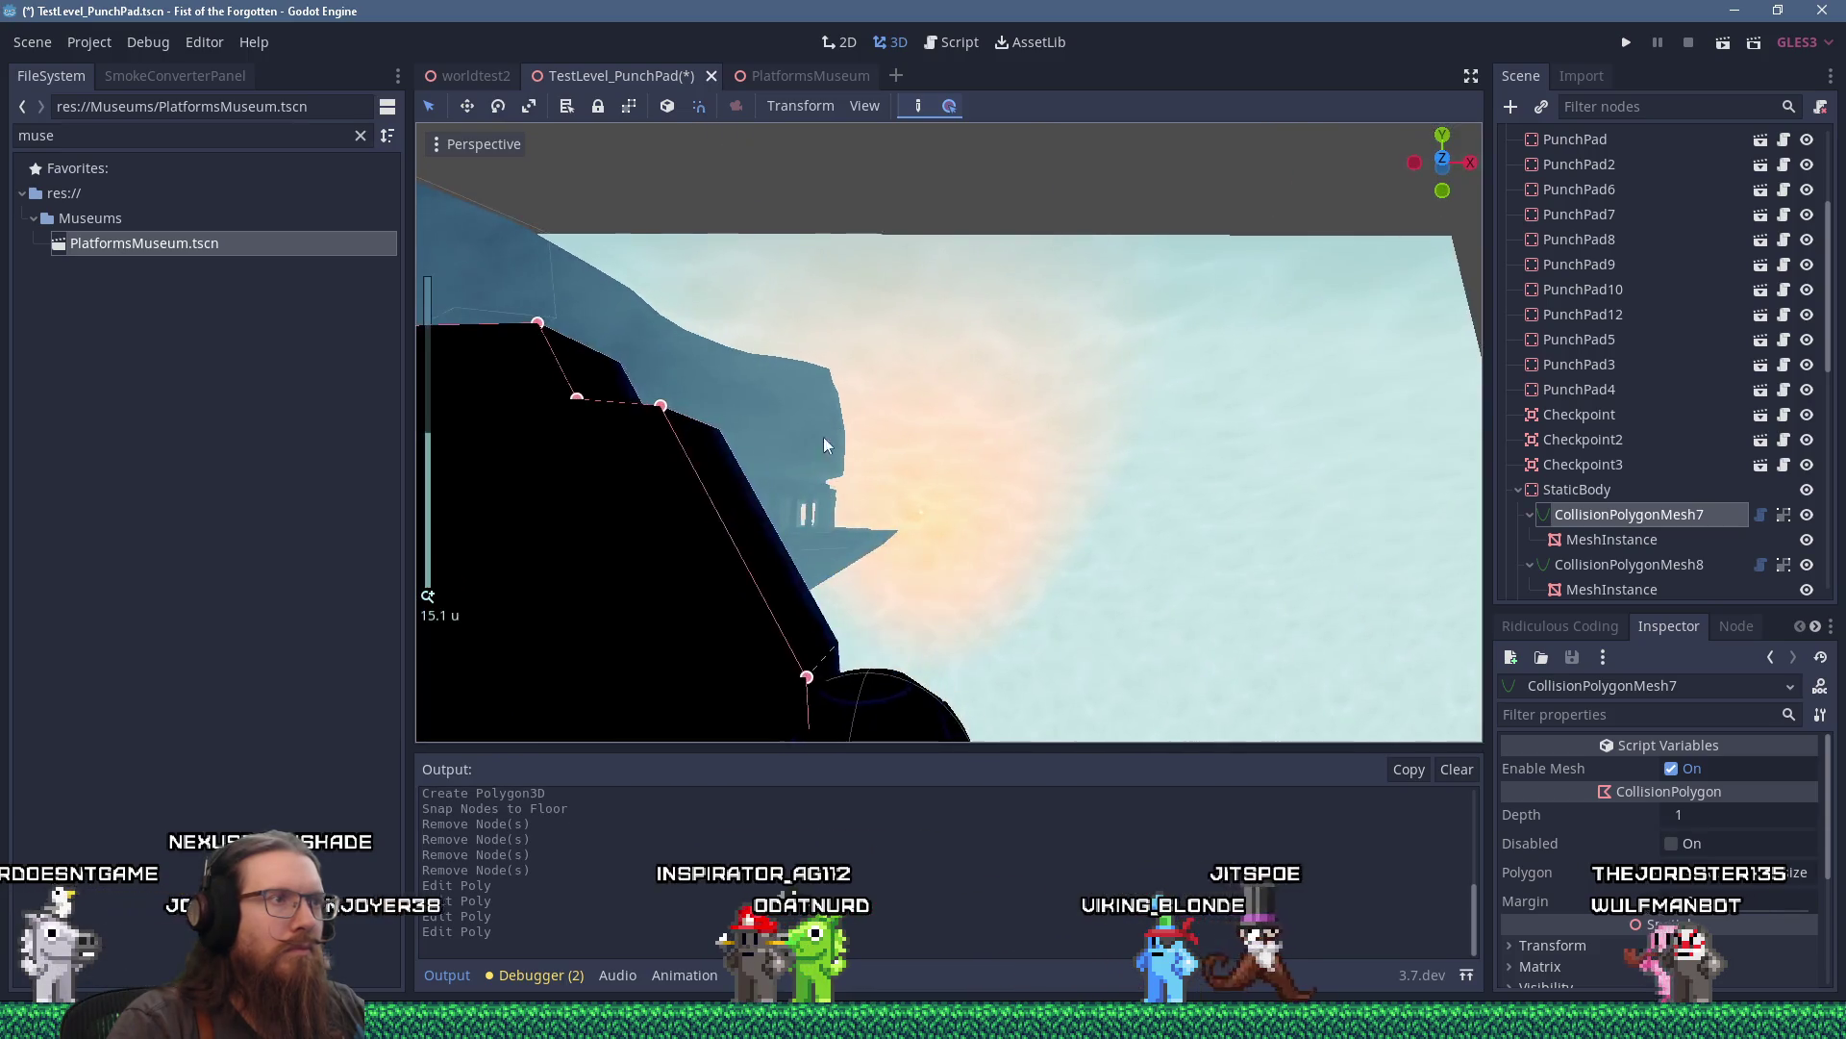
Add a vertex raising the pillar's top edge and lower another vertex beside it.
mouse_move(719, 515)
left_mouse_down()
mouse_move(777, 412)
mouse_move(766, 354)
mouse_move(739, 338)
mouse_move(807, 366)
left_mouse_up()
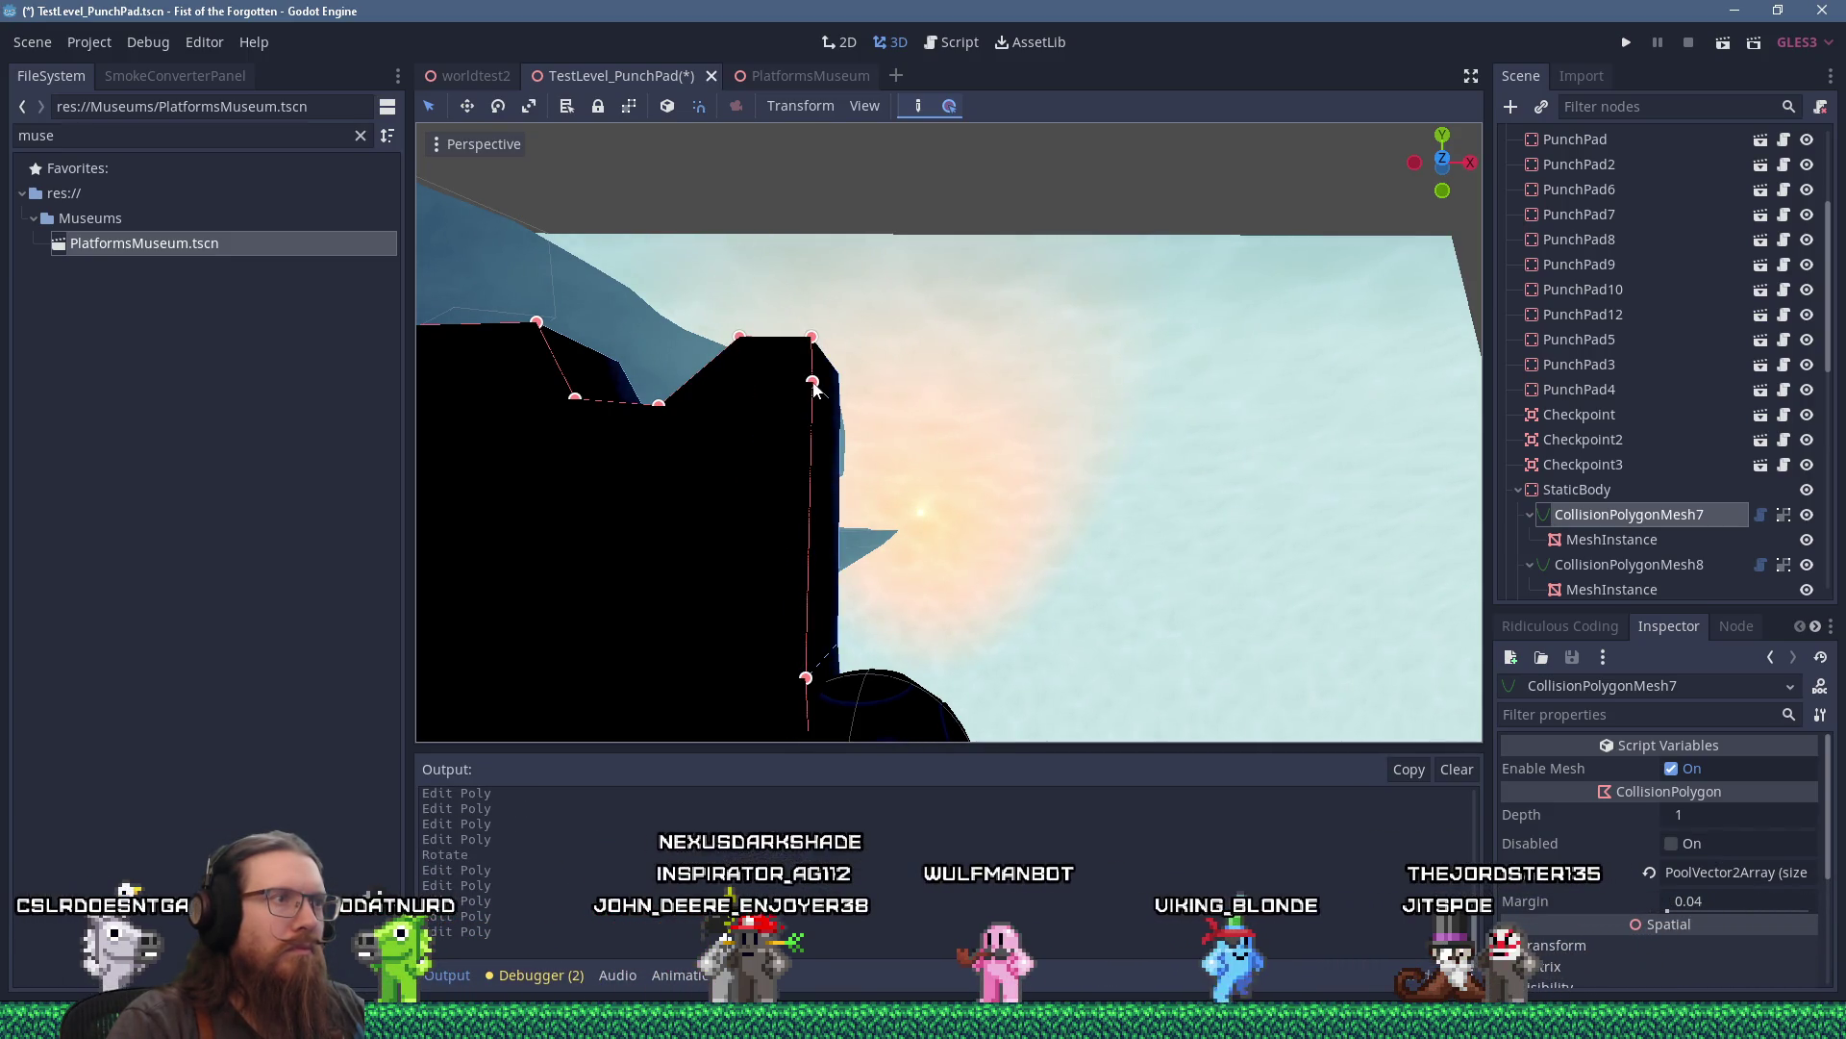
left_click_drag(825, 383, 918, 380)
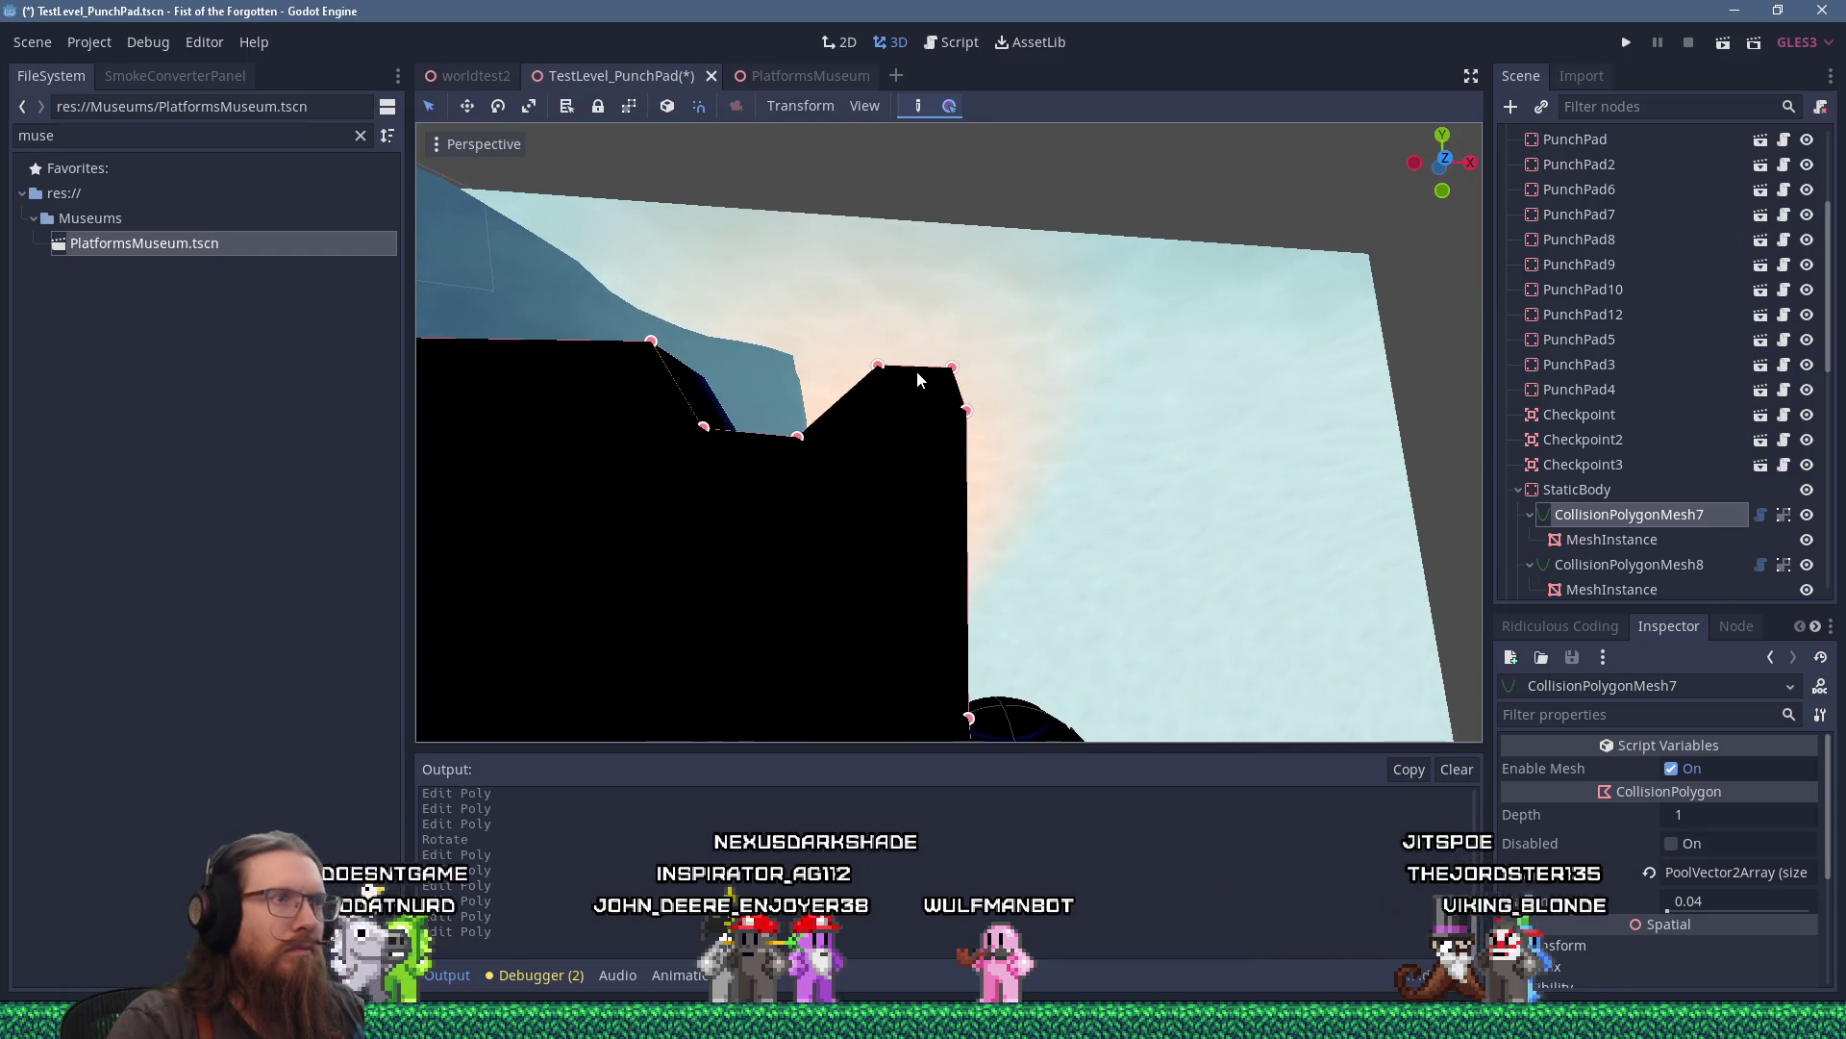
scroll(948, 367, "up", 3)
scroll(961, 369, "down", 6)
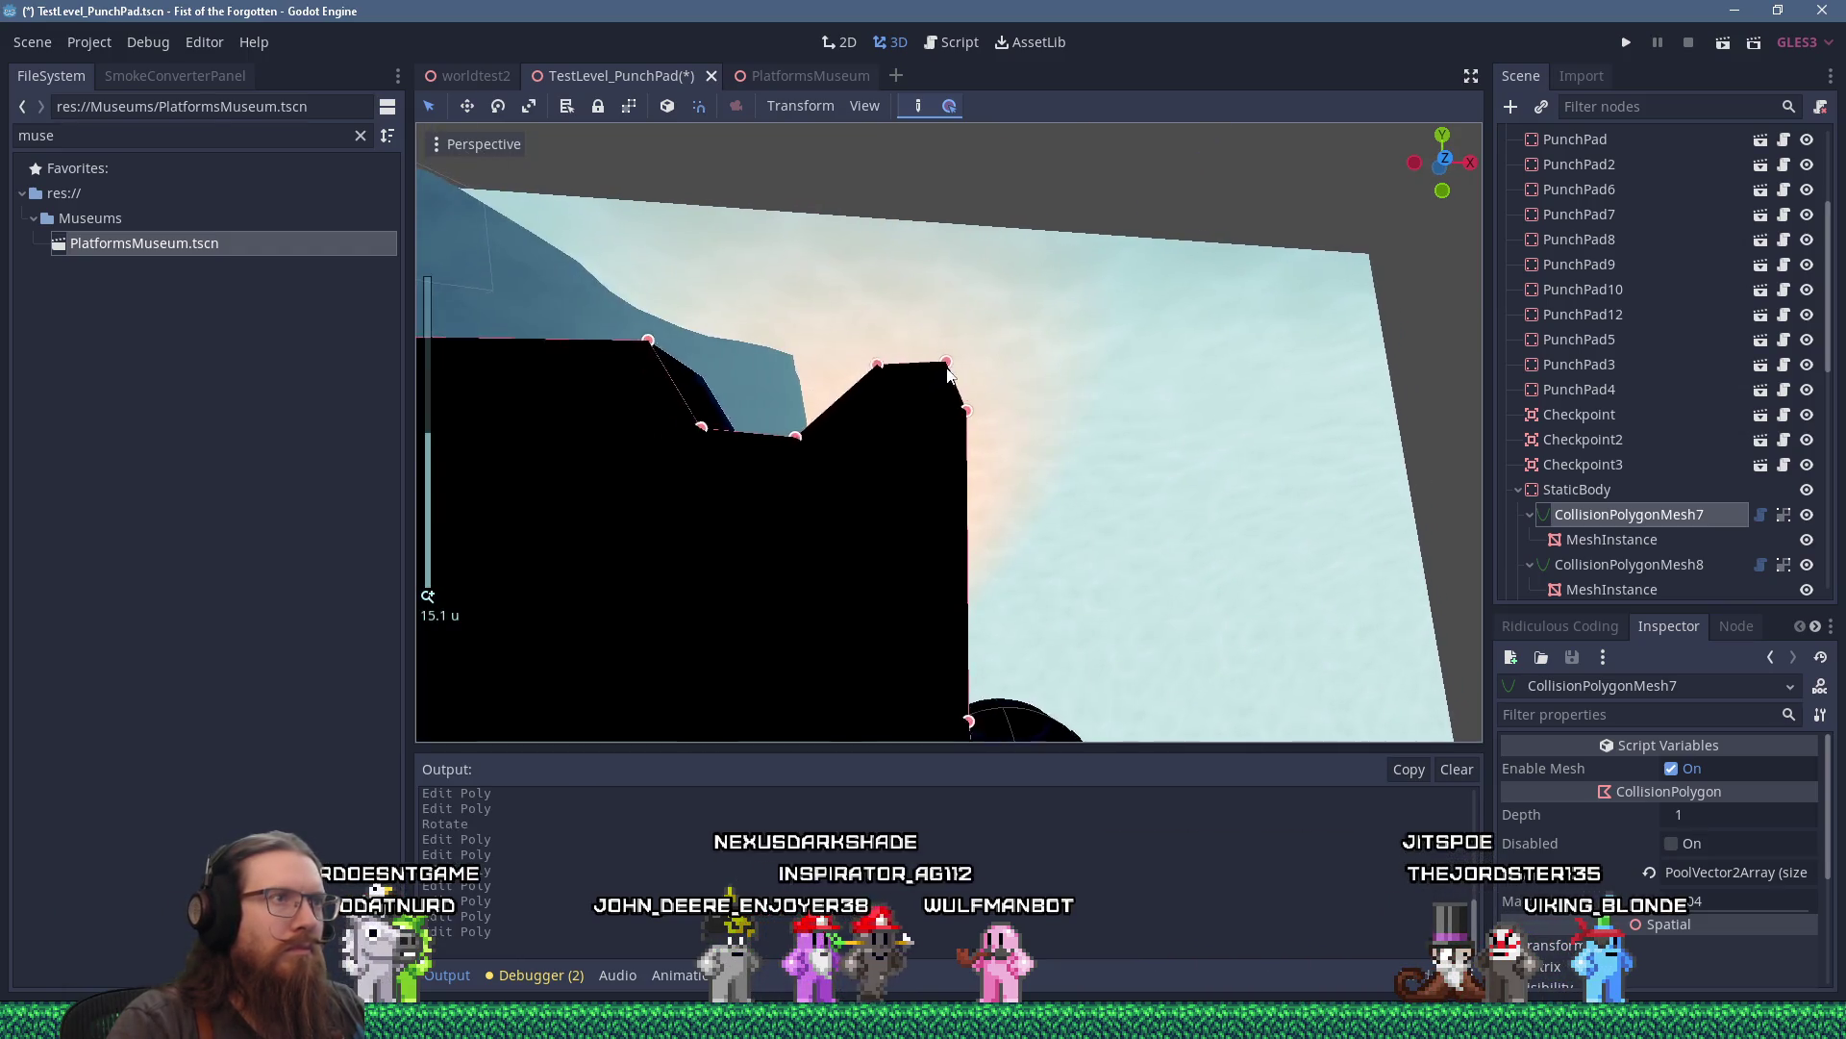
scroll(1000, 389, "up", 2)
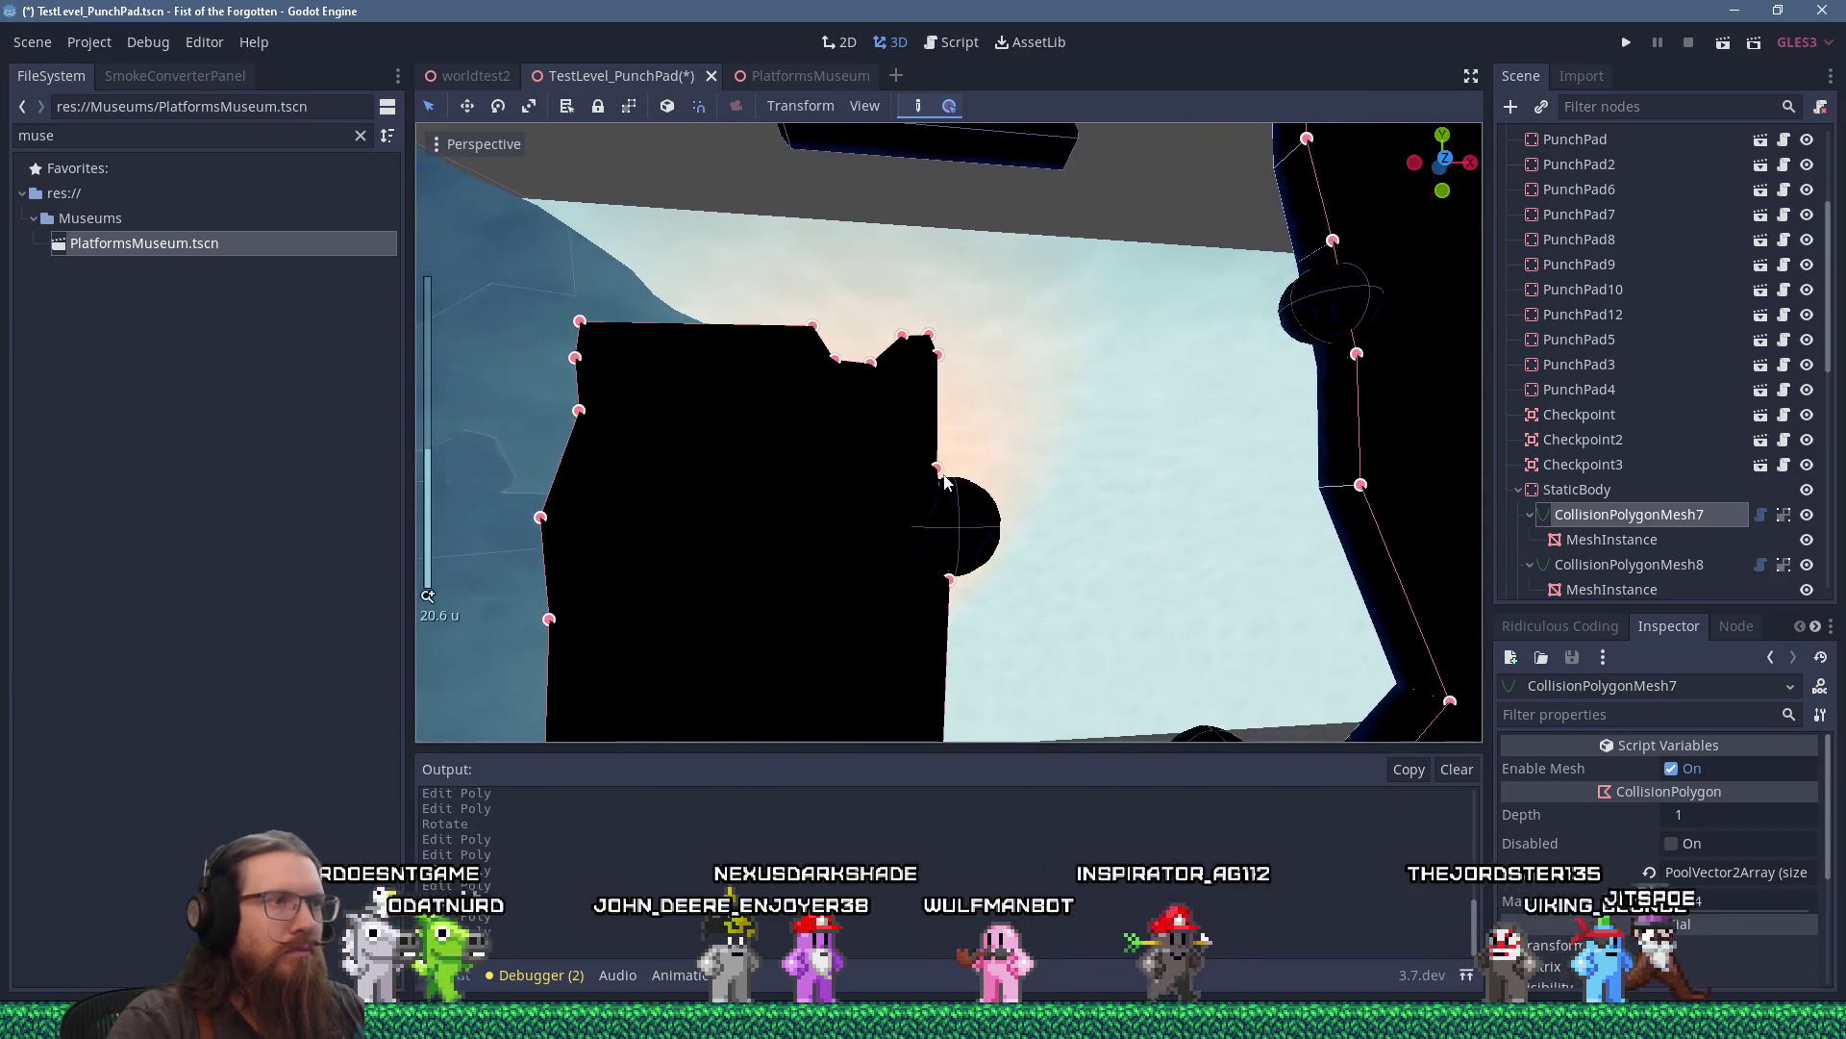
left_click_drag(949, 468, 953, 479)
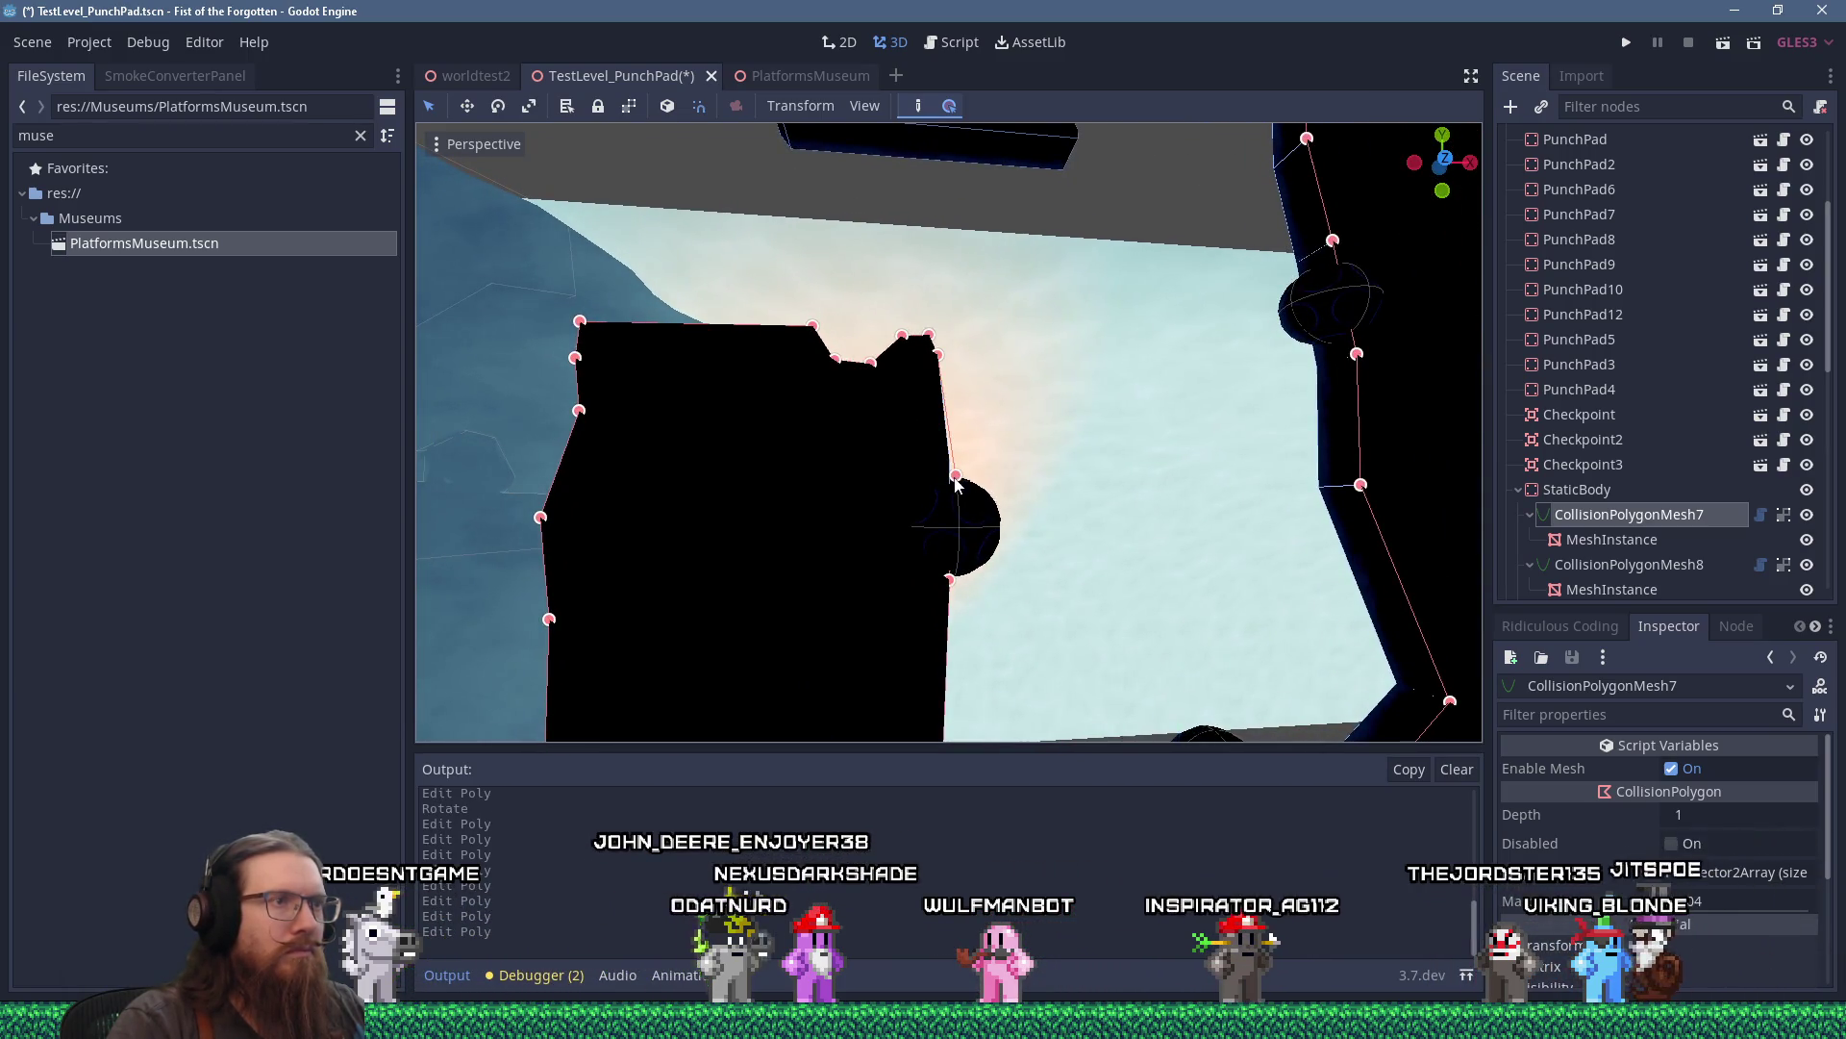
scroll(964, 476, "down", 3)
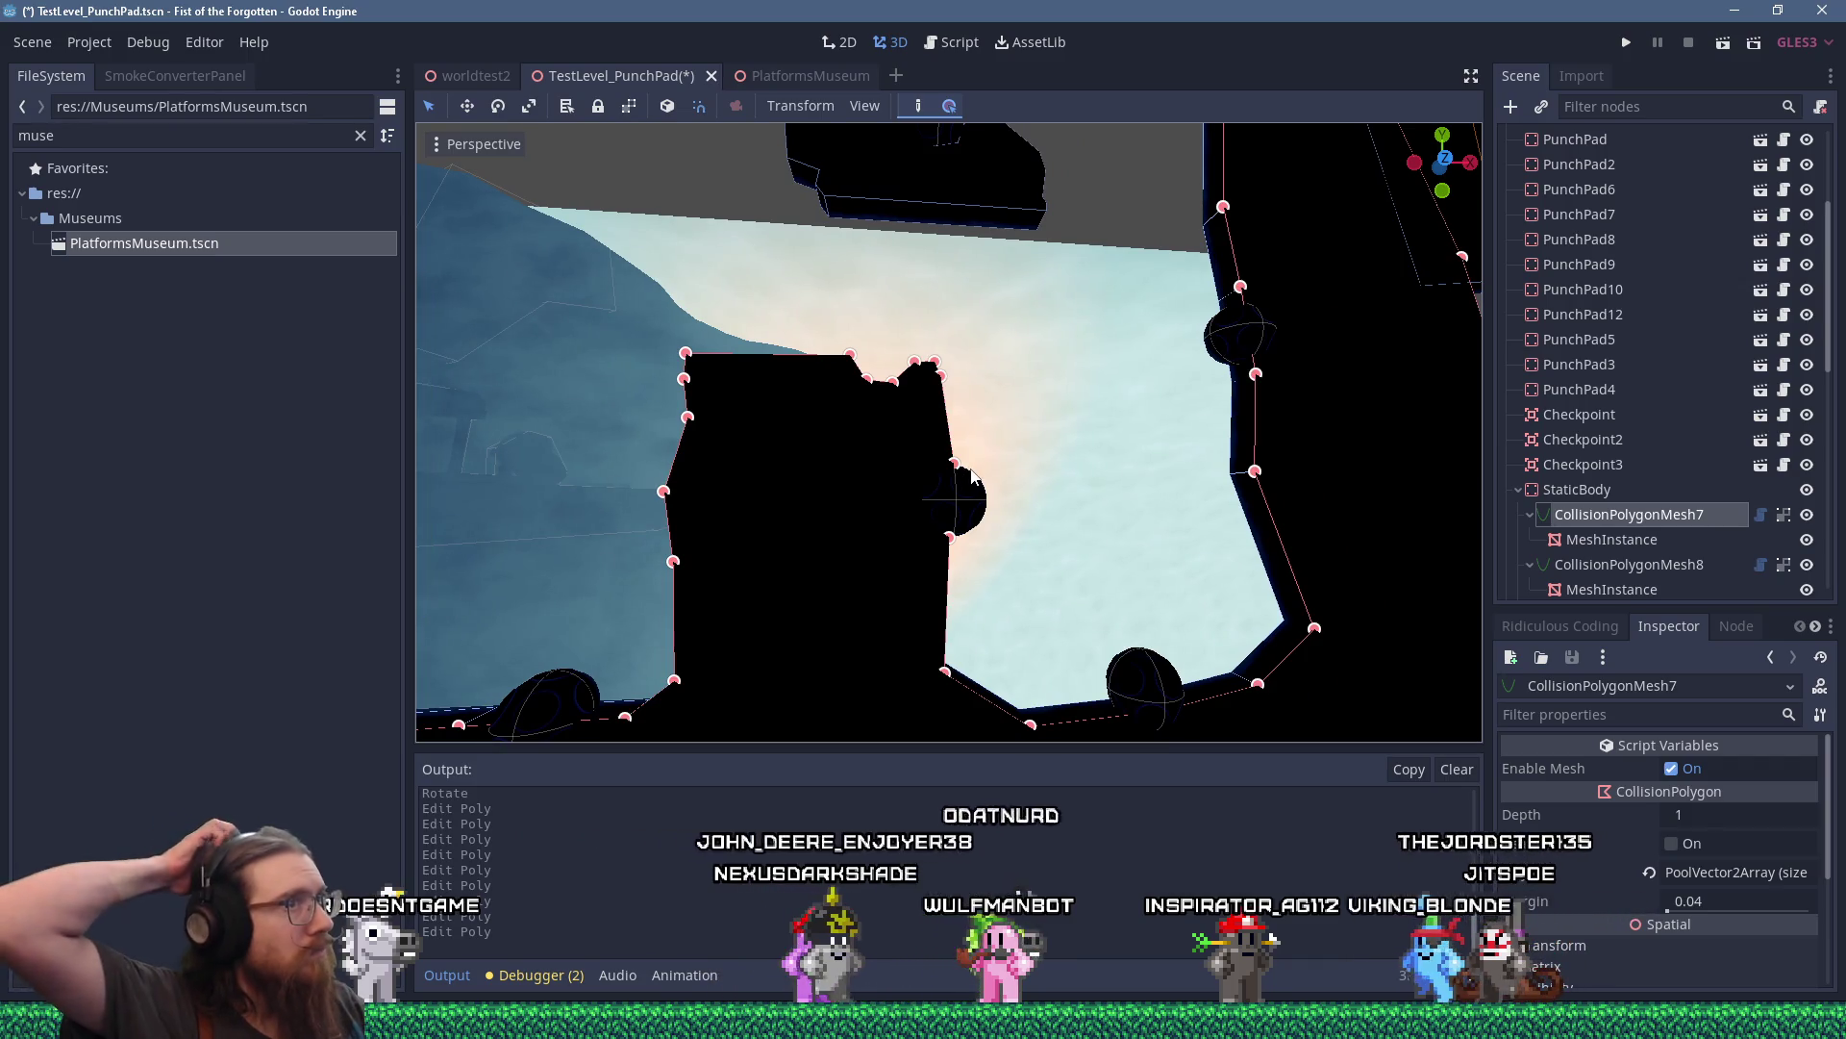
scroll(937, 492, "down", 2)
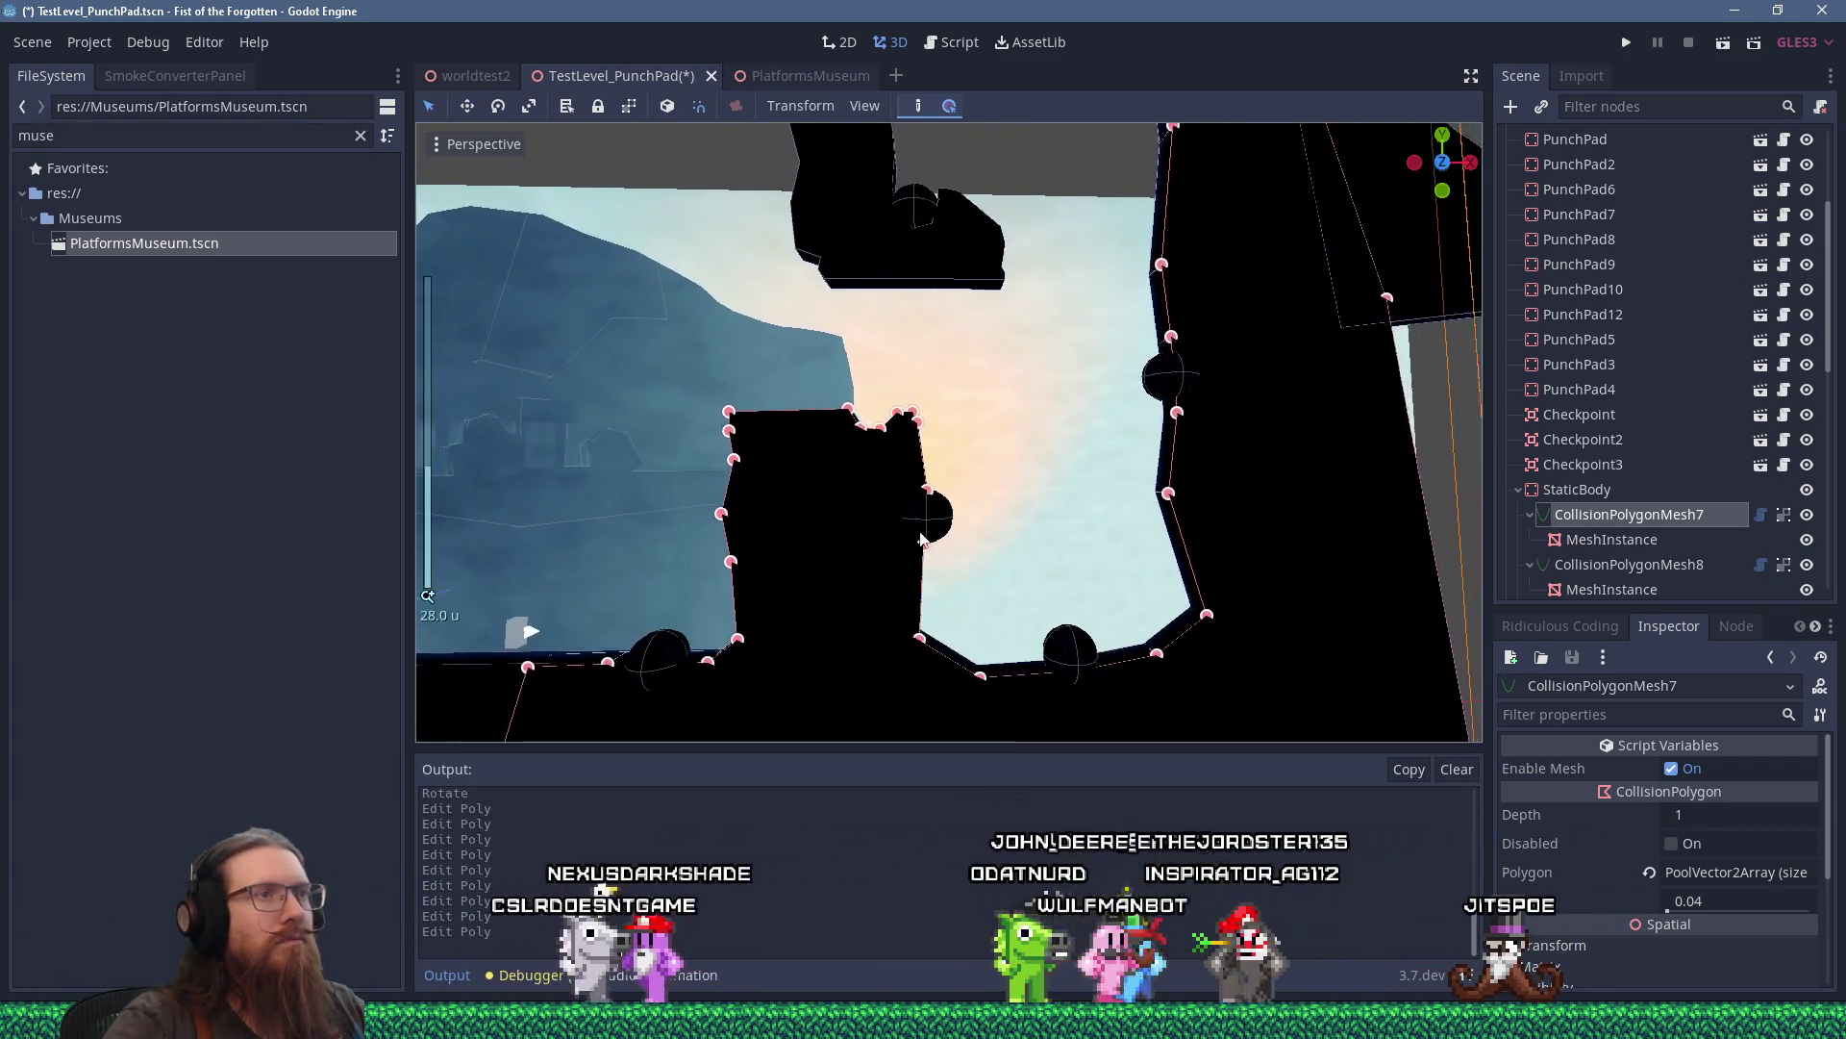
scroll(921, 516, "up", 2)
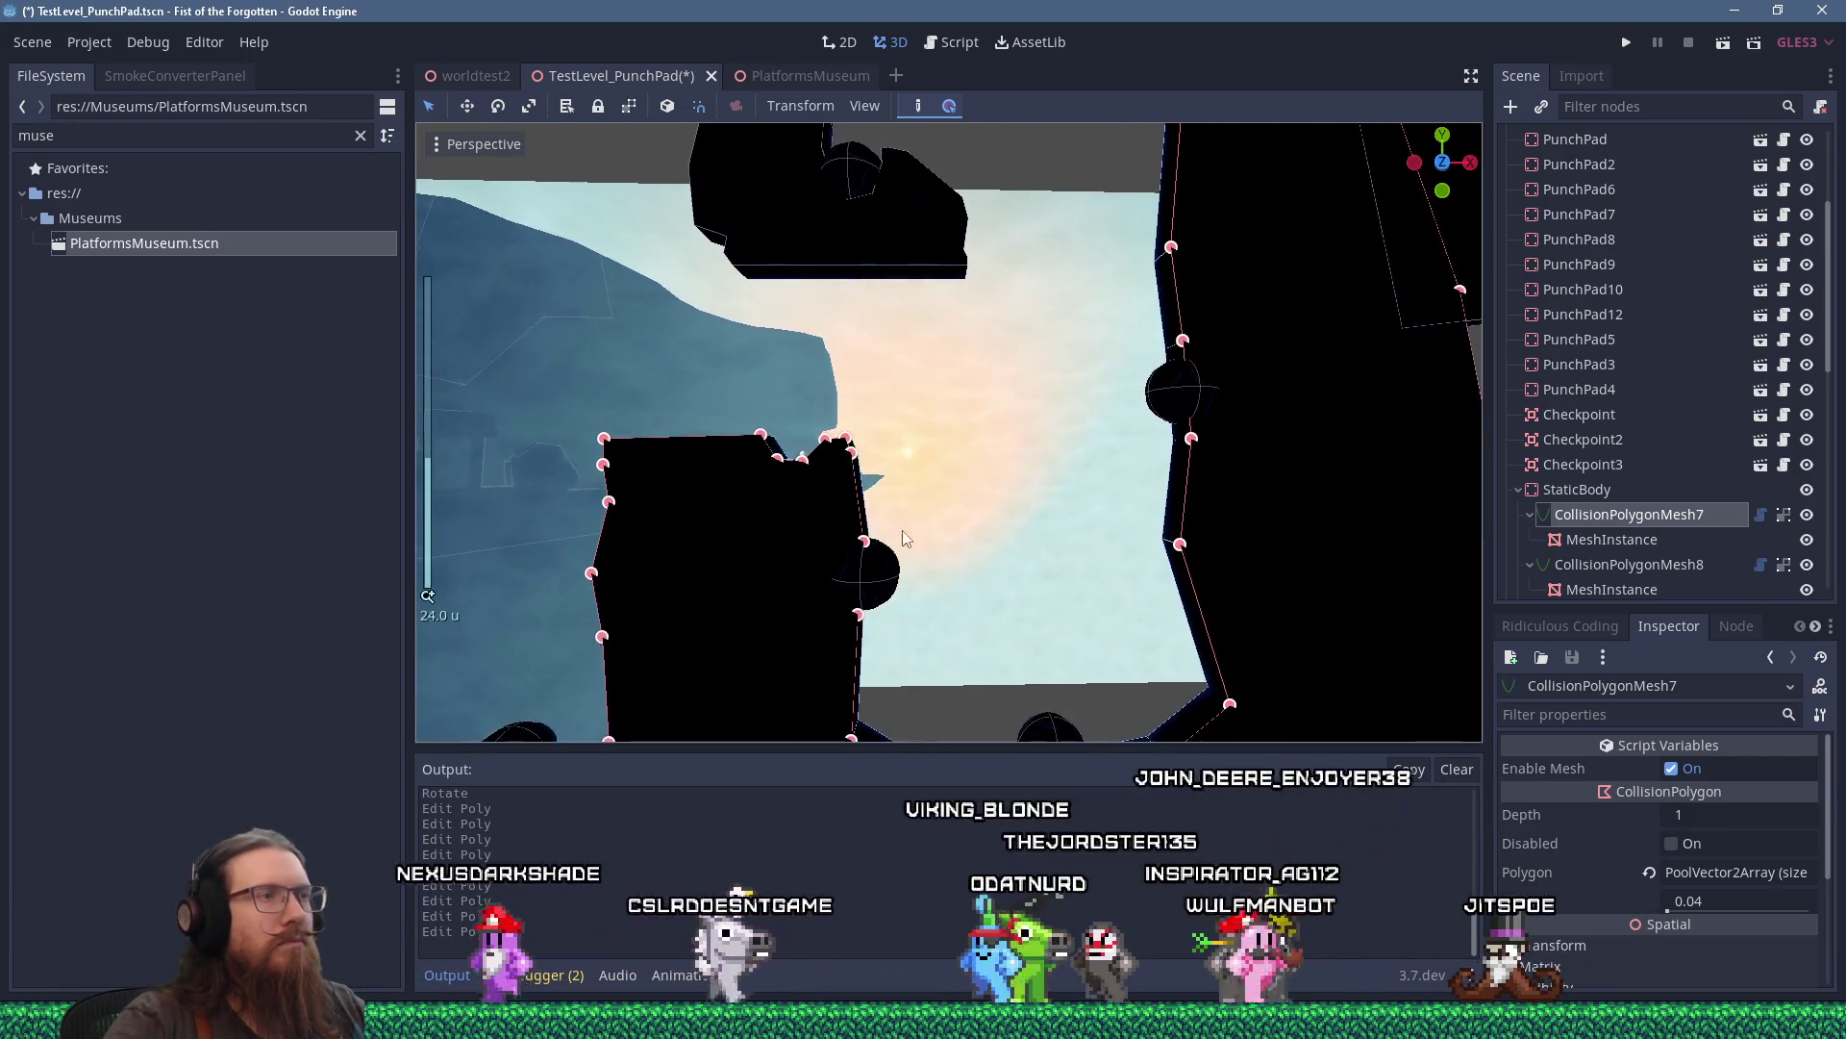
left_click(887, 584)
left_click(886, 585)
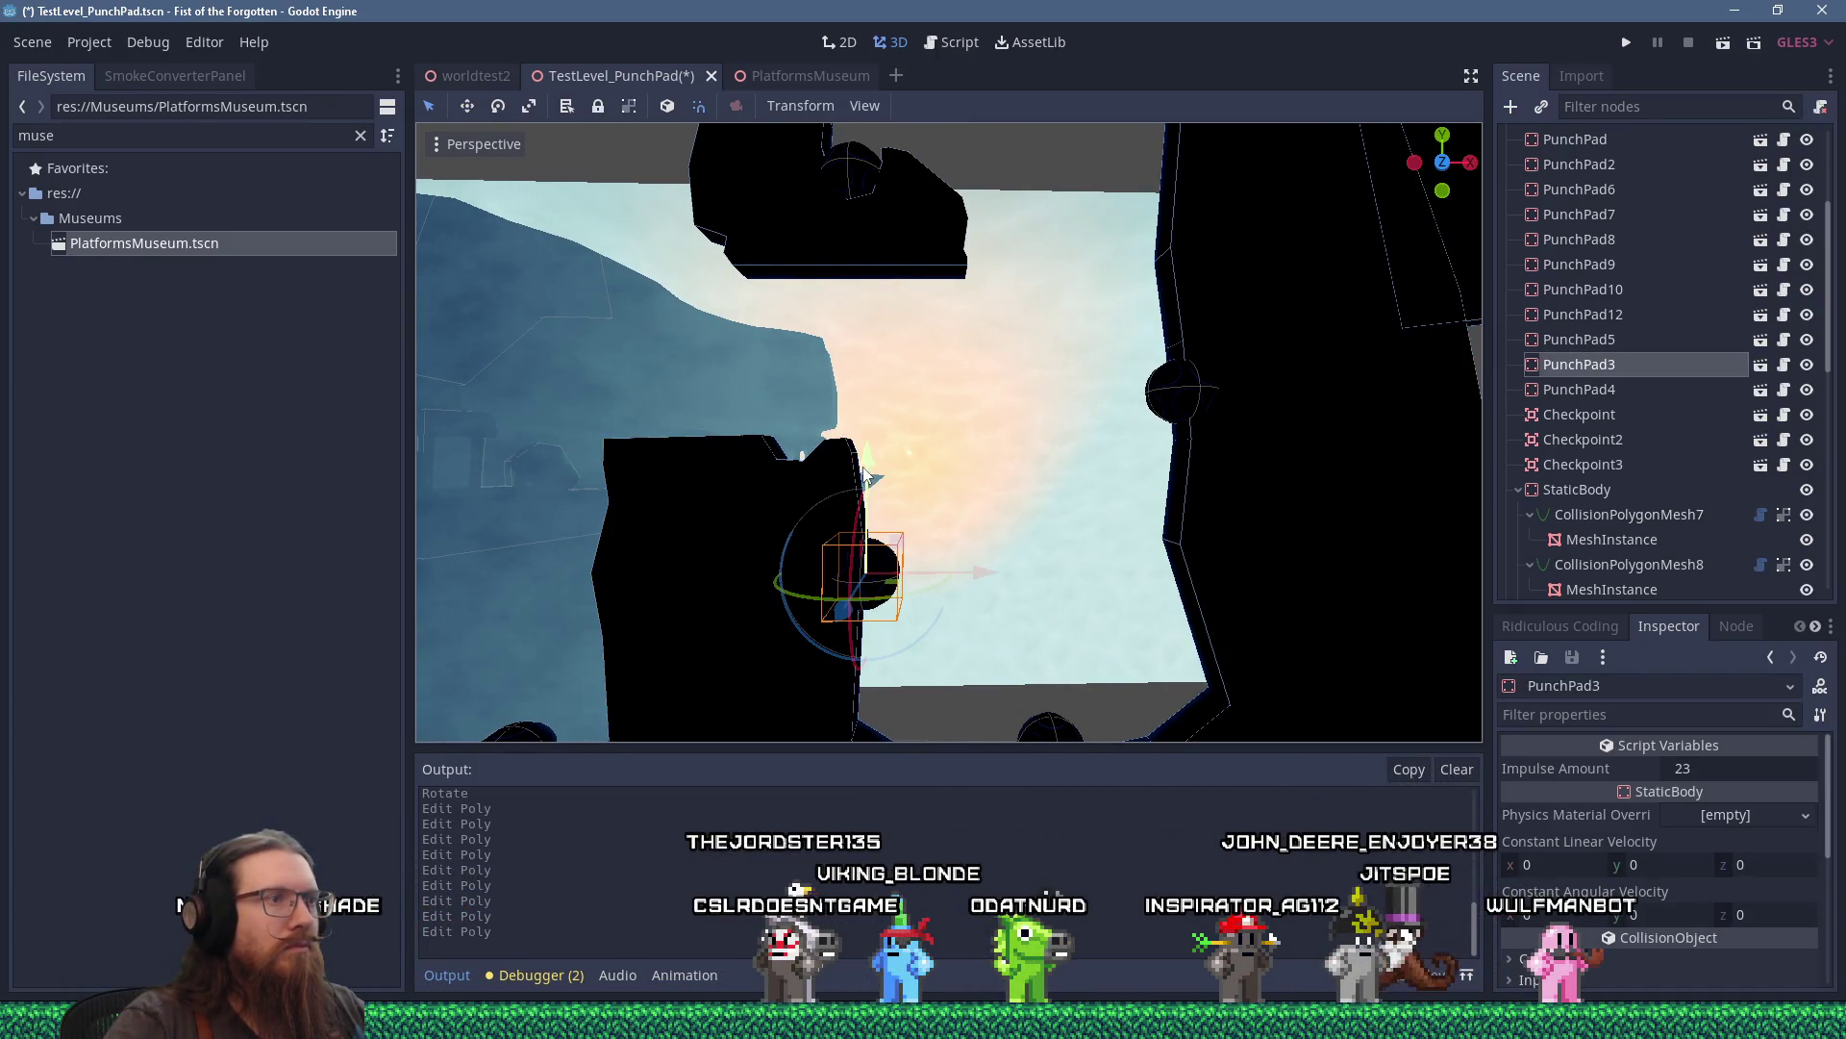
Nudge PunchPad3 beside the pillar and run the game to test.
left_click_drag(863, 446, 863, 446)
scroll(1300, 285, "down", 2)
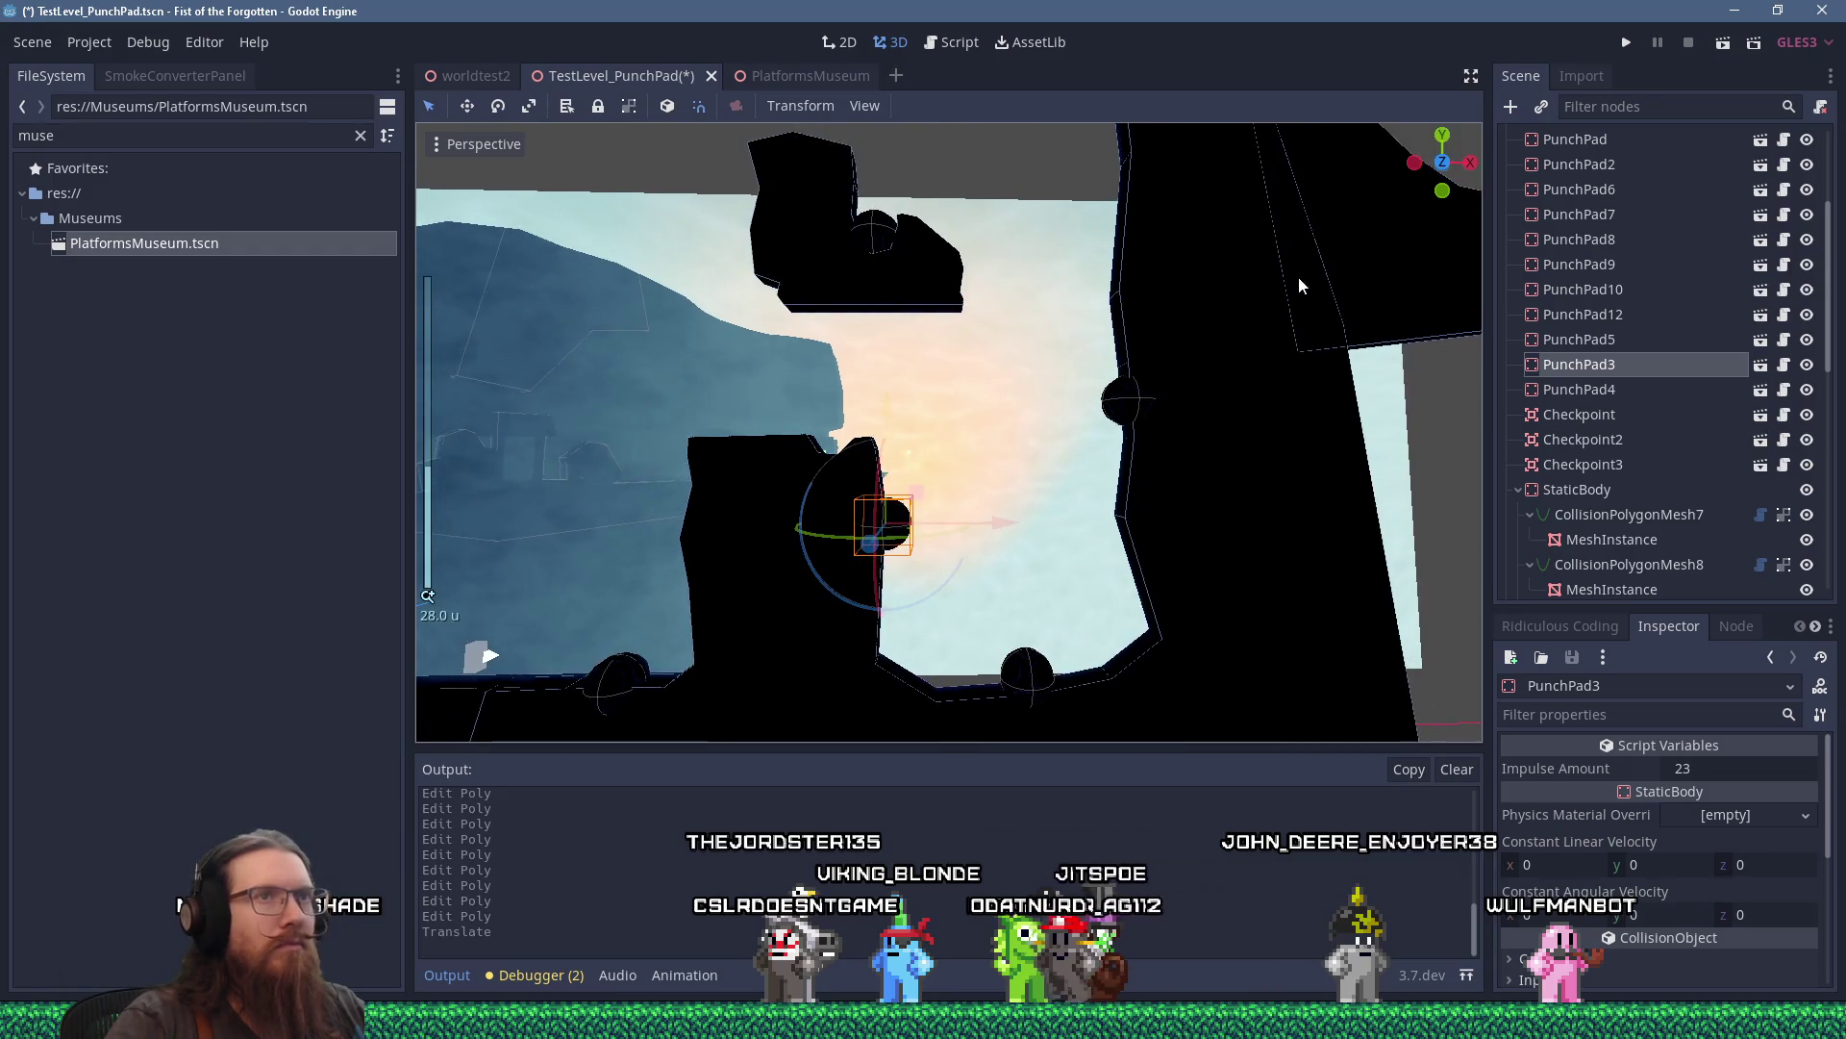
left_click(1627, 42)
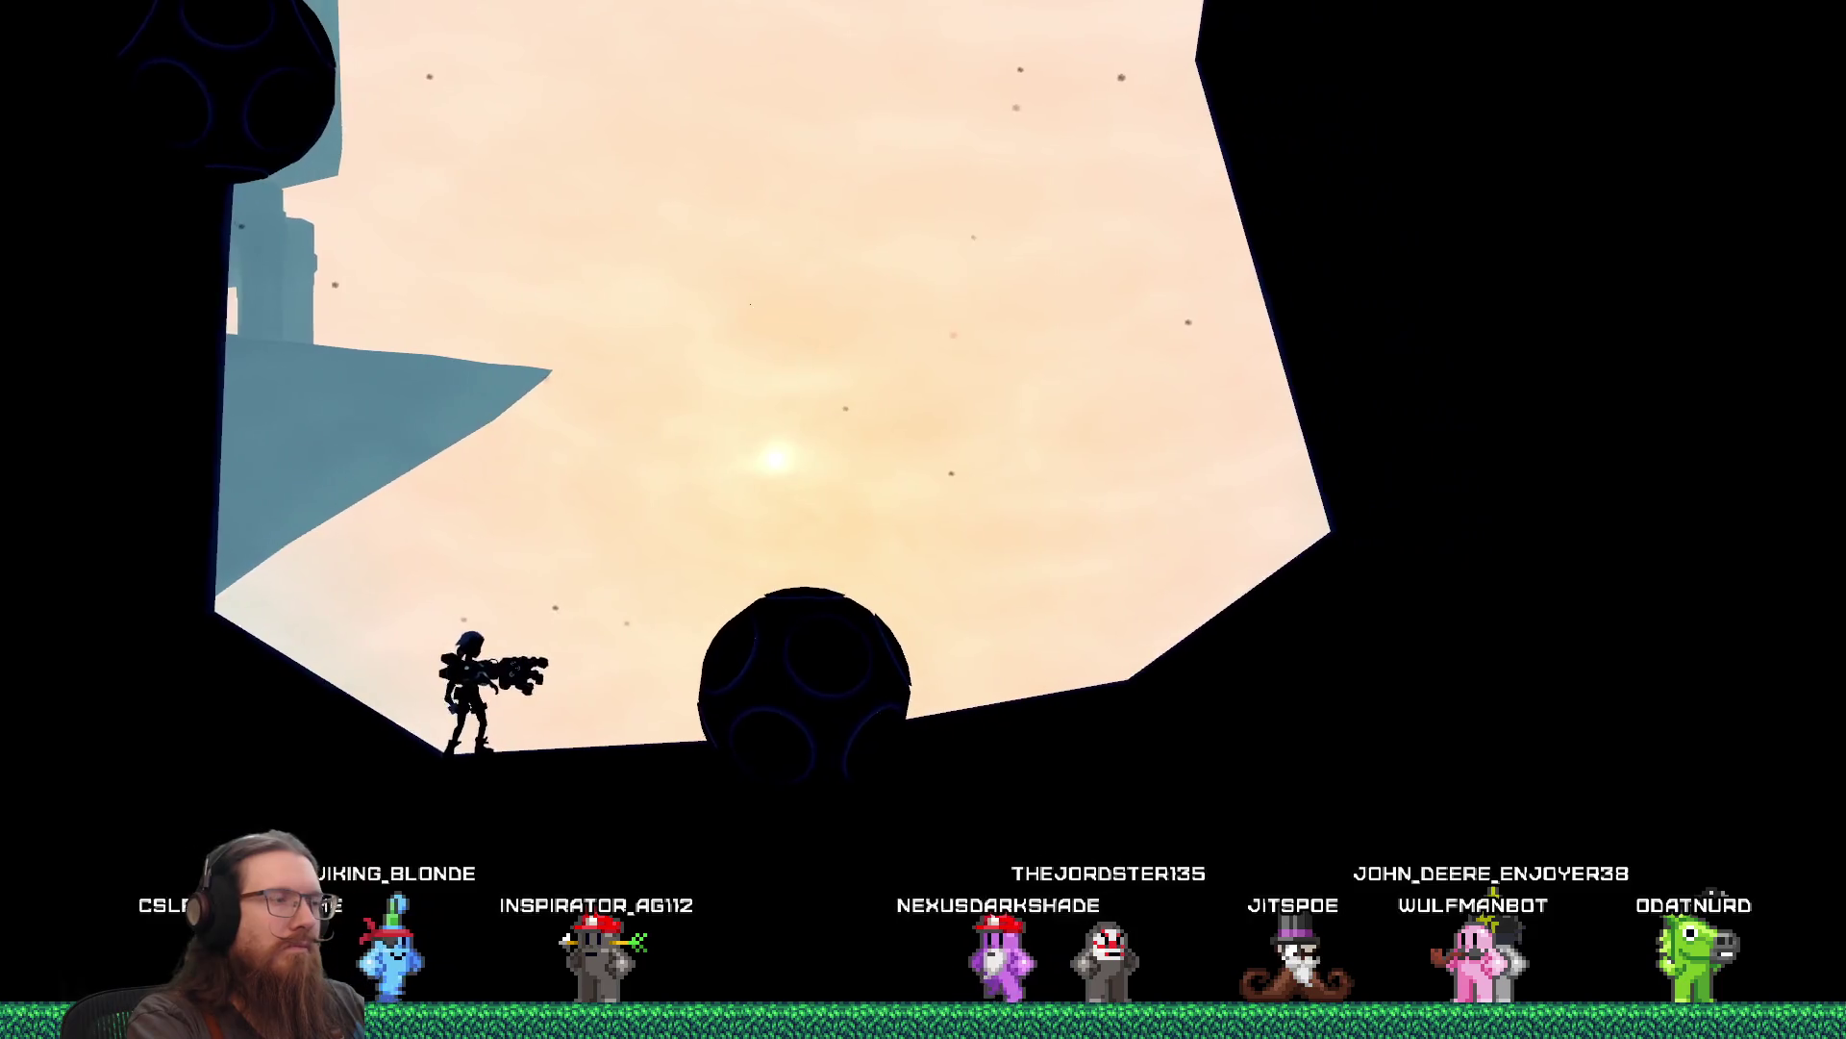
Enter quit in the game's developer console to close the test.
key("grave")
key("Return")
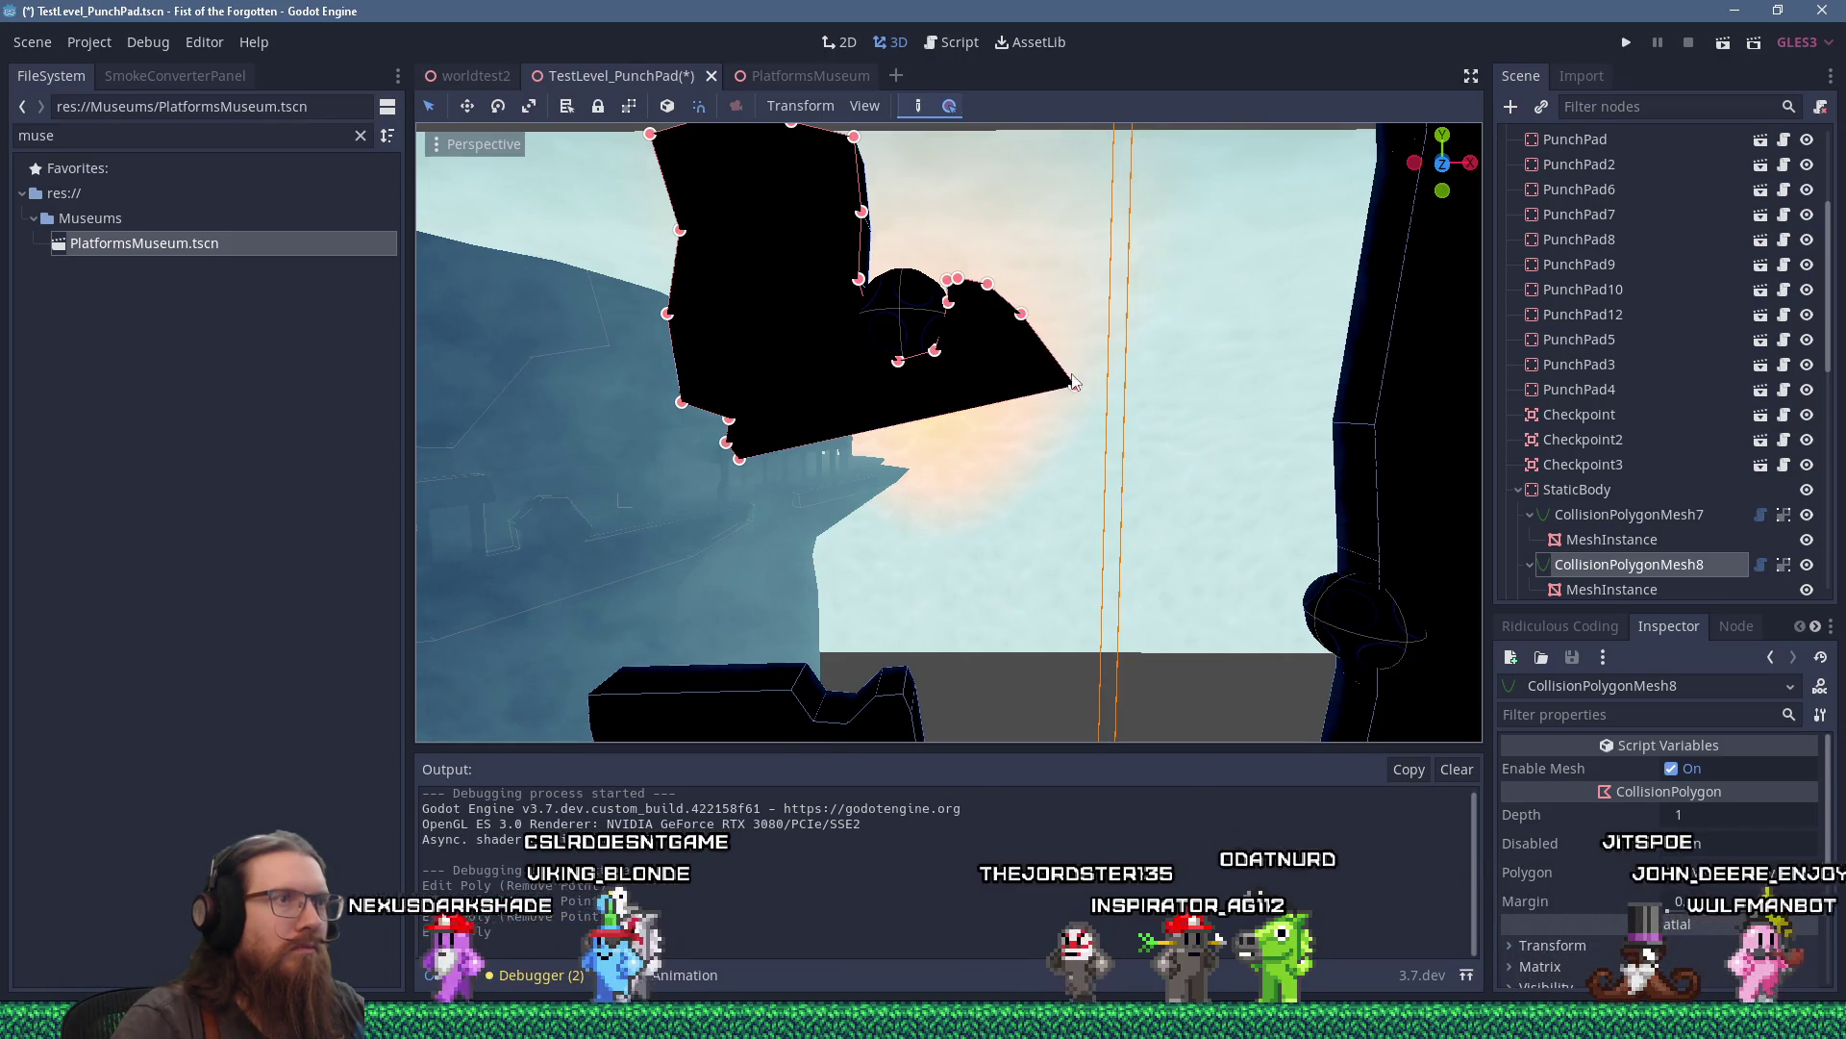
Pull CollisionPolygonMesh8's right-most vertex inward, add a lower-edge vertex, and save with Ctrl+S.
left_click_drag(1074, 386, 1026, 351)
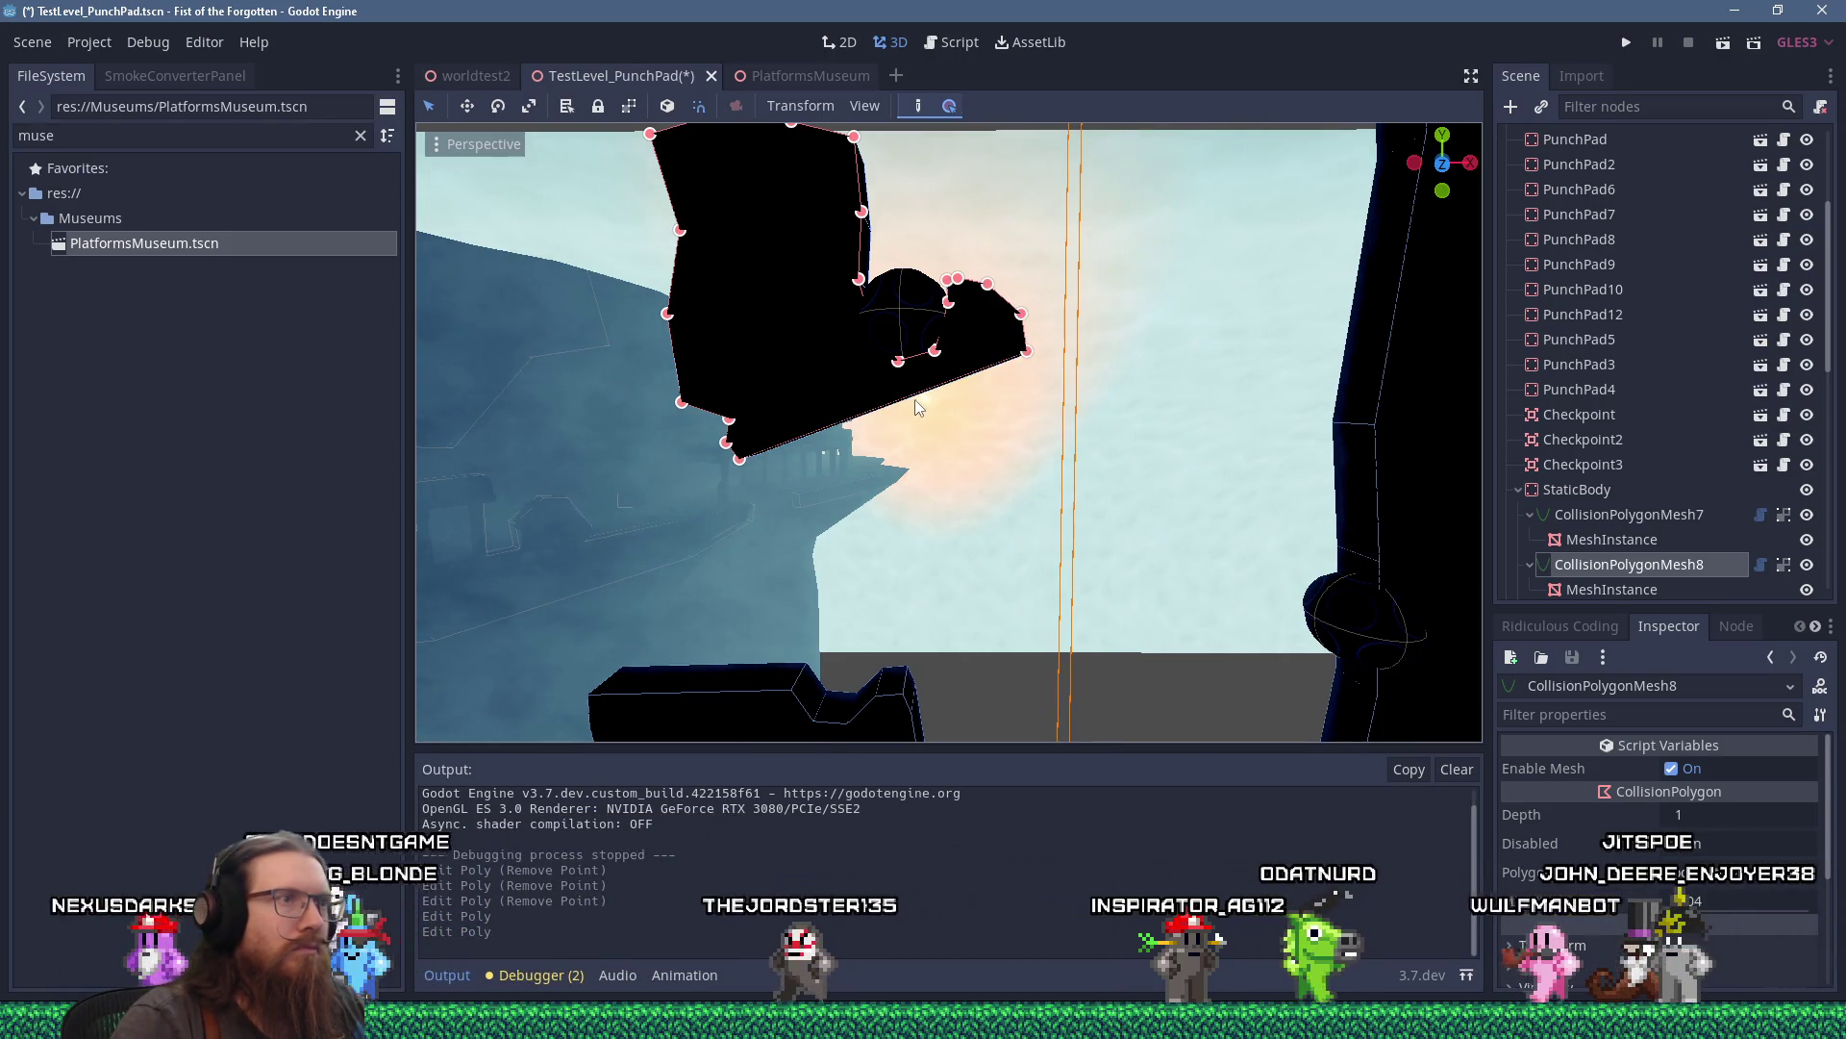
left_click_drag(871, 410, 872, 426)
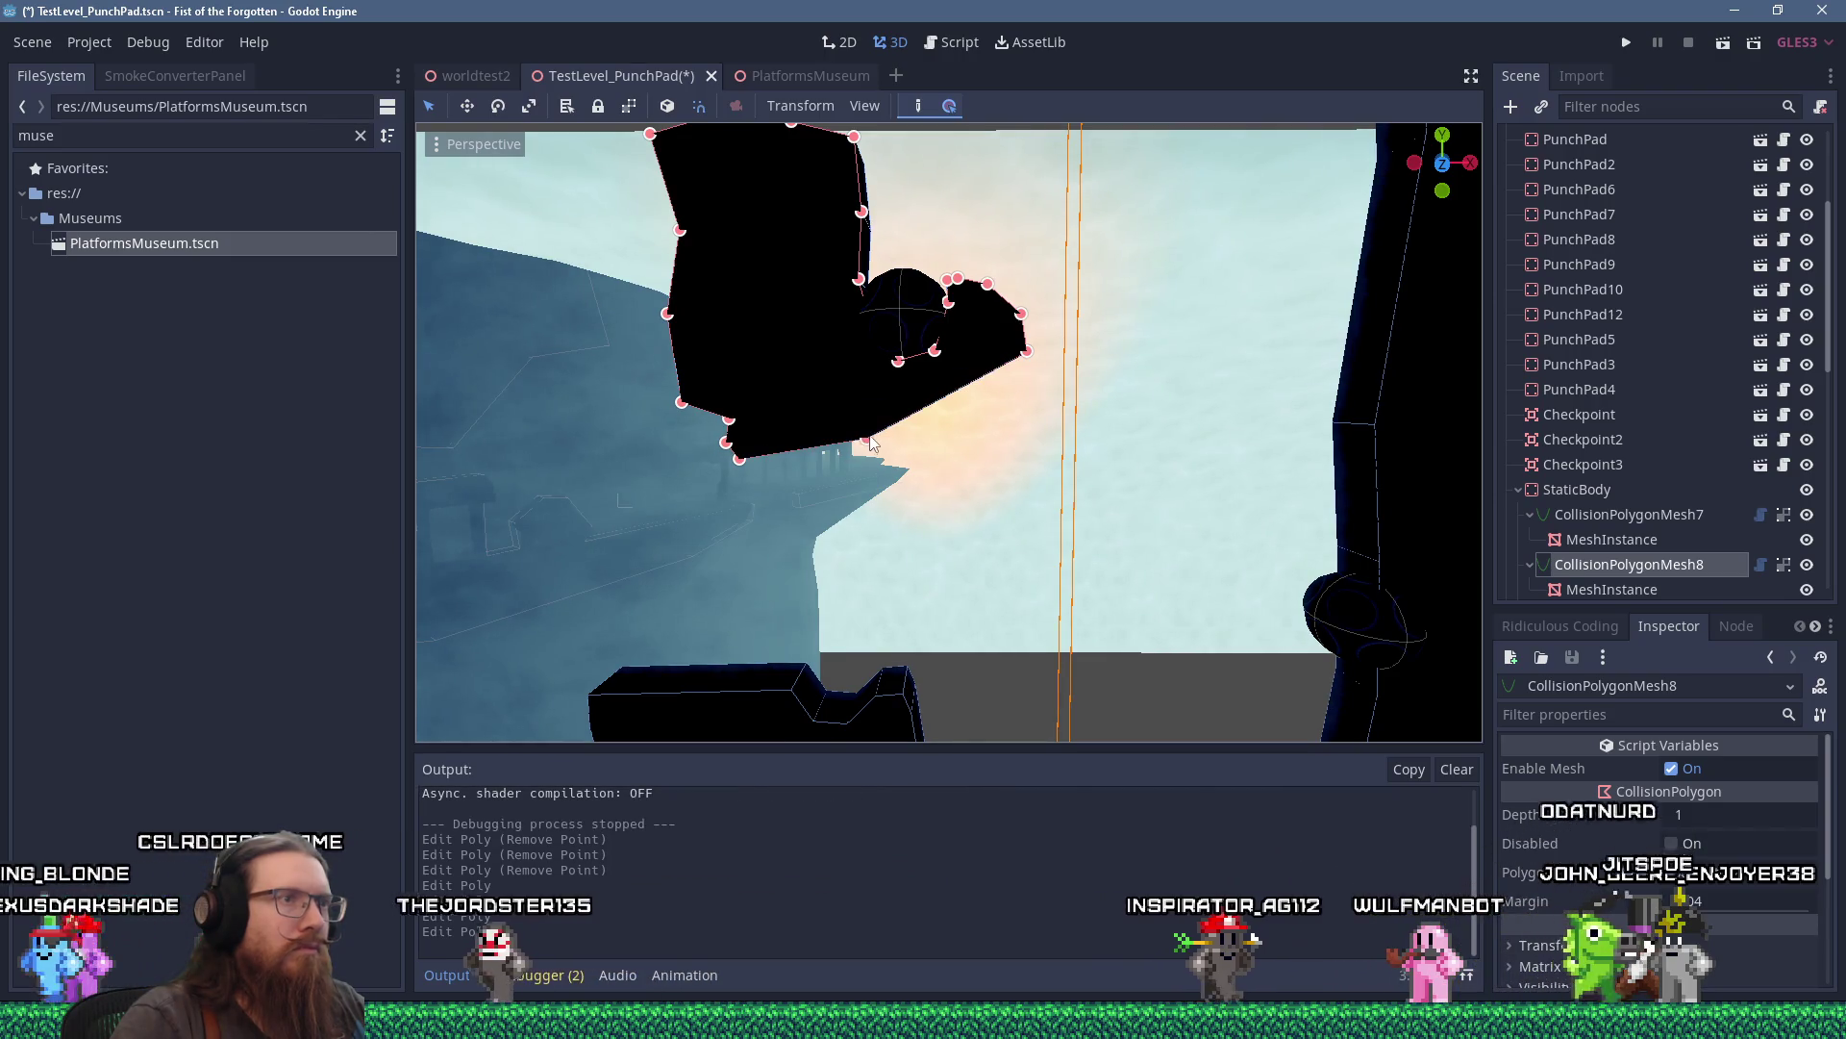
scroll(975, 442, "up", 3)
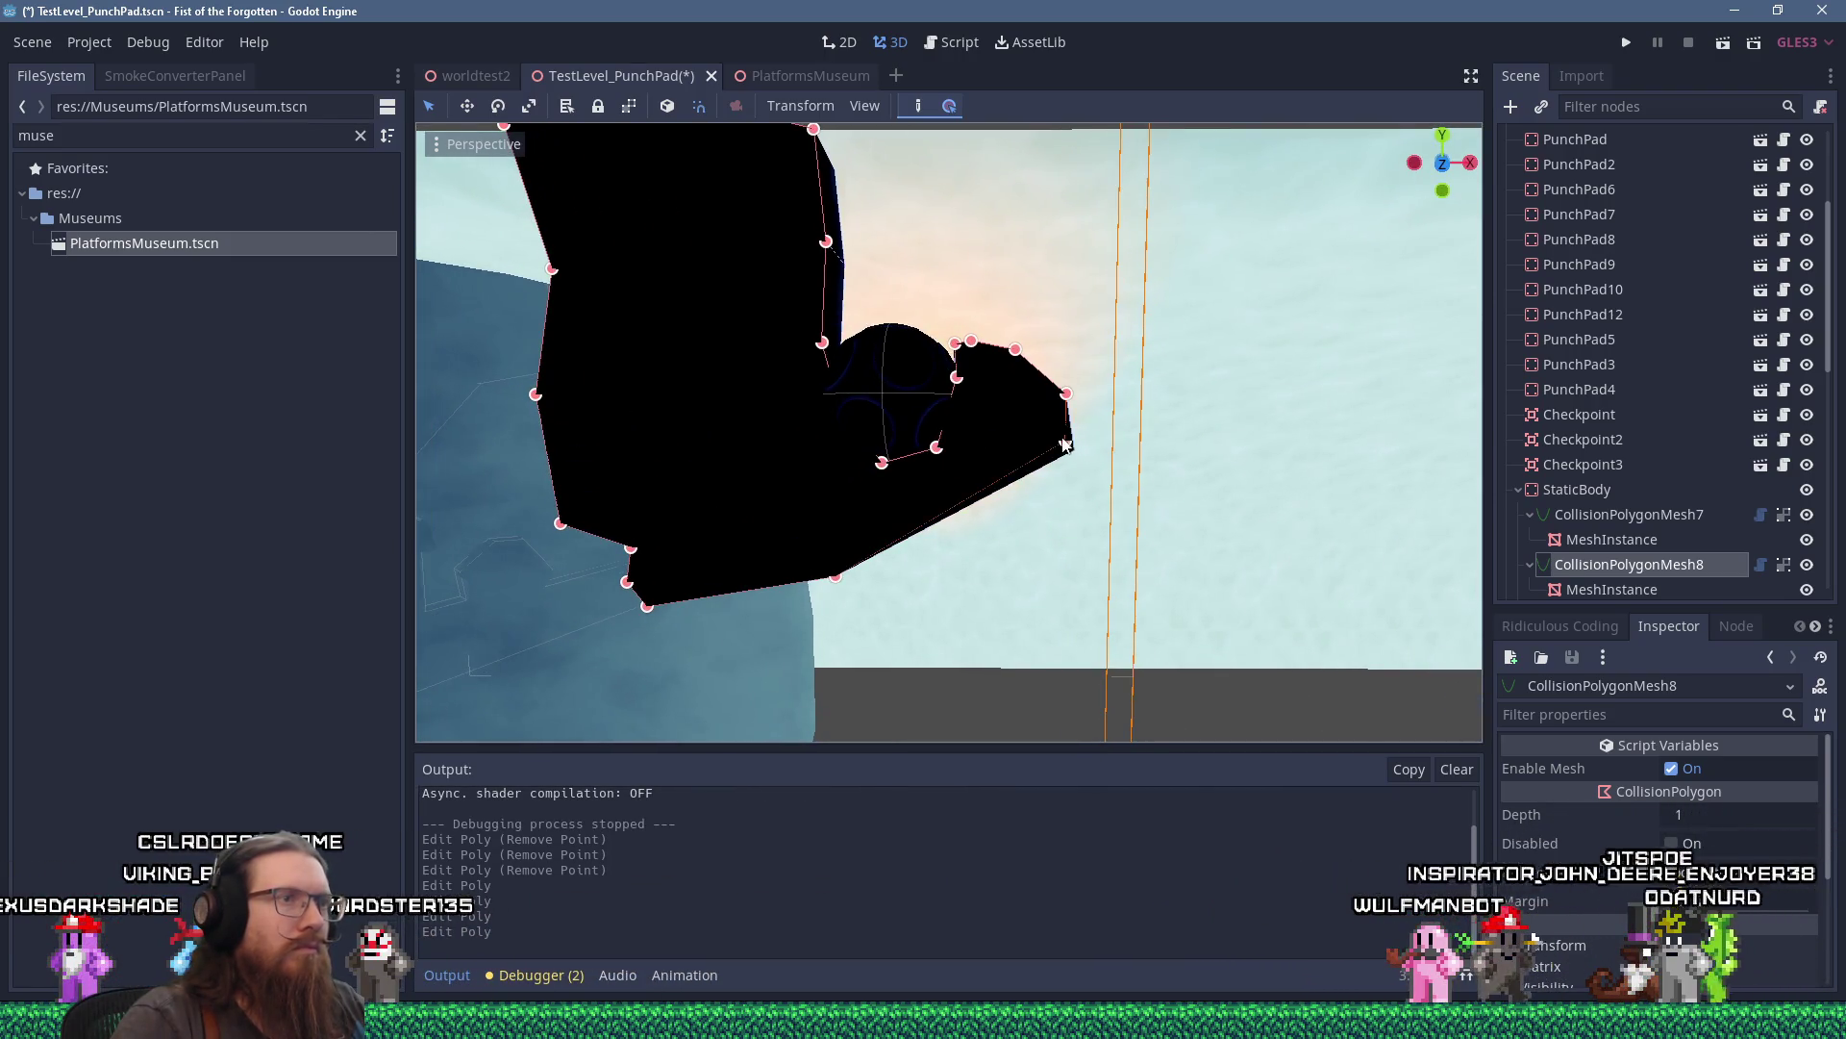
scroll(1061, 441, "down", 2)
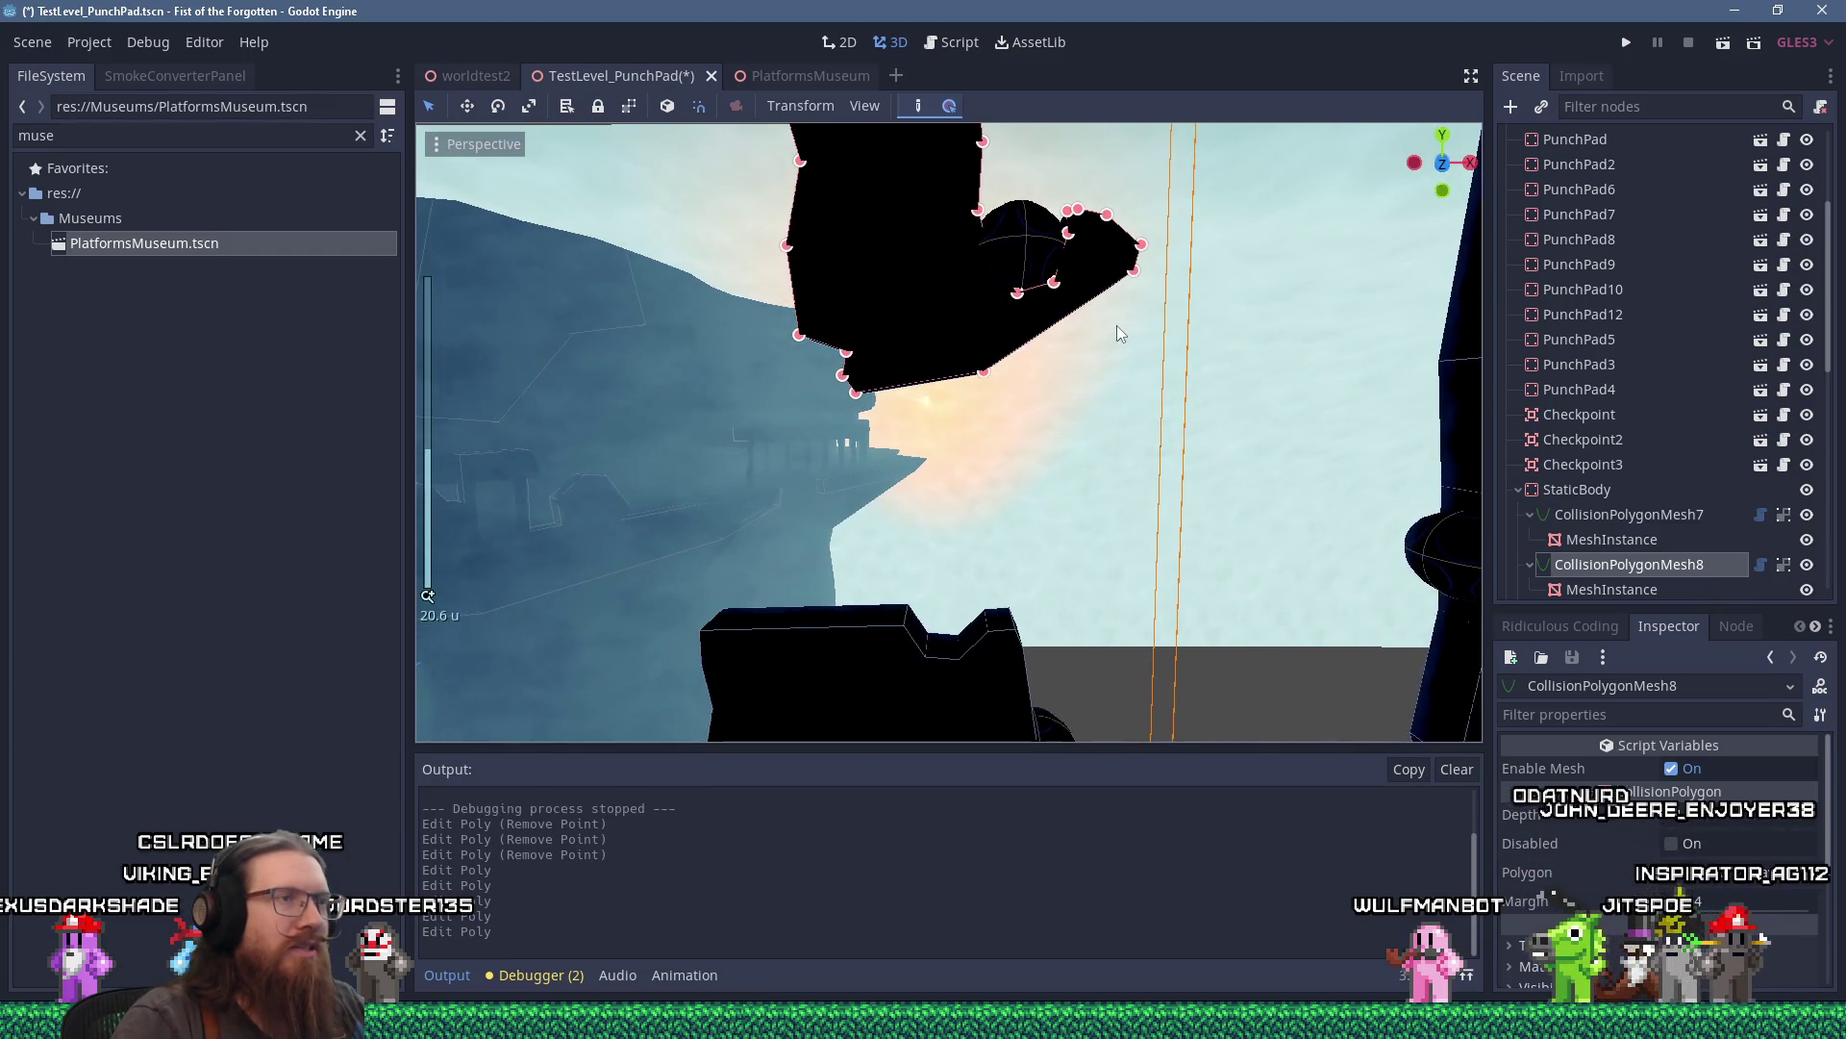
scroll(1048, 381, "up", 3)
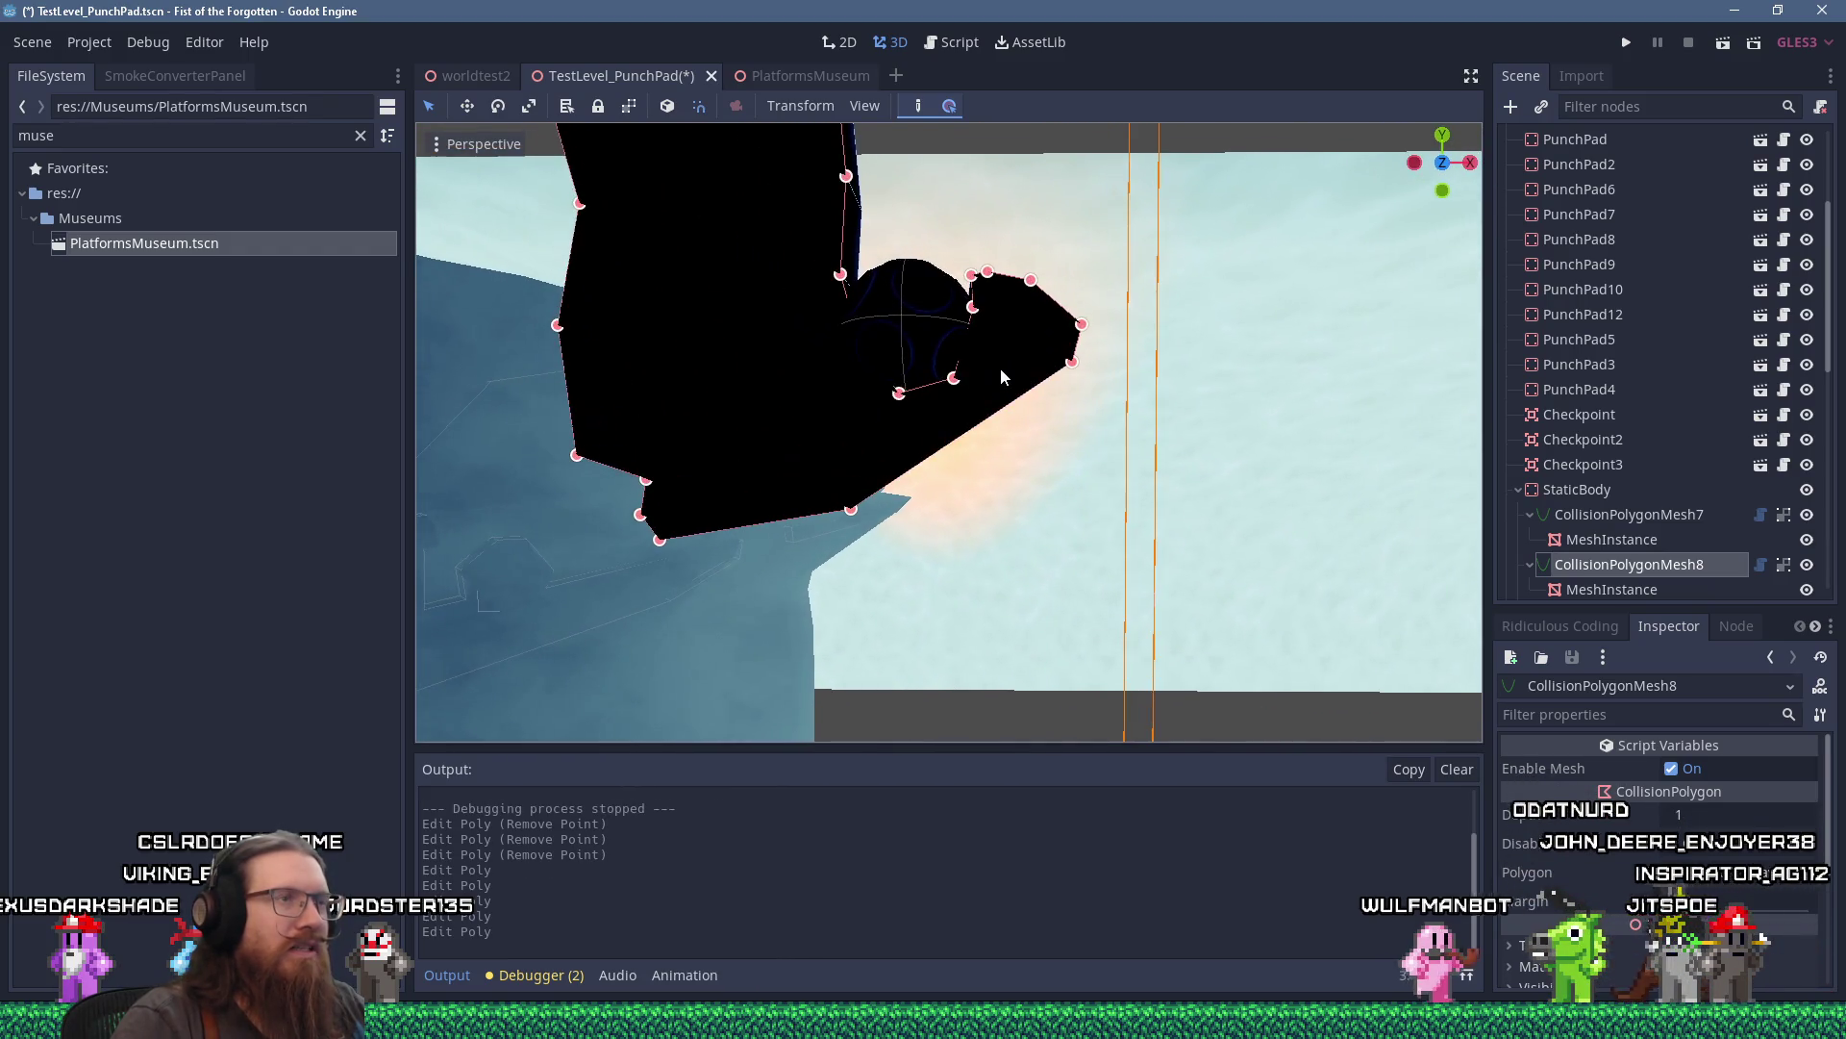
scroll(1002, 375, "down", 4)
key("ctrl+s")
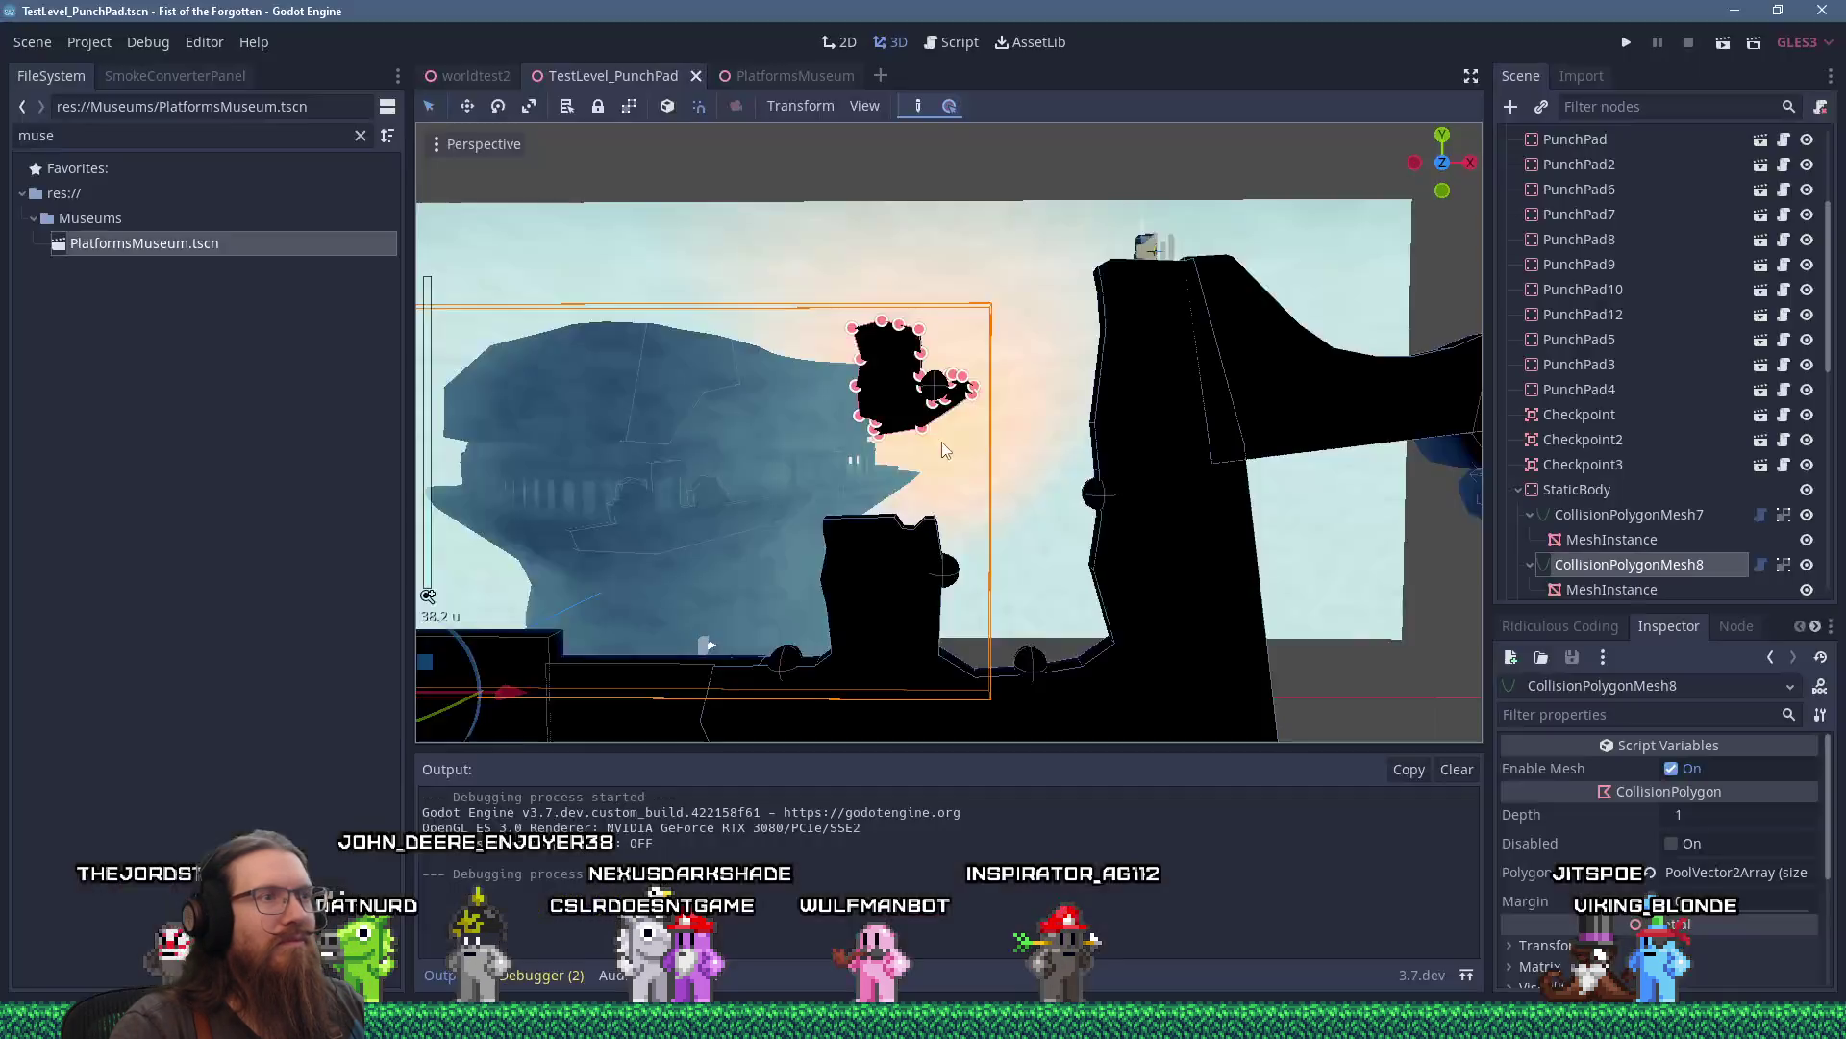
Pan and zoom the view toward the tall cliff geometry.
mouse_move(1115, 438)
left_mouse_down()
mouse_move(988, 333)
mouse_move(708, 437)
left_mouse_up()
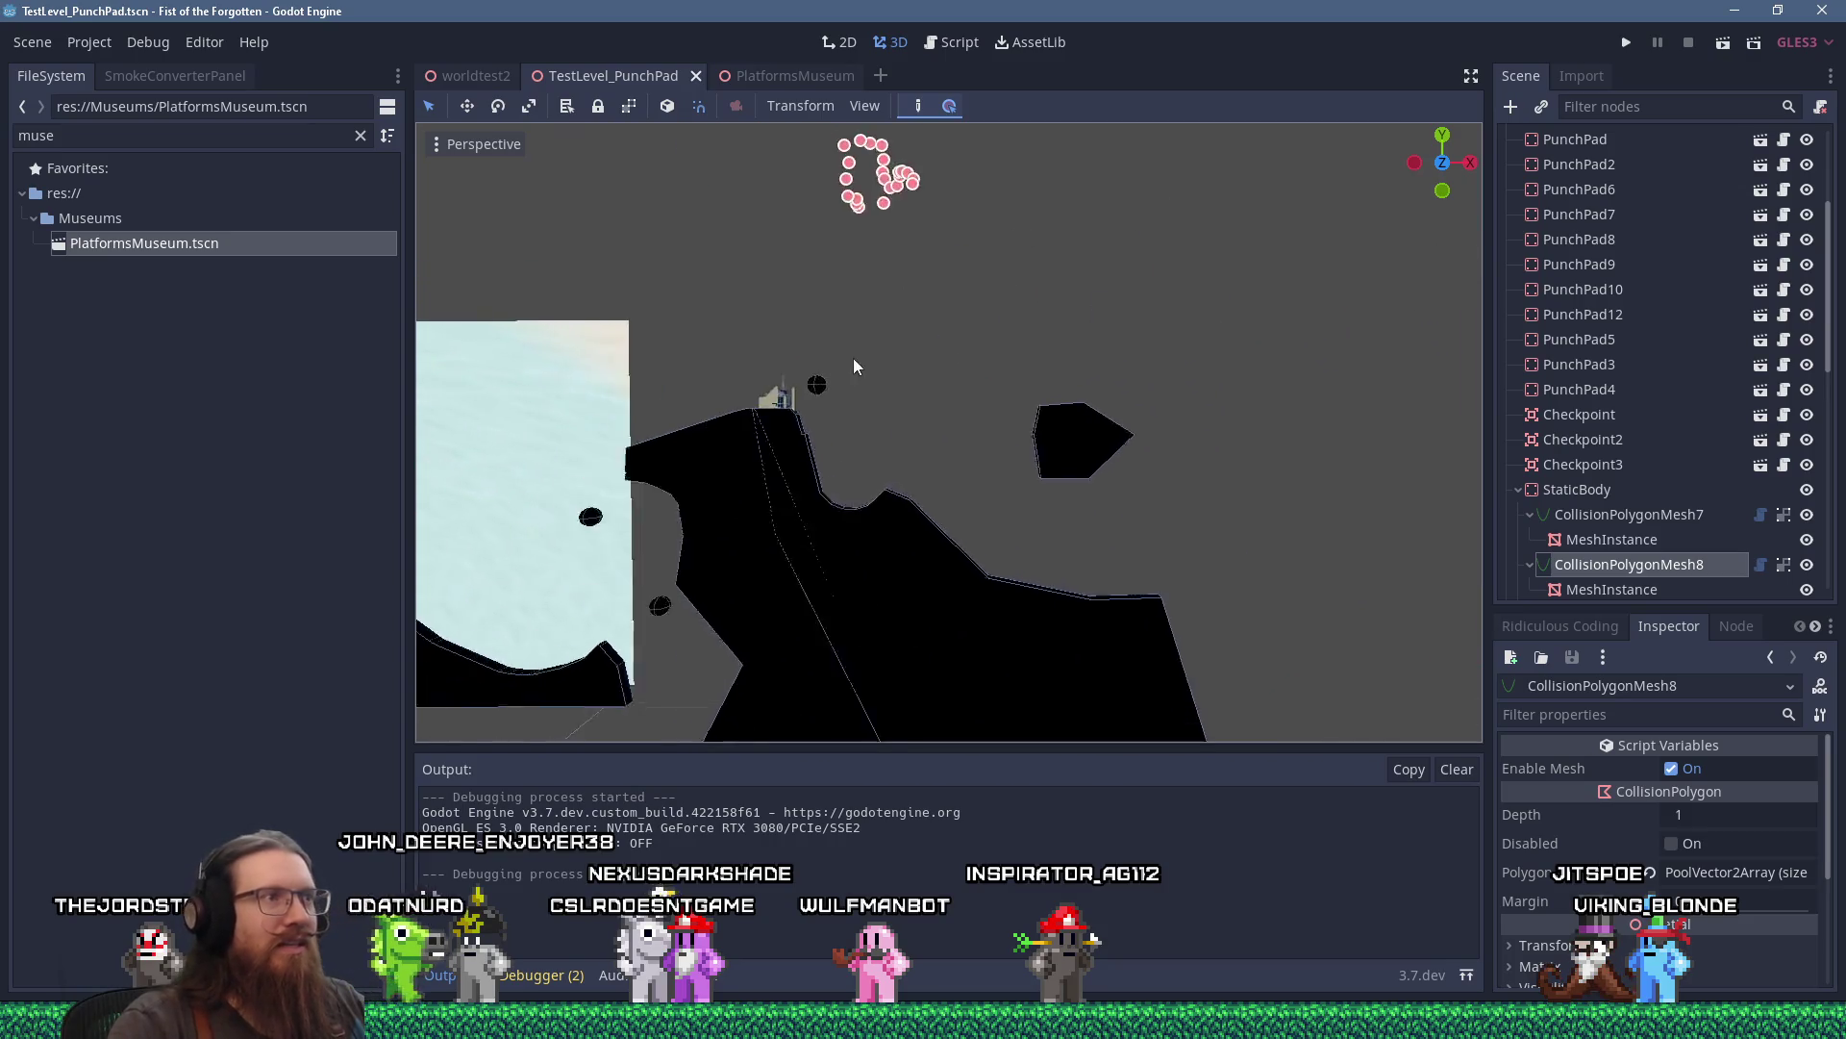
scroll(689, 428, "up", 5)
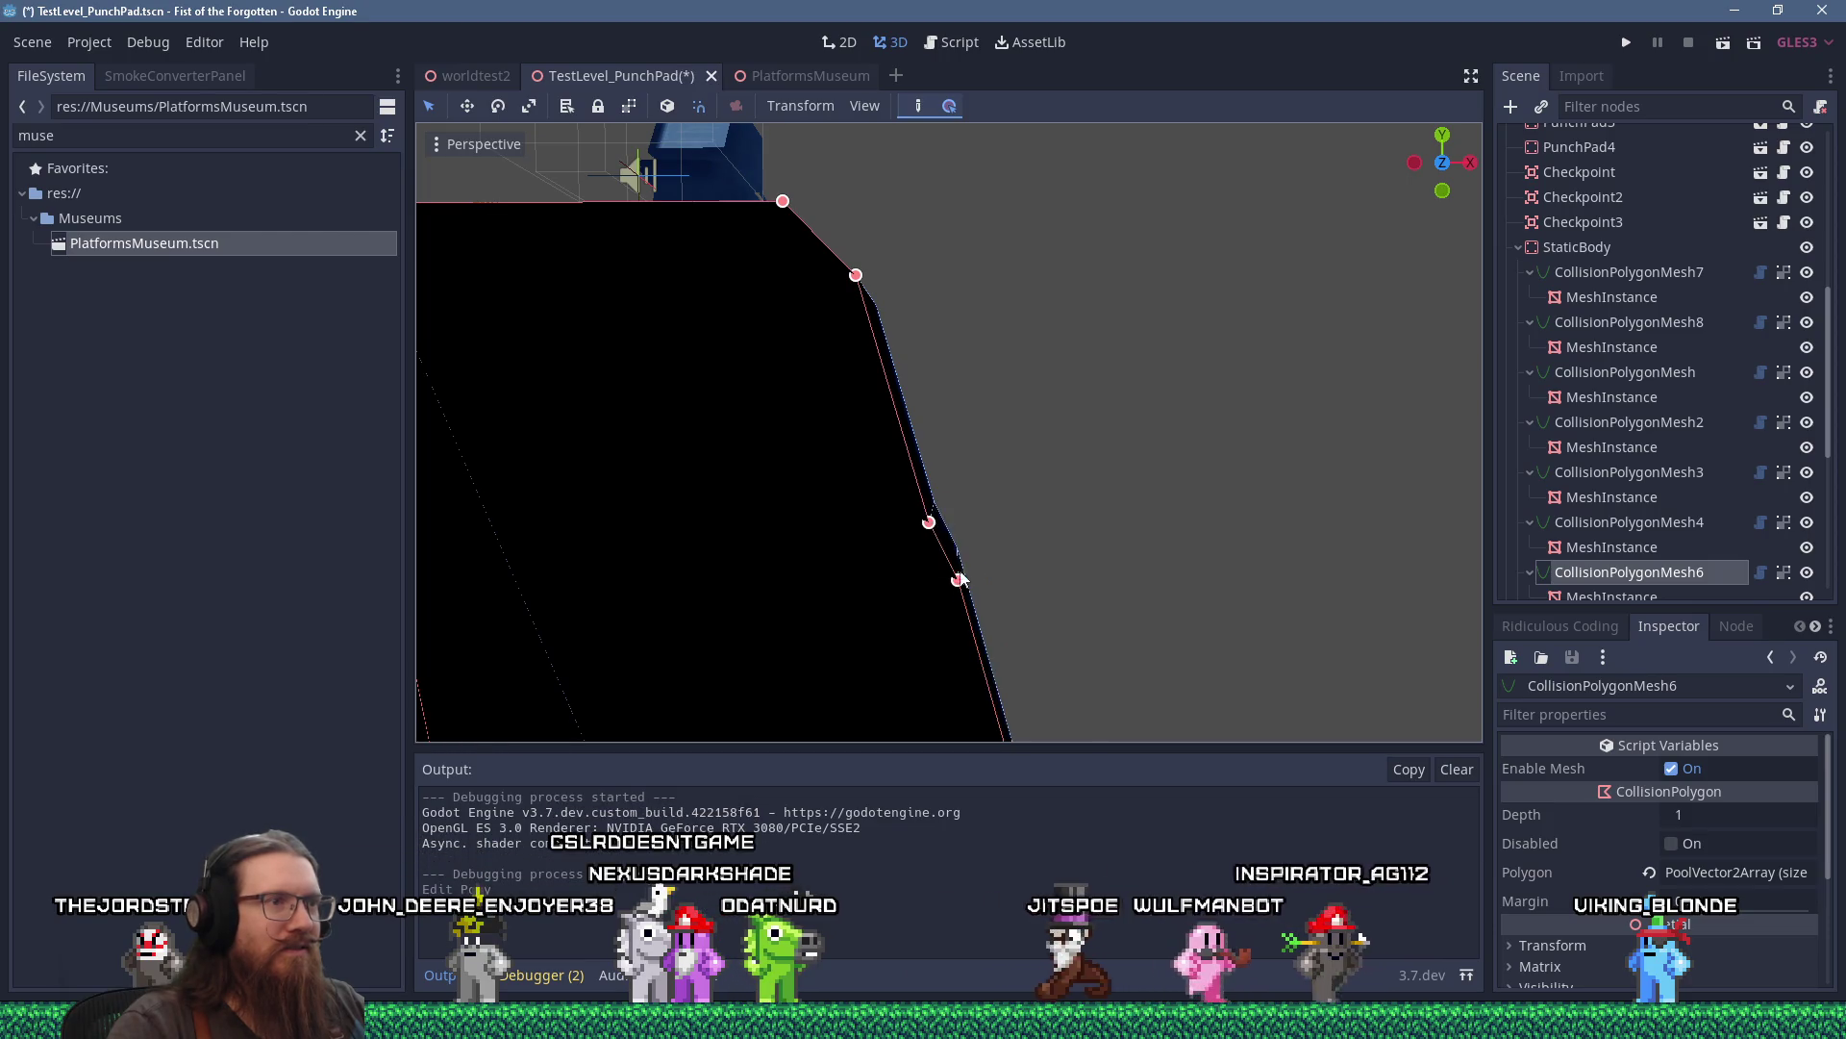
scroll(960, 579, "down", 5)
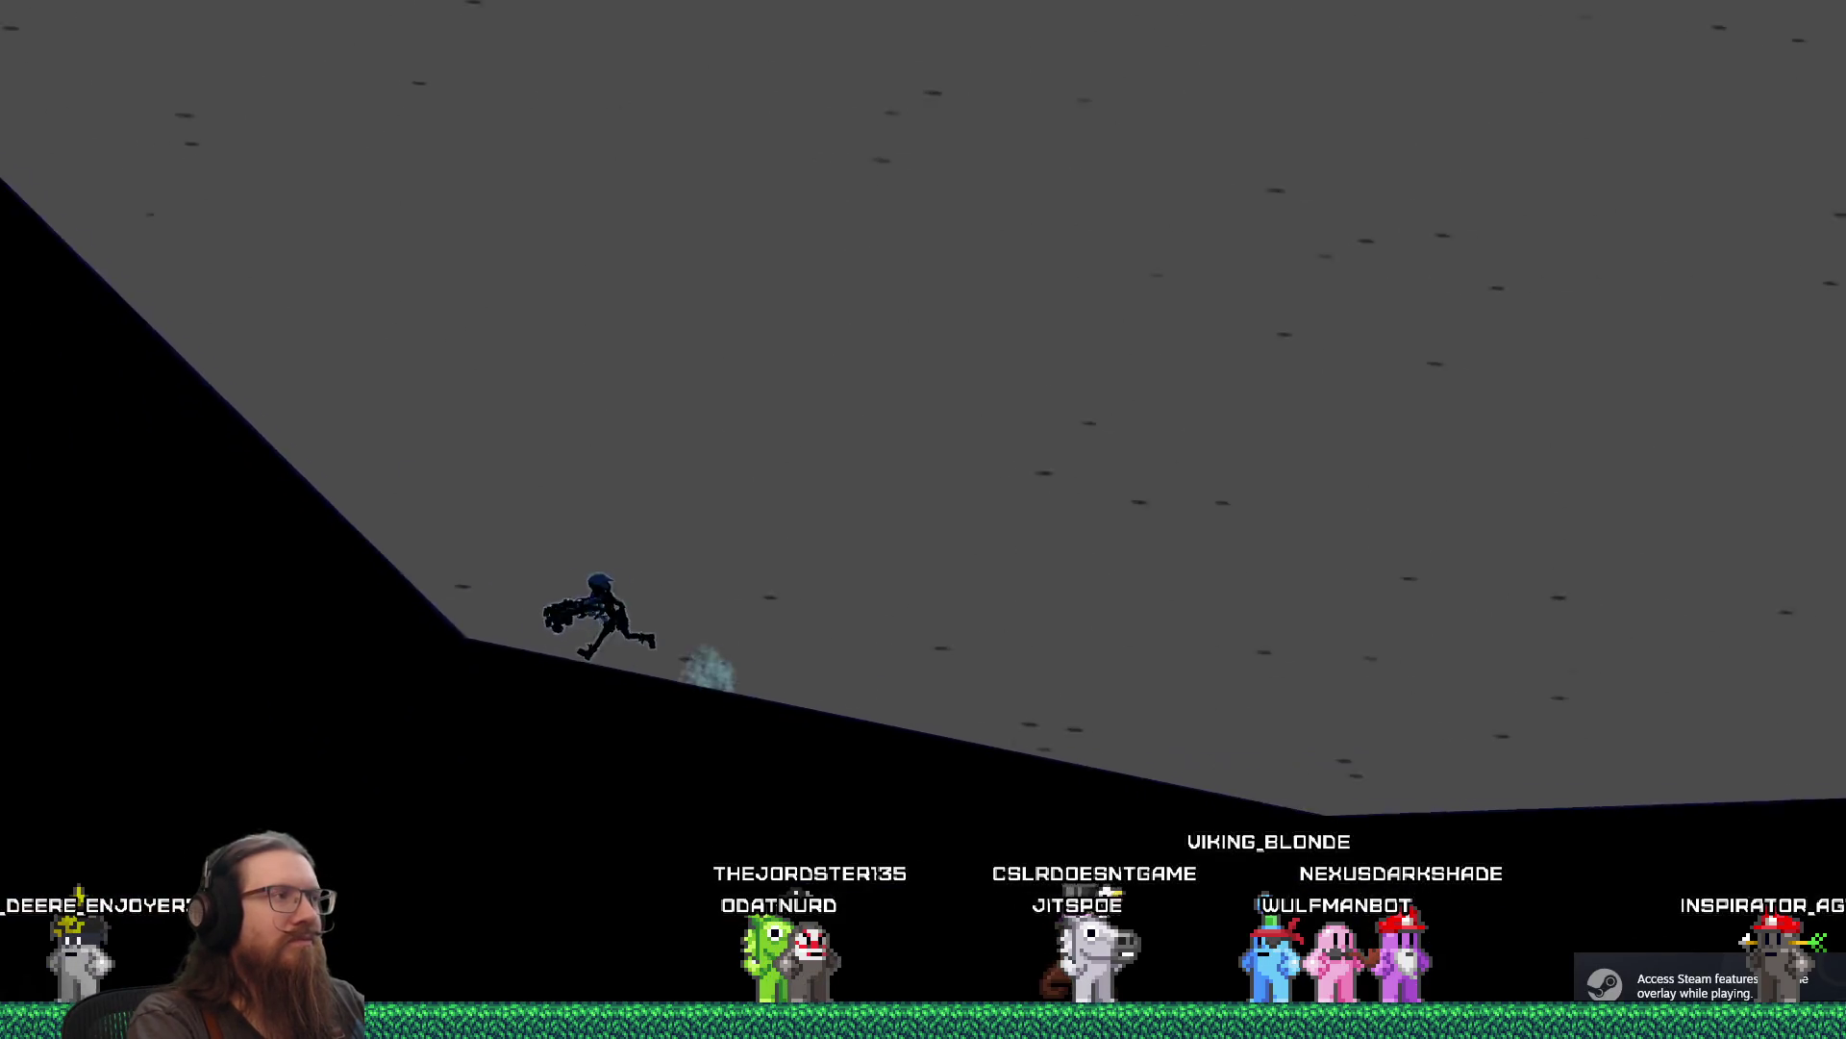
Play through the slopes and cliff, then jump onto and off the floating rock.
key("d")
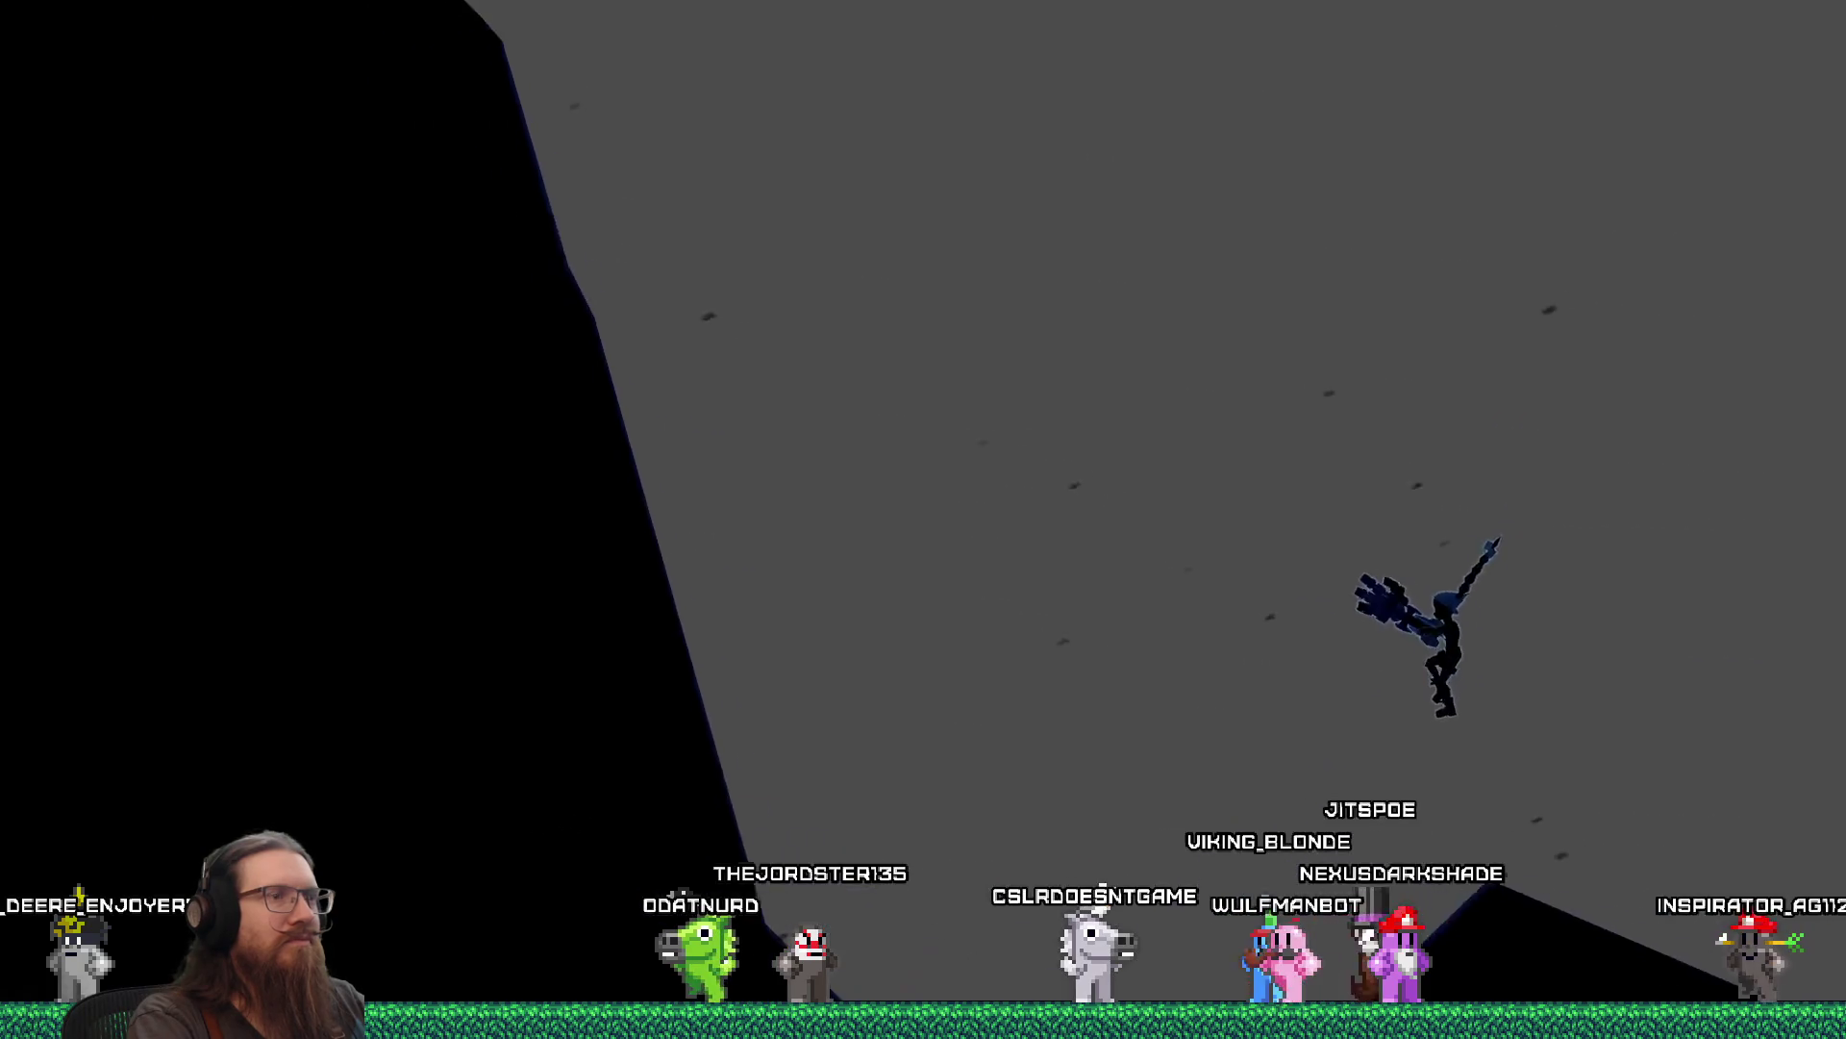
key("a")
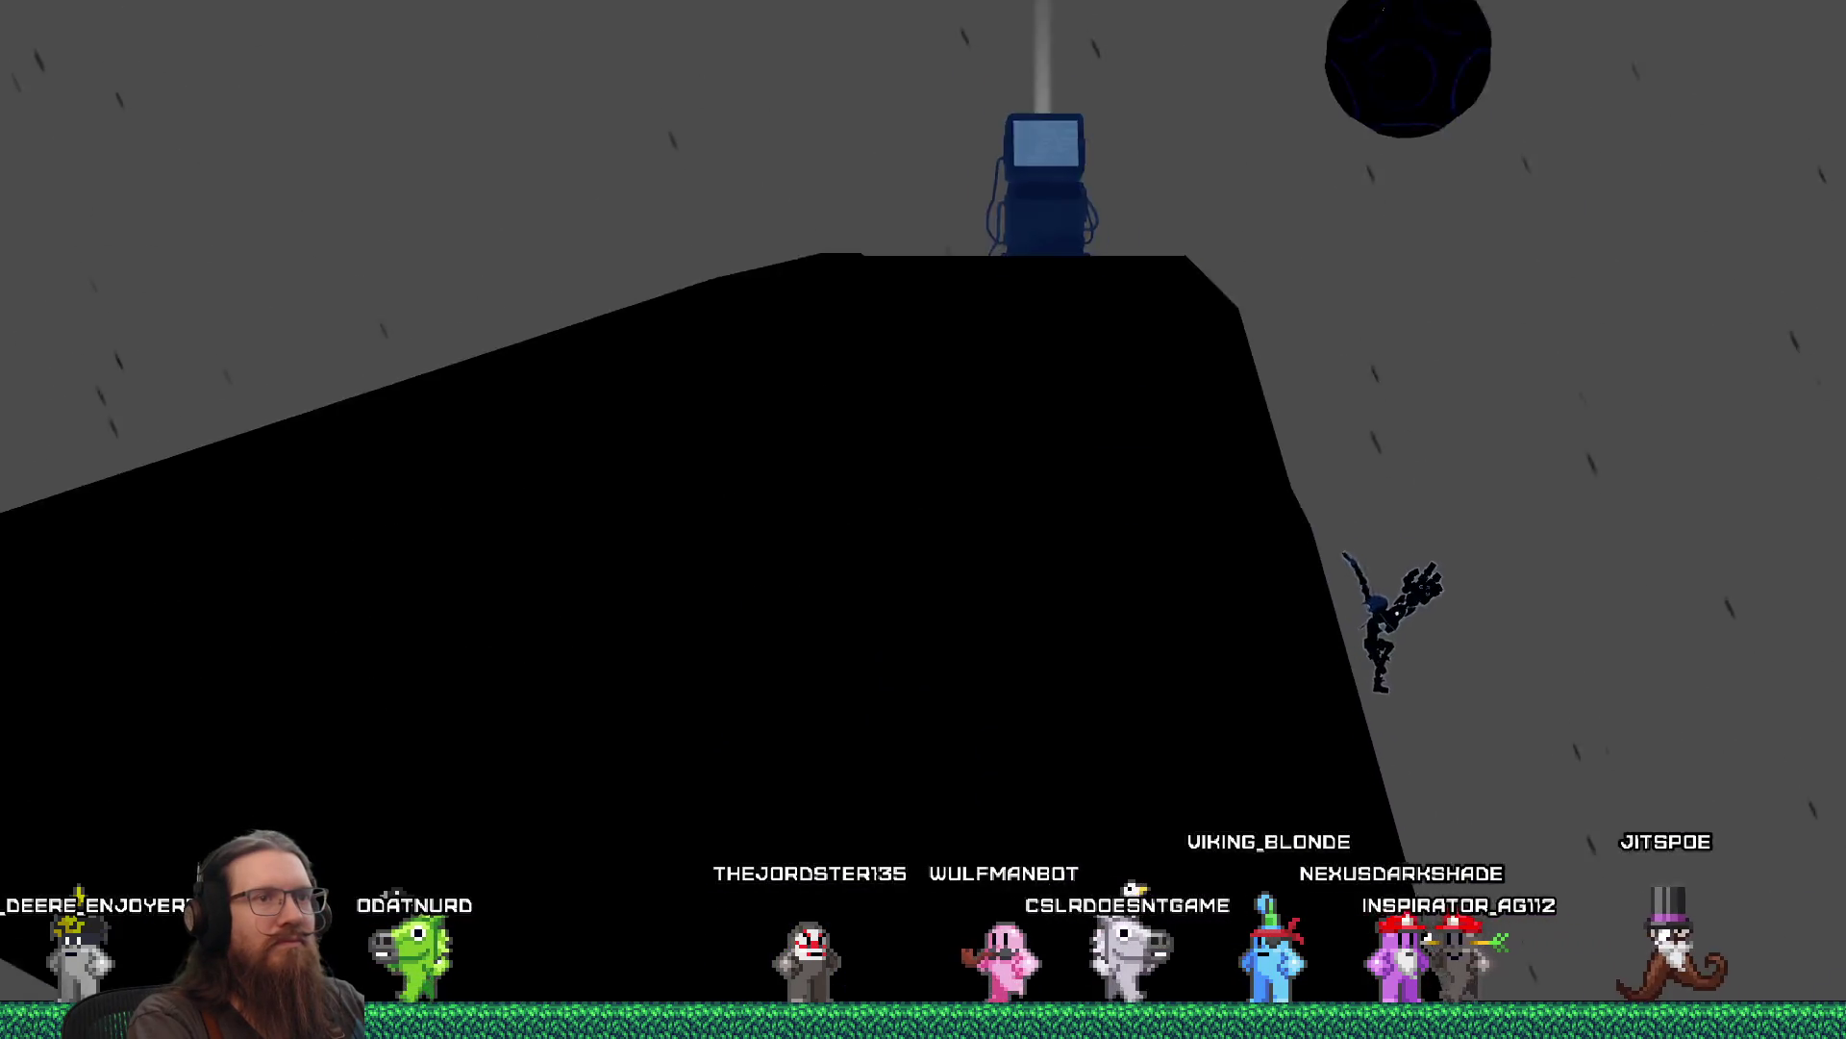
key("d")
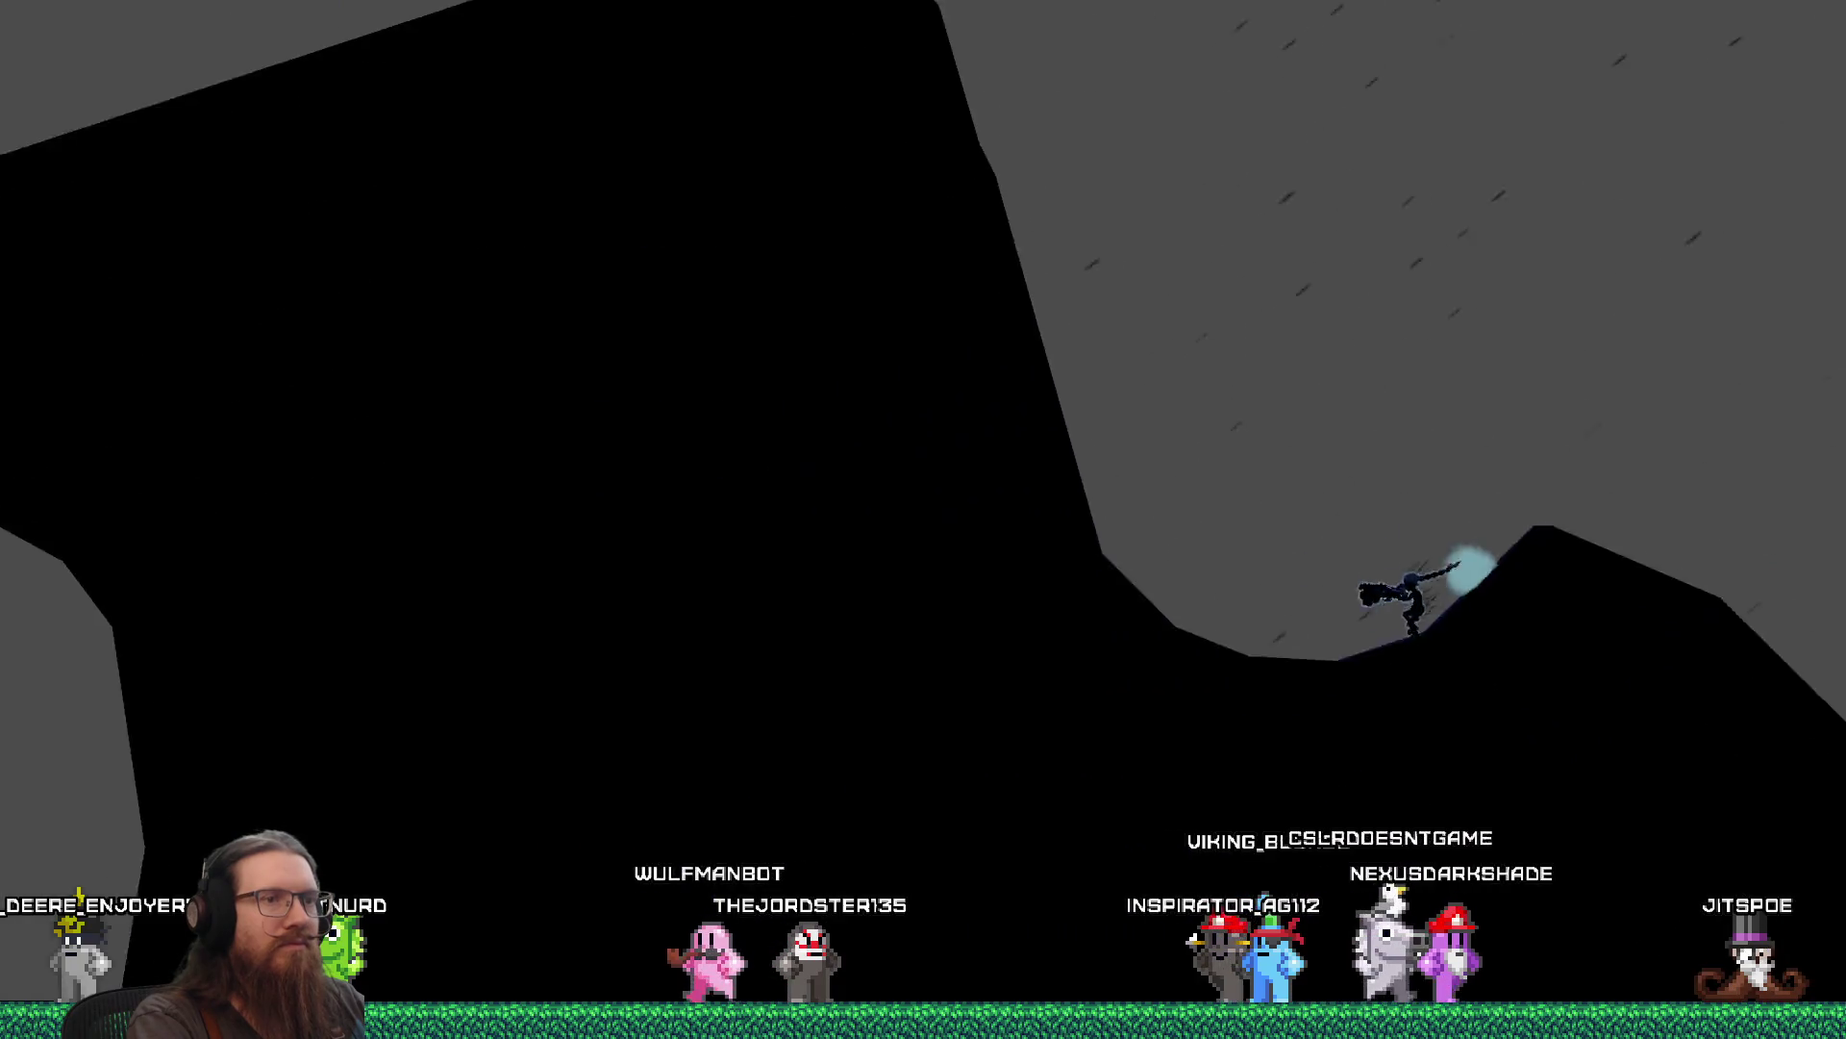
key("d")
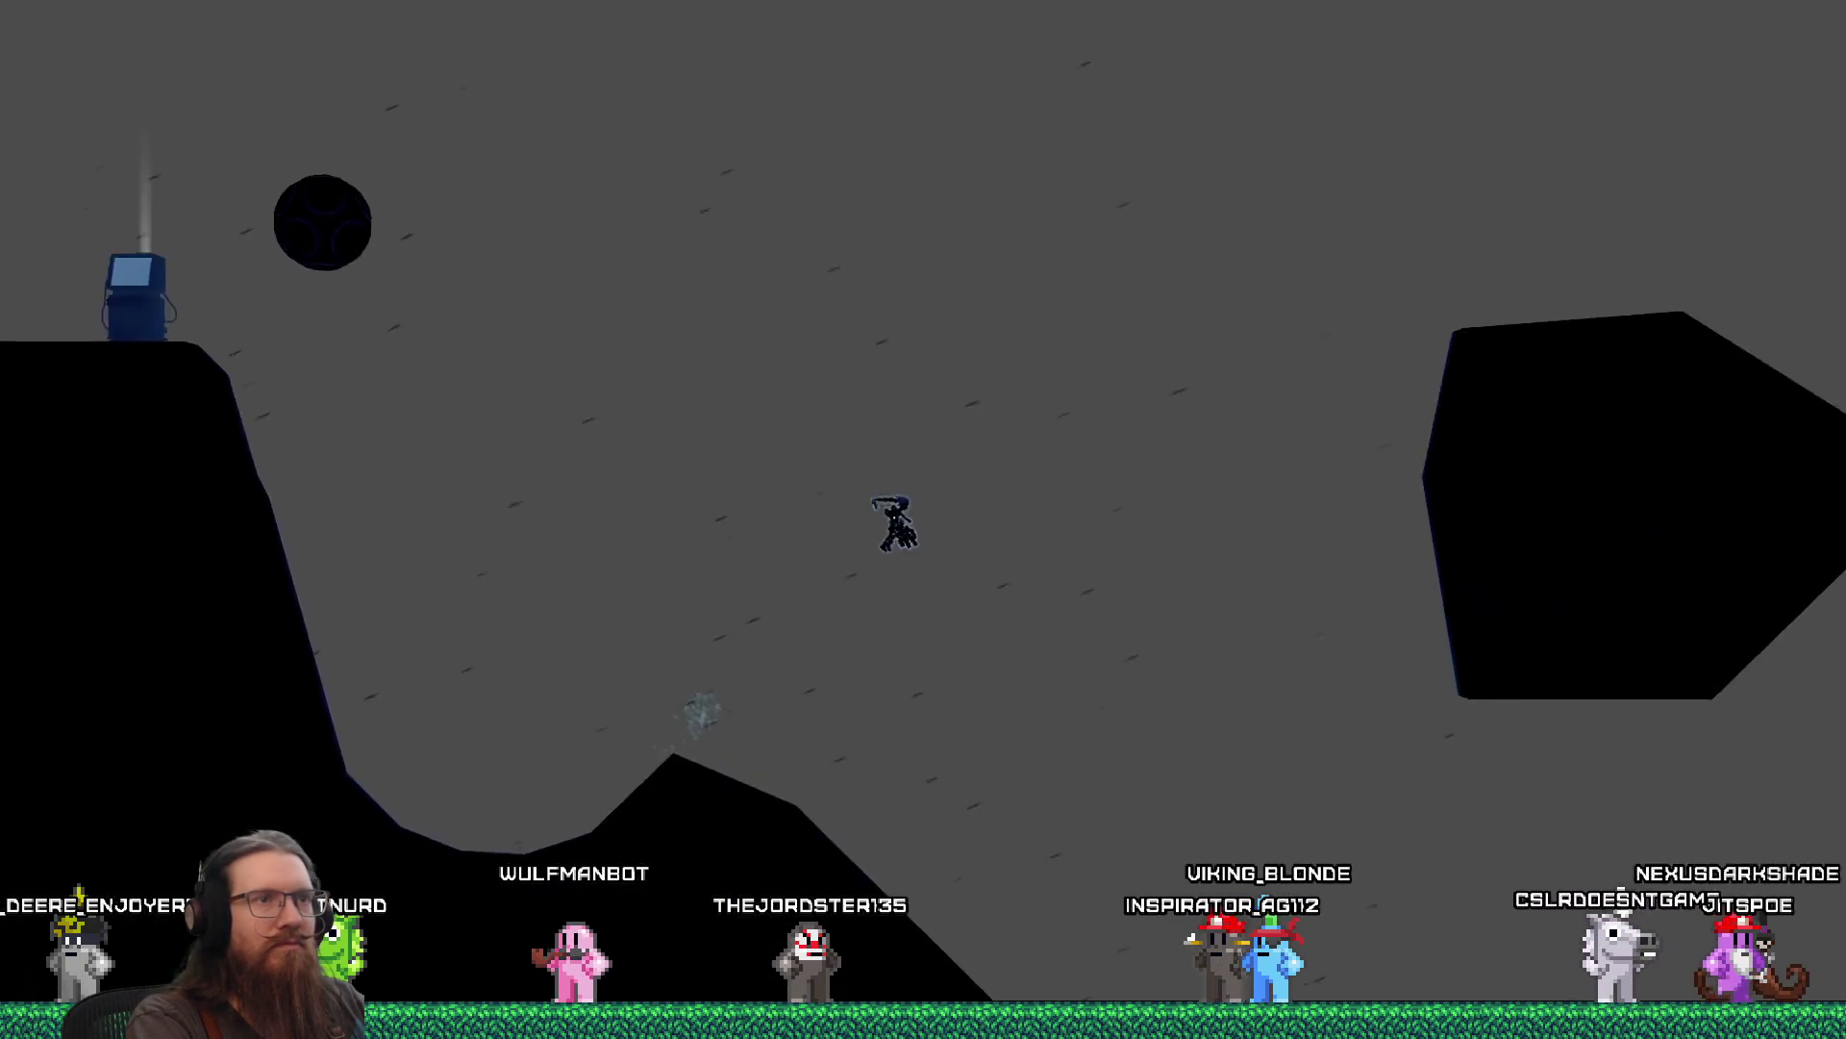
key("d")
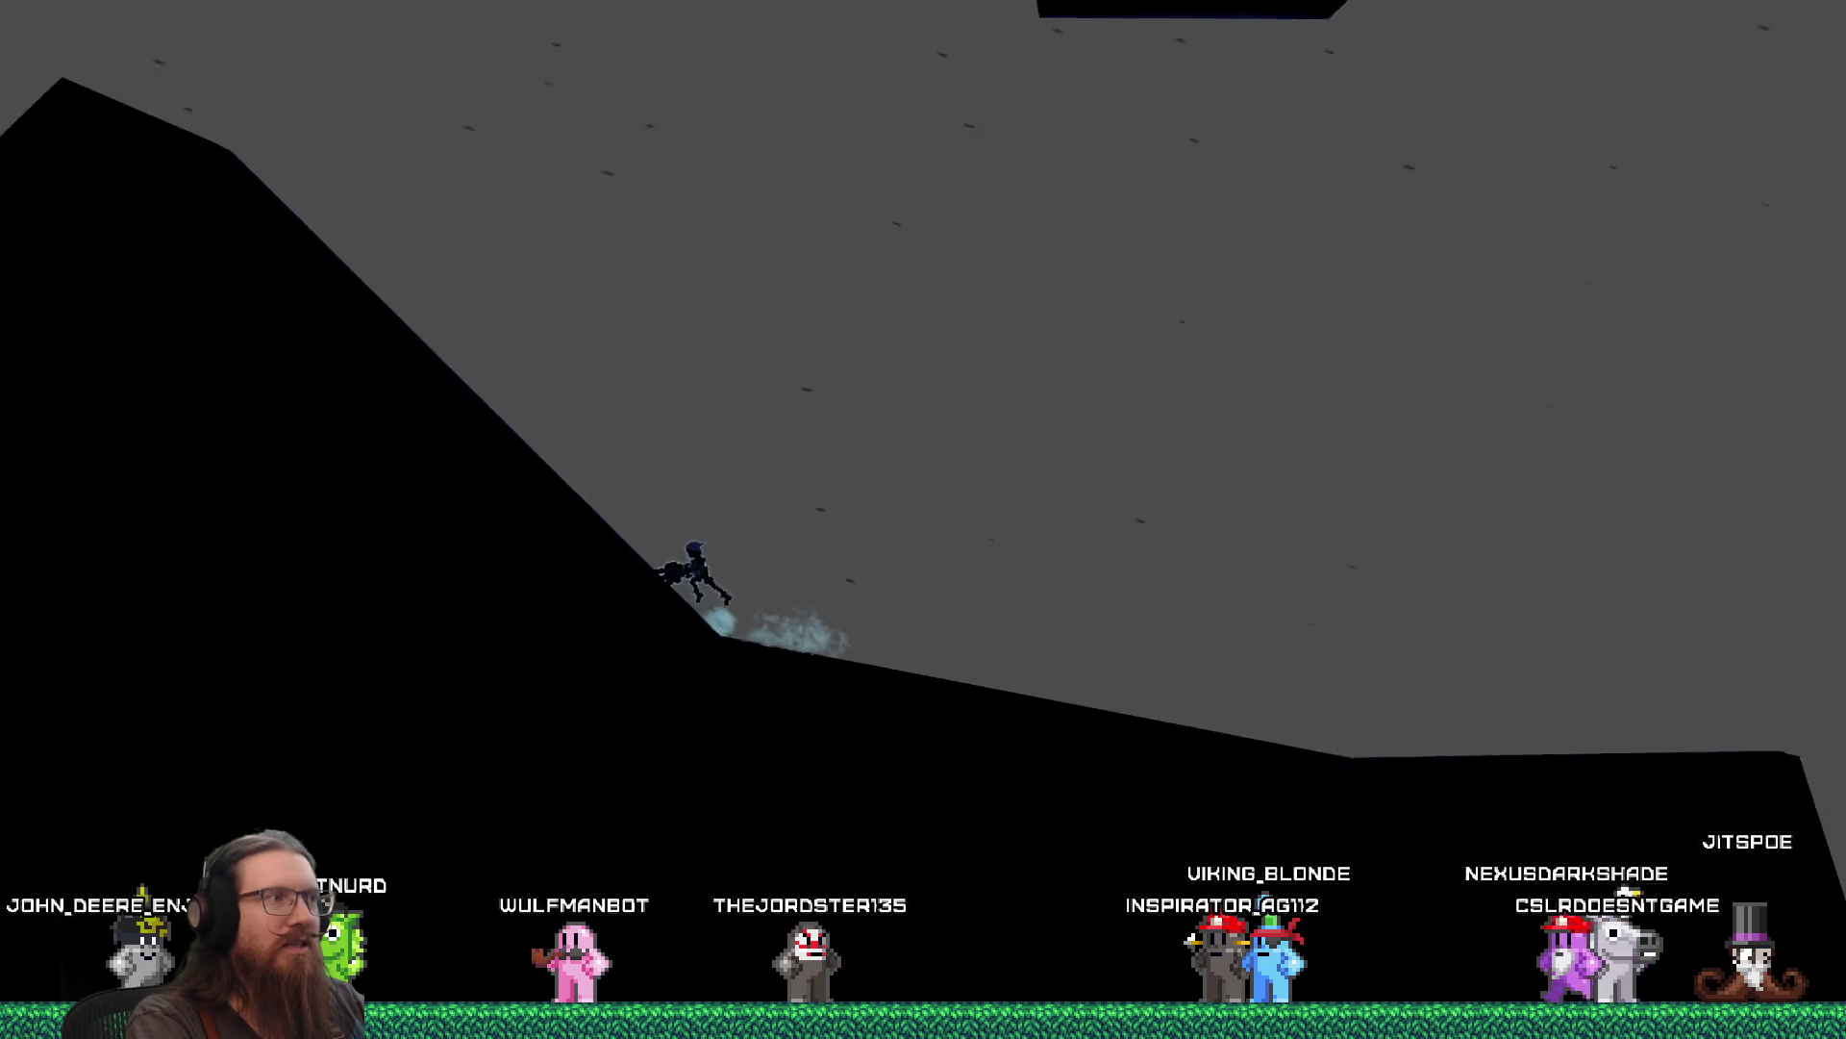
key("d")
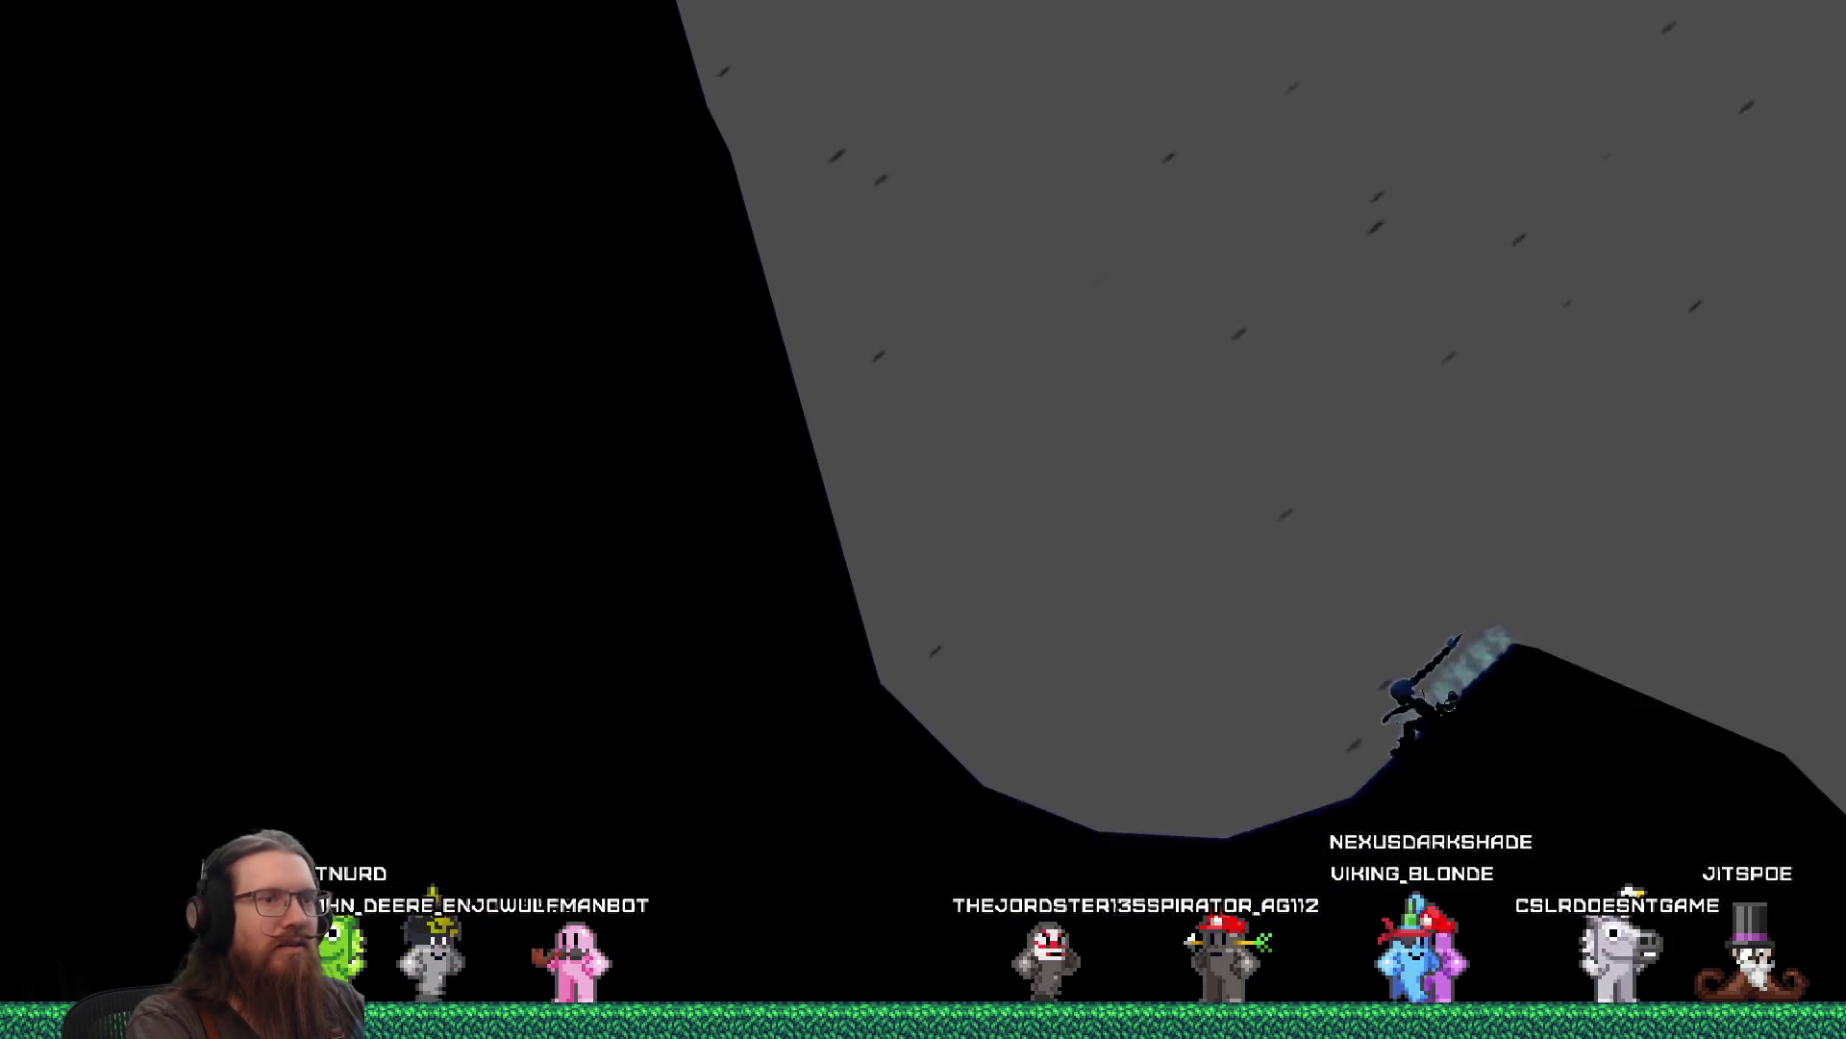
key("d")
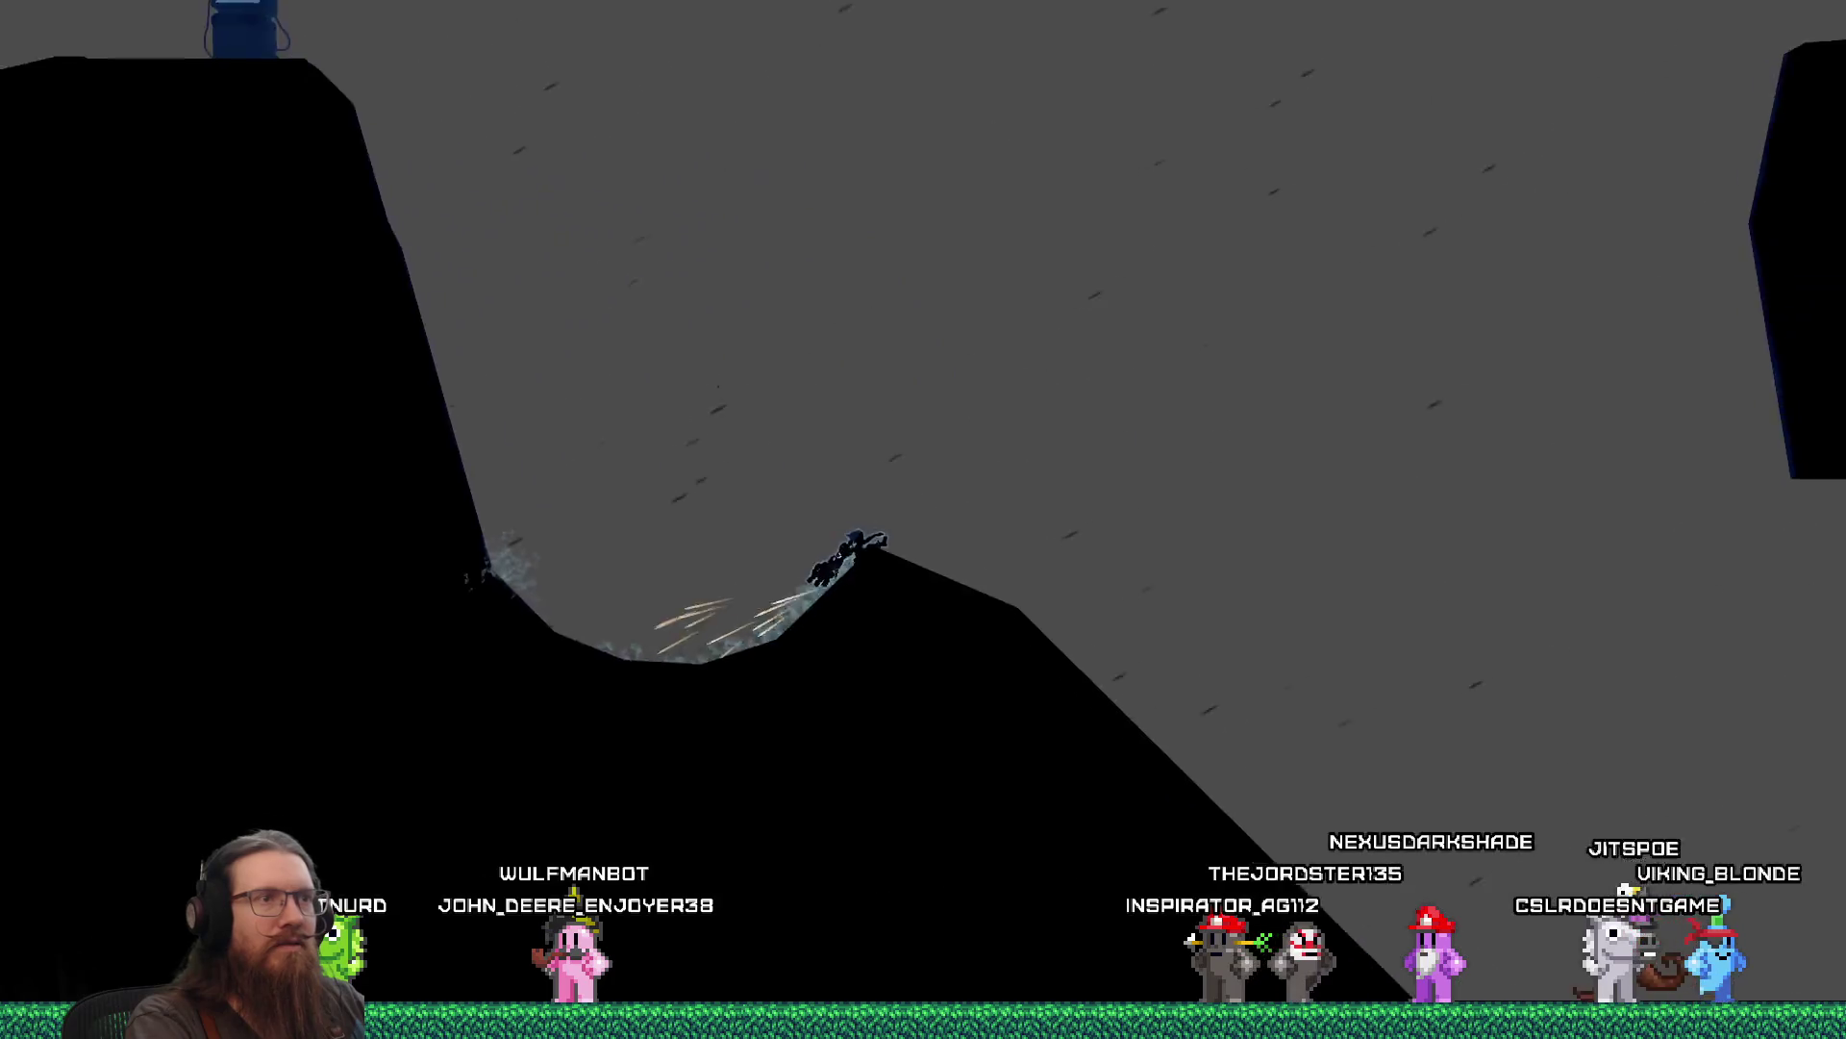
key("d")
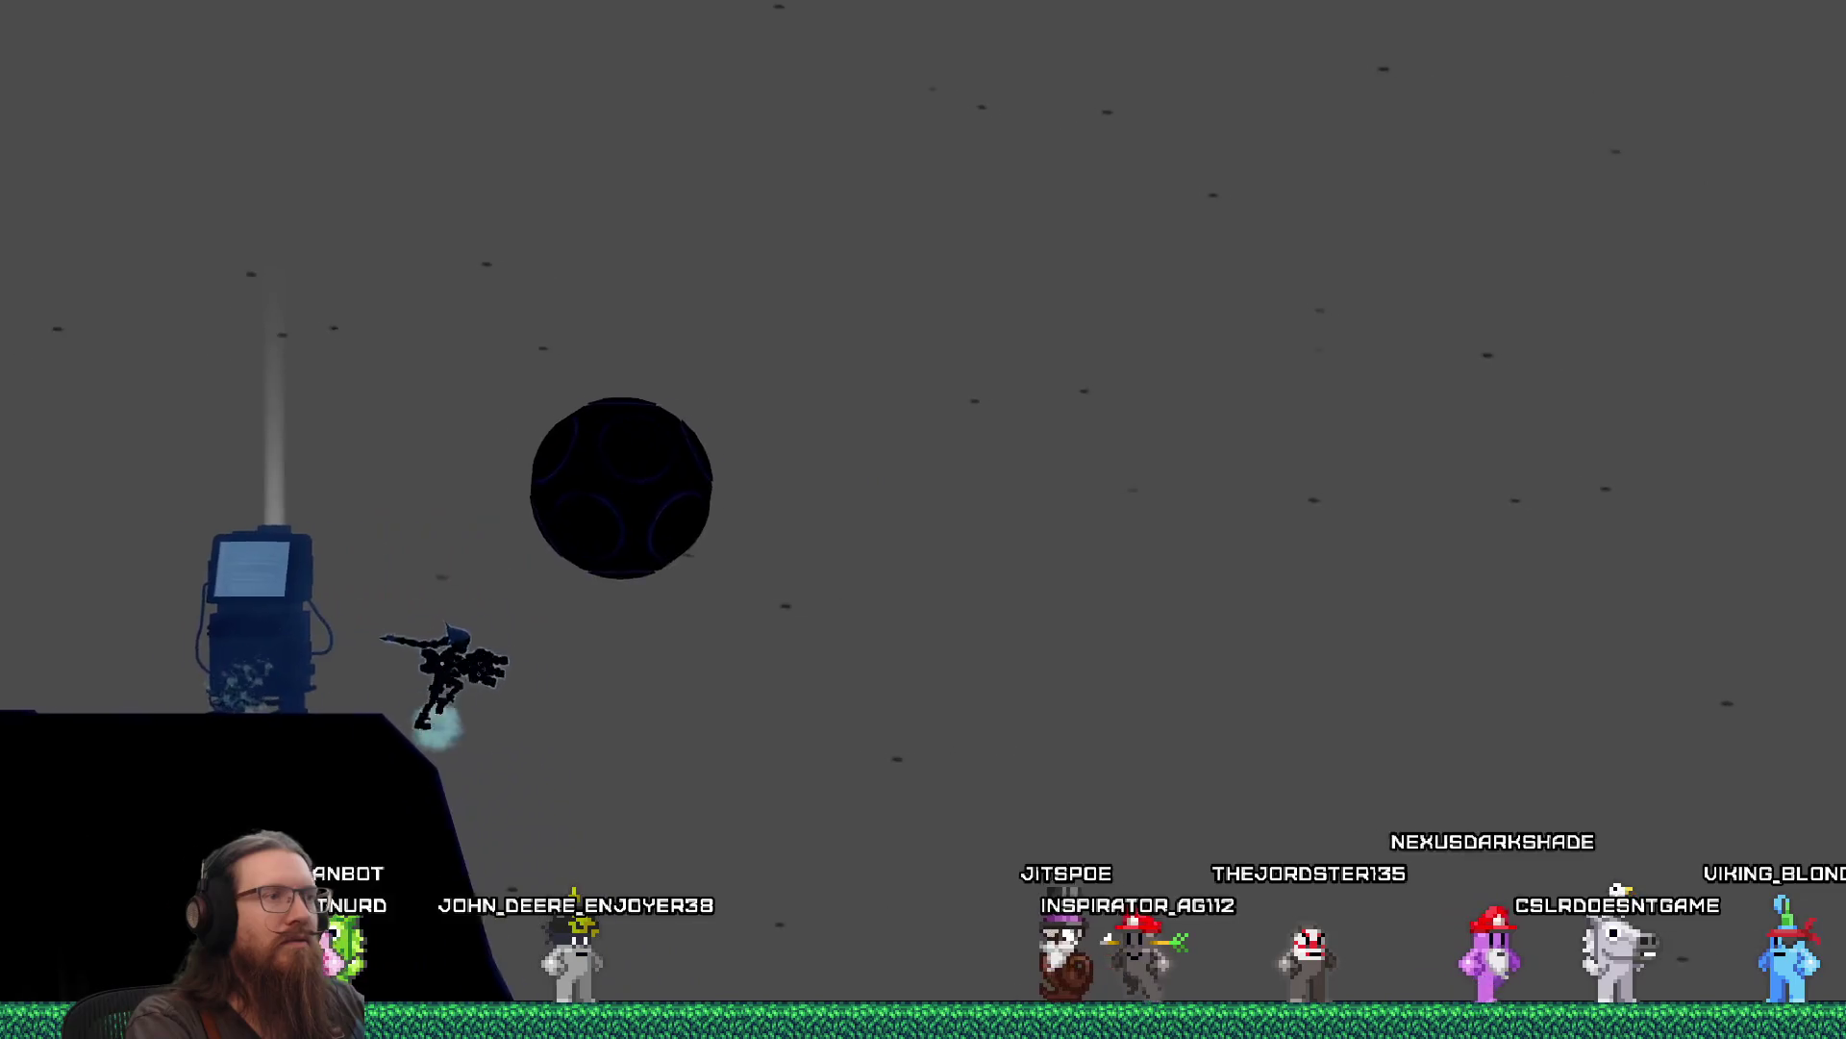
key("d")
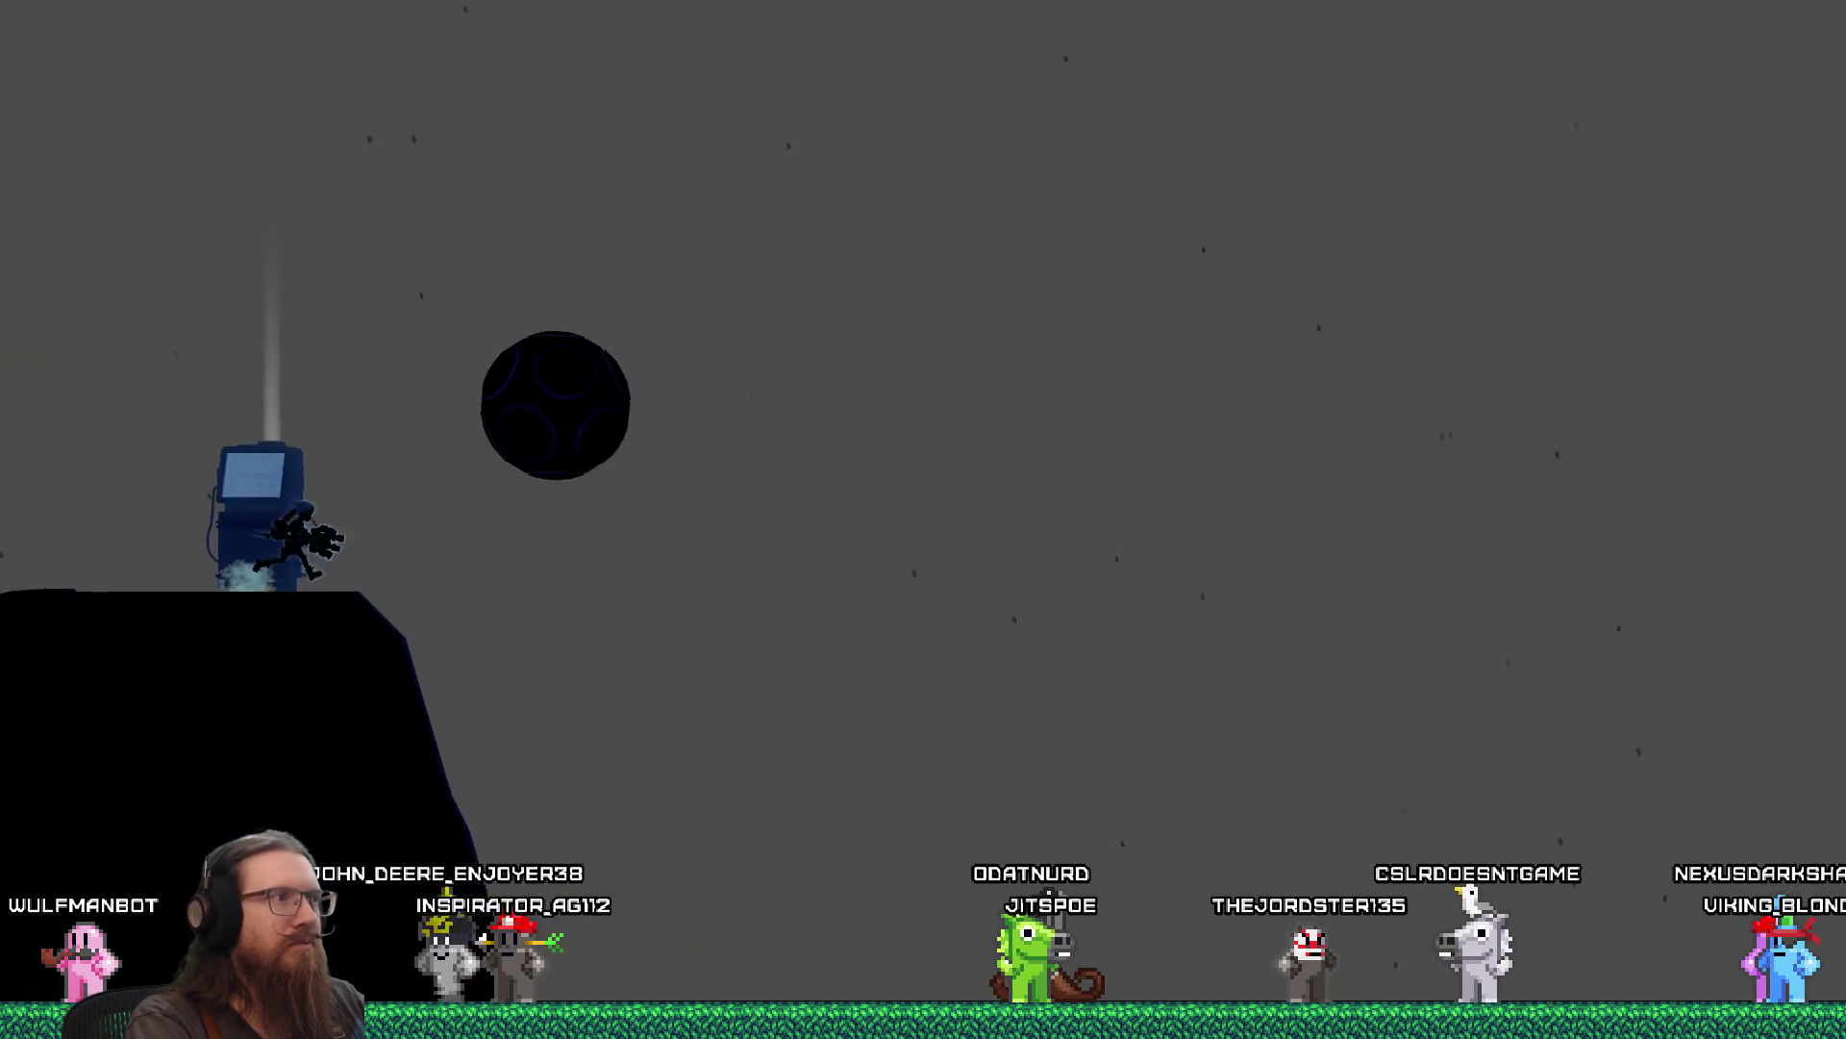
key("d")
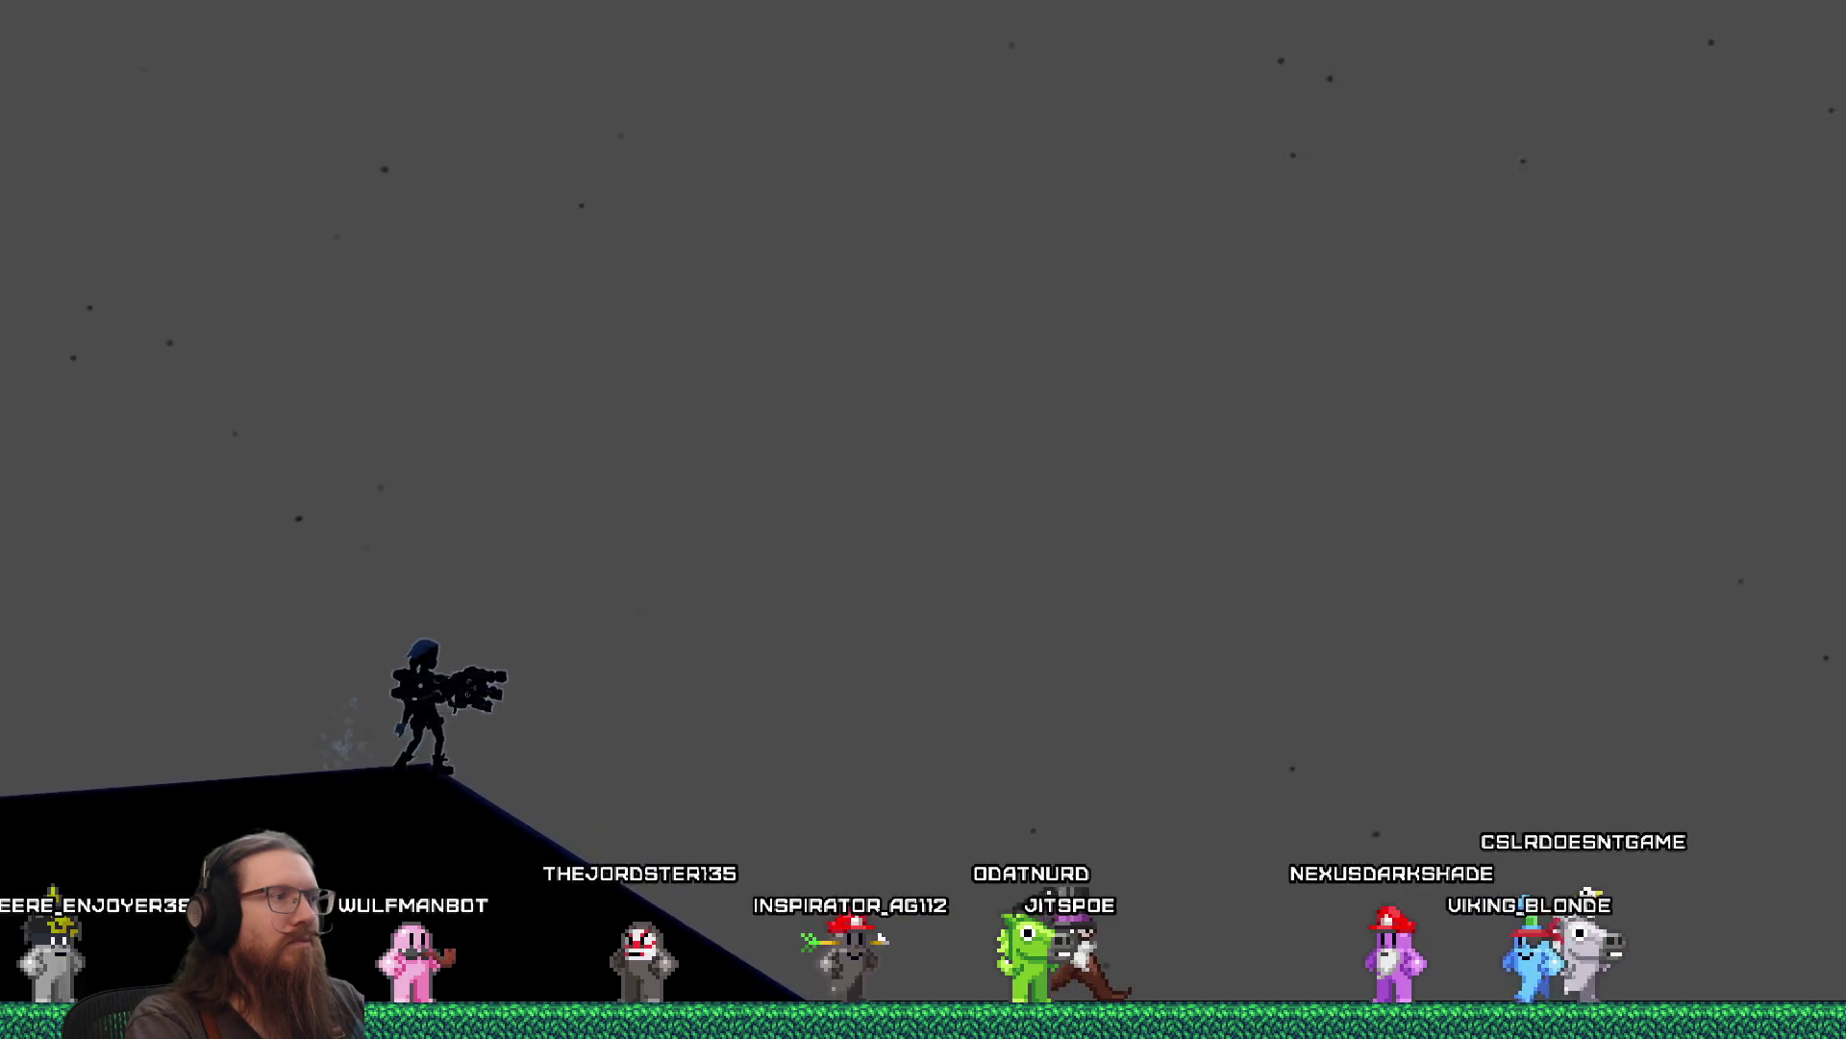
key("space")
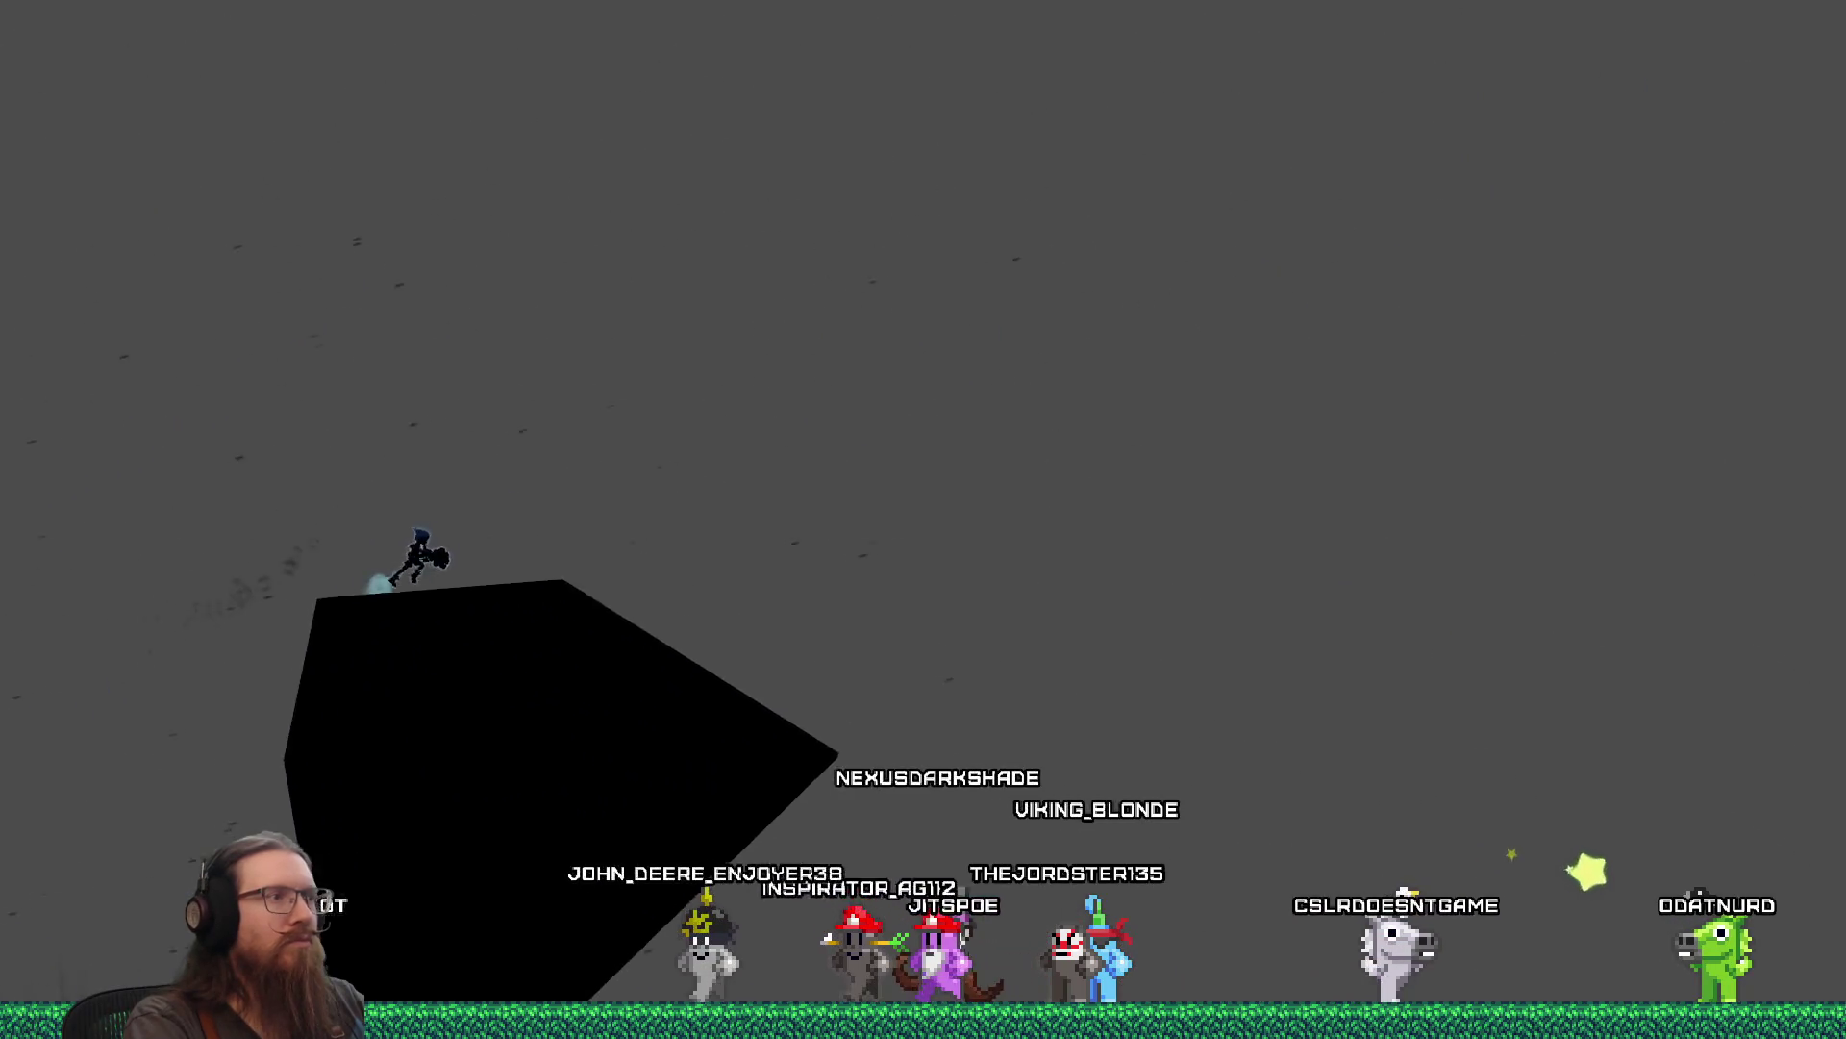
Quit the game by entering 'quit' in the development console.
key("grave")
type("quit")
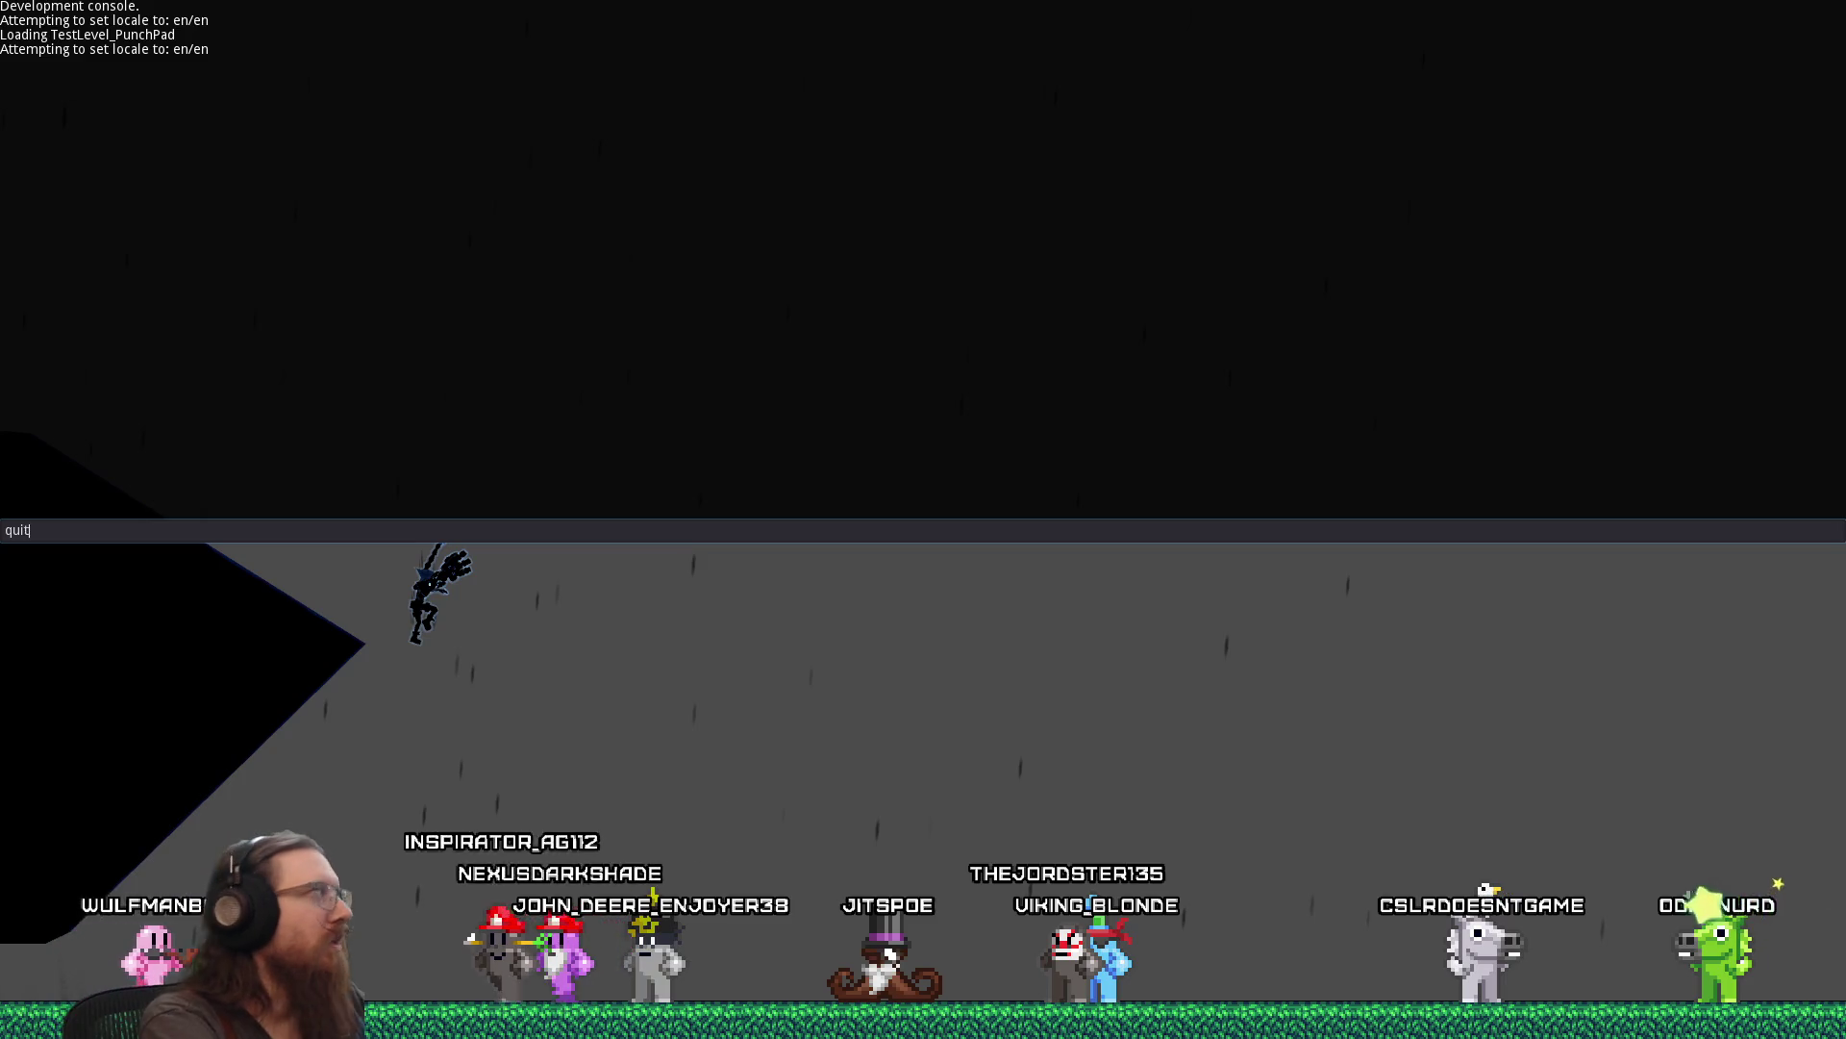
key("Return")
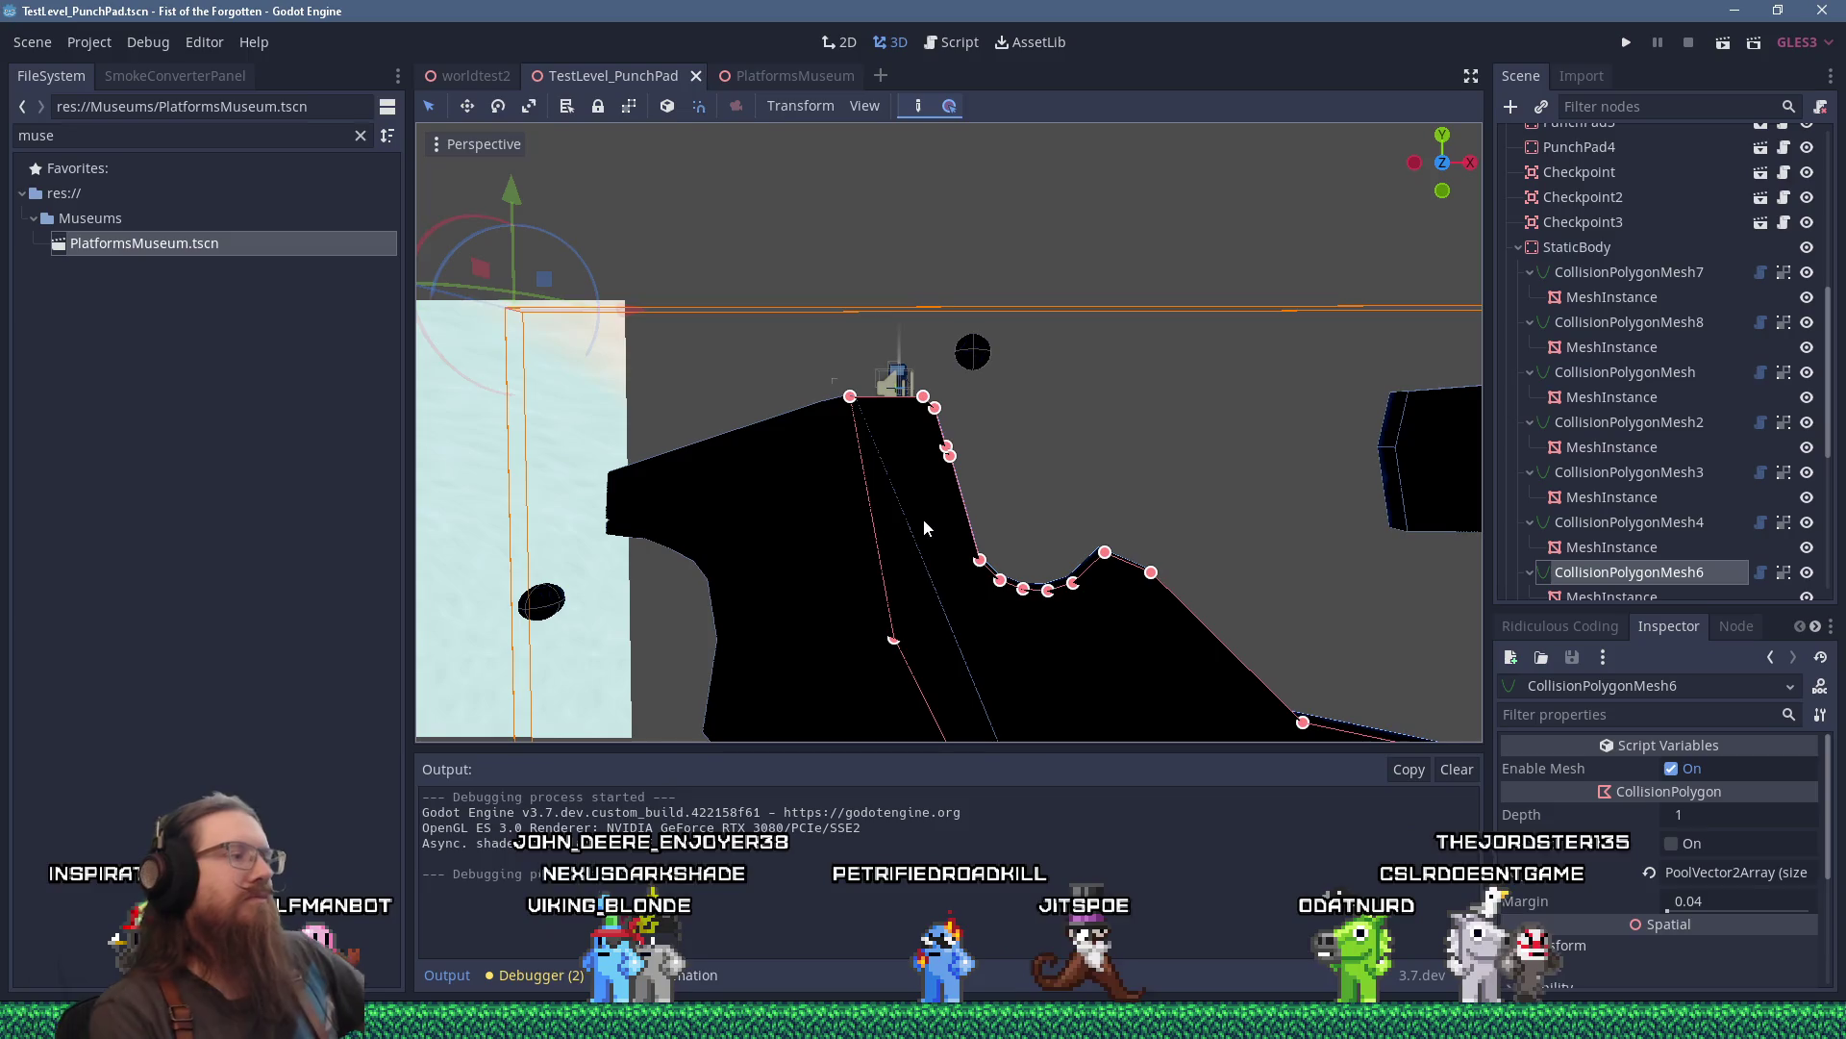
Switch to the fotf_todo.txt Notepad window with Alt+Tab.
key("alt+Tab")
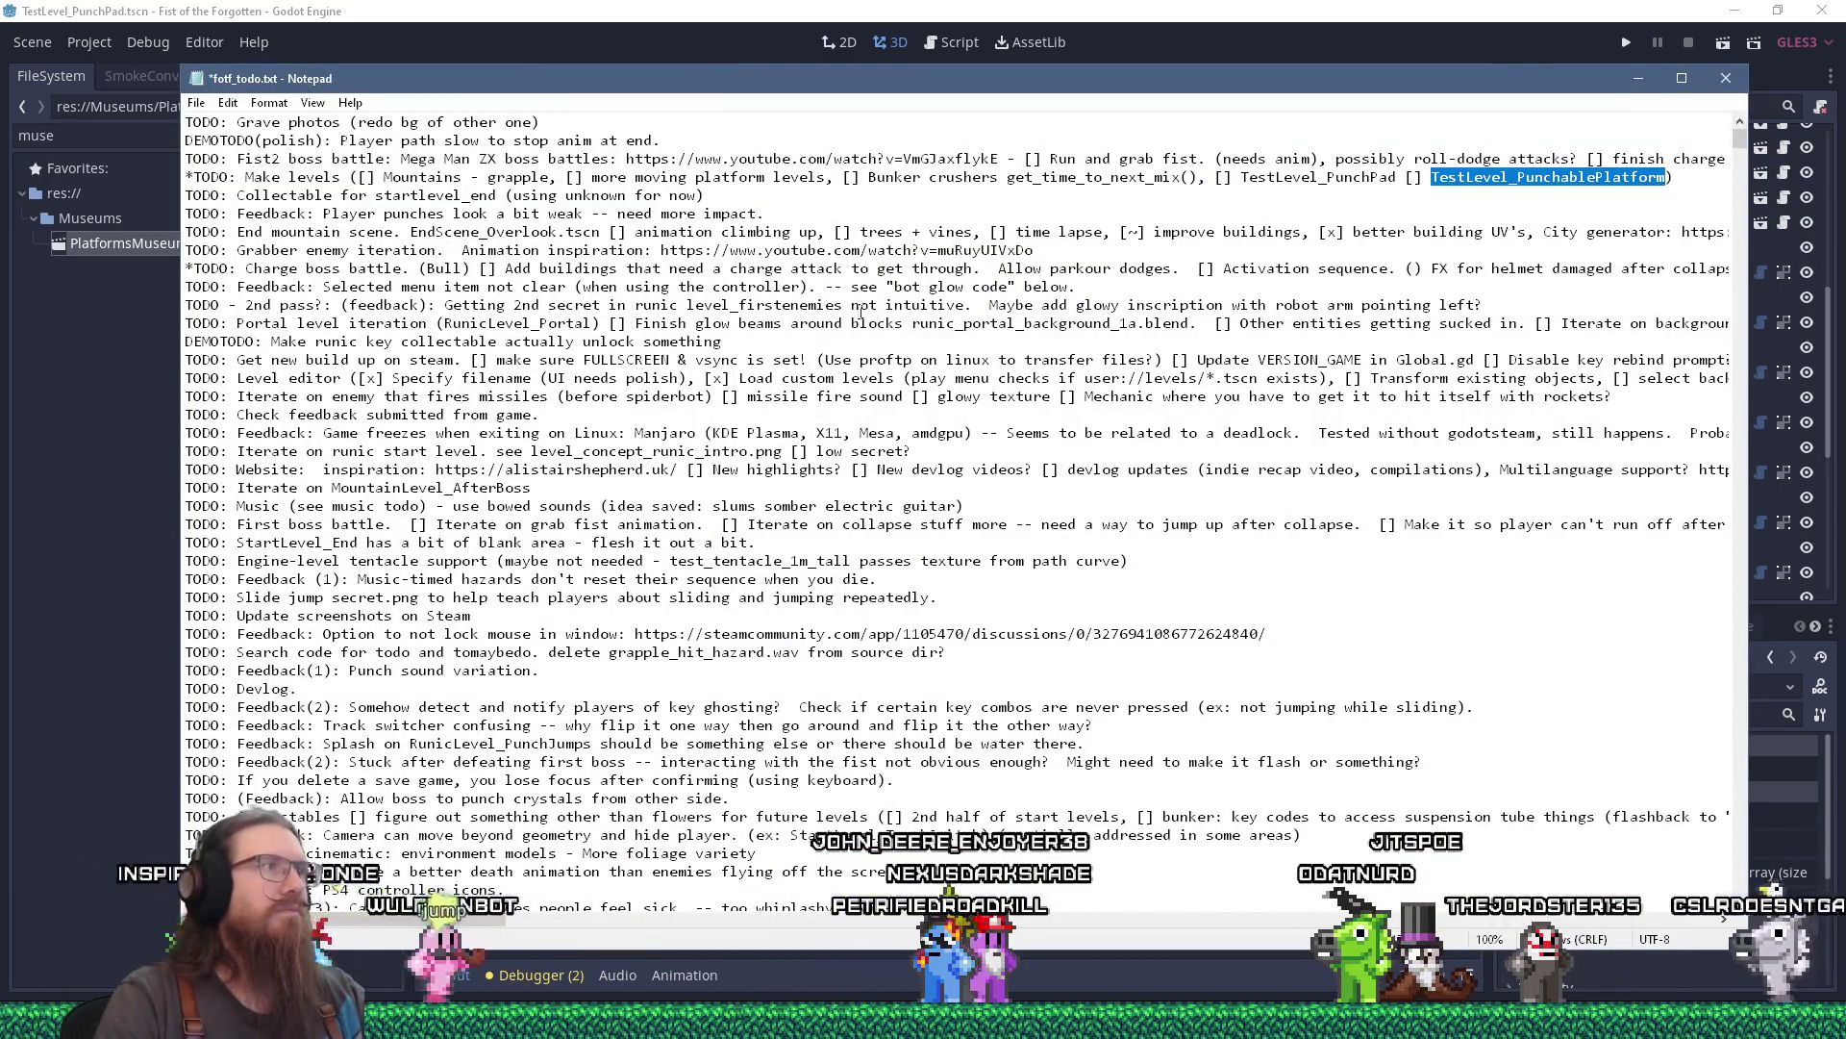
Move the Make levels to-do, minus its star, below StartLevel_End and save fotf_todo.txt.
key("Home")
key("shift+Right")
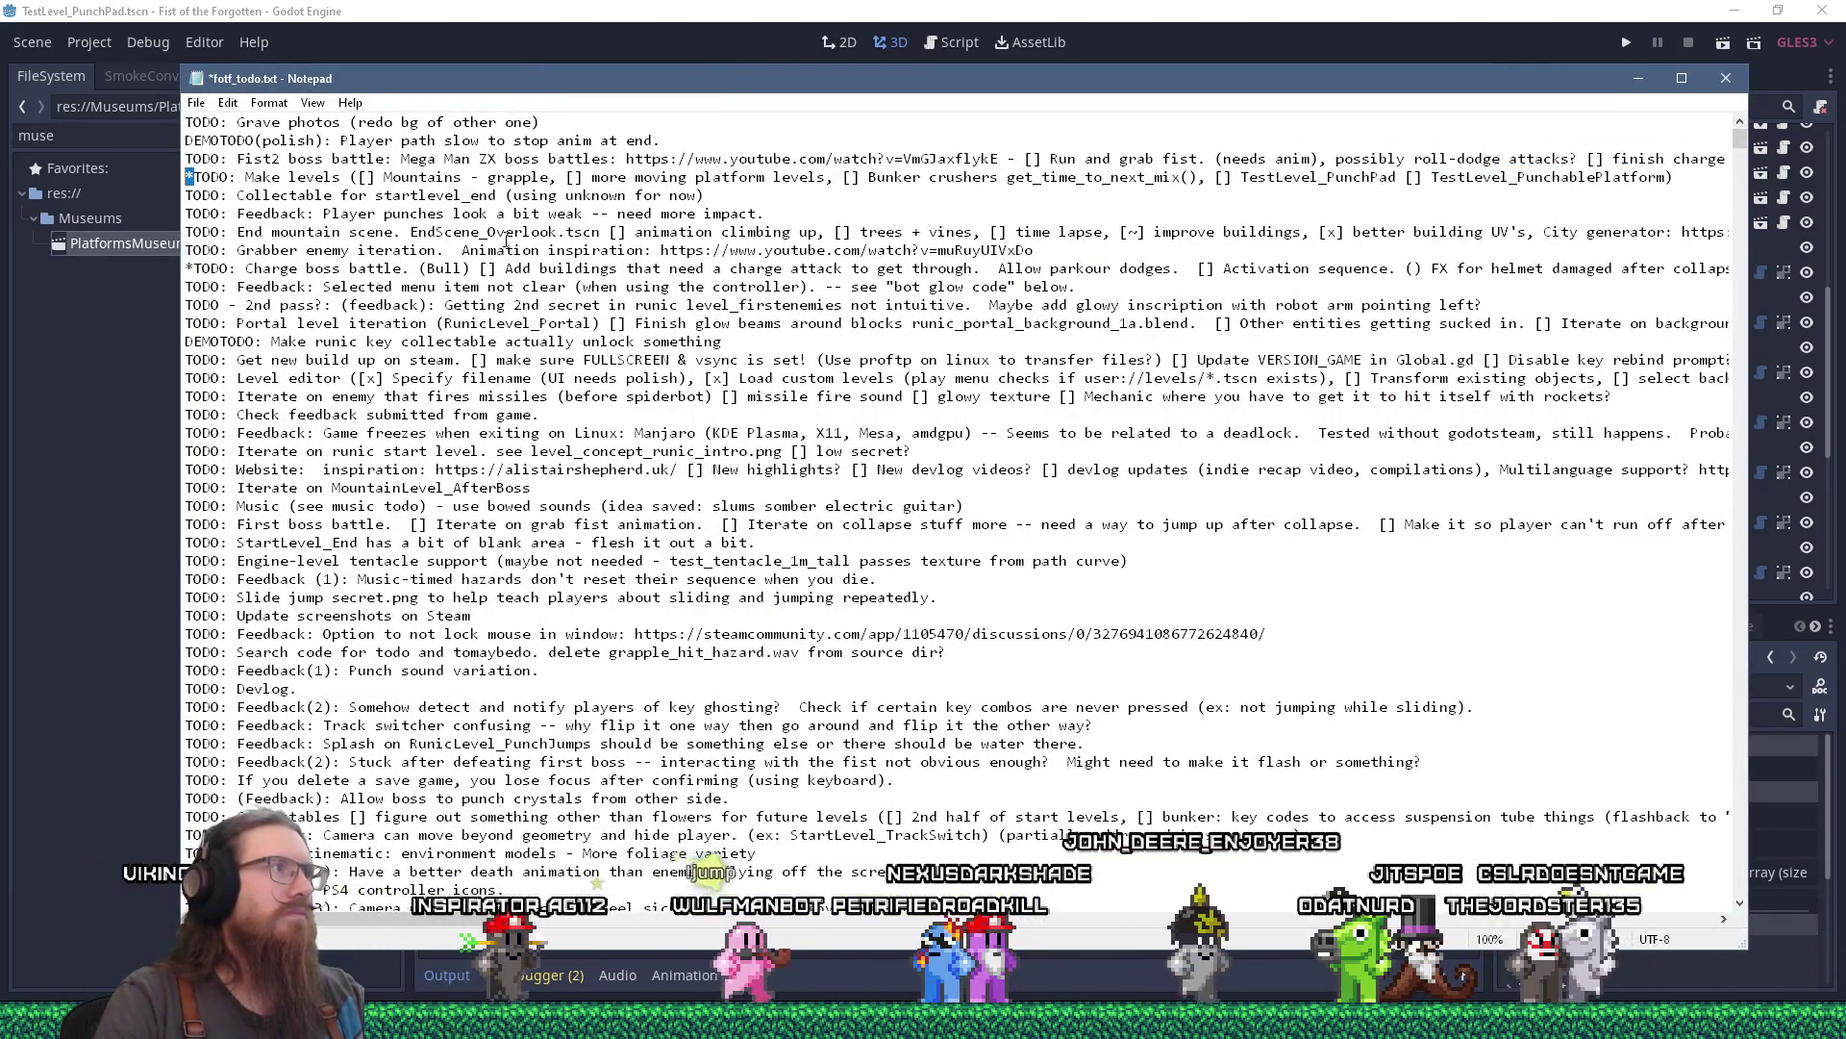
key("shift+Down")
key("ctrl+c")
key("Delete")
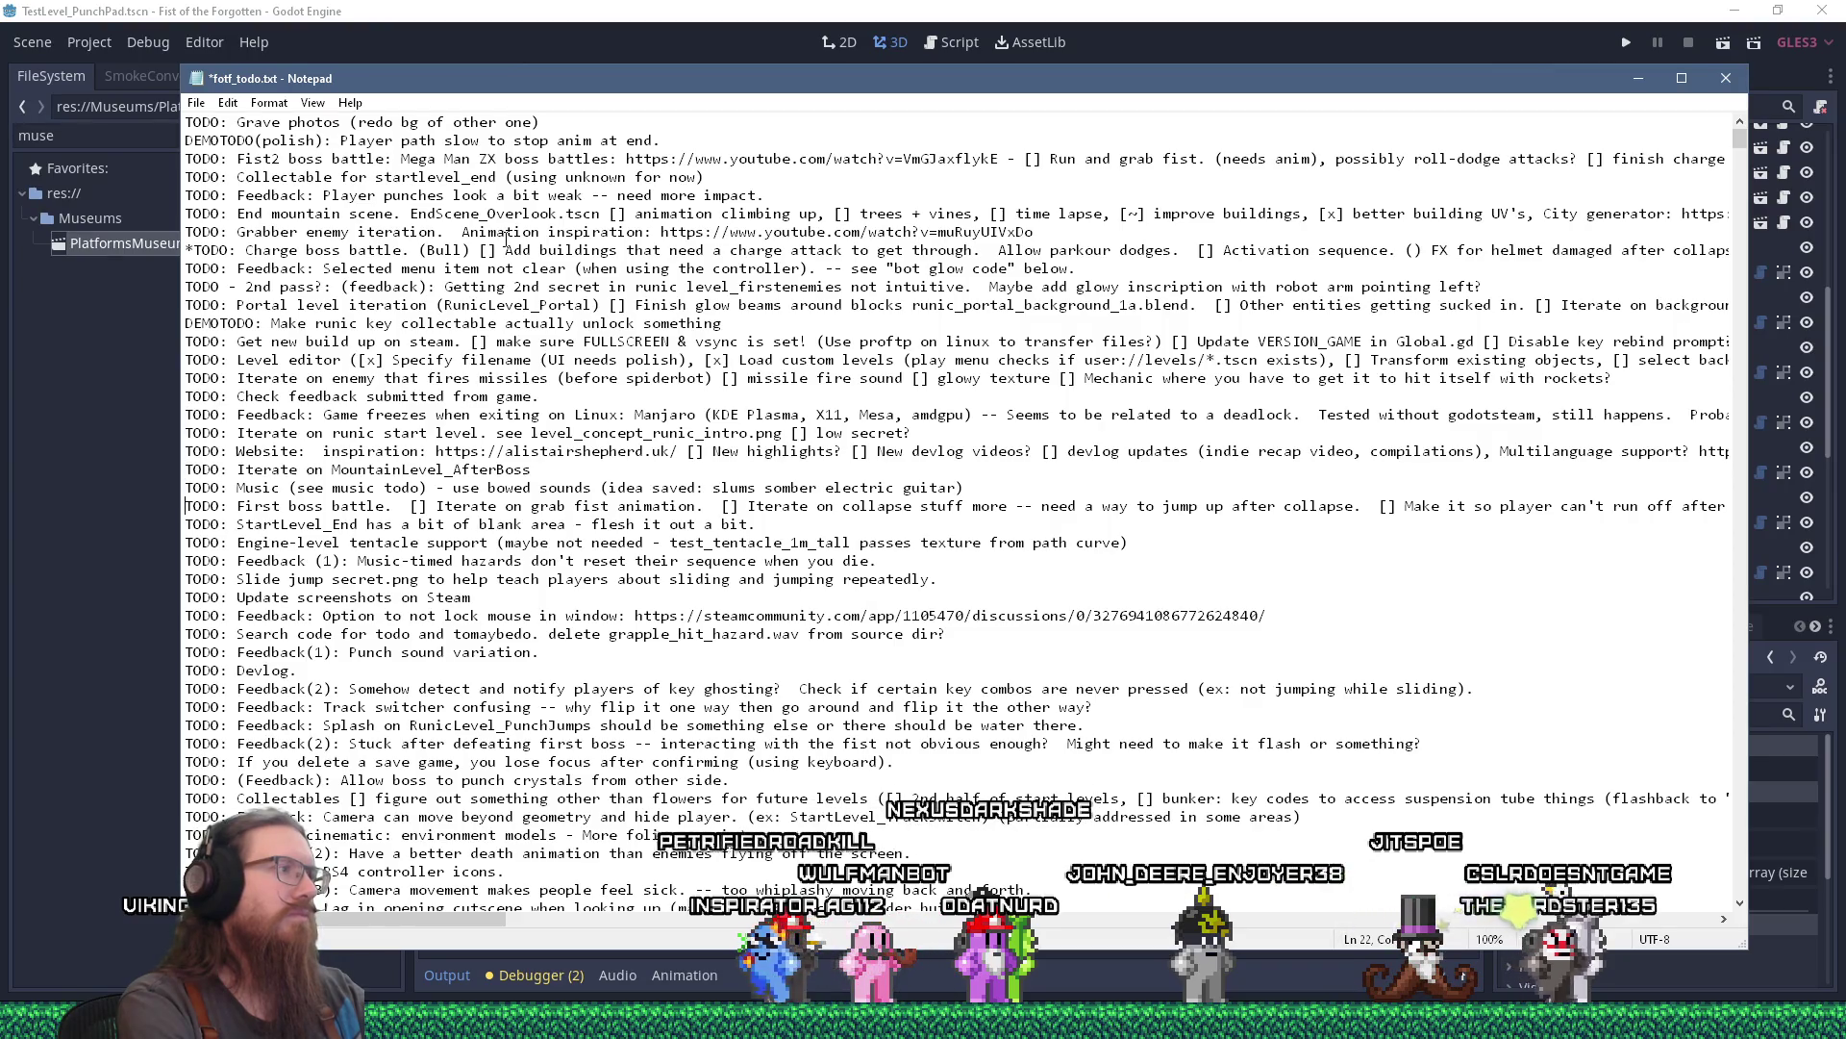
key("Down")
key("ctrl+v")
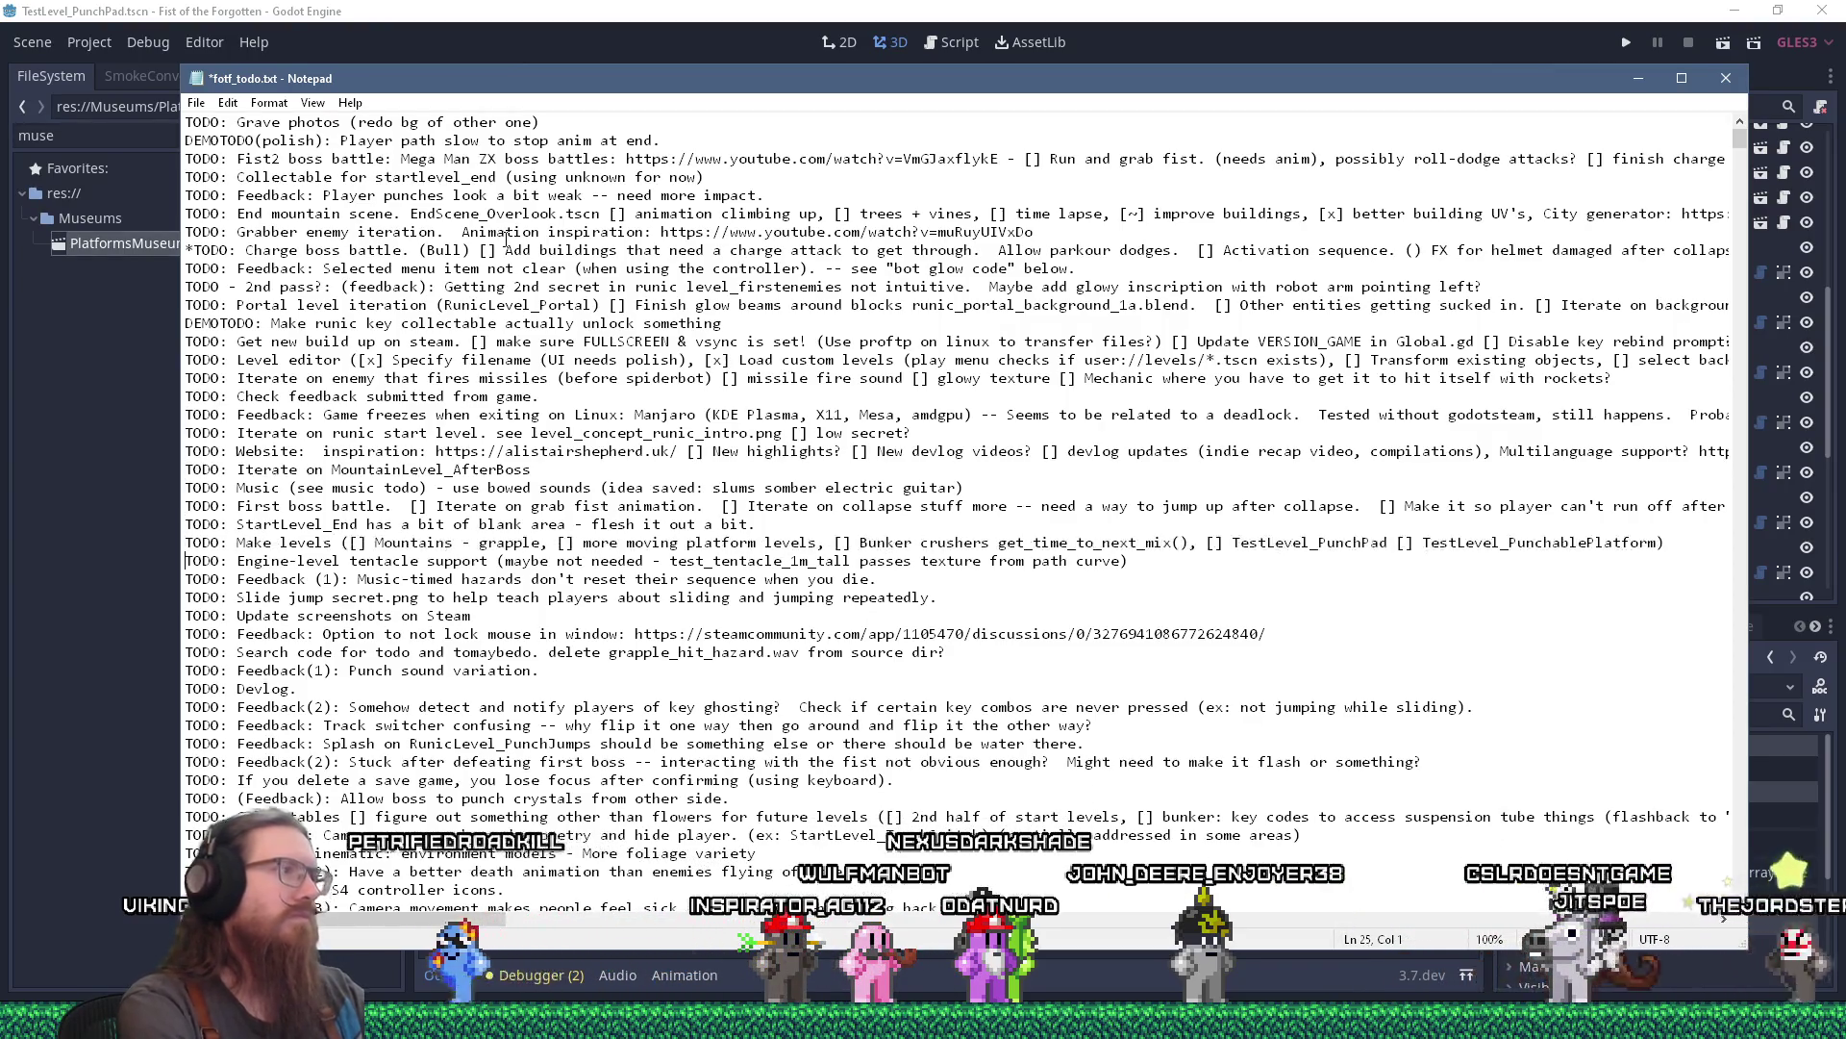
key("ctrl+s")
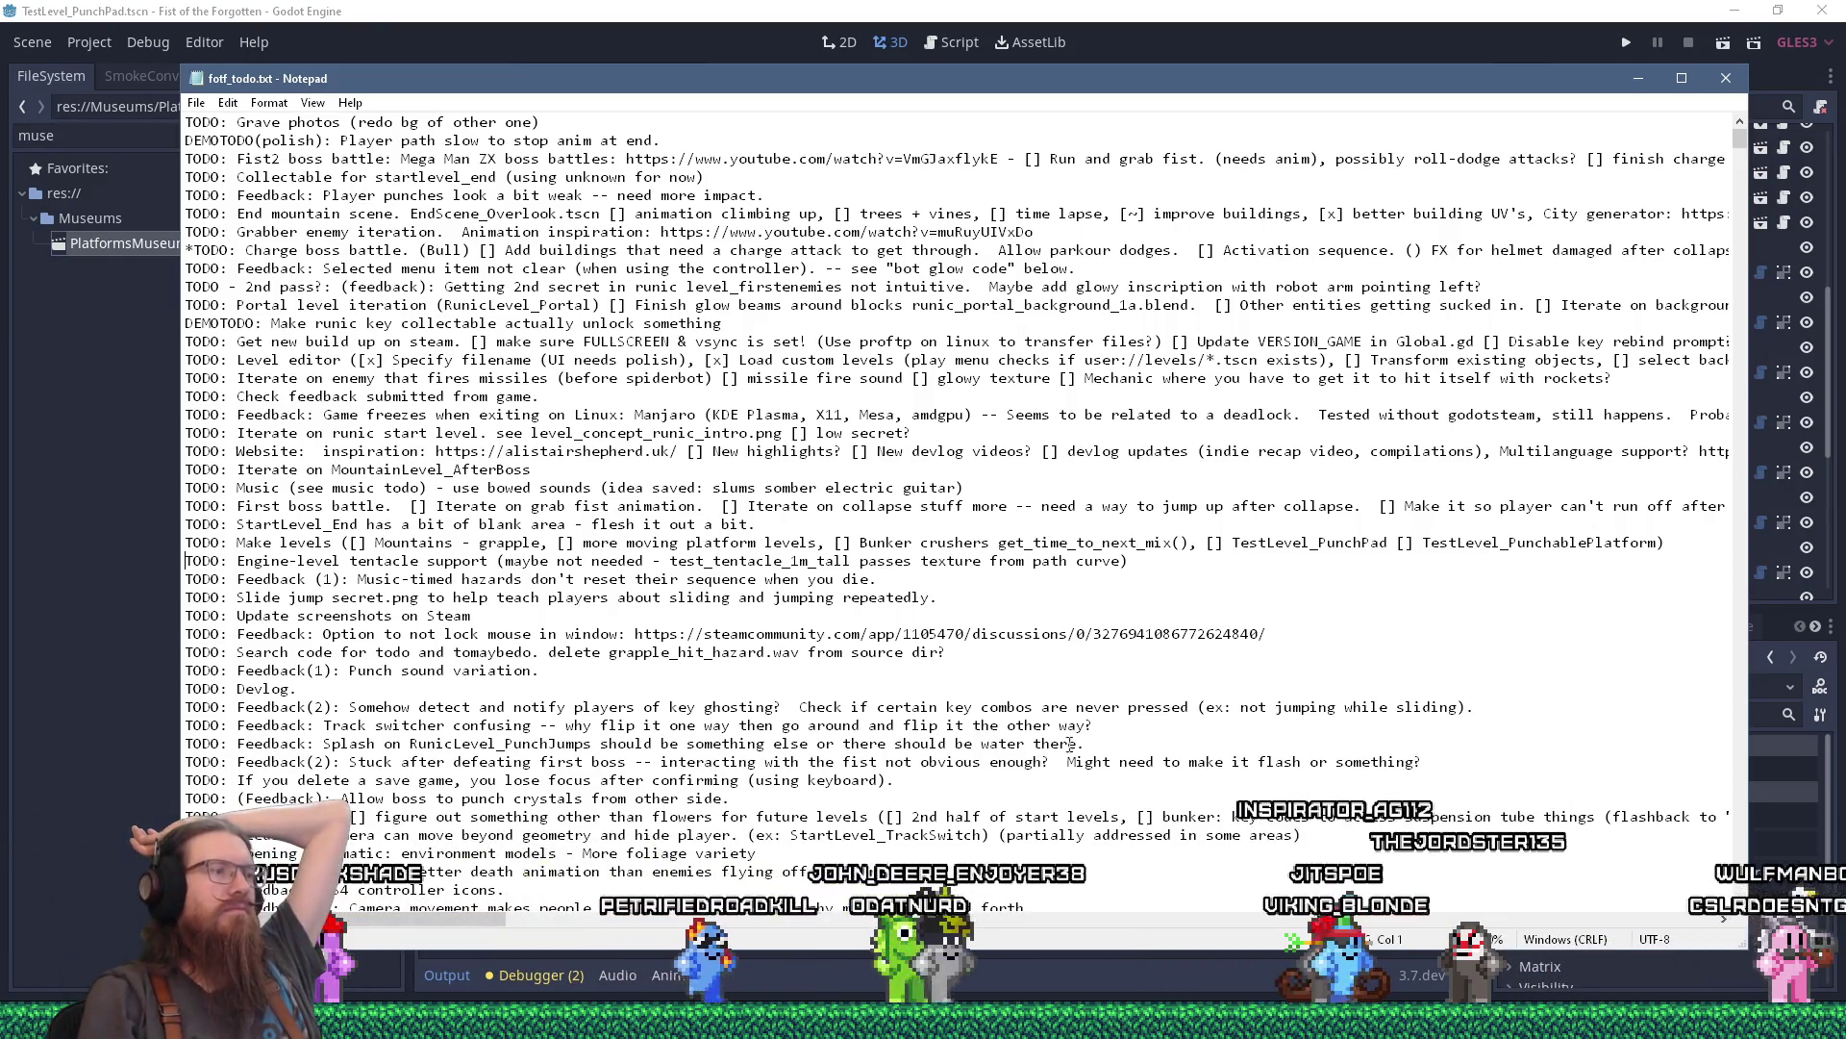
Look over the to-do notes near the Charge boss battle line, then return to the Godot editor.
left_click_drag(486, 921, 653, 929)
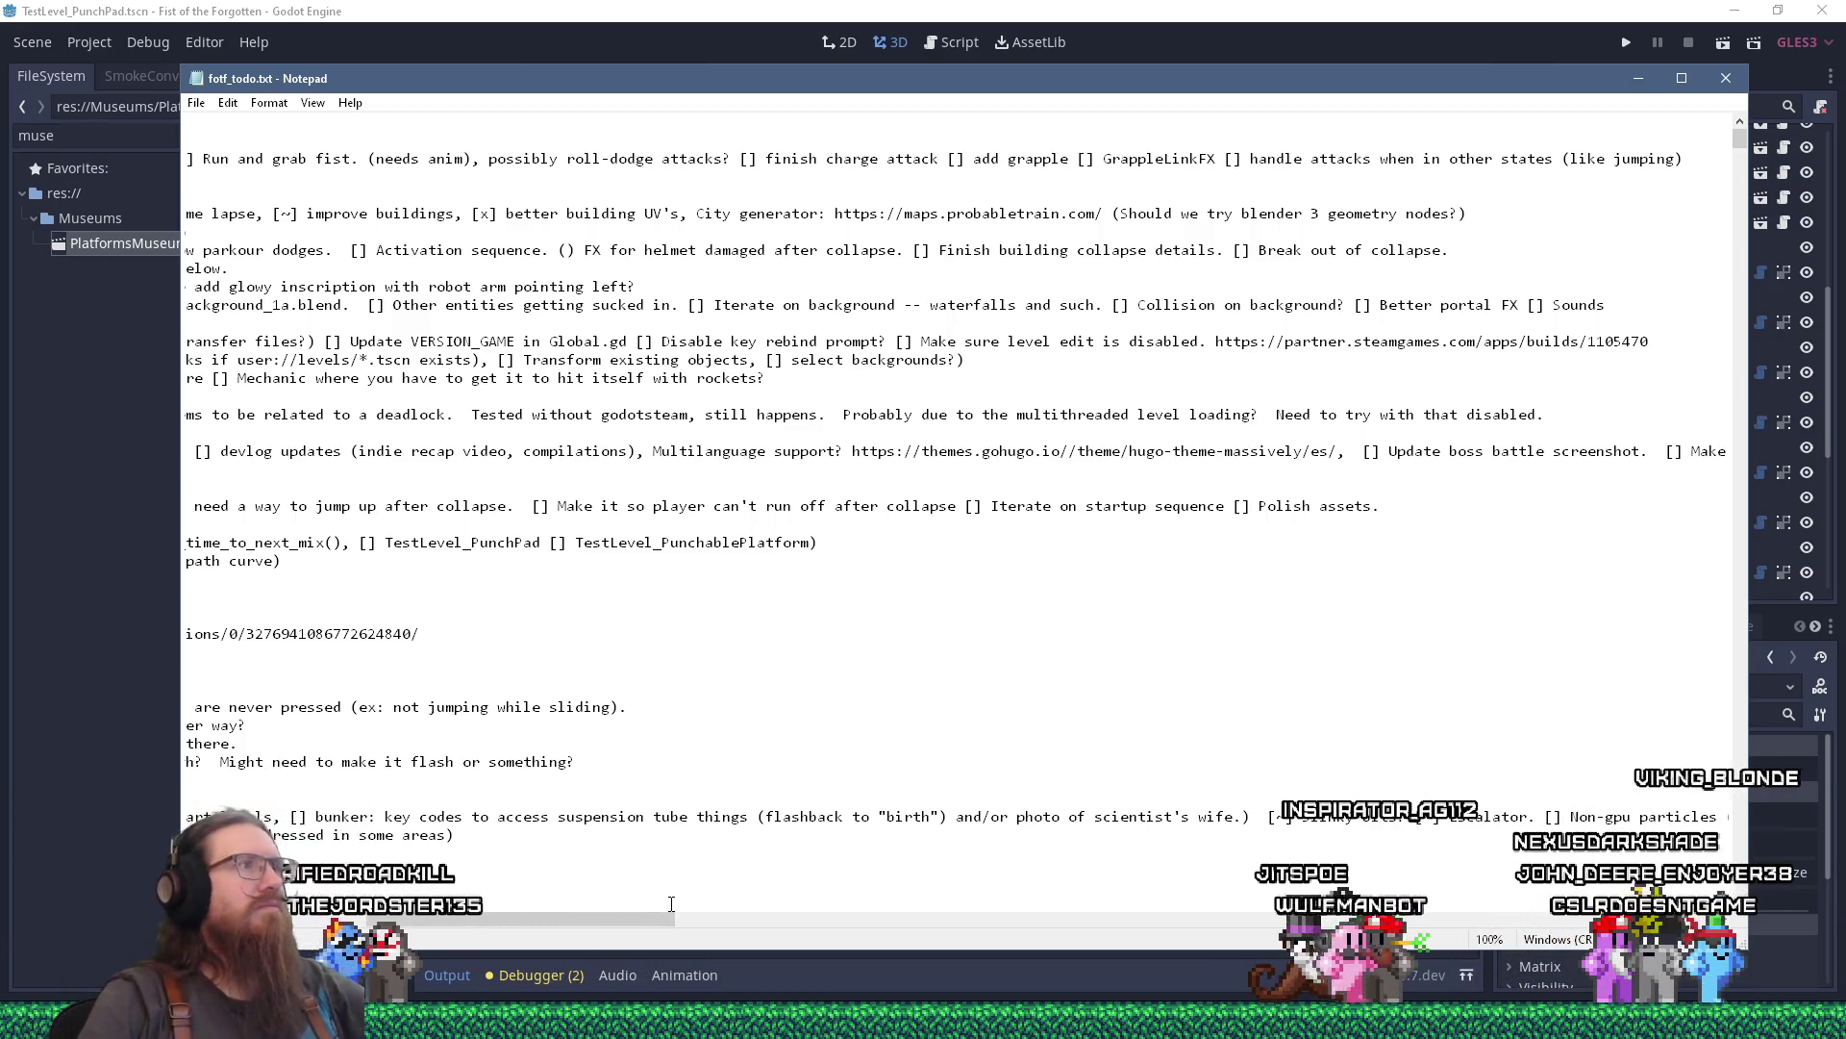
left_click_drag(605, 920, 429, 915)
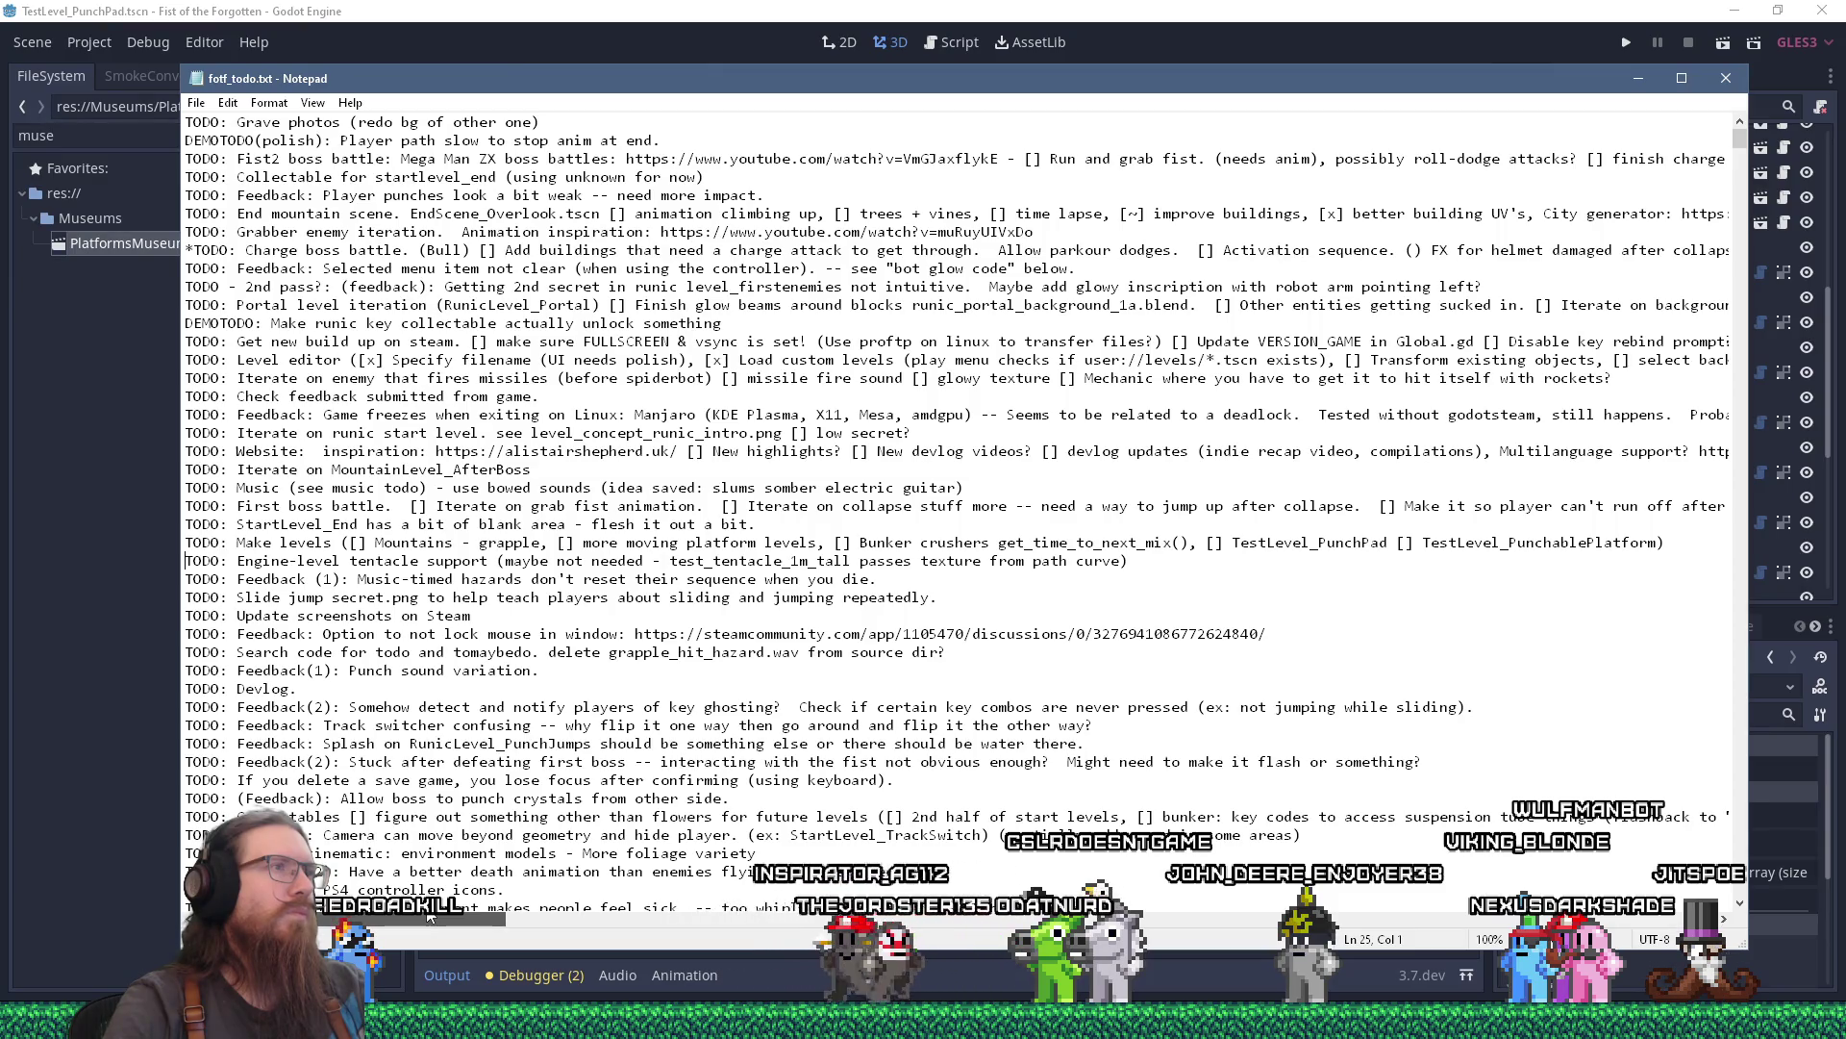
left_click_drag(430, 915, 492, 913)
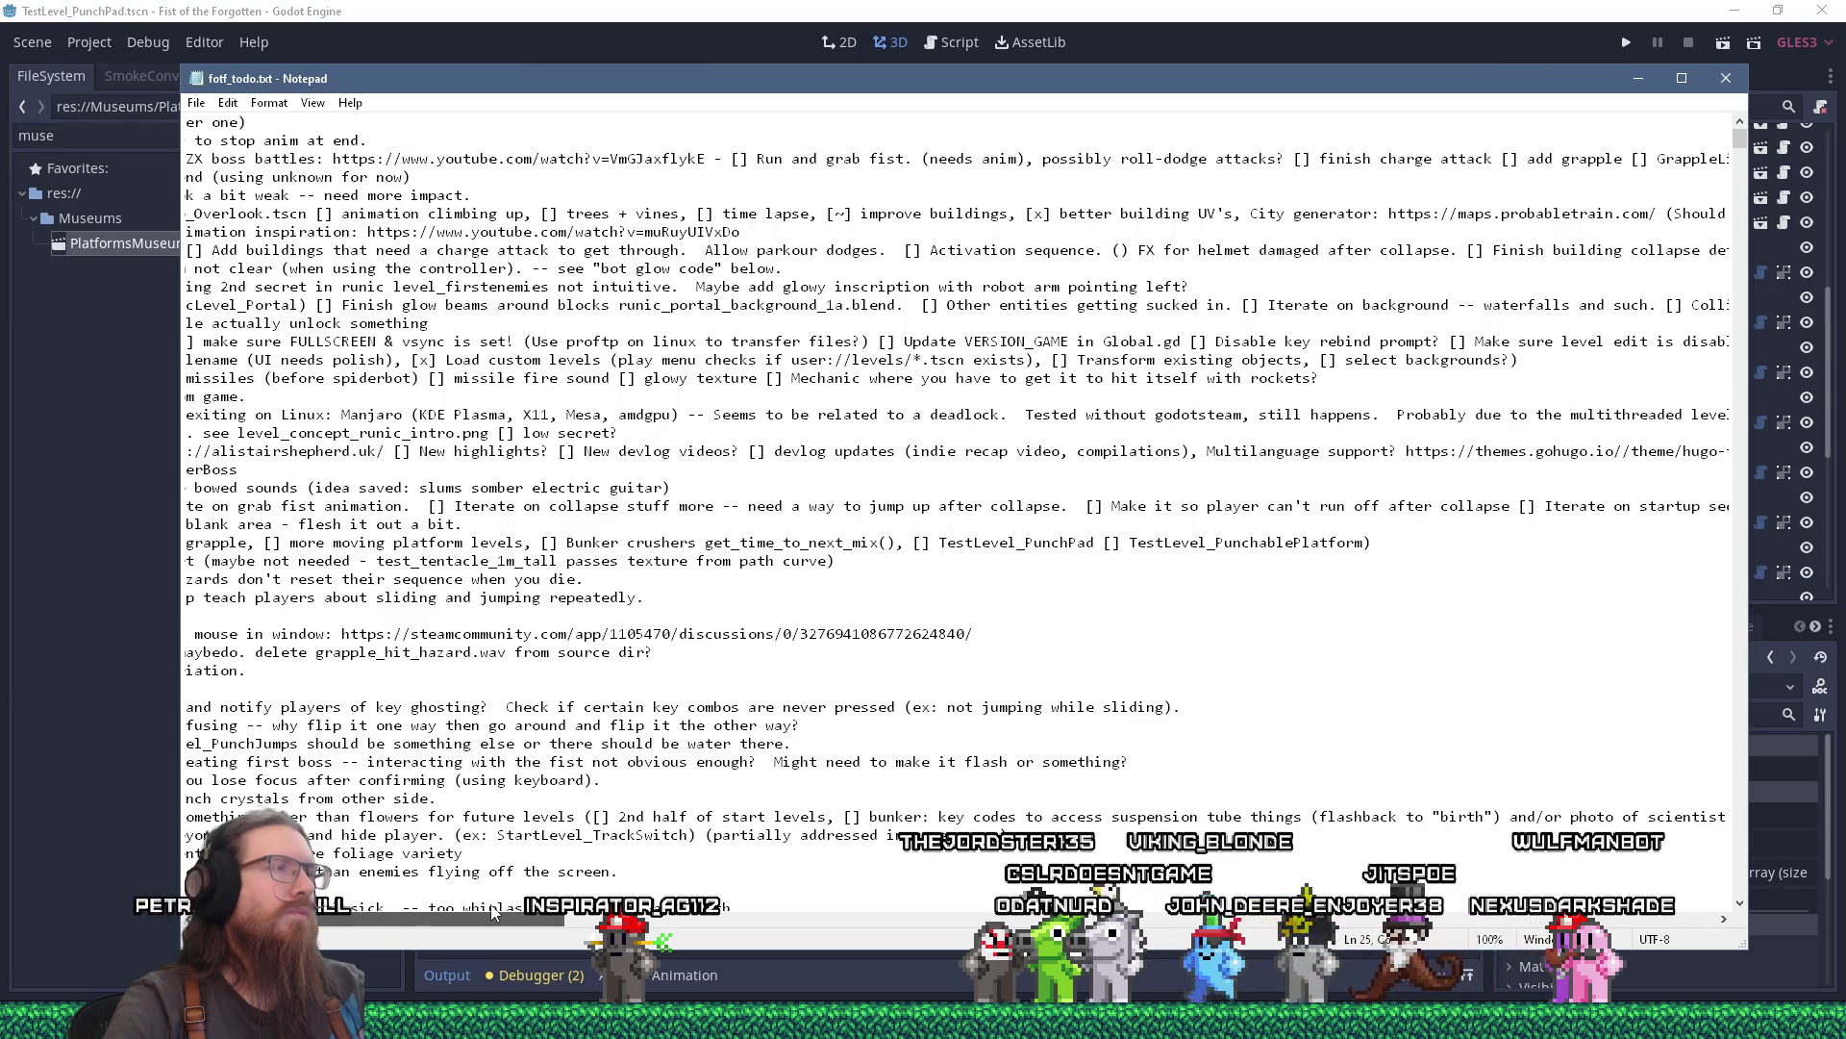
mouse_move(492, 914)
left_mouse_down()
mouse_move(411, 900)
mouse_move(602, 880)
mouse_move(430, 874)
left_mouse_up()
left_click(191, 250)
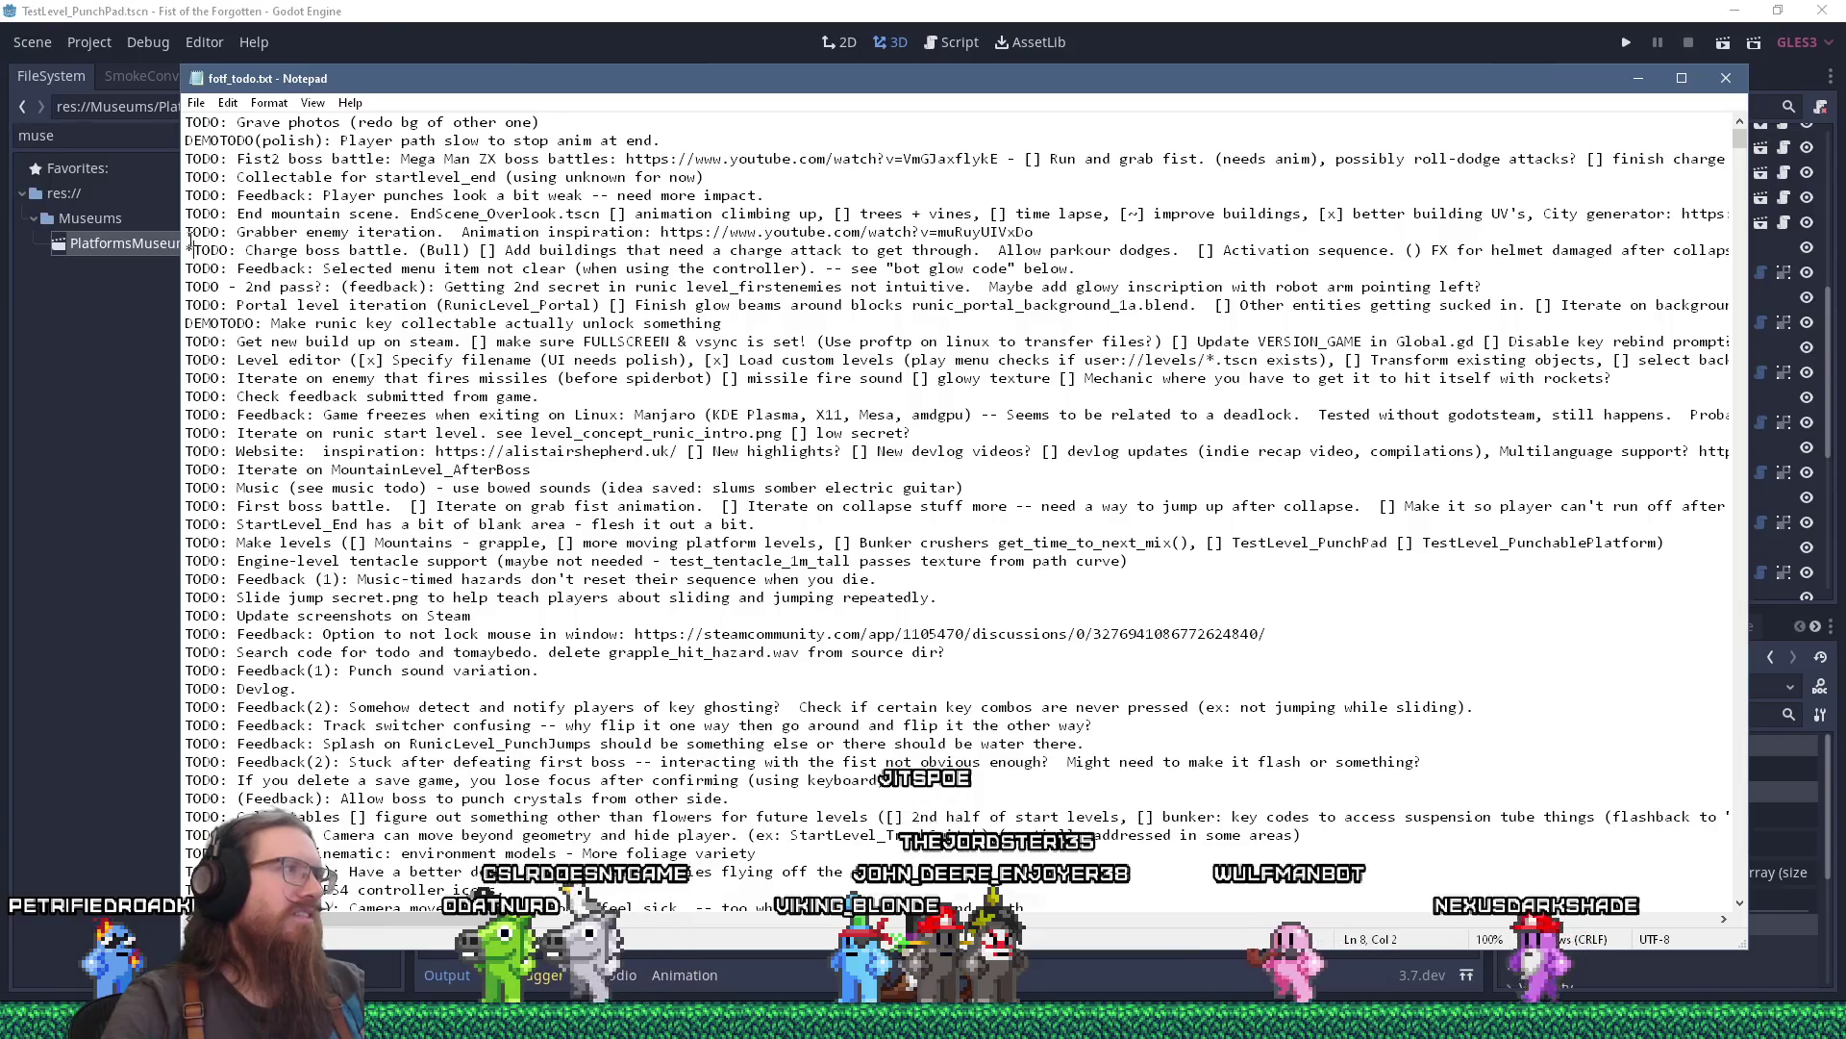
left_click(195, 104)
left_click(219, 185)
left_click(532, 8)
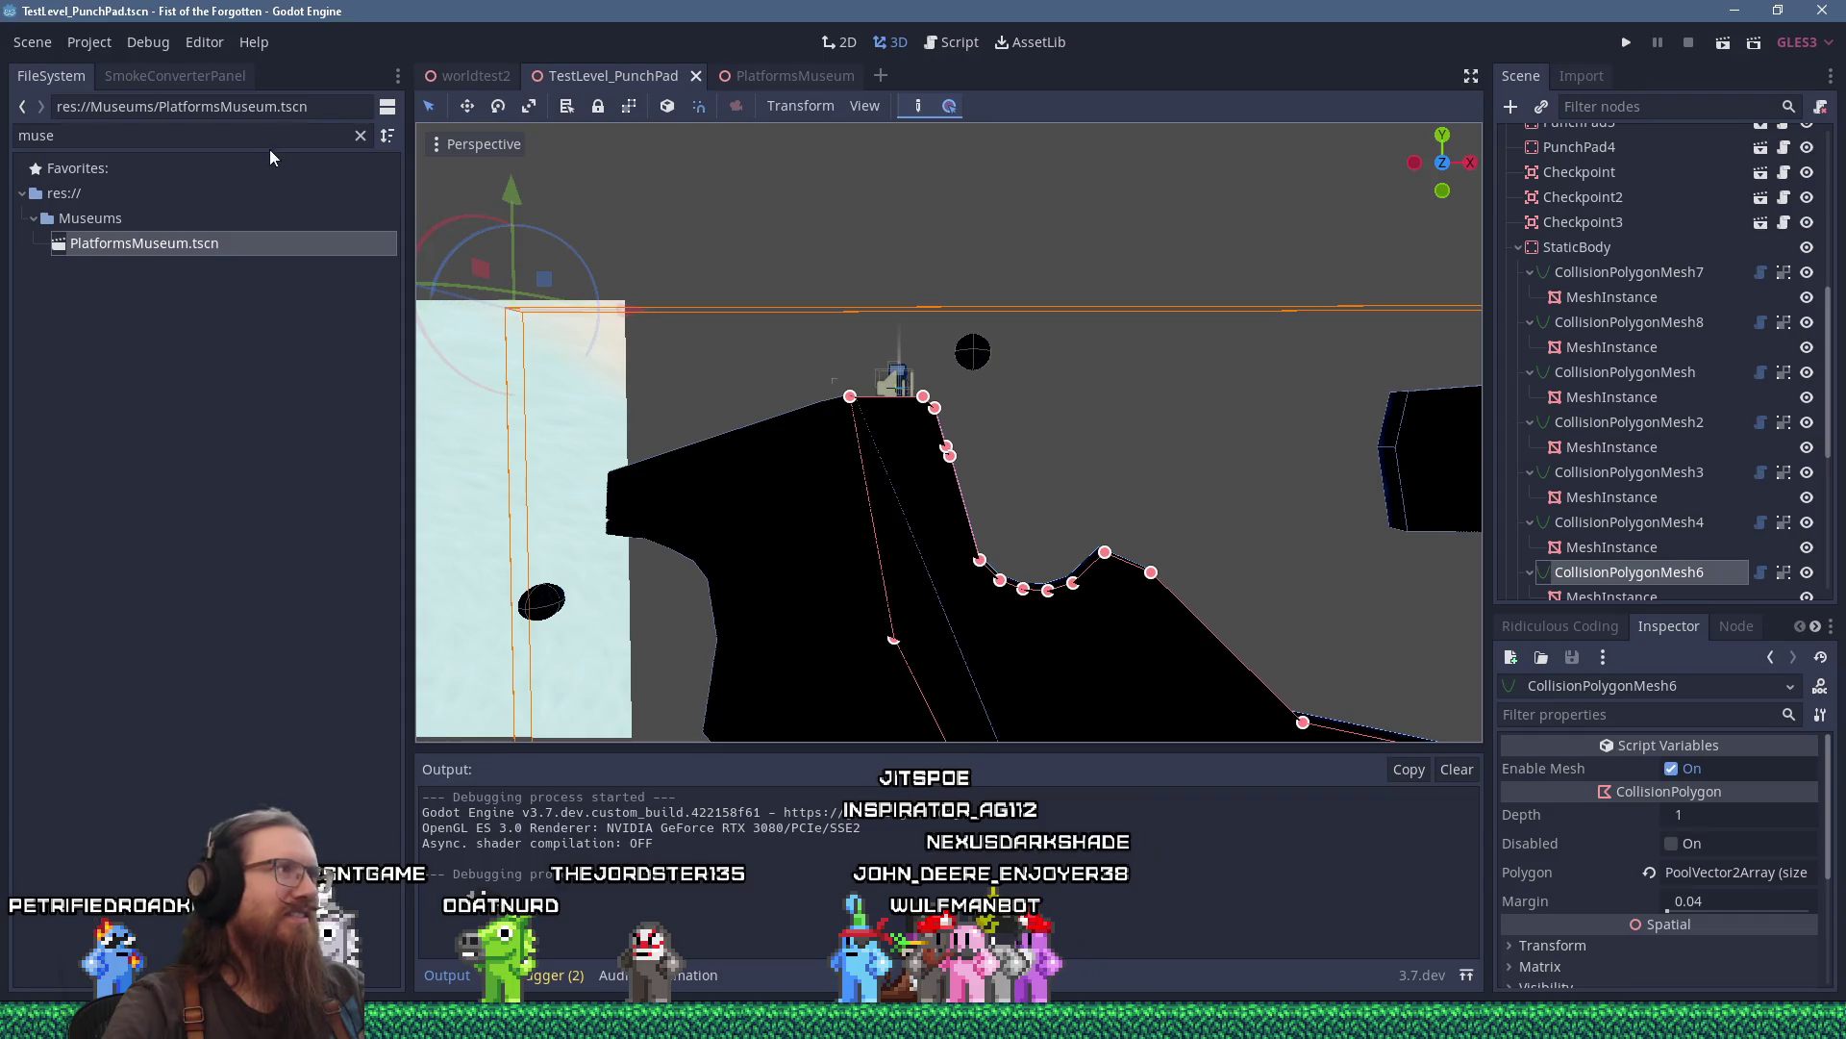
Open CityLevel_Boss.tscn via a citylevel_boss filter, look over its platforms, and run the game.
type("city")
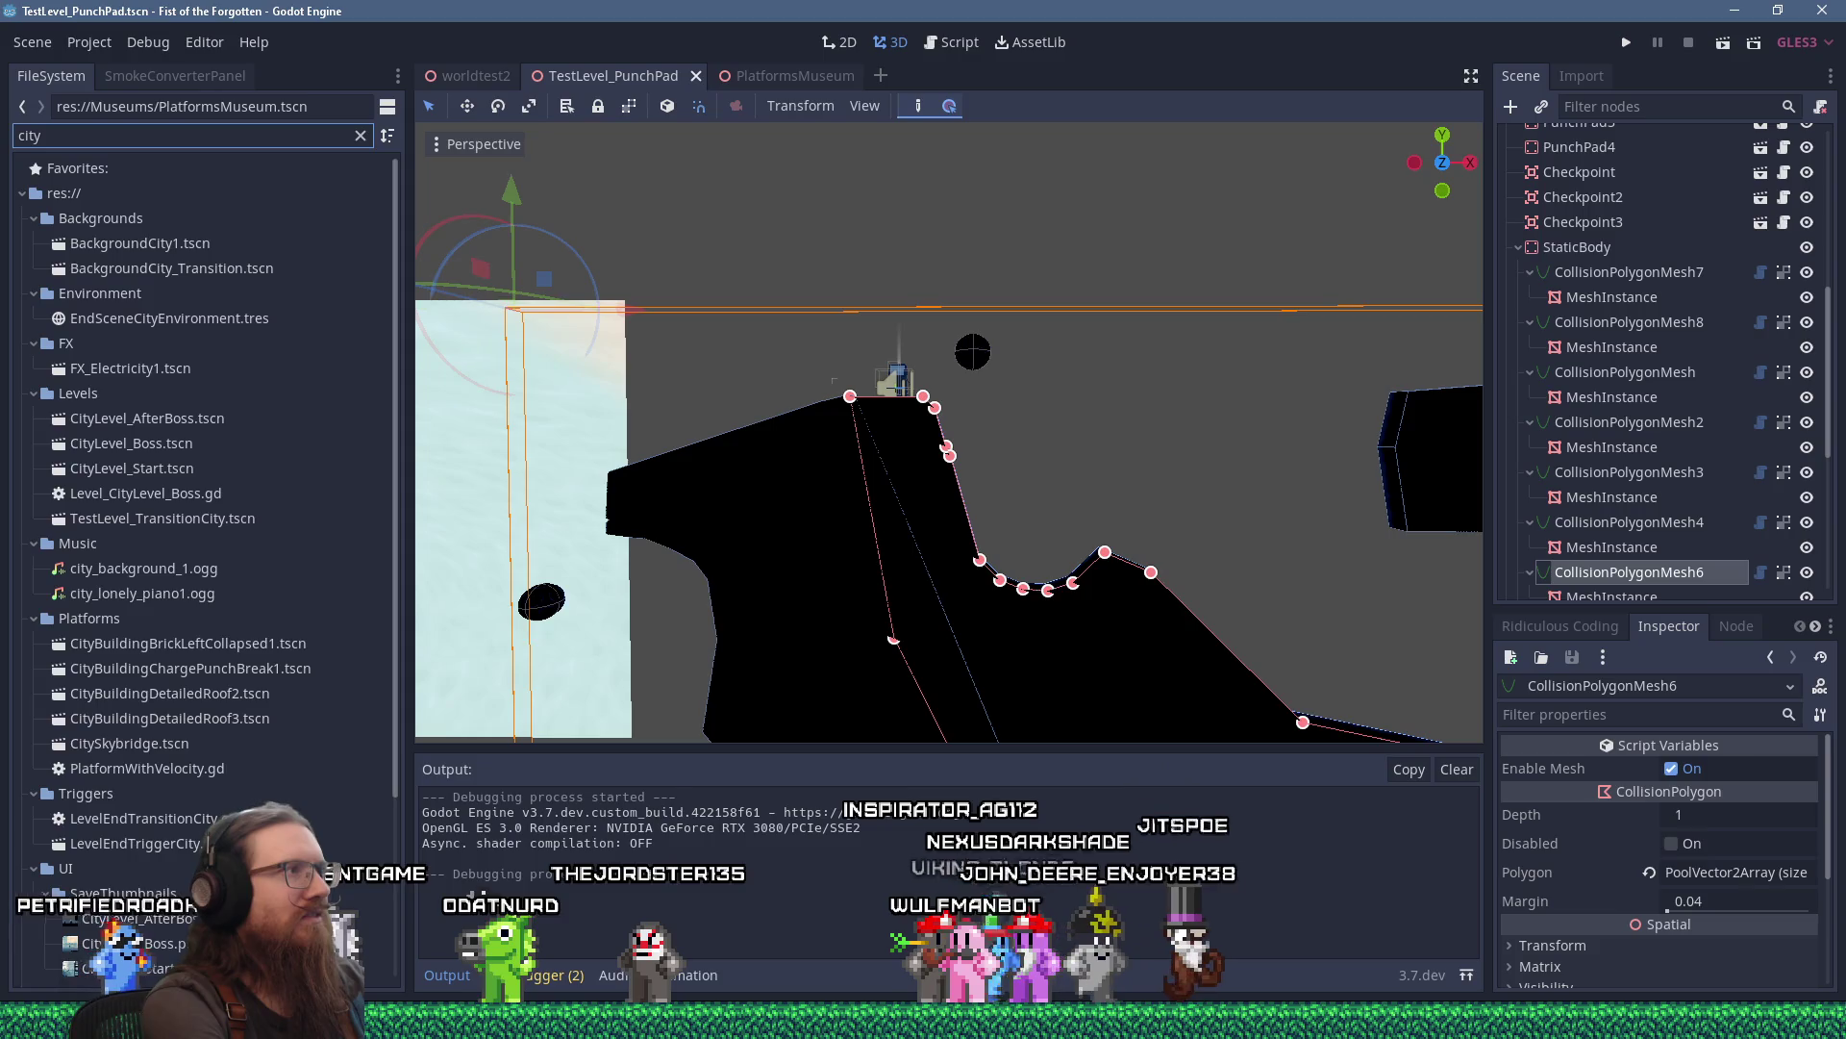
type("level_boss")
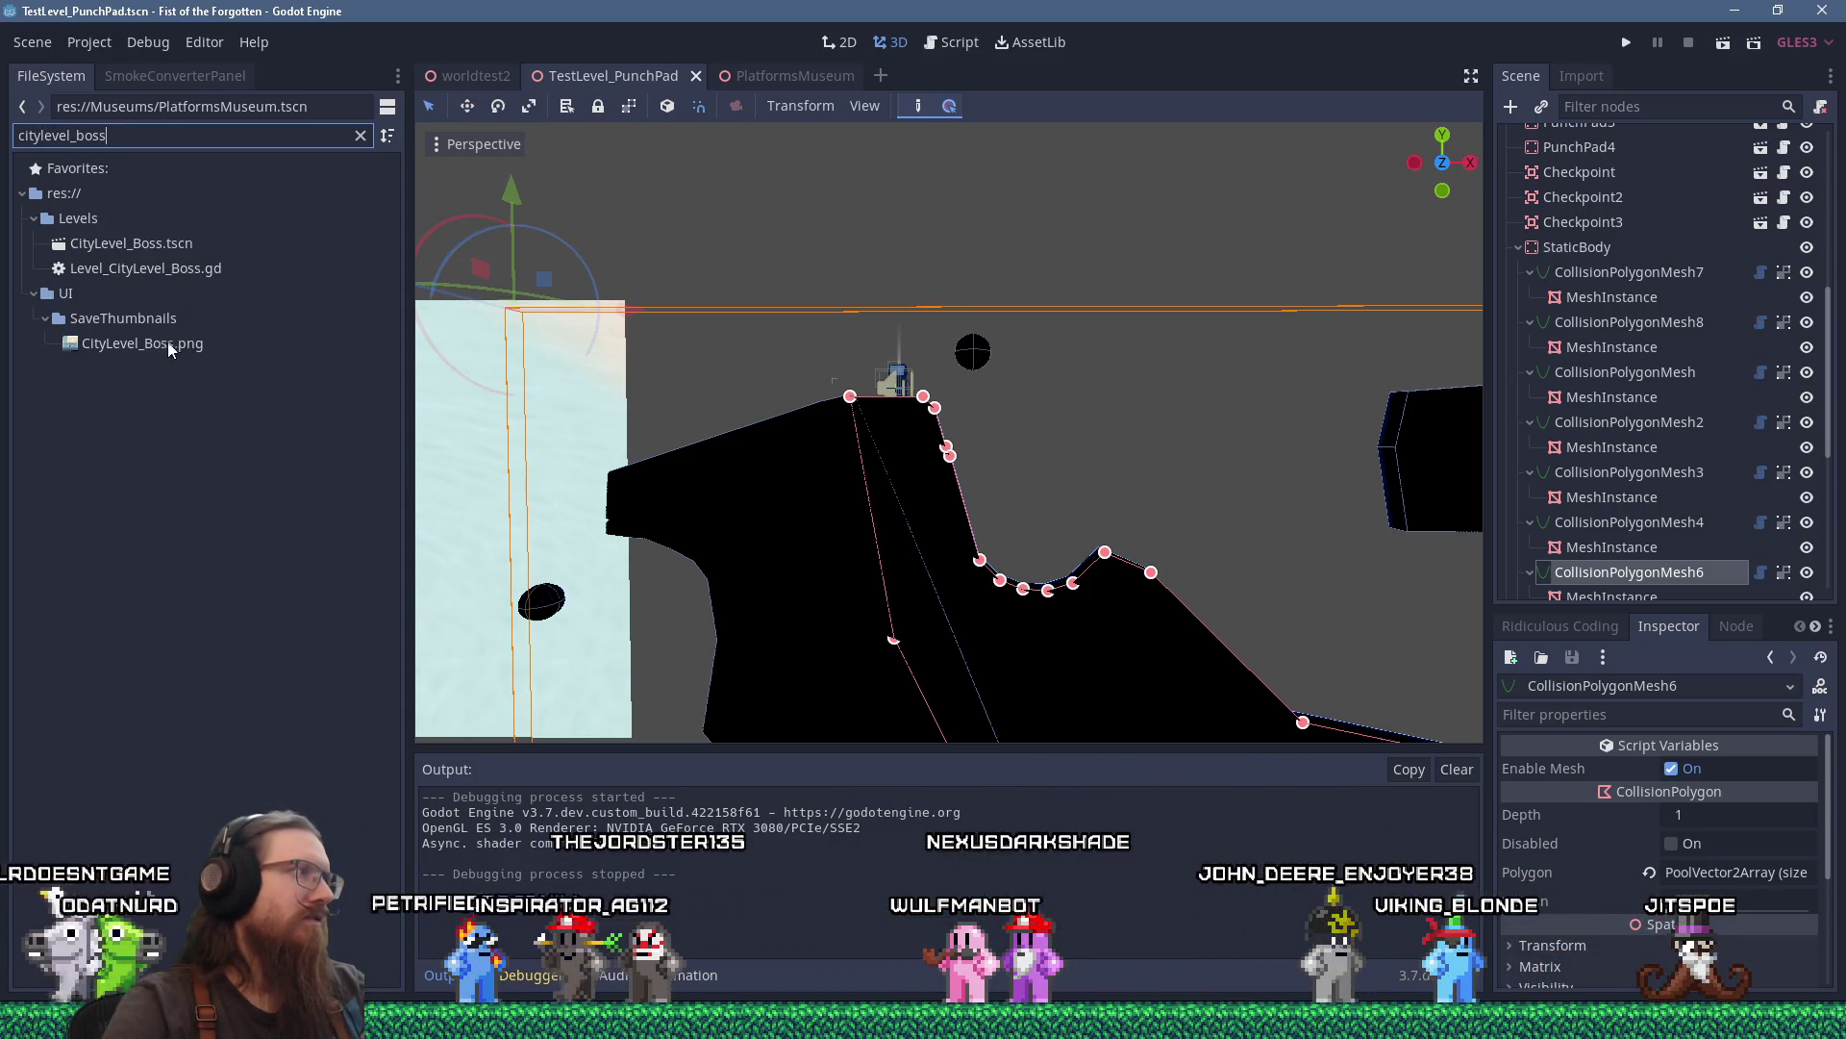
double_click(143, 248)
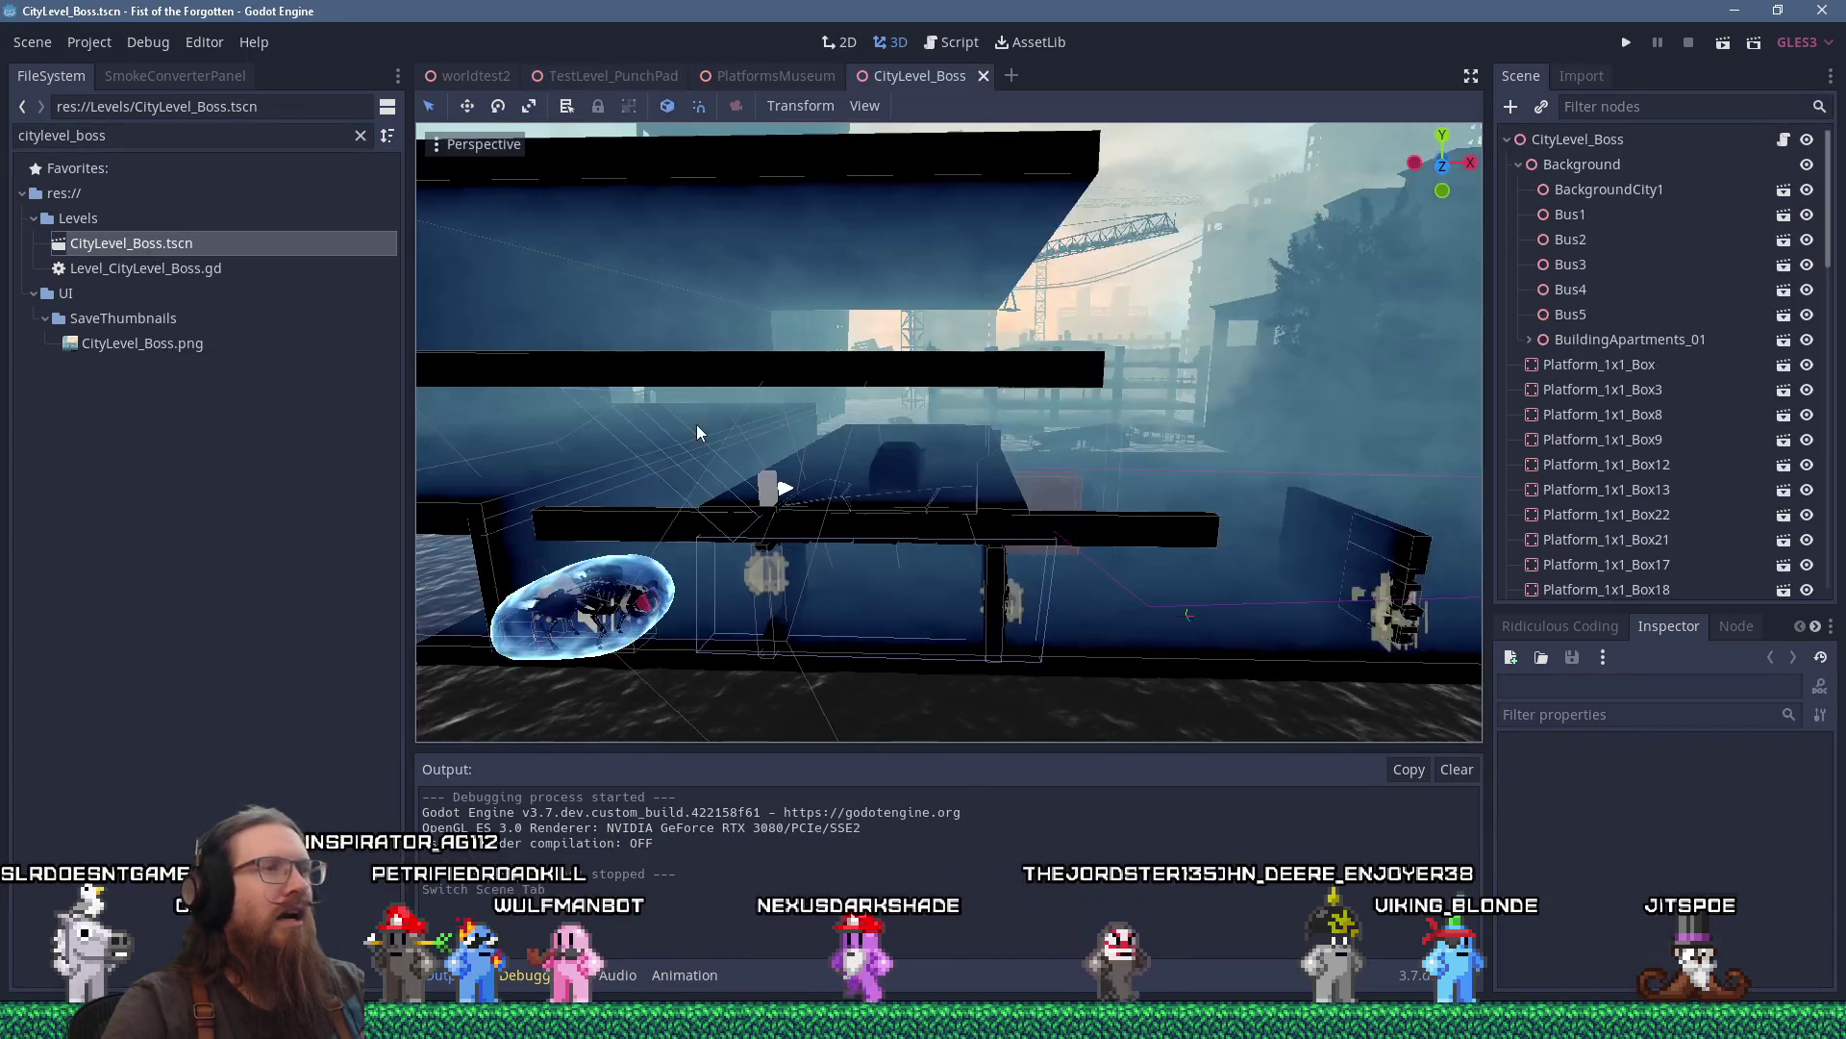
scroll(697, 424, "down", 3)
scroll(808, 419, "up", 4)
scroll(891, 417, "down", 5)
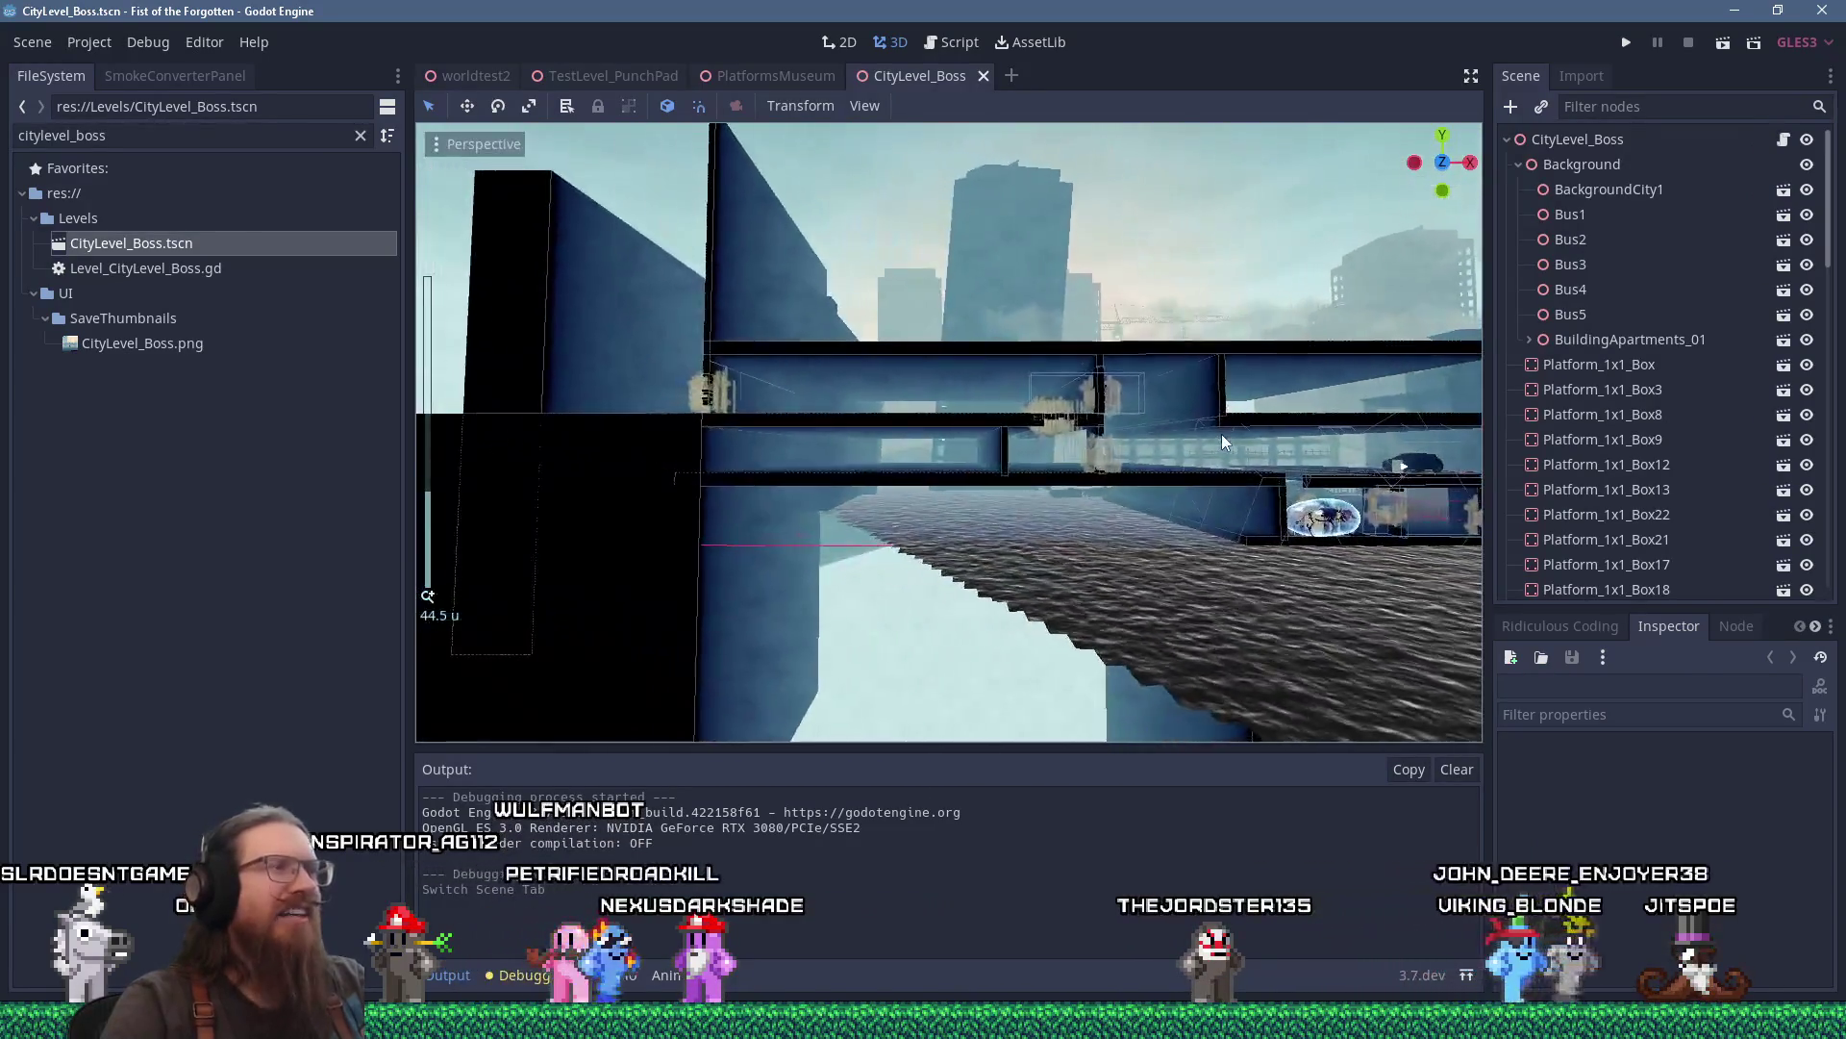
scroll(1221, 442, "up", 5)
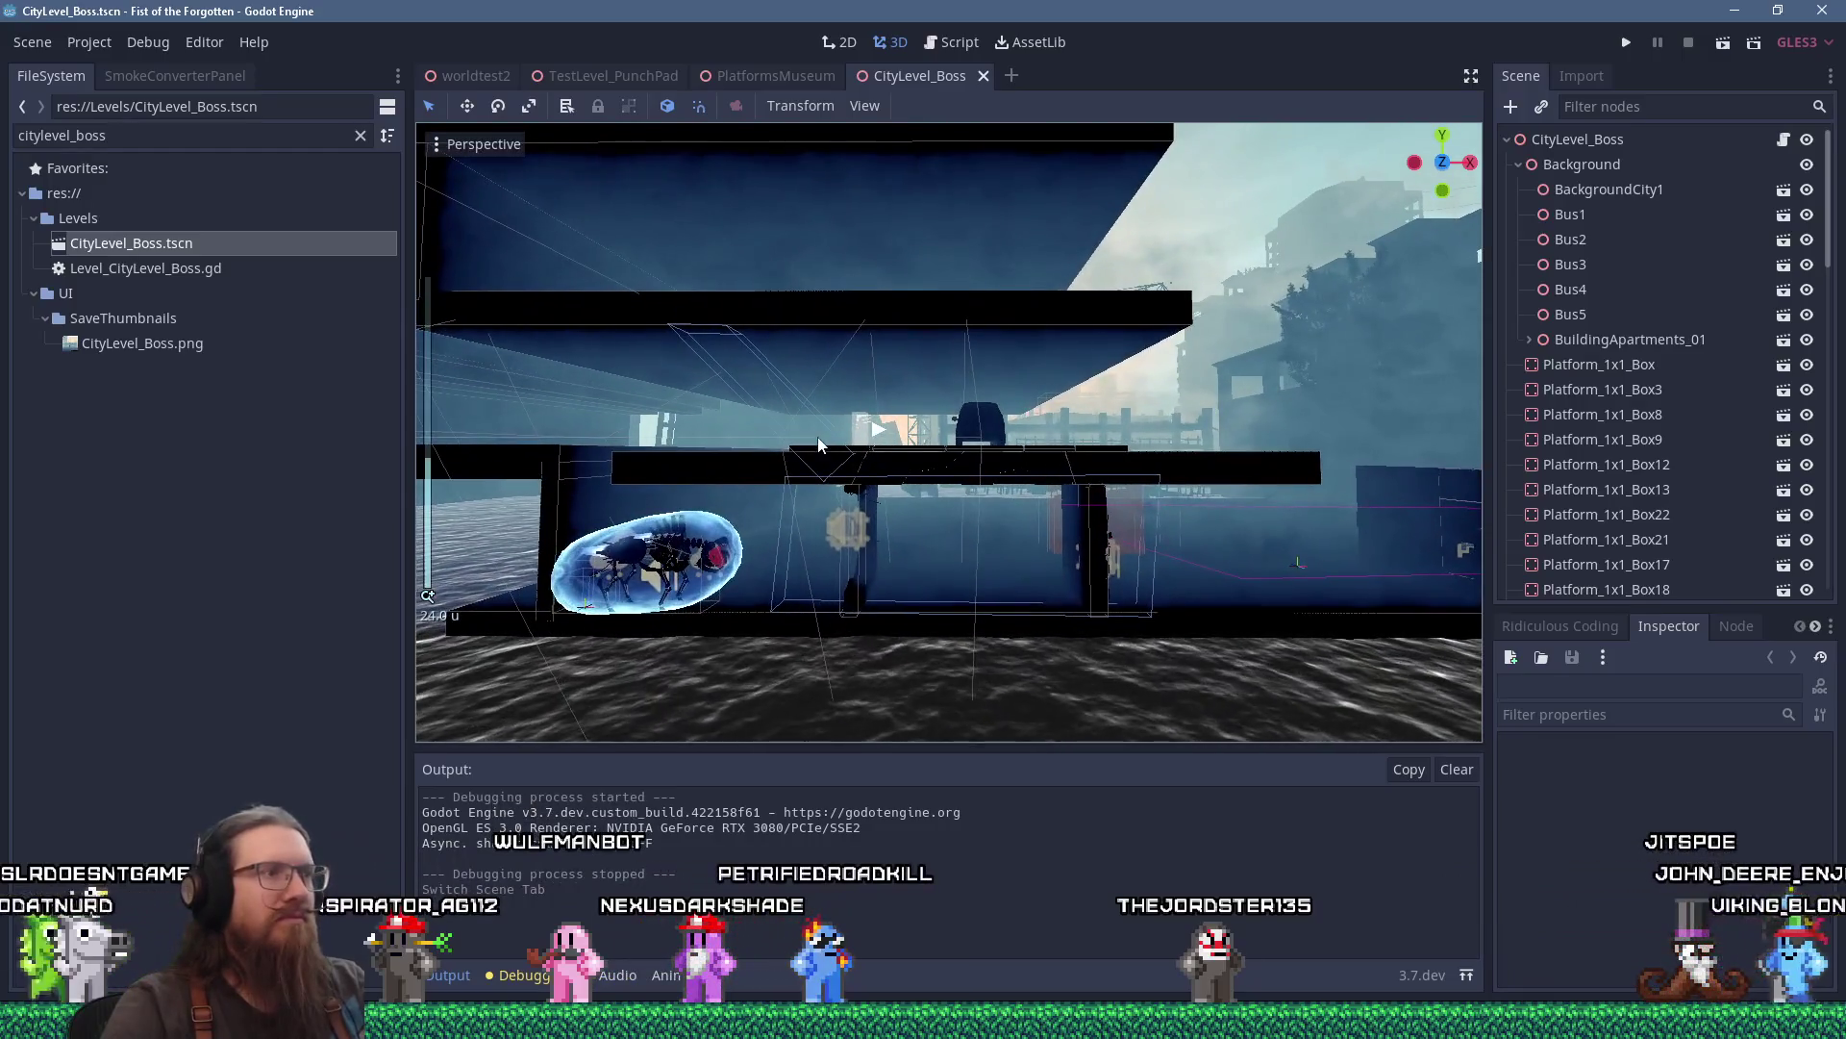
scroll(837, 440, "up", 2)
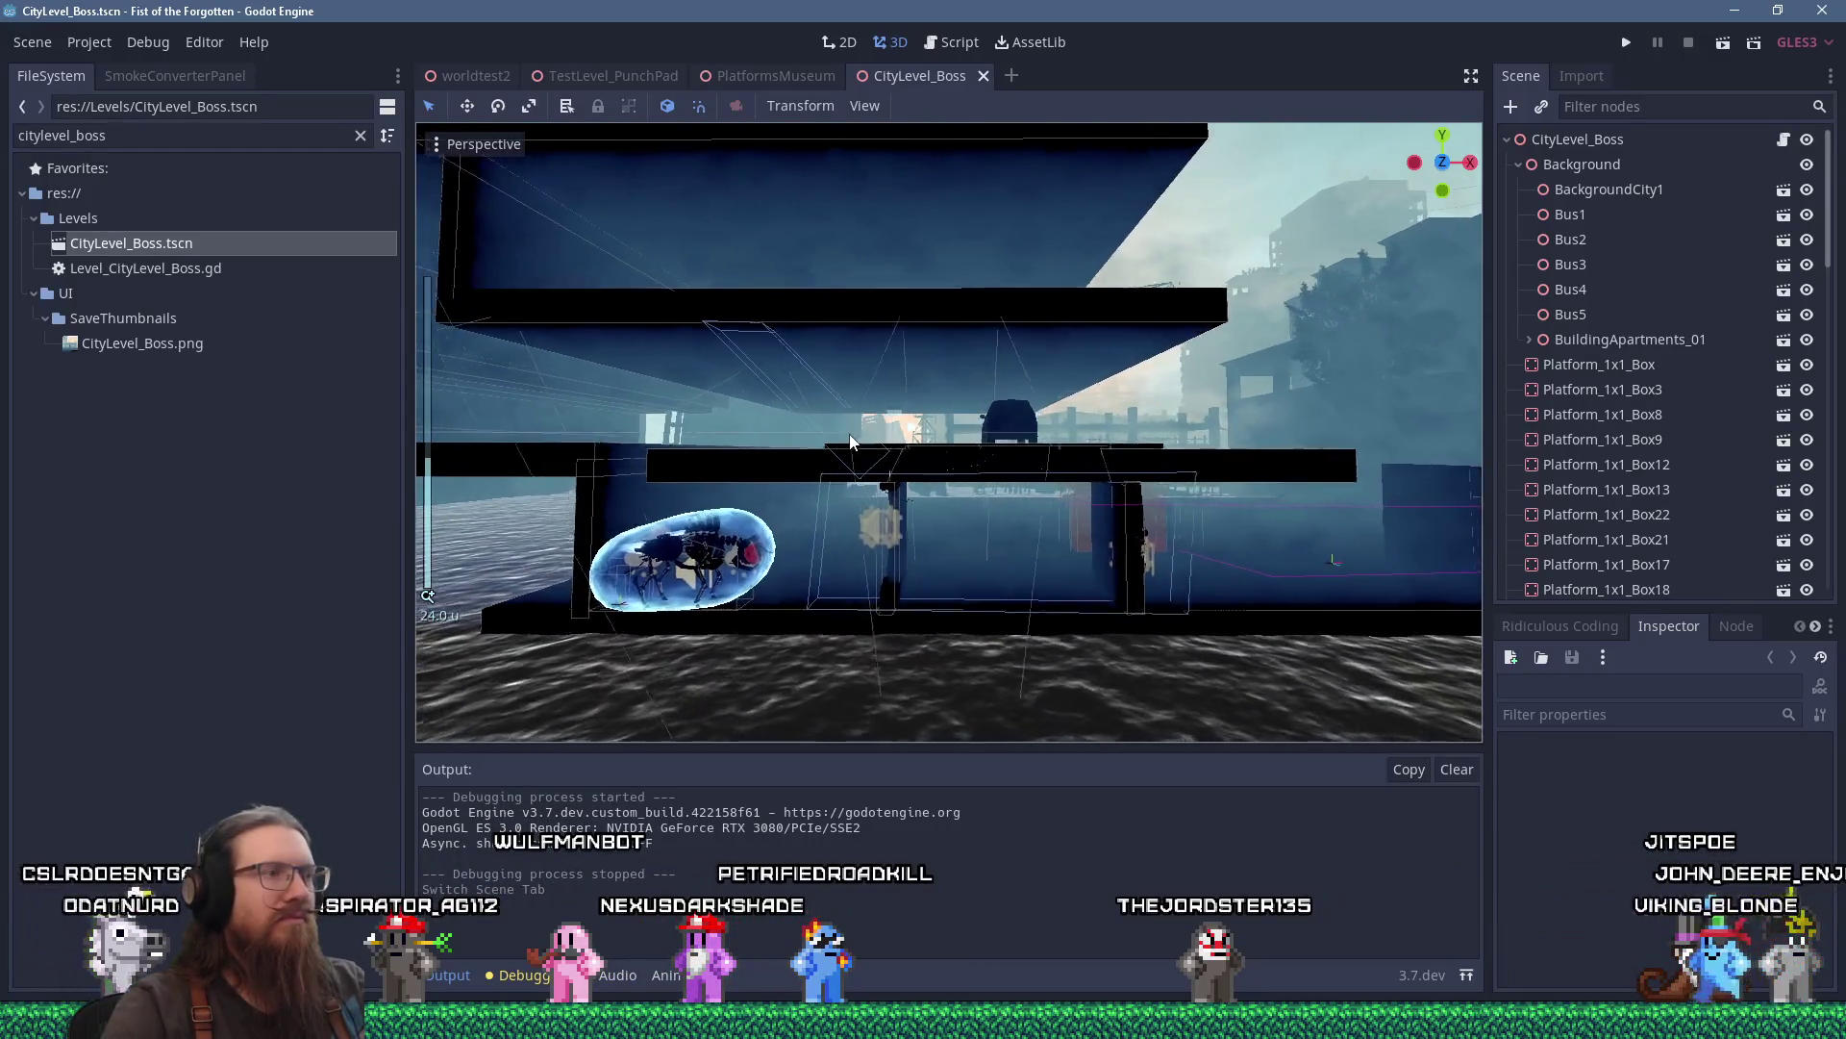
left_click_drag(871, 432, 1019, 461)
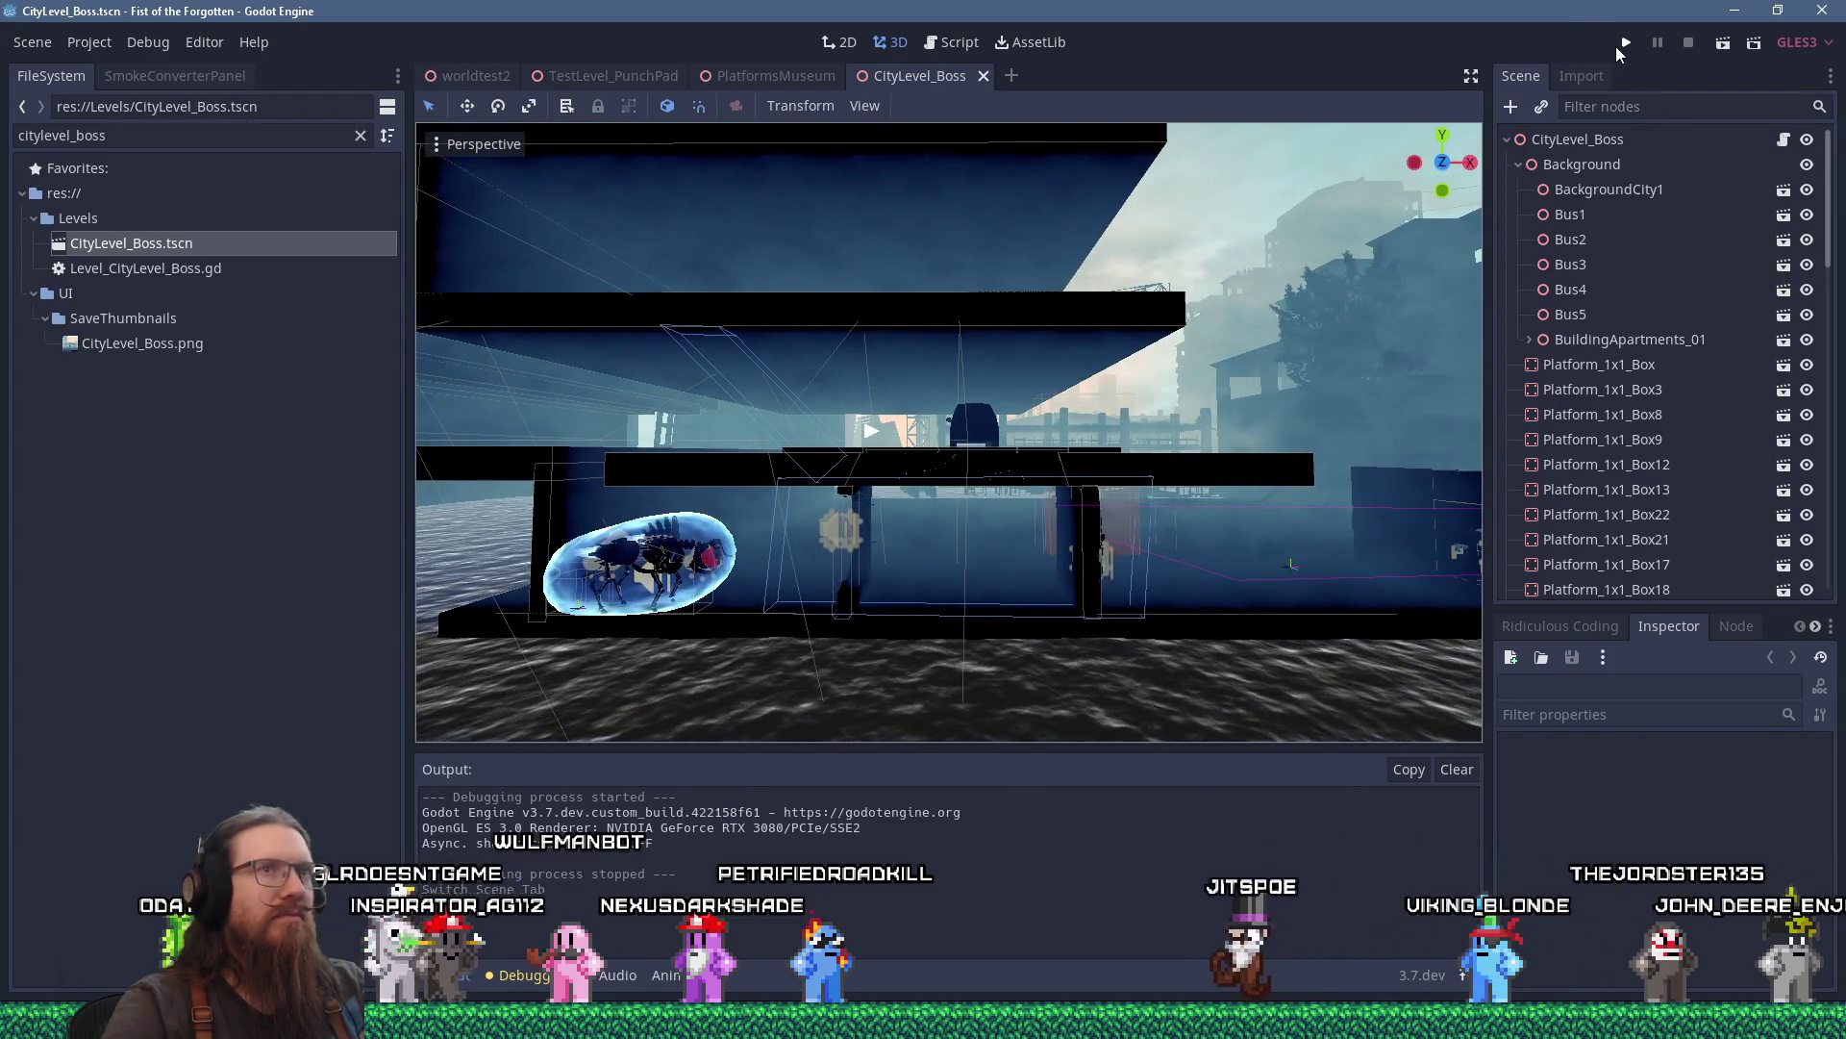
left_click(1624, 42)
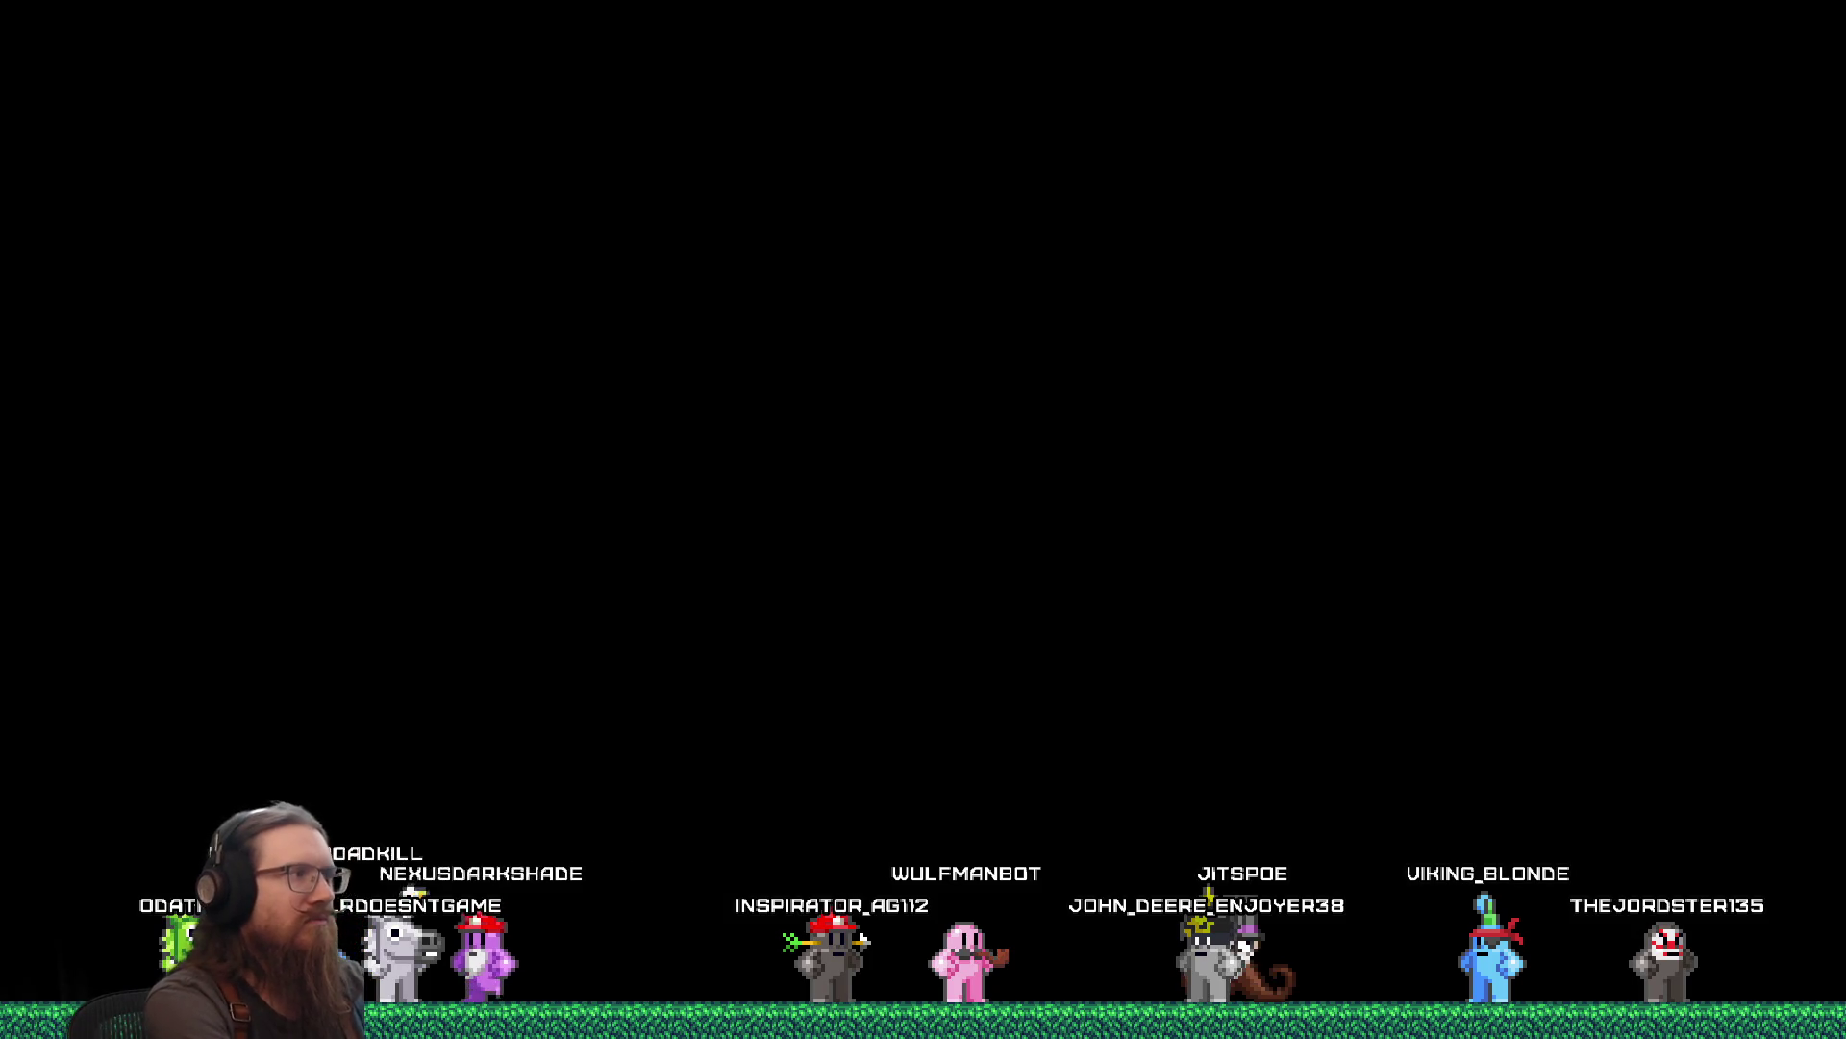
Load the CityLevel_Boss map from the console and run right, escaping the lunging creature.
type("map cityle")
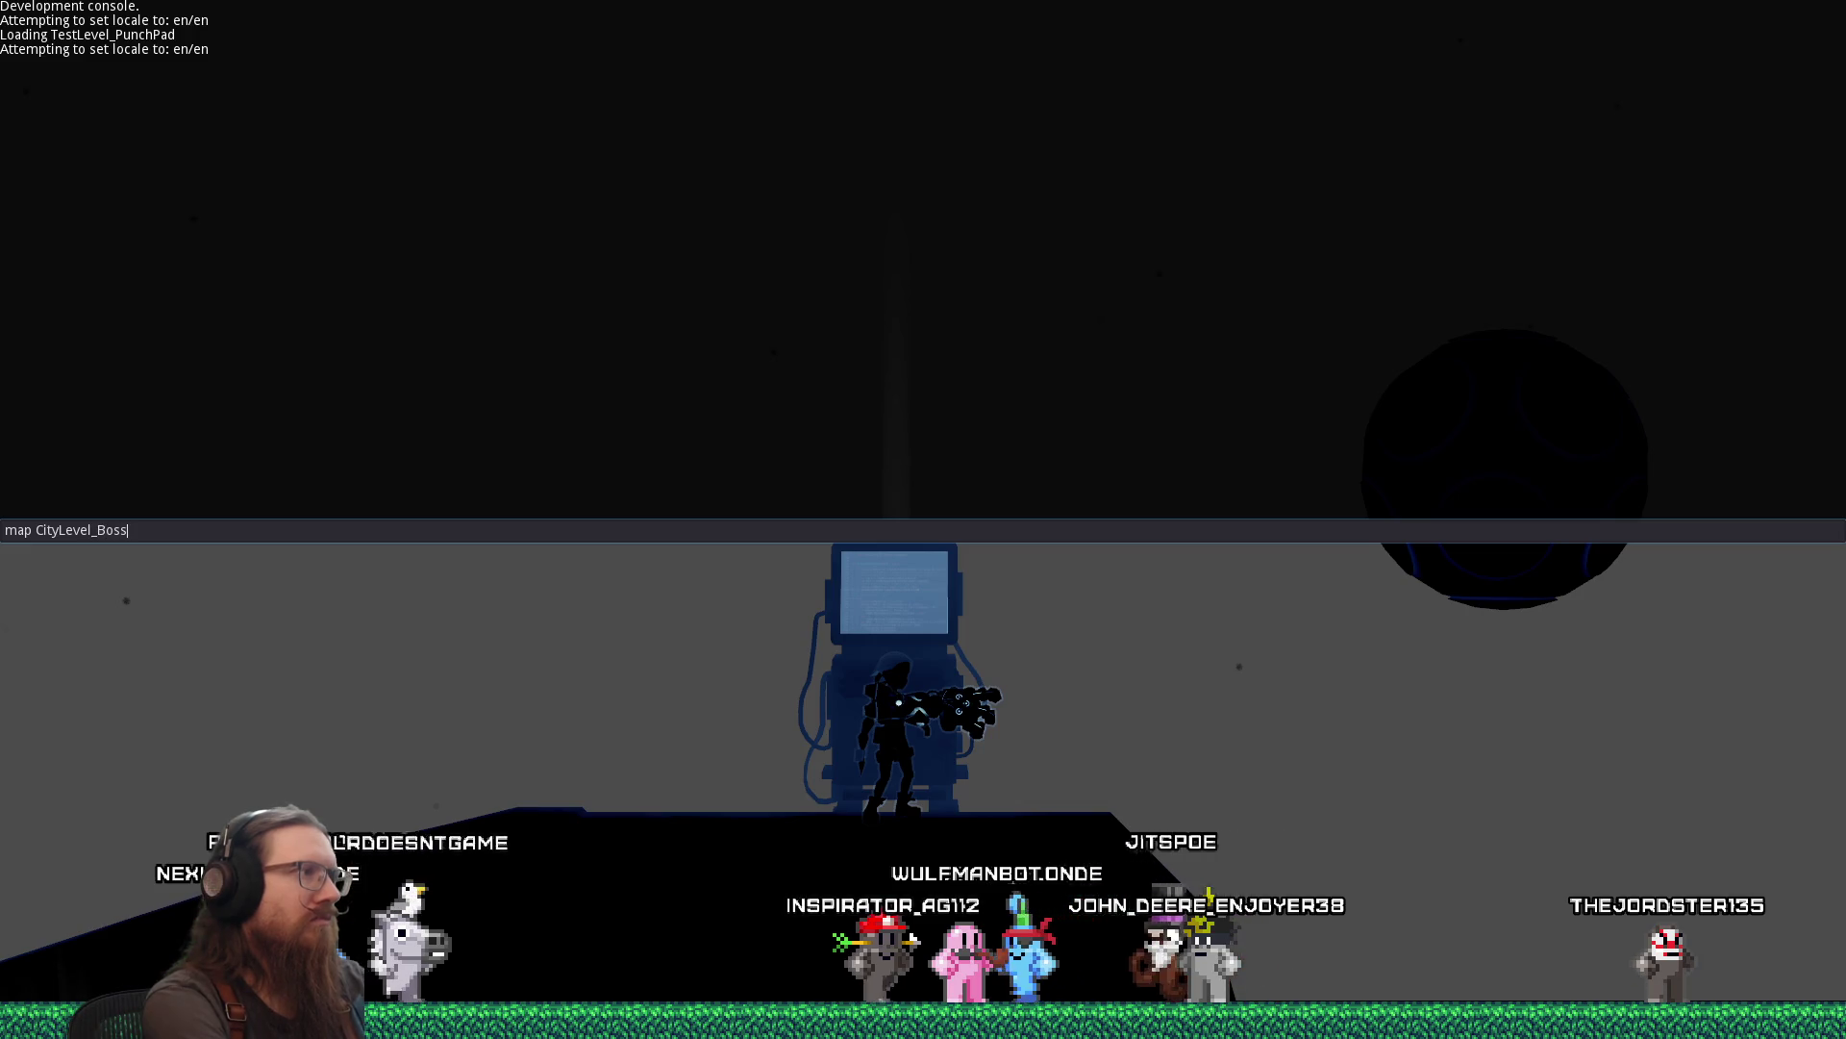
key("Return")
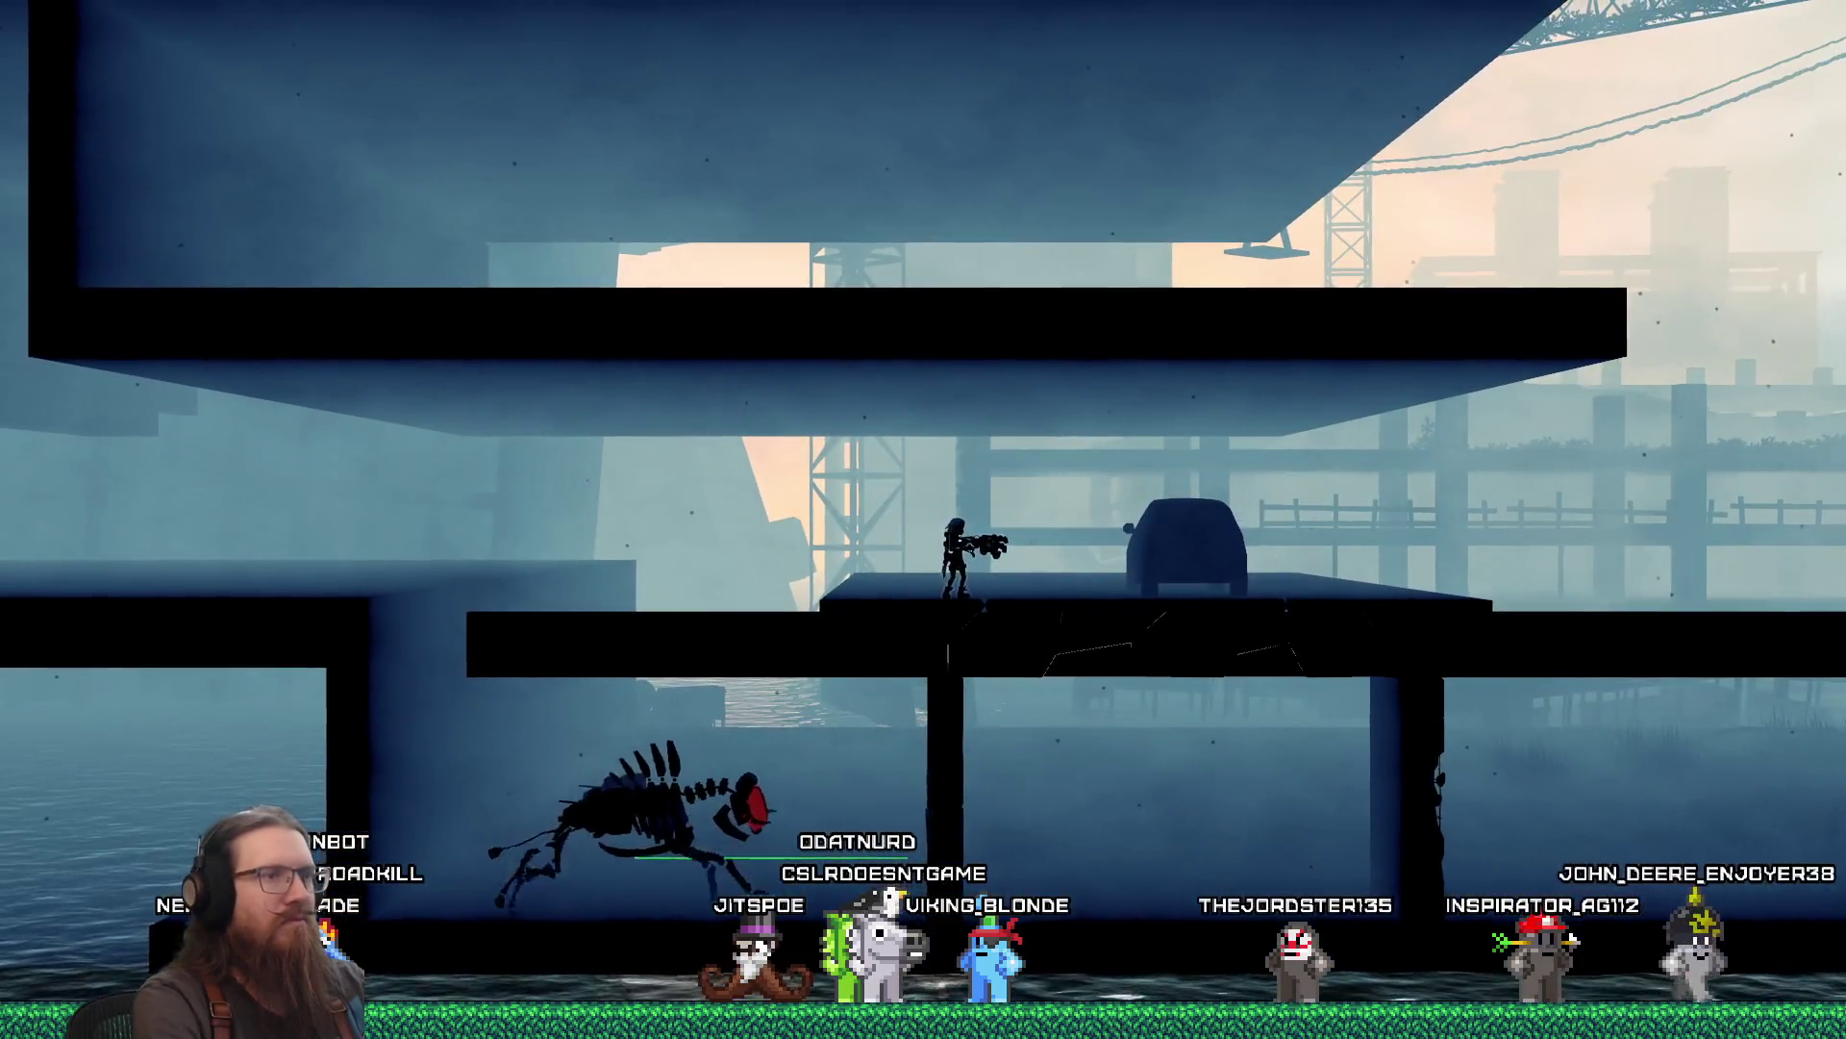
key("a")
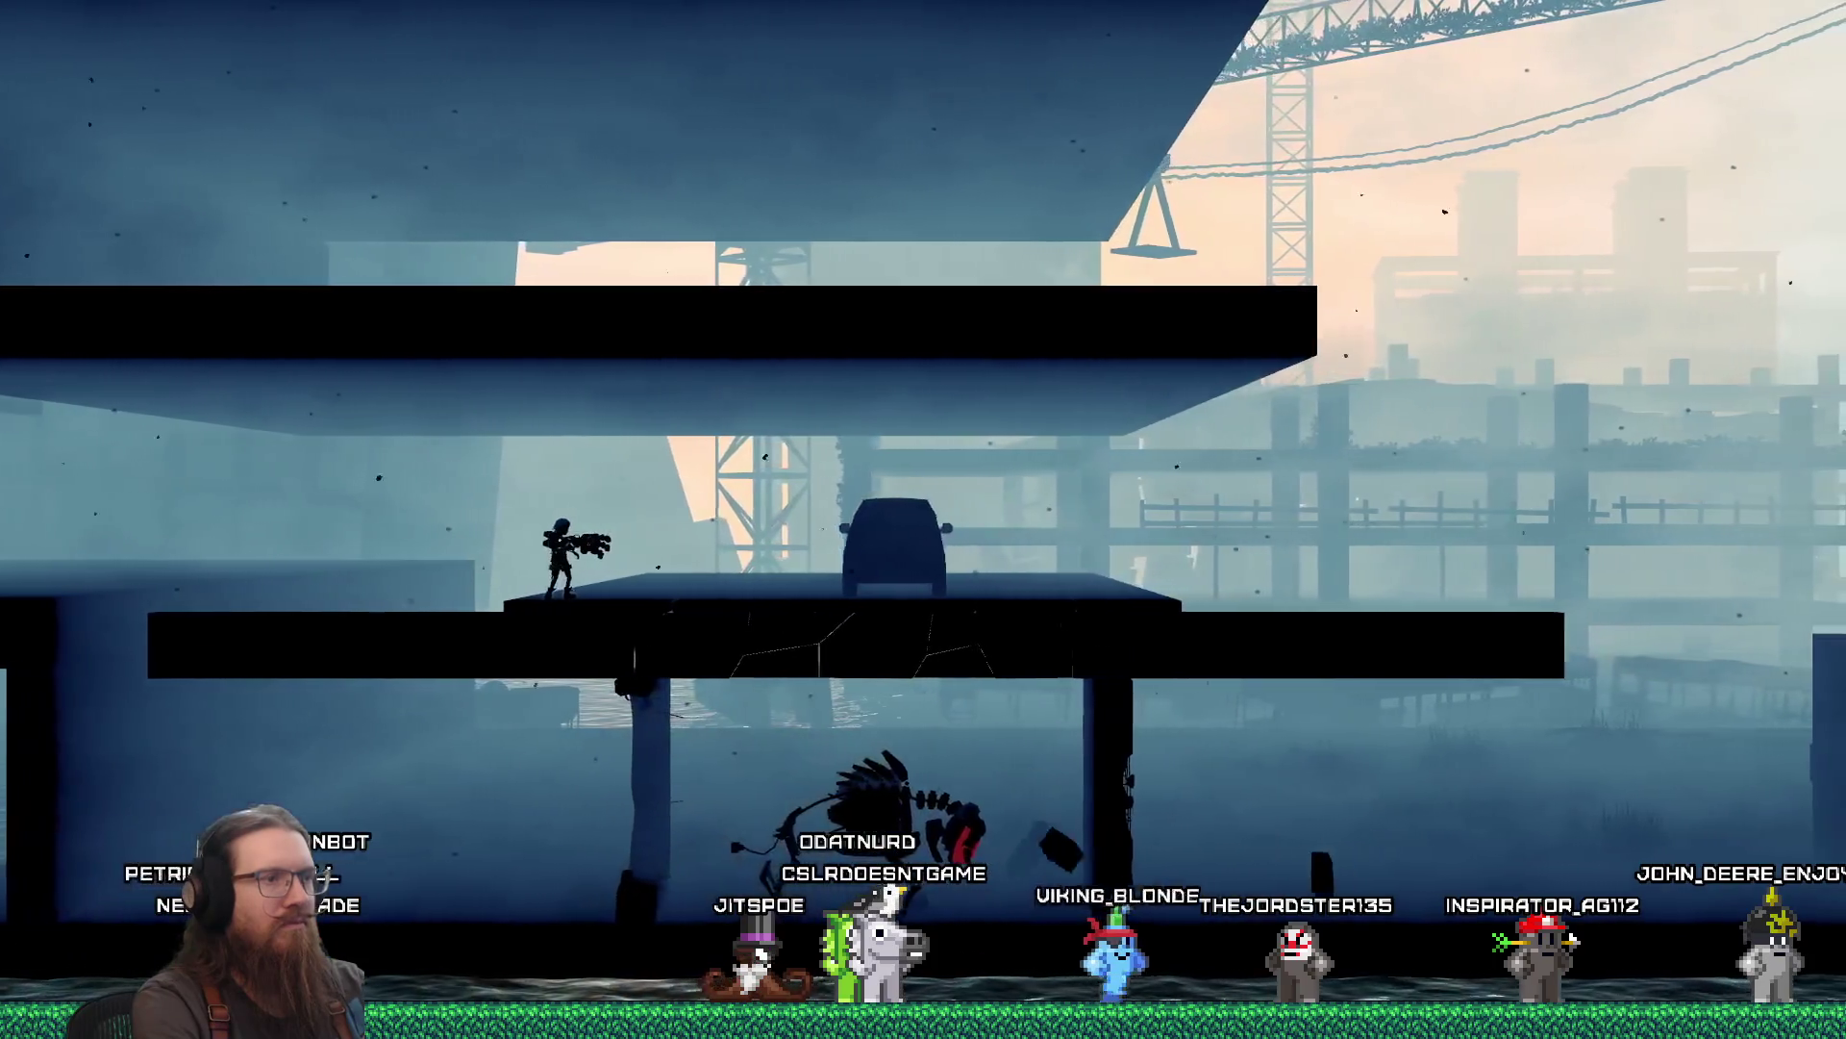
key("d")
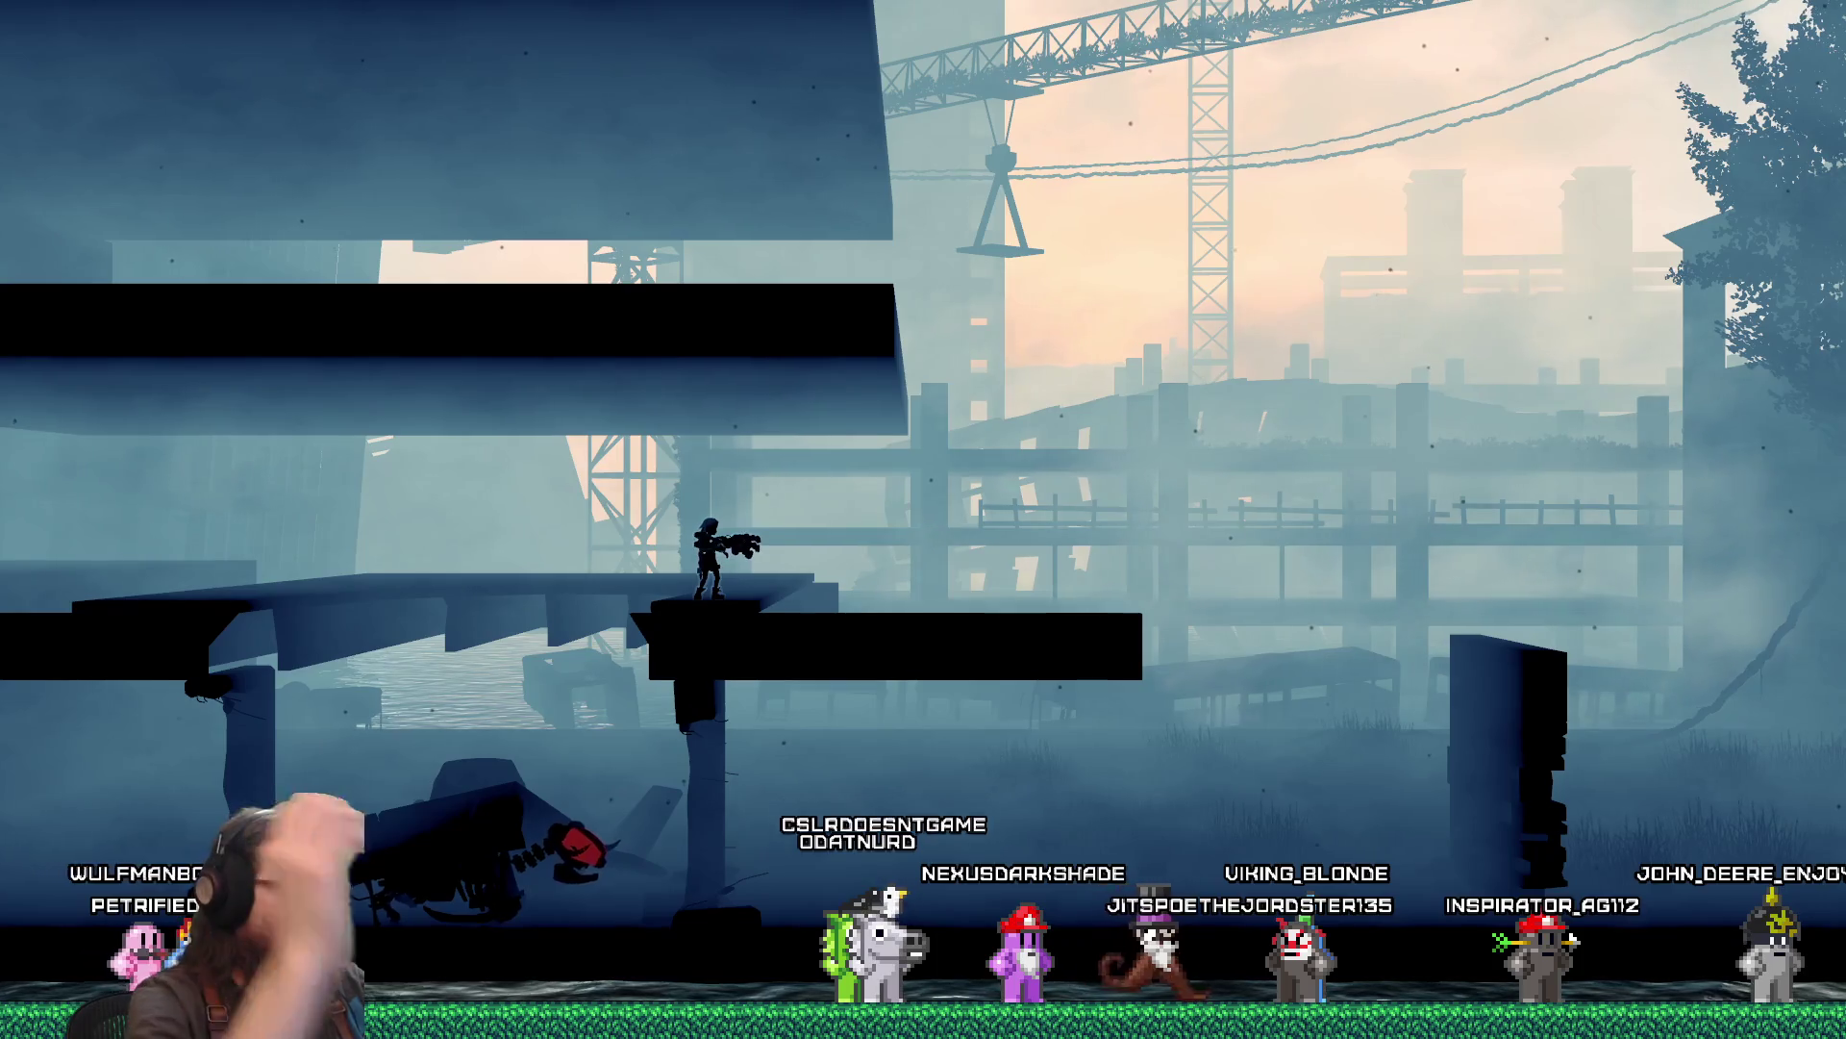
key("d")
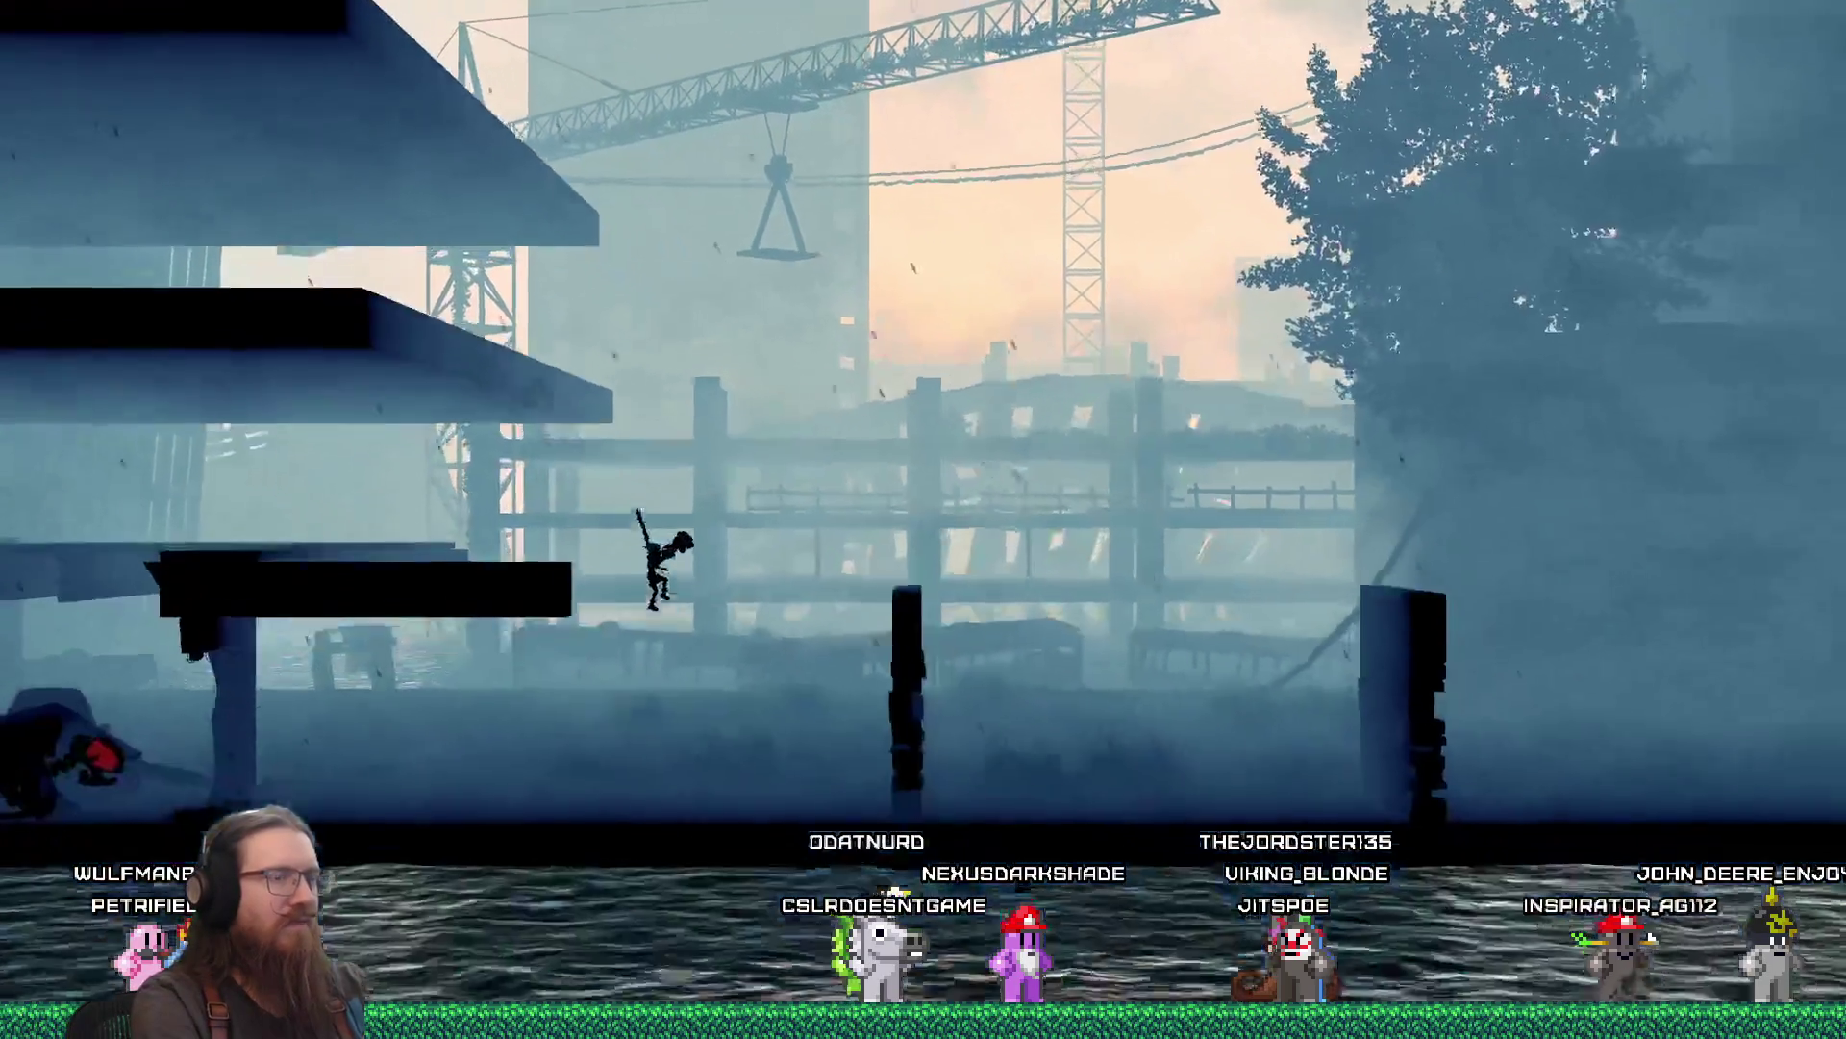
key("d")
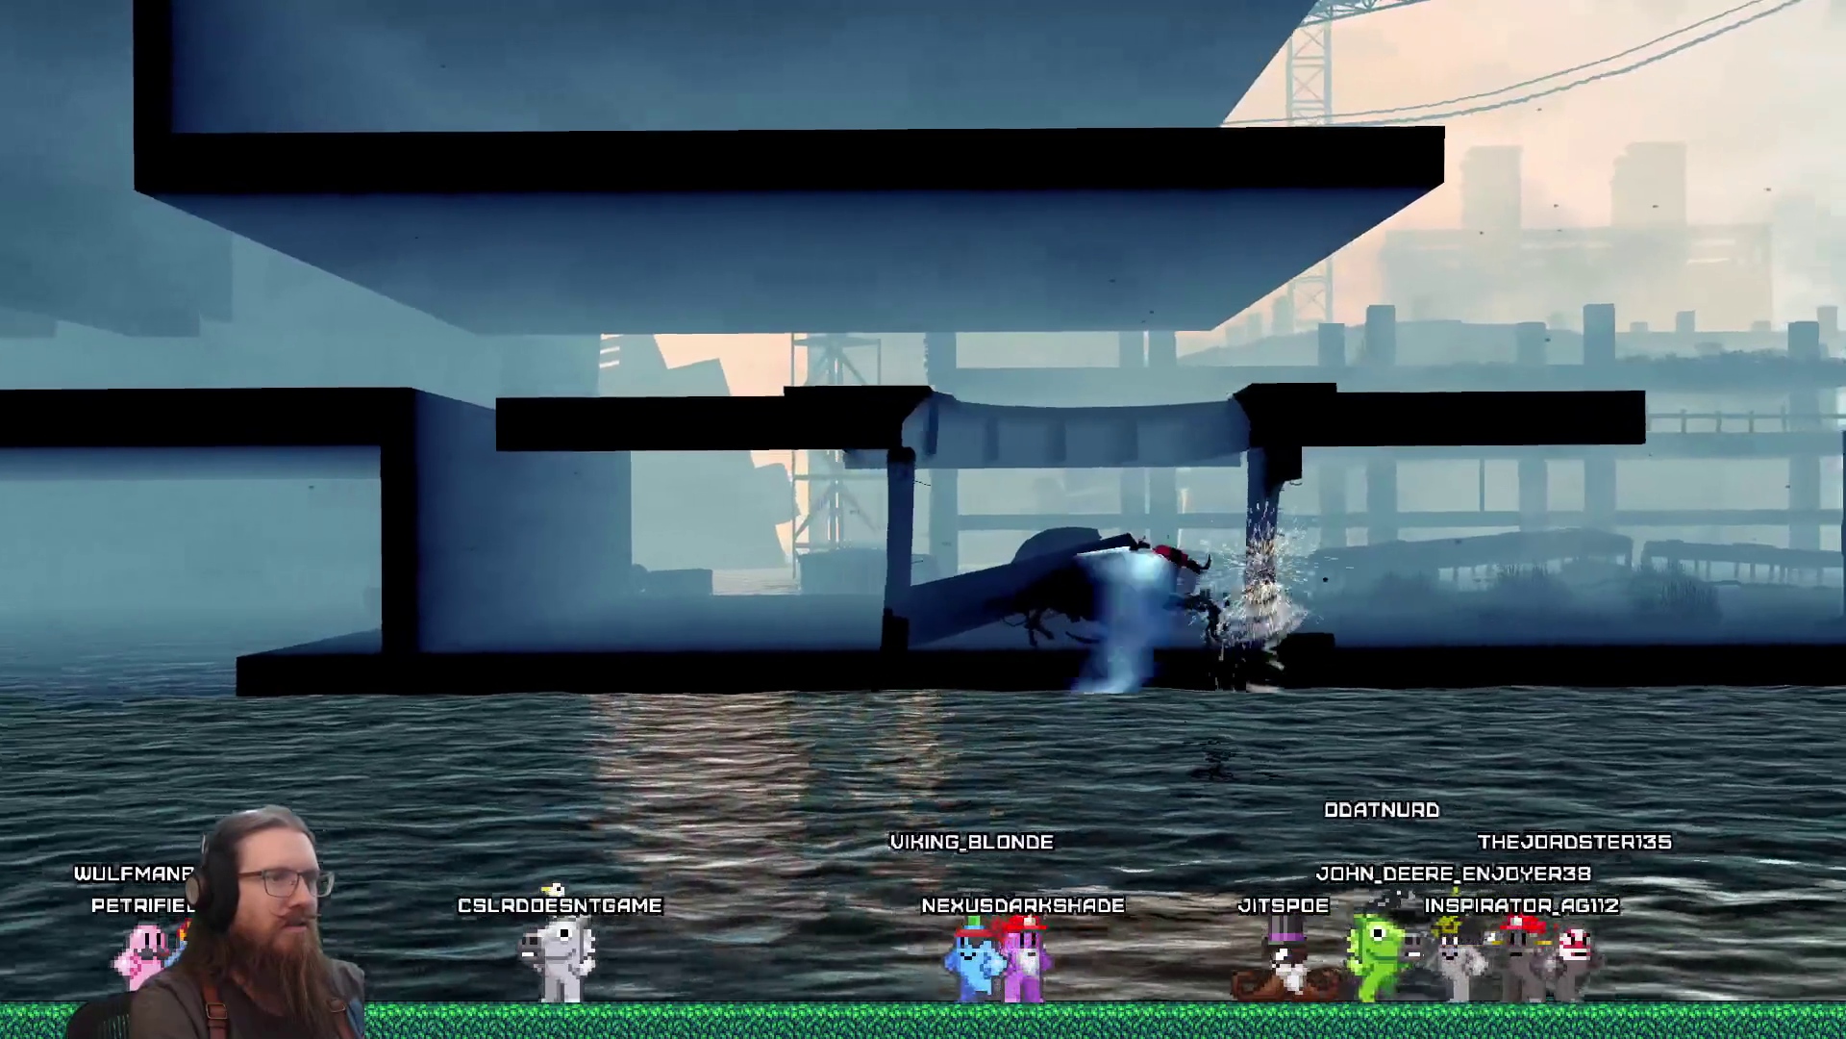
key("d")
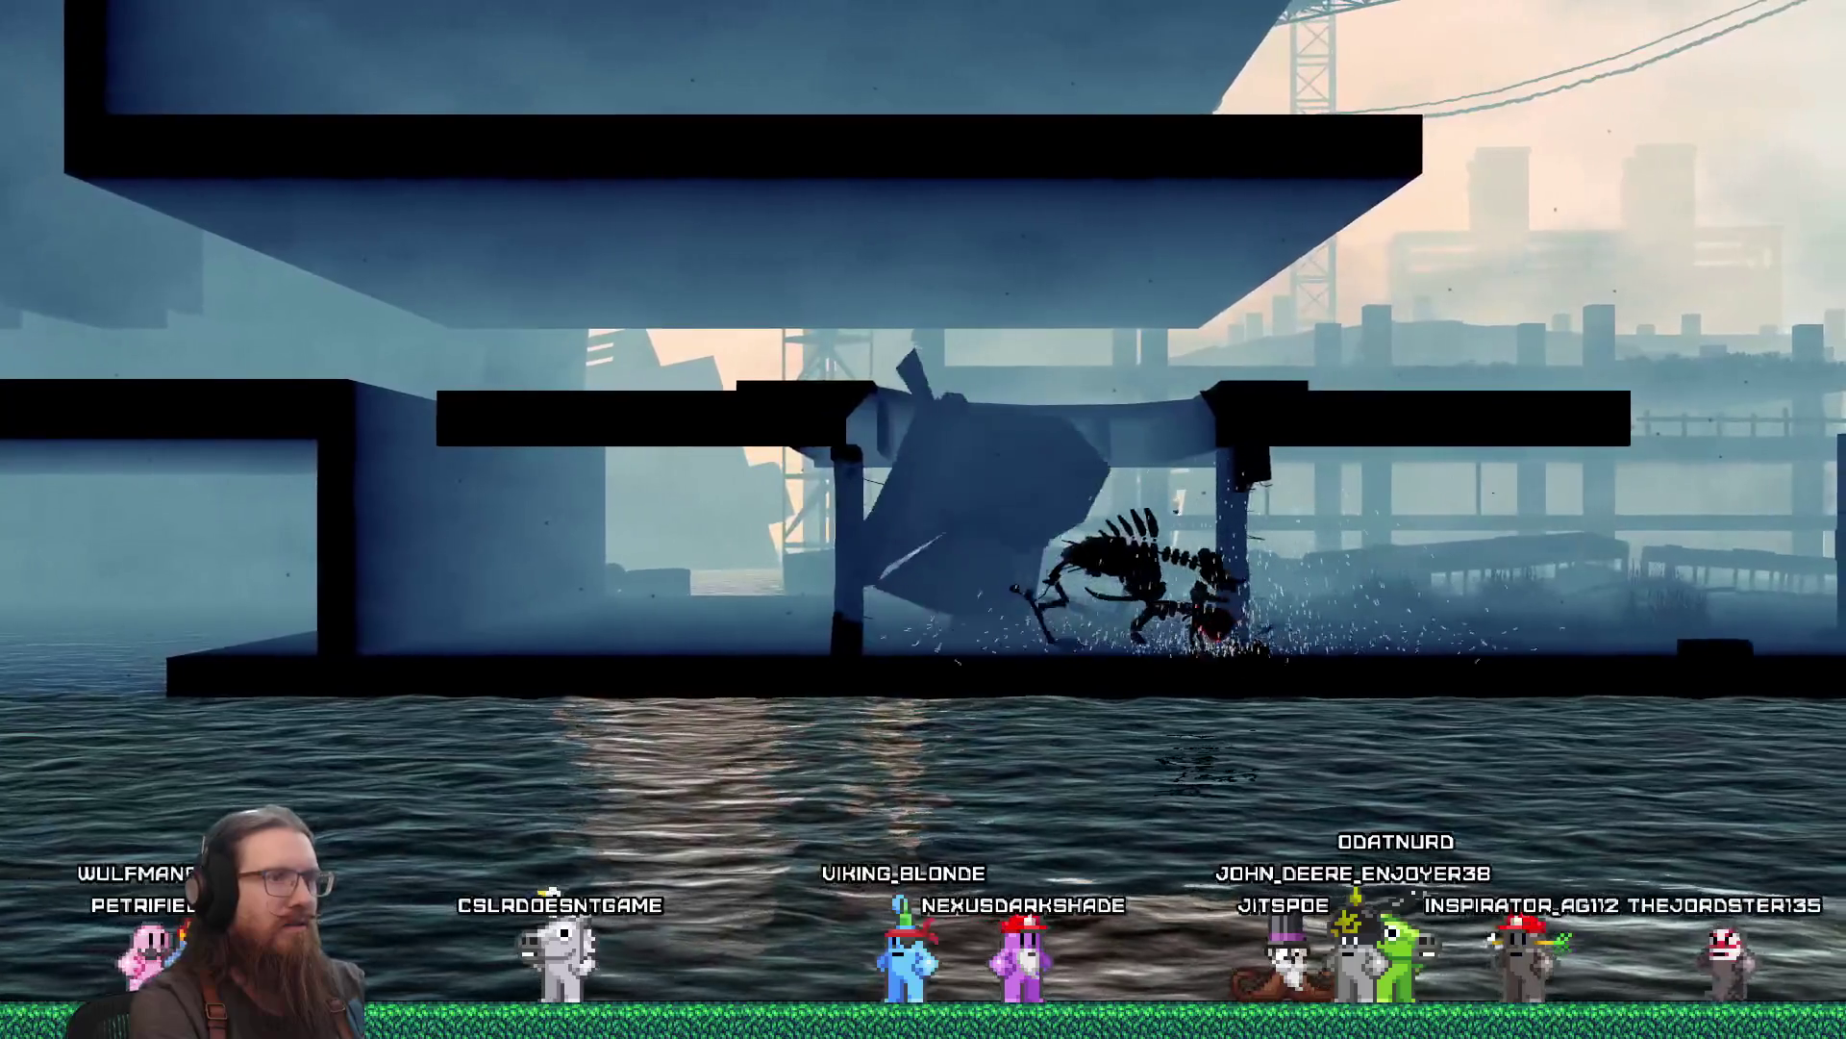
key("d")
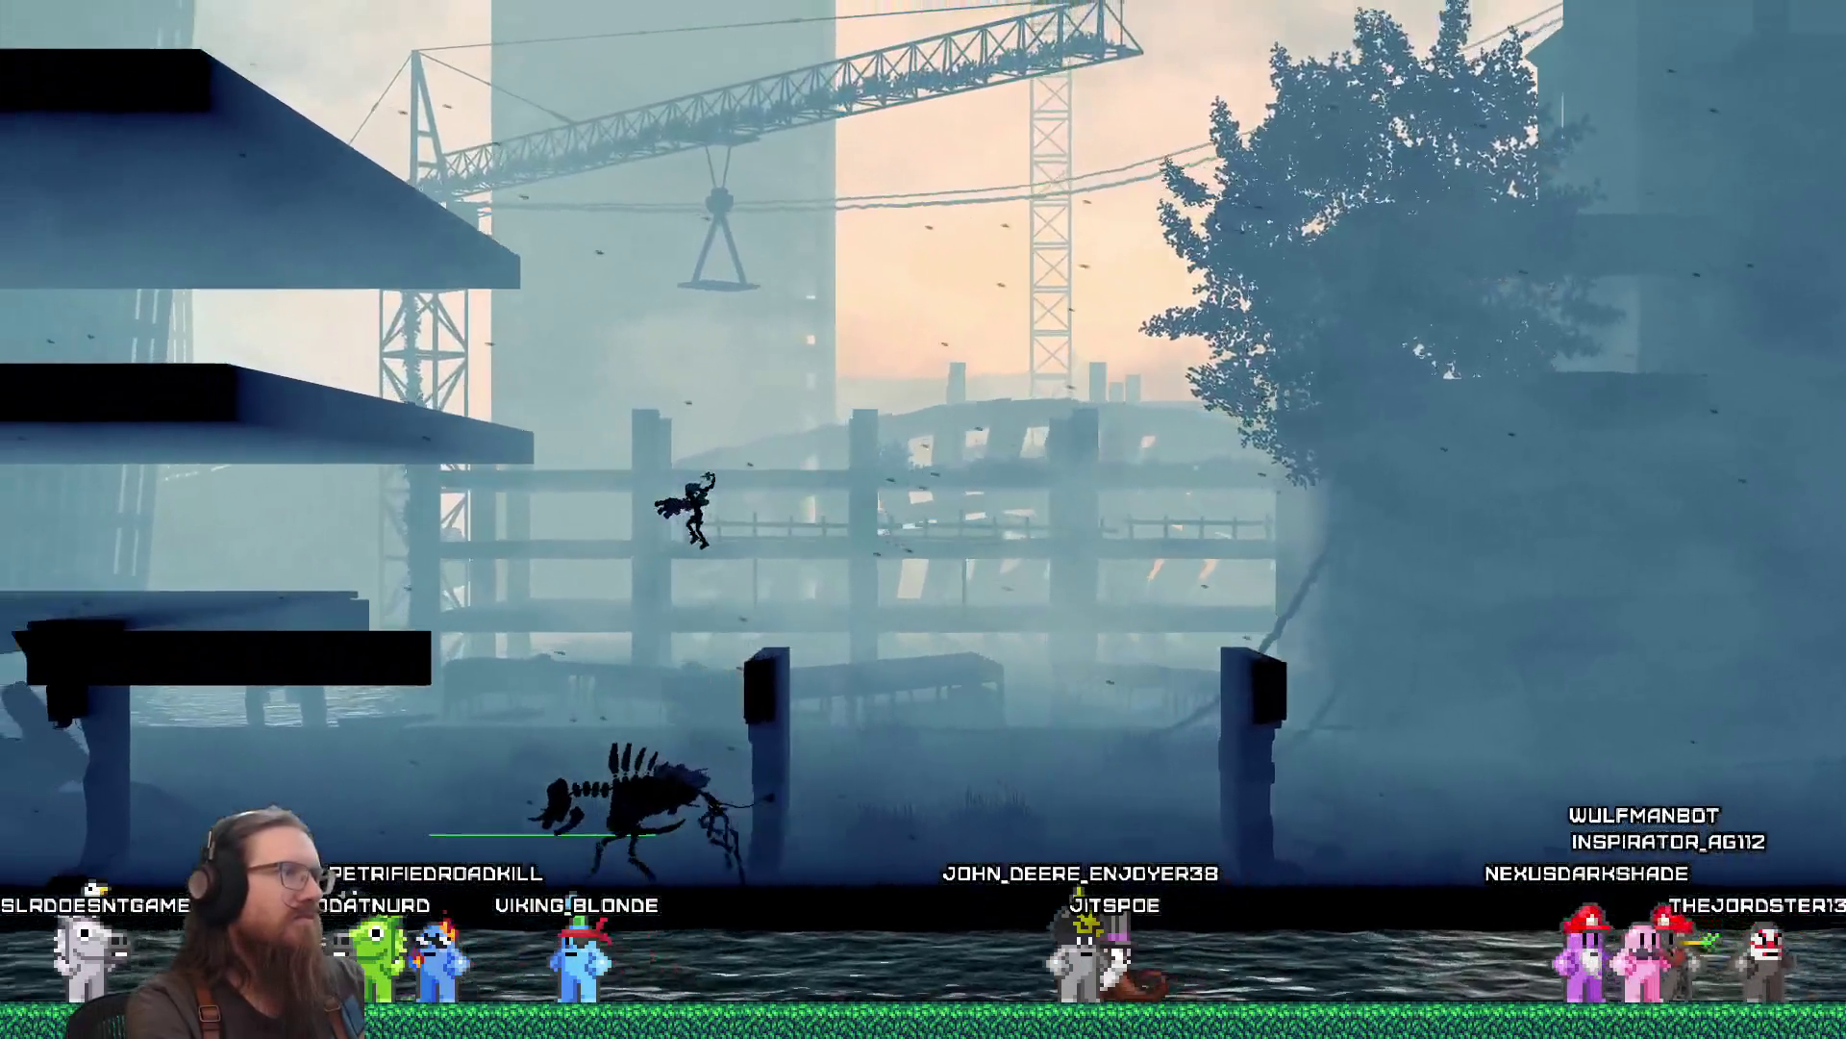
Quit the game from the developer console.
key("grave")
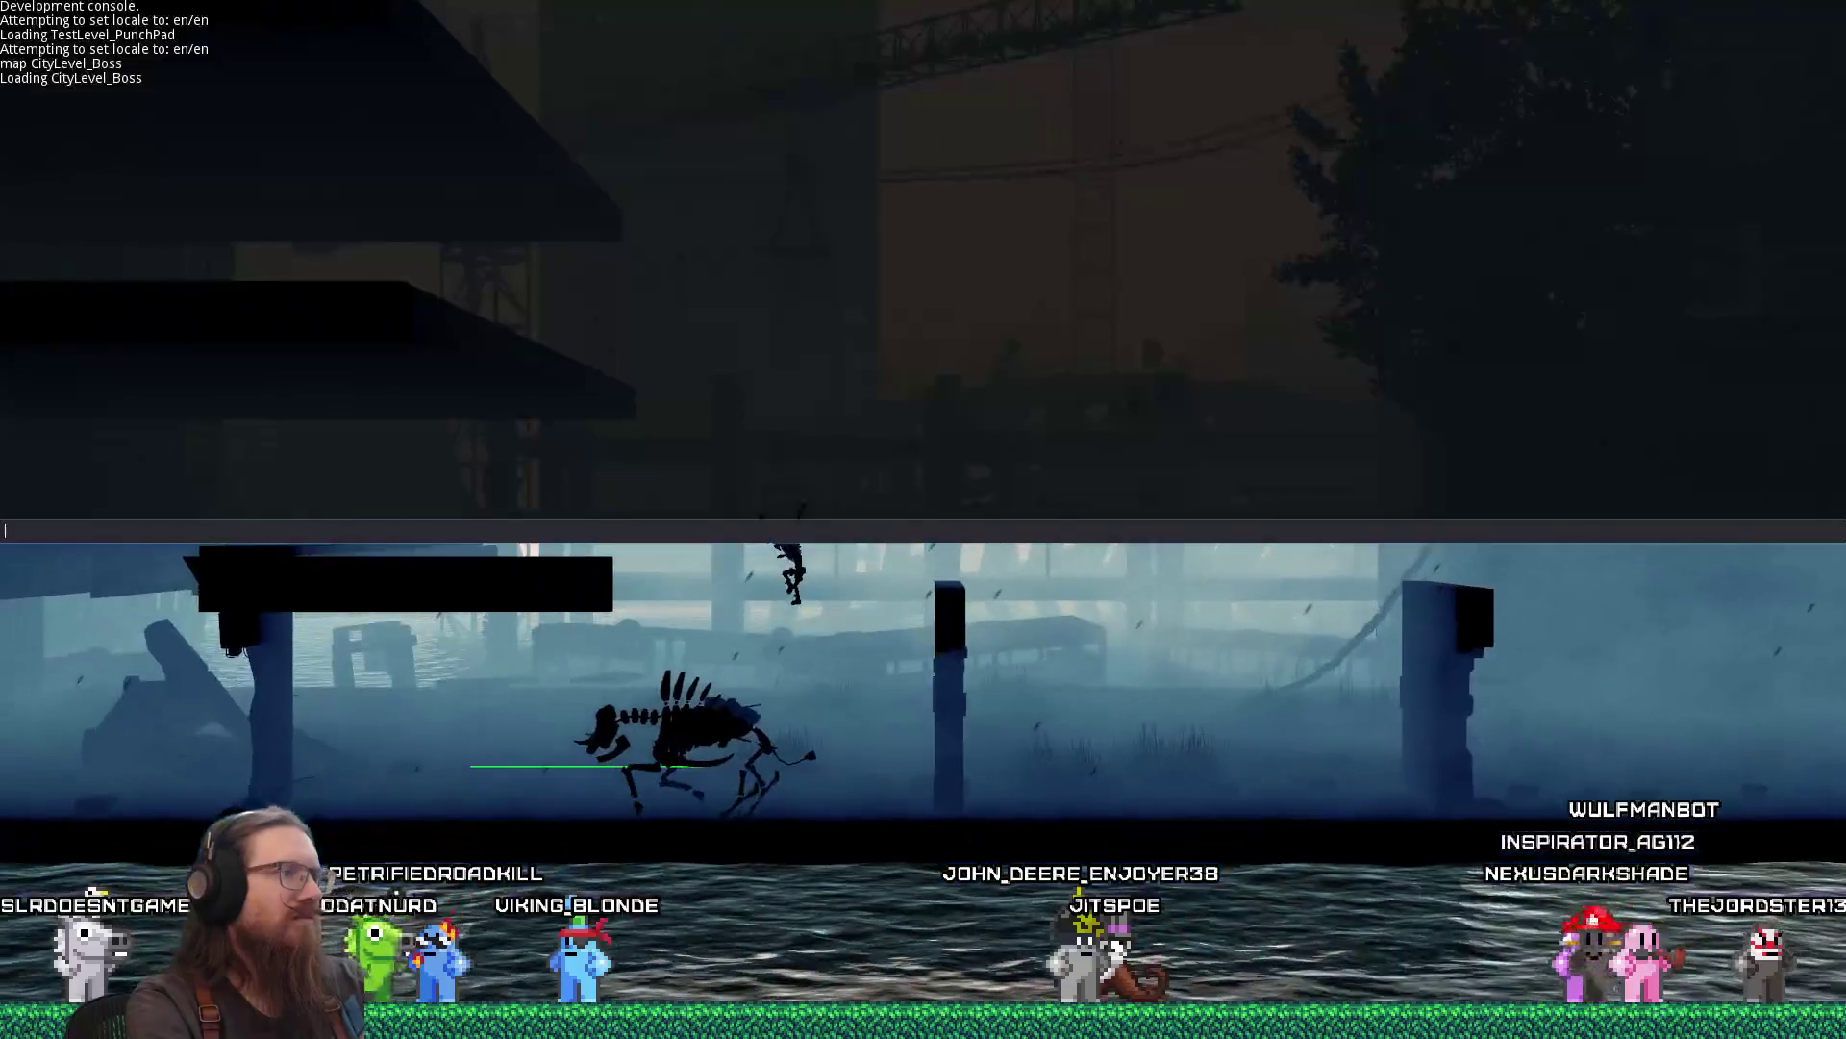
type("quit")
key("Return")
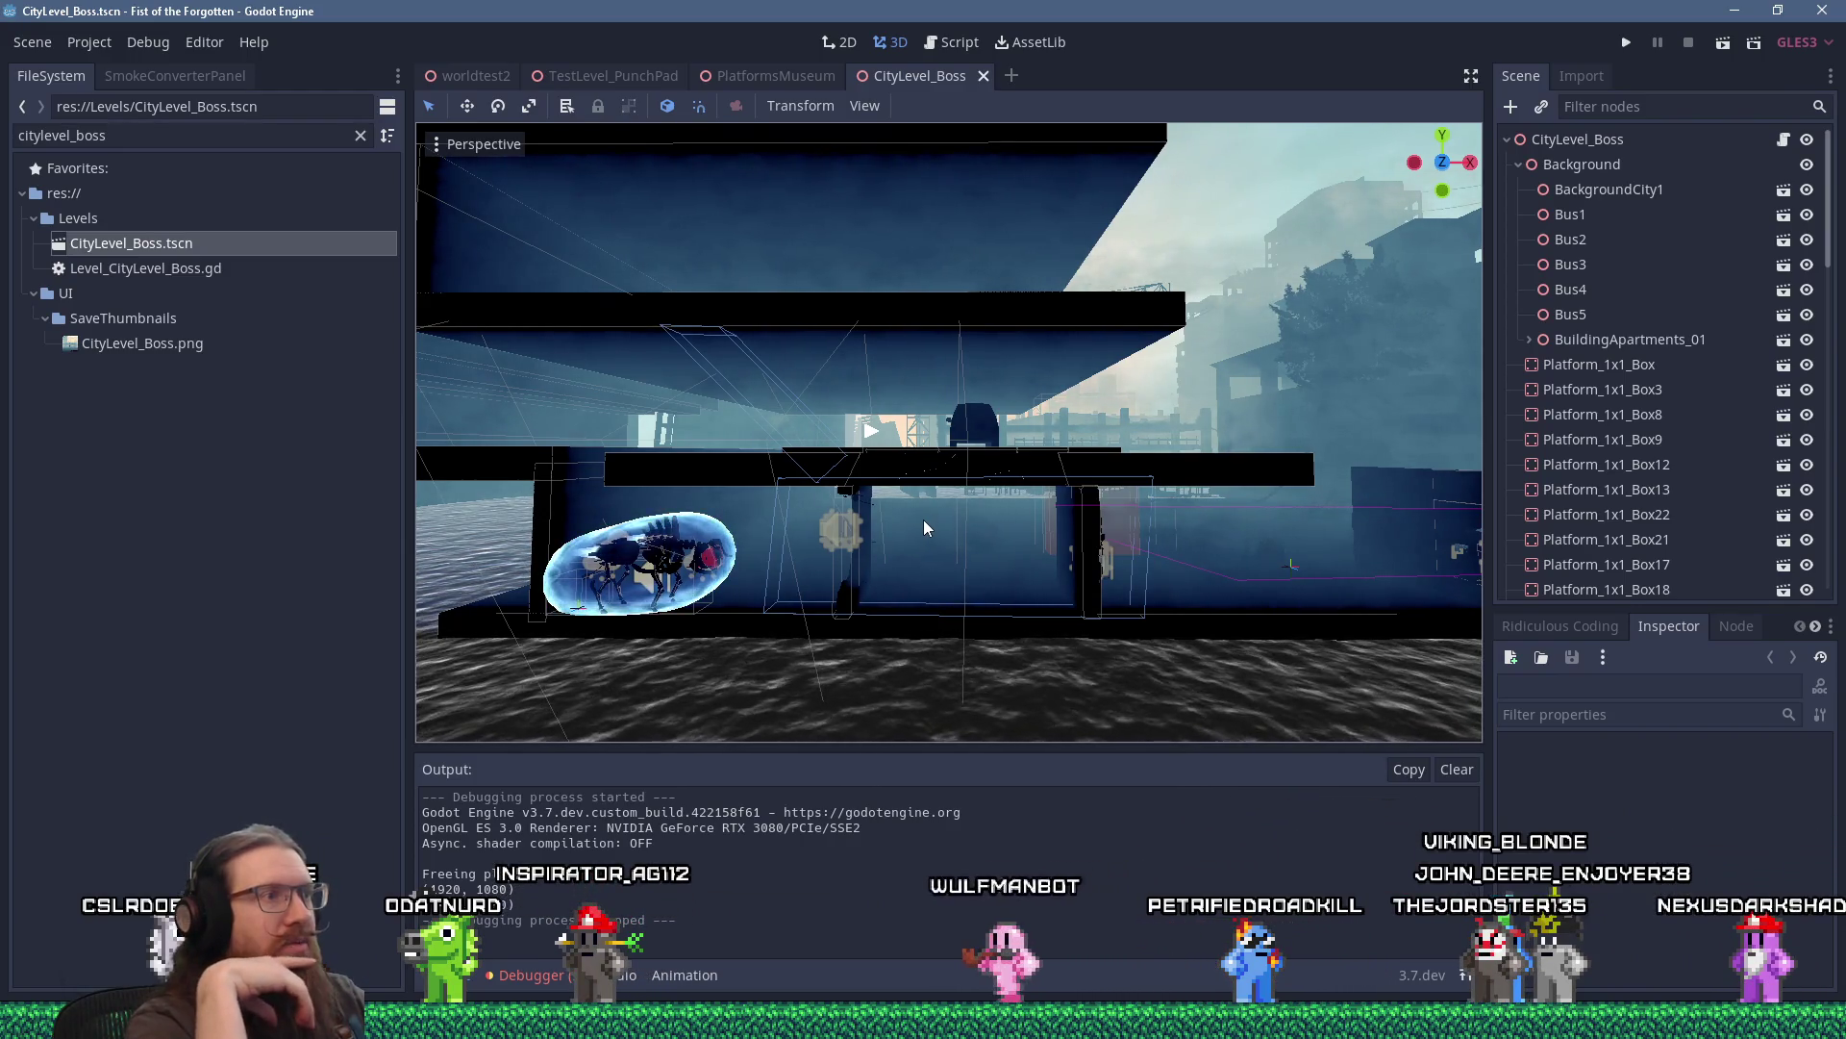
Glance at the fotf_todo.txt notes, then clear the FileSystem search filter.
key("alt+Tab")
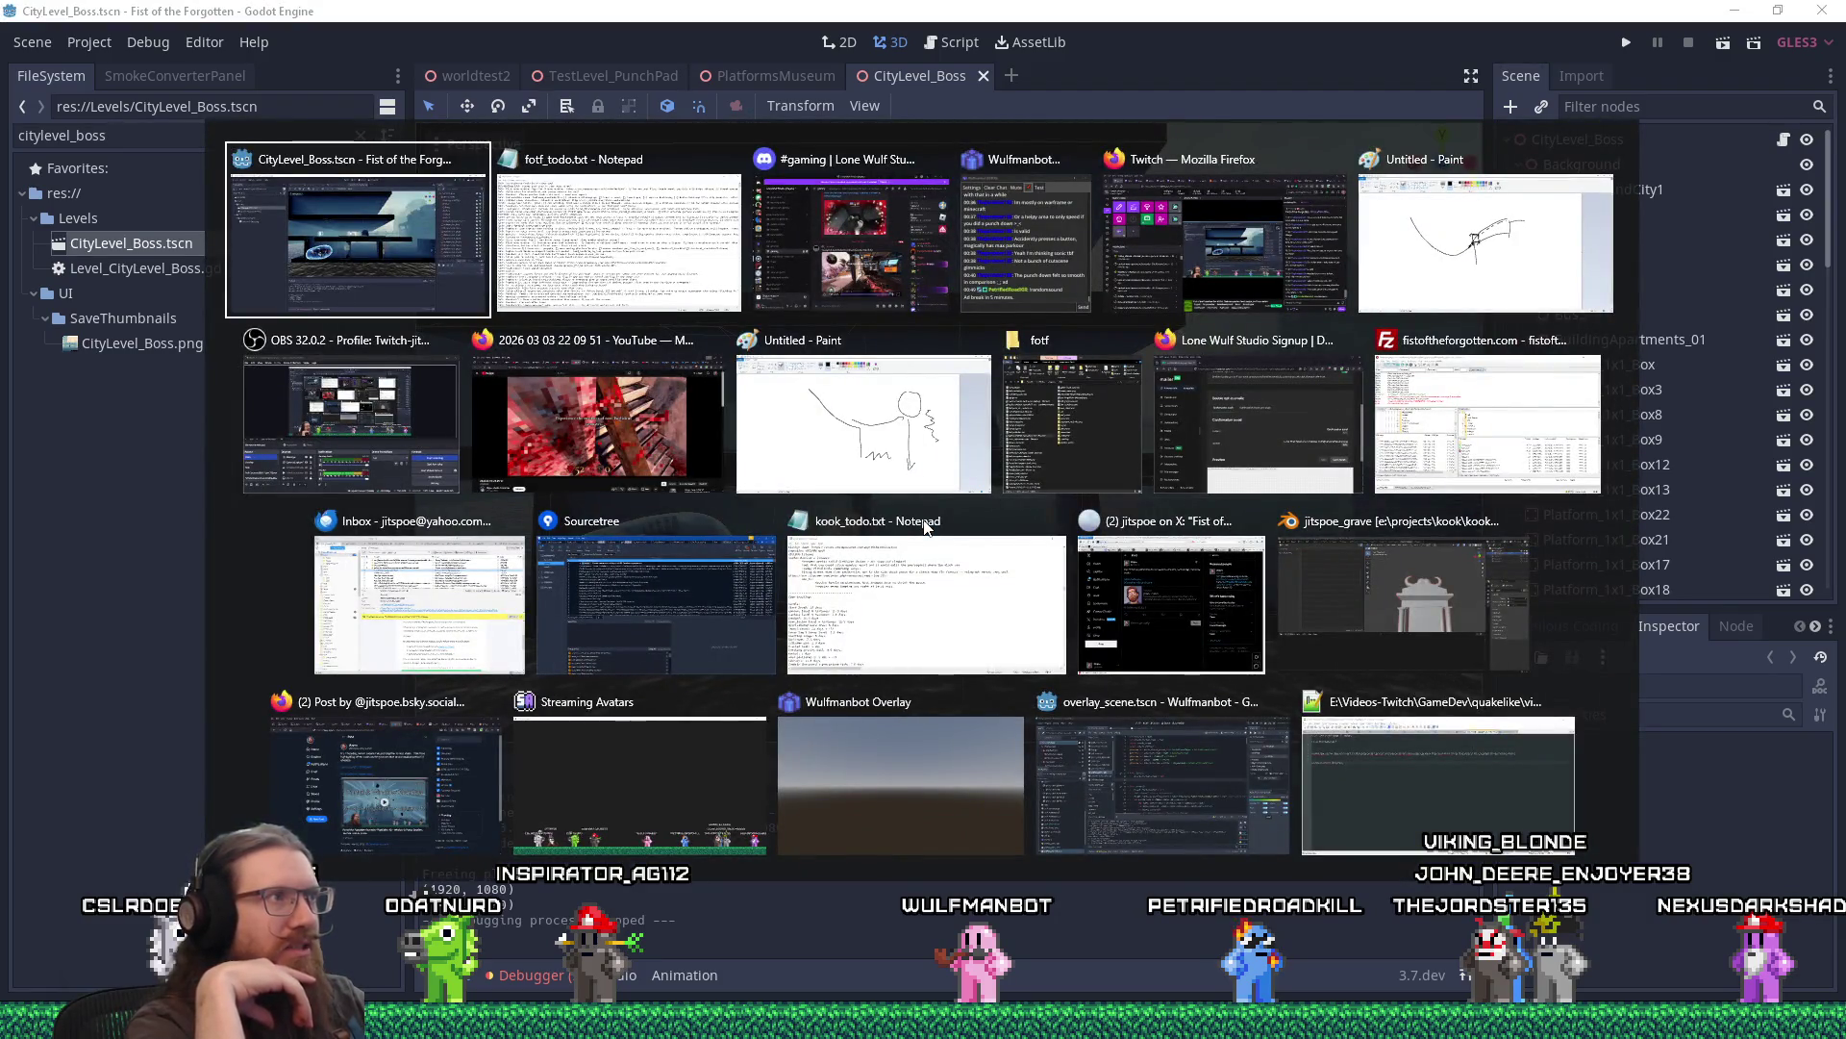
key("alt+Tab")
key("alt+Tab")
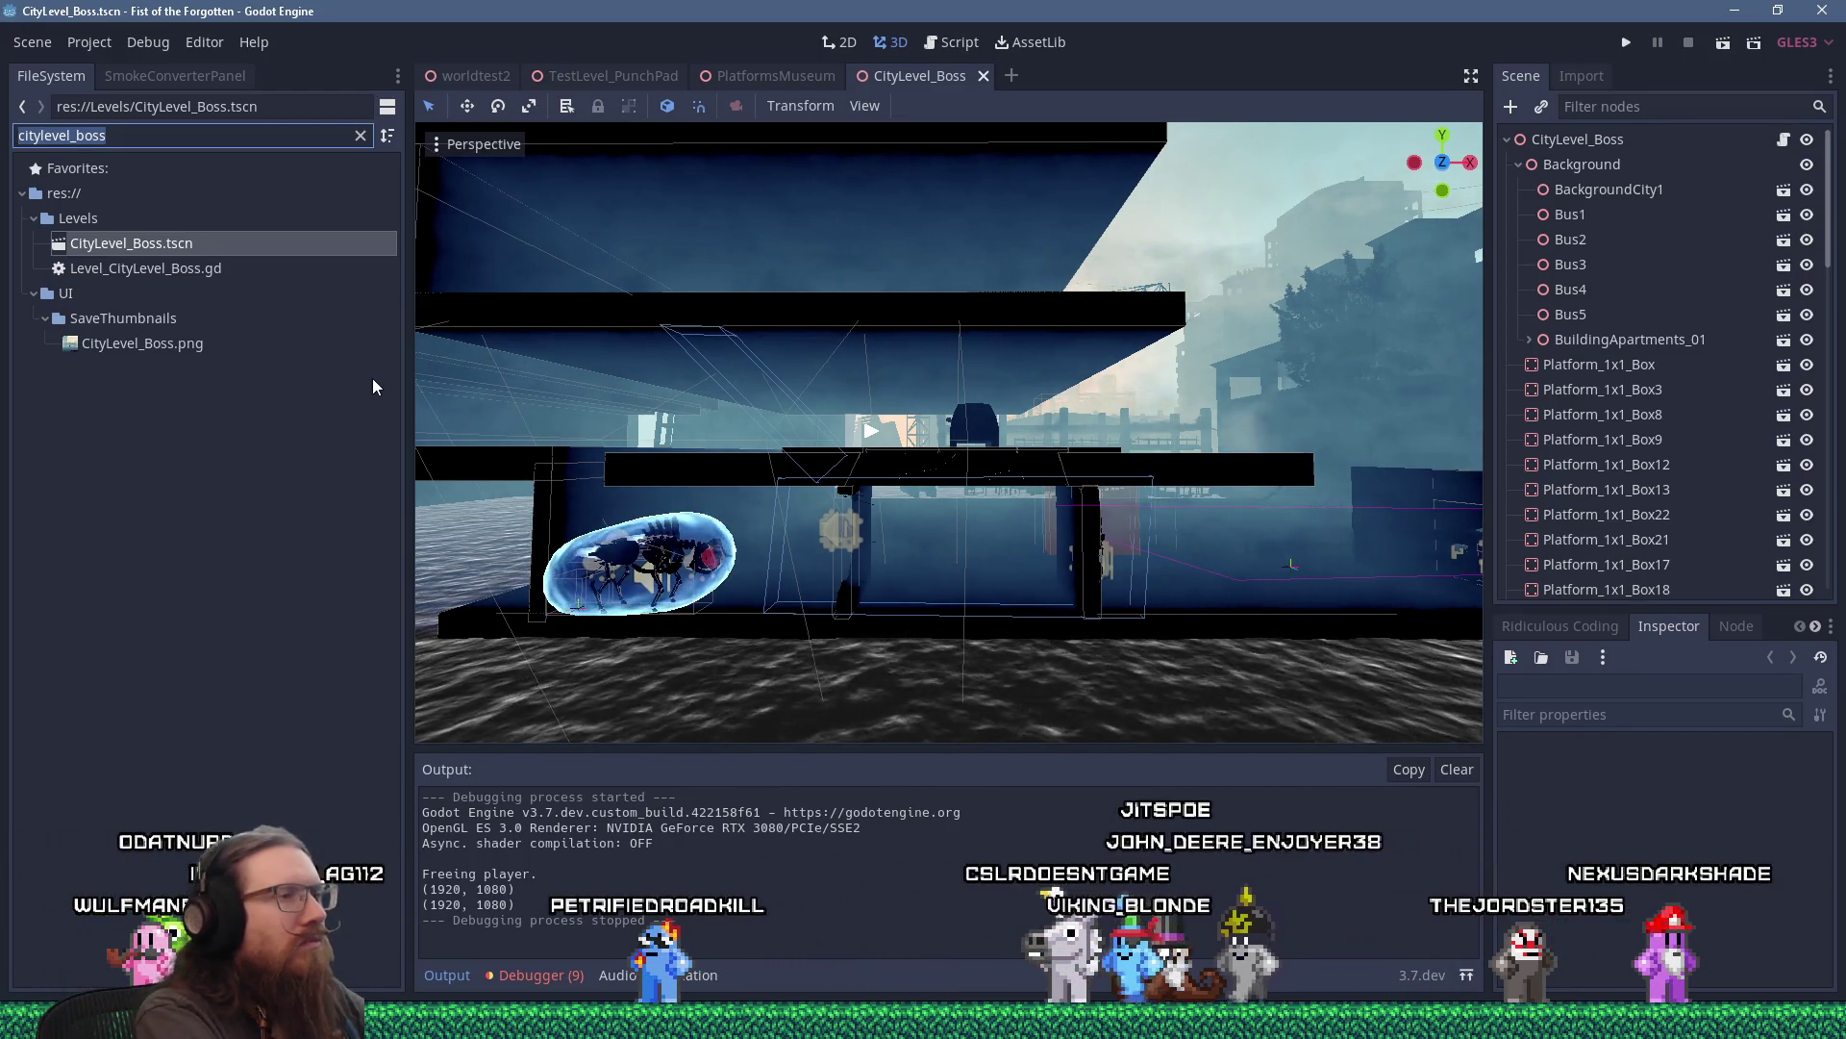
key("BackSpace")
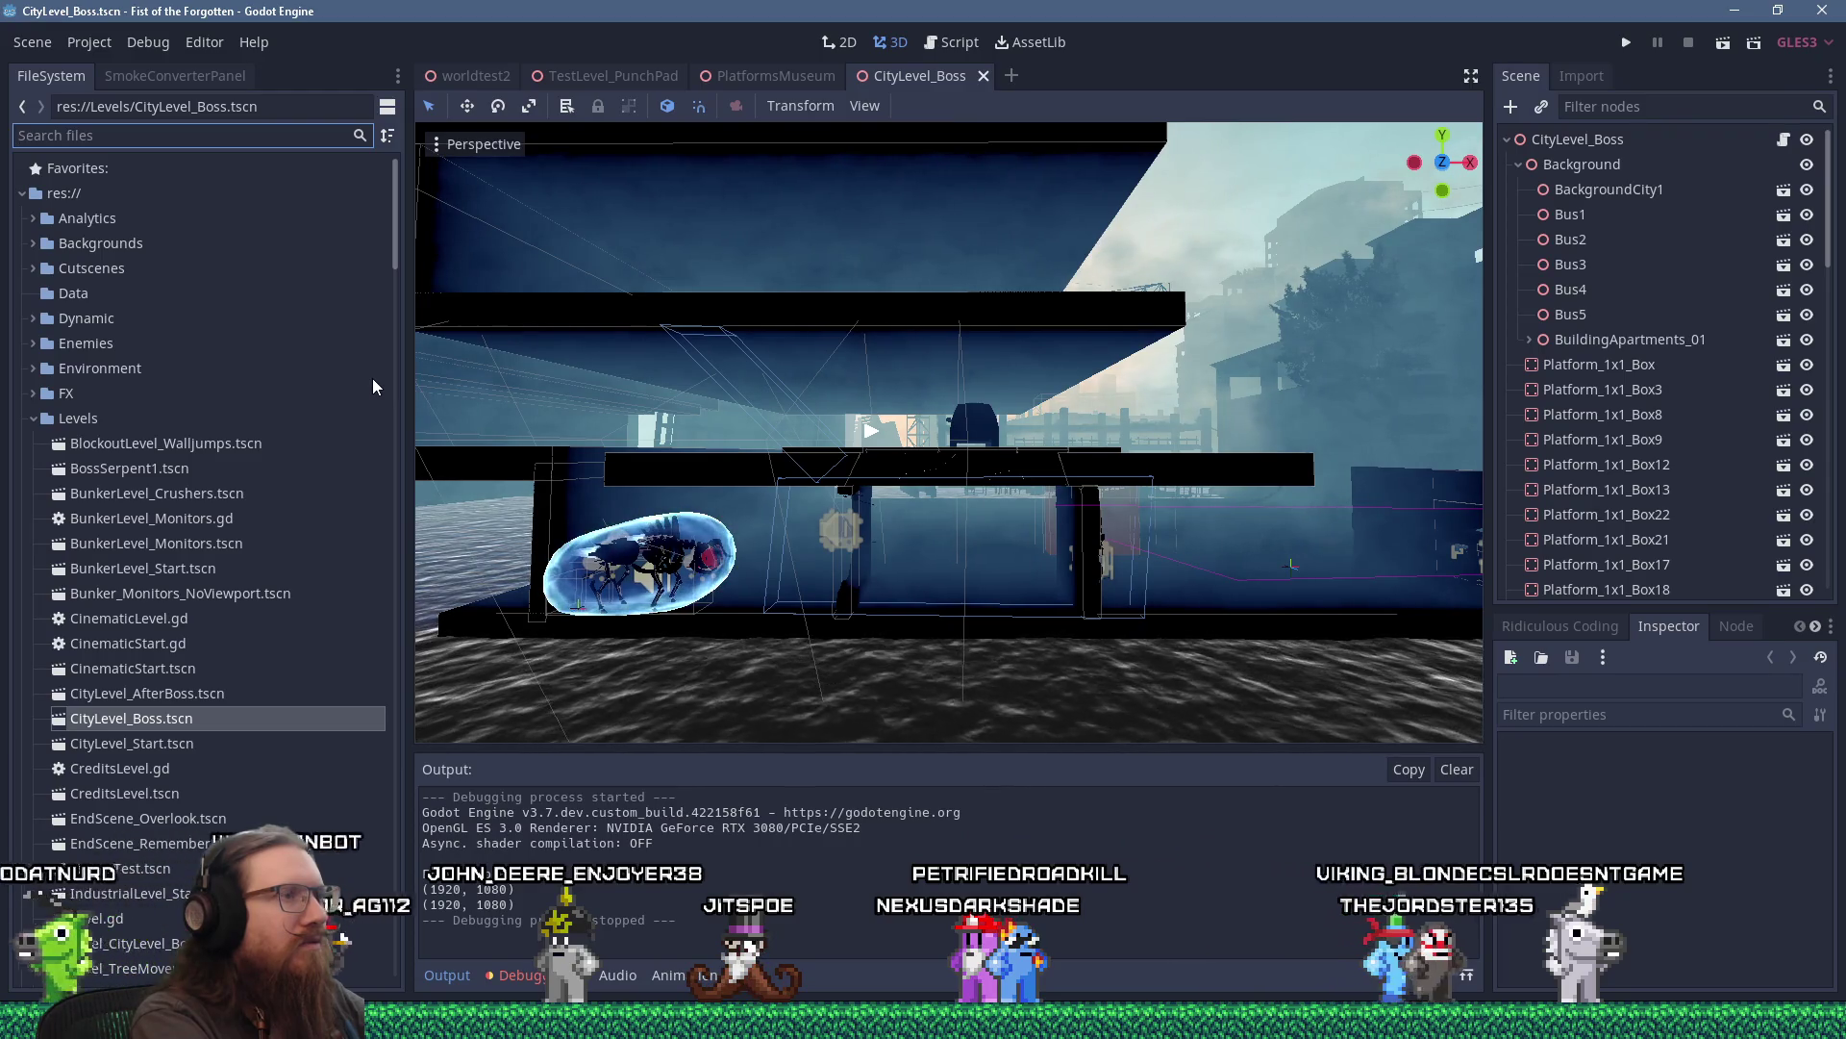
Open the BossBullHelmet scene, orbit the helmet, and check which files use BossBullHelmet.tscn.
type("helmet")
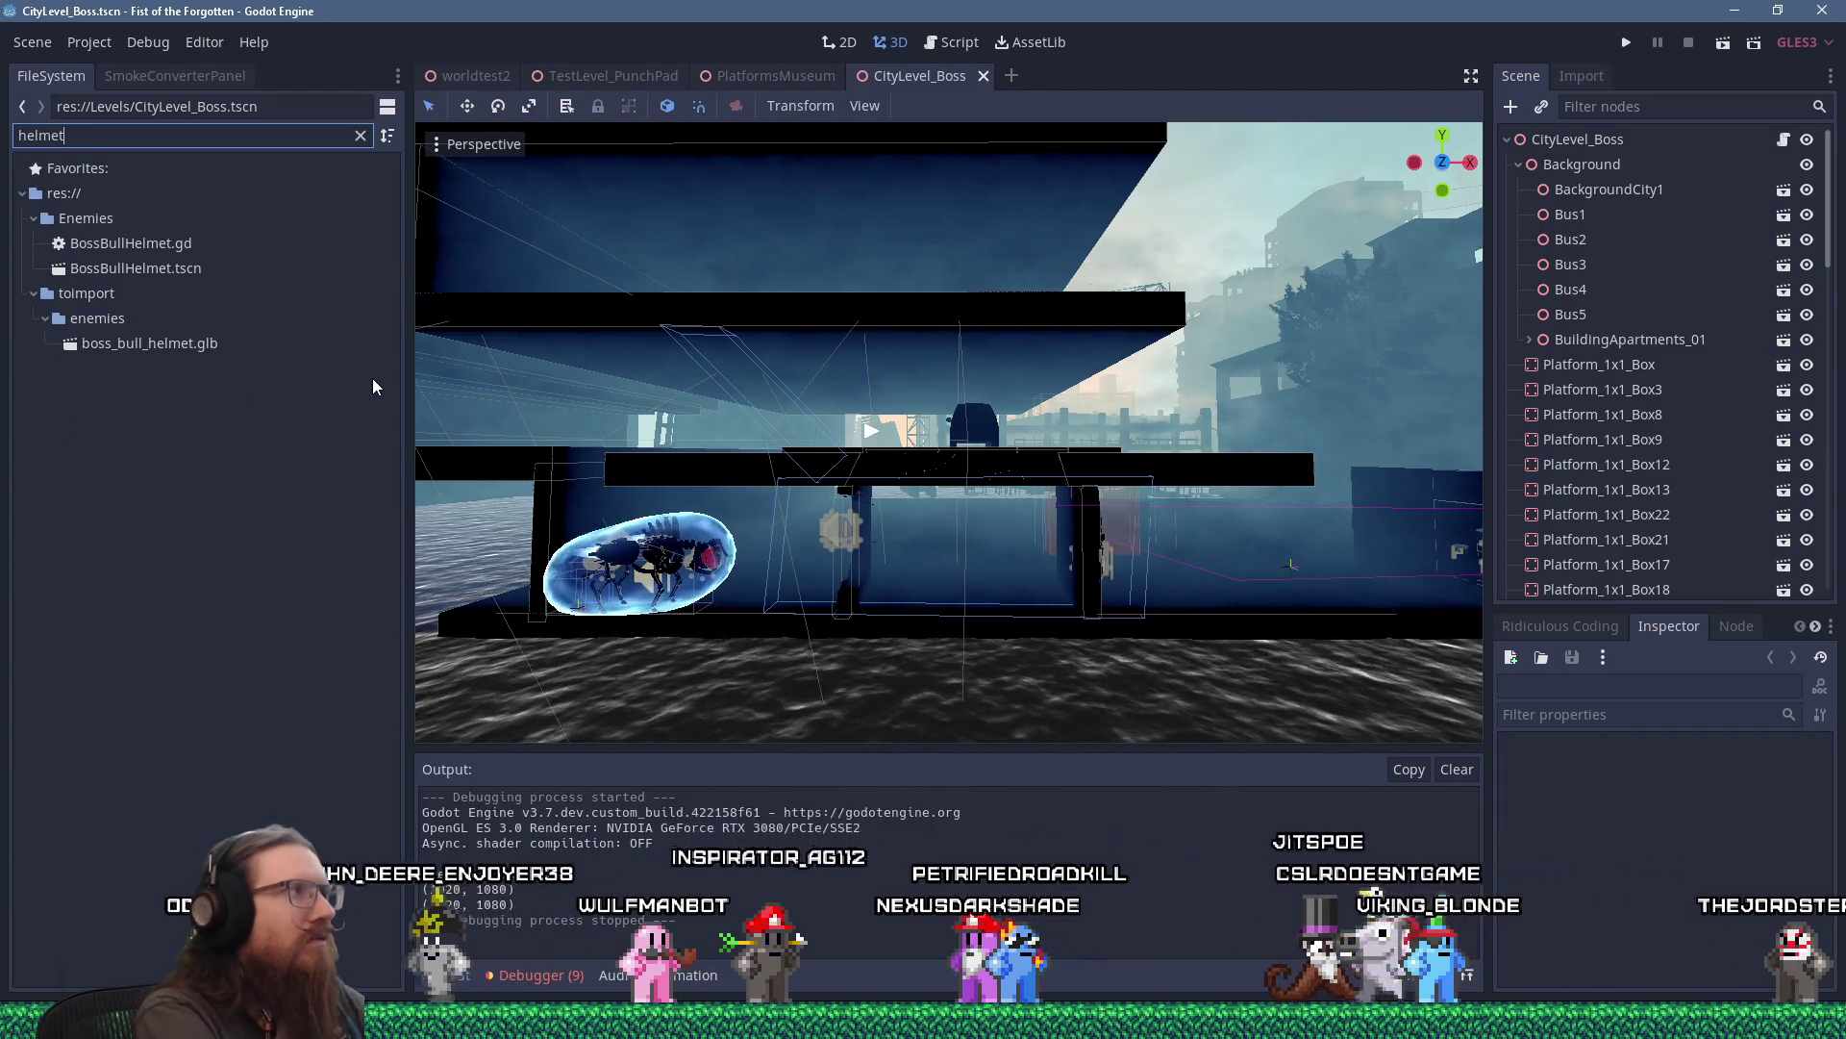
double_click(187, 270)
mouse_move(719, 488)
left_mouse_down()
mouse_move(1116, 479)
mouse_move(888, 435)
mouse_move(805, 591)
mouse_move(752, 625)
mouse_move(787, 578)
mouse_move(858, 564)
left_mouse_up()
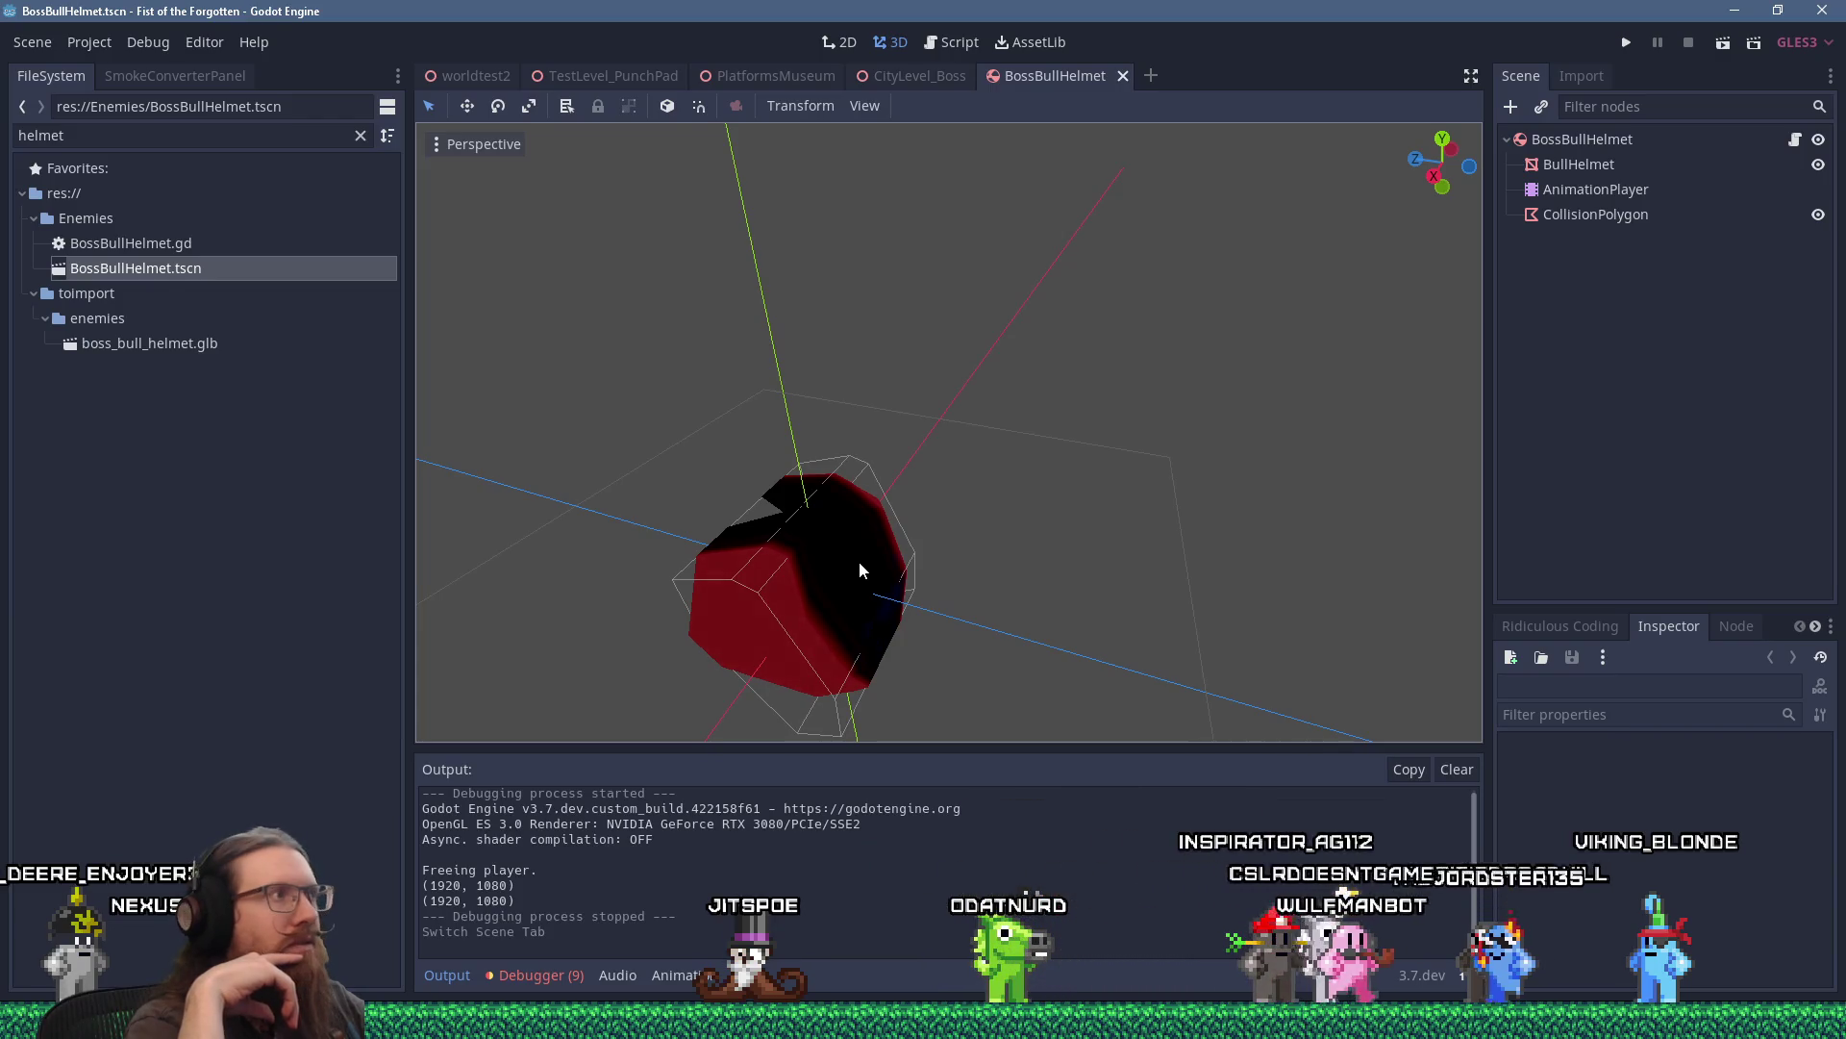
right_click(179, 279)
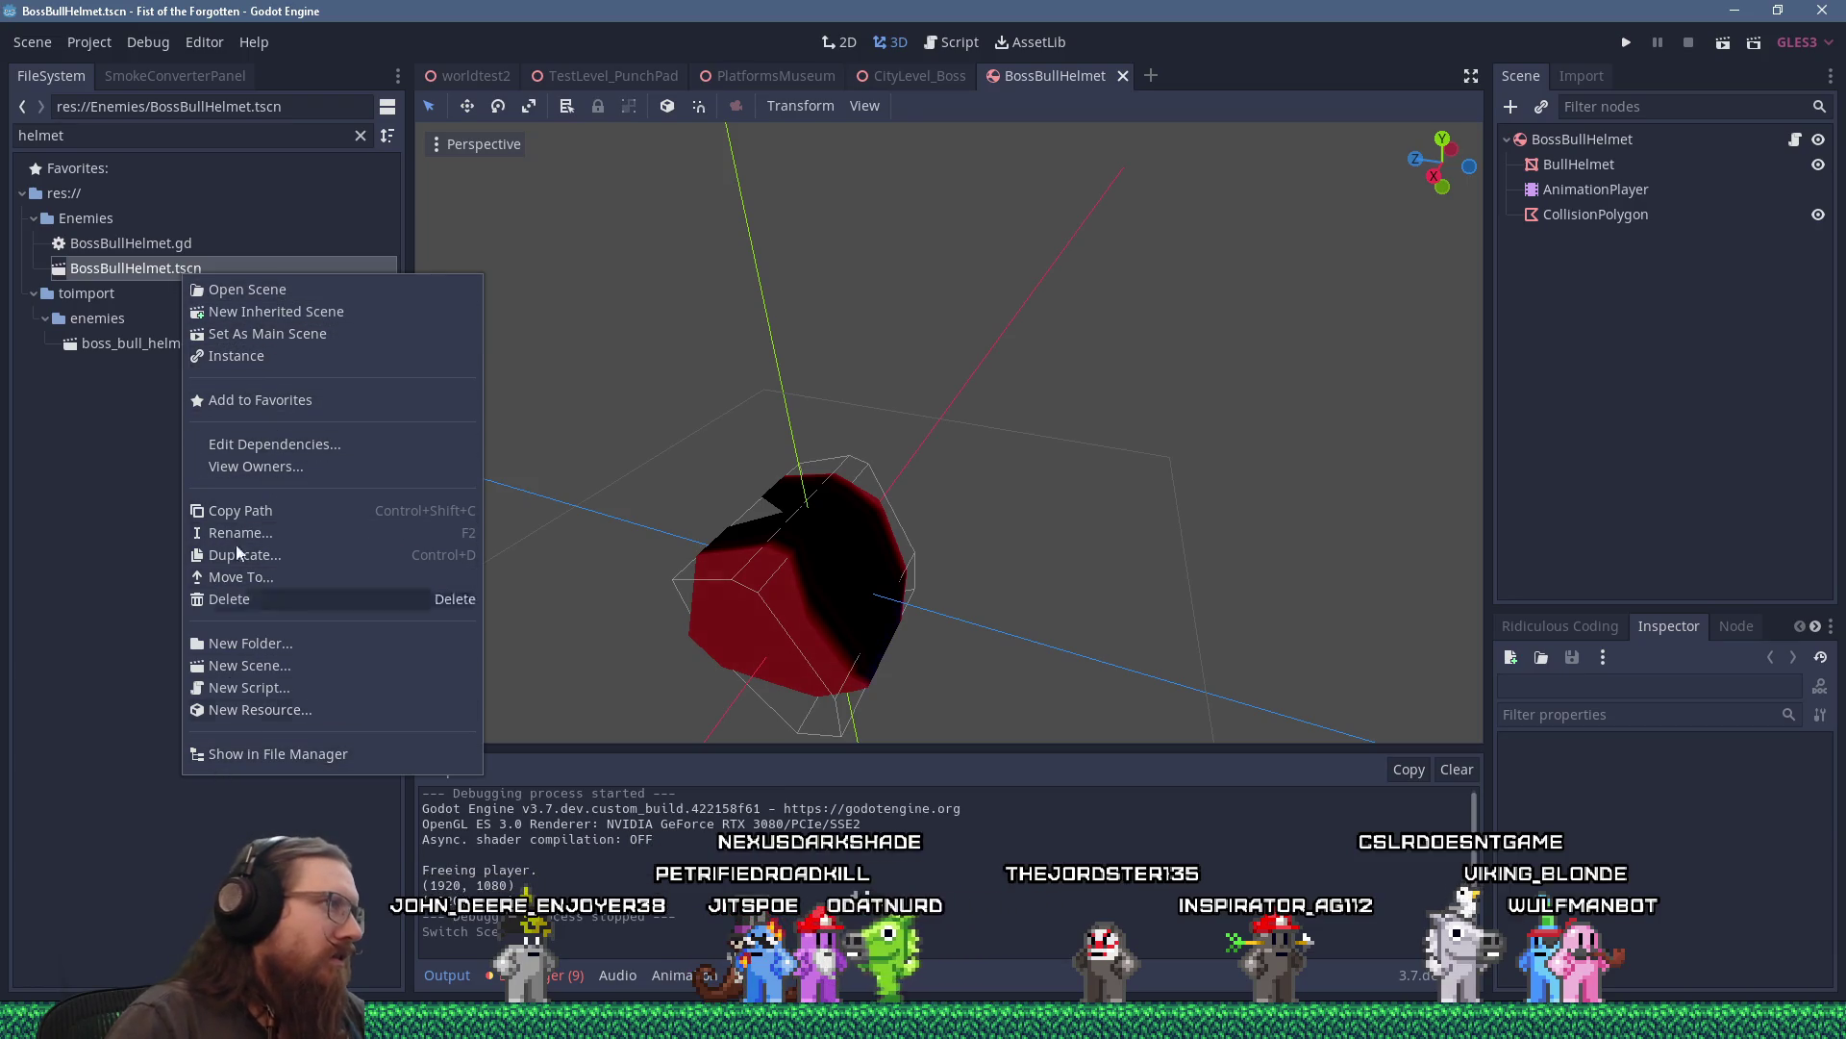
left_click(274, 470)
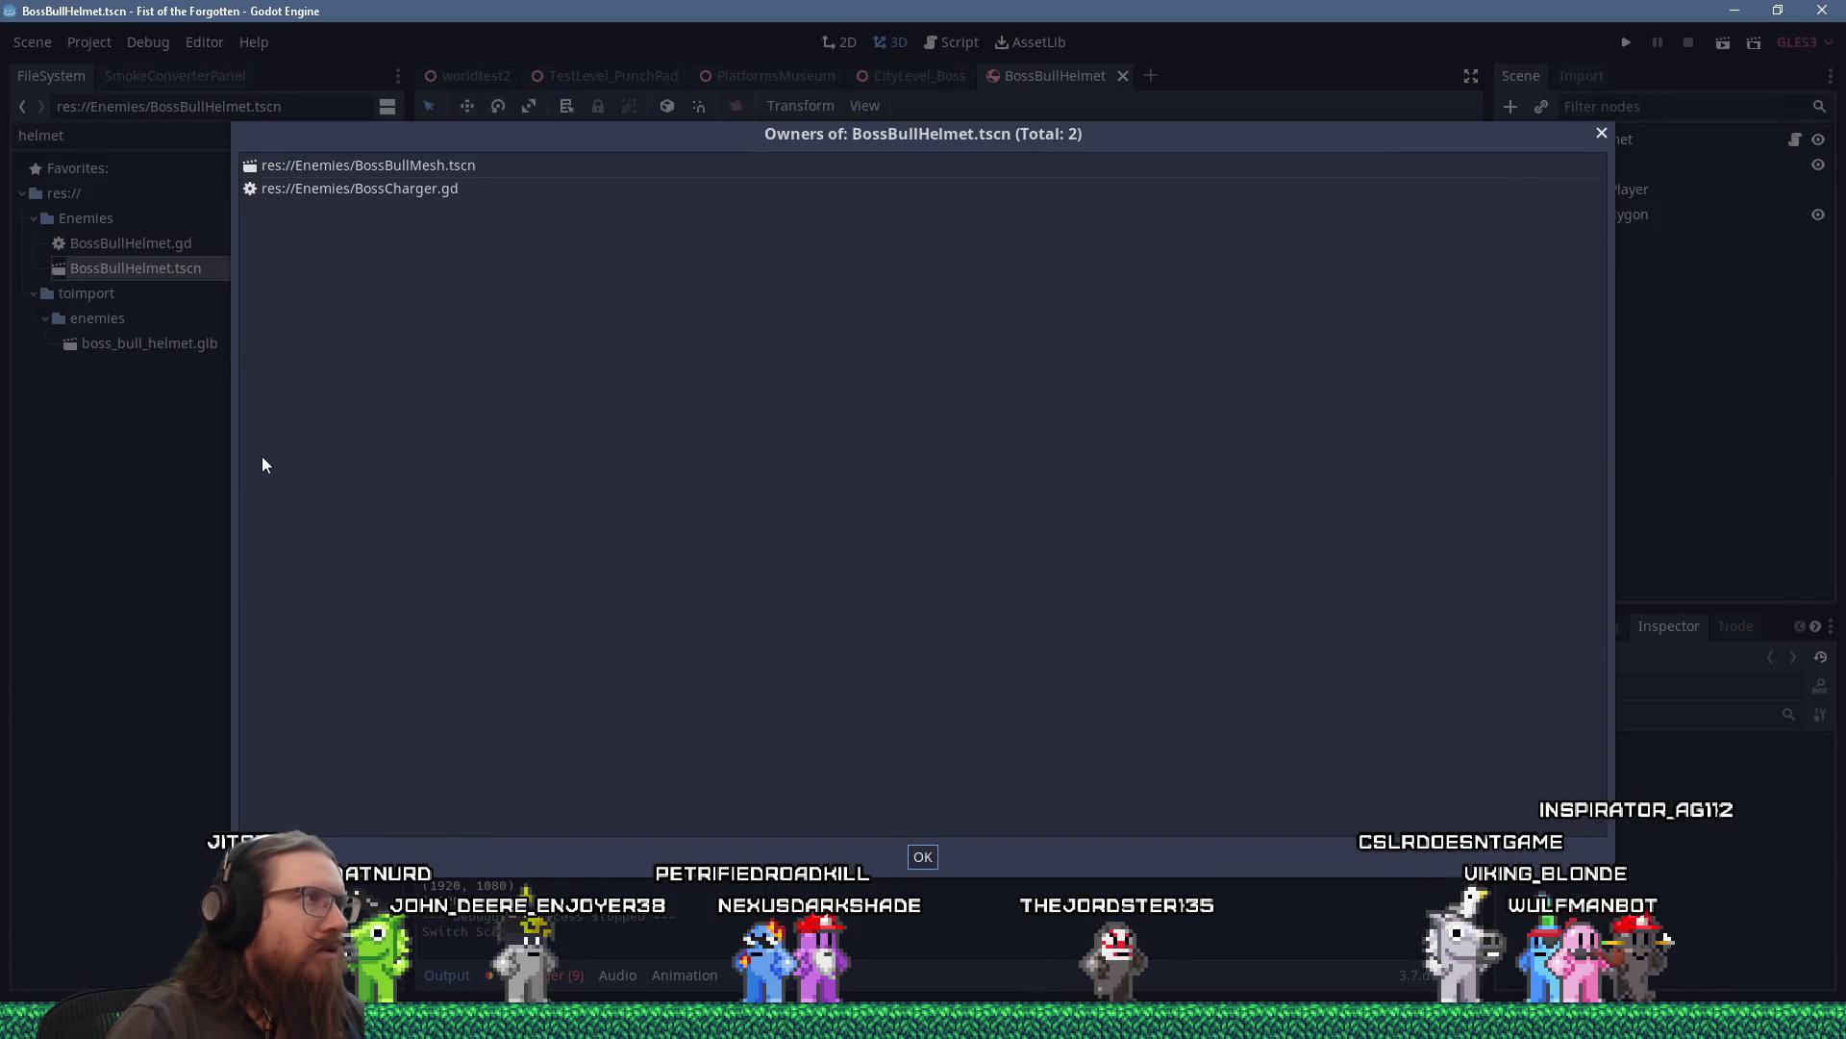
left_click(1600, 134)
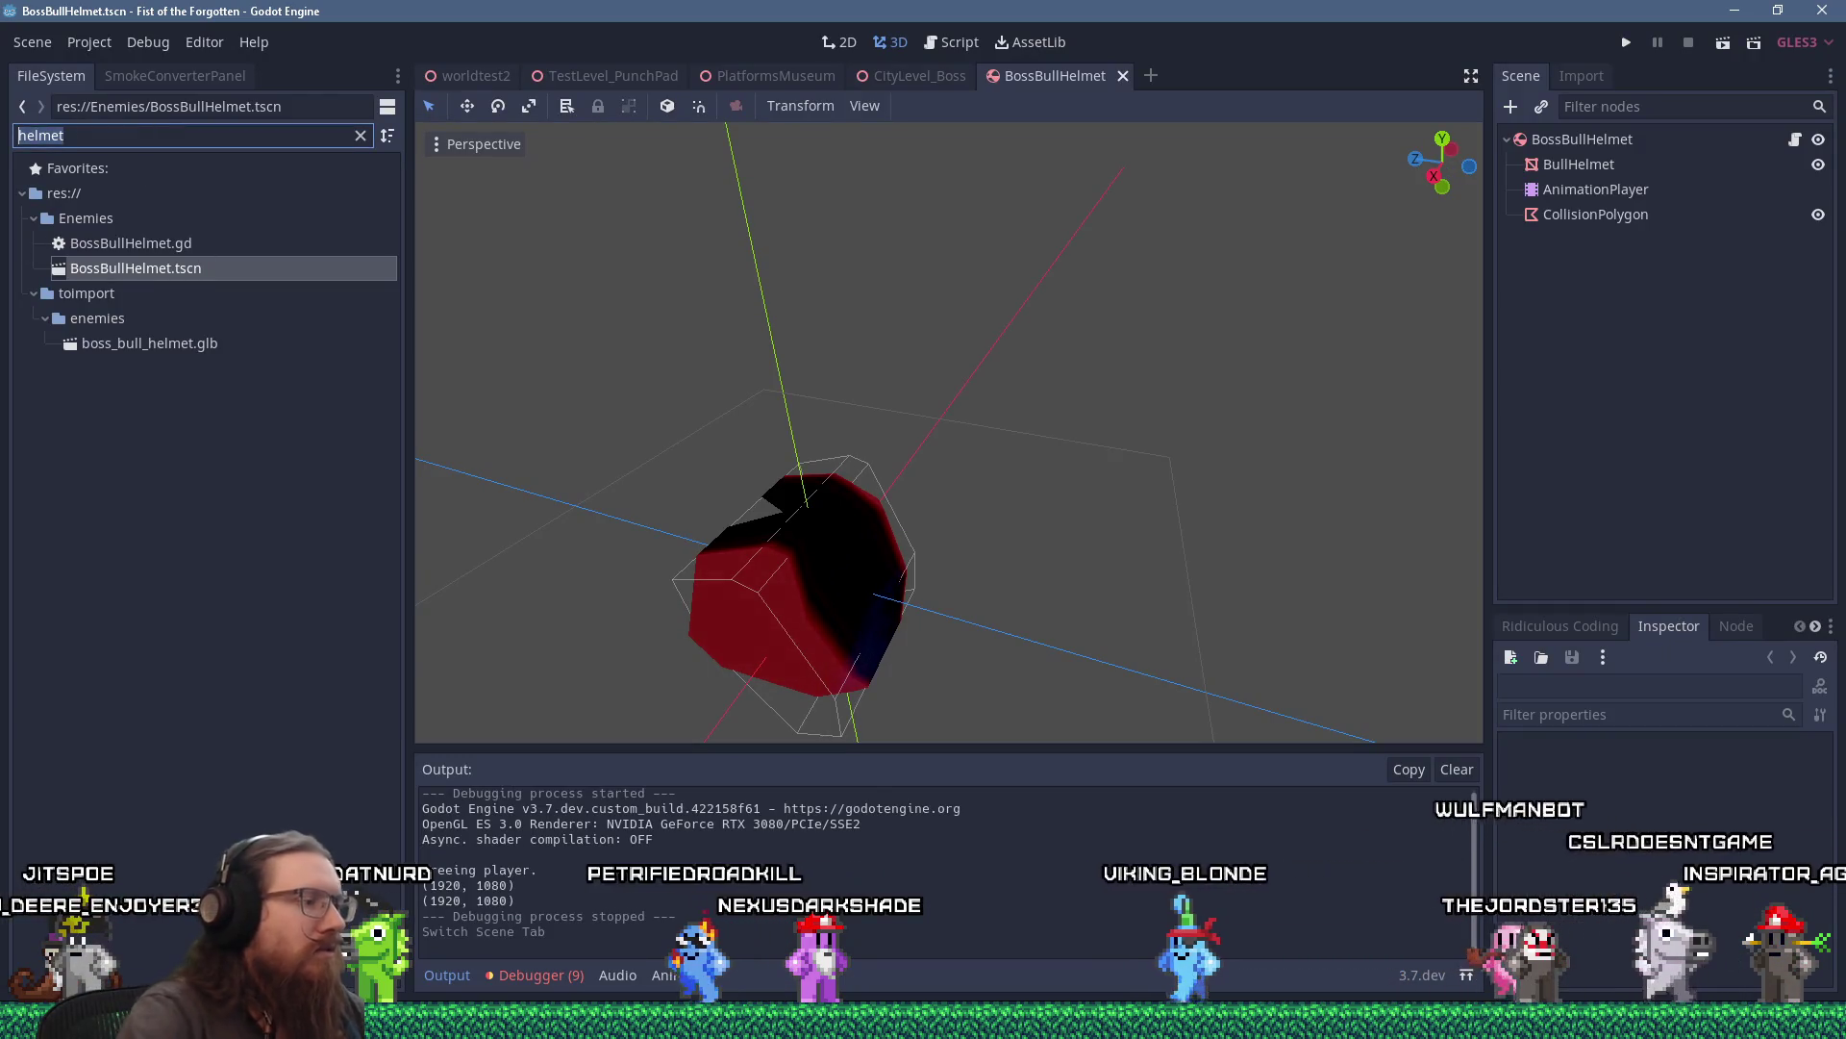
Open BossBullMesh, open its BossBullHelmet node for editing, and clear the bullmesh filter.
type("bullmesh")
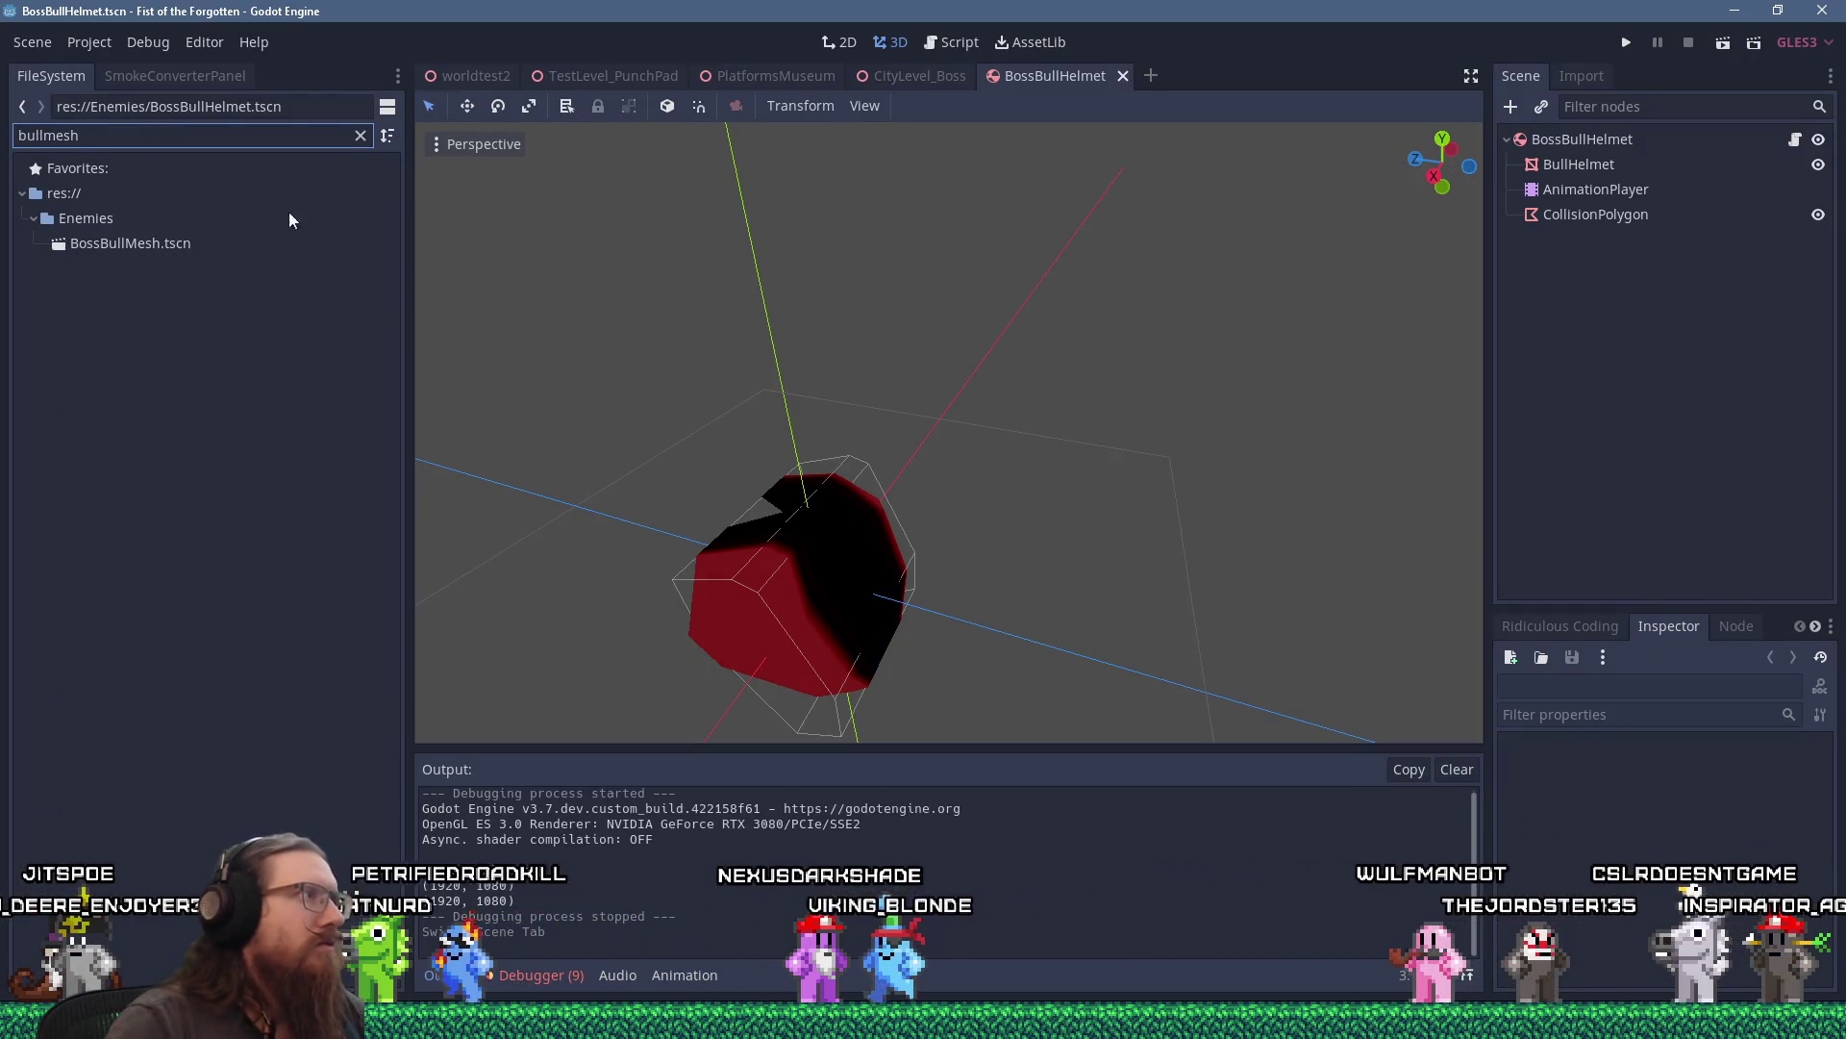
double_click(200, 243)
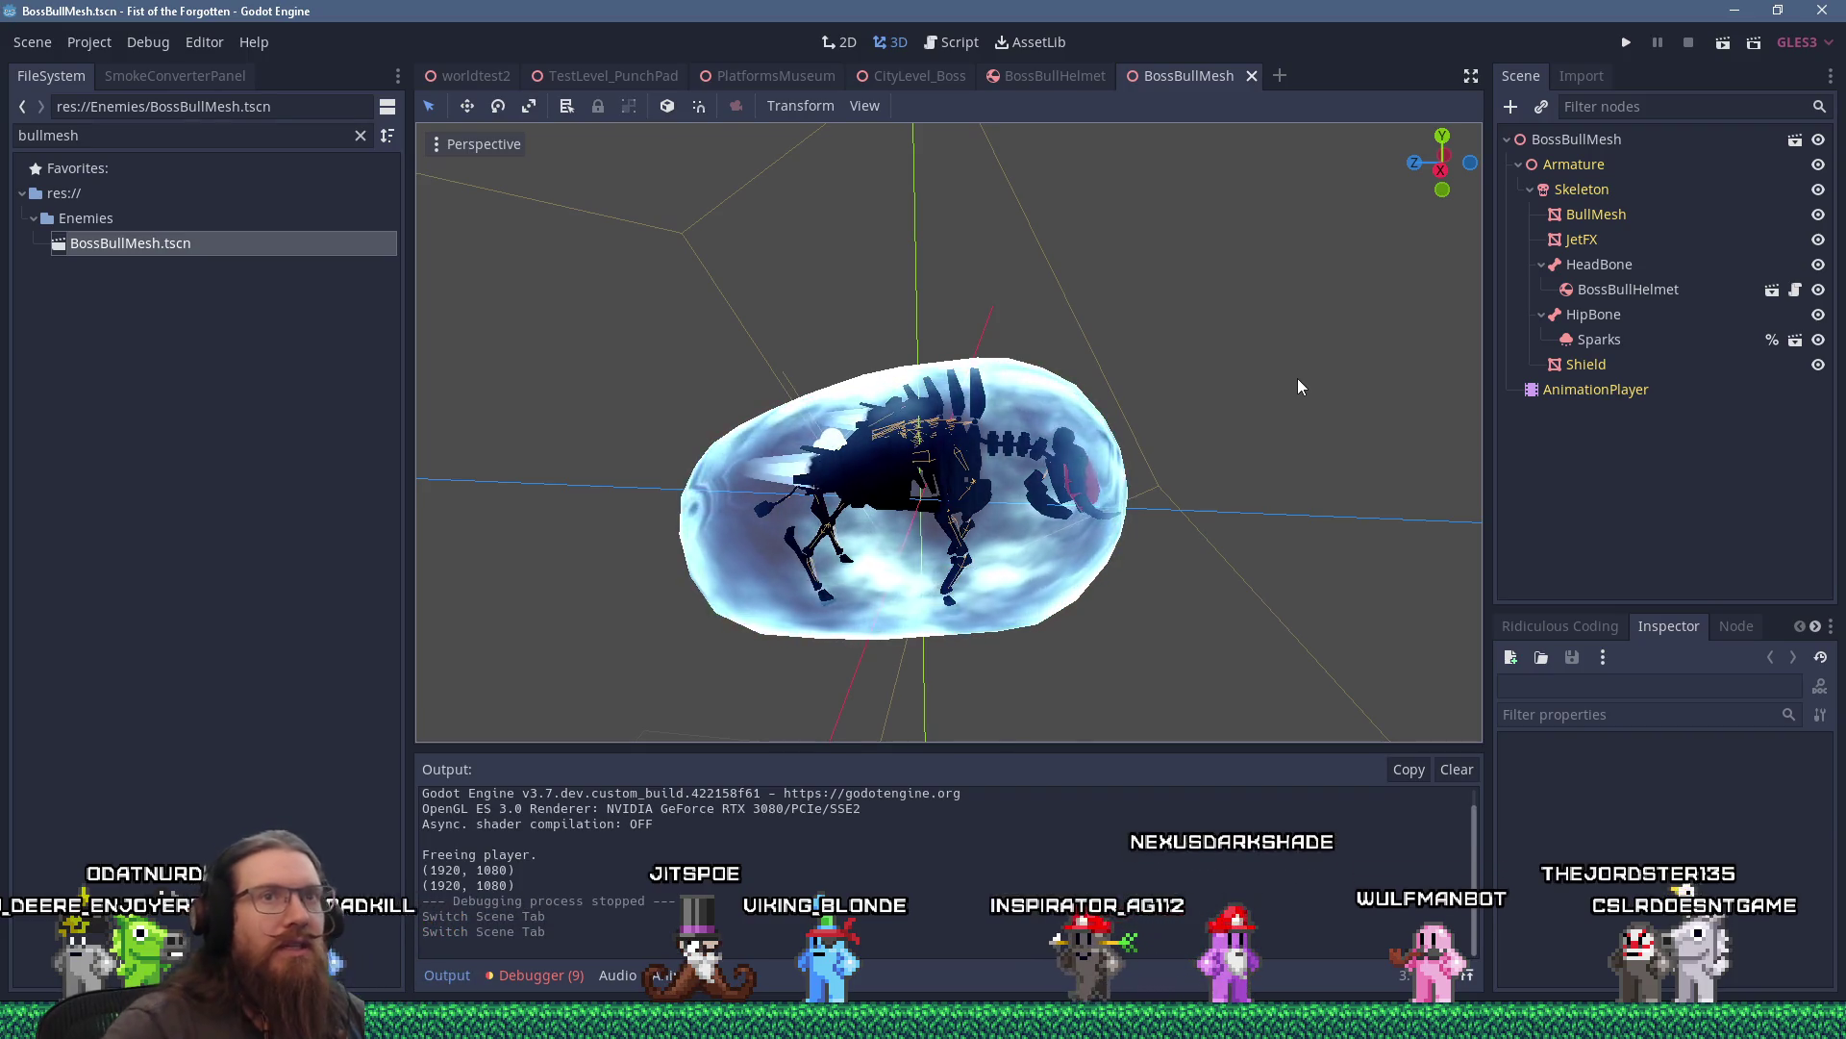
left_click(1685, 288)
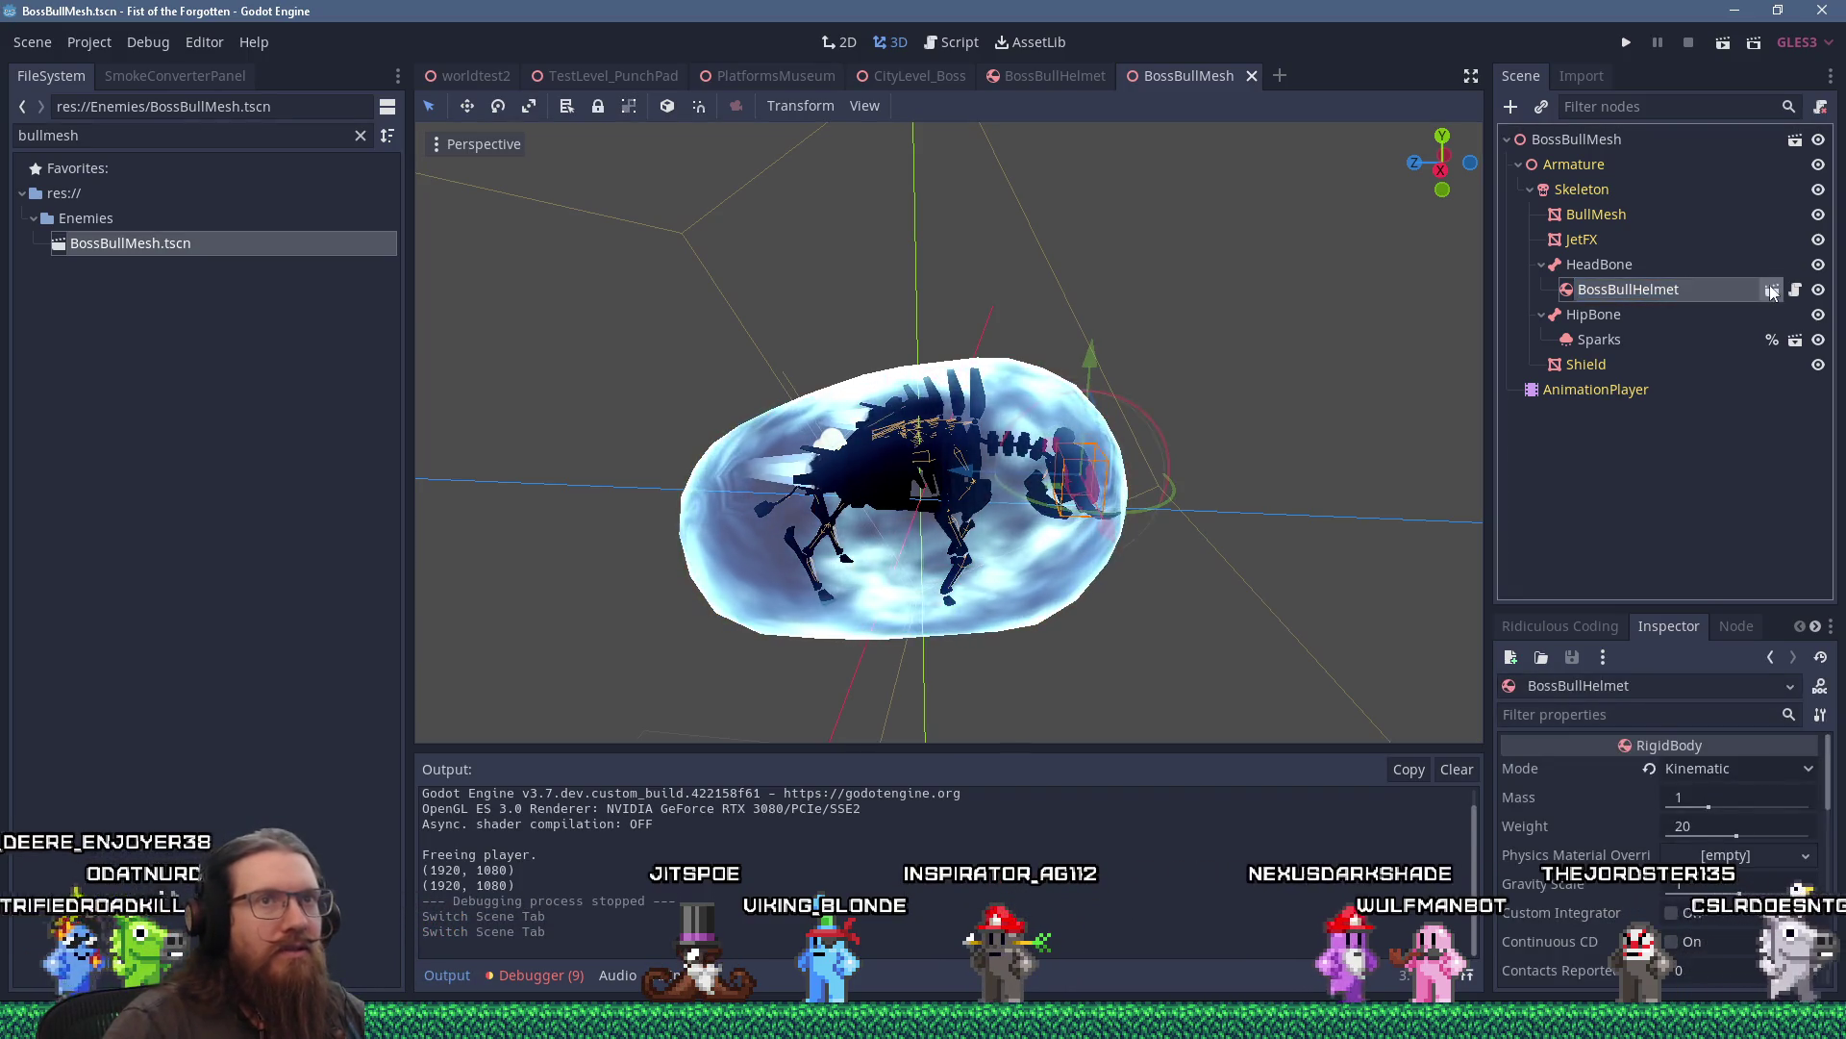
left_click(1772, 289)
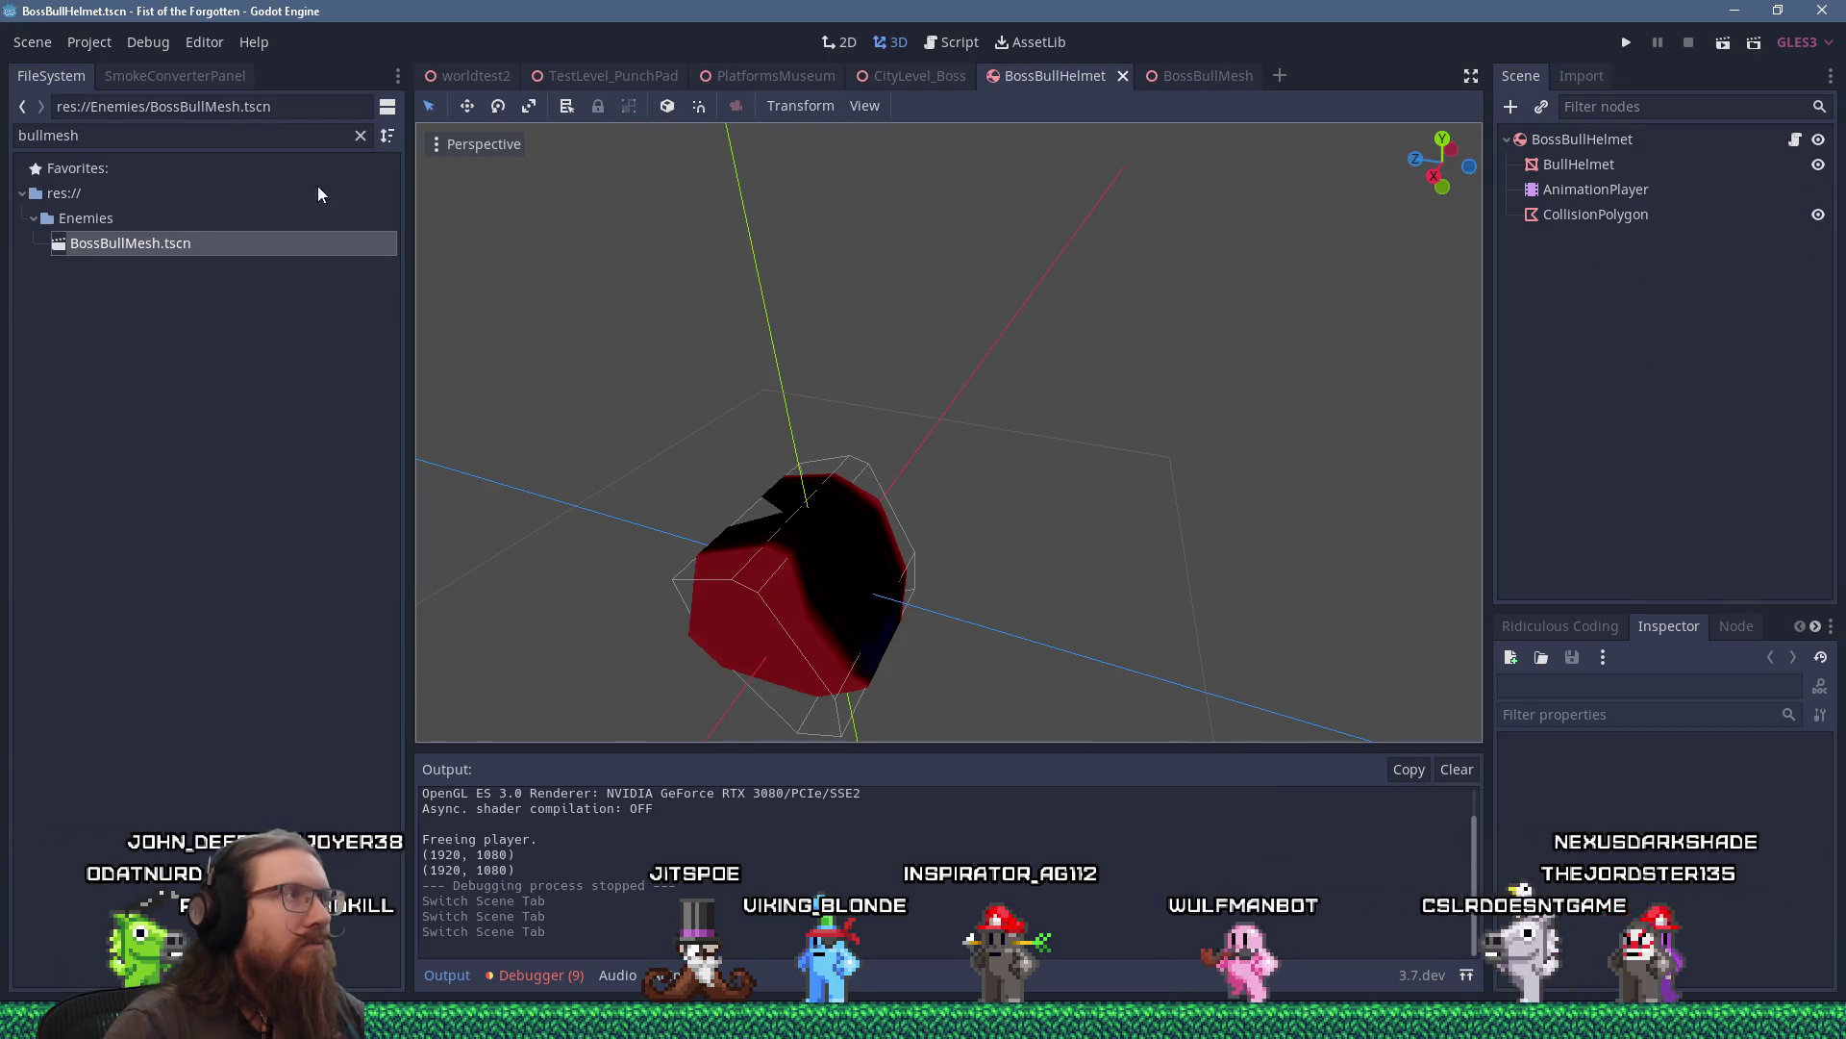
double_click(72, 127)
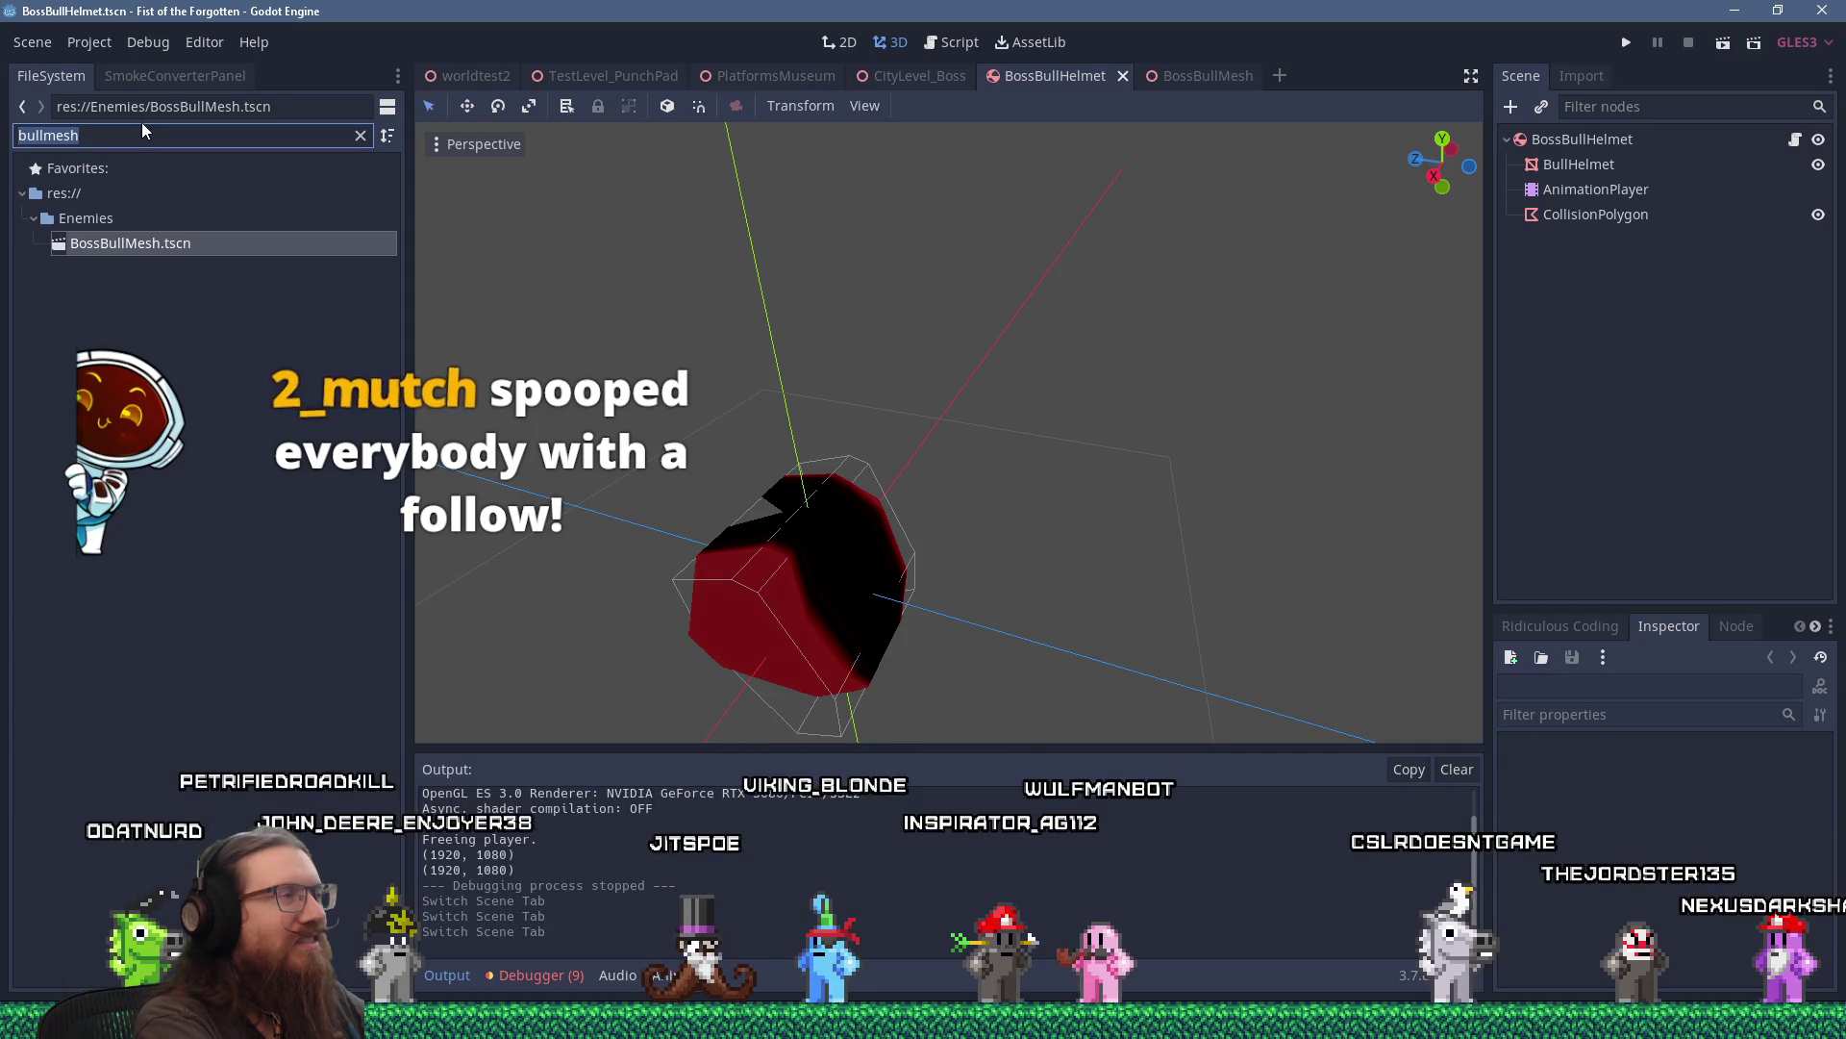
key("BackSpace")
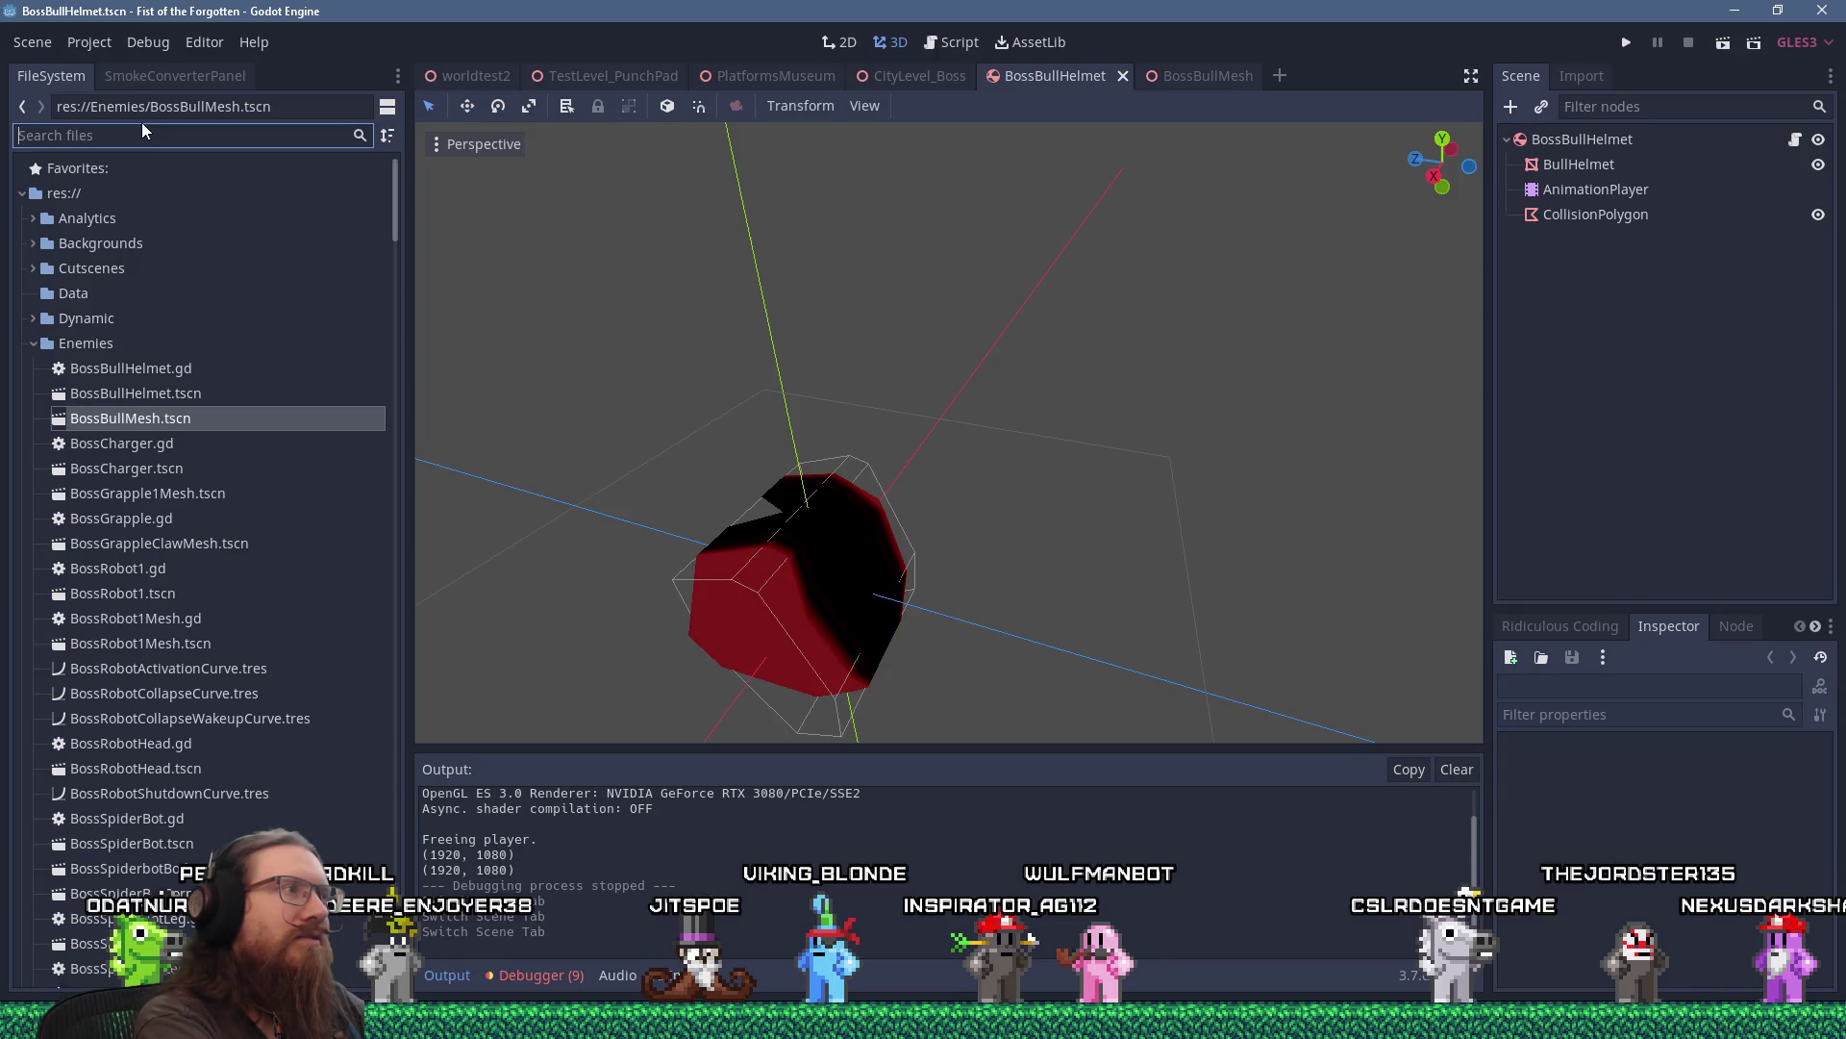
In the Script editor, run a Find in Files search for chargefx.
left_click(925, 43)
left_click(493, 107)
left_click(556, 251)
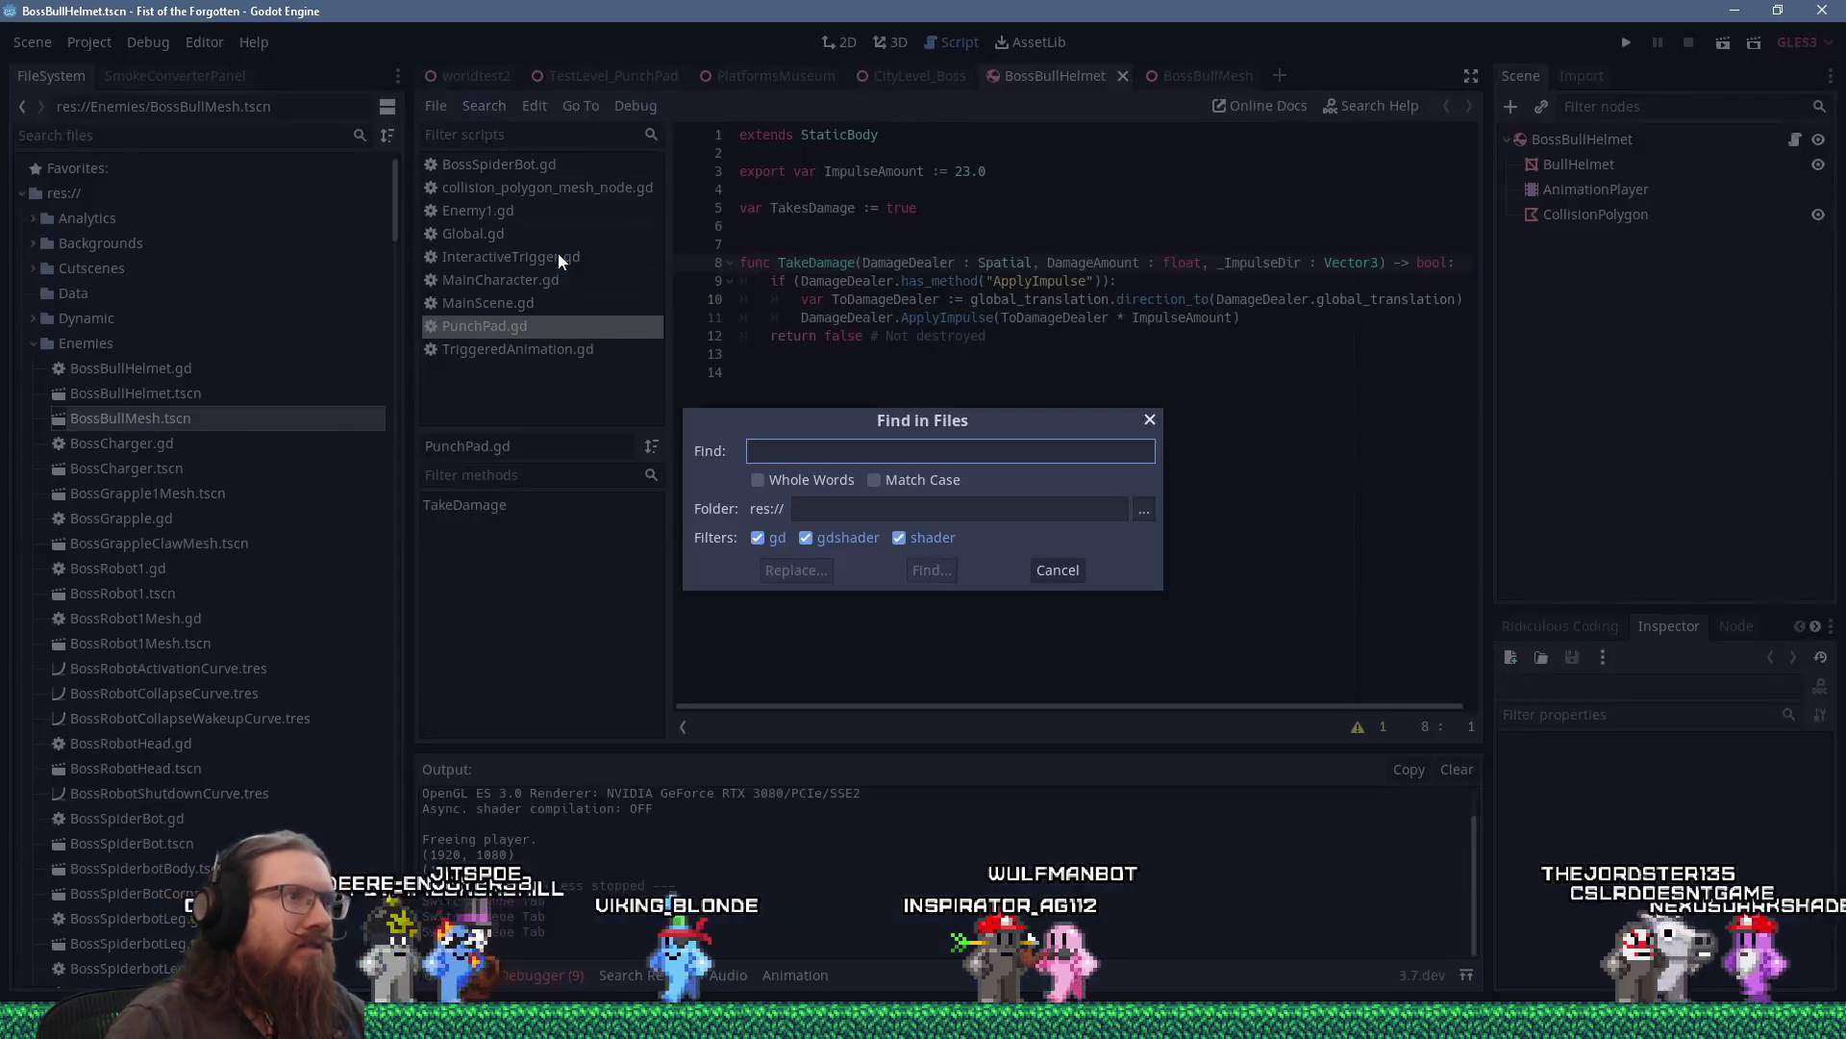
type("hc")
key("BackSpace")
key("BackSpace")
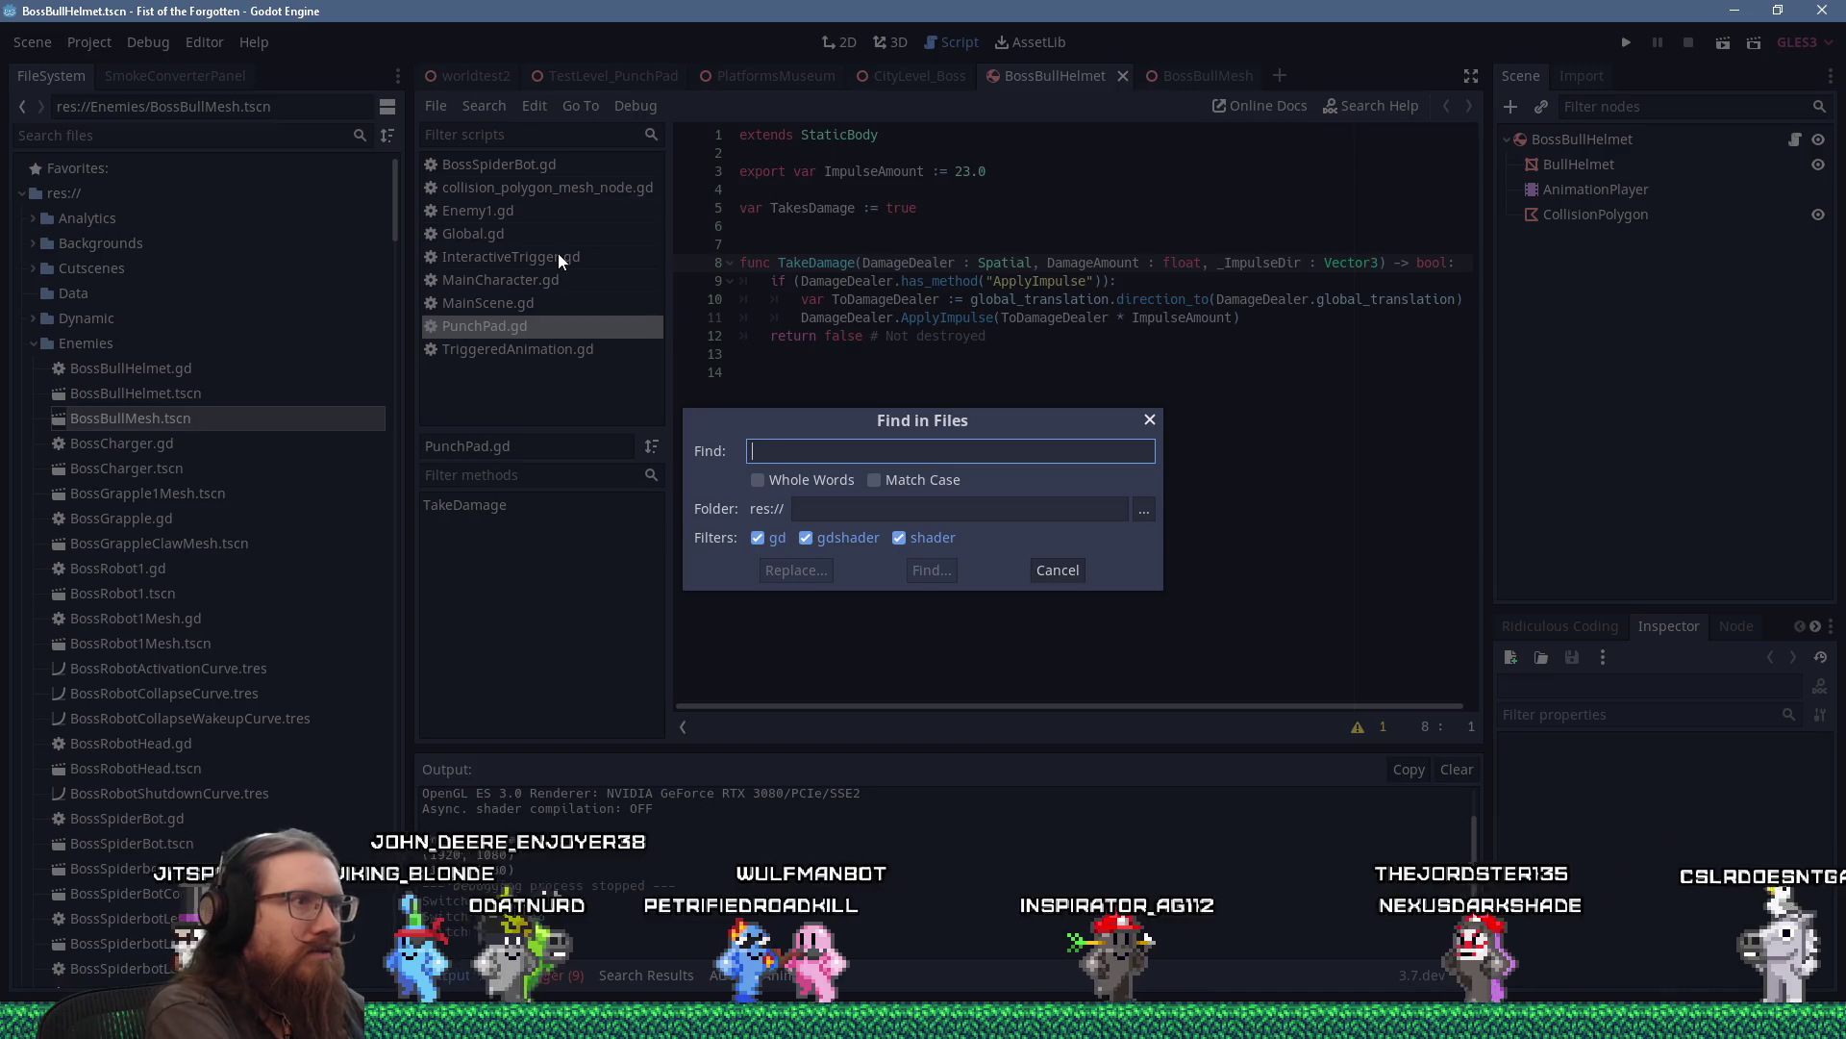
type("chargef")
key("BackSpace")
type("fx")
key("Return")
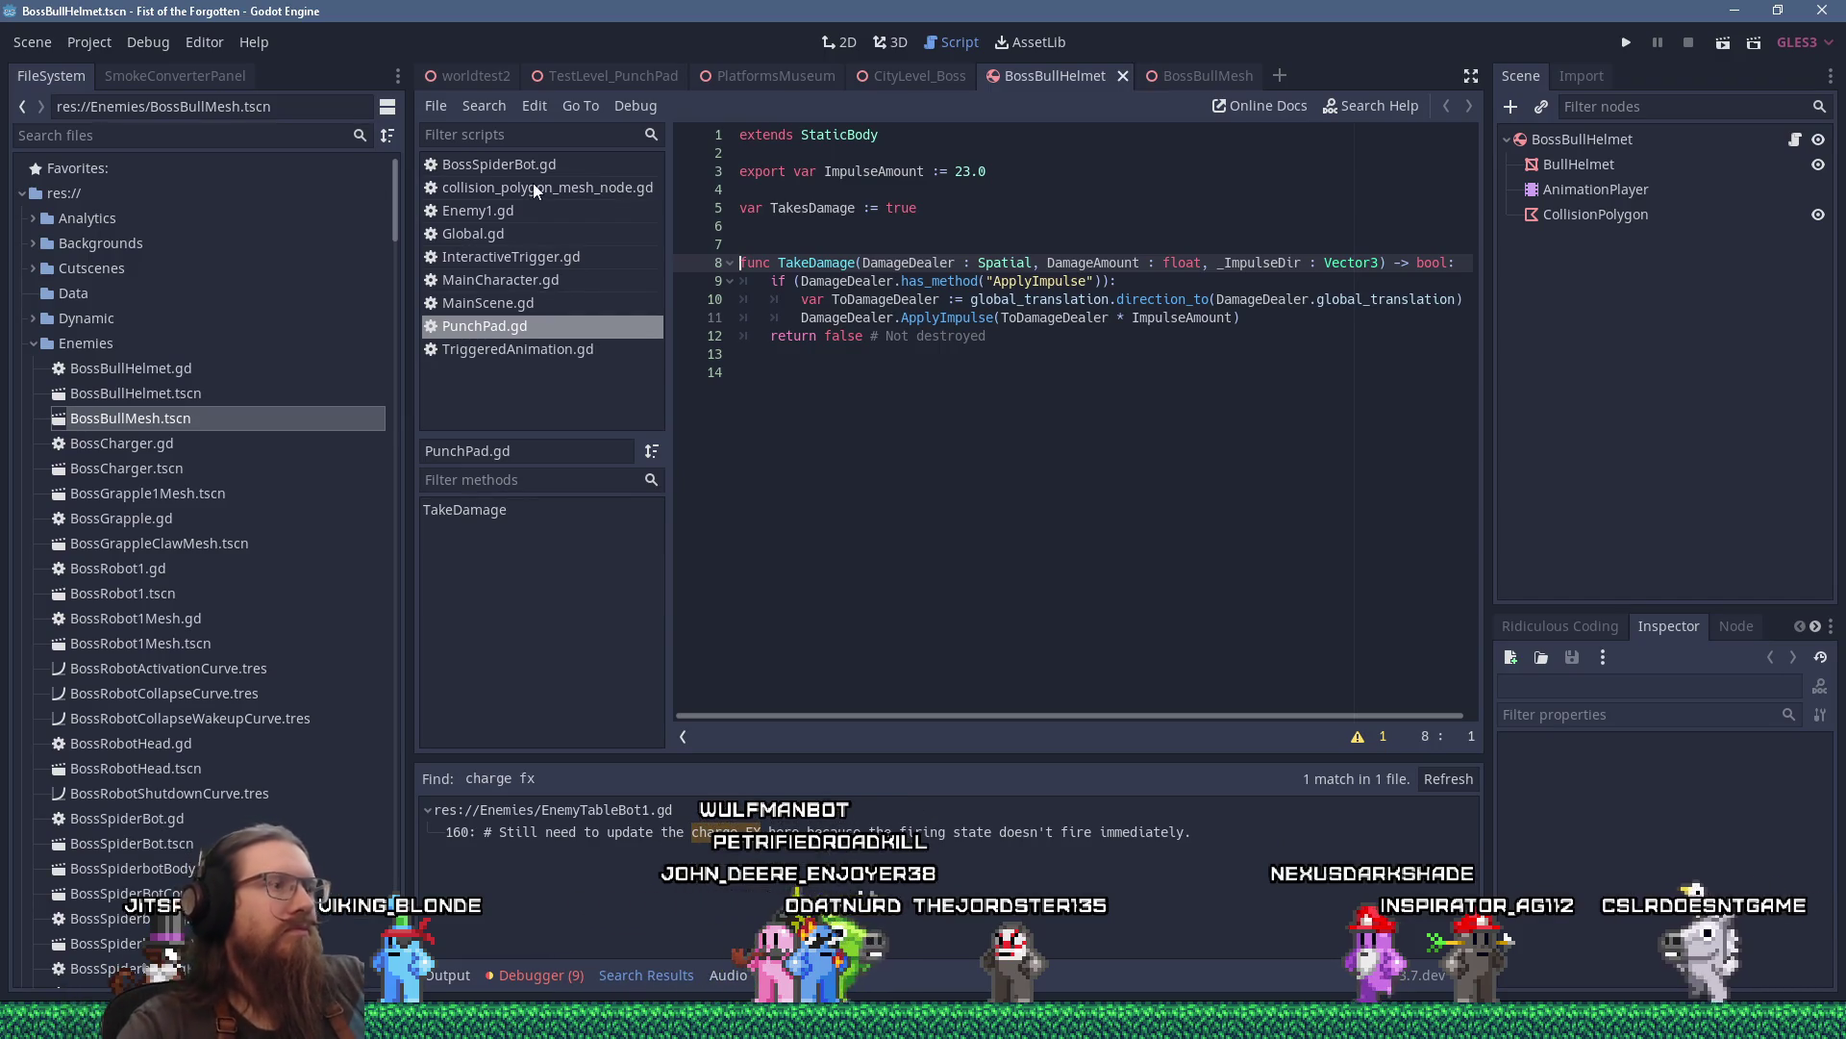
Rerun the chargefx search, enlarge the results panel, and open StartChargeFX at line 114.
left_click(484, 105)
left_click(534, 236)
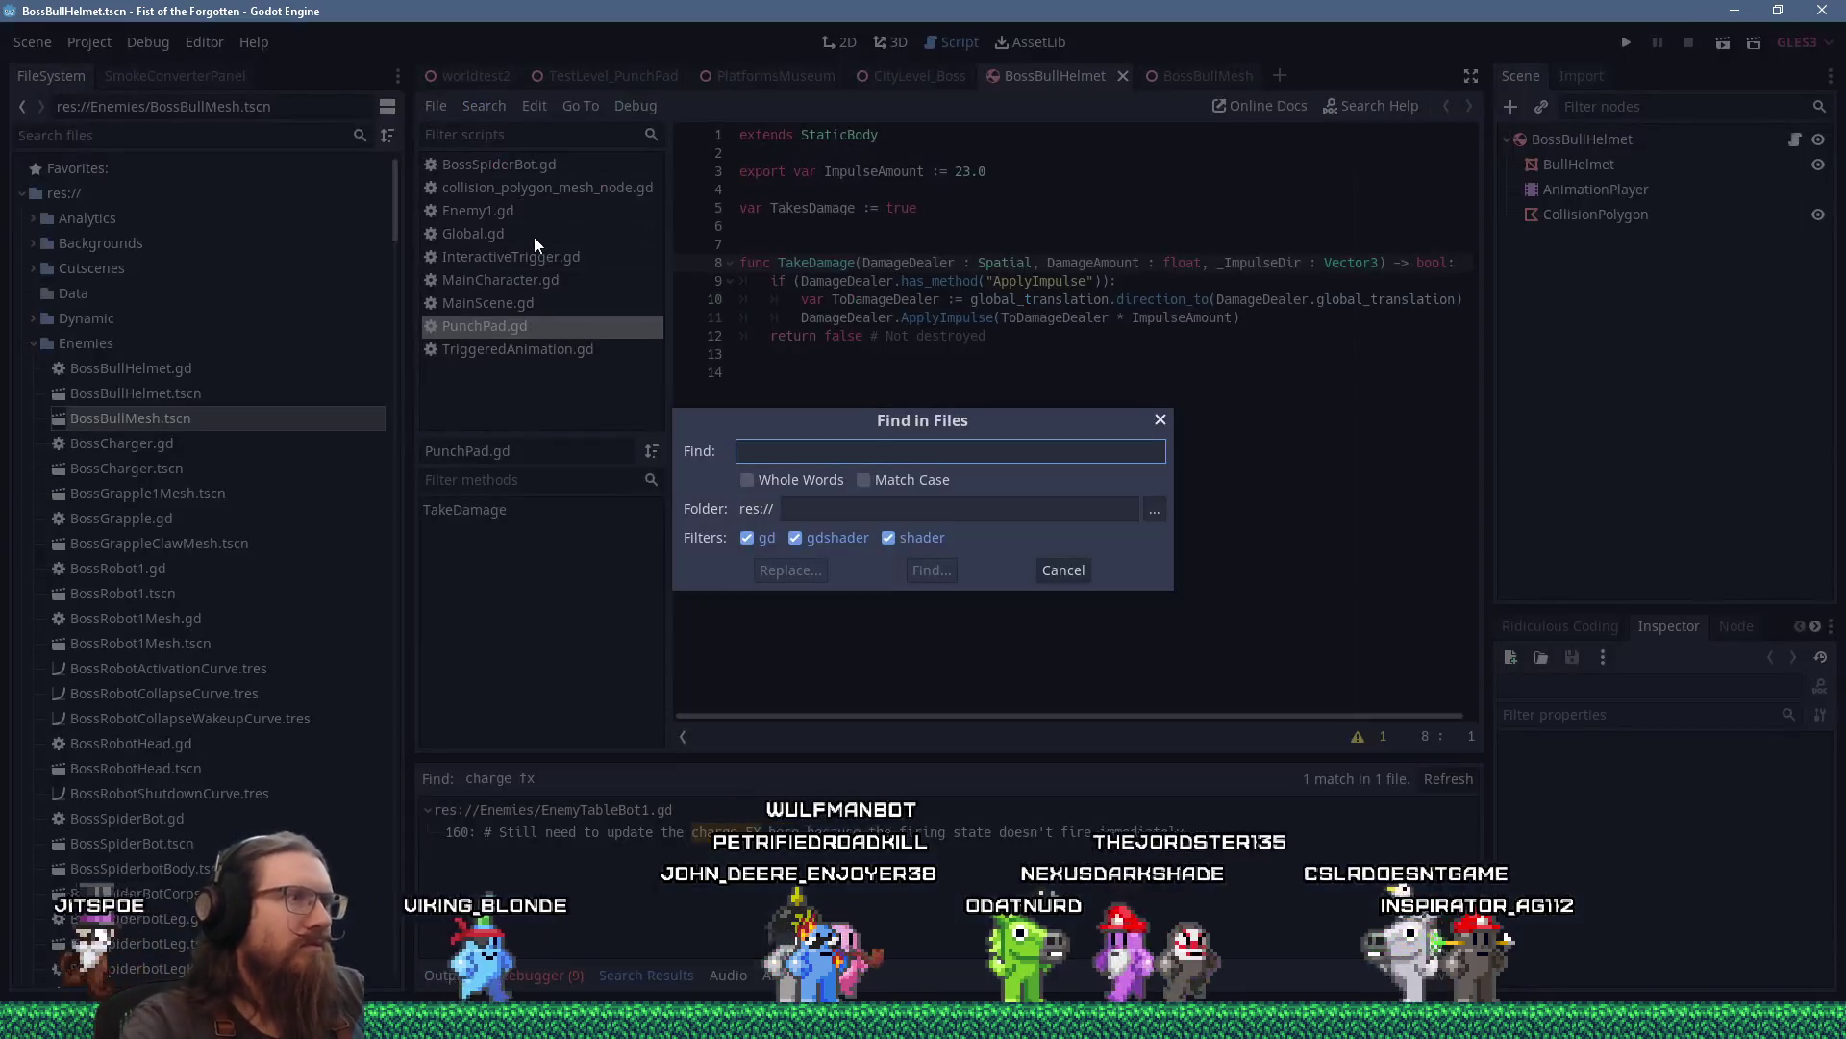
type("chargefx")
key("Return")
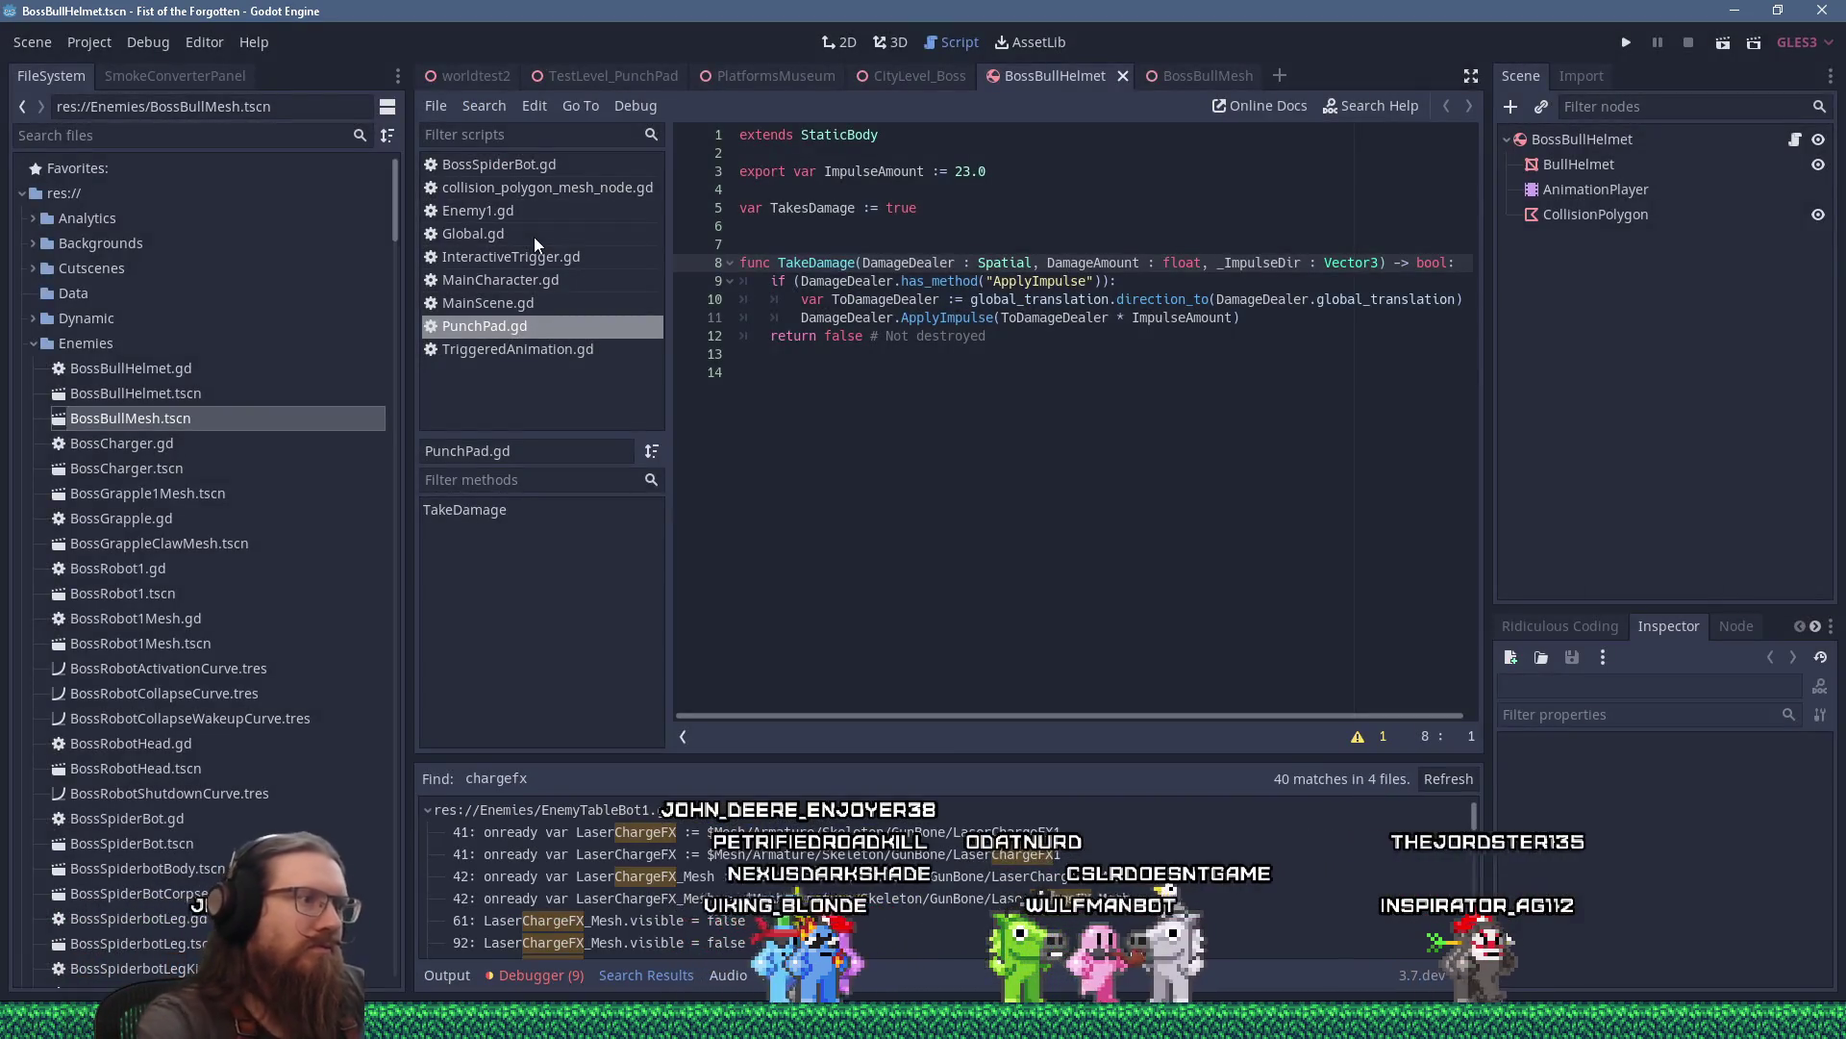
left_click_drag(973, 749, 971, 493)
scroll(1031, 591, "down", 5)
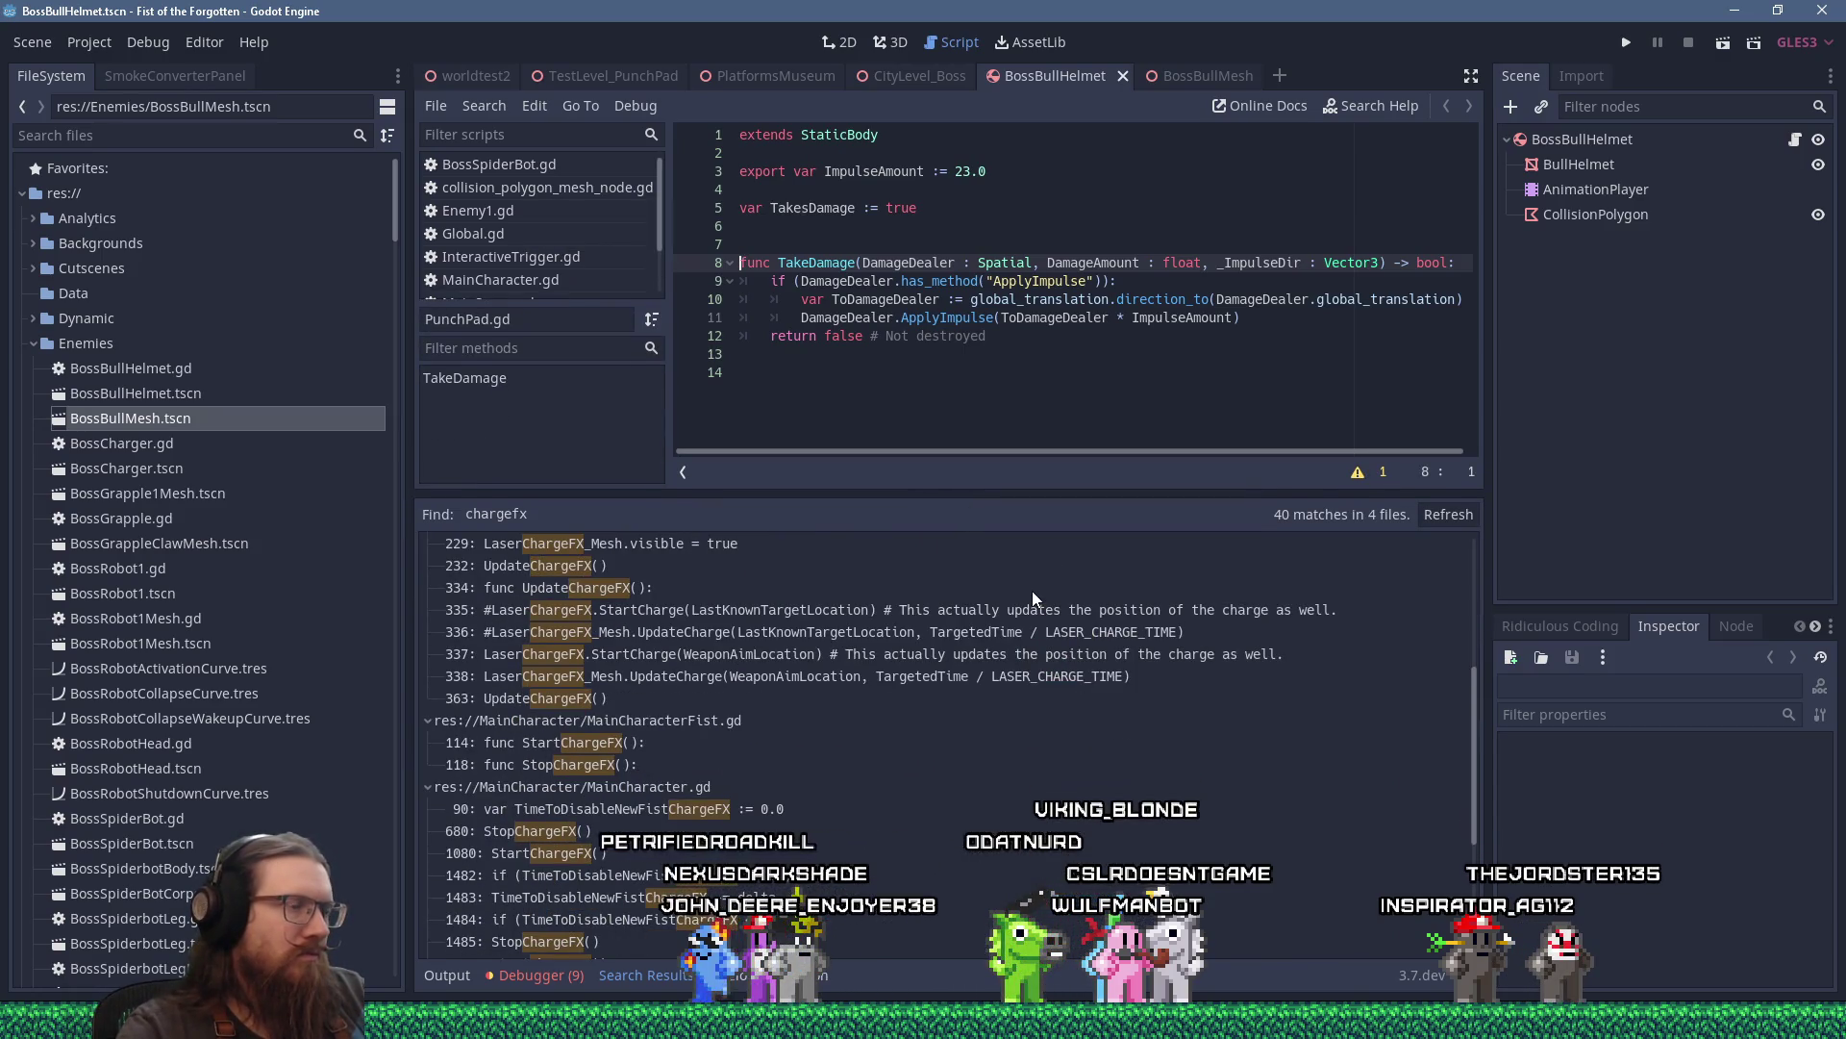
scroll(1031, 598, "down", 1)
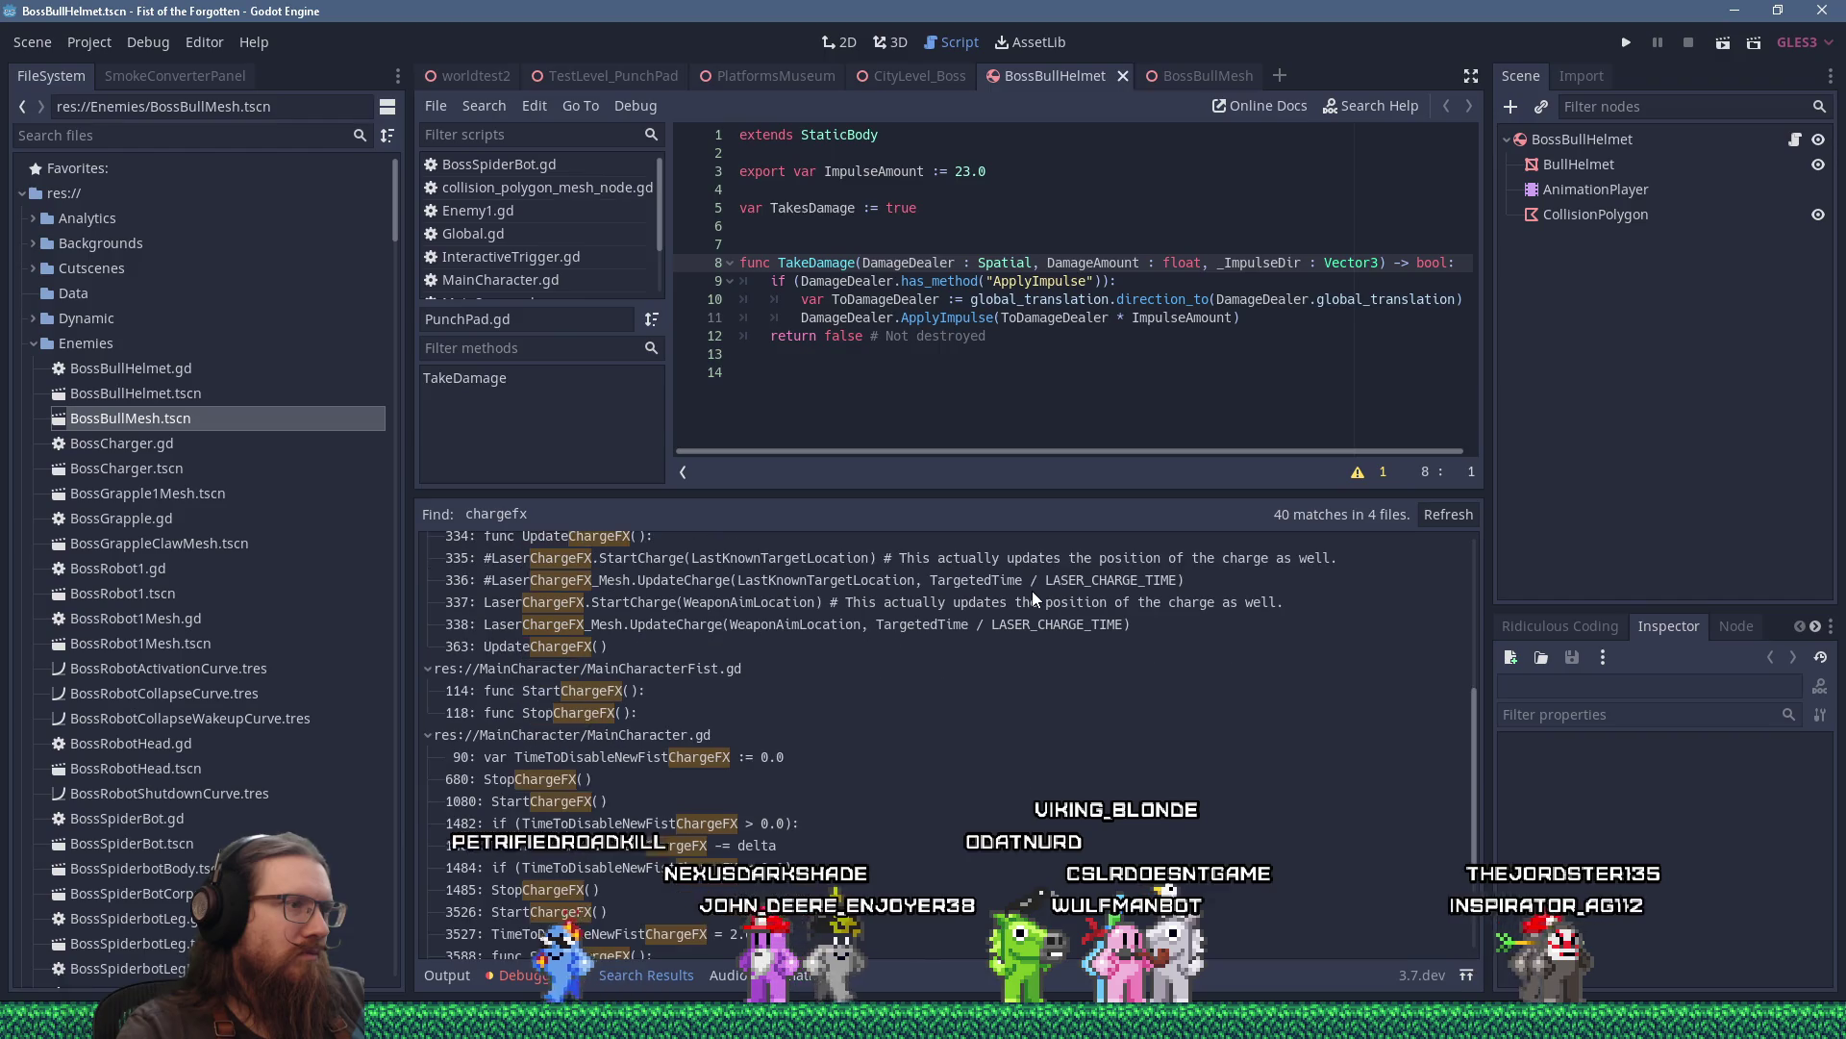
left_click(654, 692)
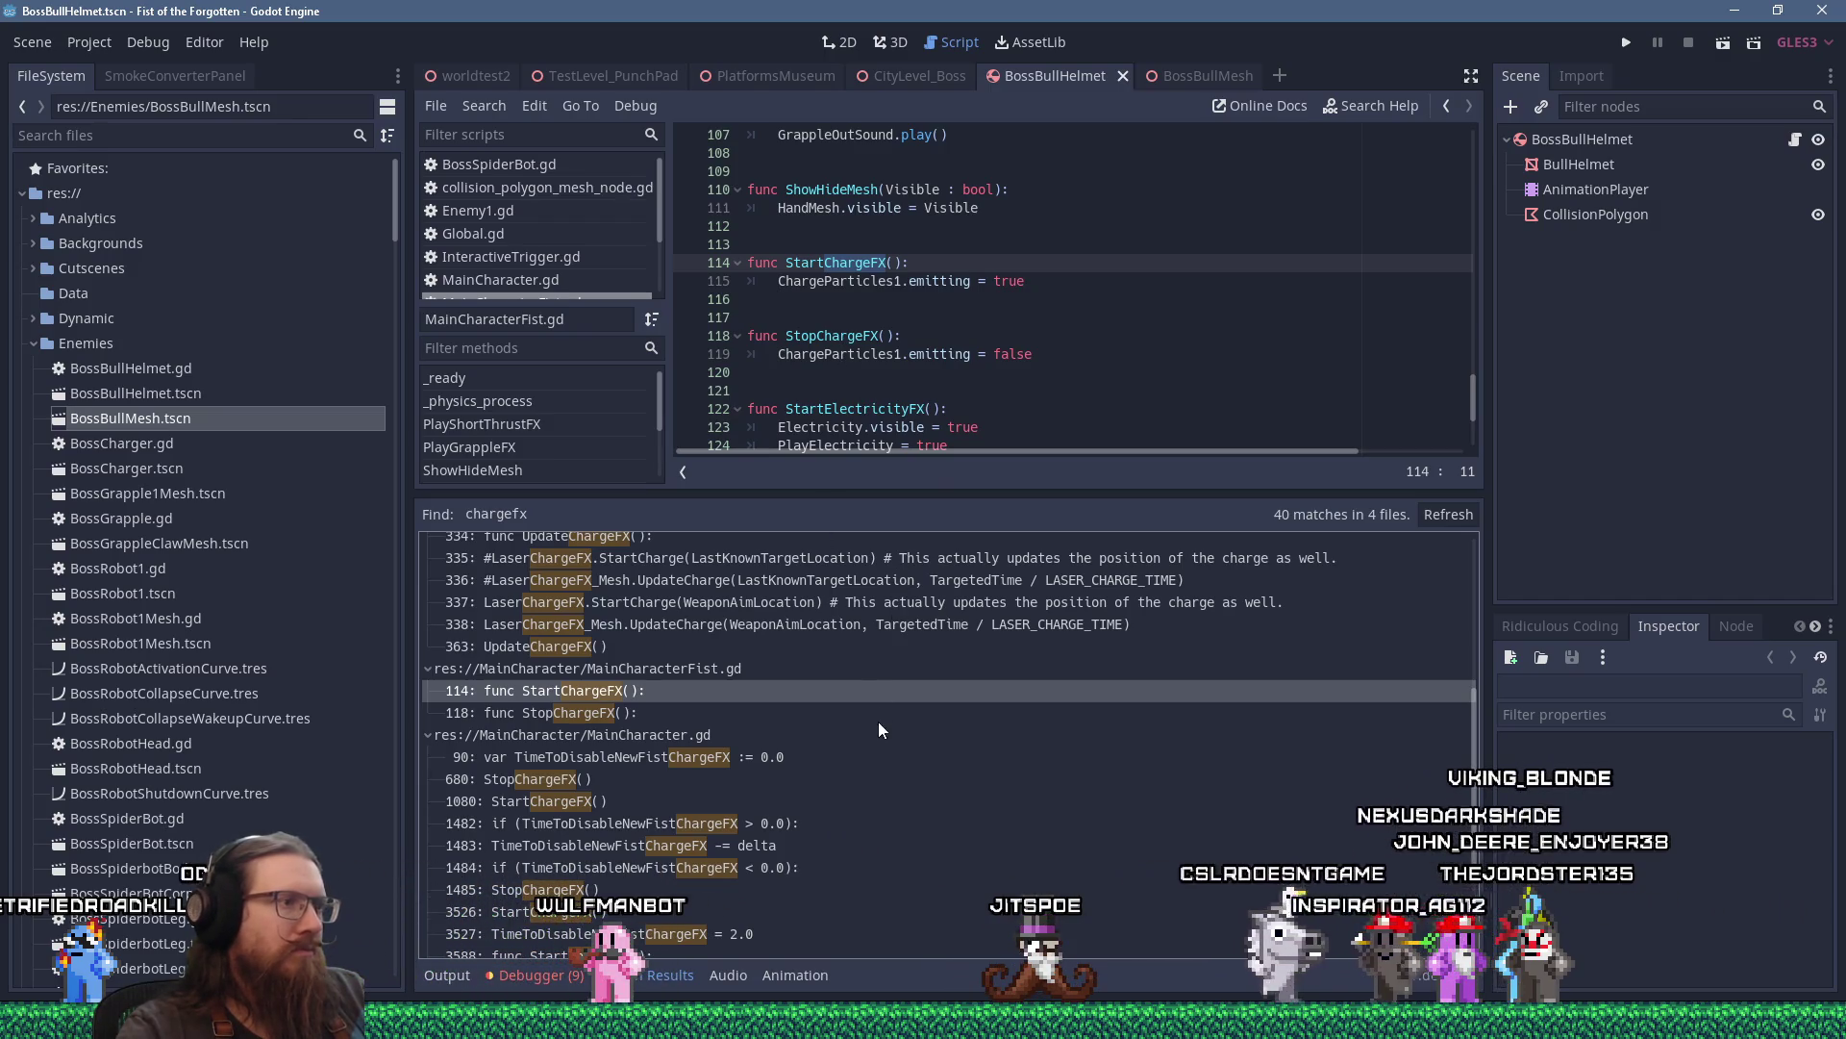
scroll(880, 729, "down", 2)
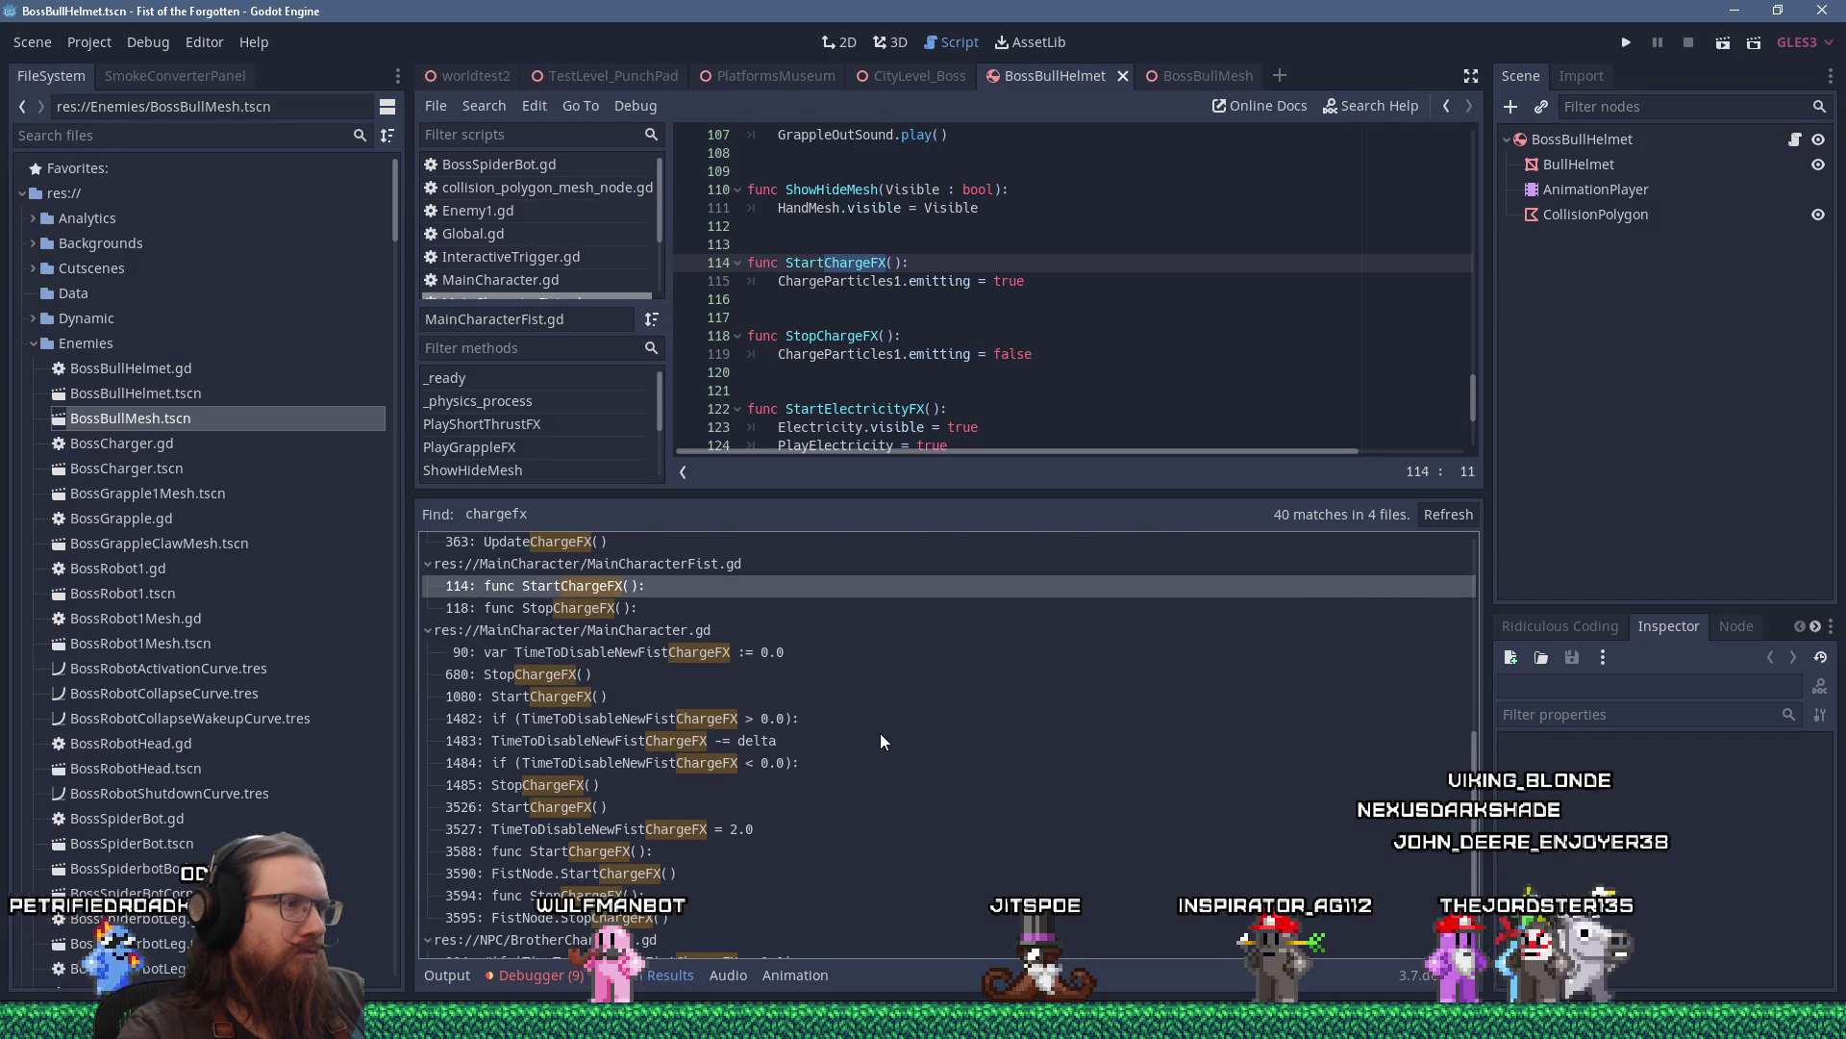
Follow the line 1080 StartChargeFX call to its definition and select StartElectricityFX.
left_click(642, 696)
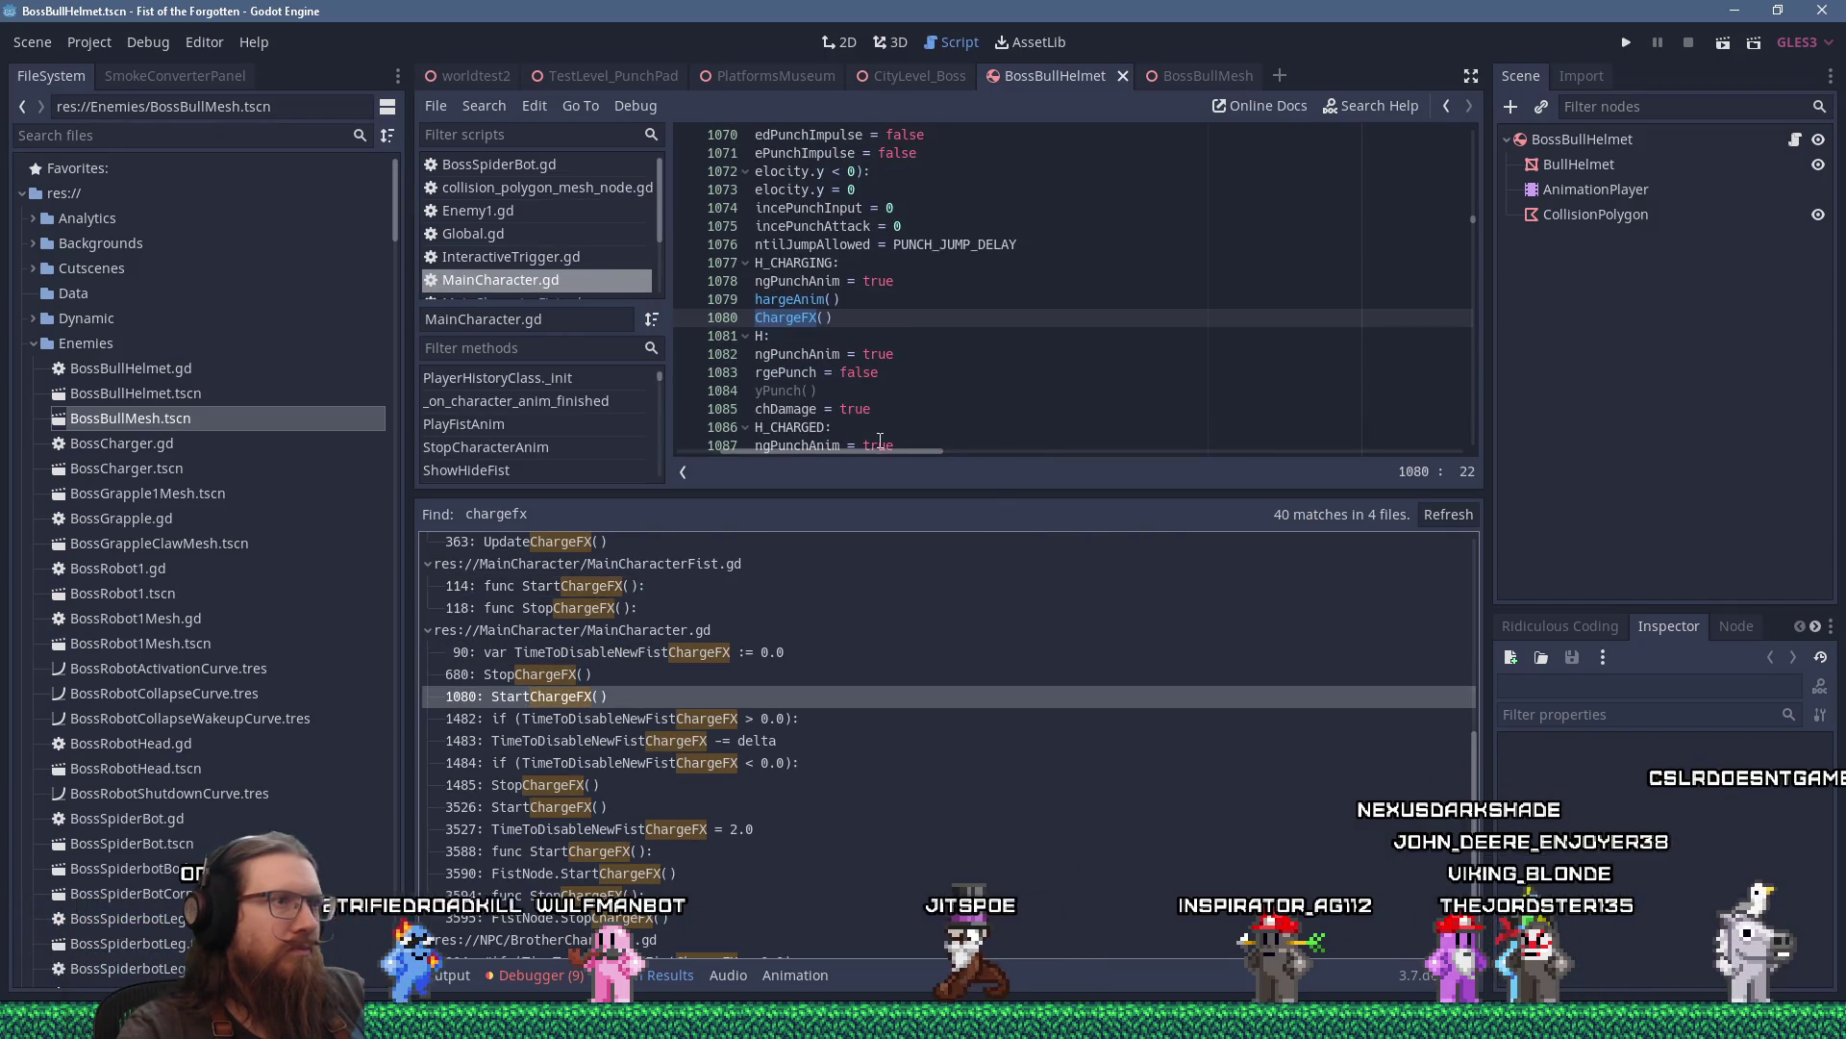
left_click(787, 371, "ctrl")
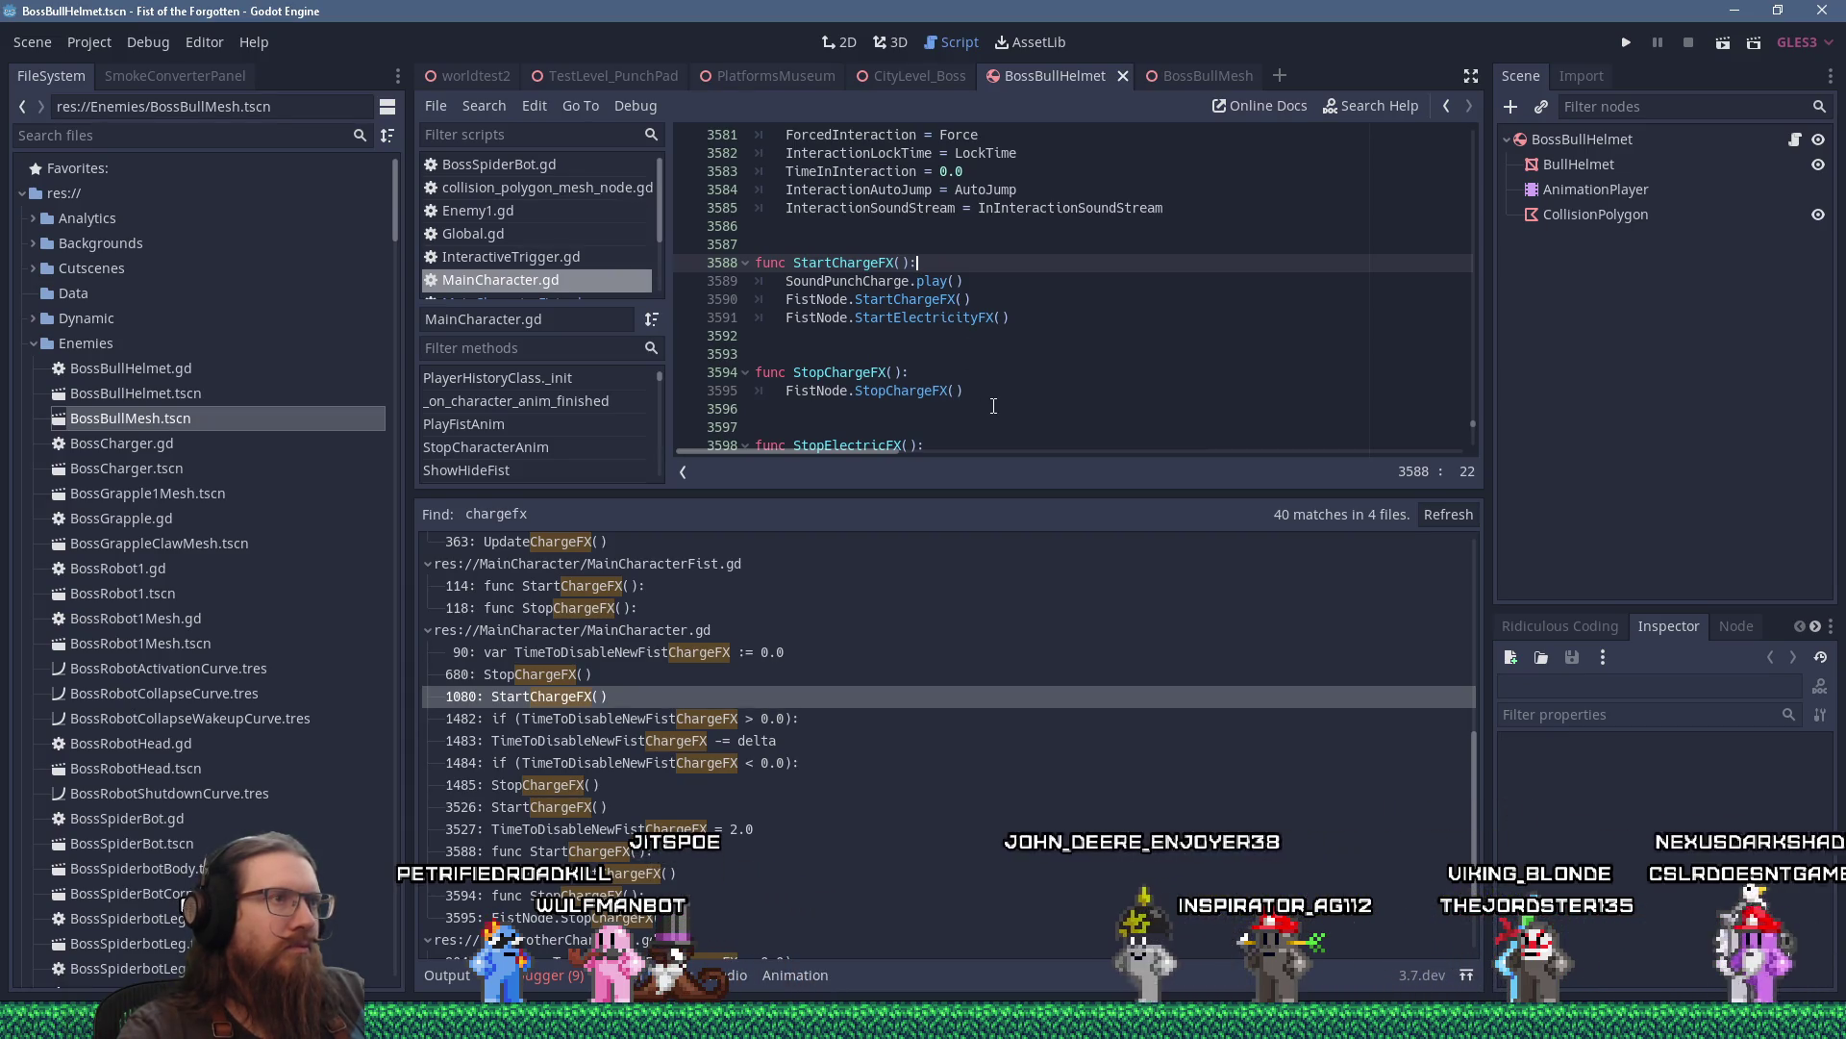
left_click(946, 323)
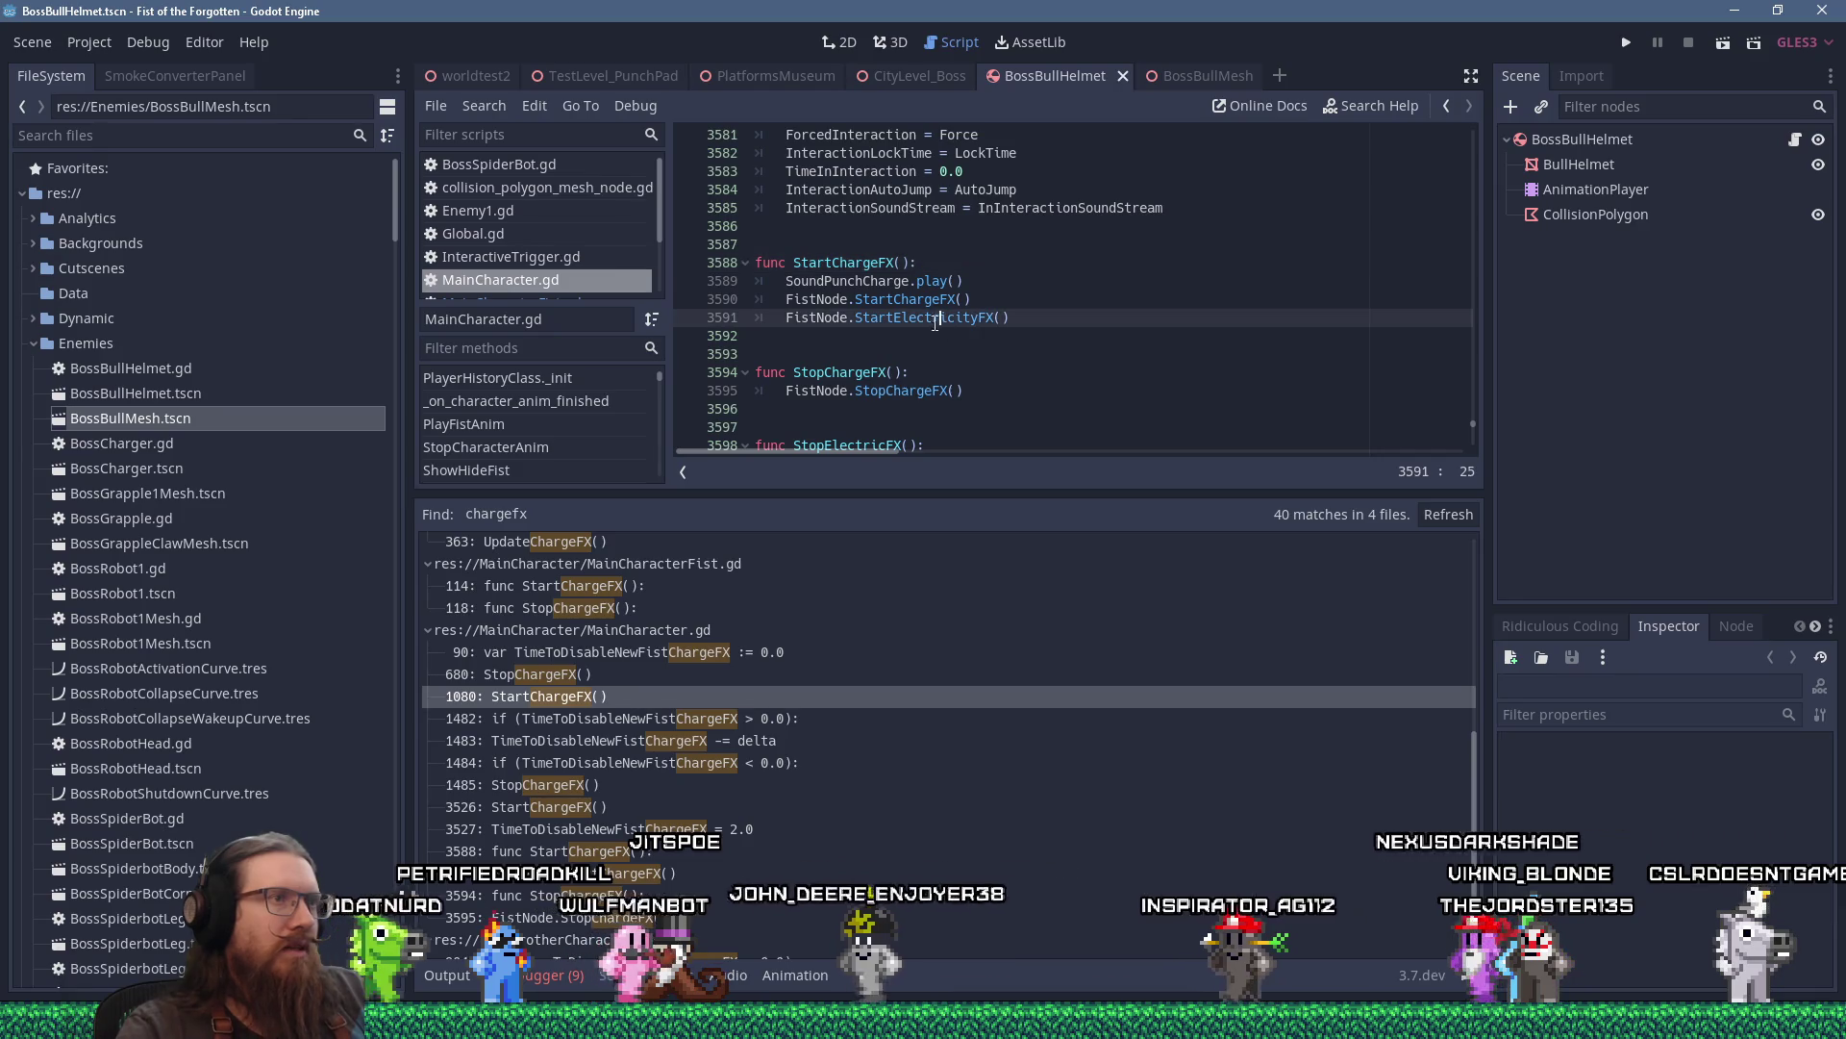
double_click(923, 318)
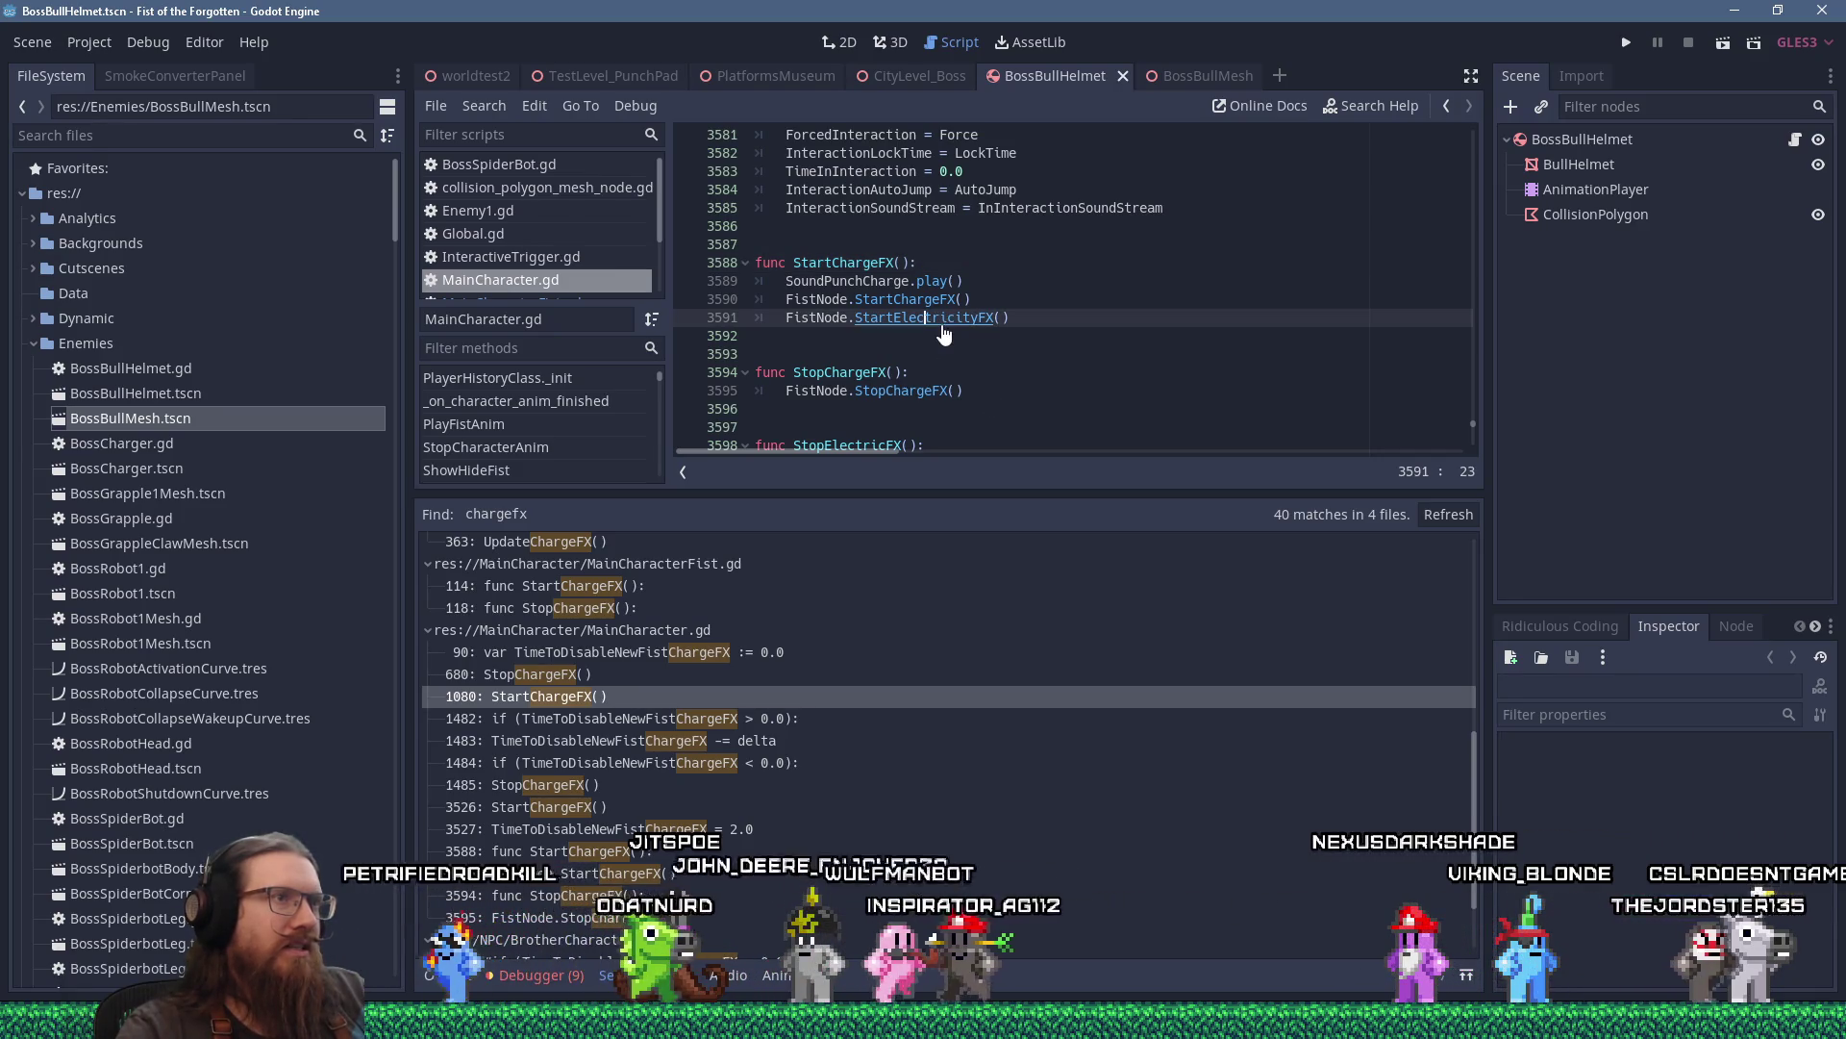
Find StartElectricityFX in all files and open its definition at line 122.
left_click(483, 106)
left_click(500, 252)
left_click(949, 573)
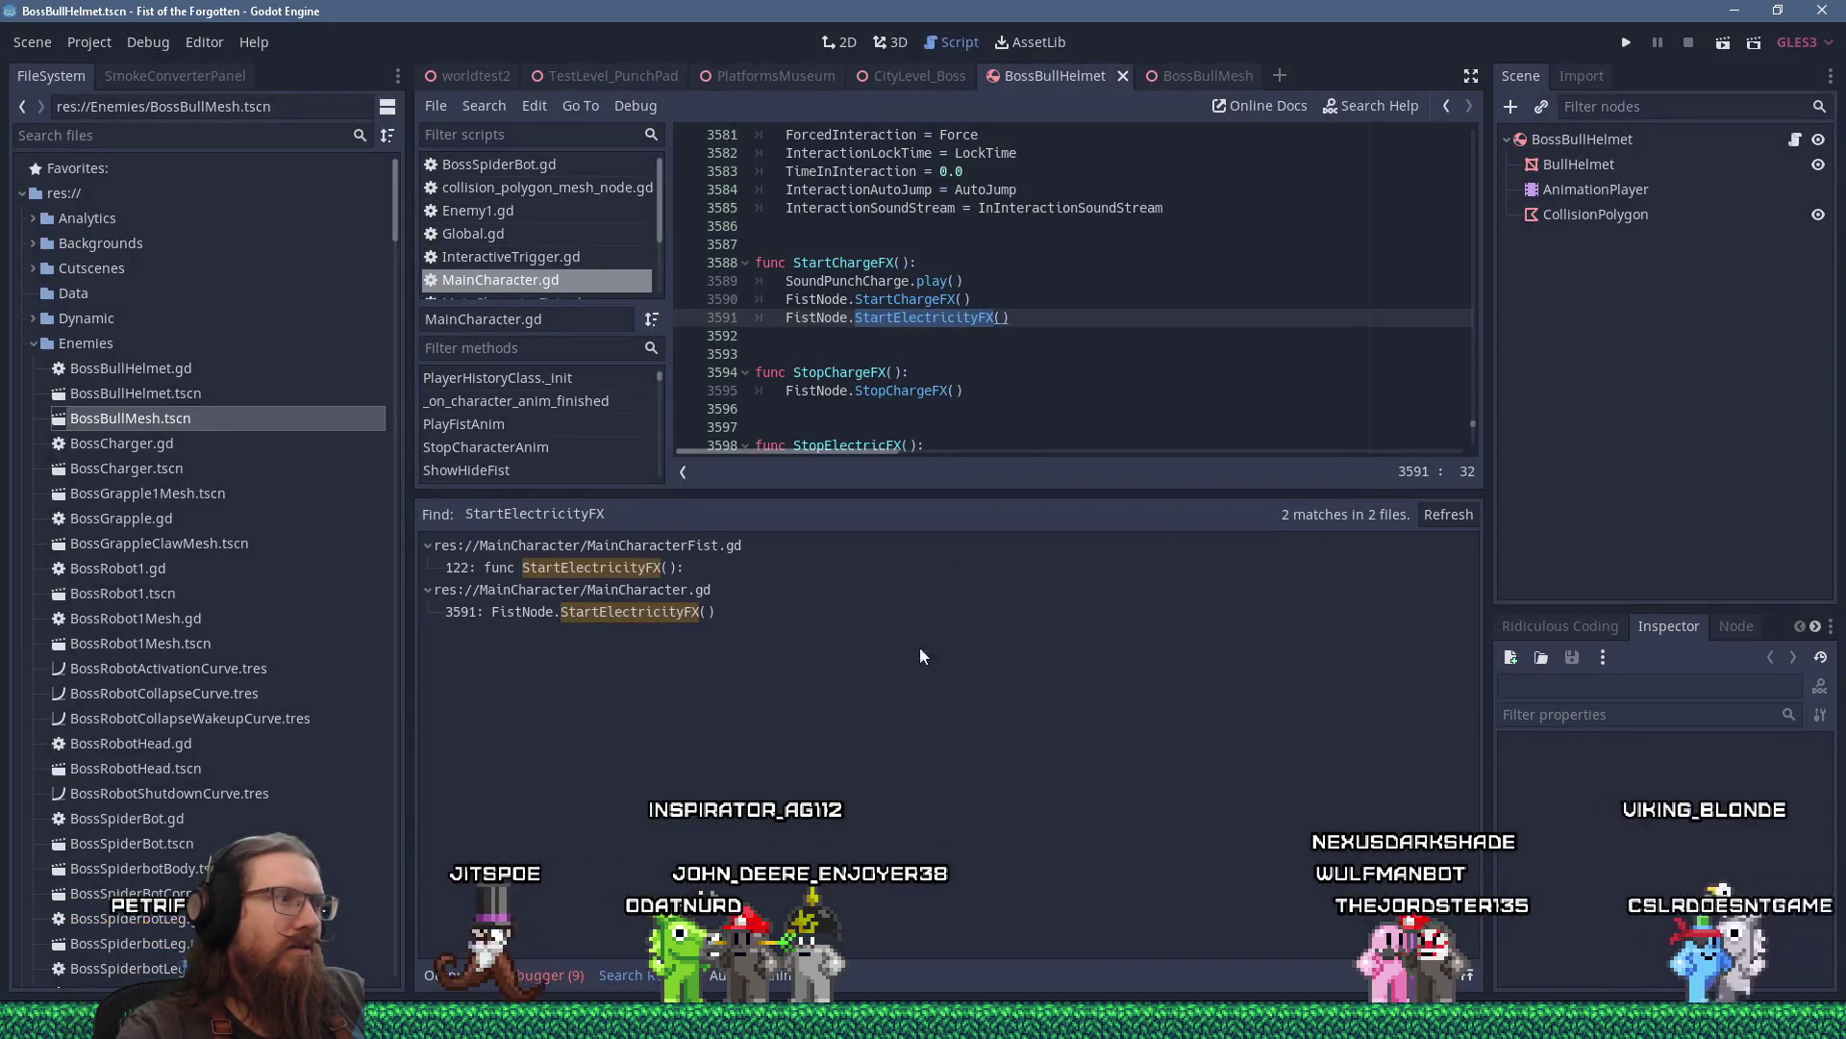
left_click(753, 573)
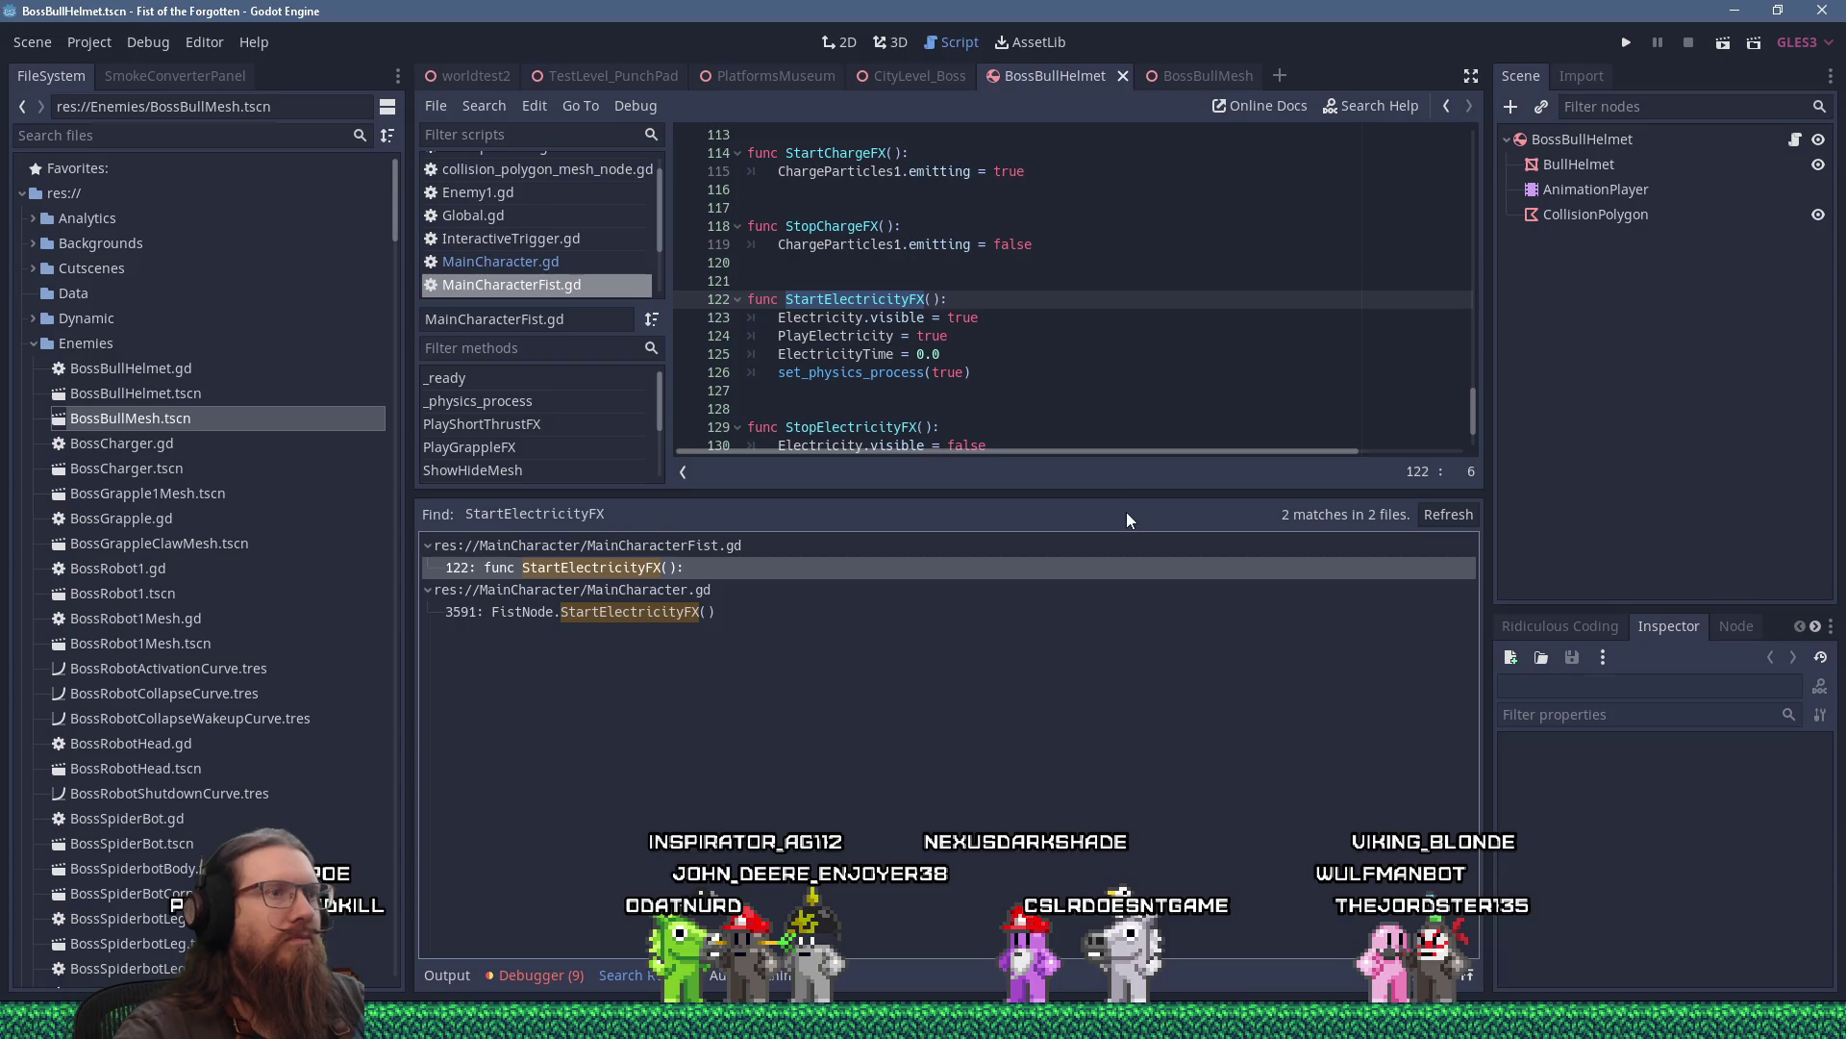
Enlarge the code editor, review the ElectToWorkWith electricity code, and launch the game.
left_click_drag(1130, 495, 1108, 810)
mouse_move(1481, 607)
left_mouse_down()
mouse_move(1456, 510)
mouse_move(1486, 352)
mouse_move(1477, 296)
mouse_move(1511, 644)
mouse_move(1517, 449)
left_mouse_up()
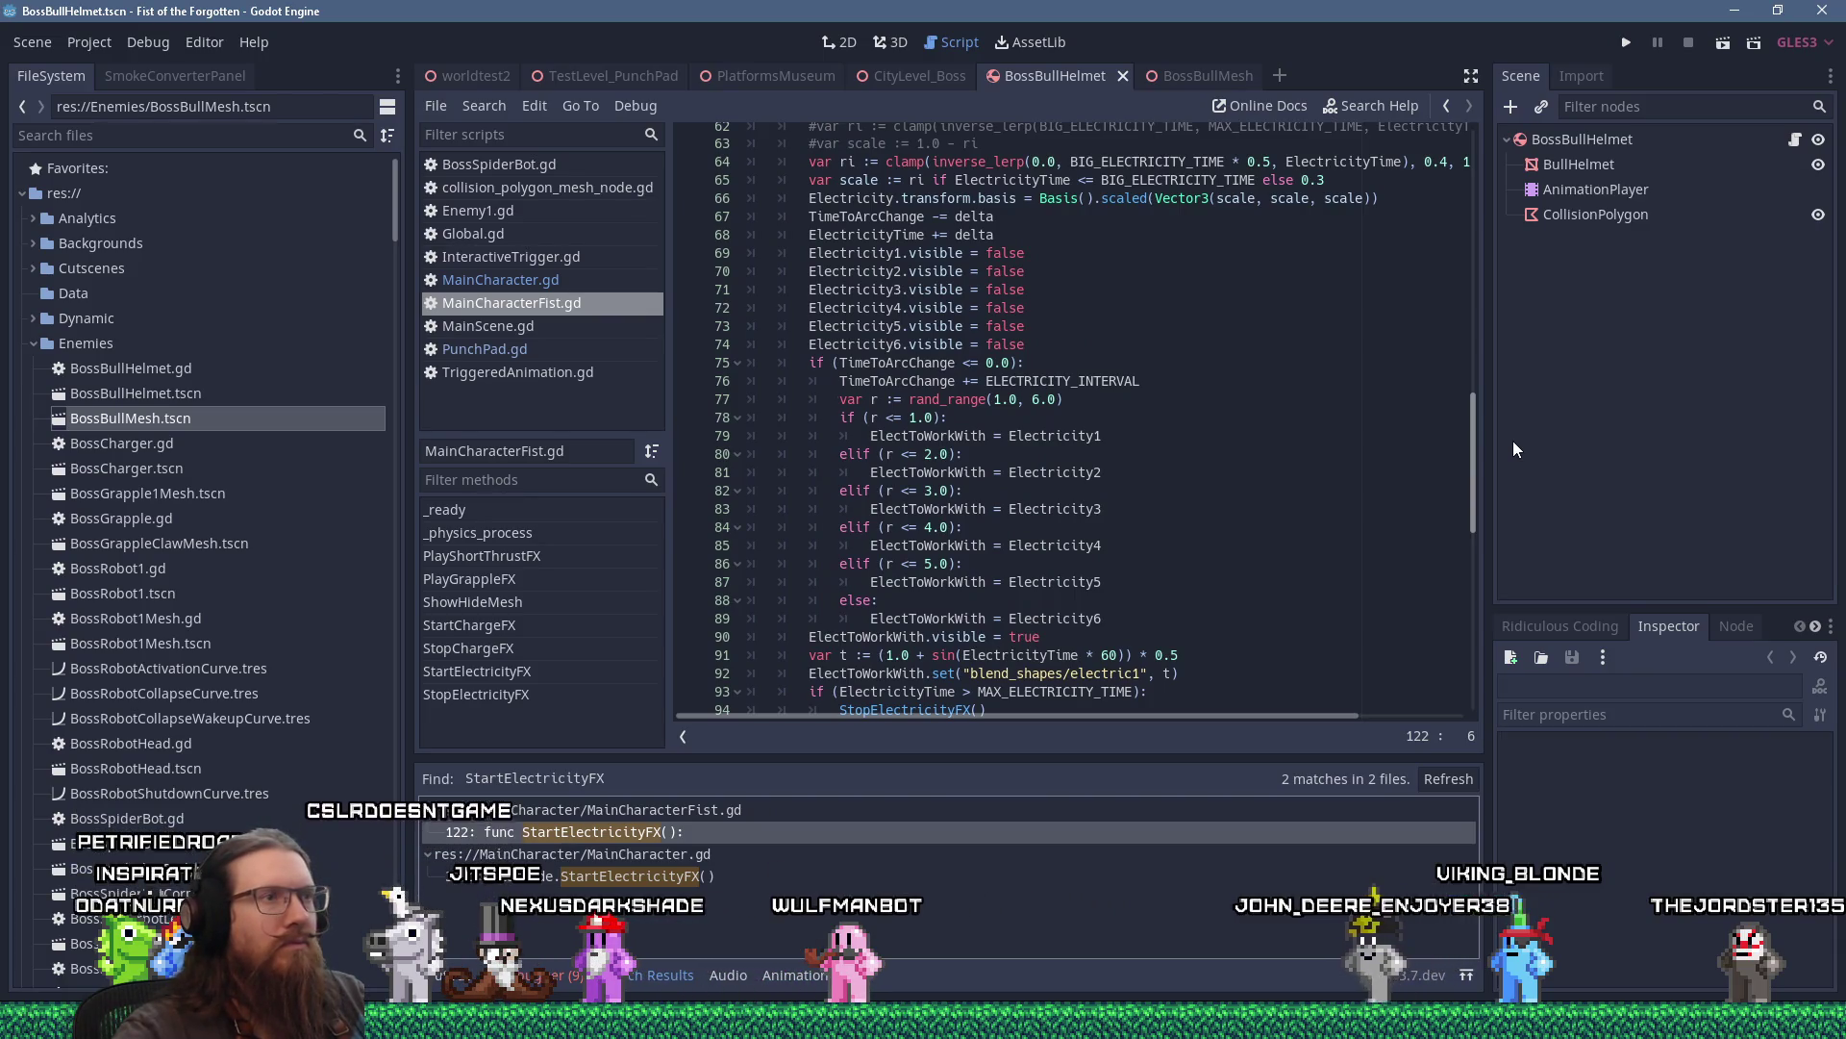
left_click_drag(1514, 441, 1525, 470)
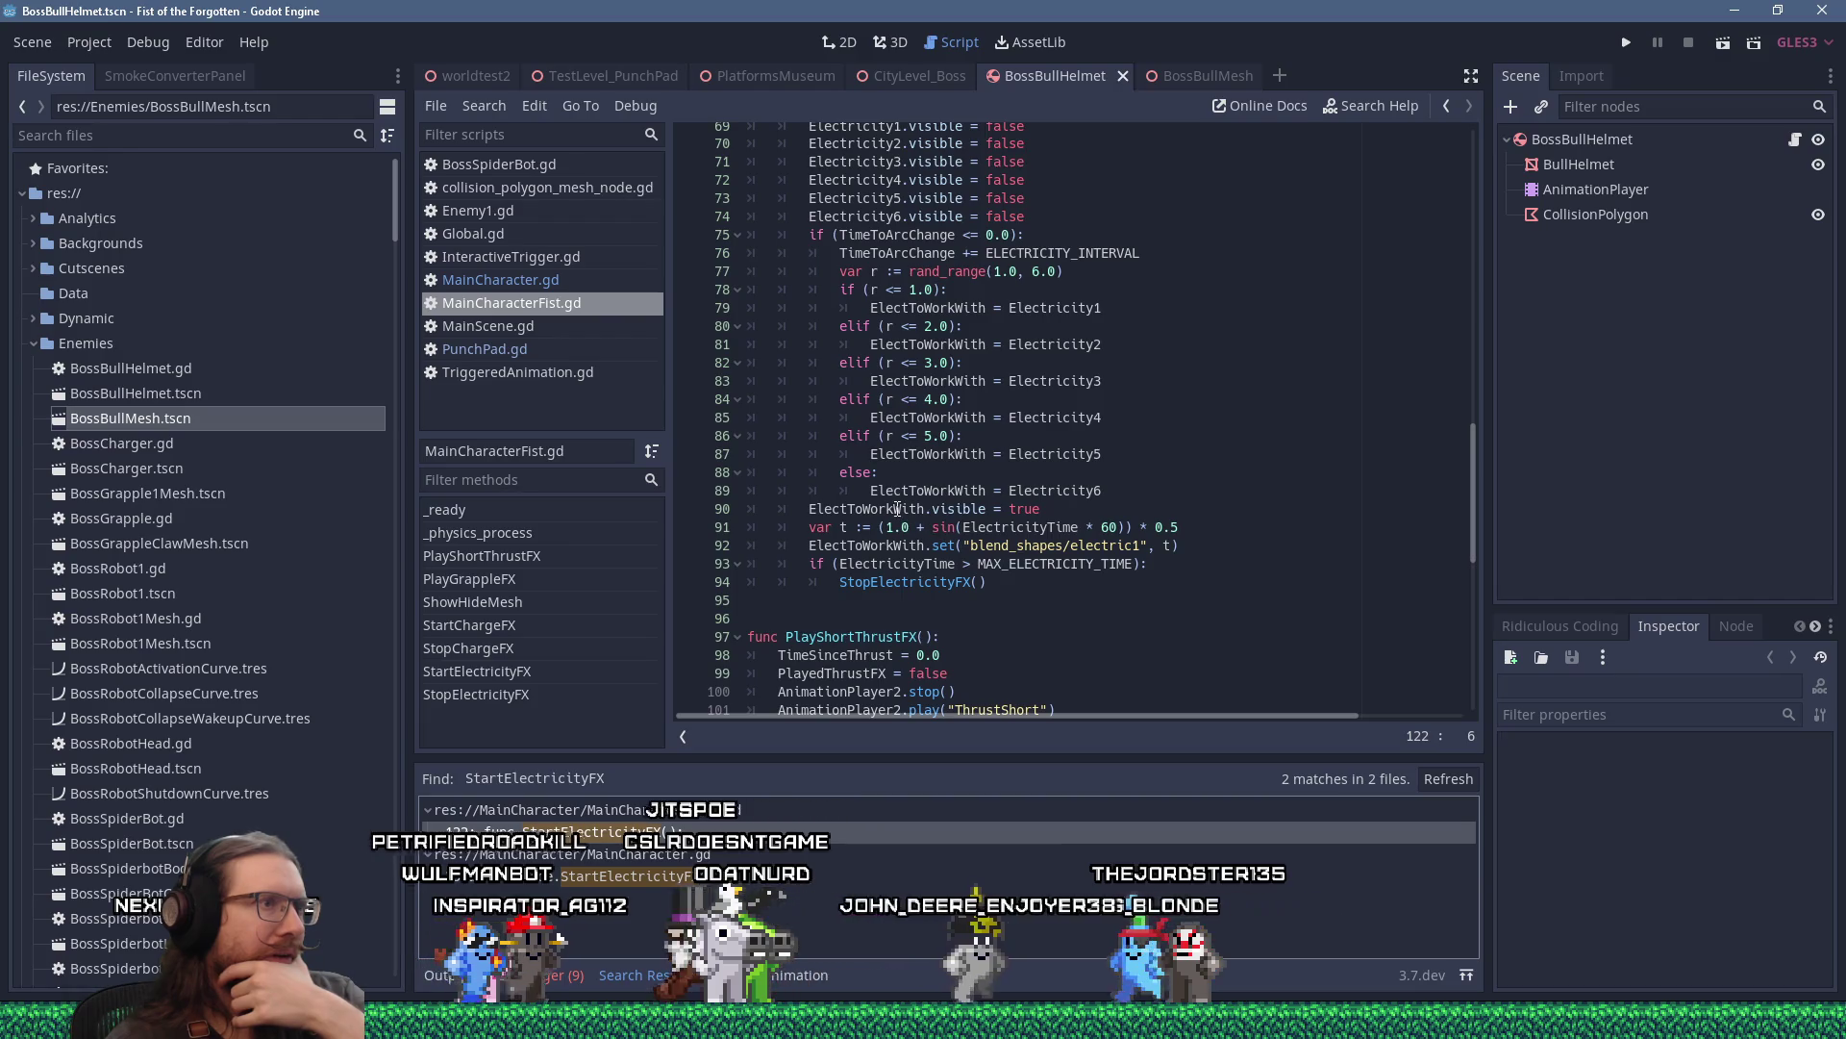
double_click(899, 509)
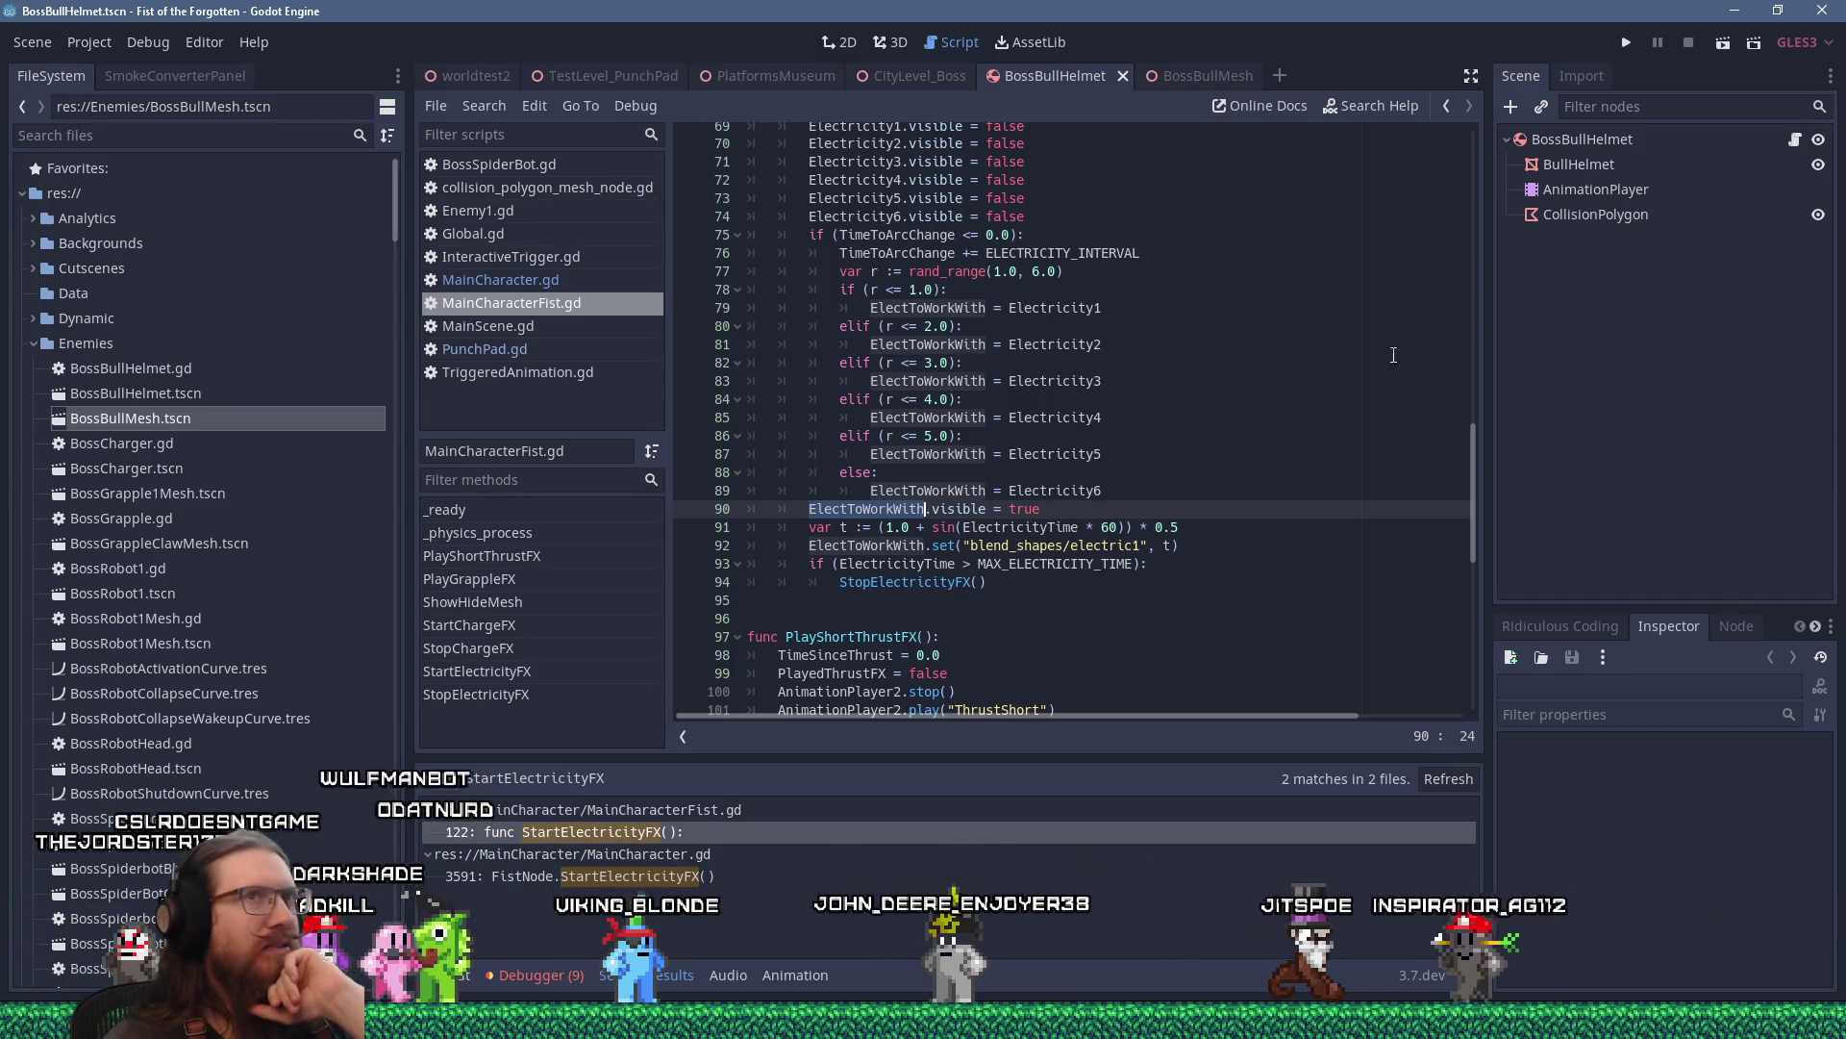
left_click(1627, 44)
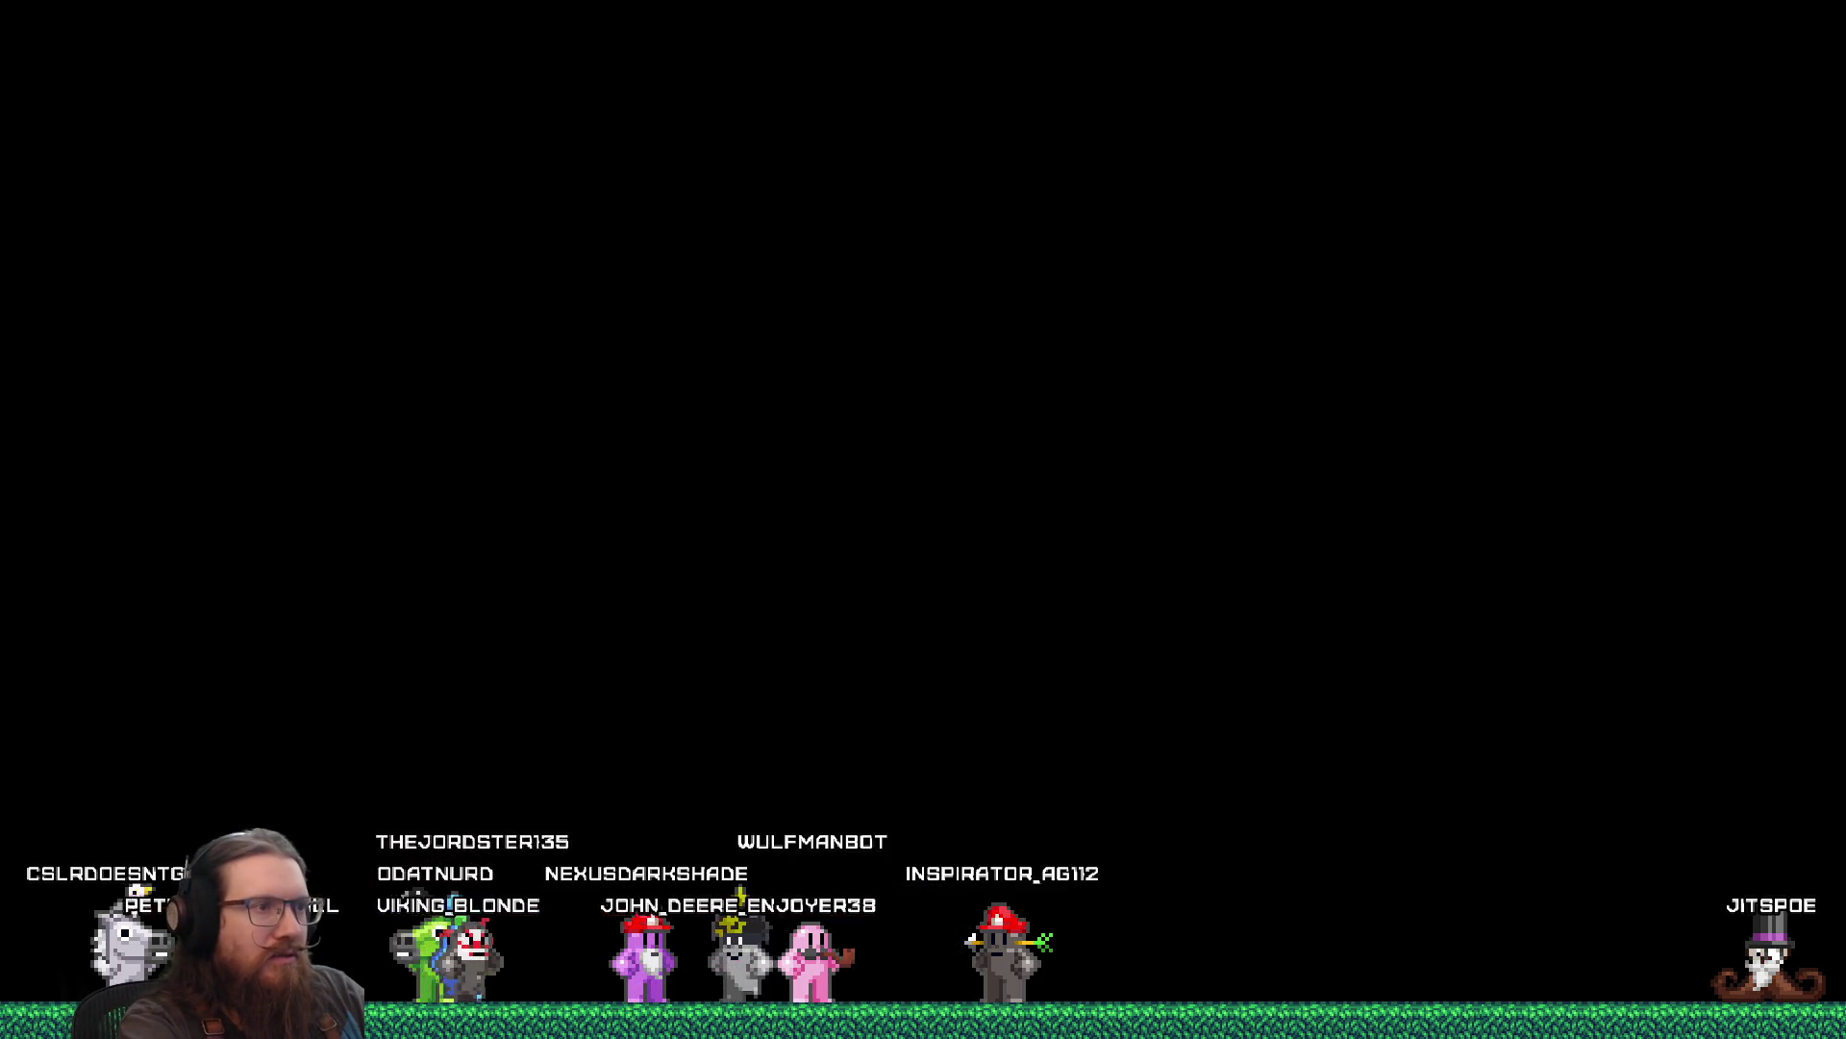
key("grave")
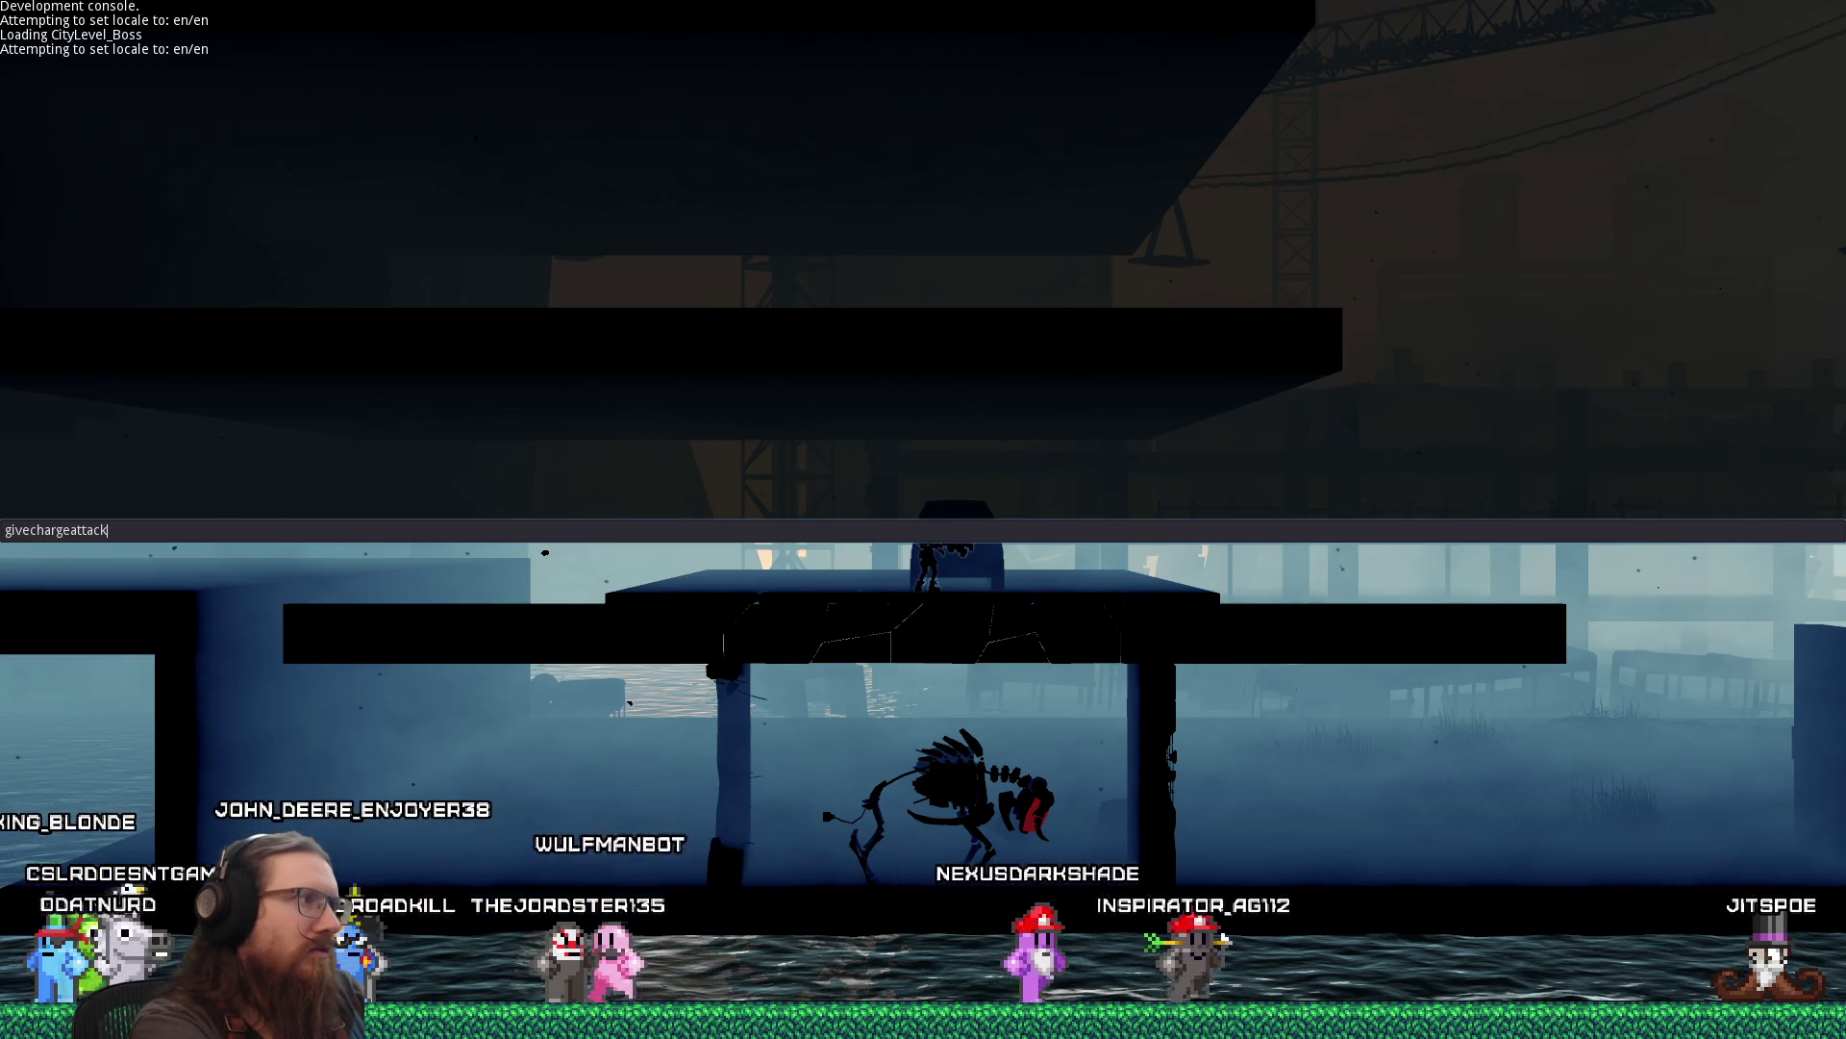
key("Return")
key("grave")
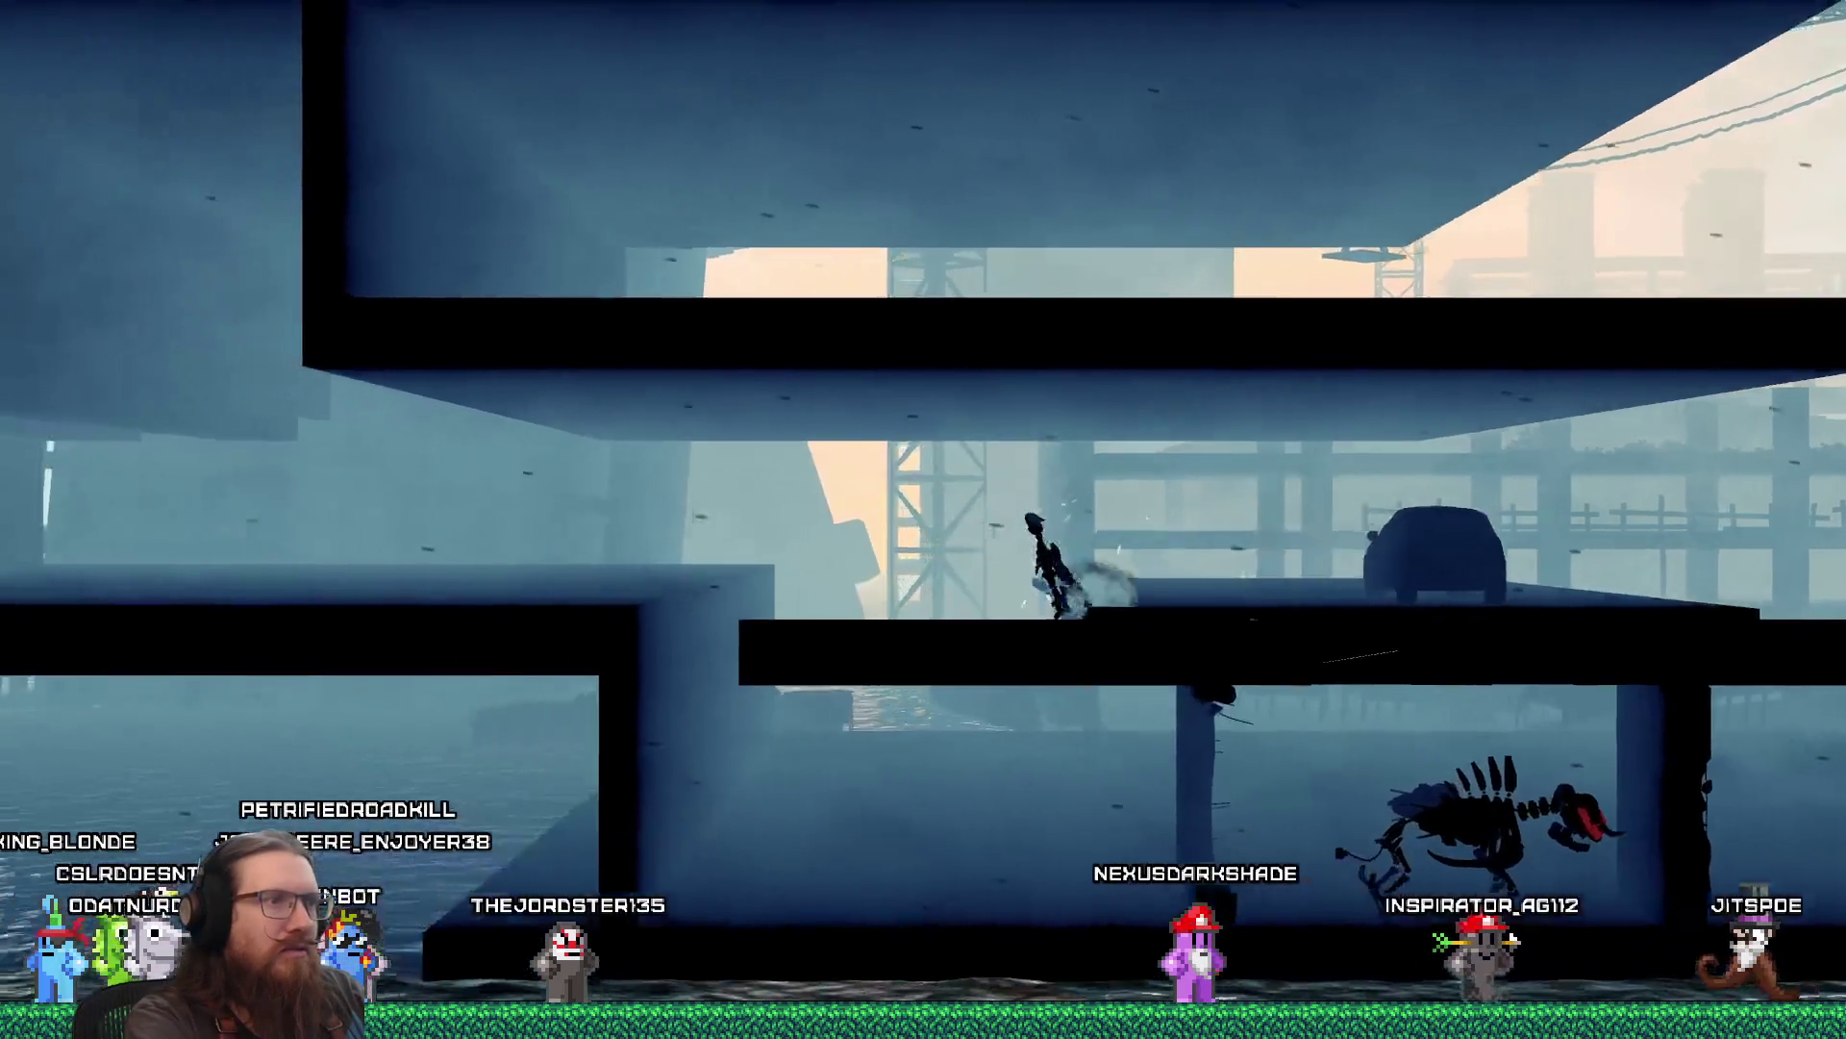
key("Left")
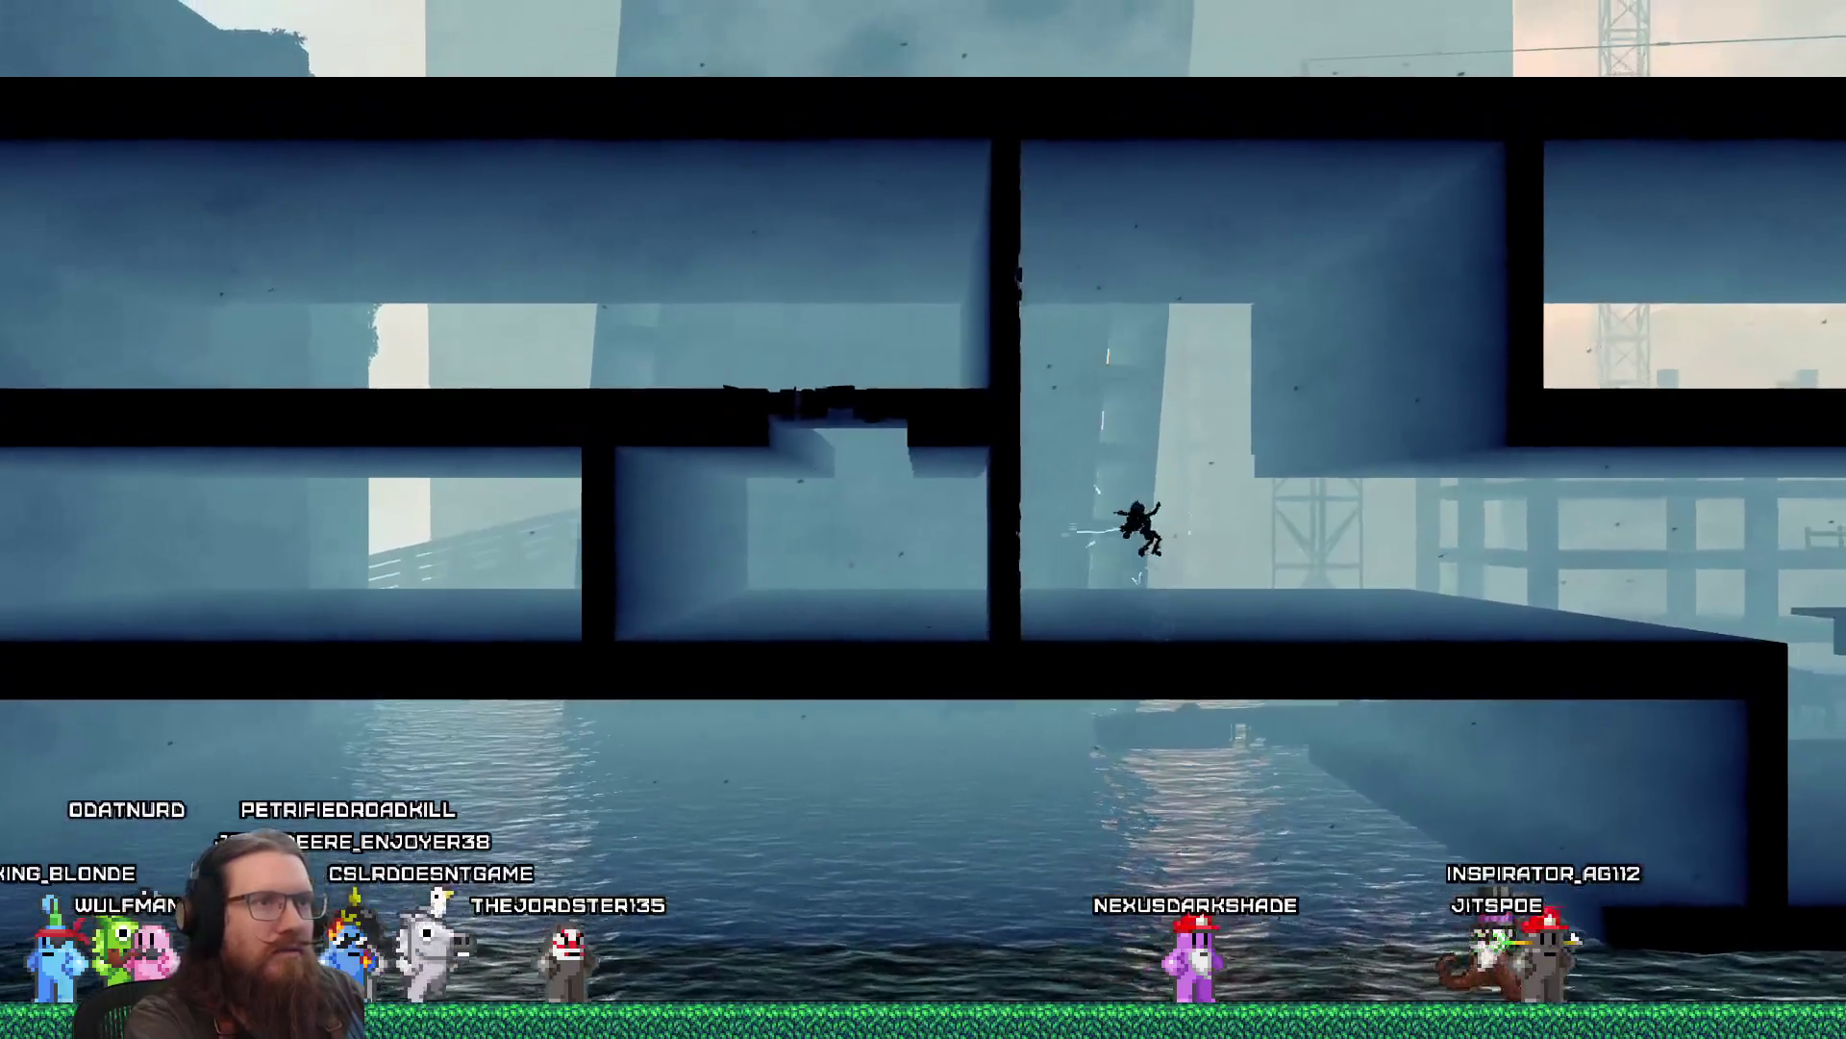
key("Left")
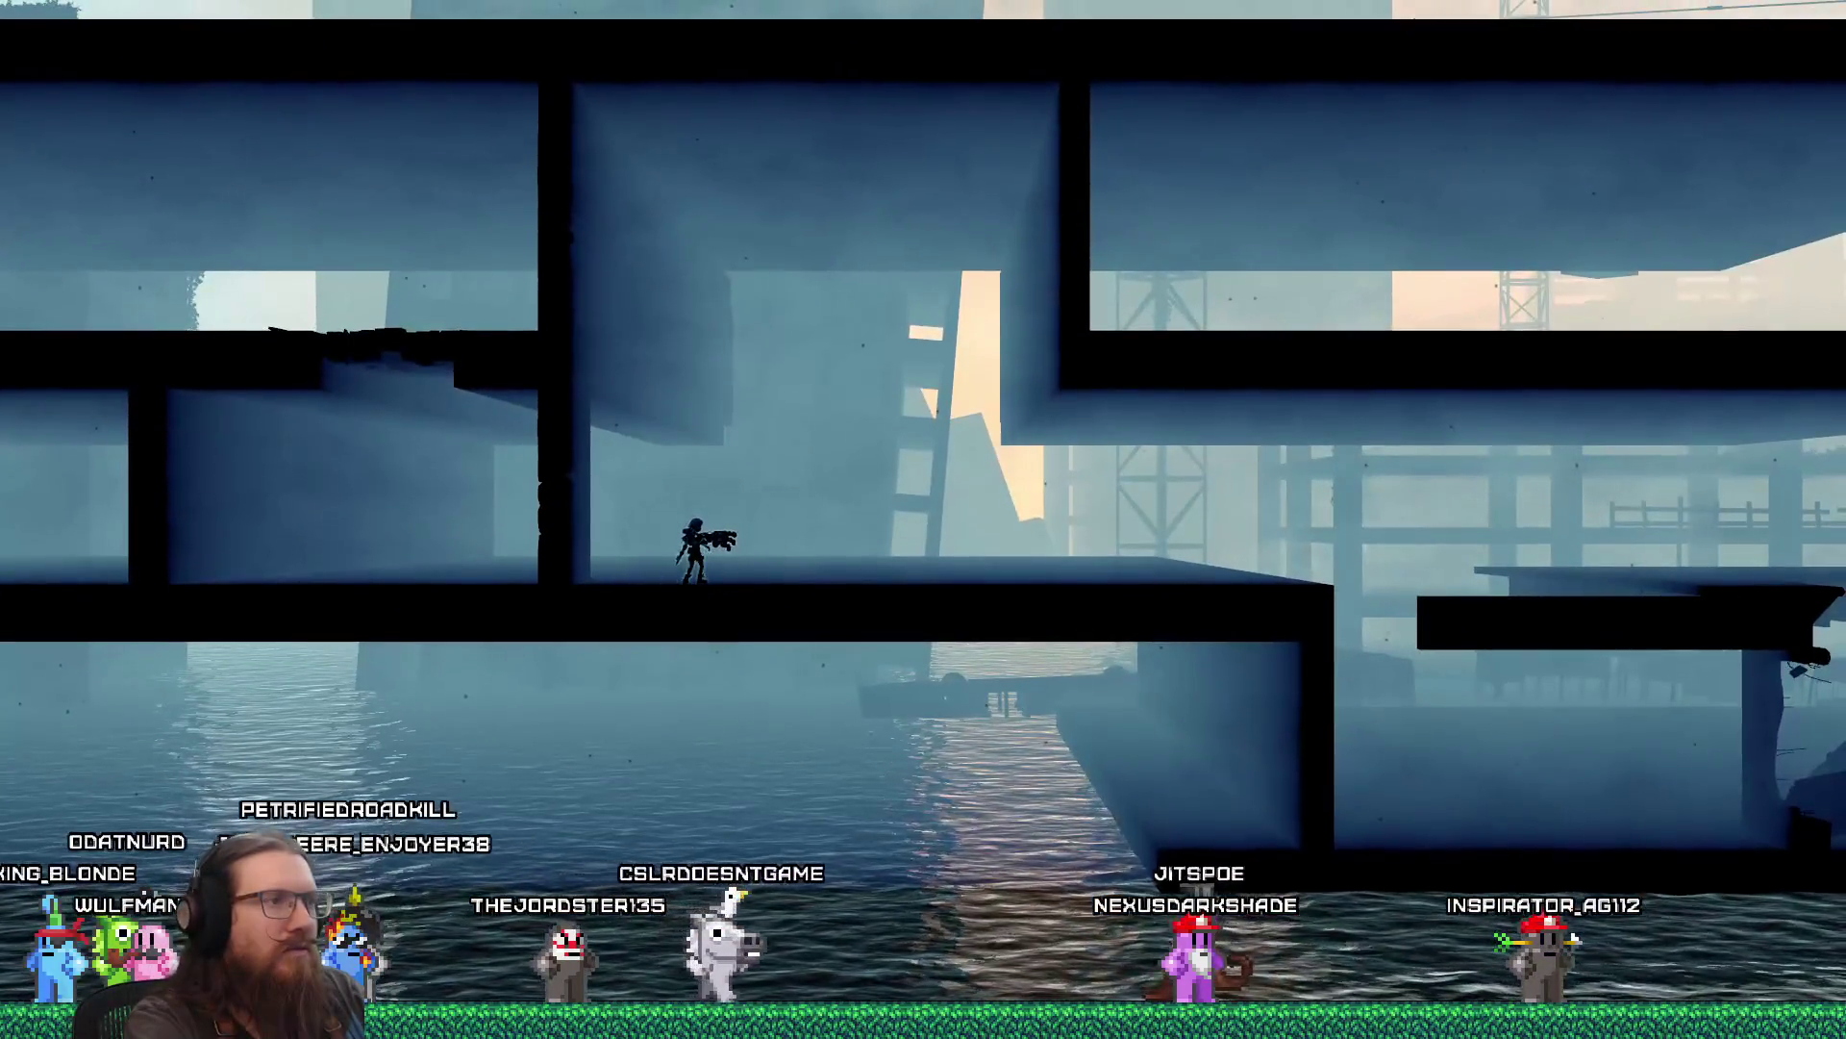
key("space")
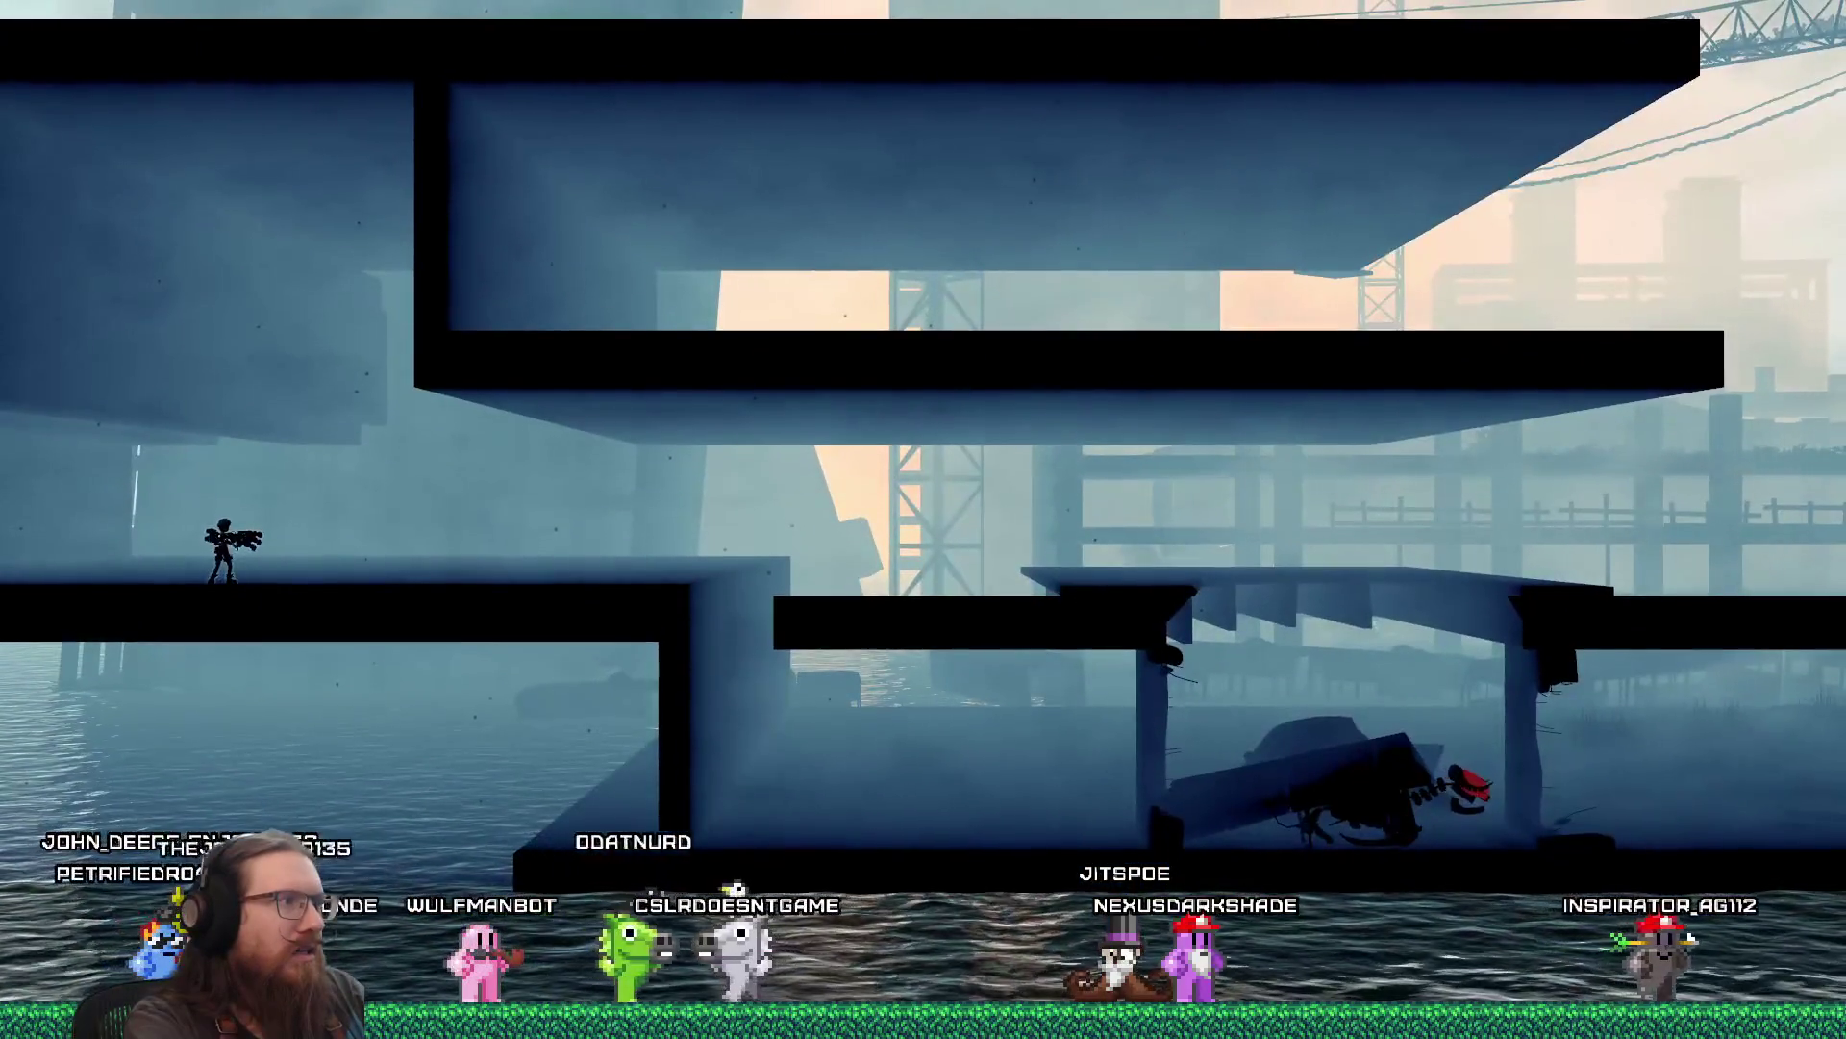
key("space")
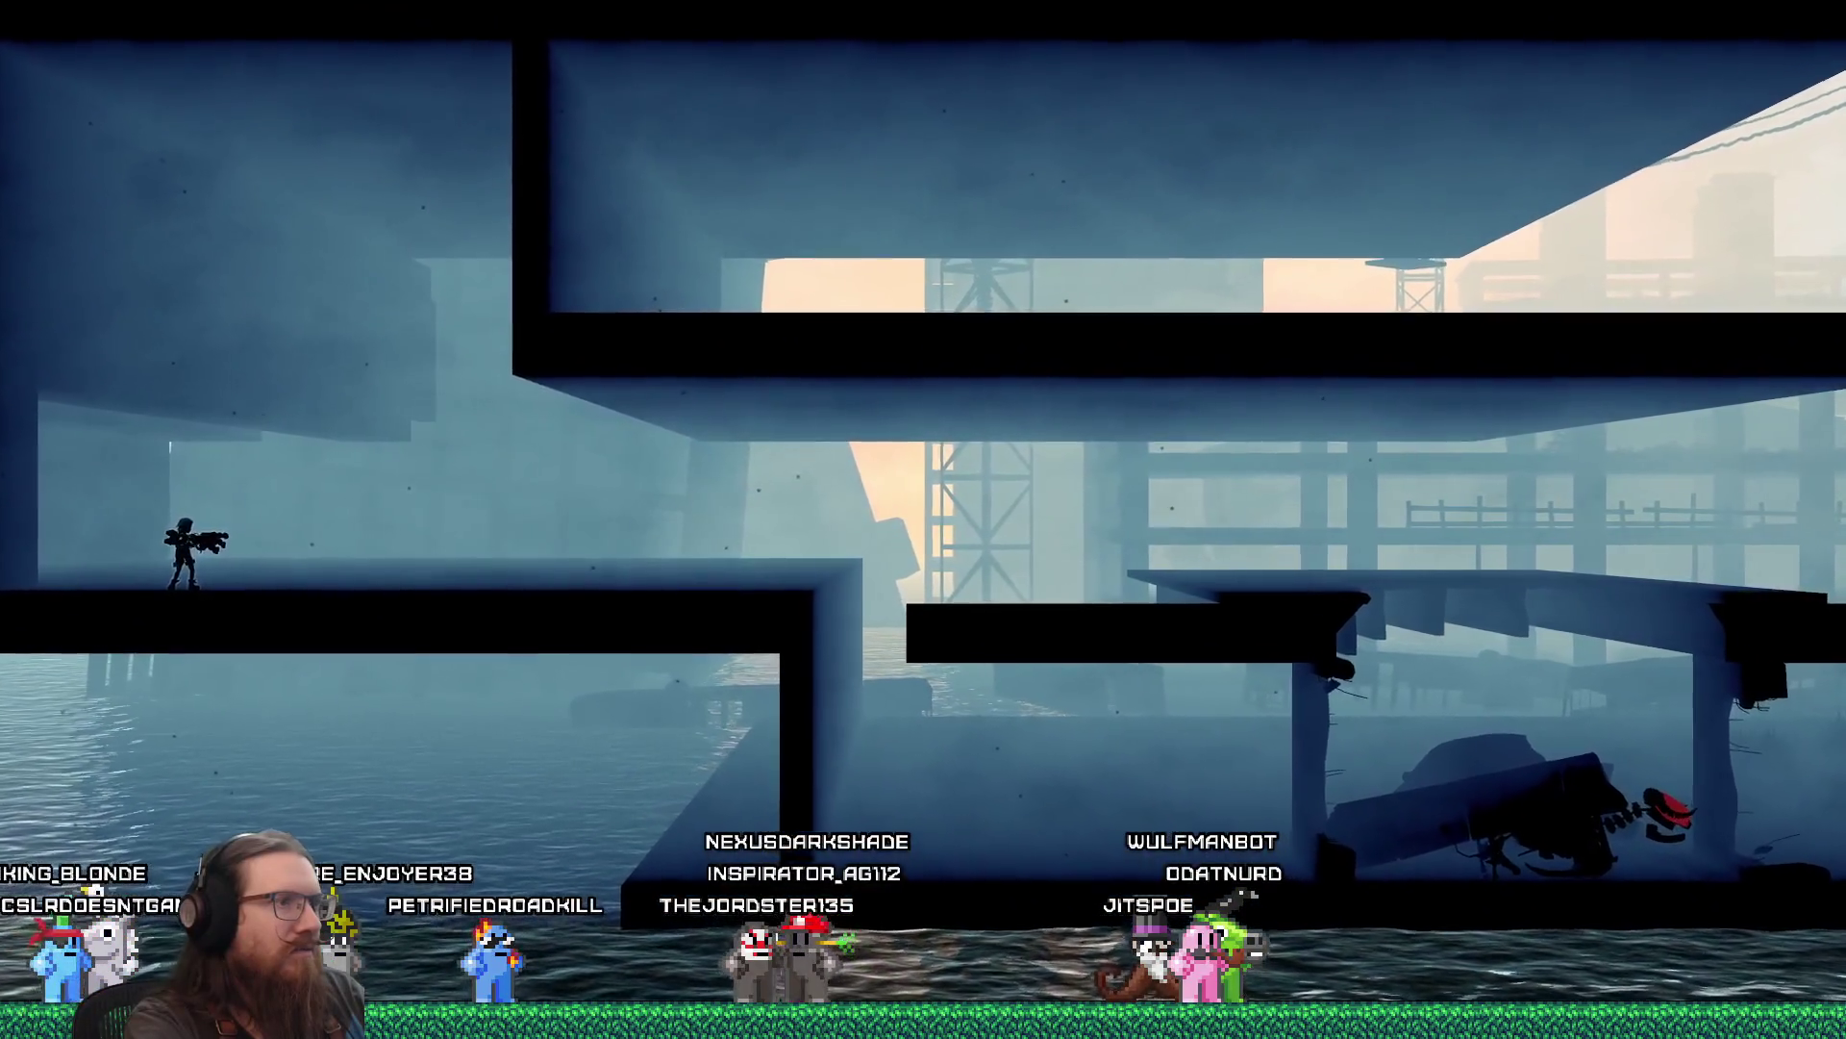
Open the in-game developer console with the tilde key.
key("grave")
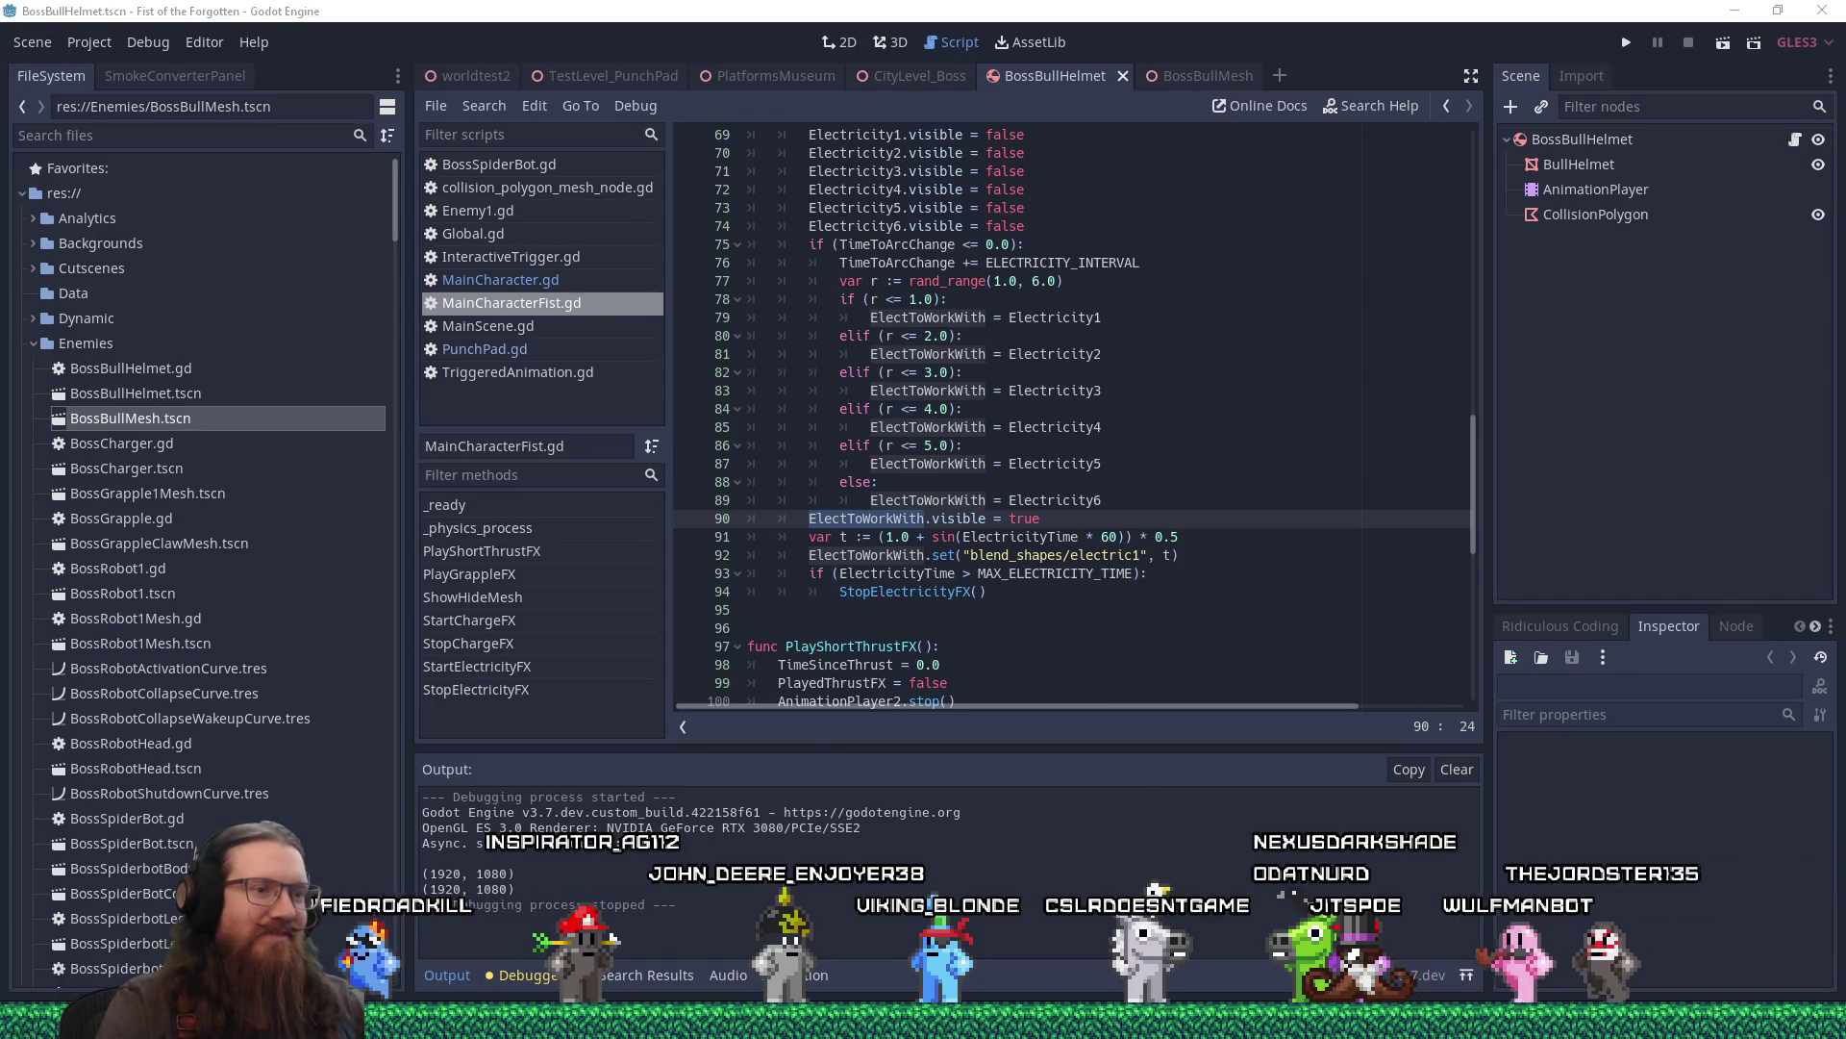
mouse_move(1204, 1021)
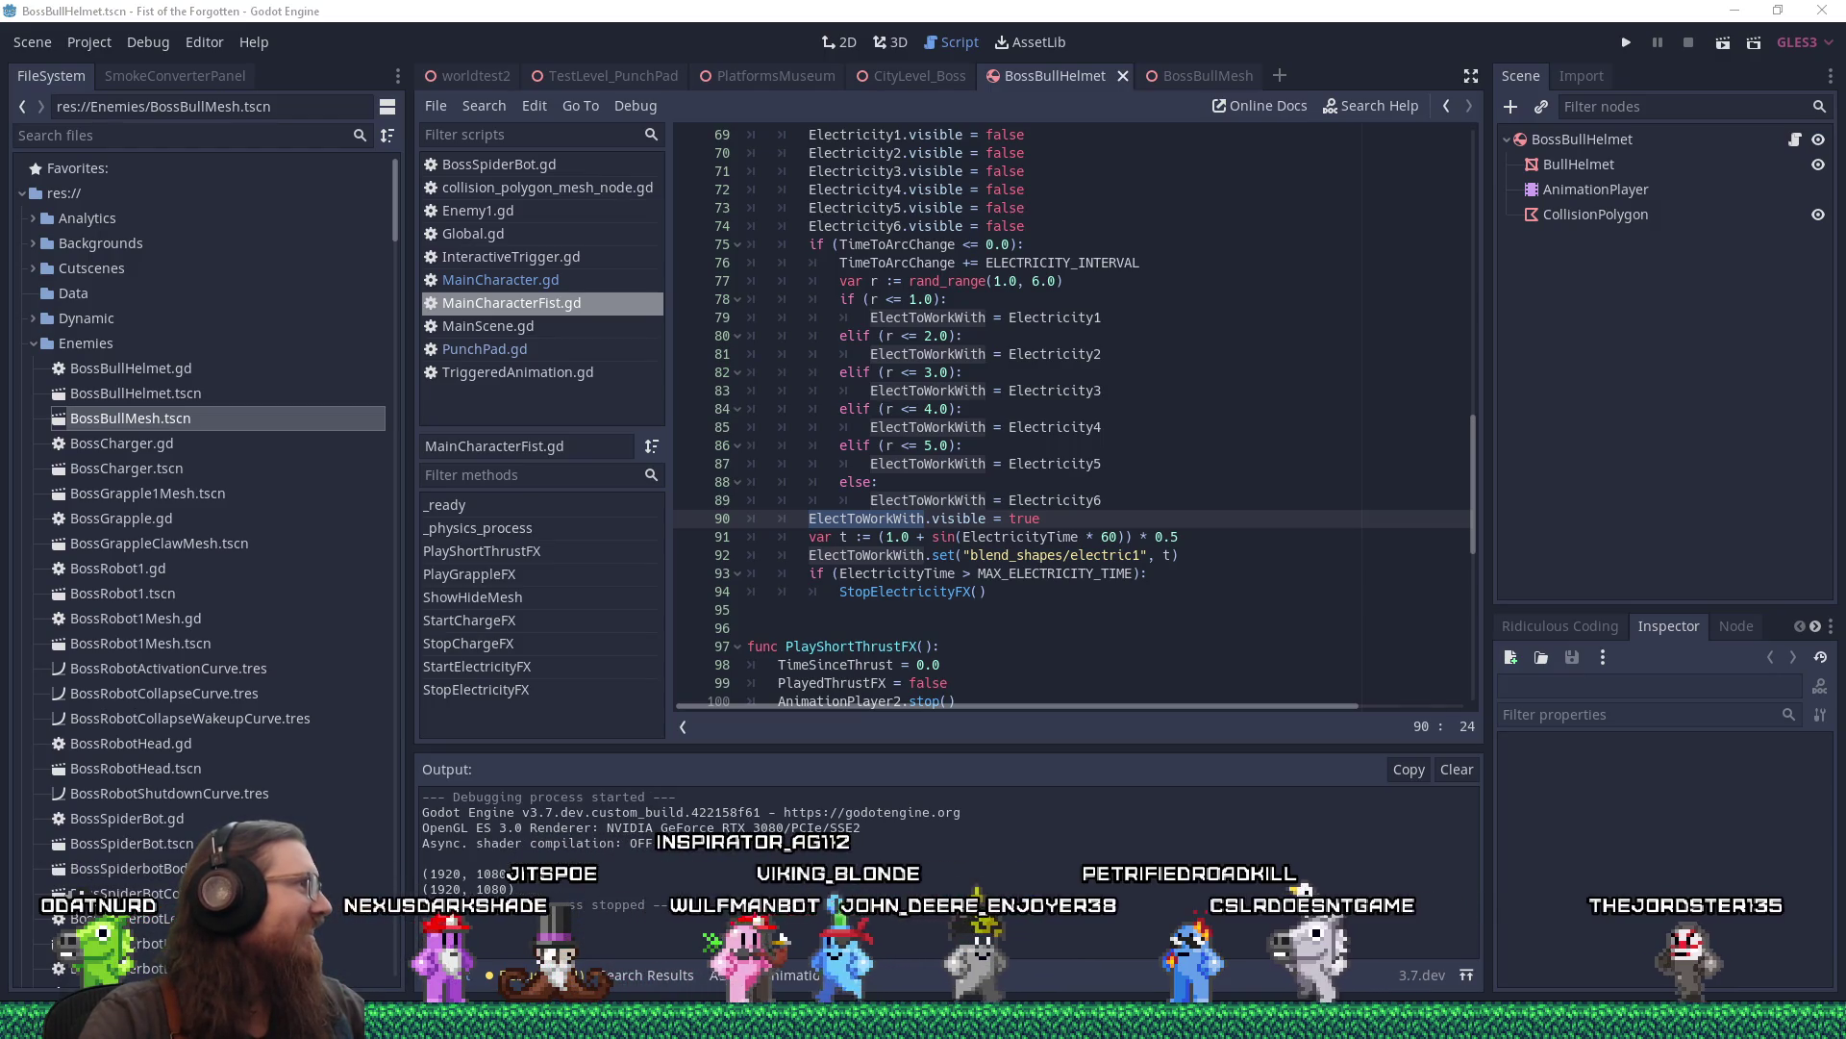
left_click(1201, 592)
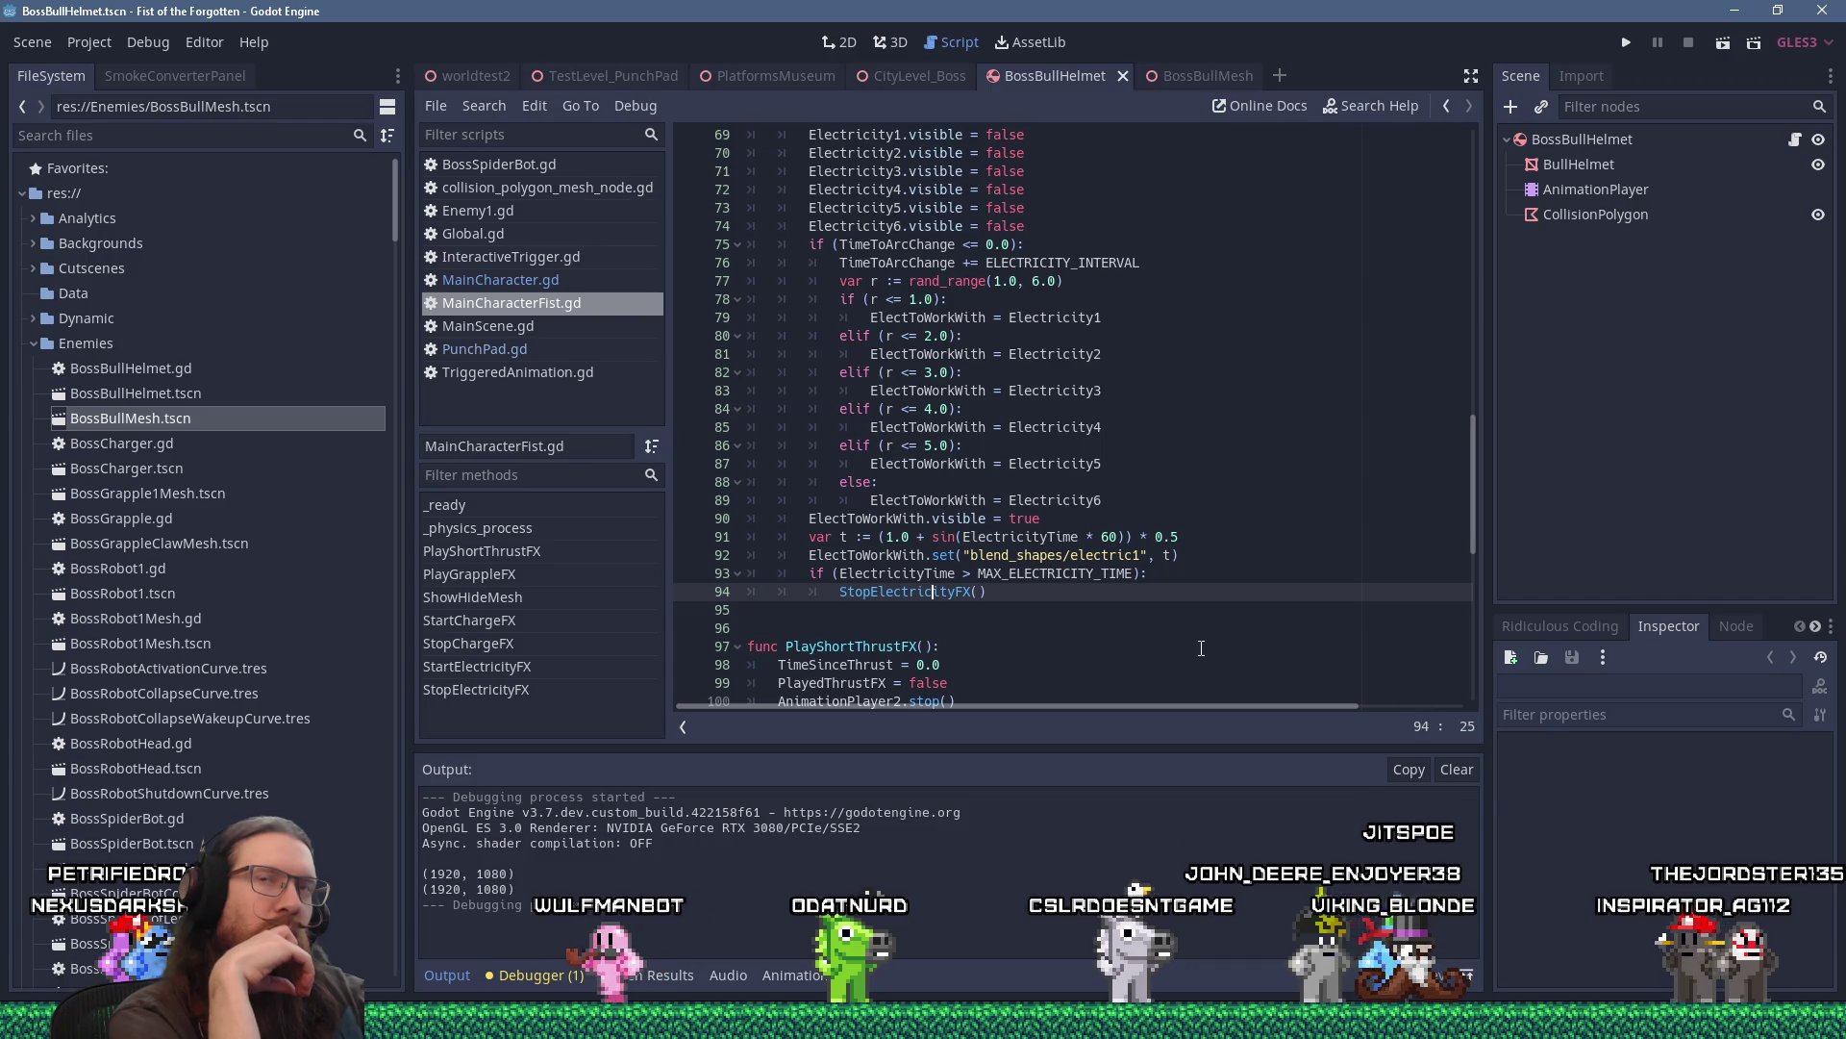
Open e:\images\inspiration\quakelike\fx\vid in File Explorer from the Run prompt using autocomplete.
key("super+r")
type("e:\\")
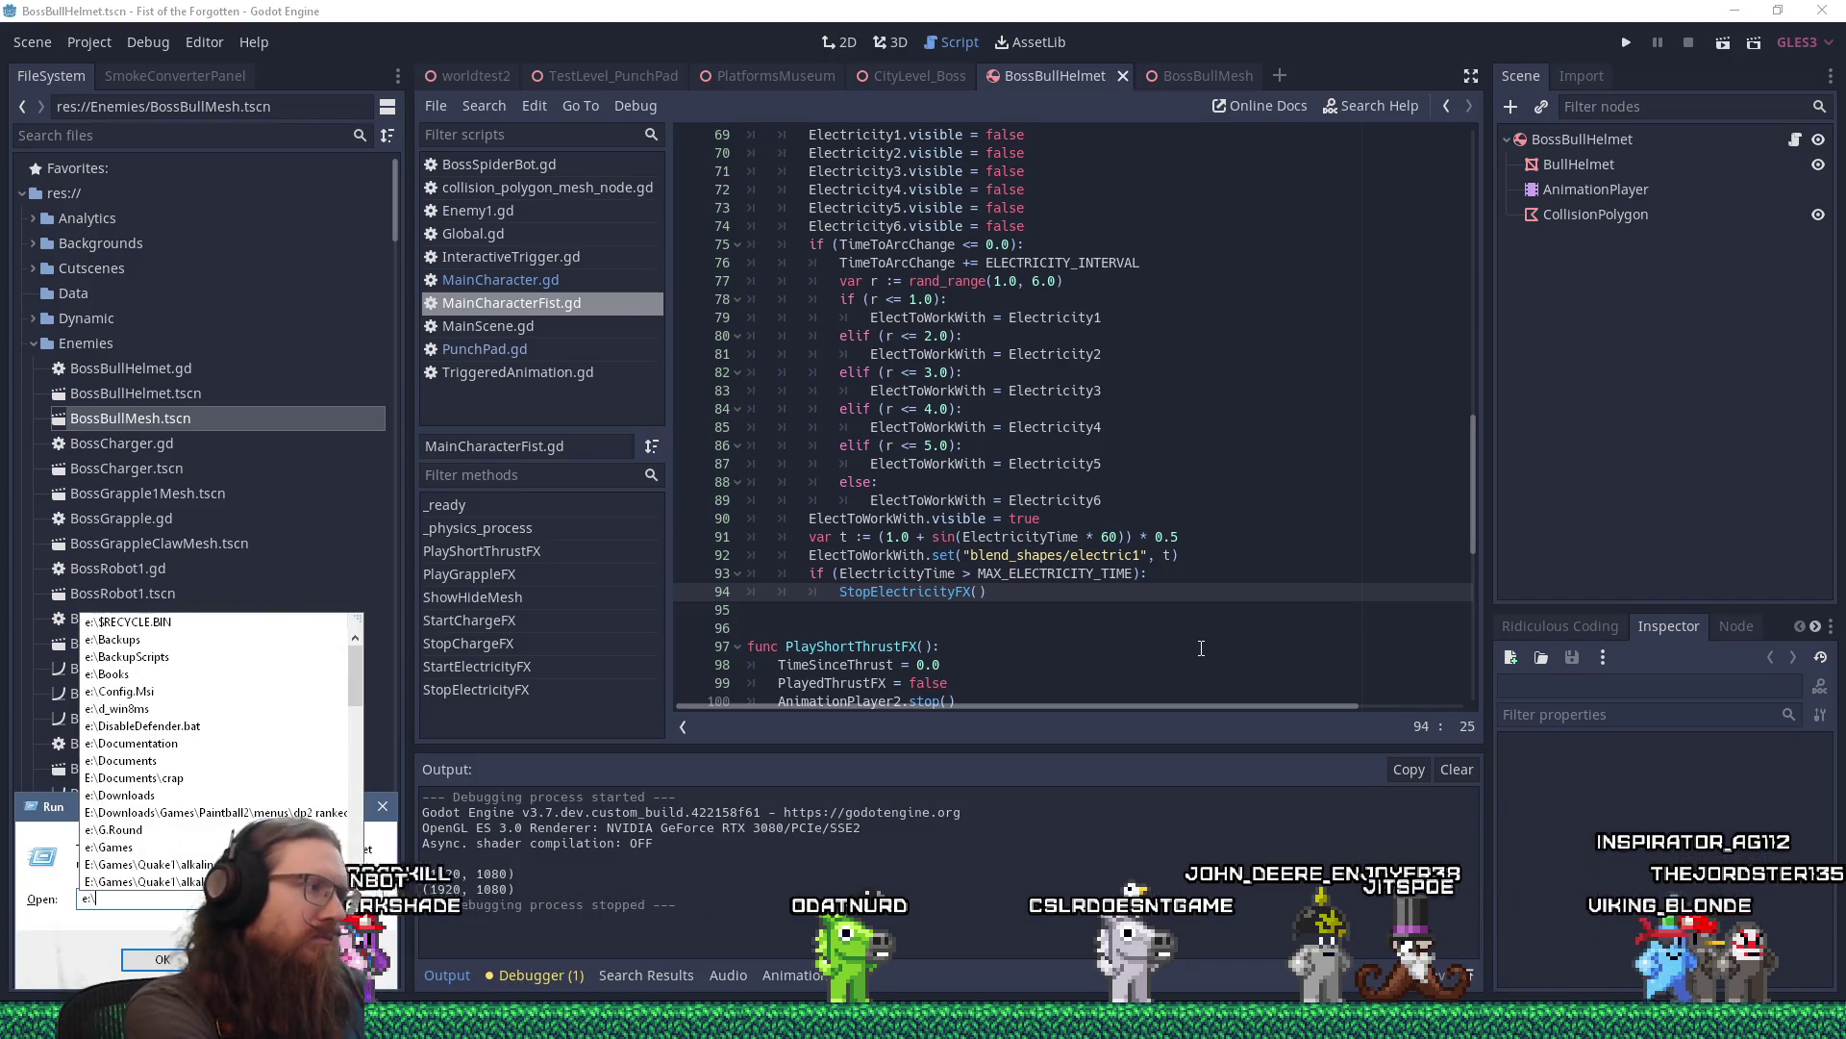
type("images")
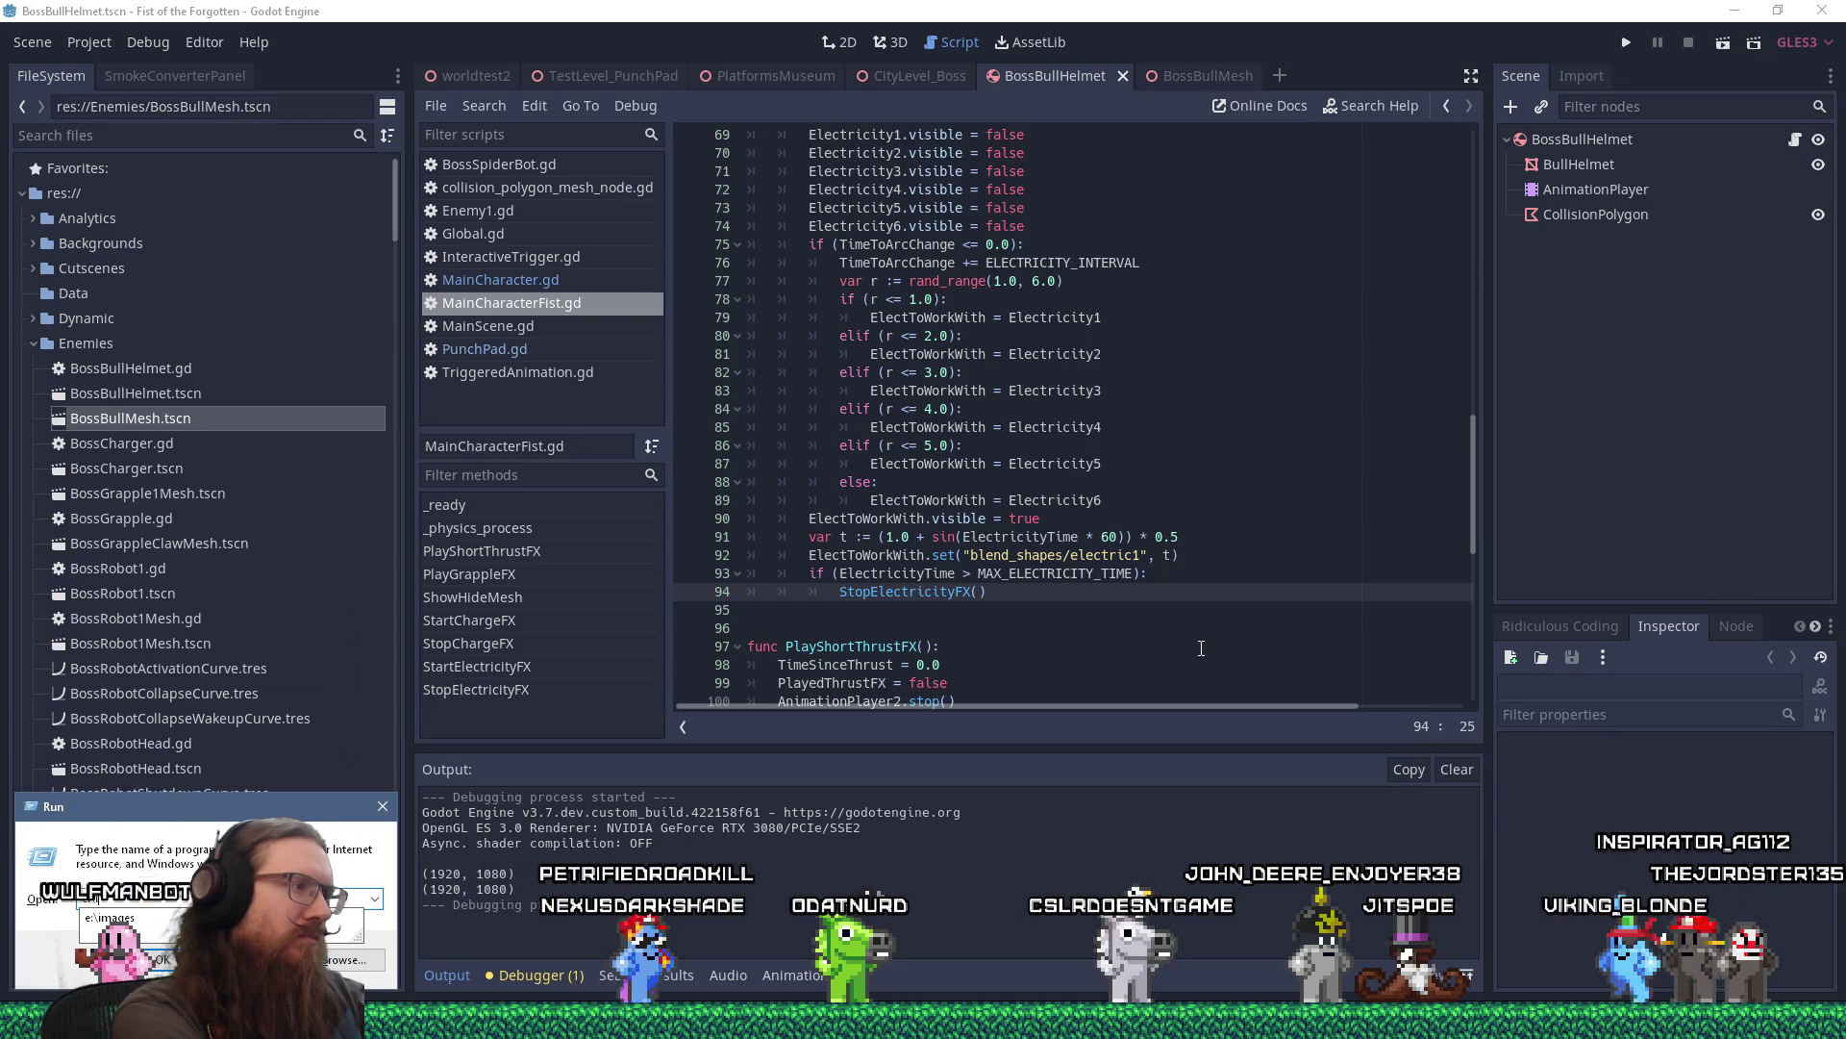
key("BackSpace")
key("BackSpace")
key("BackSpace")
type("images\\ins")
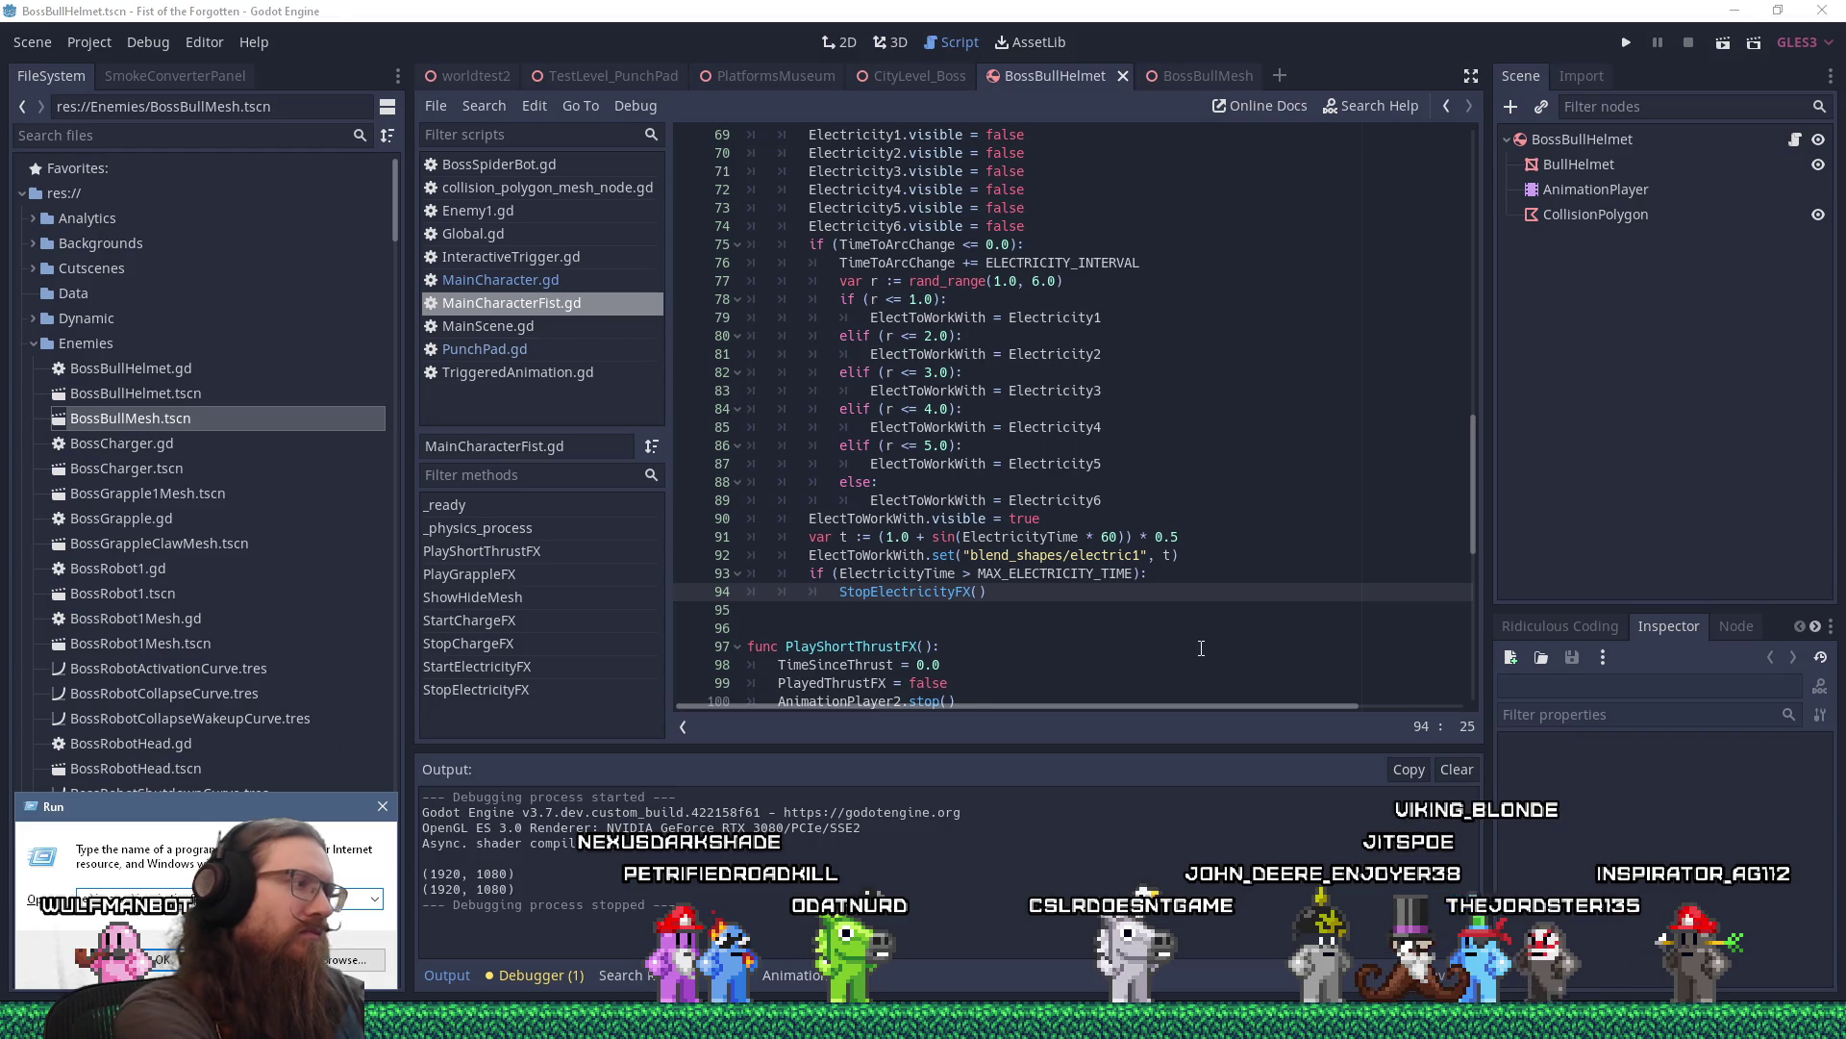
type("piration")
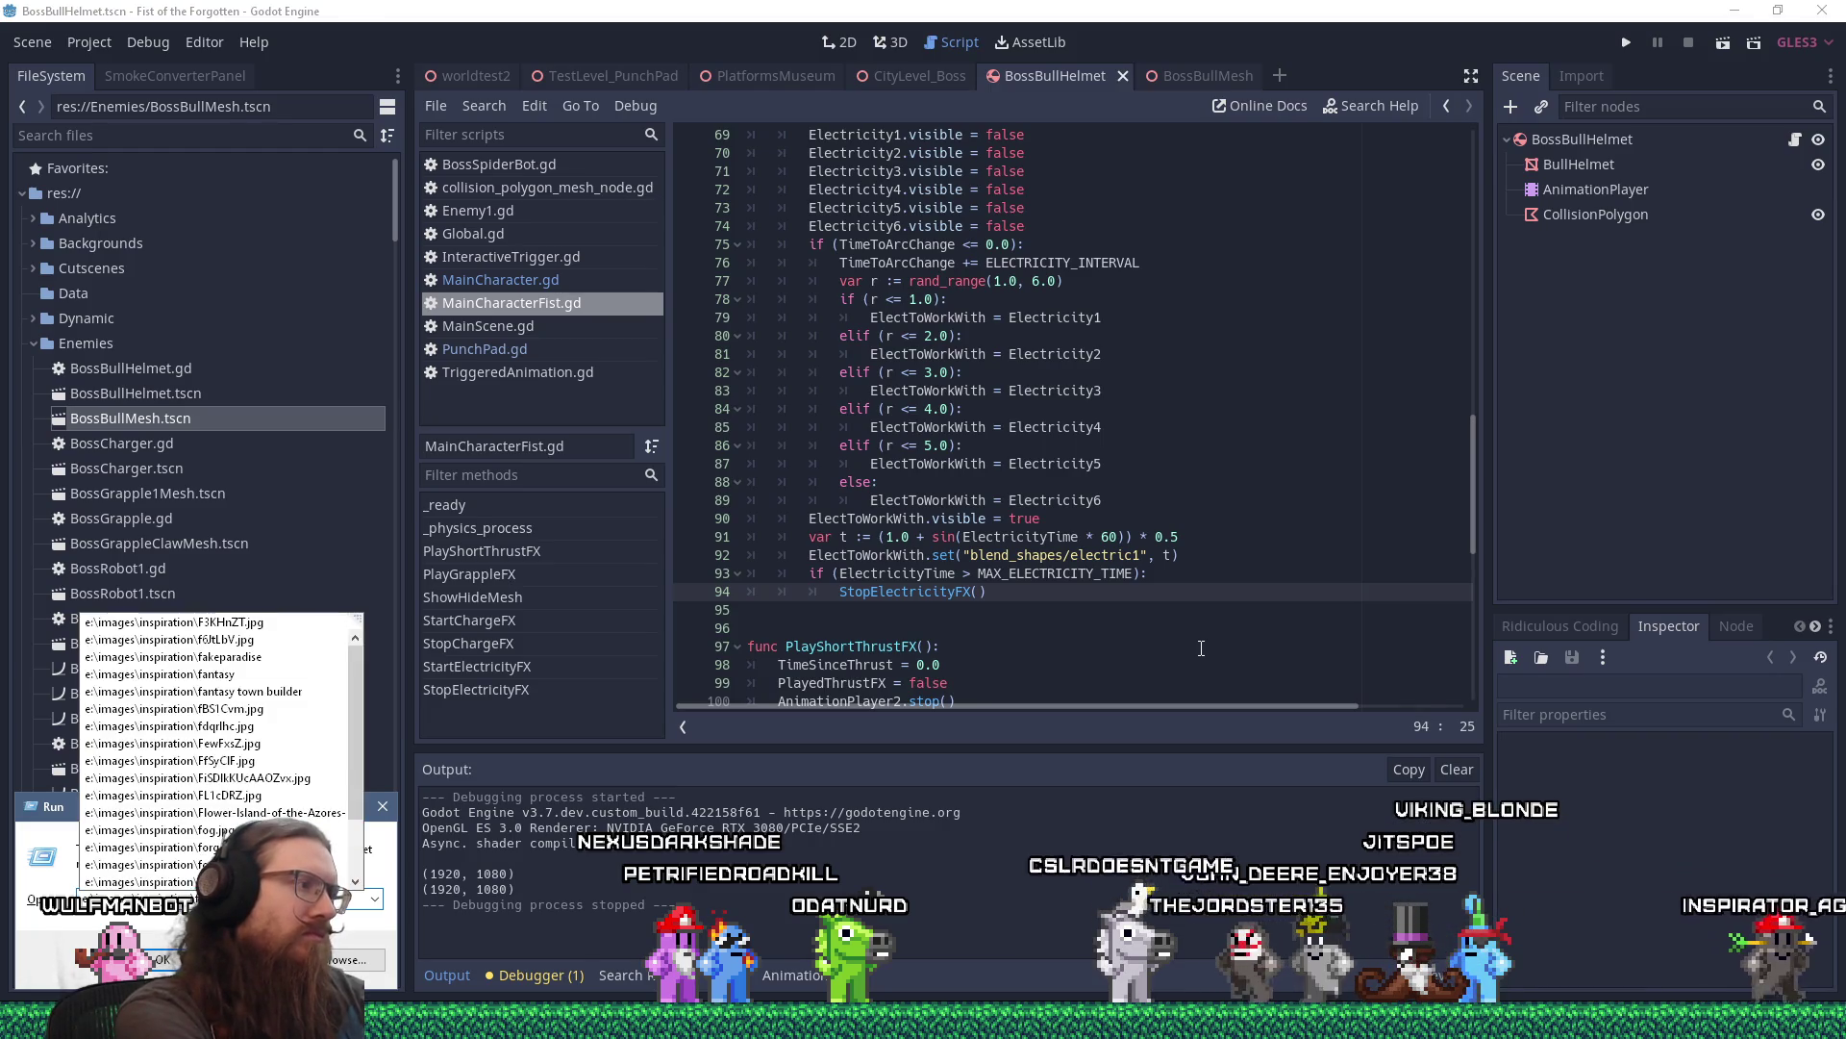
key("BackSpace")
key("BackSpace")
key("BackSpace")
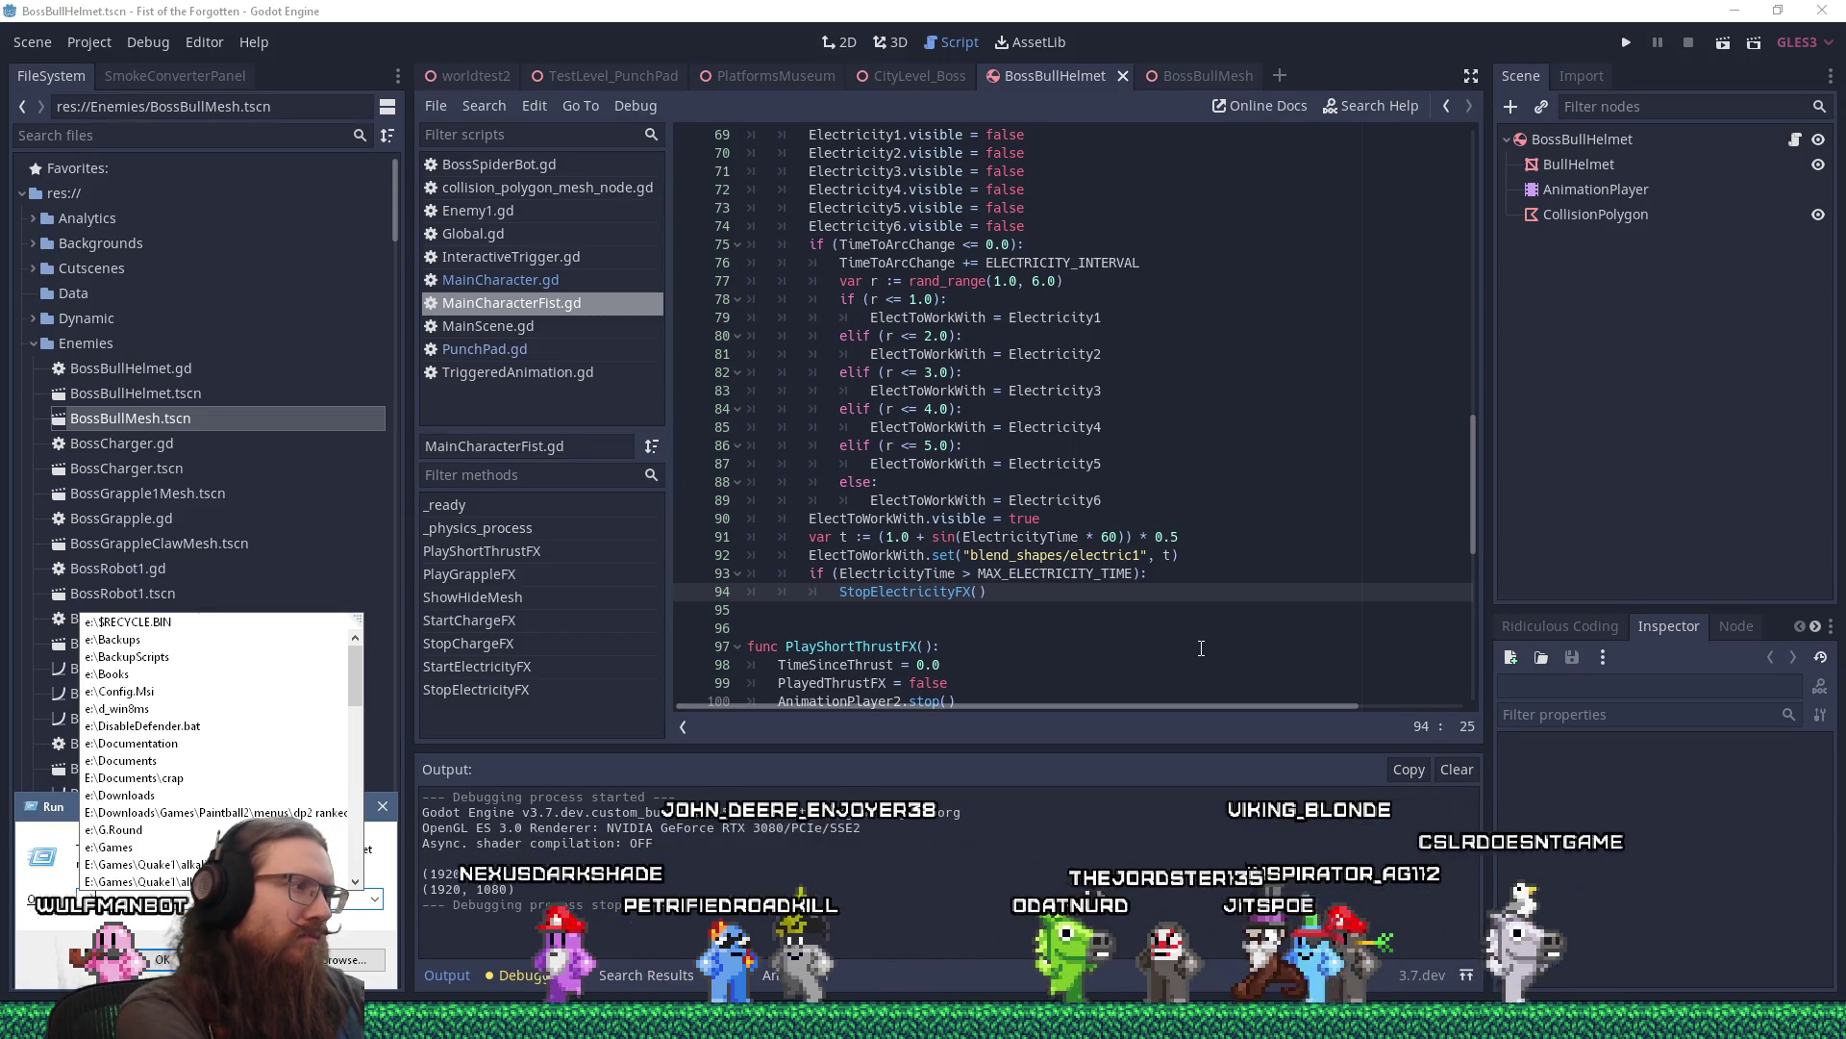
type("images\\i")
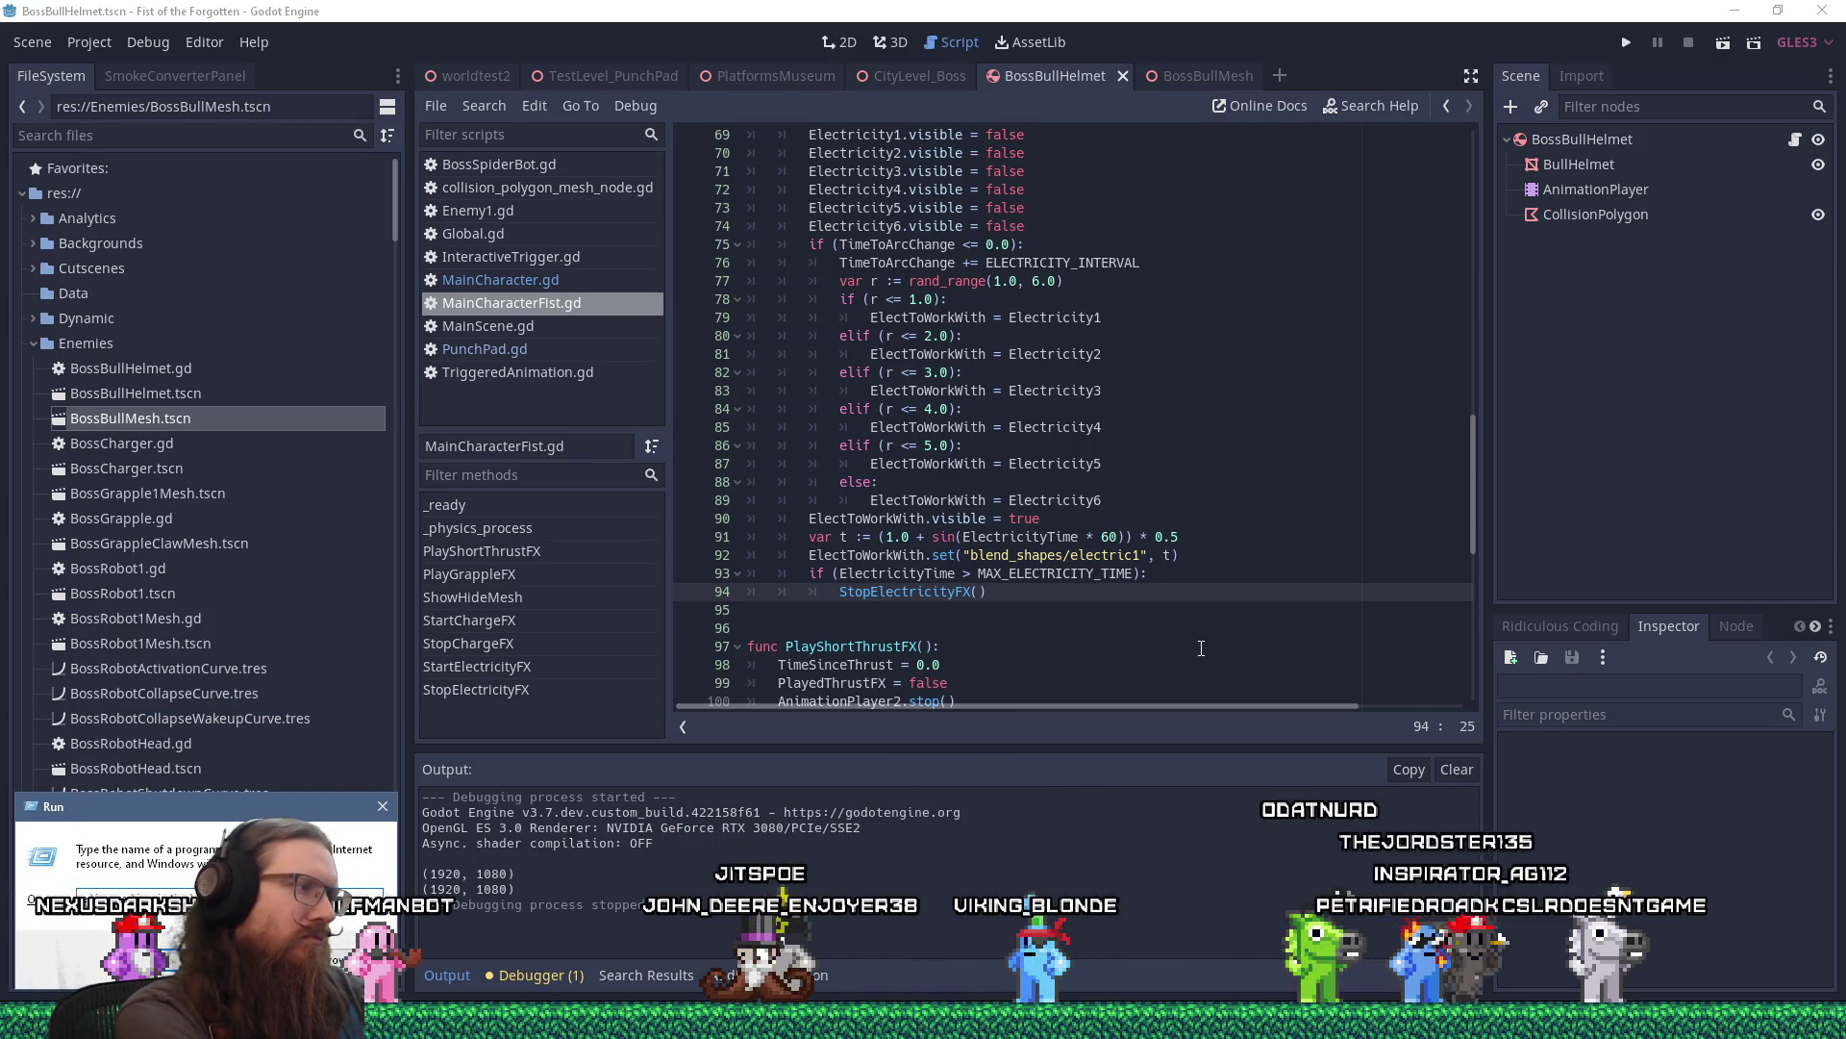
key("Return")
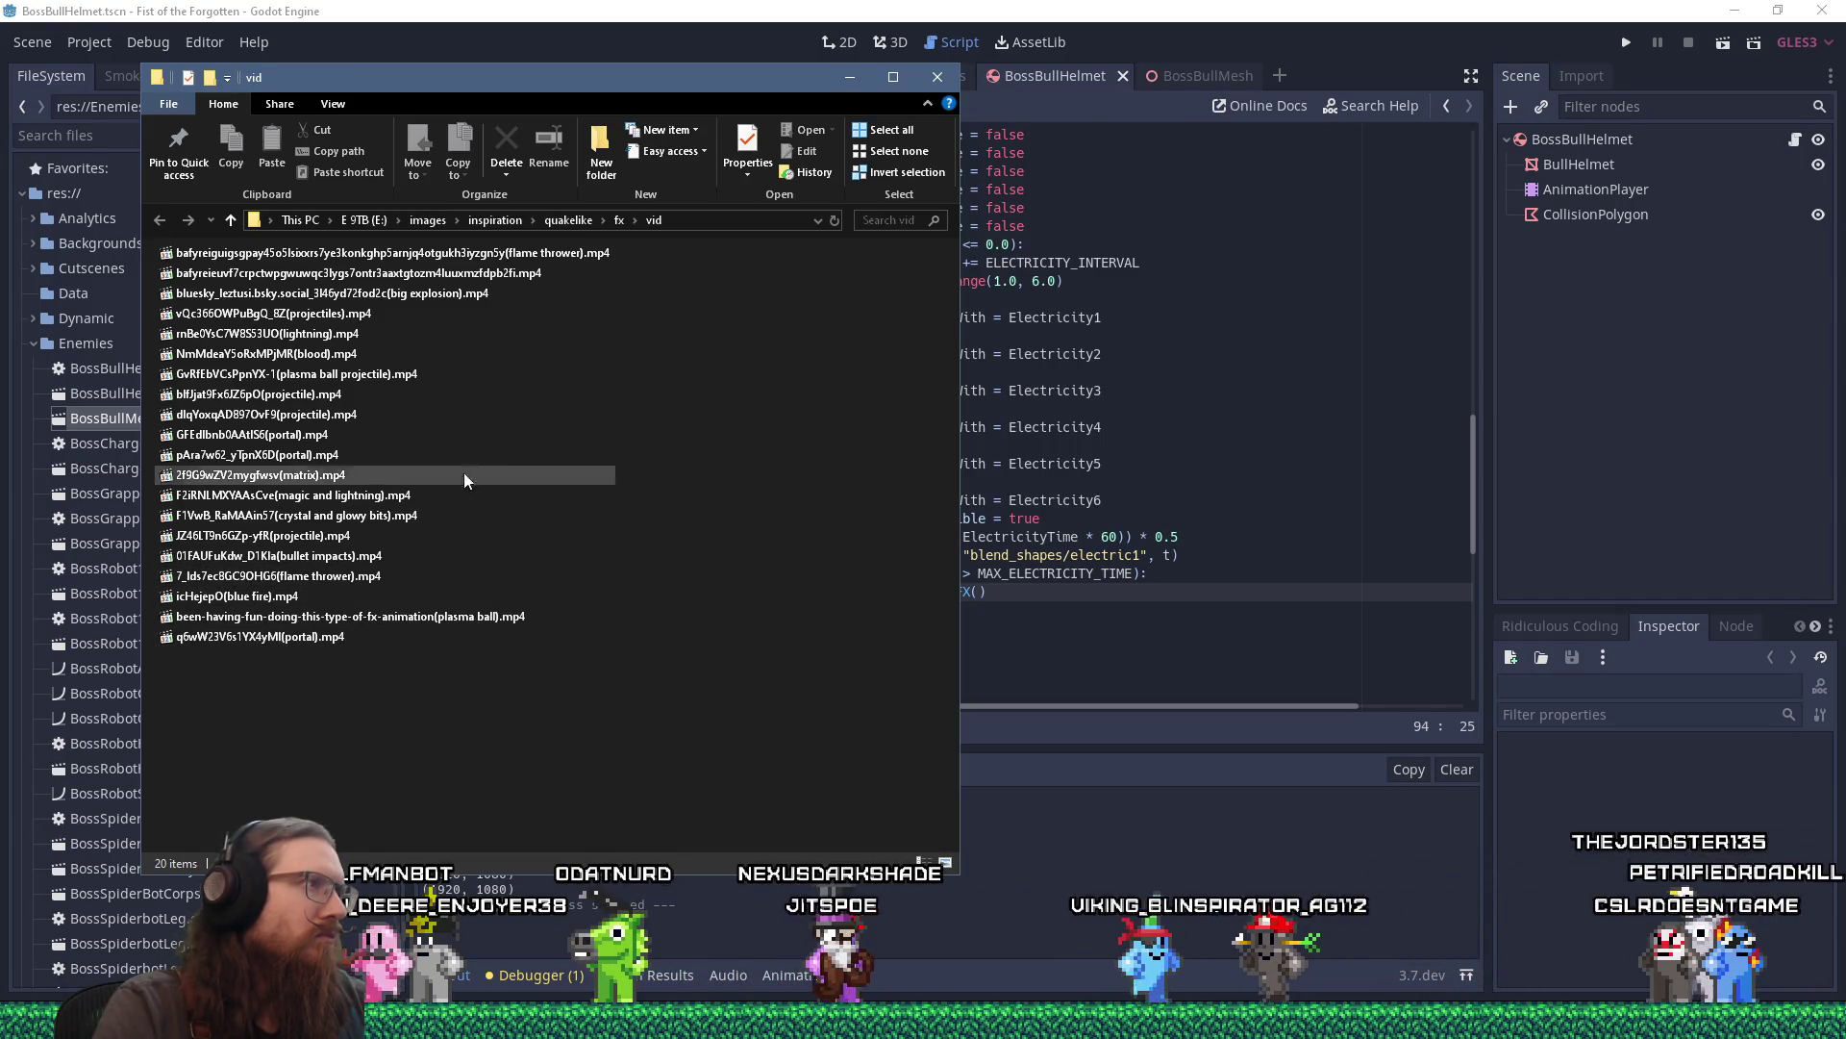
Preview the lava eruption video, then append '(lava)' to its file name.
double_click(512, 279)
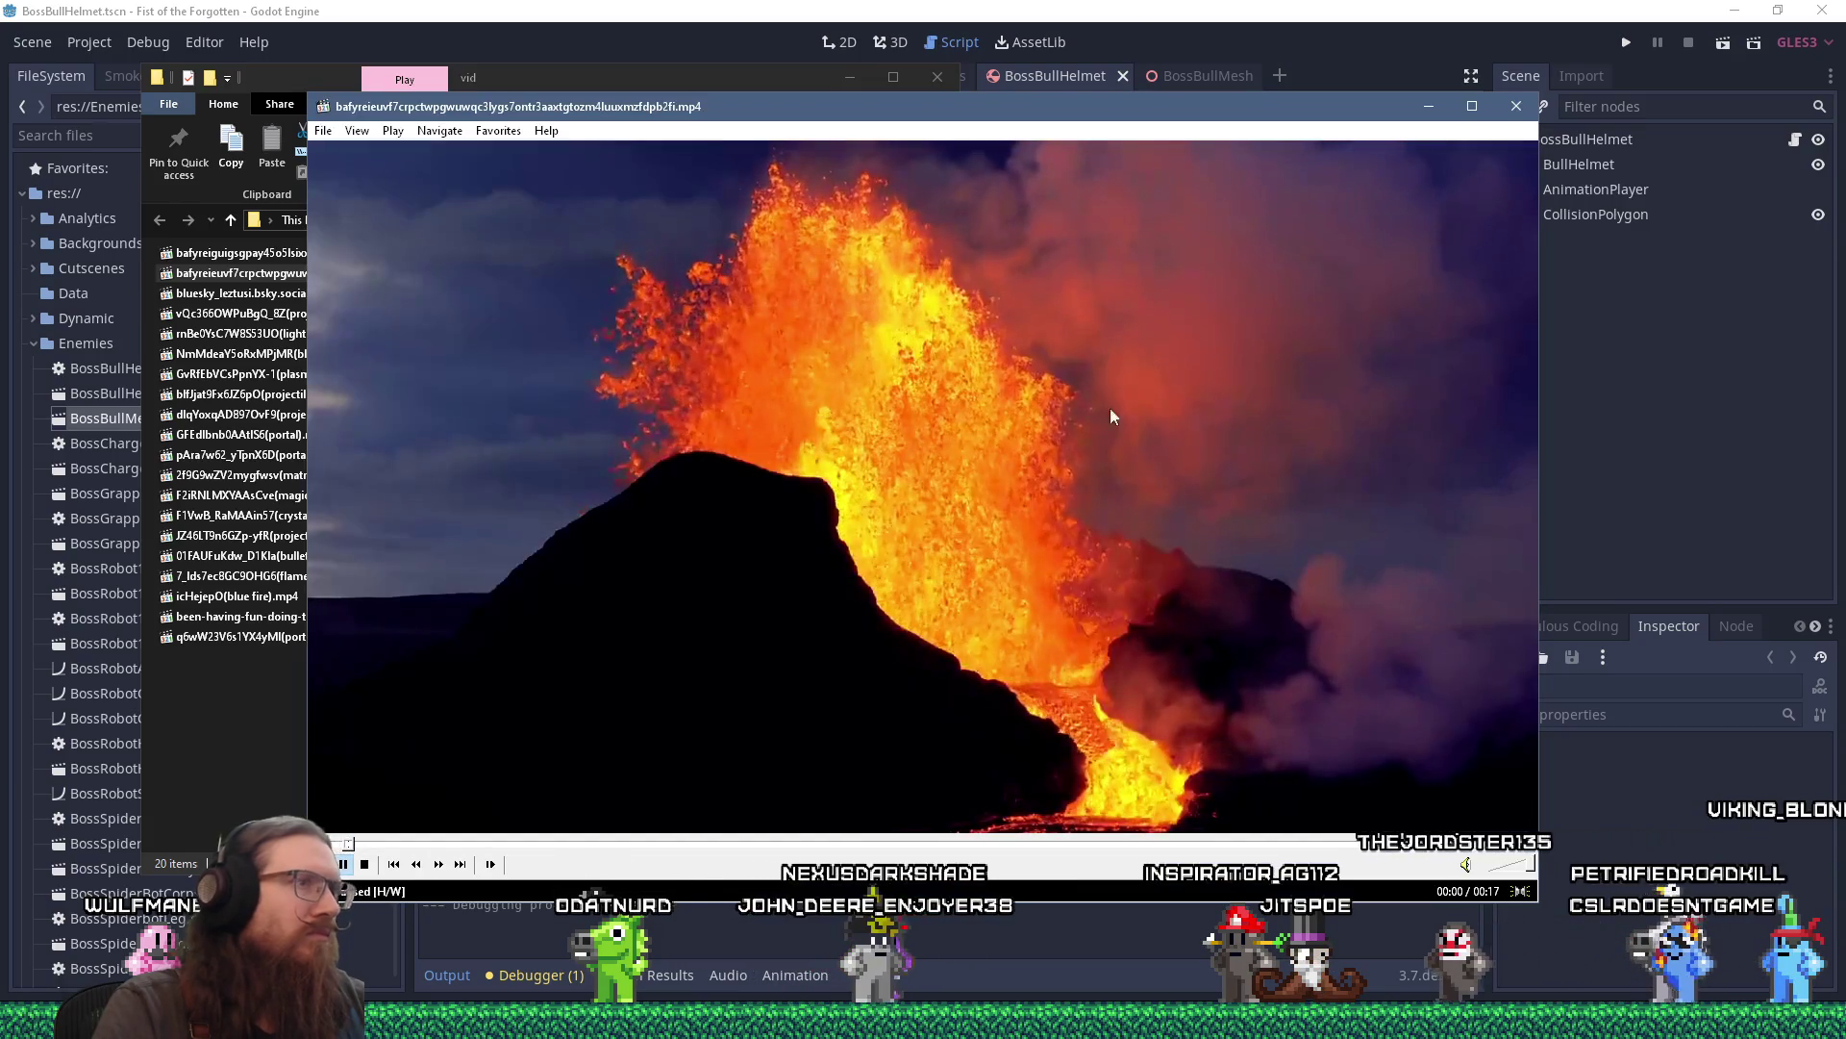
left_click(1516, 106)
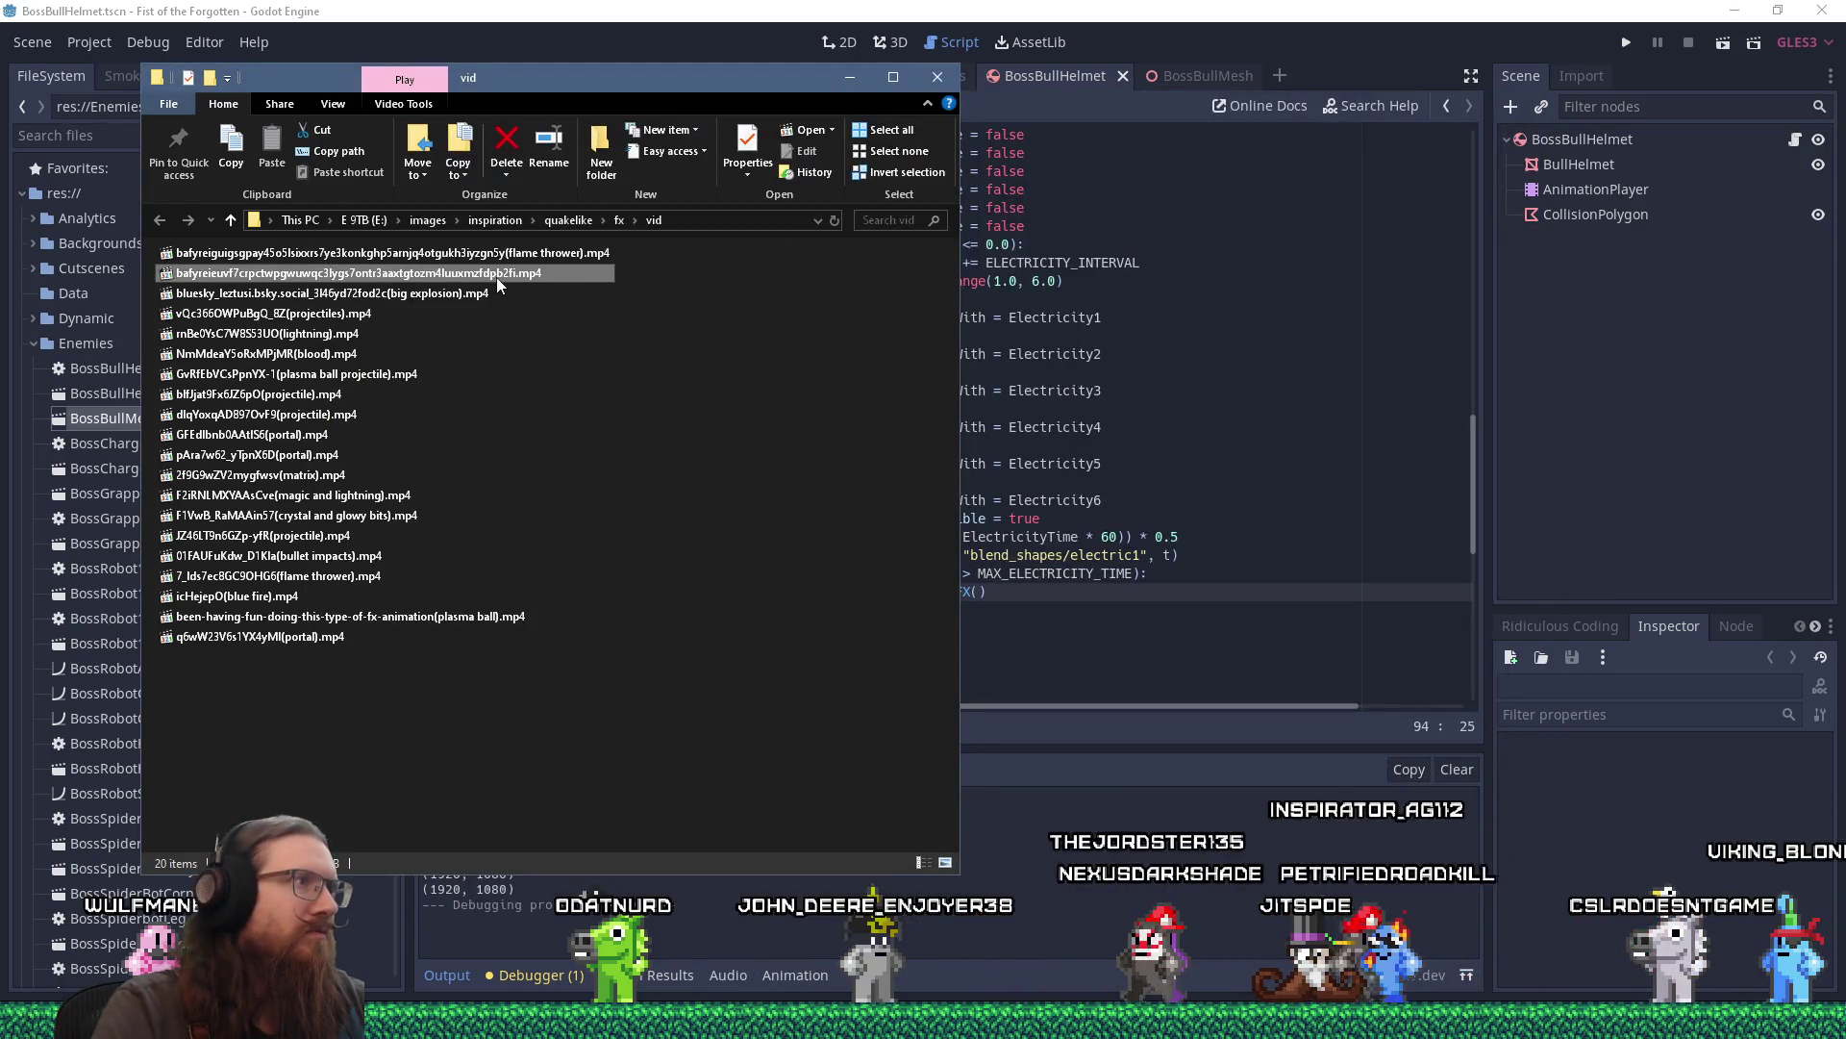
key("F2")
key("Right")
type("lava)")
key("Return")
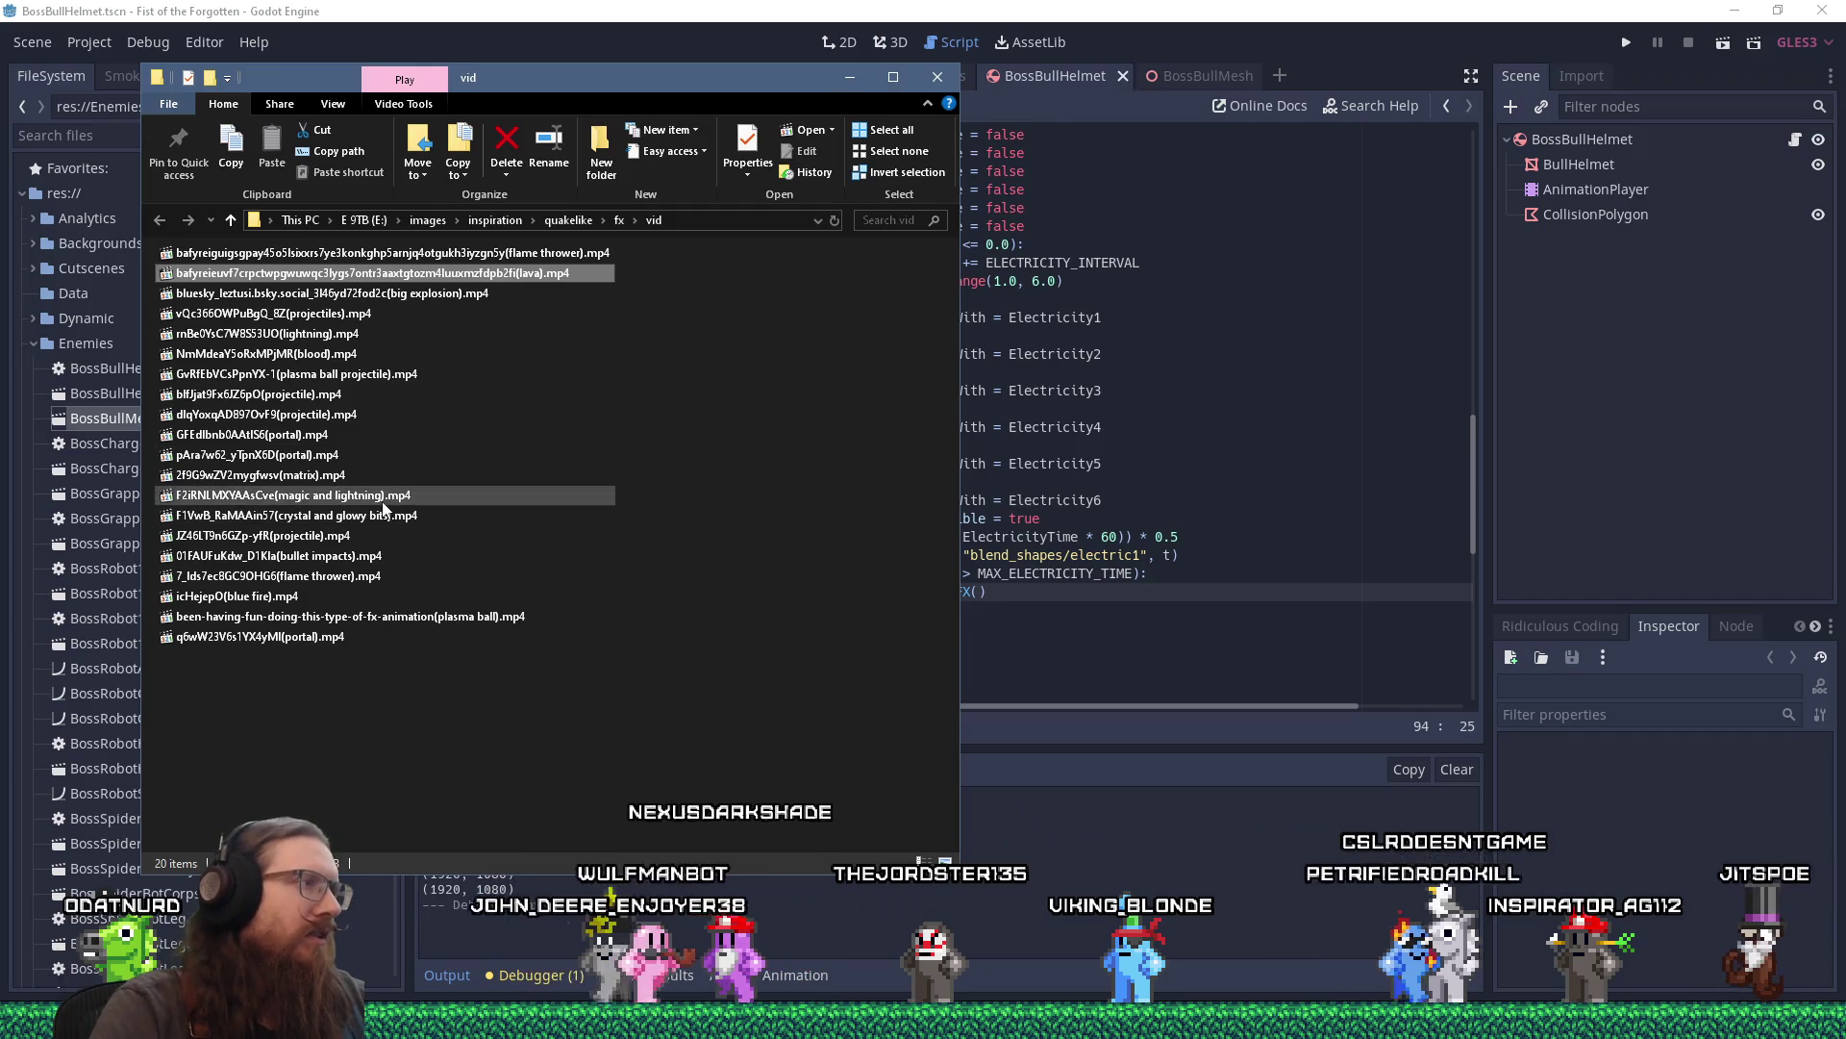
Preview the magic and lightning clip, then launch Blender.
double_click(437, 494)
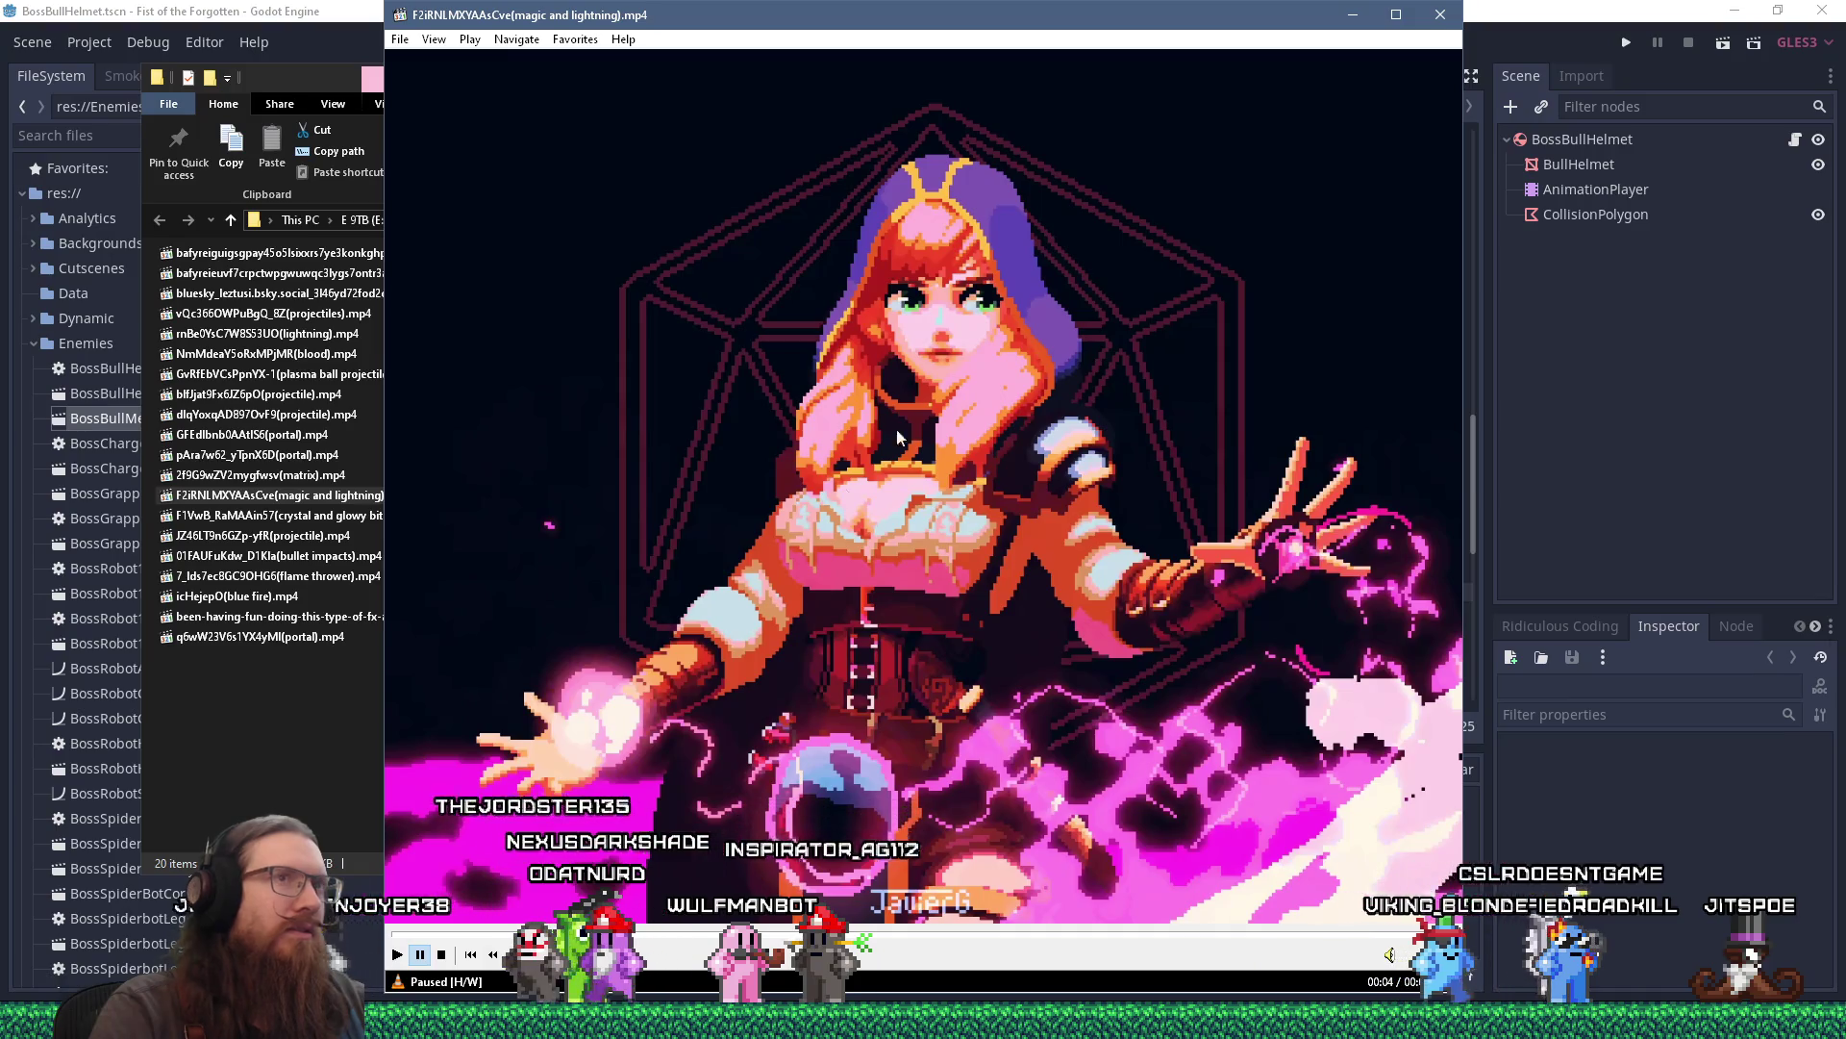
left_click(1440, 14)
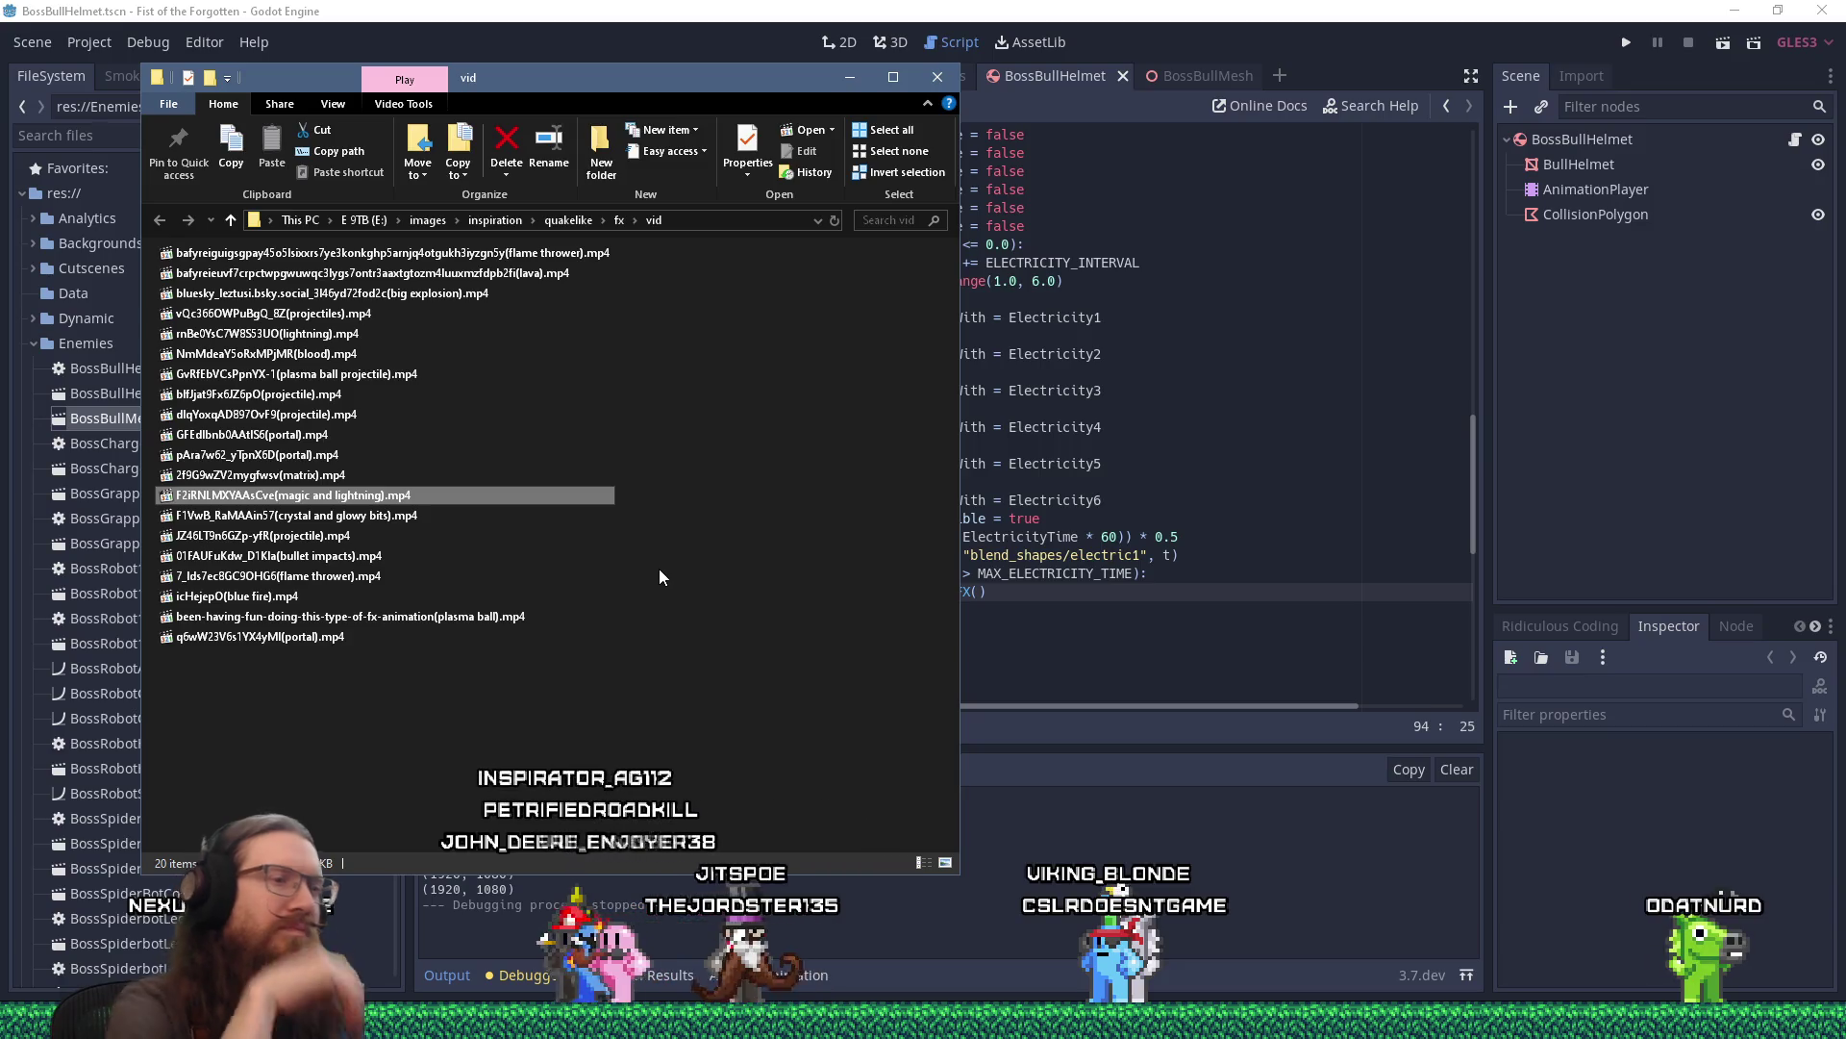
left_click(587, 395)
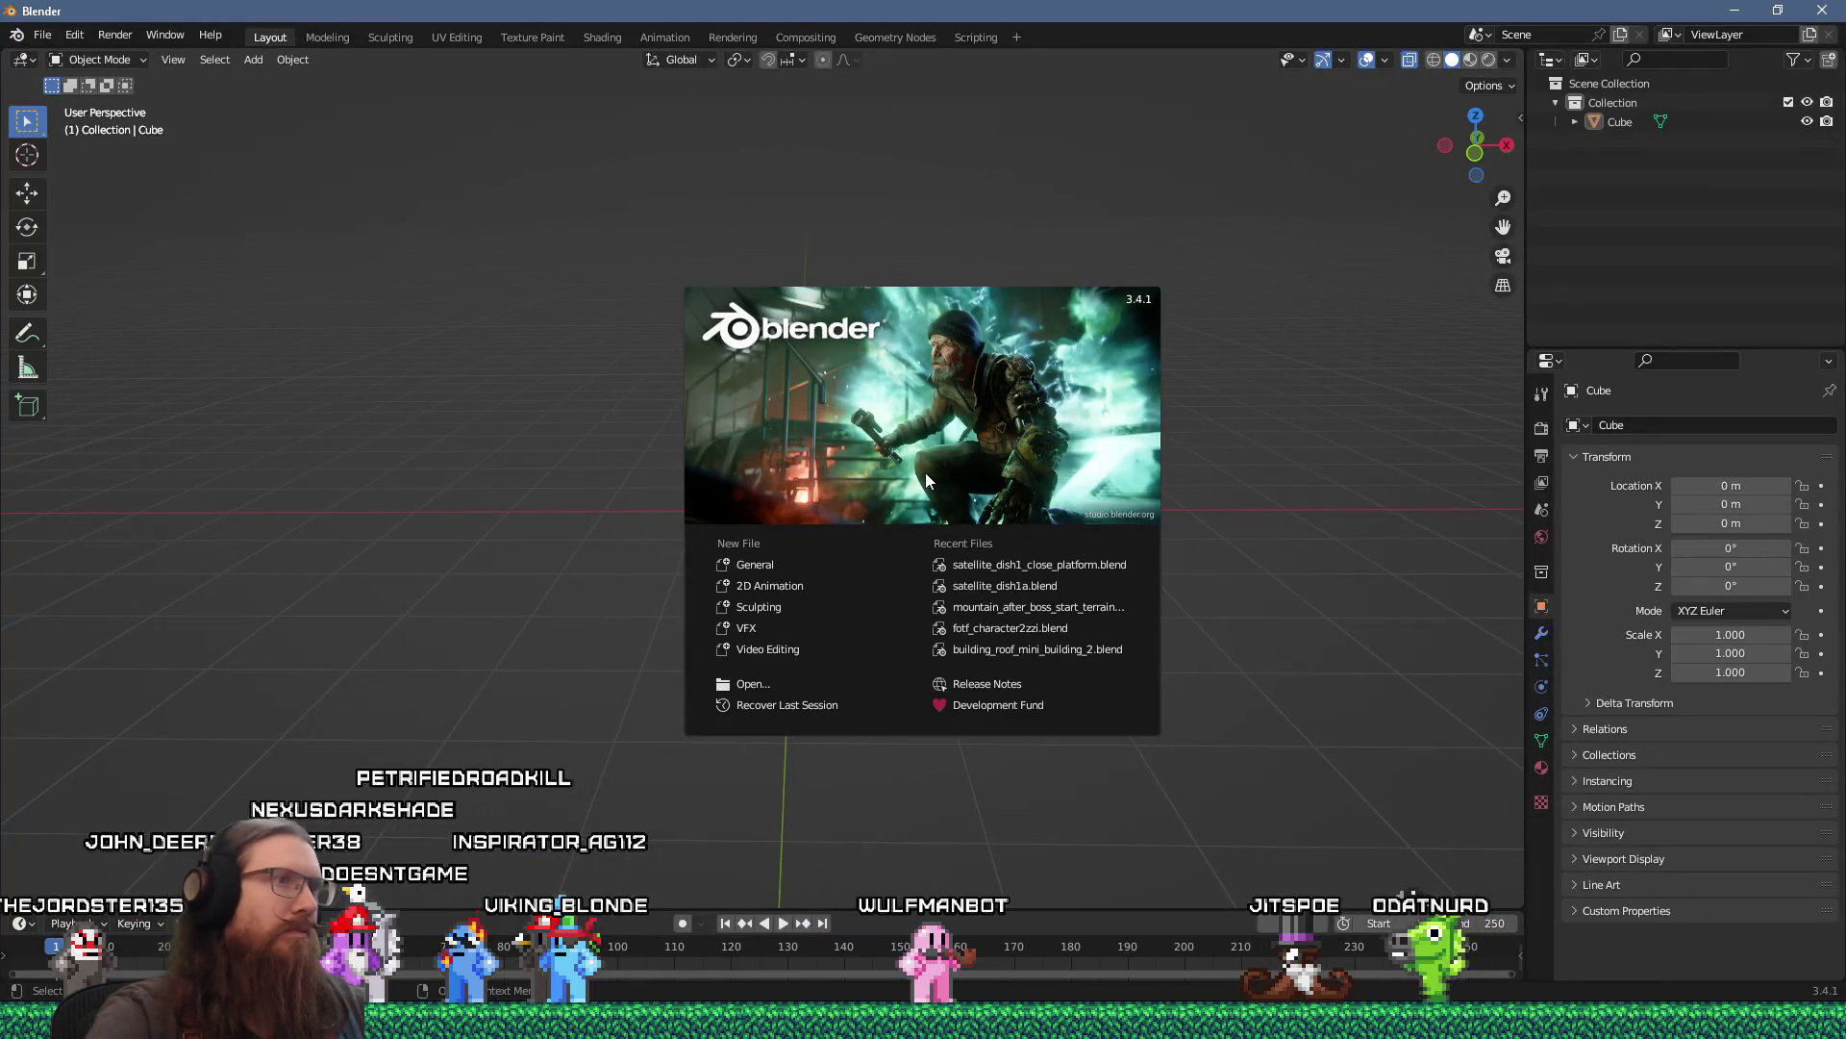
Open boss_bull01e.blend from E:\projects\fotf\art_source\enemies.
left_click(53, 37)
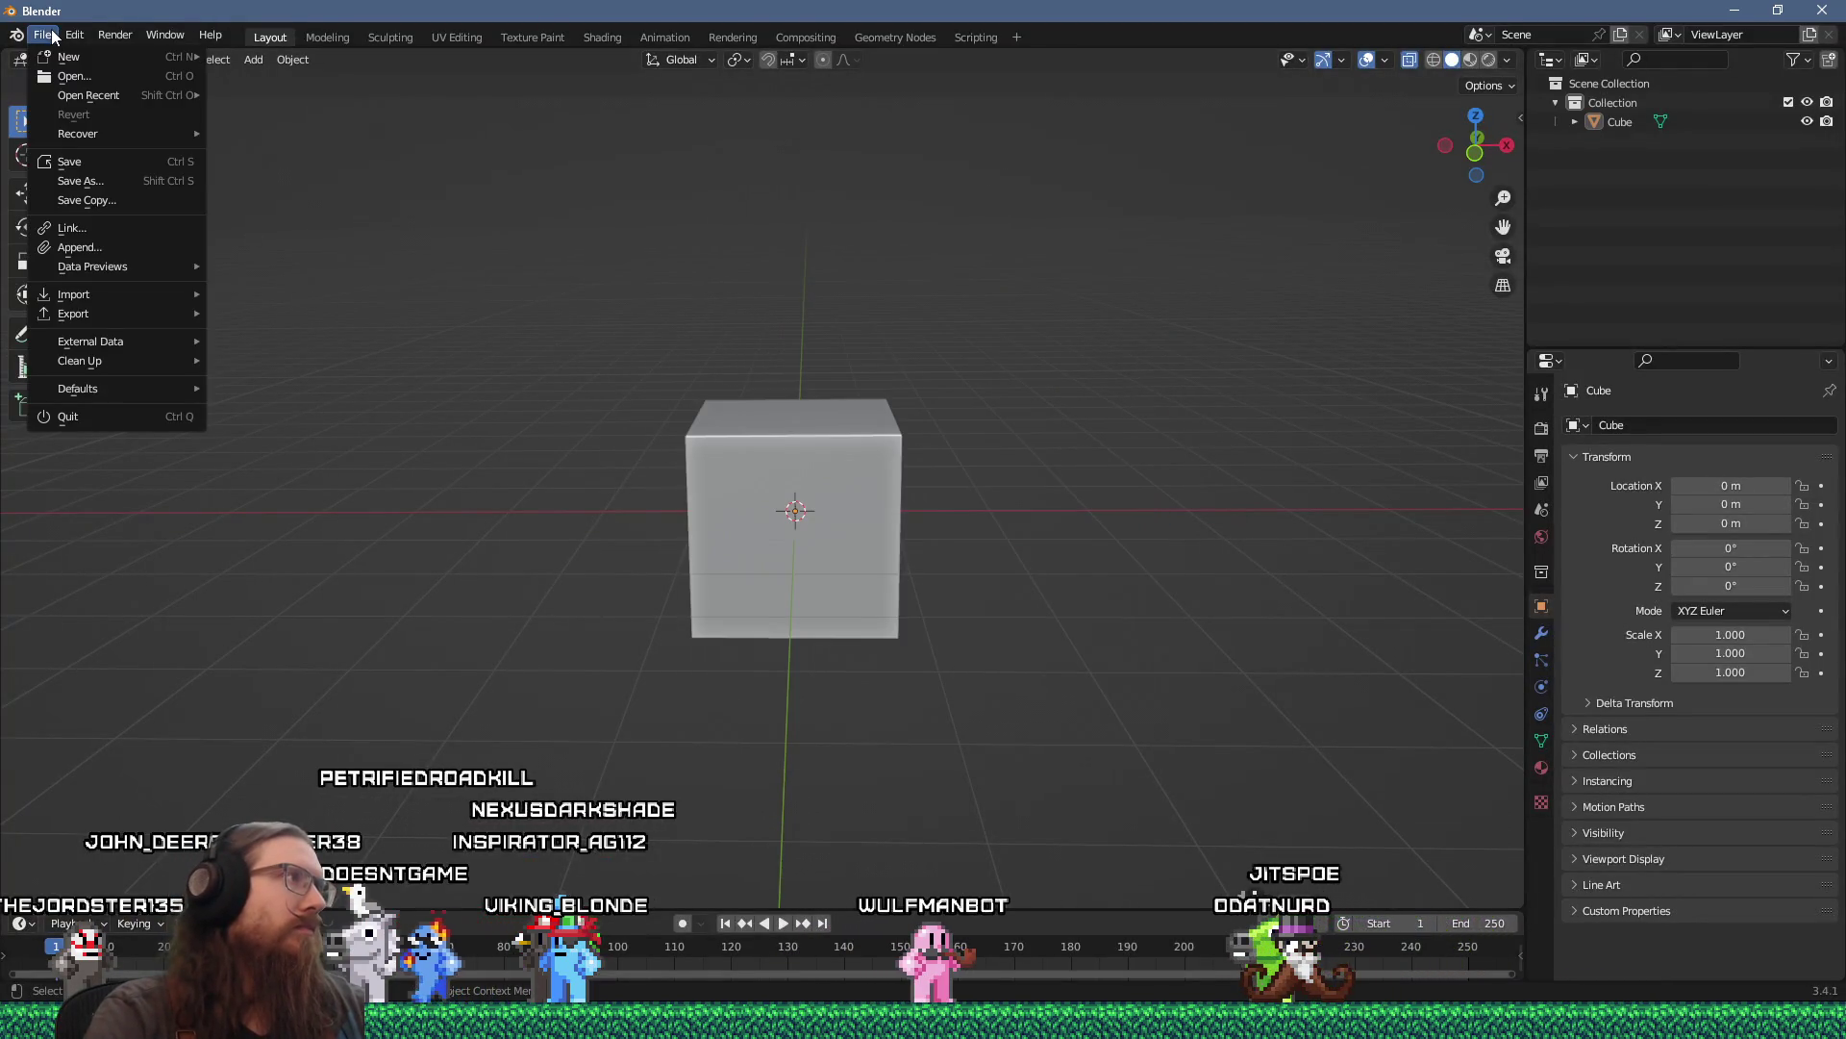
left_click(62, 77)
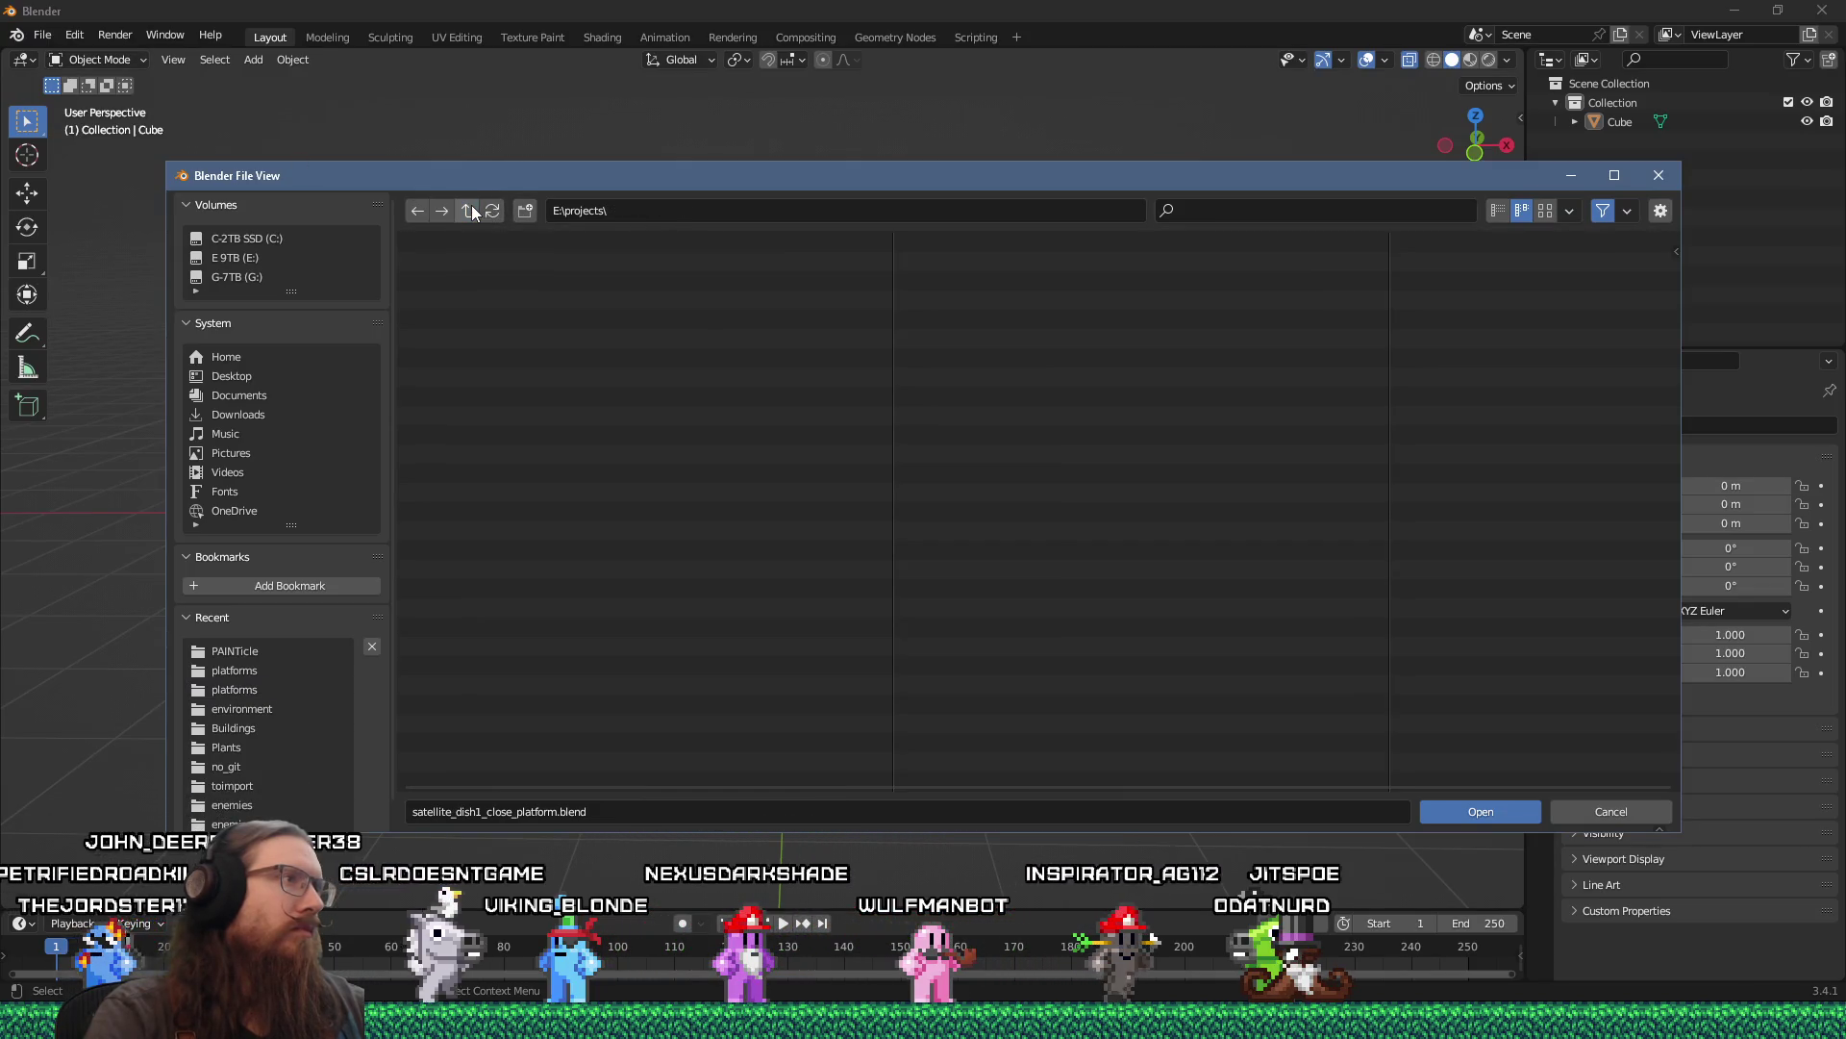
left_click(419, 212)
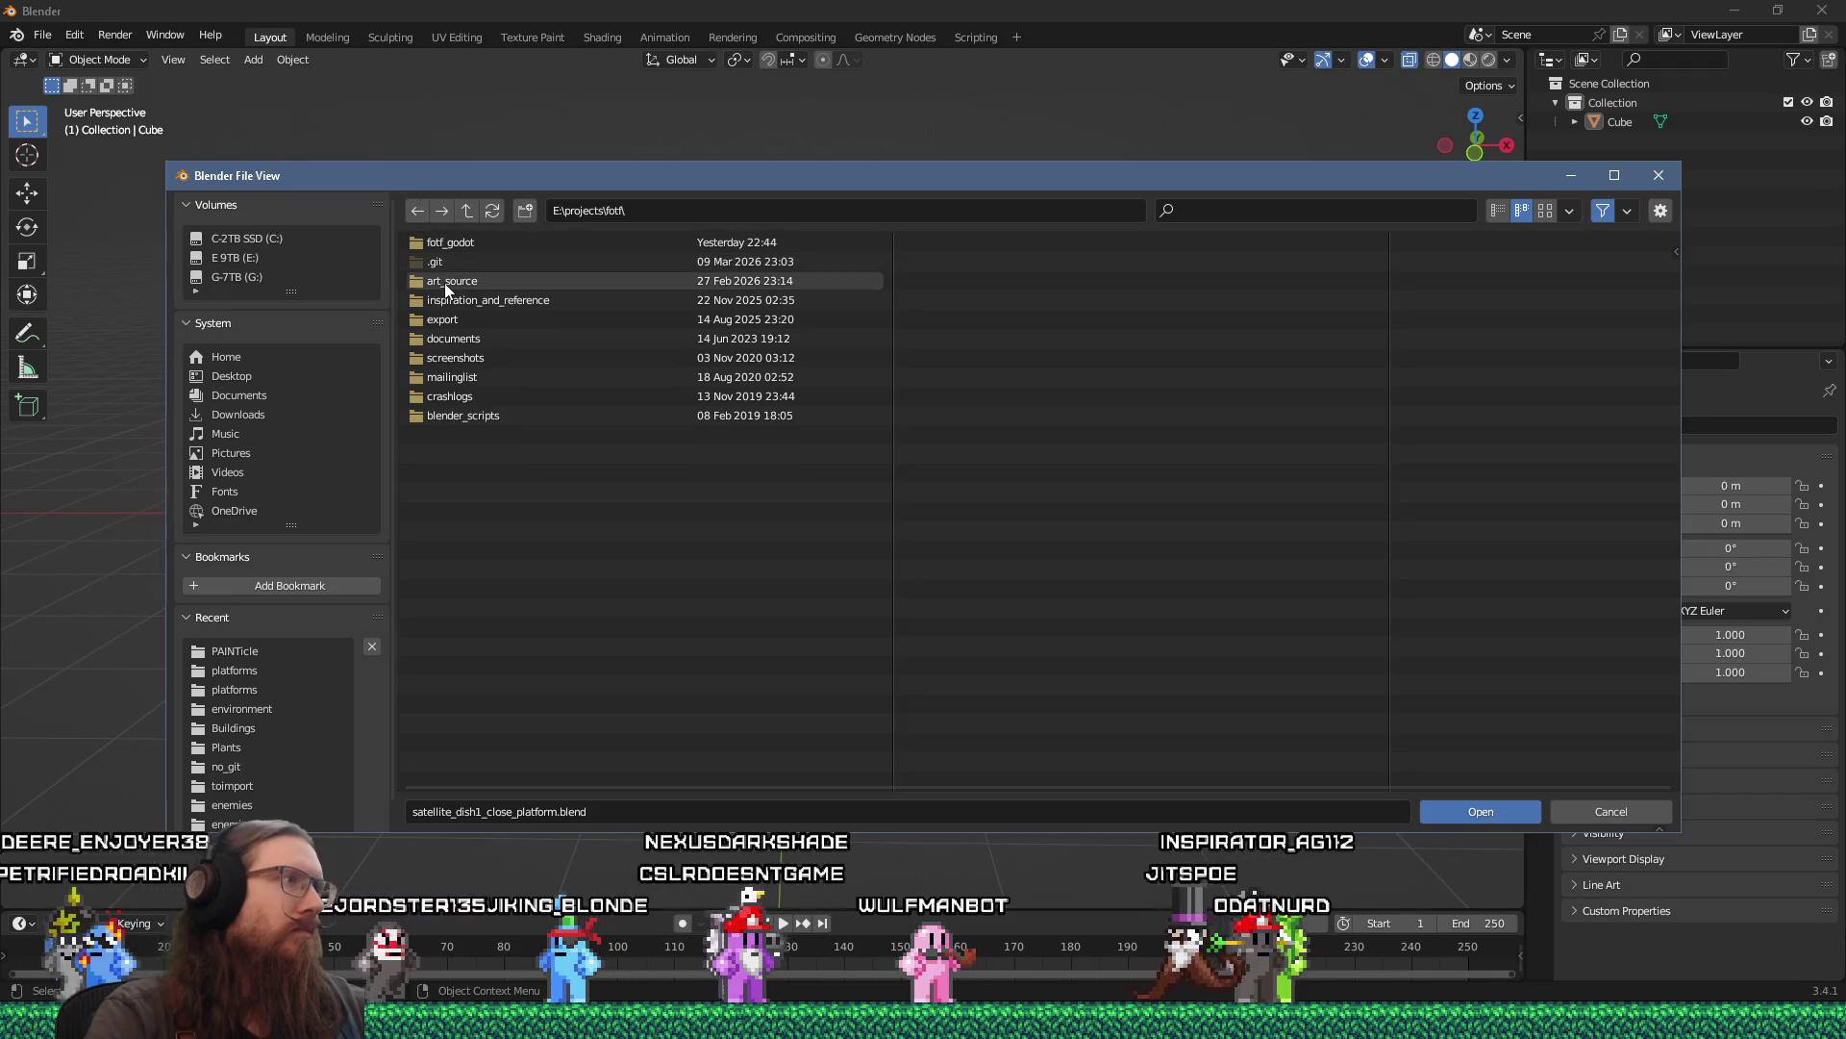
double_click(444, 281)
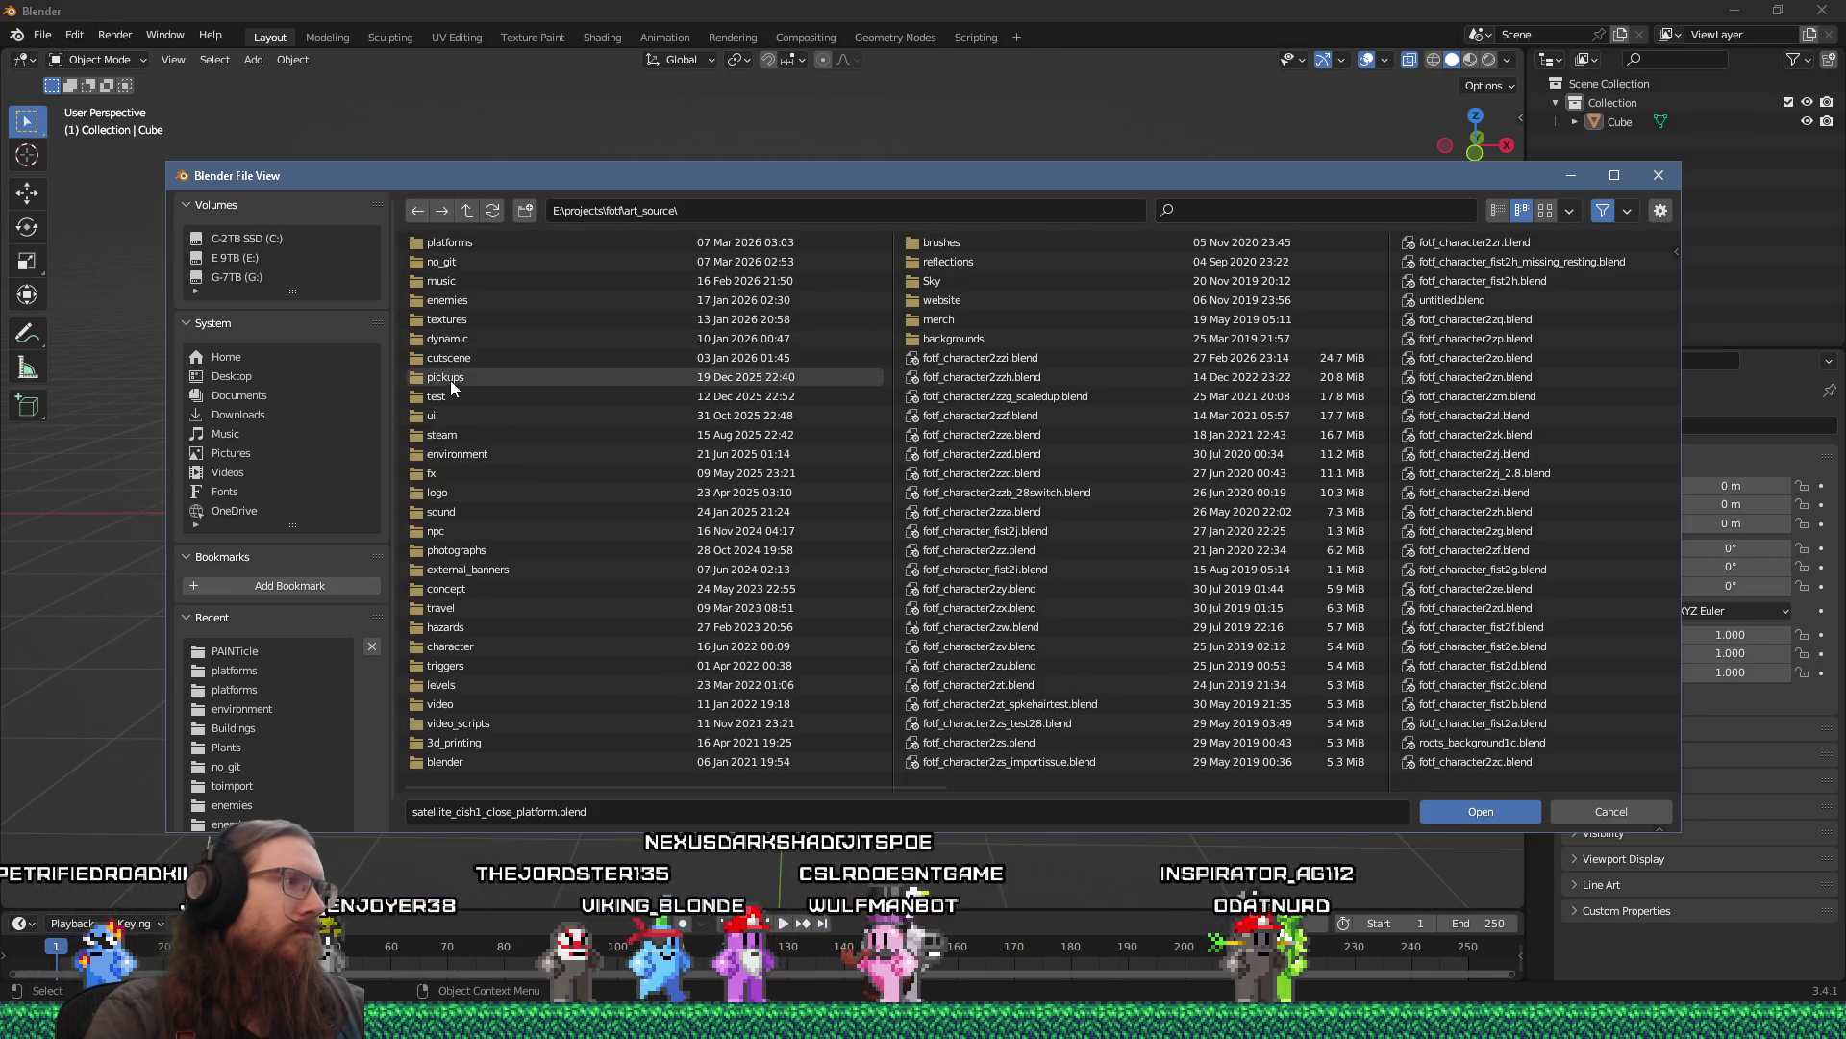
left_click(829, 212)
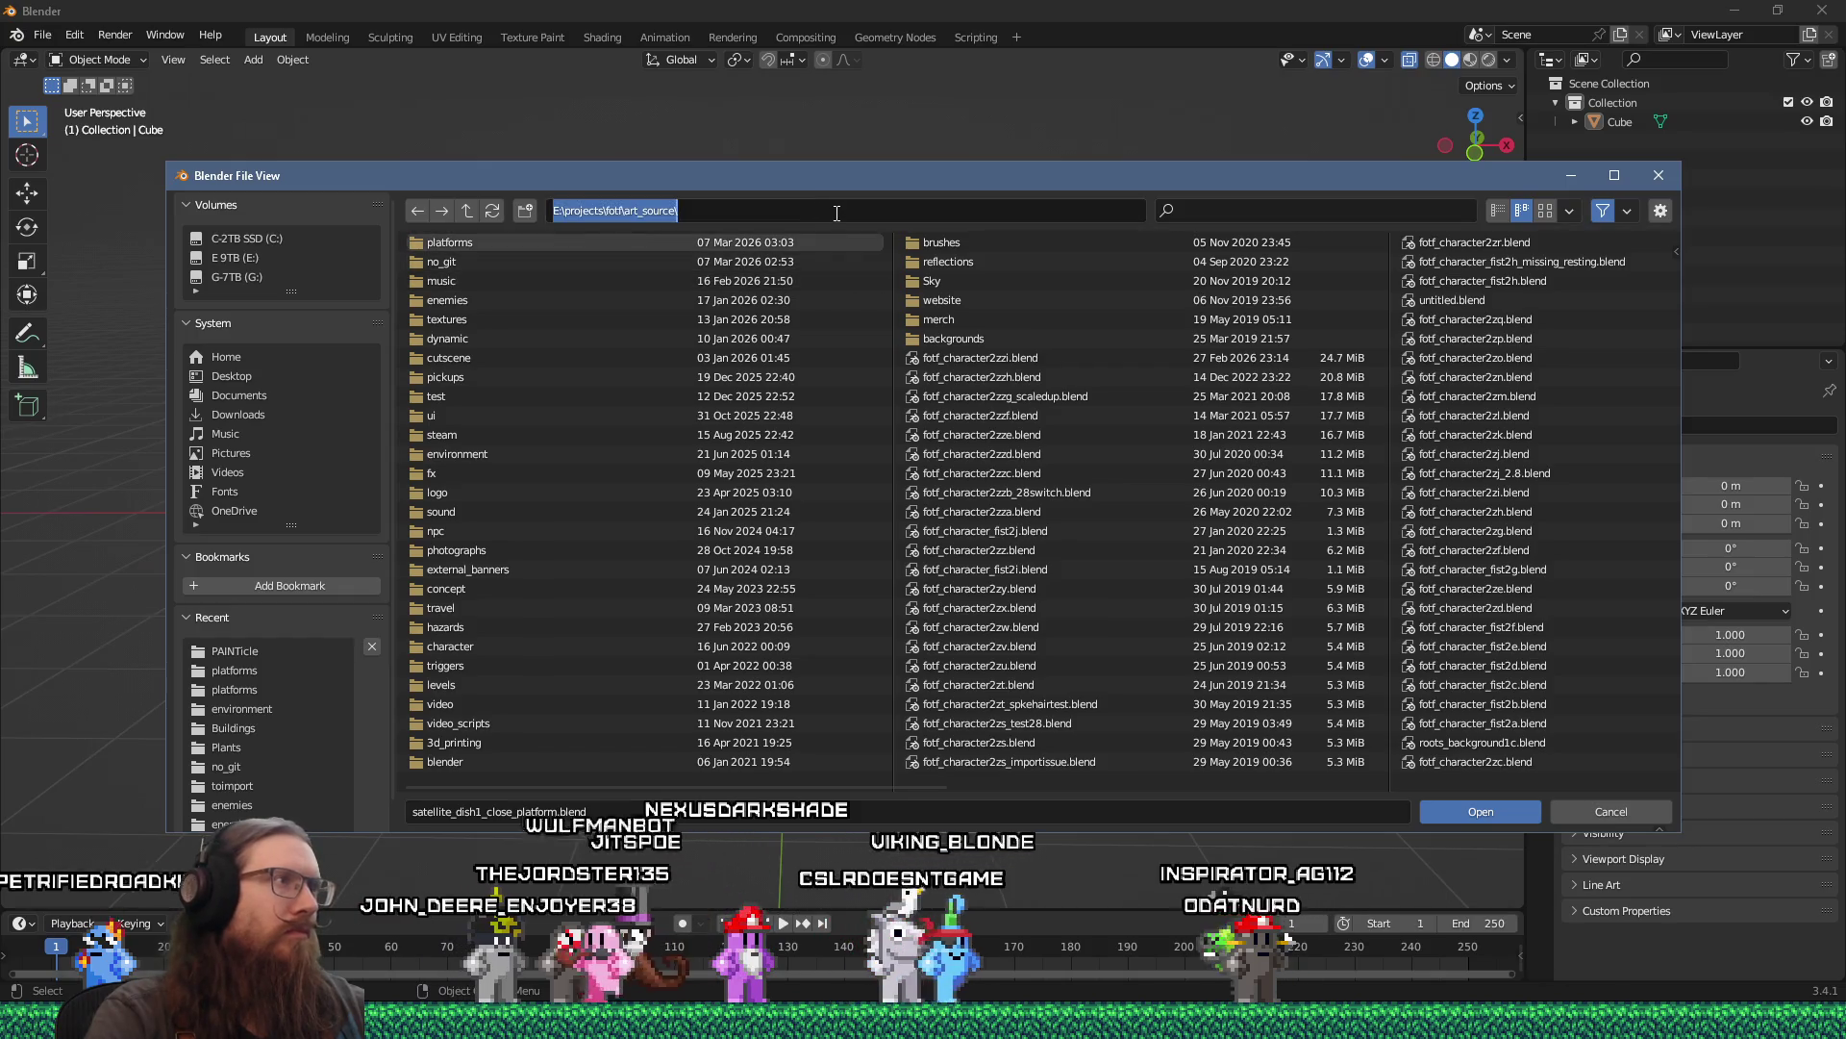
left_click(835, 211)
type("enemies")
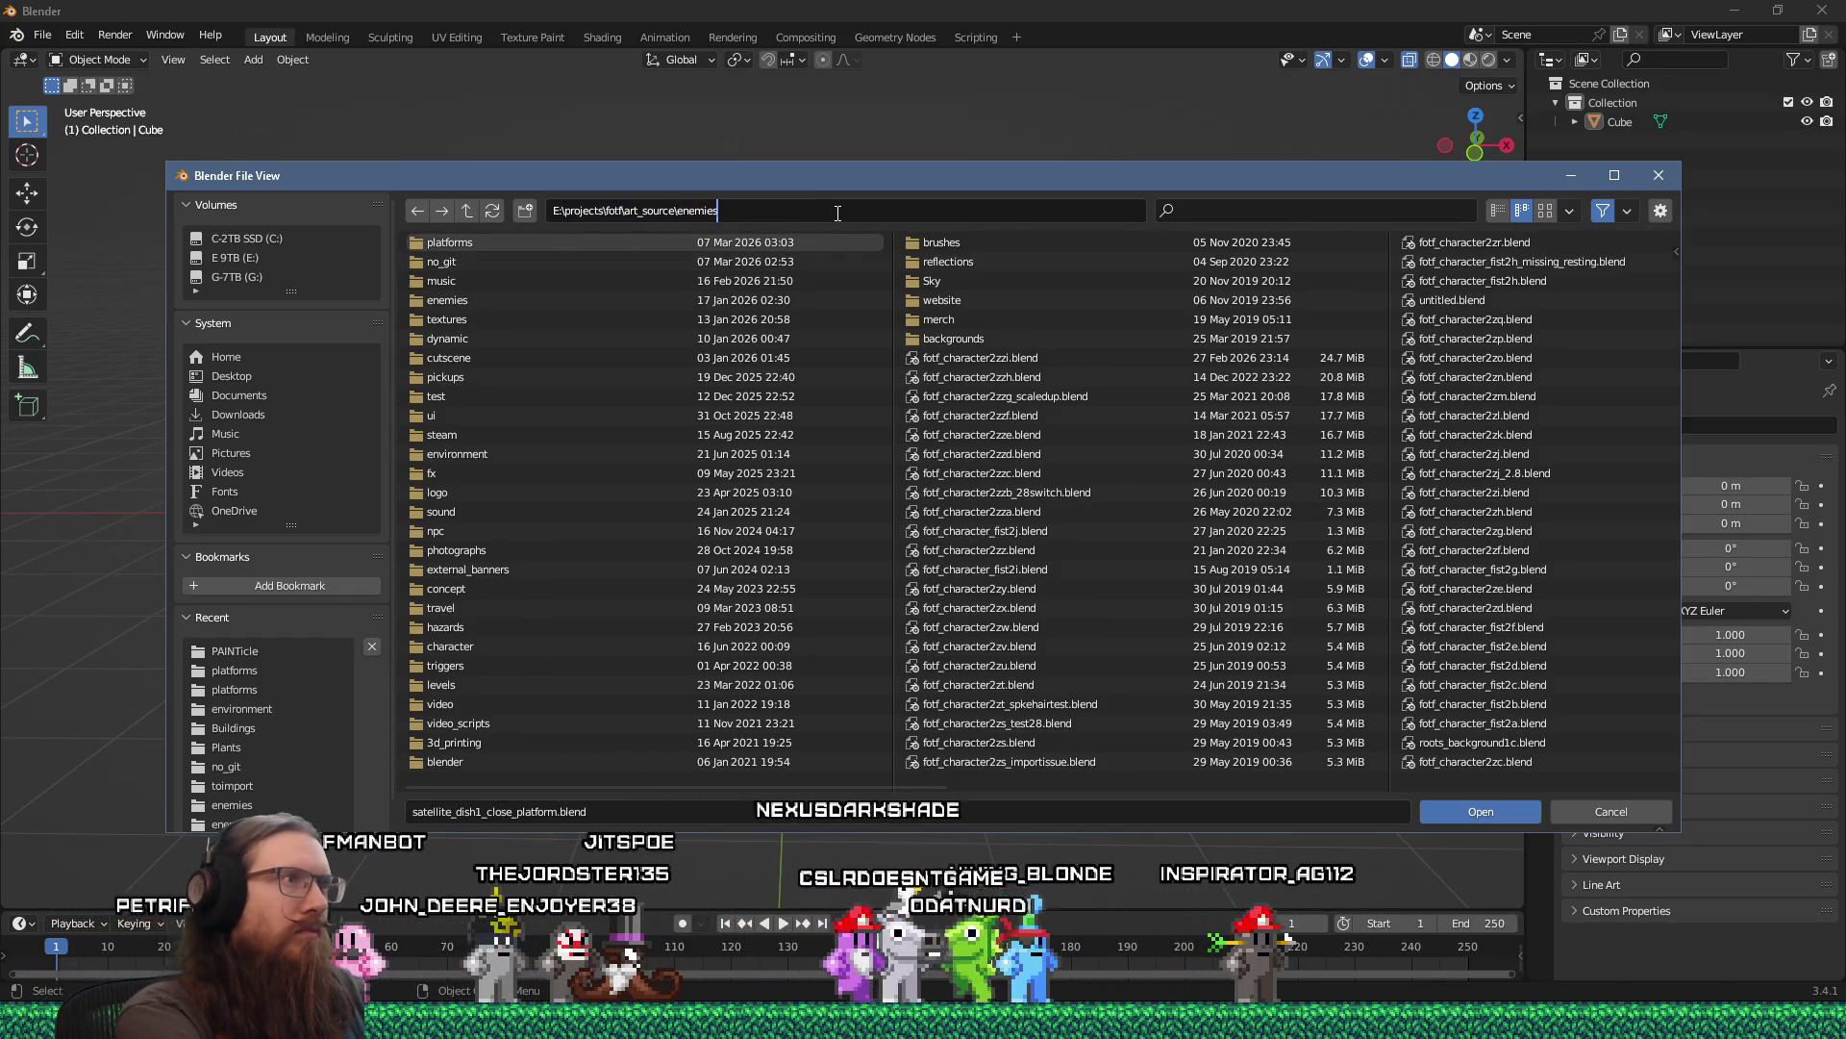
key("Return")
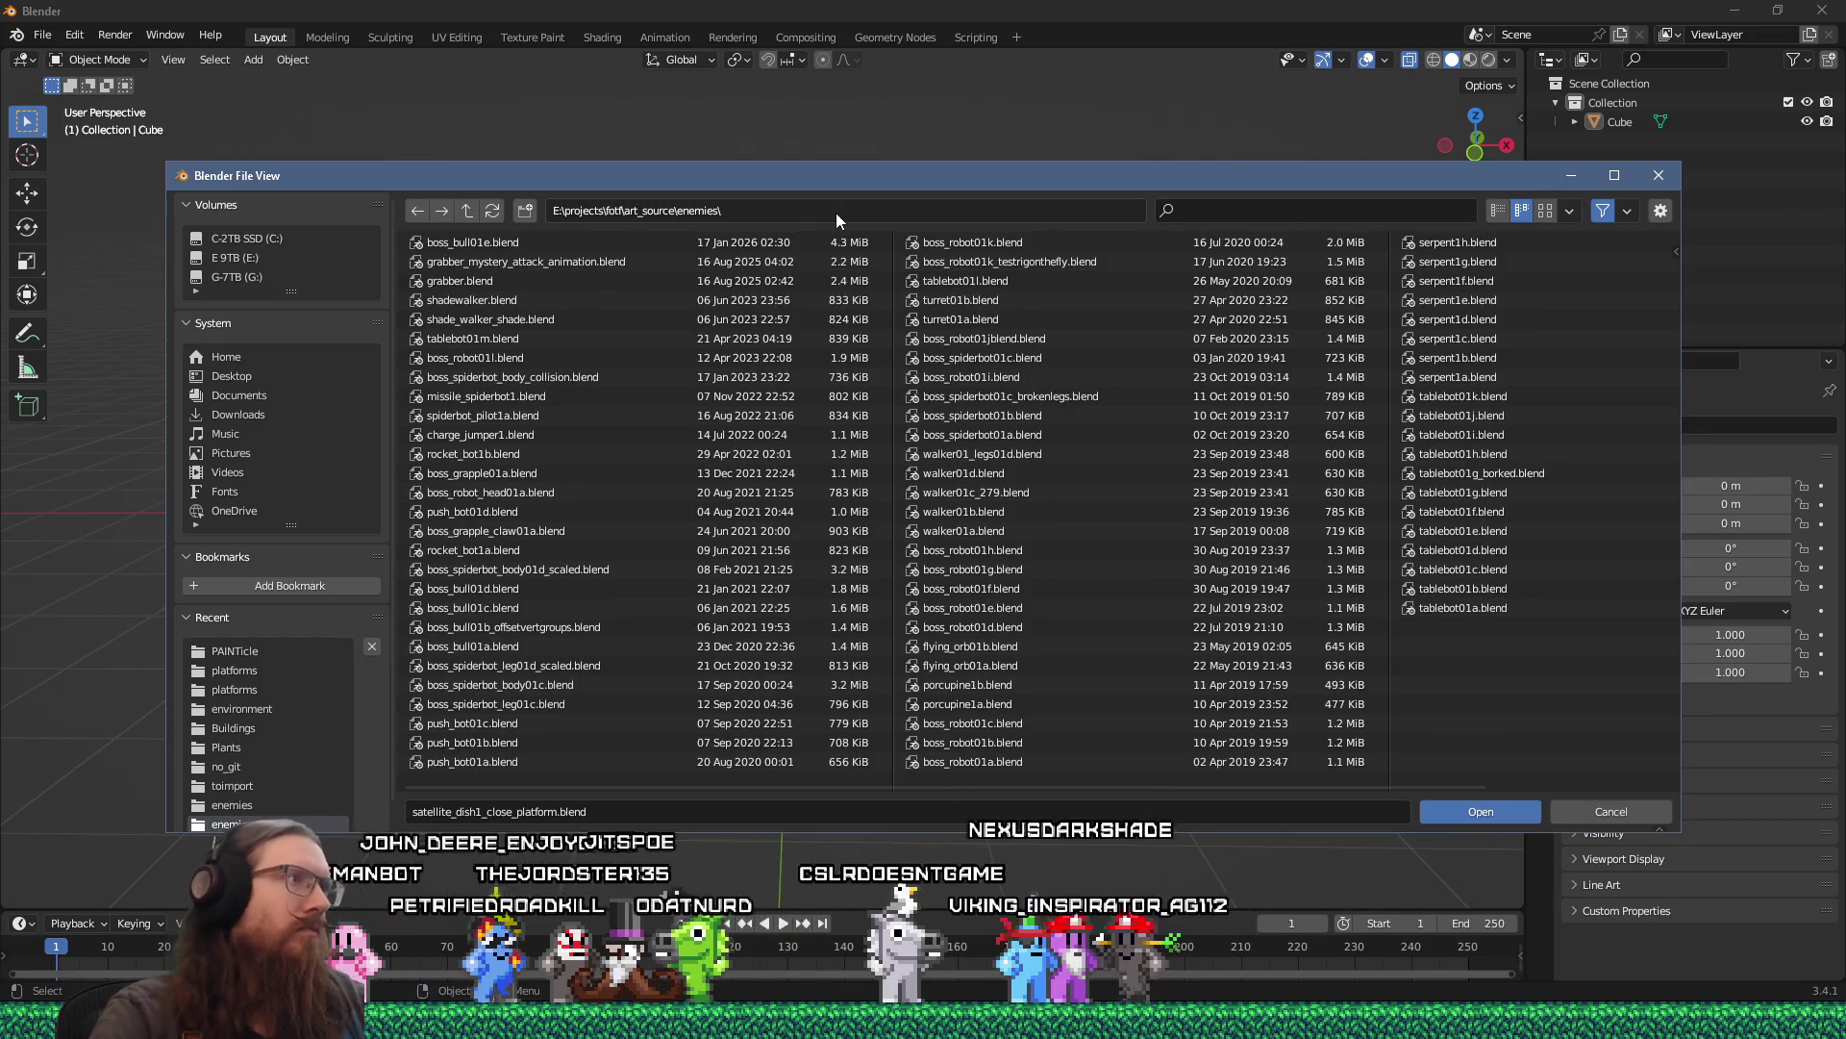
double_click(487, 246)
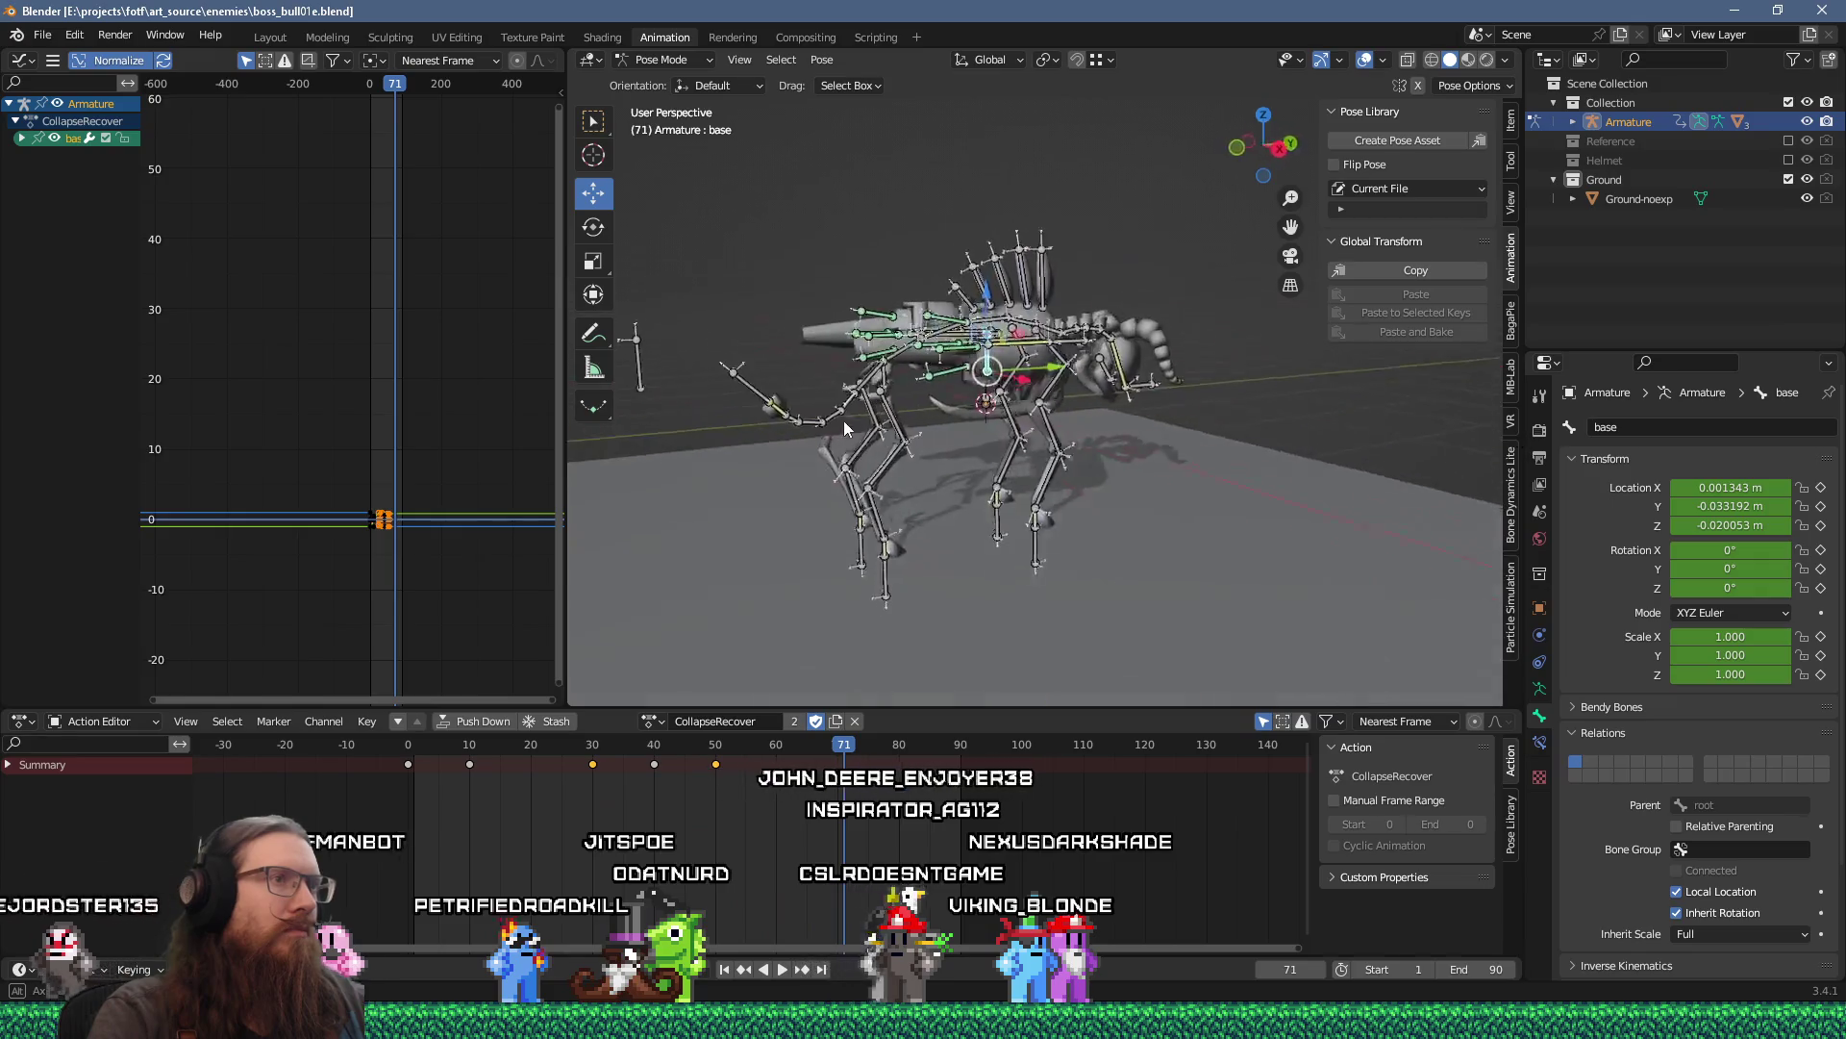
mouse_move(844, 420)
left_mouse_down()
mouse_move(862, 419)
mouse_move(787, 434)
left_mouse_up()
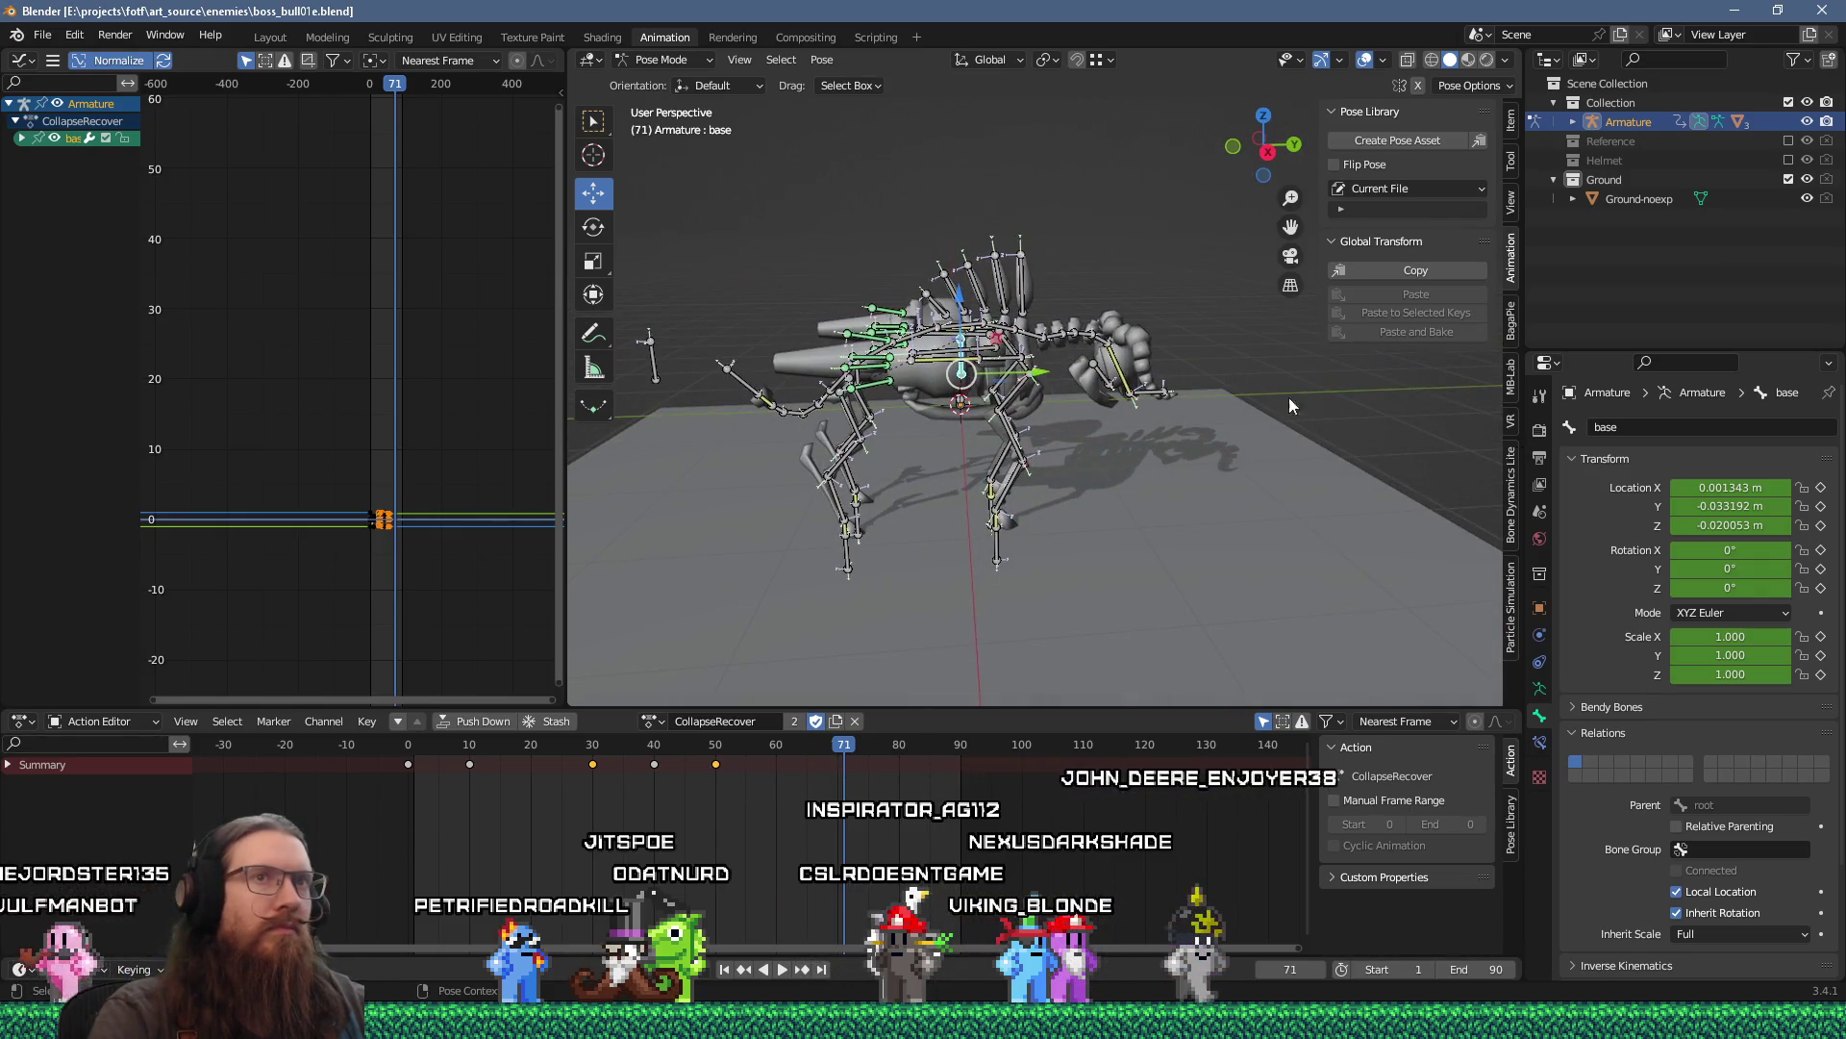
left_click(1786, 179)
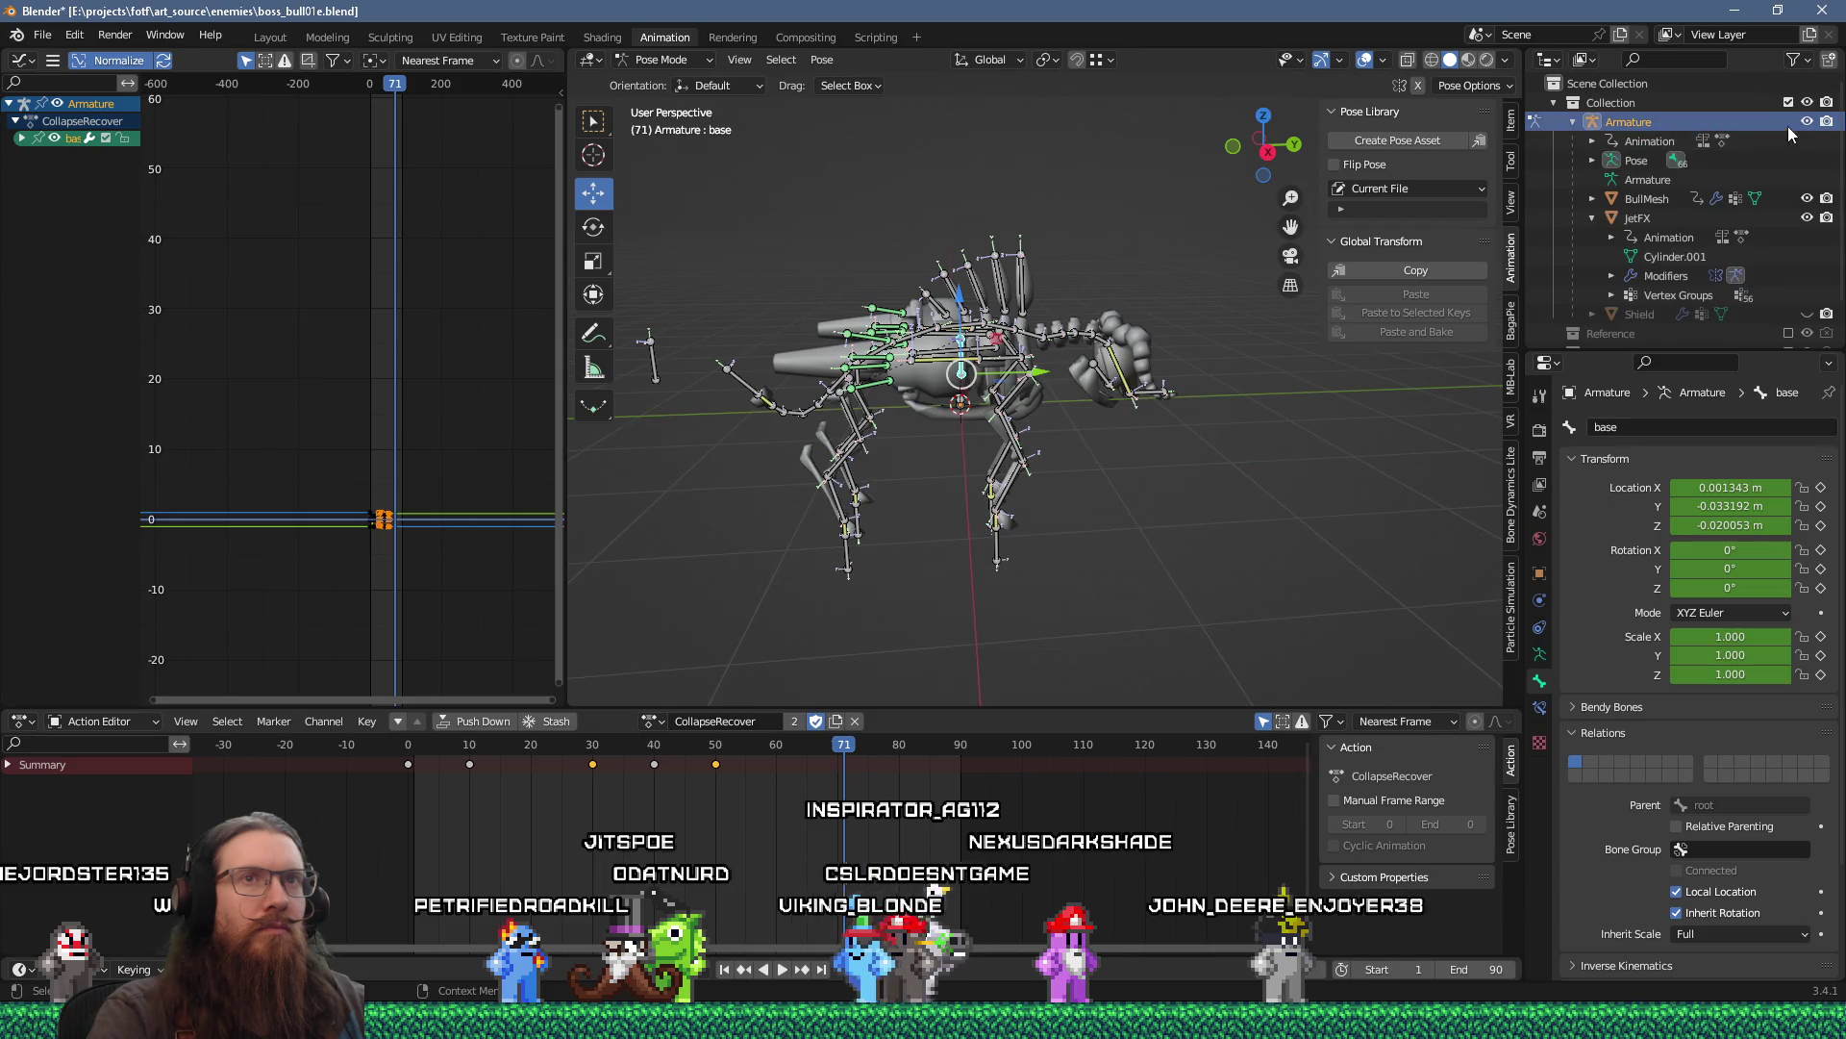
left_click(1789, 102)
left_click(1787, 140)
mouse_move(1394, 269)
left_mouse_down()
mouse_move(1070, 343)
mouse_move(925, 328)
mouse_move(1037, 300)
left_mouse_up()
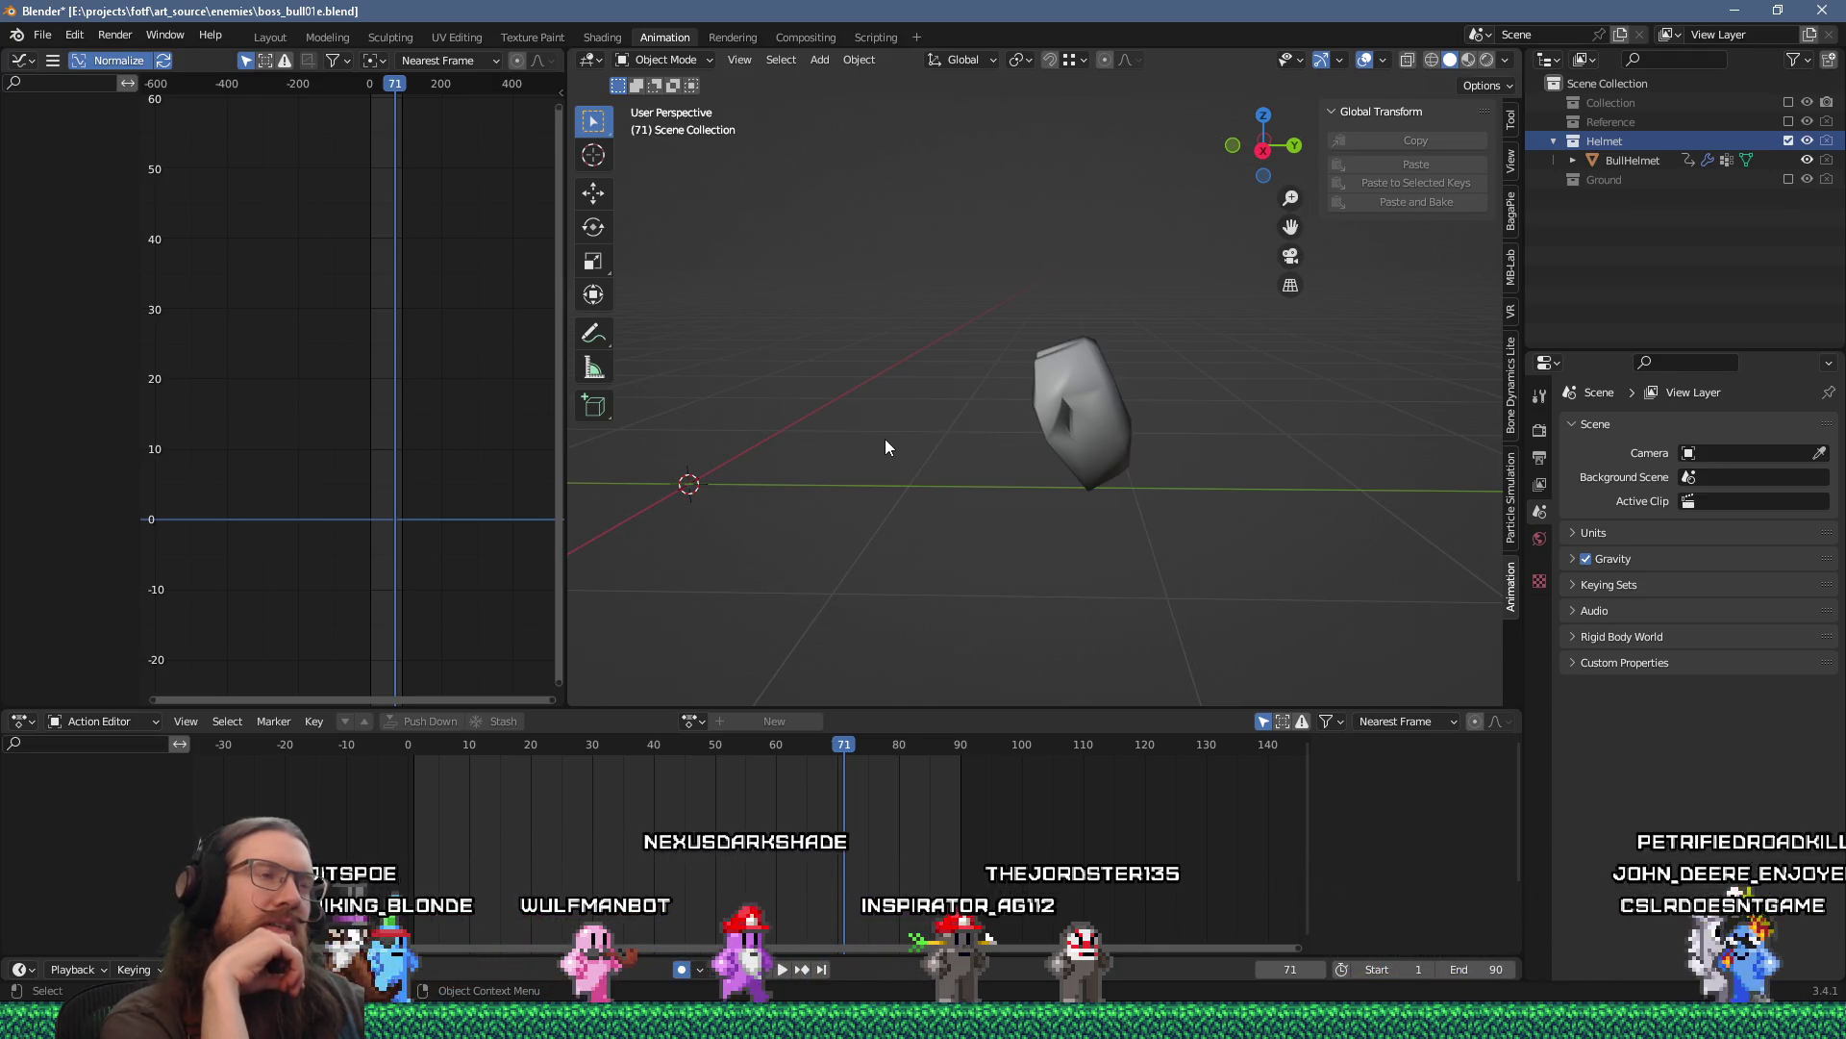
Add a UV sphere at the origin with 16 segments and 12 rings.
key("shift+a")
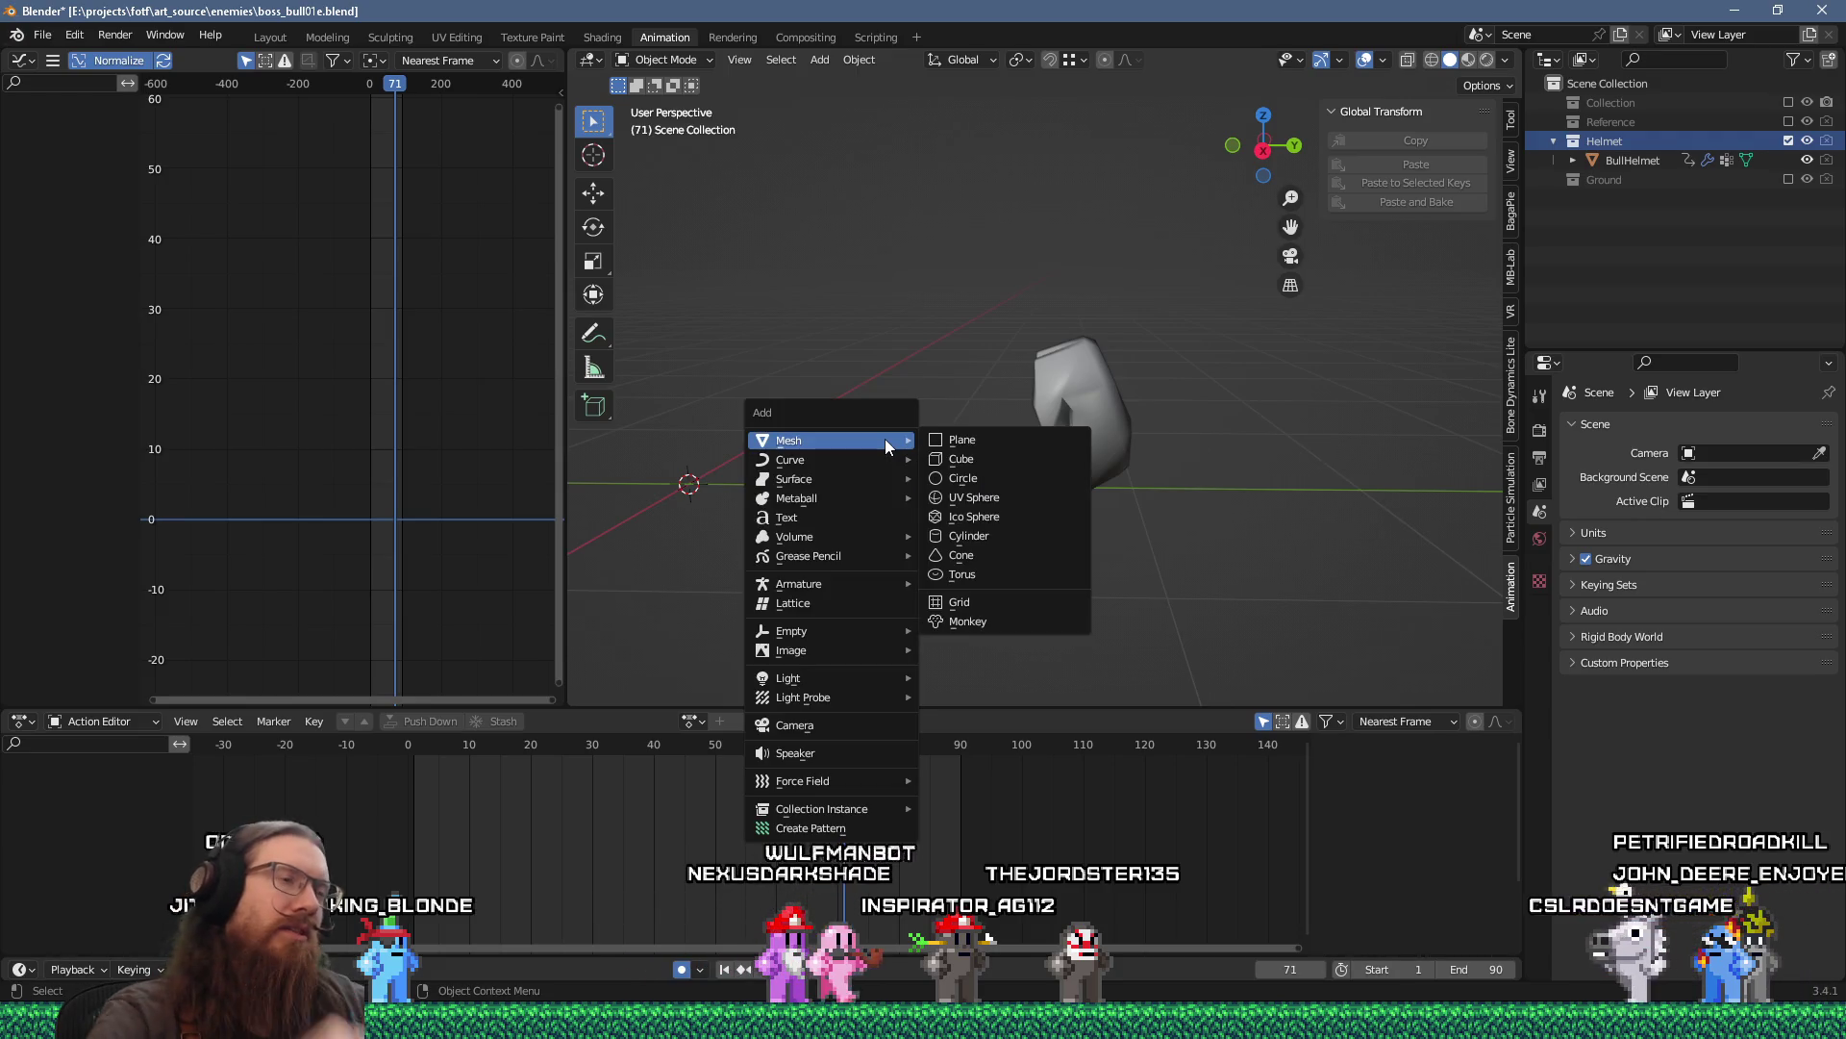
left_click(954, 497)
scroll(954, 498, "down", 4)
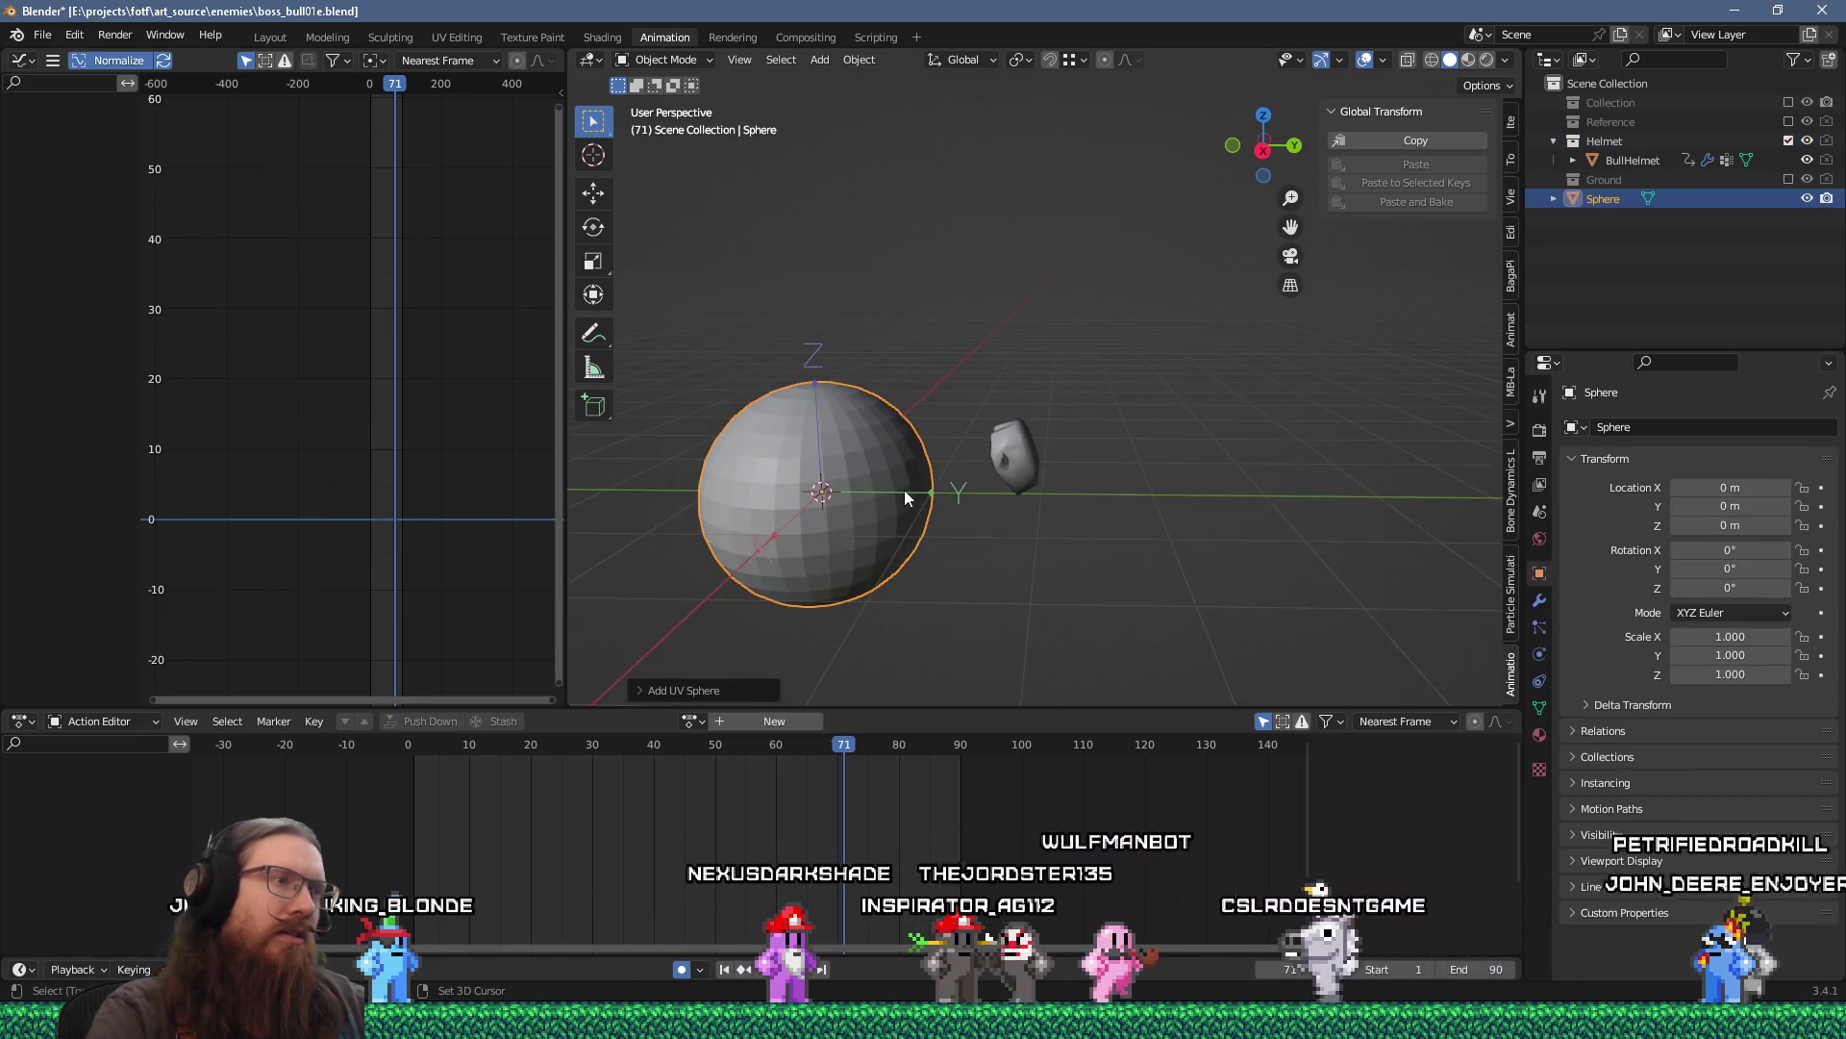
left_click(642, 685)
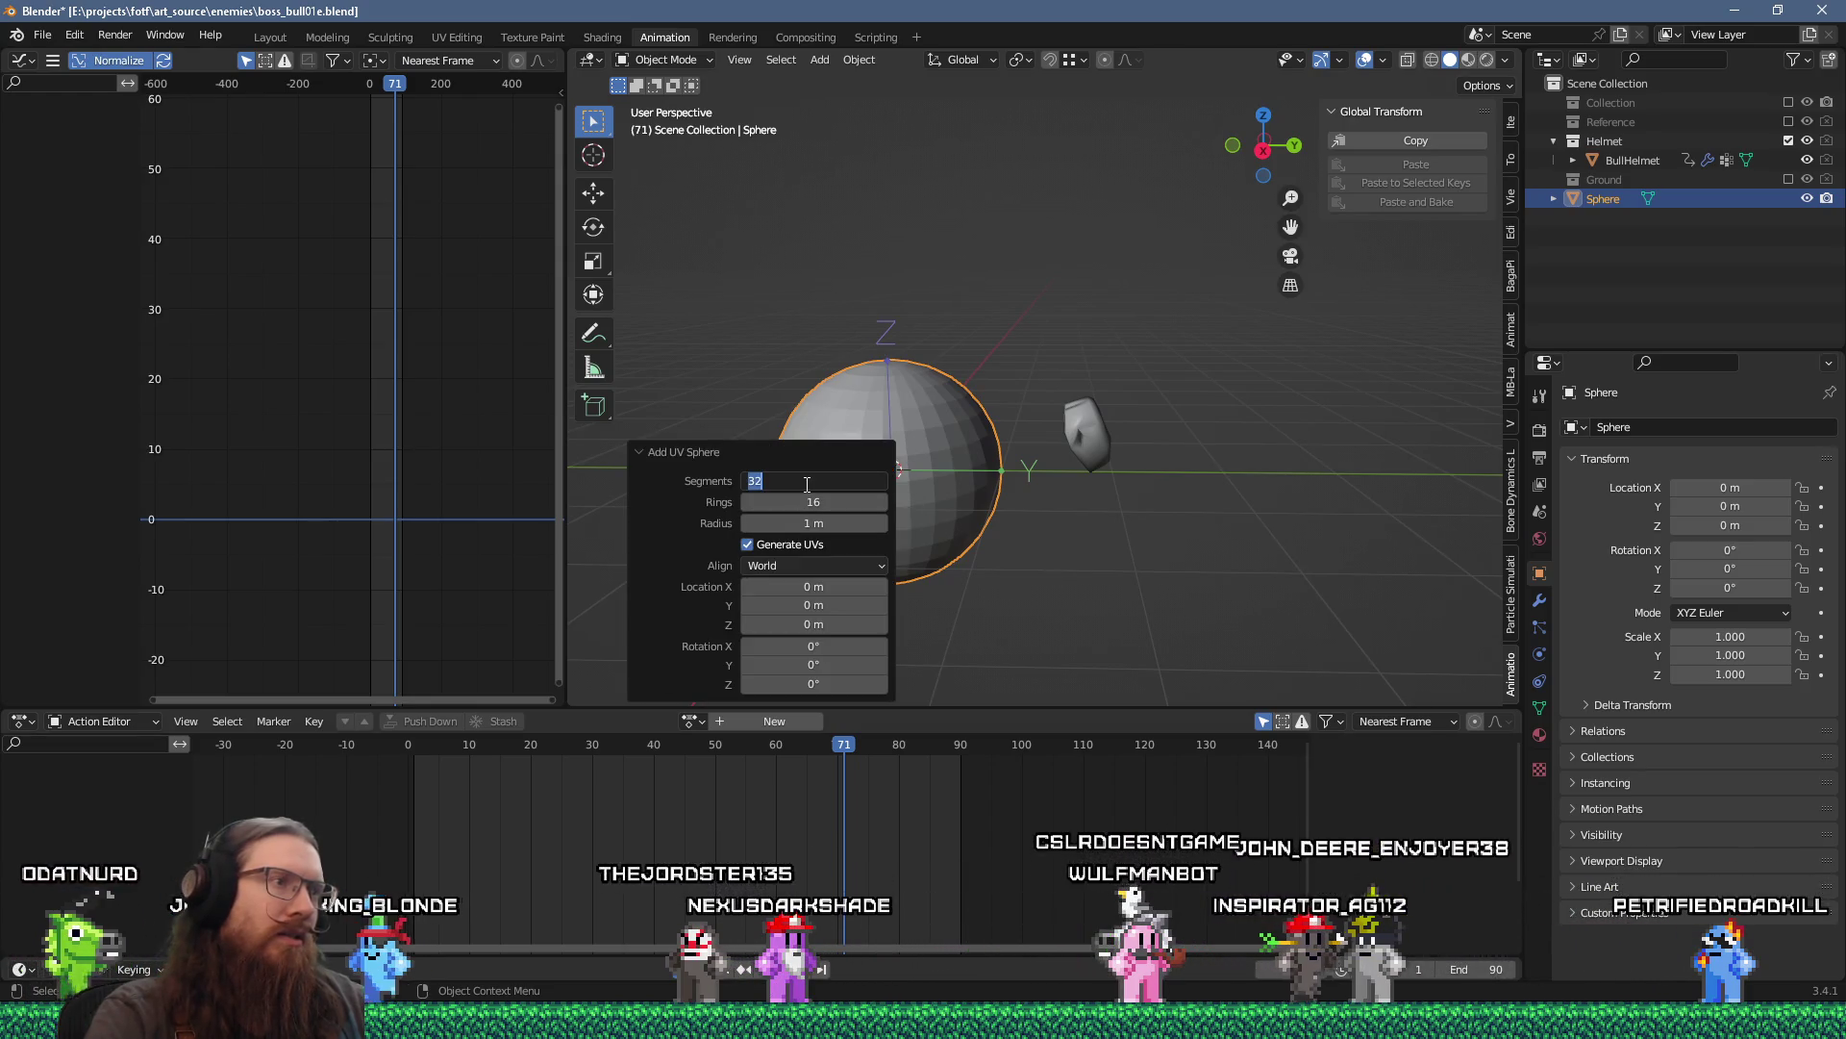
type("16")
key("Return")
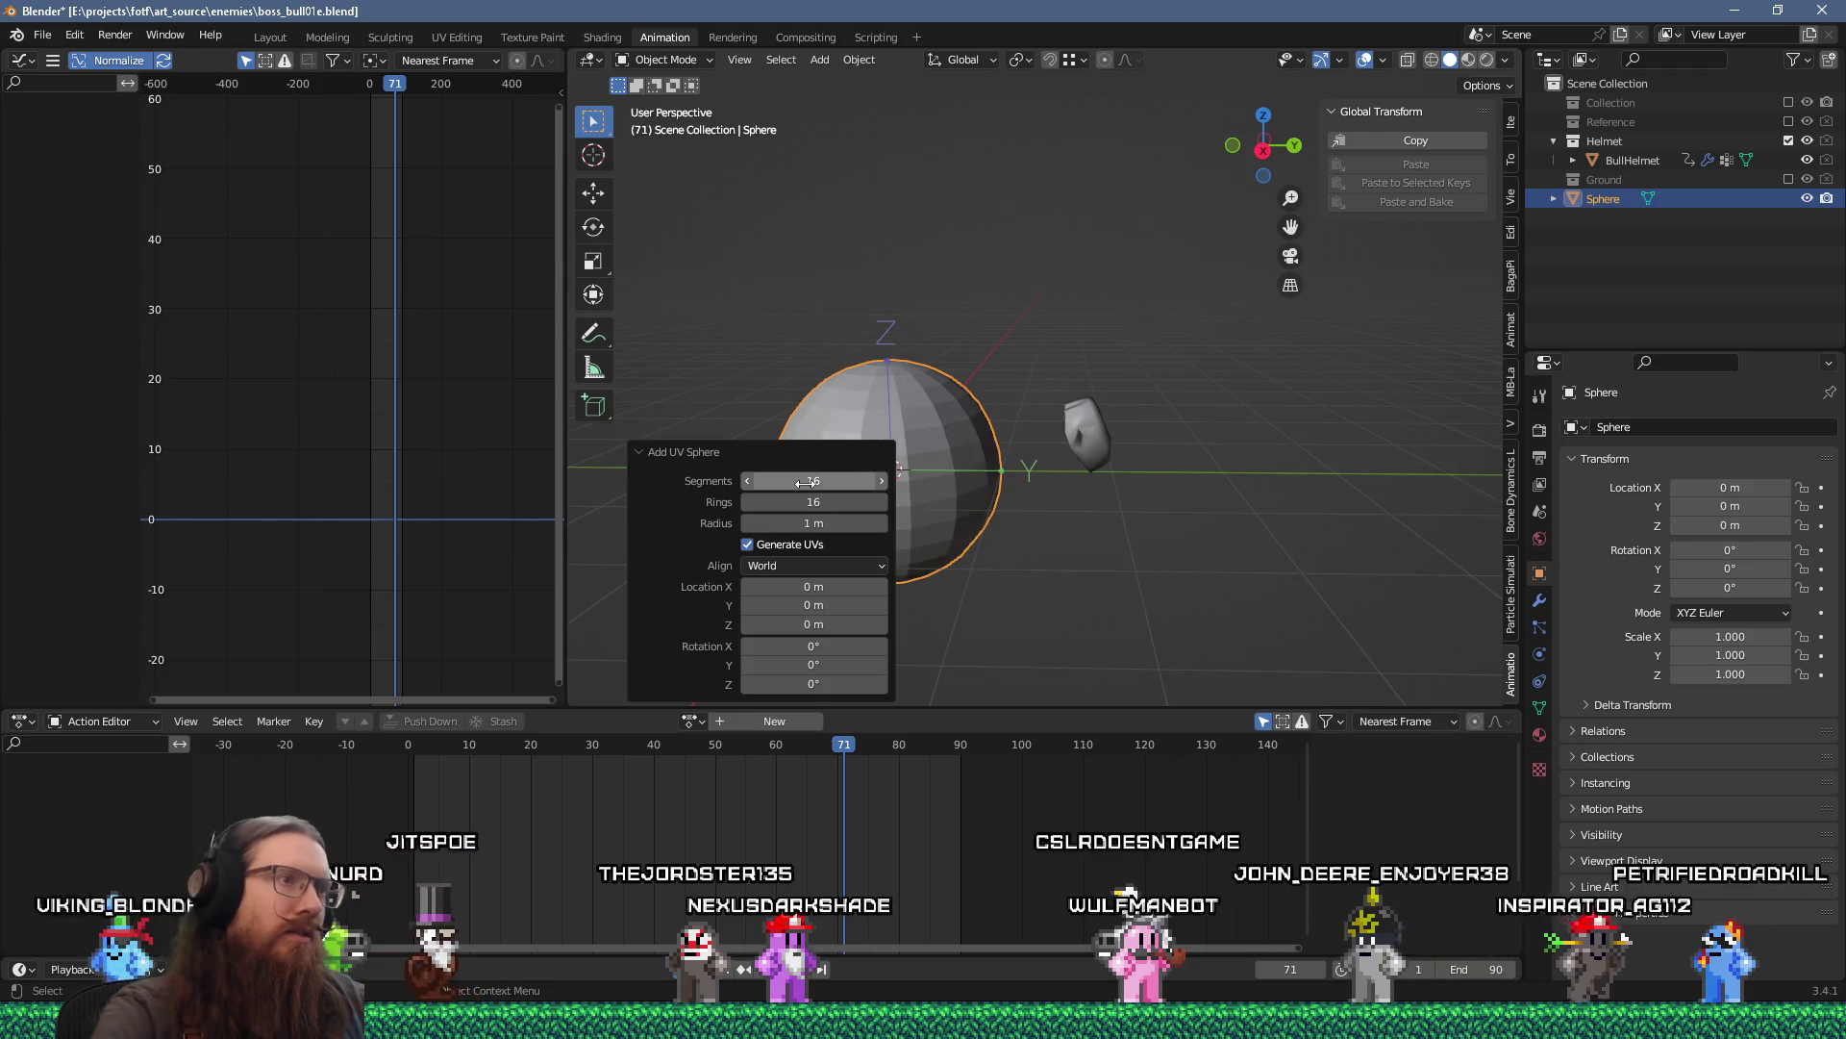
left_click_drag(819, 499, 809, 500)
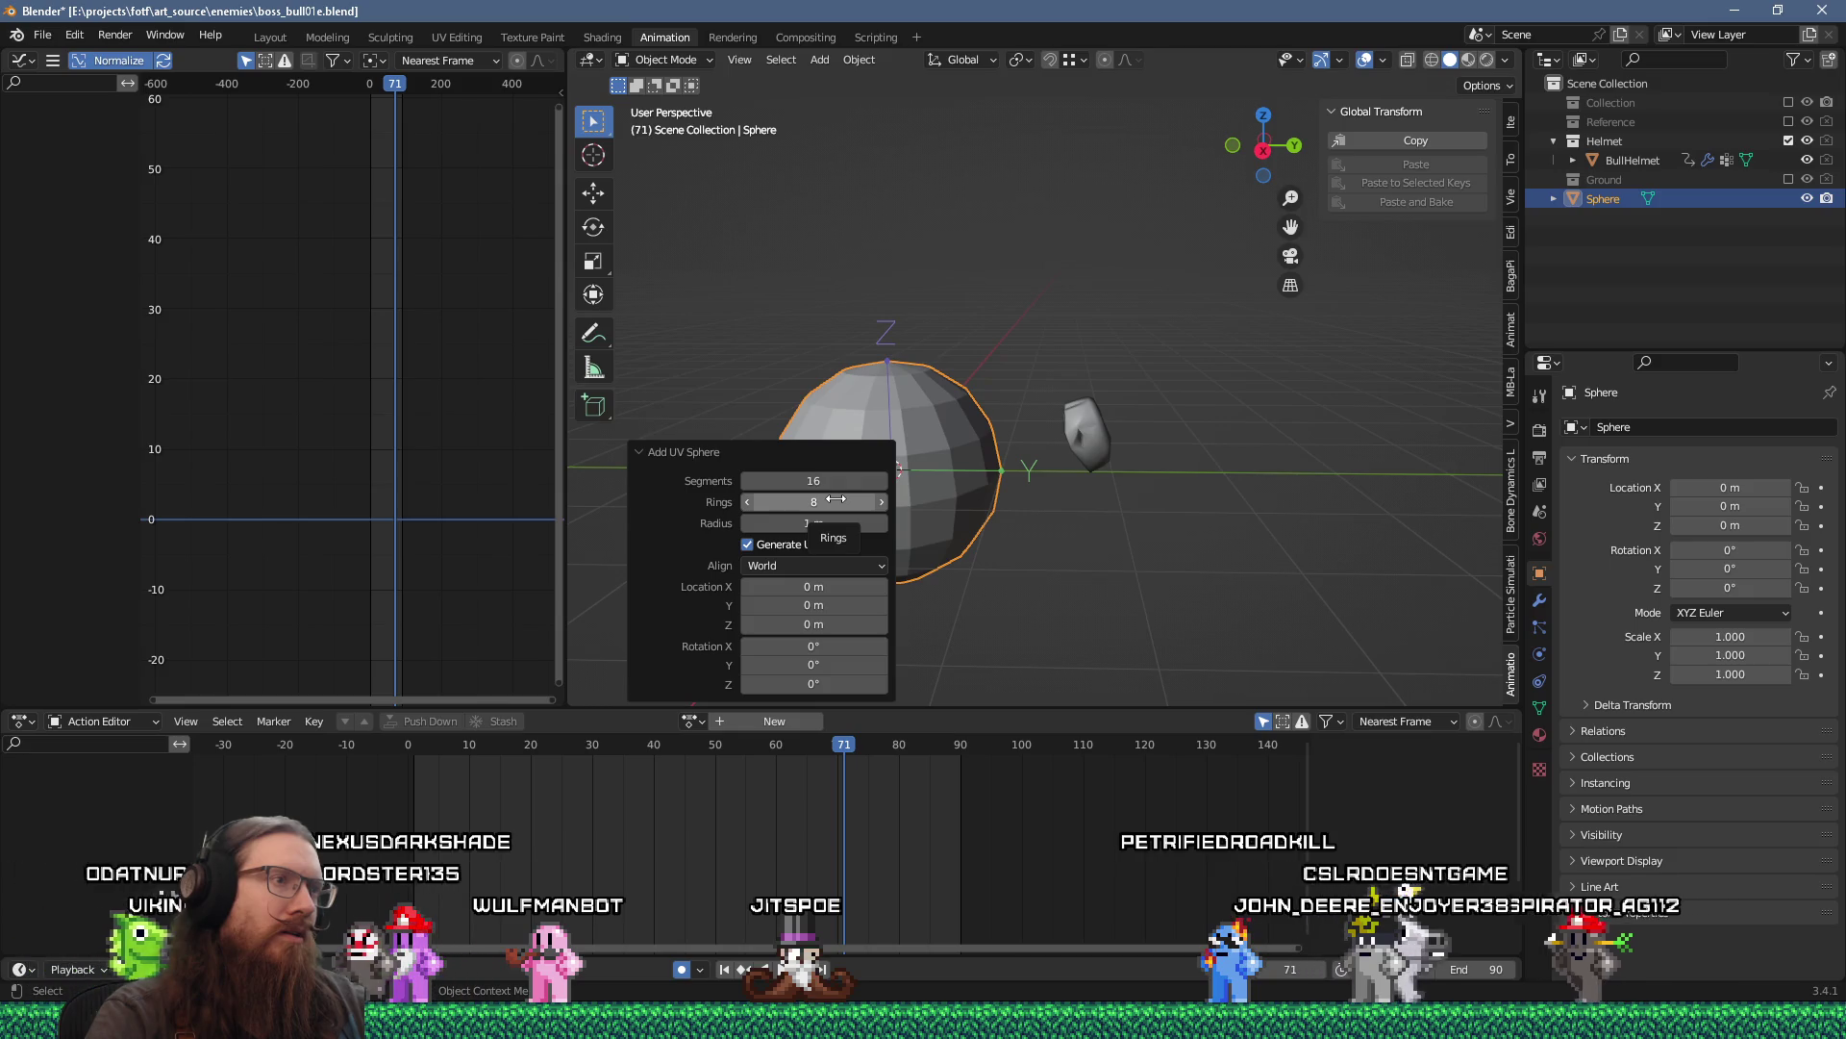
left_click(824, 496)
type("12")
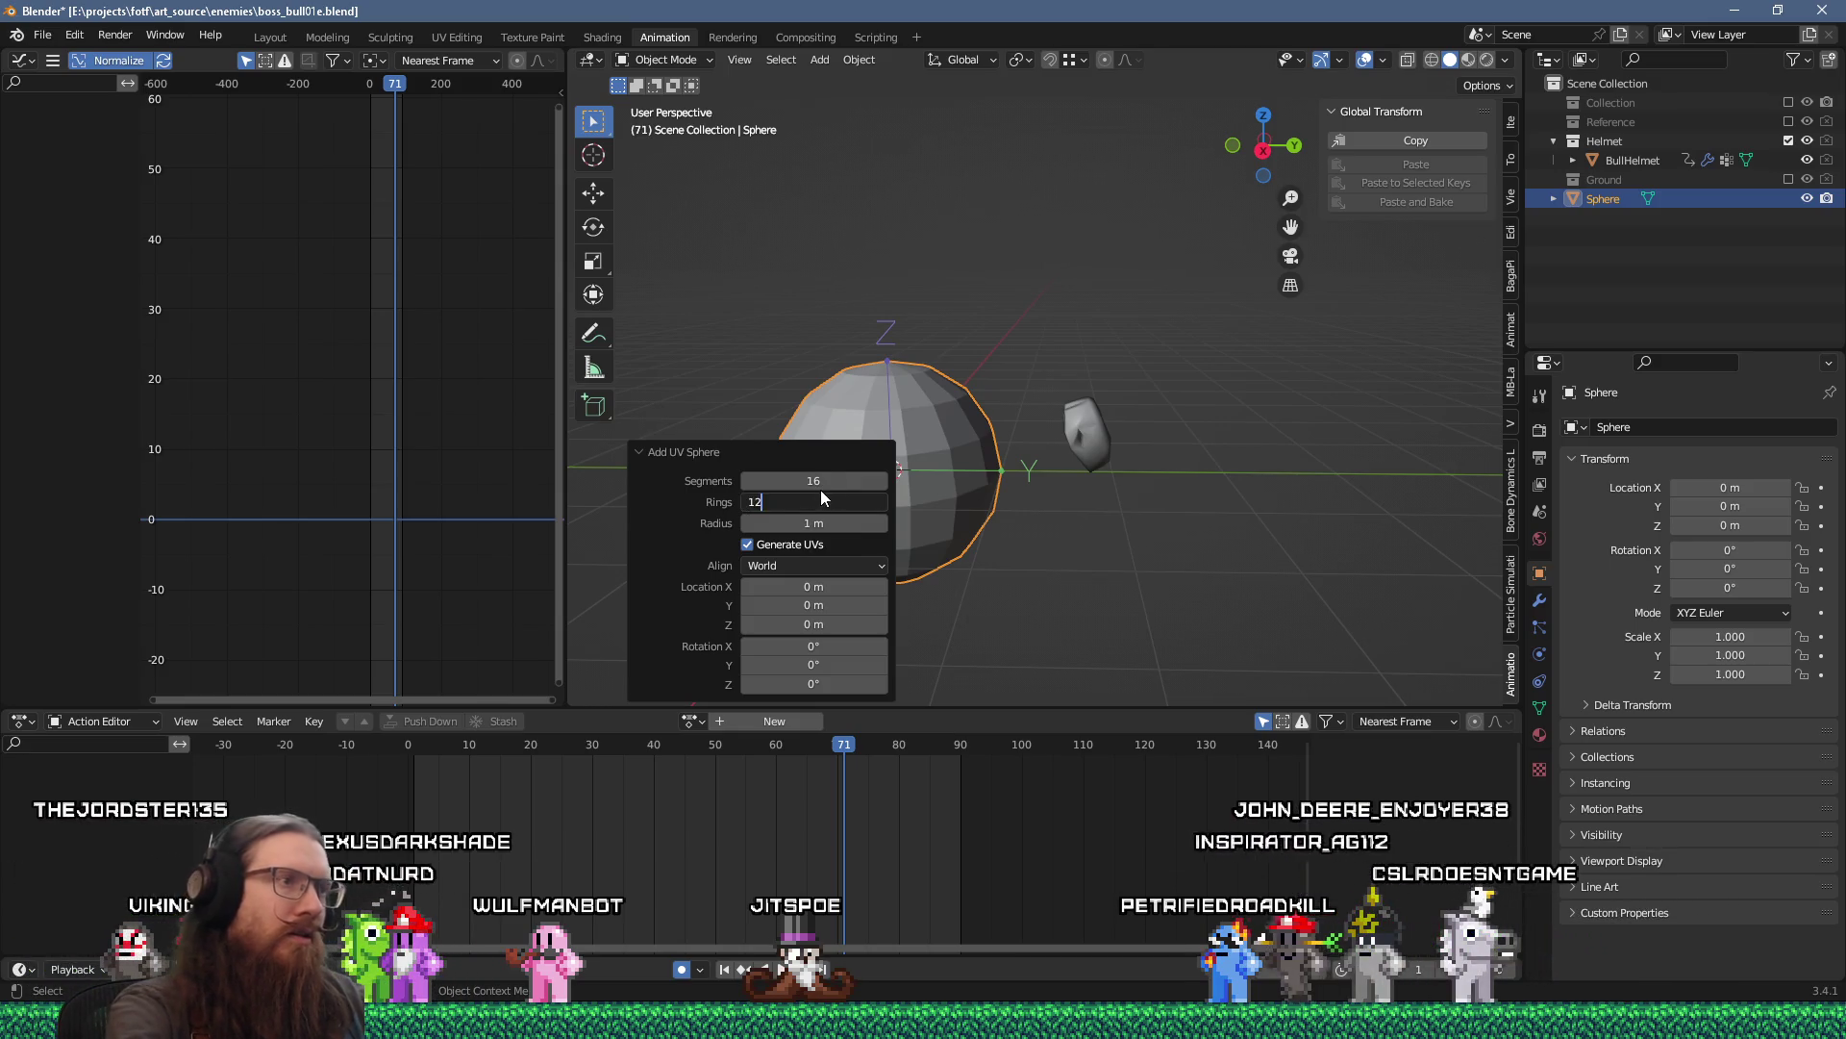
key("Return")
Shade the sphere smooth, toggle Edit Mode in and out, then deselect it.
right_click(959, 431)
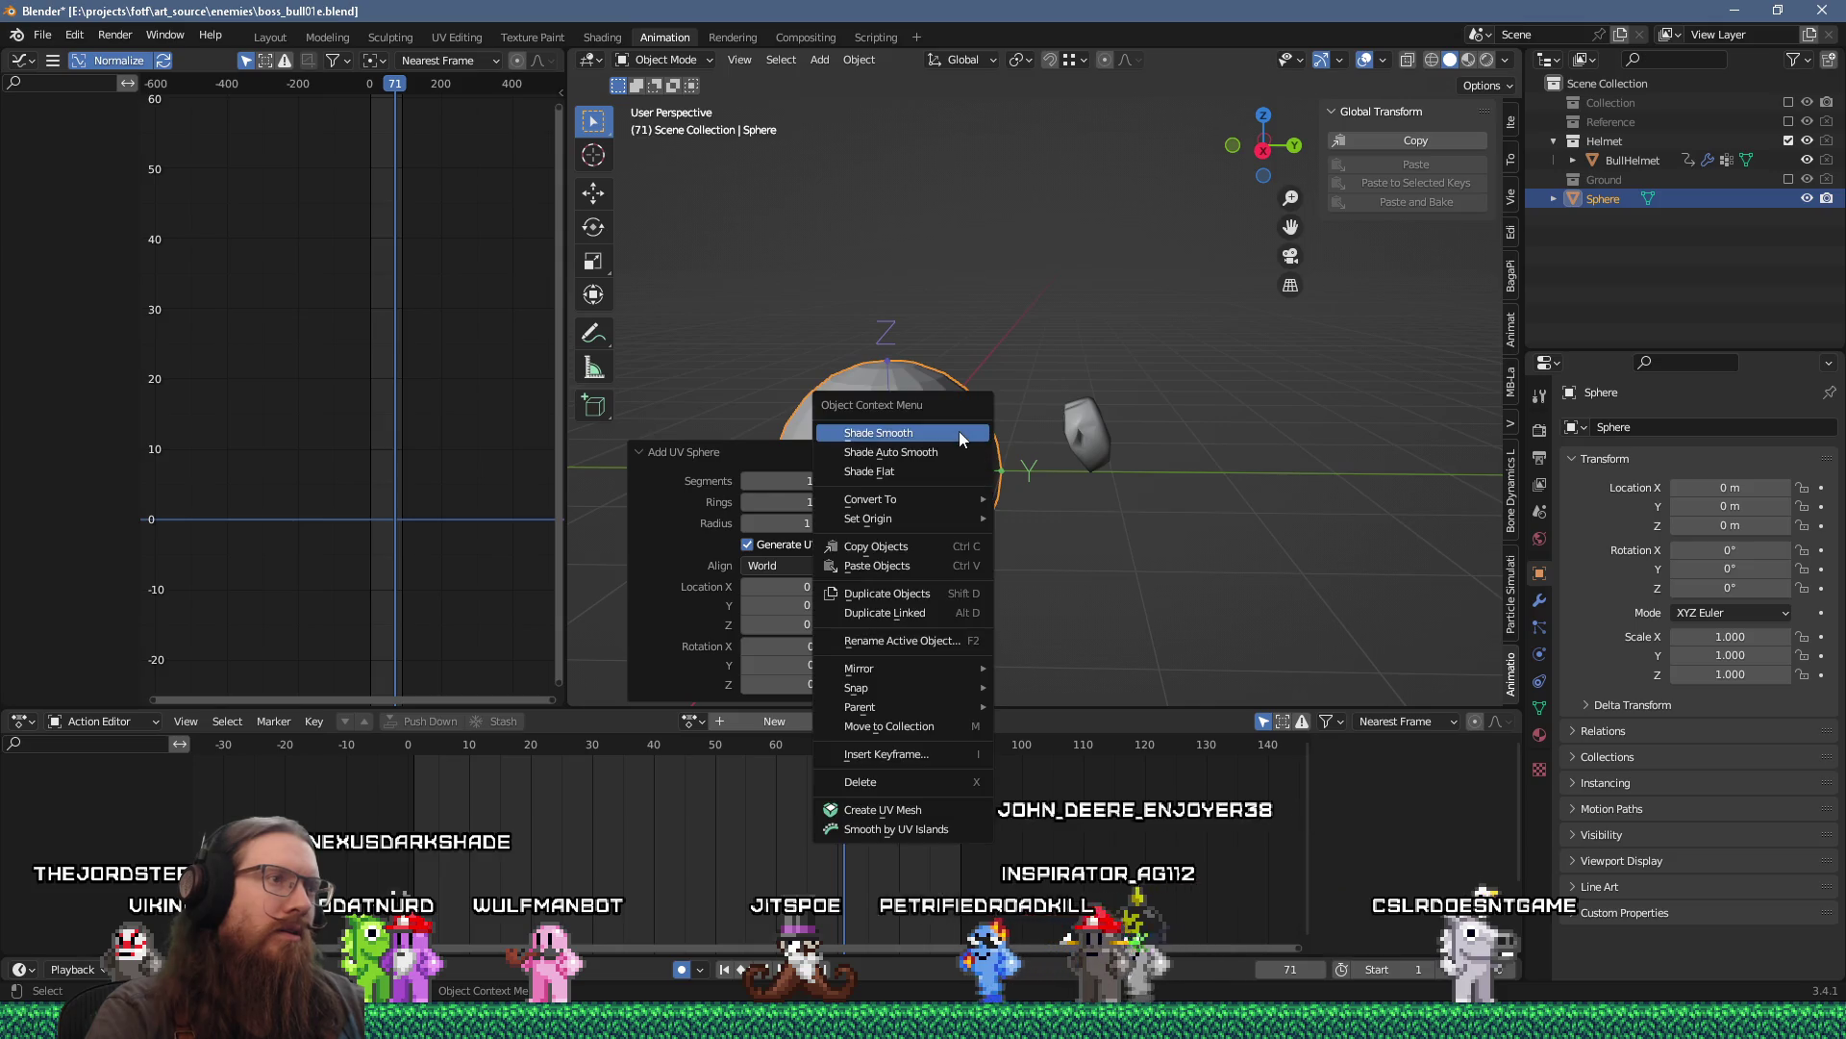
left_click(960, 430)
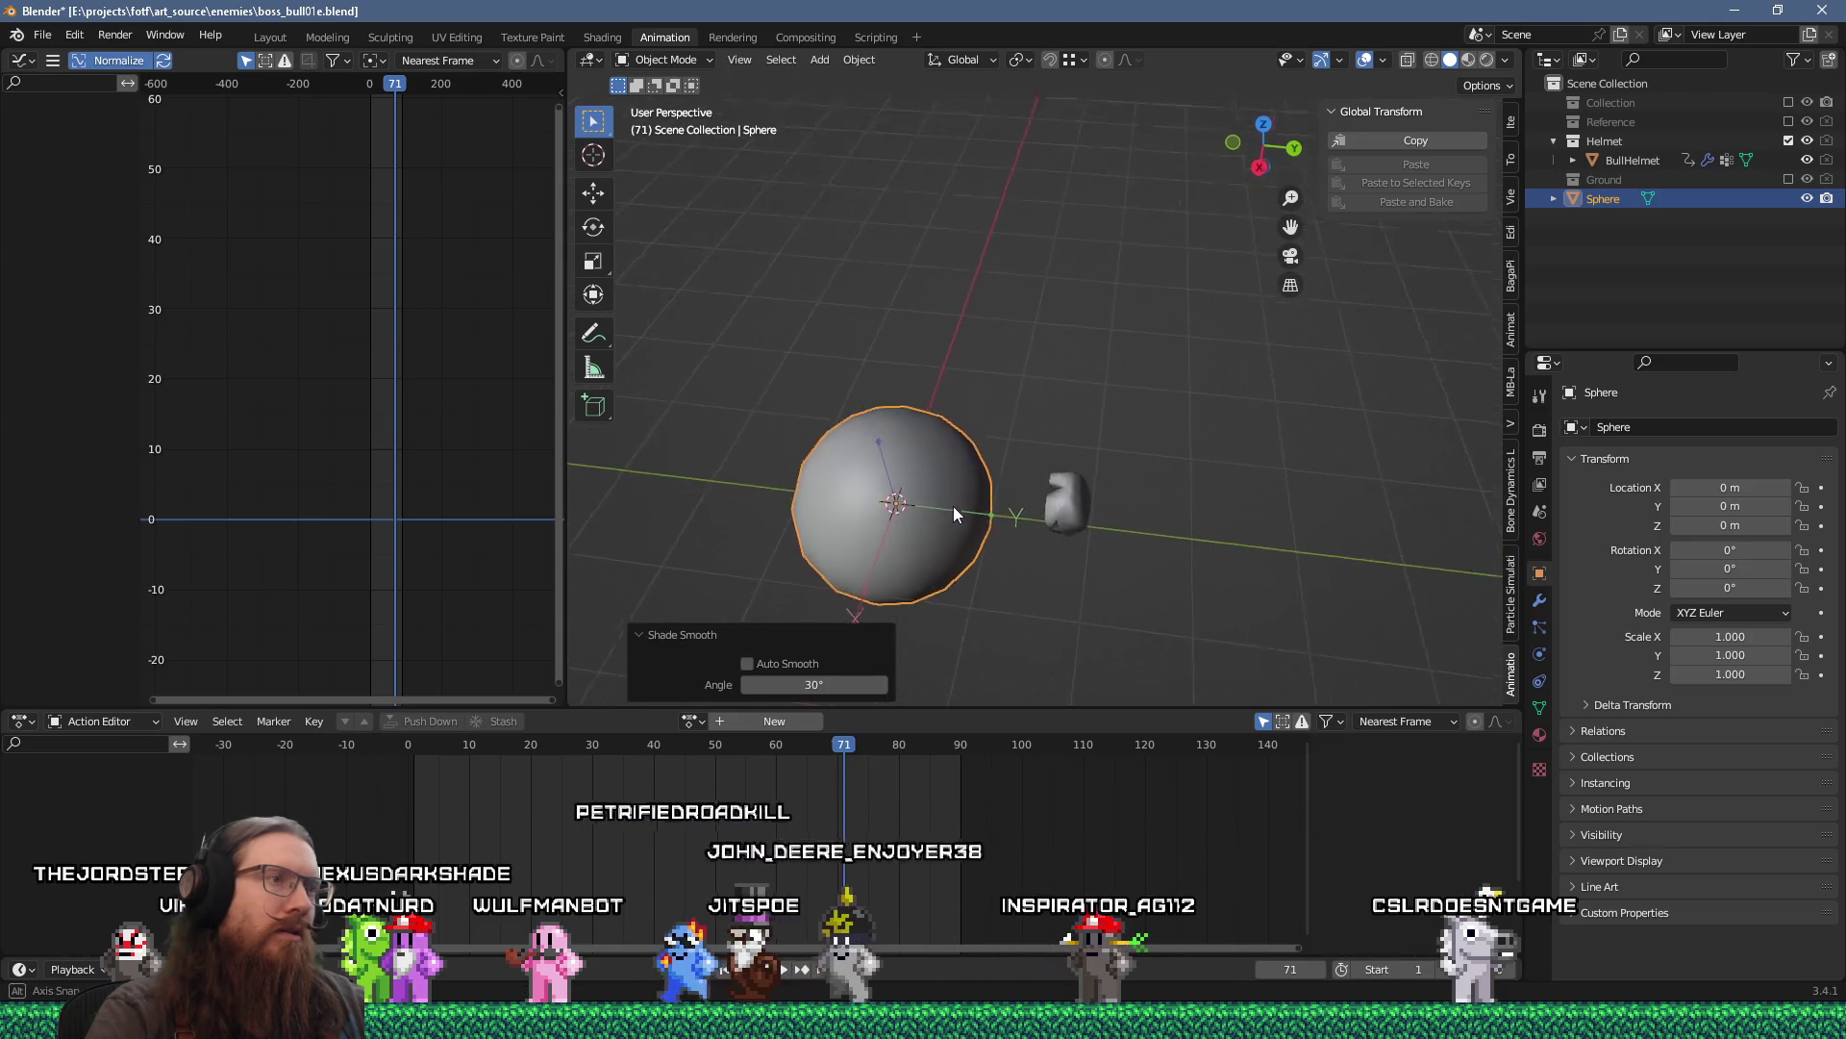
left_click_drag(955, 516, 973, 400)
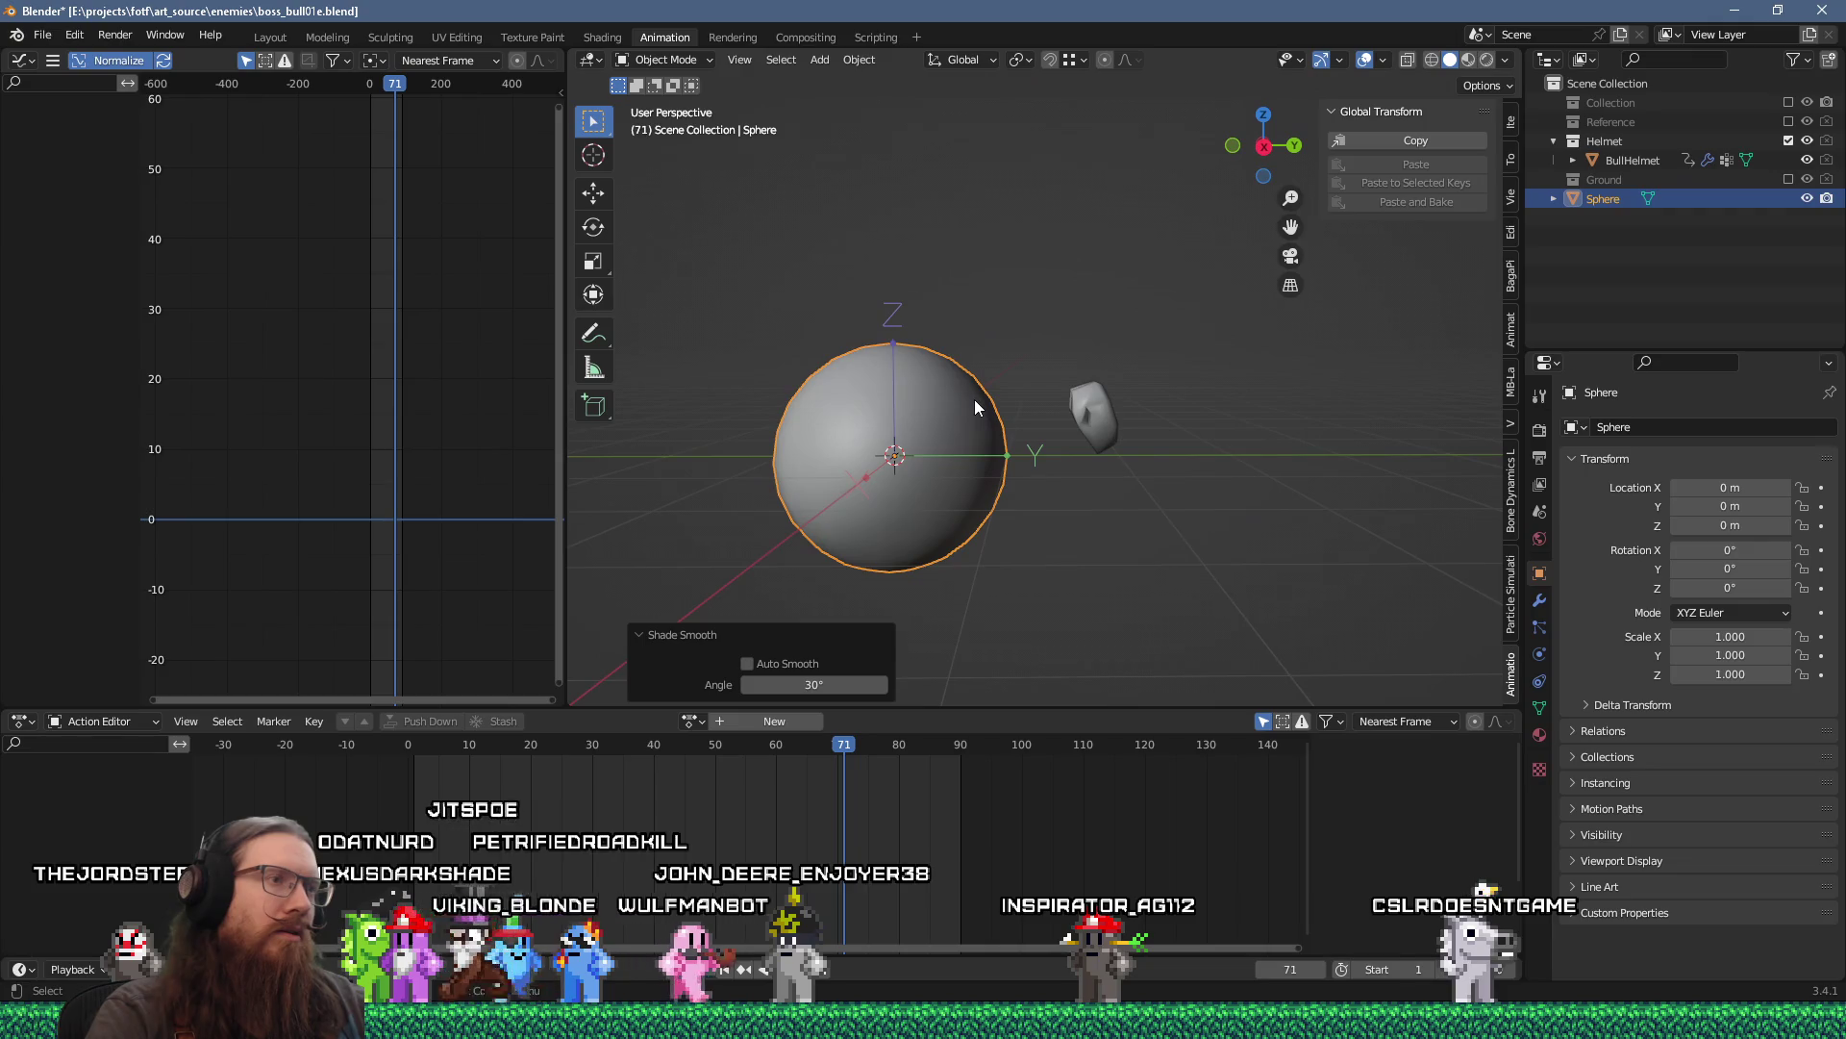
key("Tab")
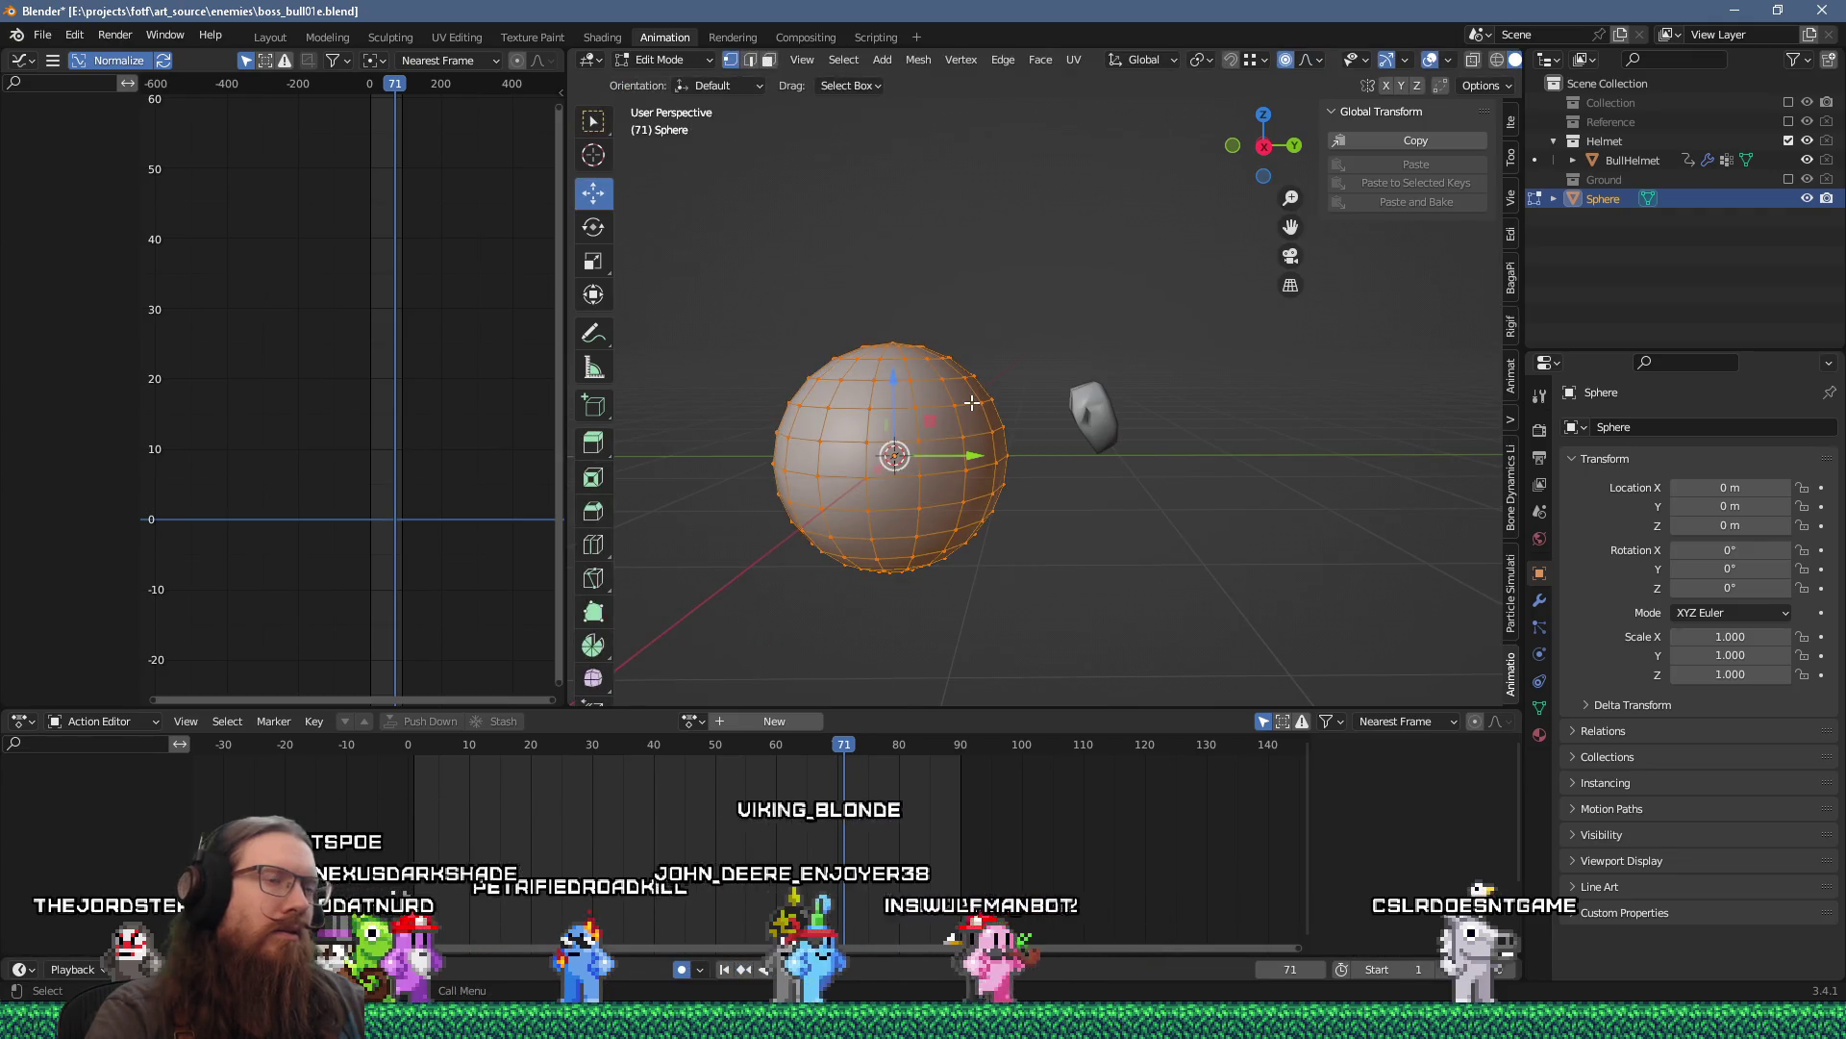
key("Tab")
left_click(1050, 466)
mouse_move(1050, 465)
left_mouse_down()
mouse_move(1207, 492)
mouse_move(1239, 561)
mouse_move(960, 445)
mouse_move(1099, 499)
left_mouse_up()
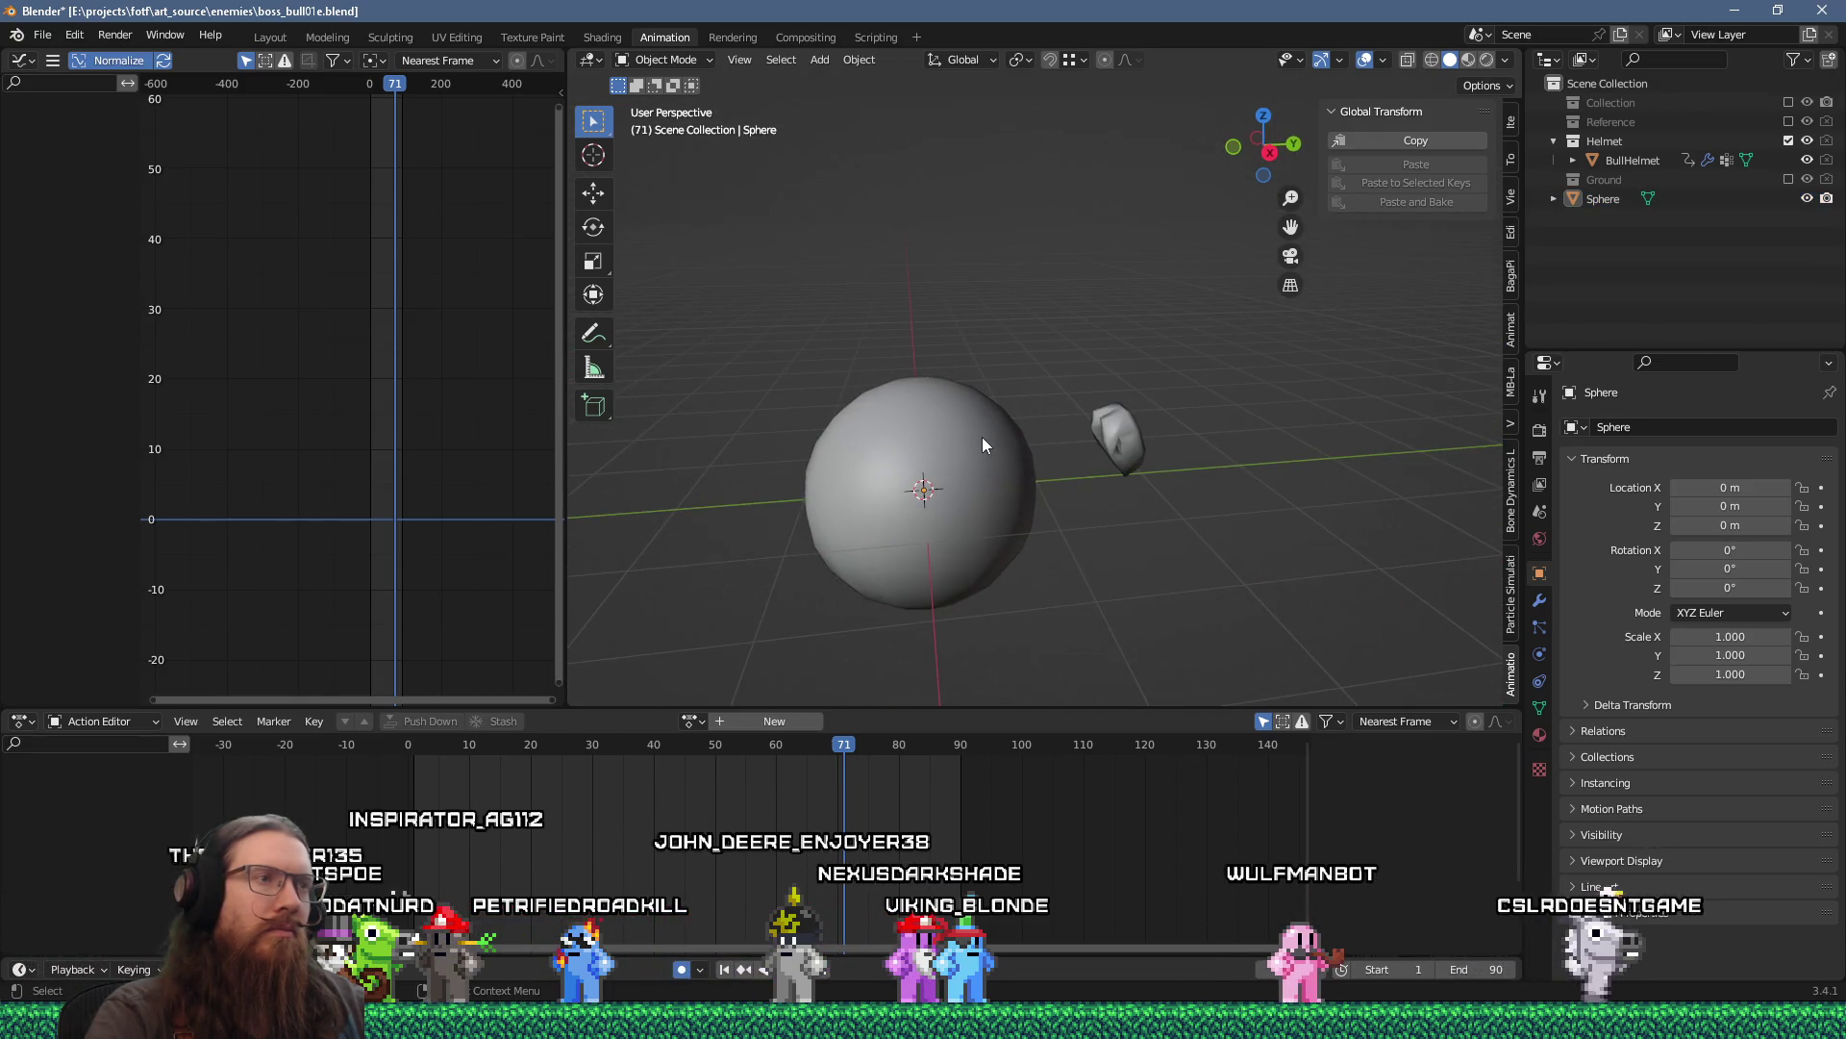
Rename the Sphere object to HelmetFX in the Outliner, then select BullHelmet.
left_click(1133, 433)
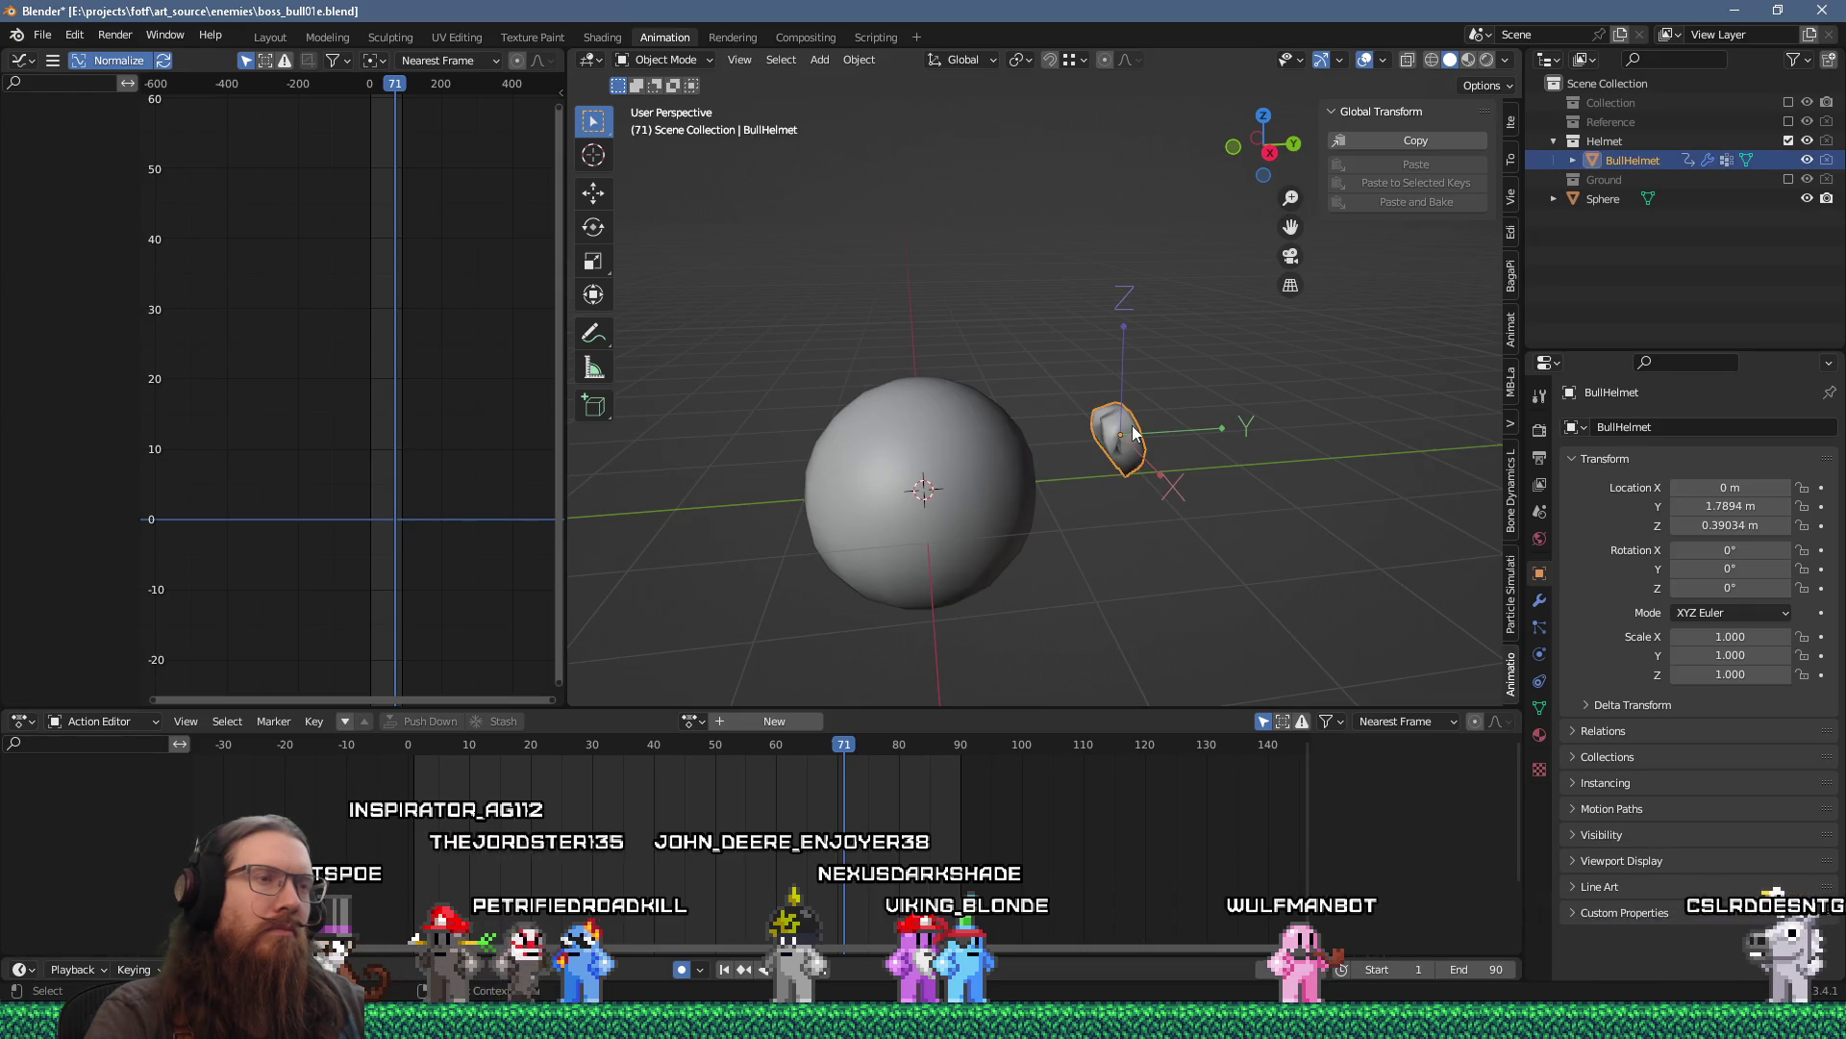
left_click_drag(1134, 433, 1018, 403)
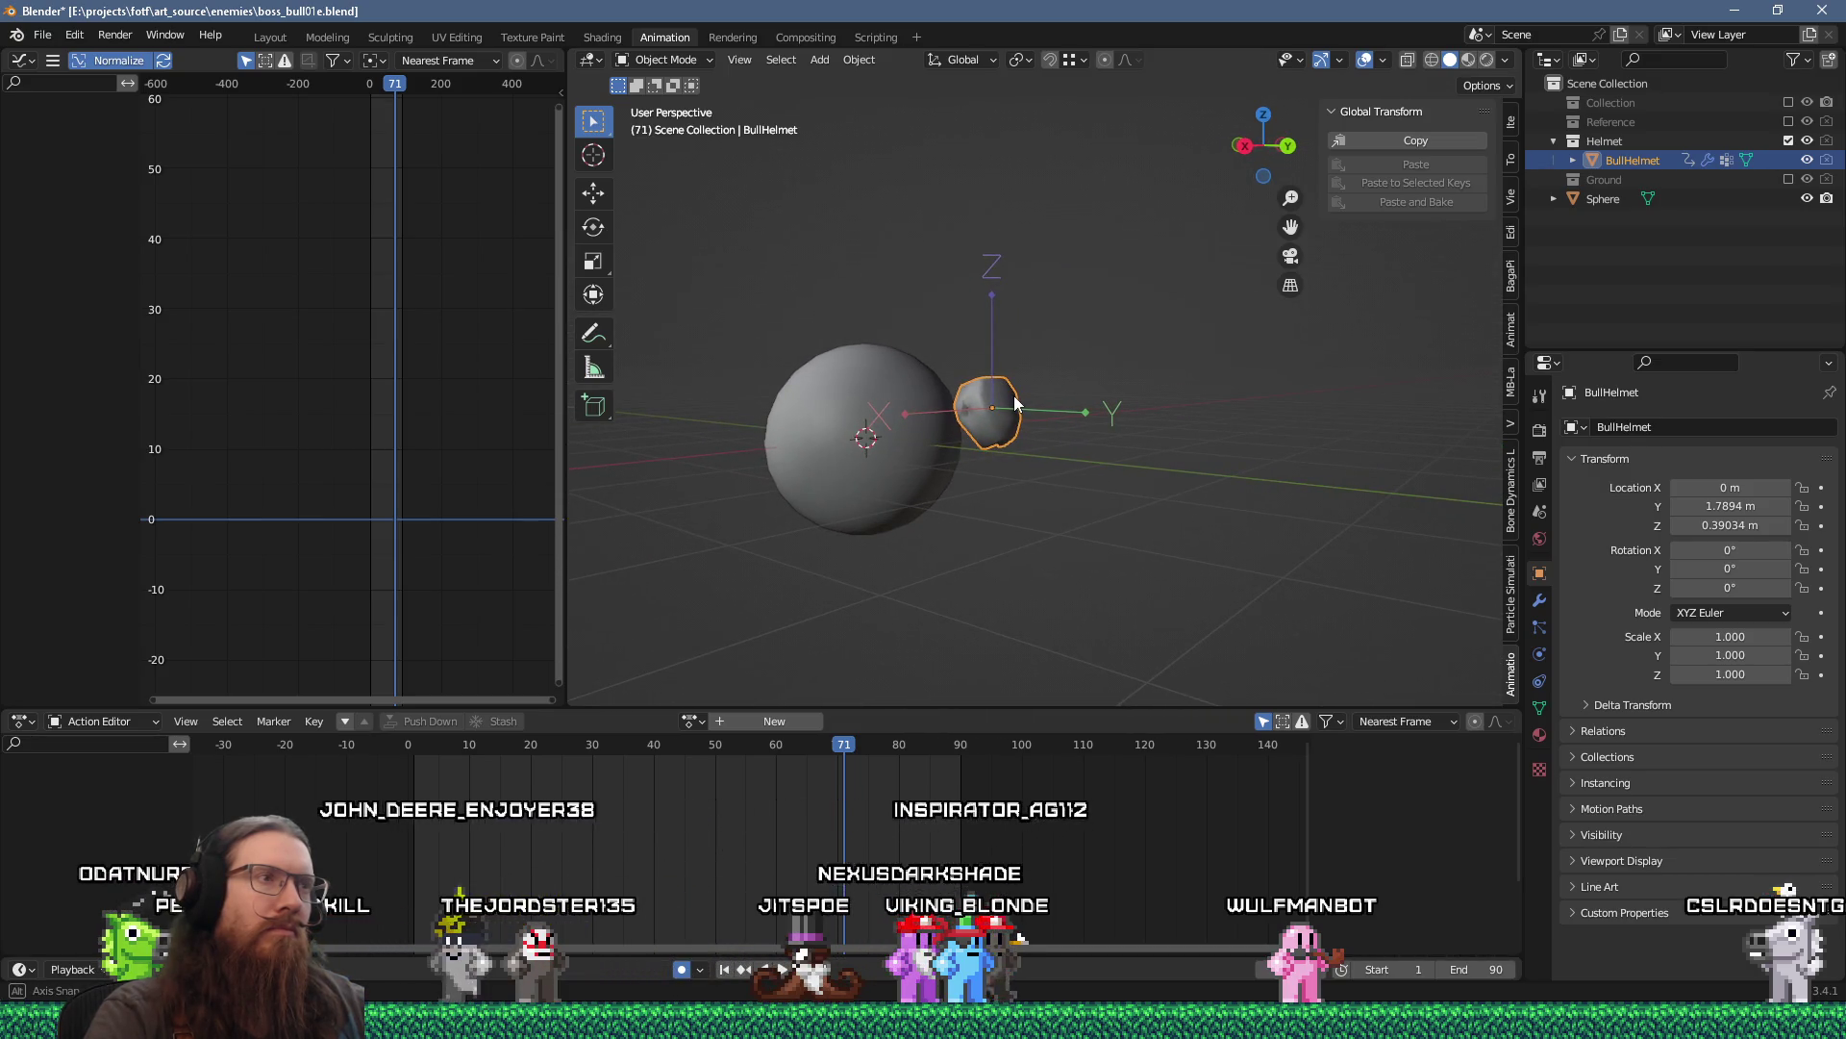
left_click_drag(1018, 404, 1105, 412)
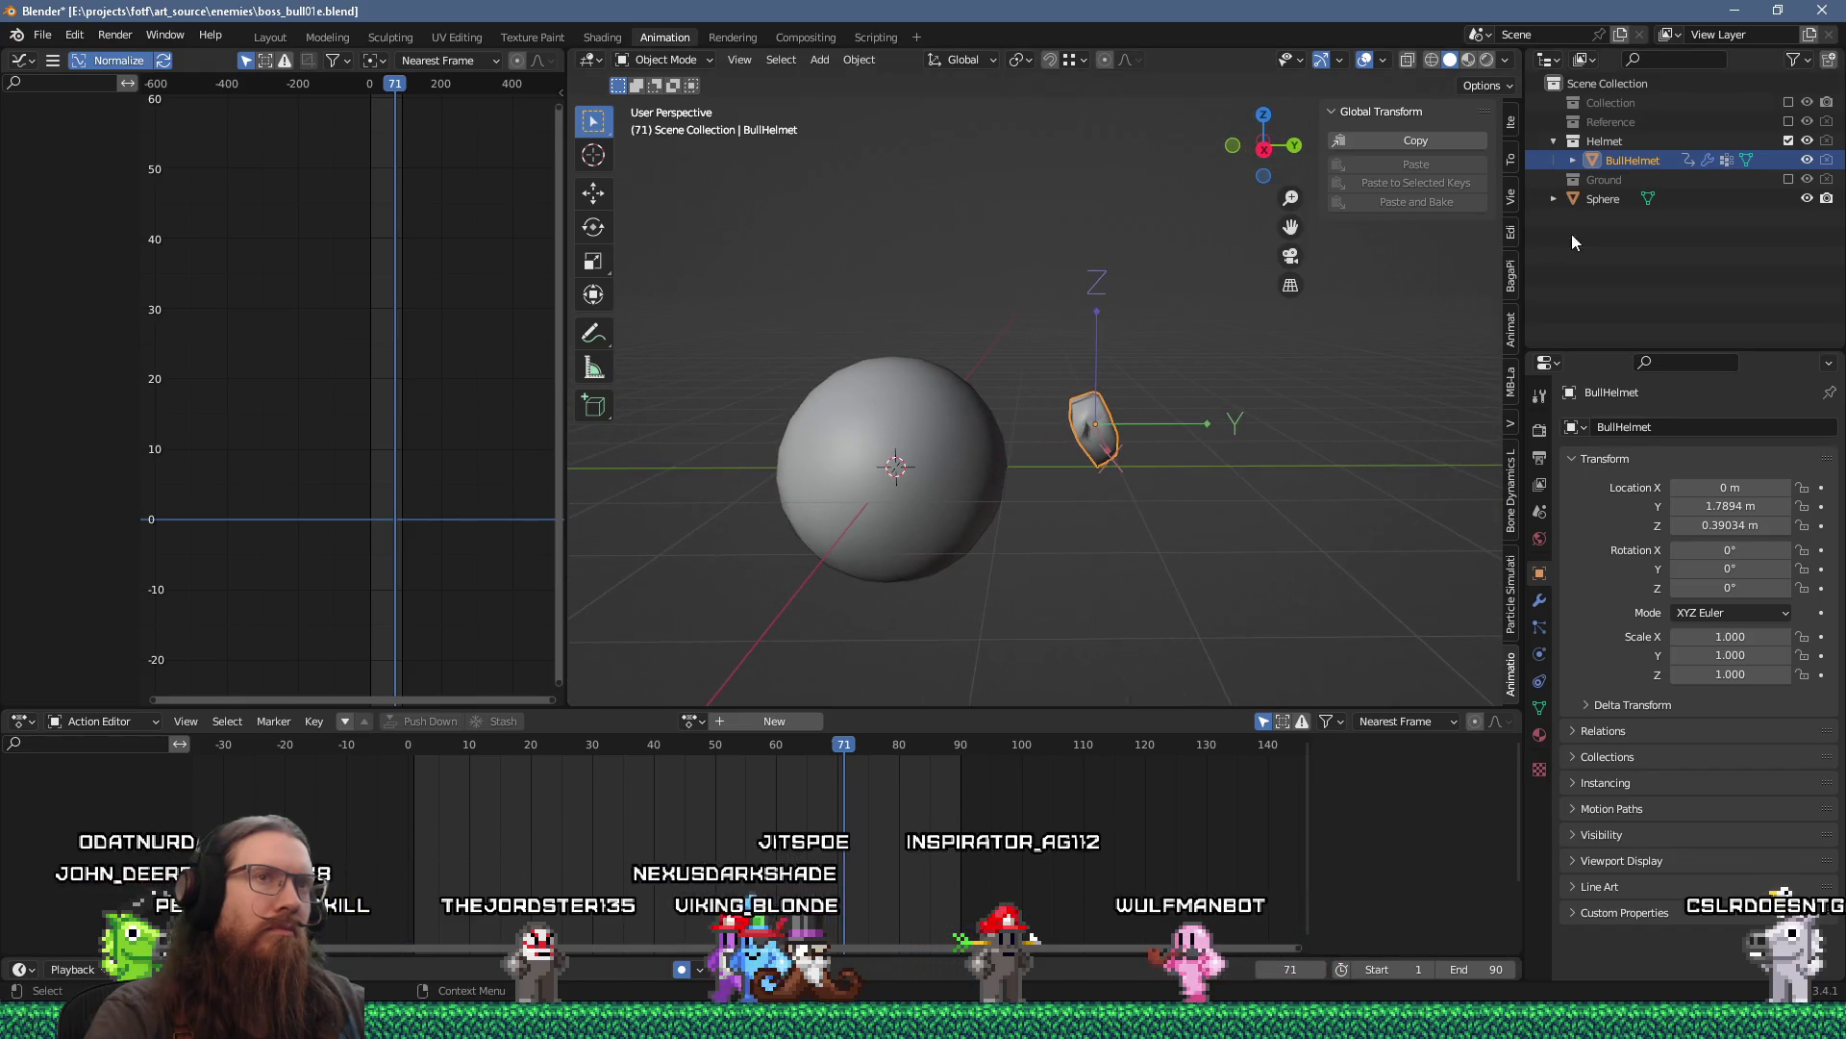
double_click(1613, 200)
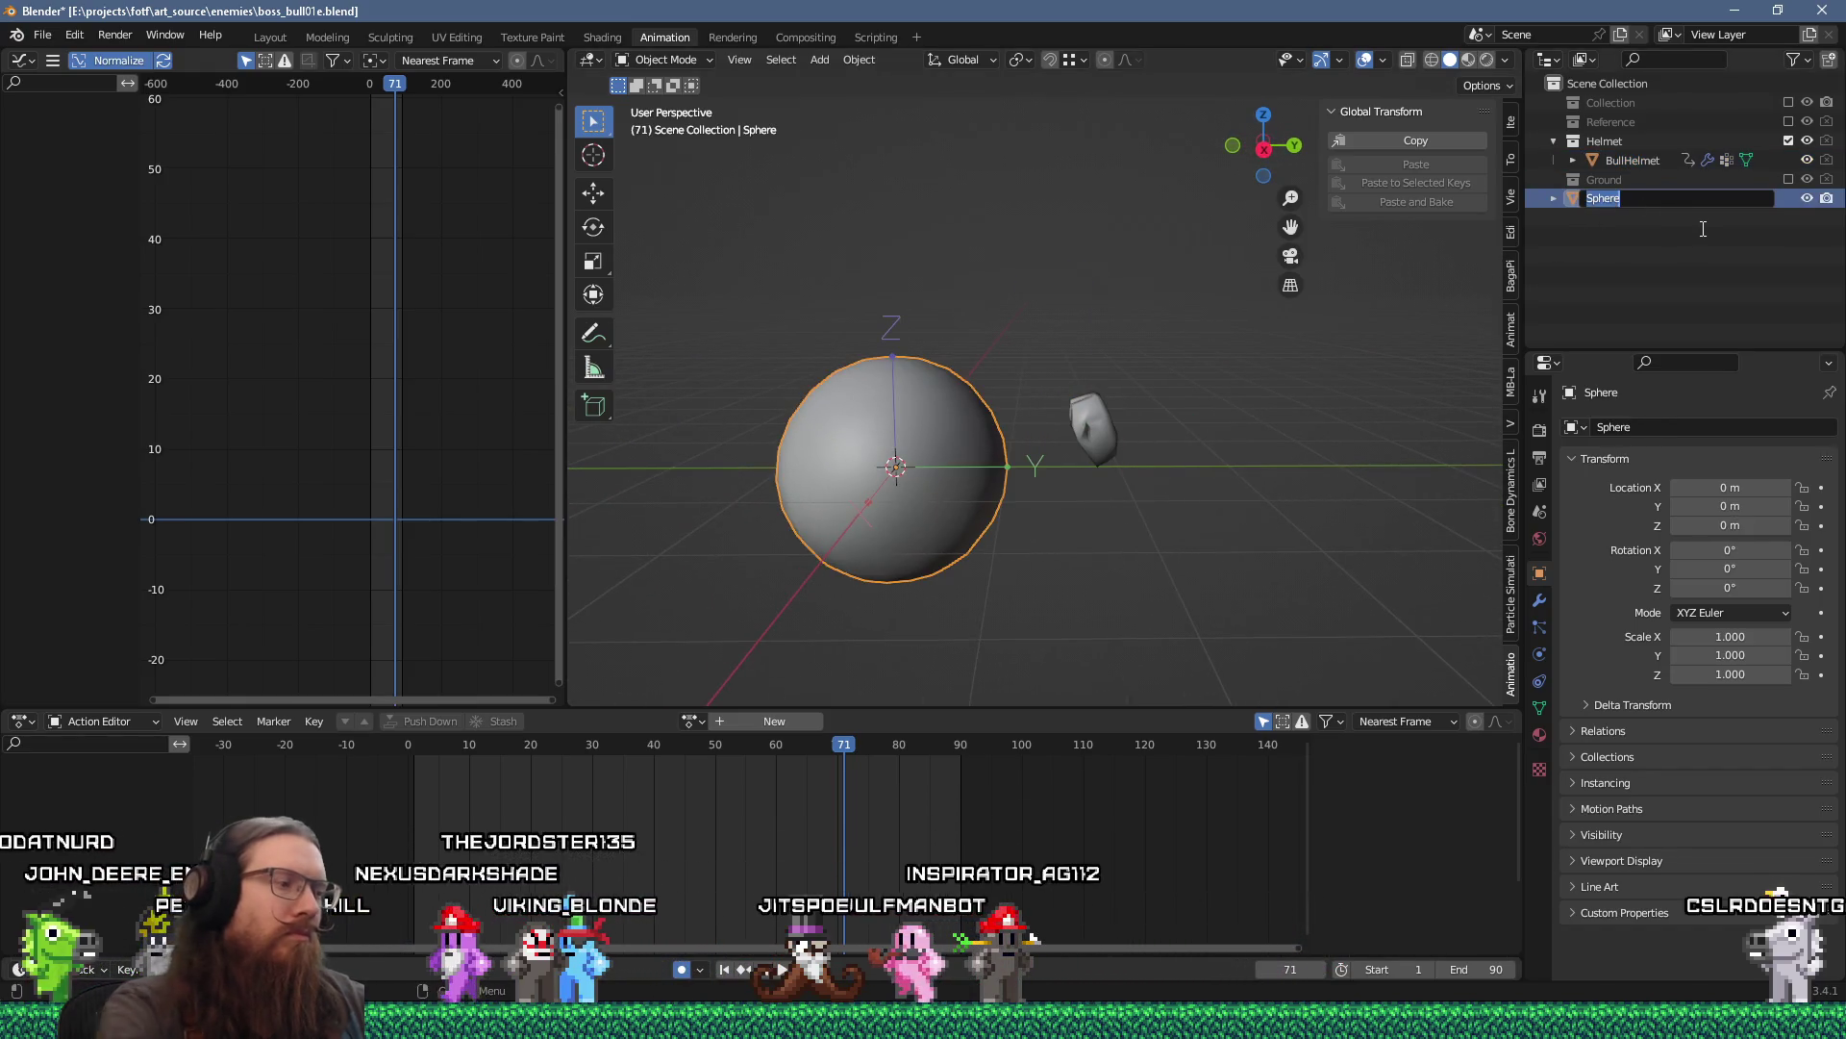
type("HelmetFX")
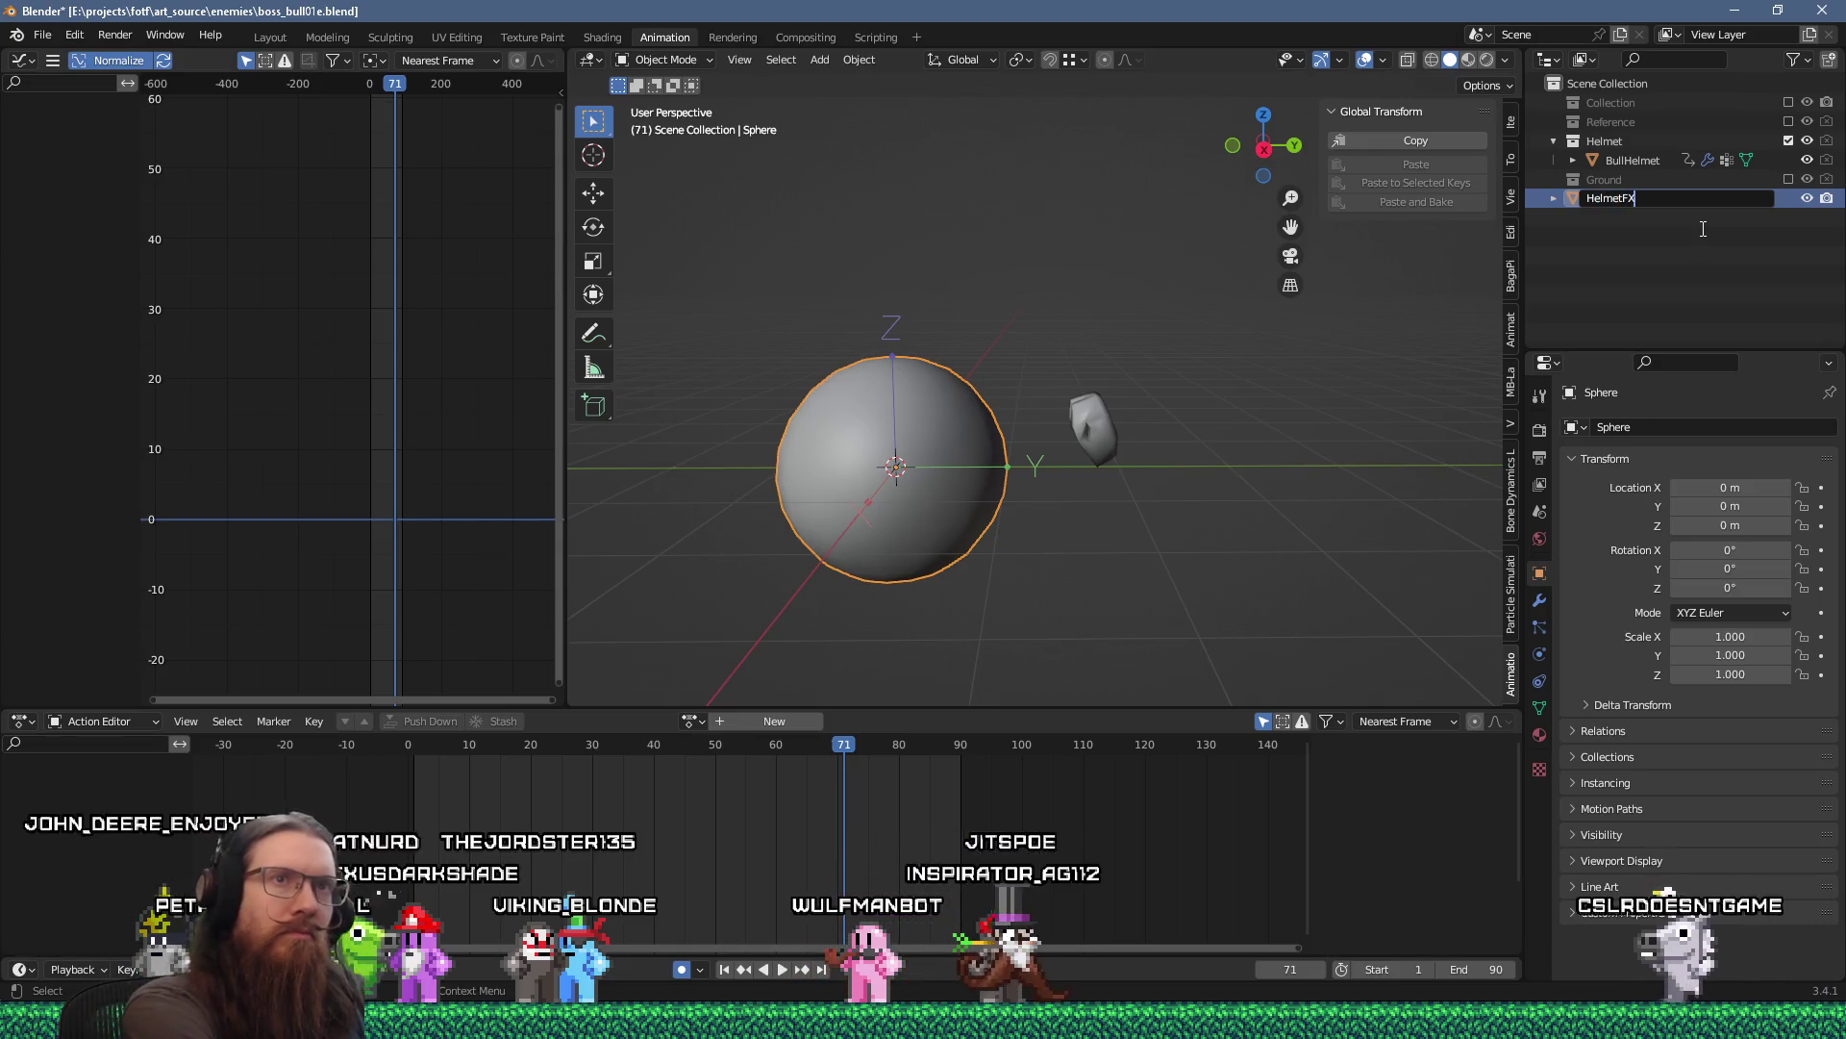
left_click(1112, 446)
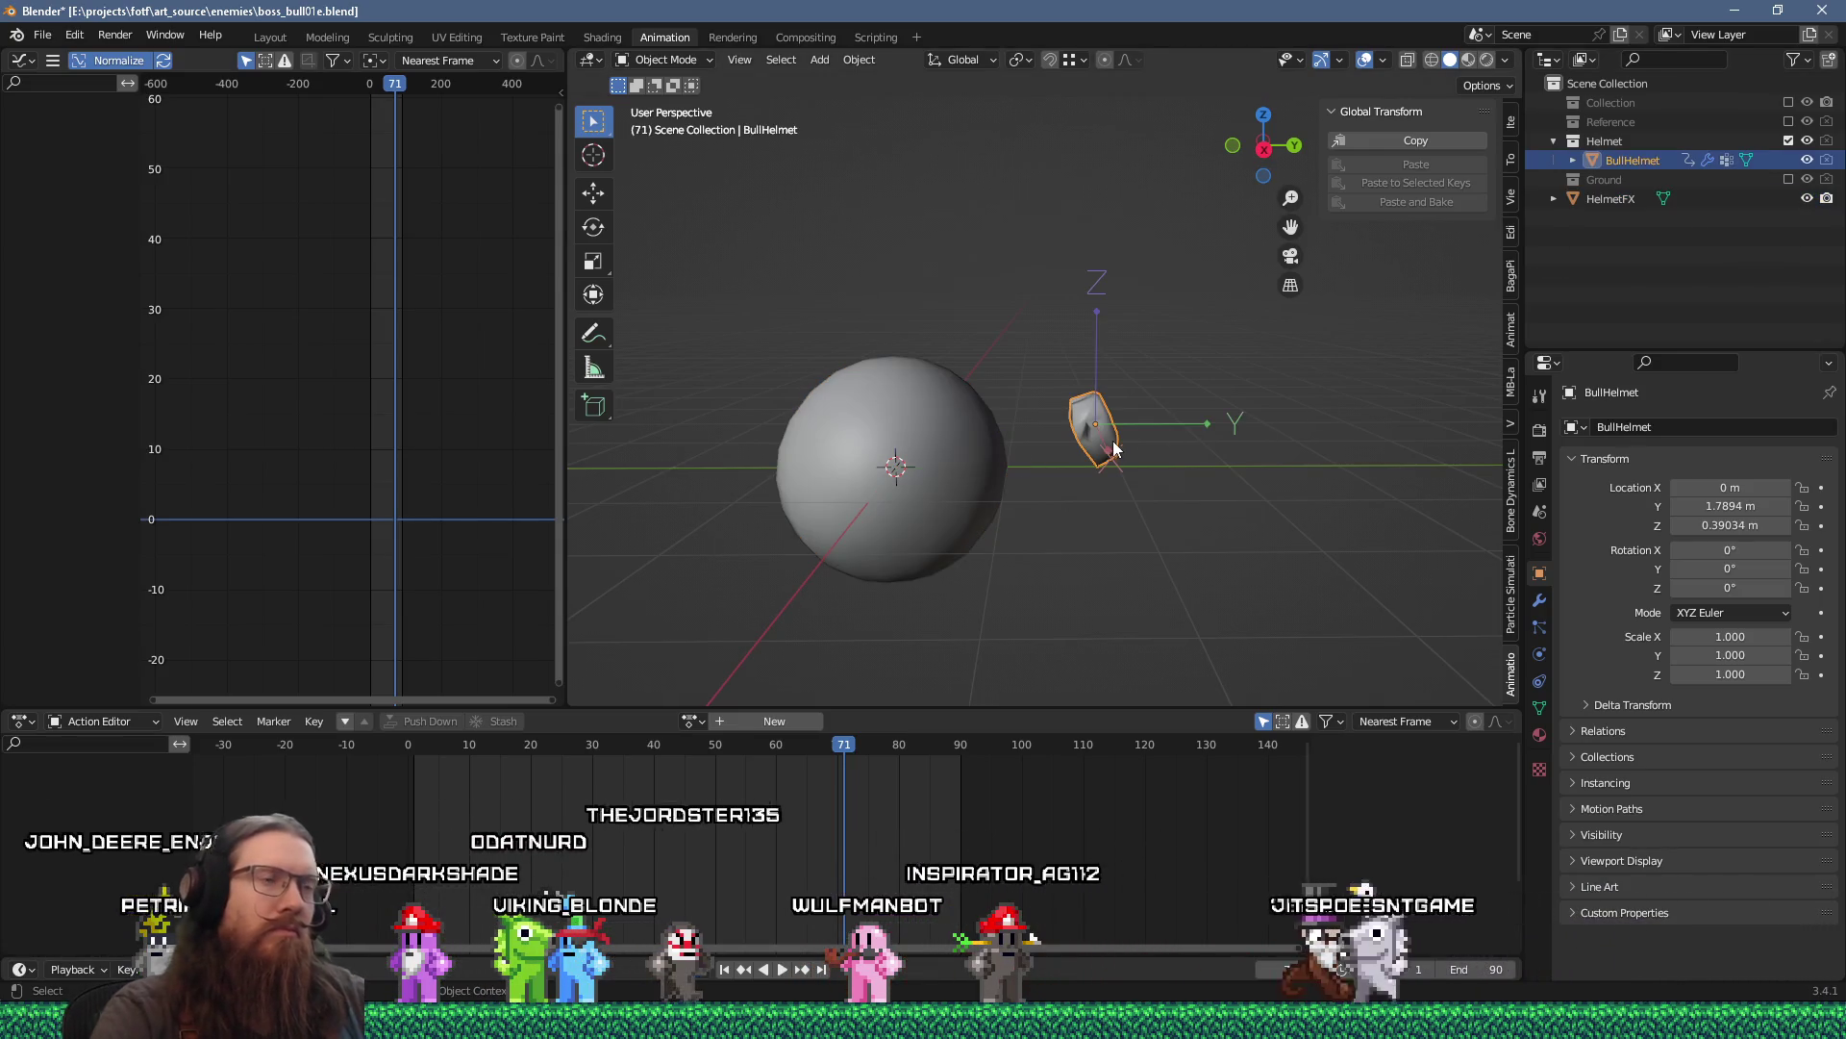
Select HelmetFX together with BullHelmet, keeping BullHelmet as the active object.
left_click(1064, 442)
left_click(1088, 436)
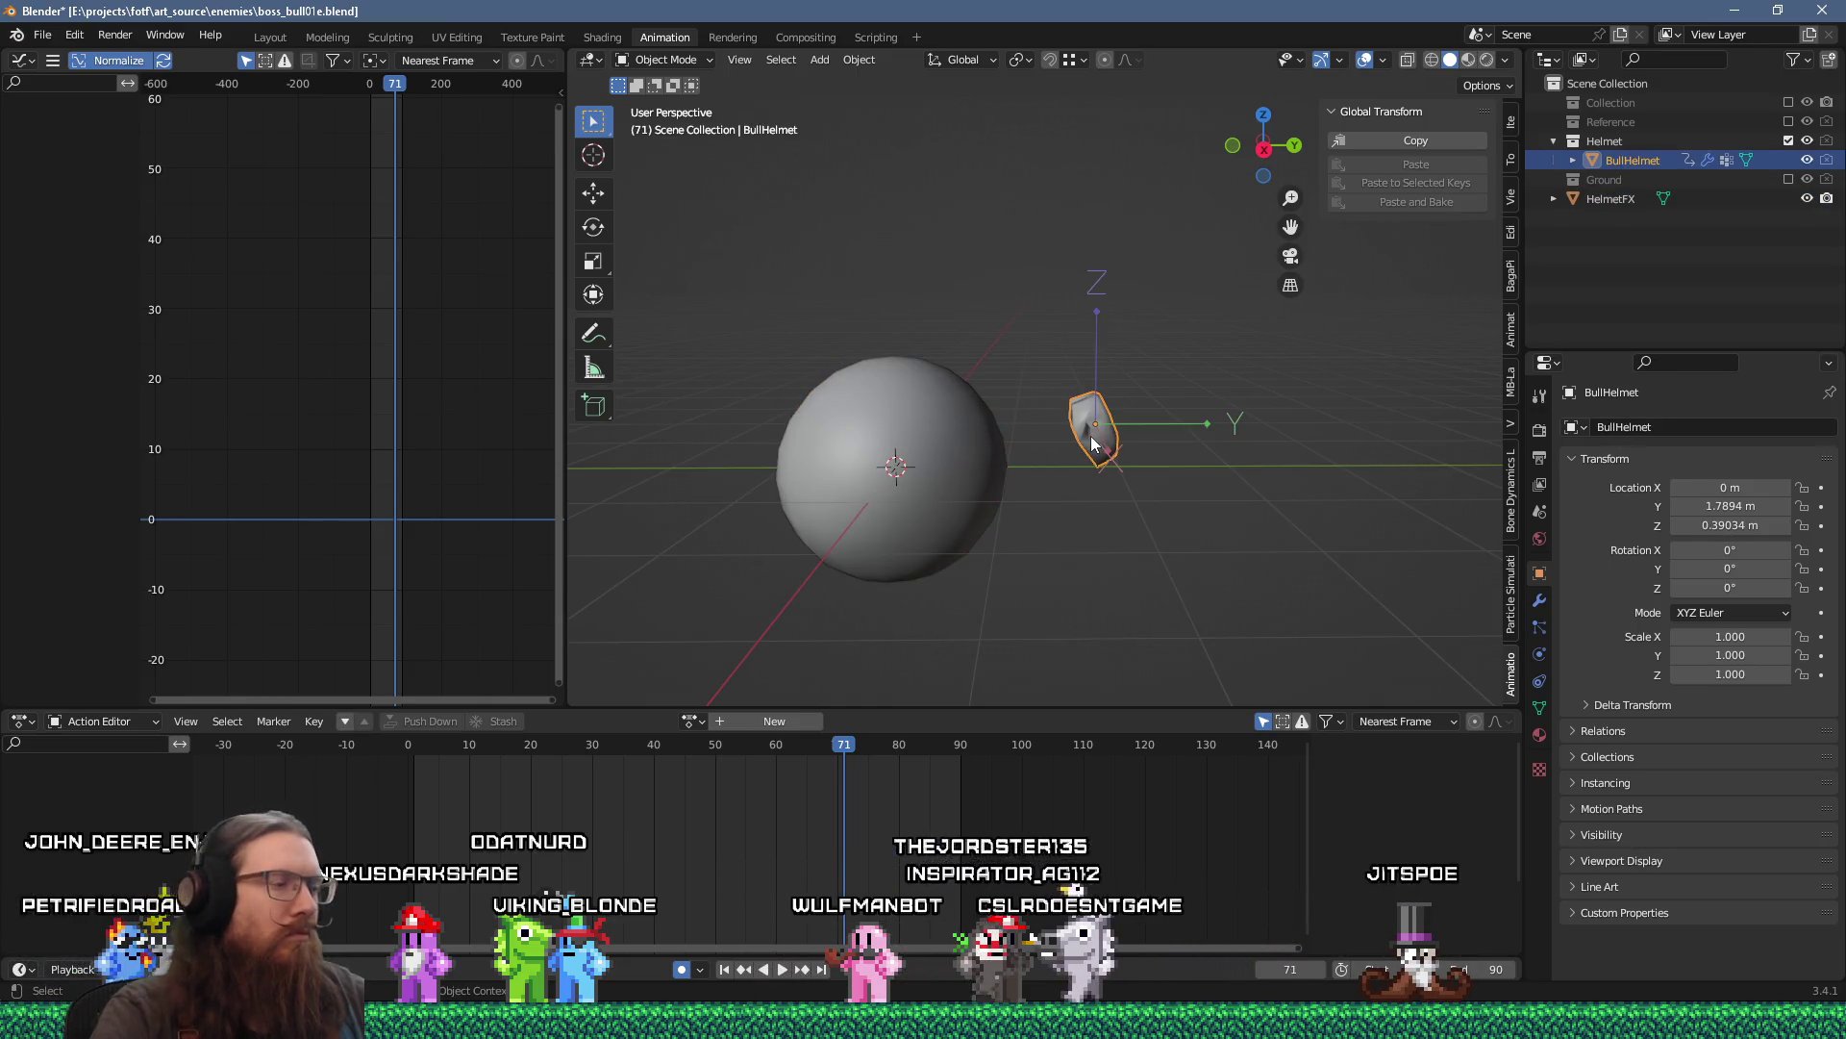
left_click(998, 458, "shift")
left_click(1118, 440, "shift")
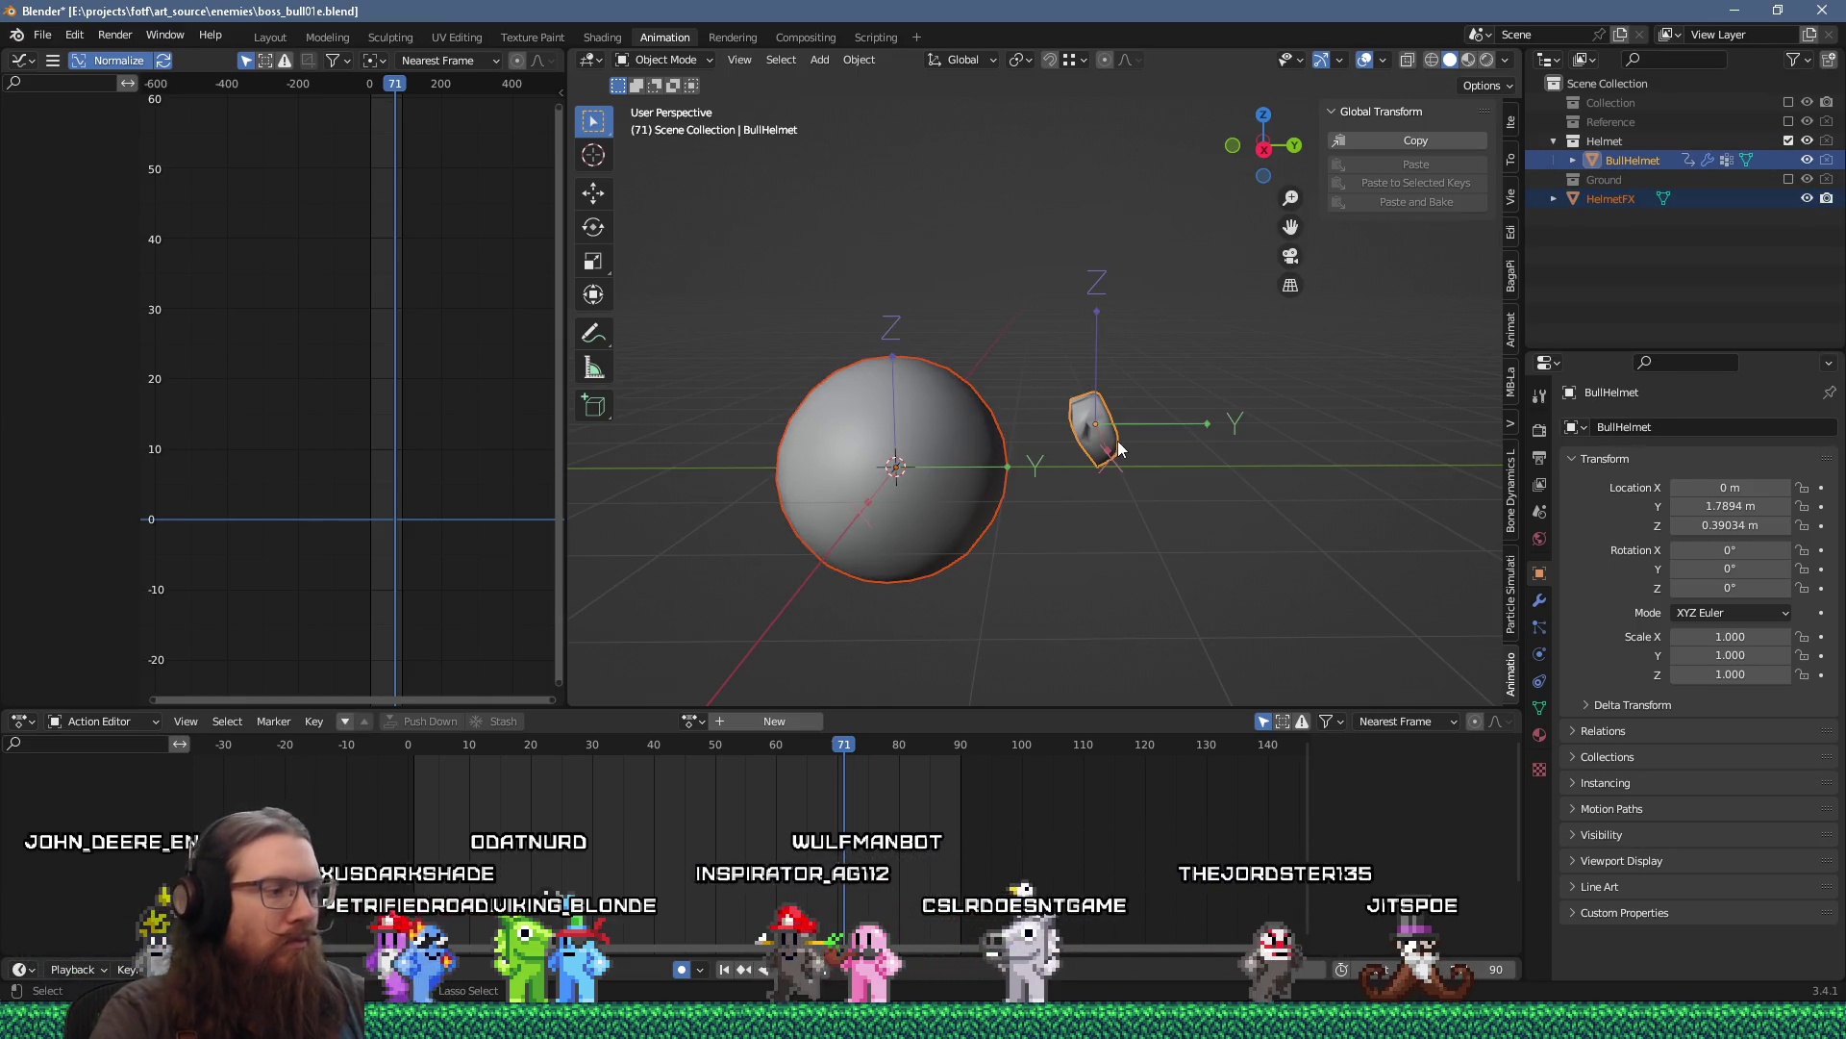
Parent HelmetFX to BullHelmet, settling on Object (Without Inverse) after trying Object and Keep Transform.
key("ctrl+p")
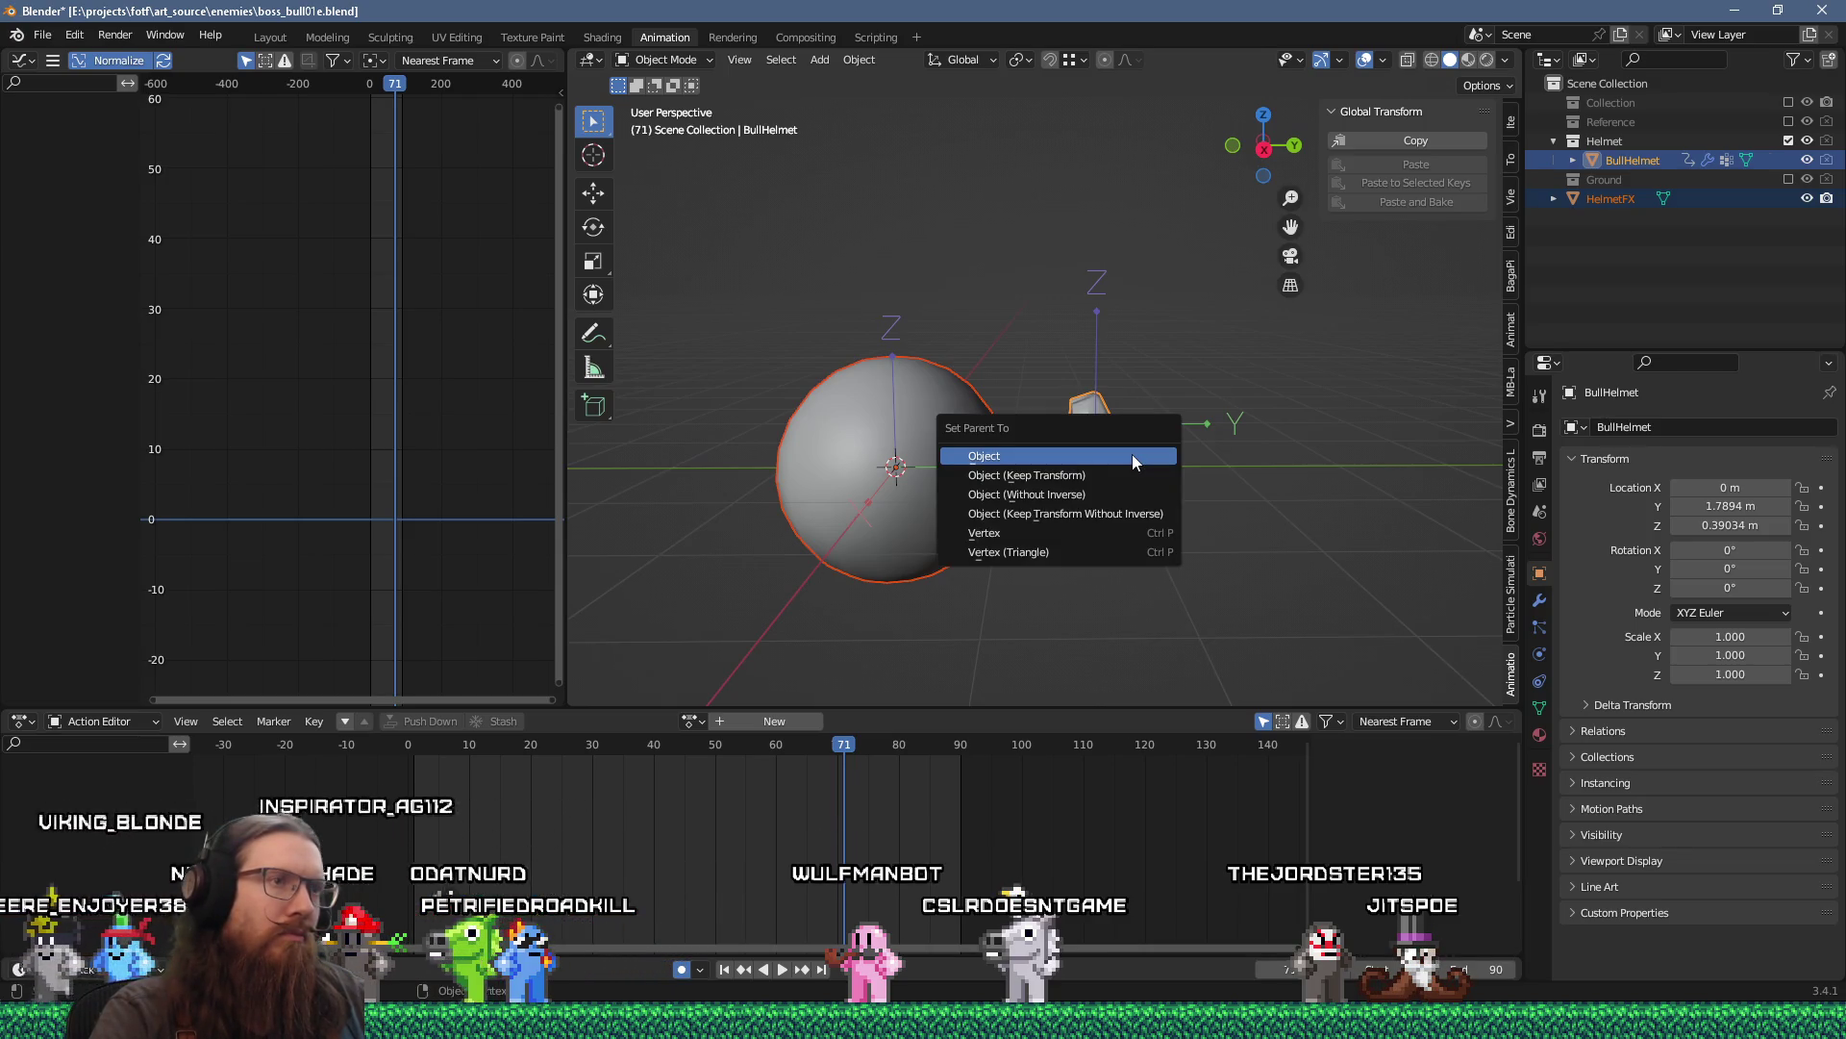
left_click(1132, 453)
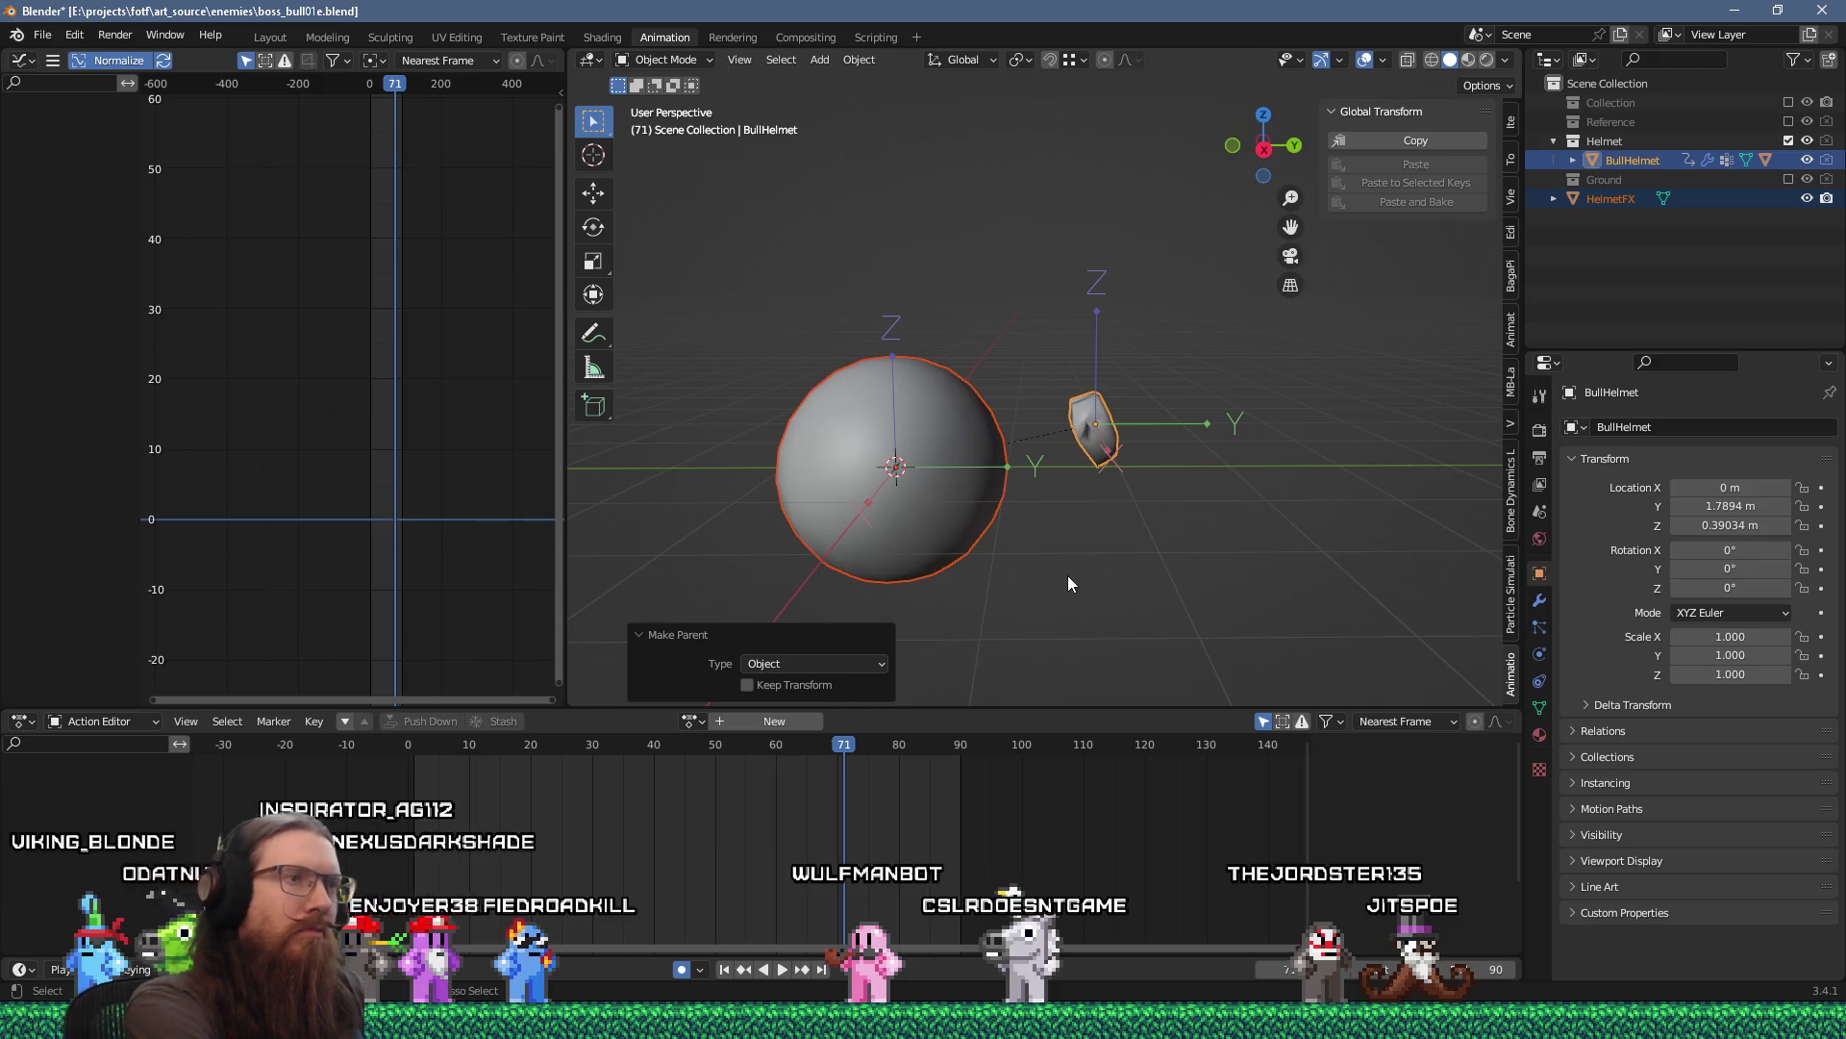
key("ctrl+z")
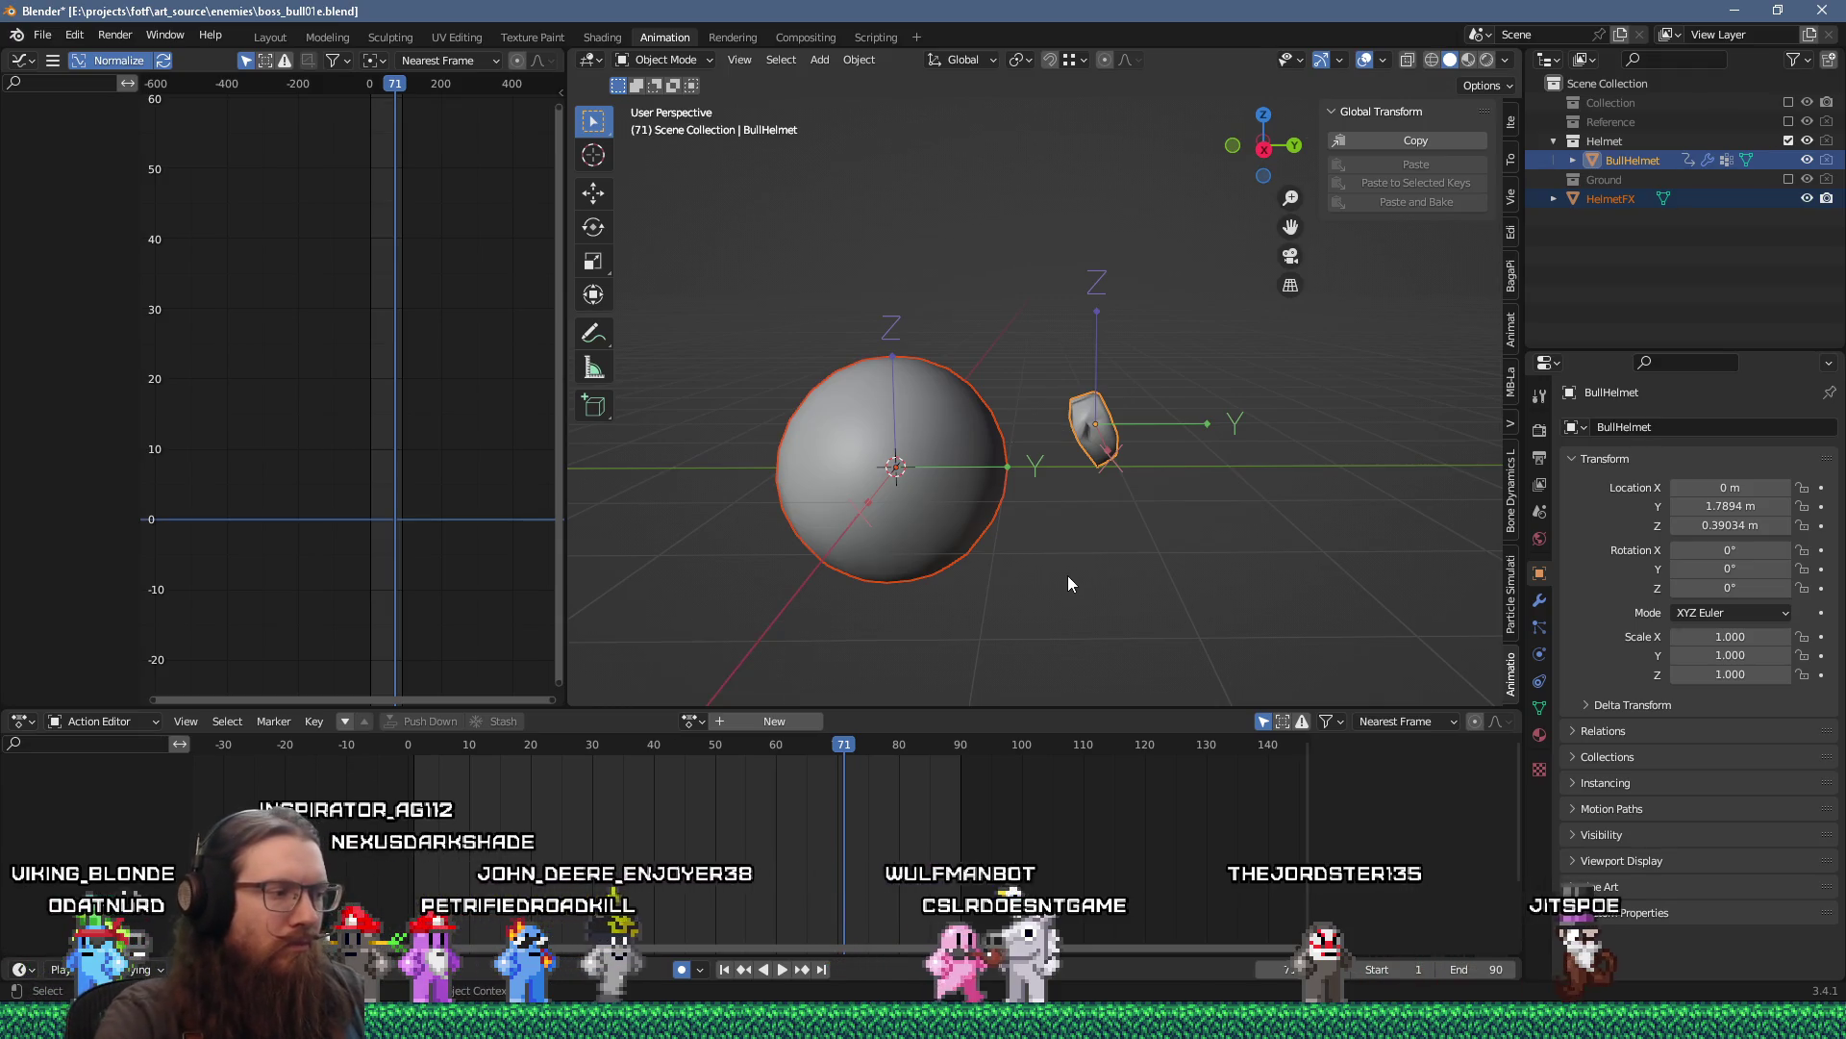
key("ctrl+p")
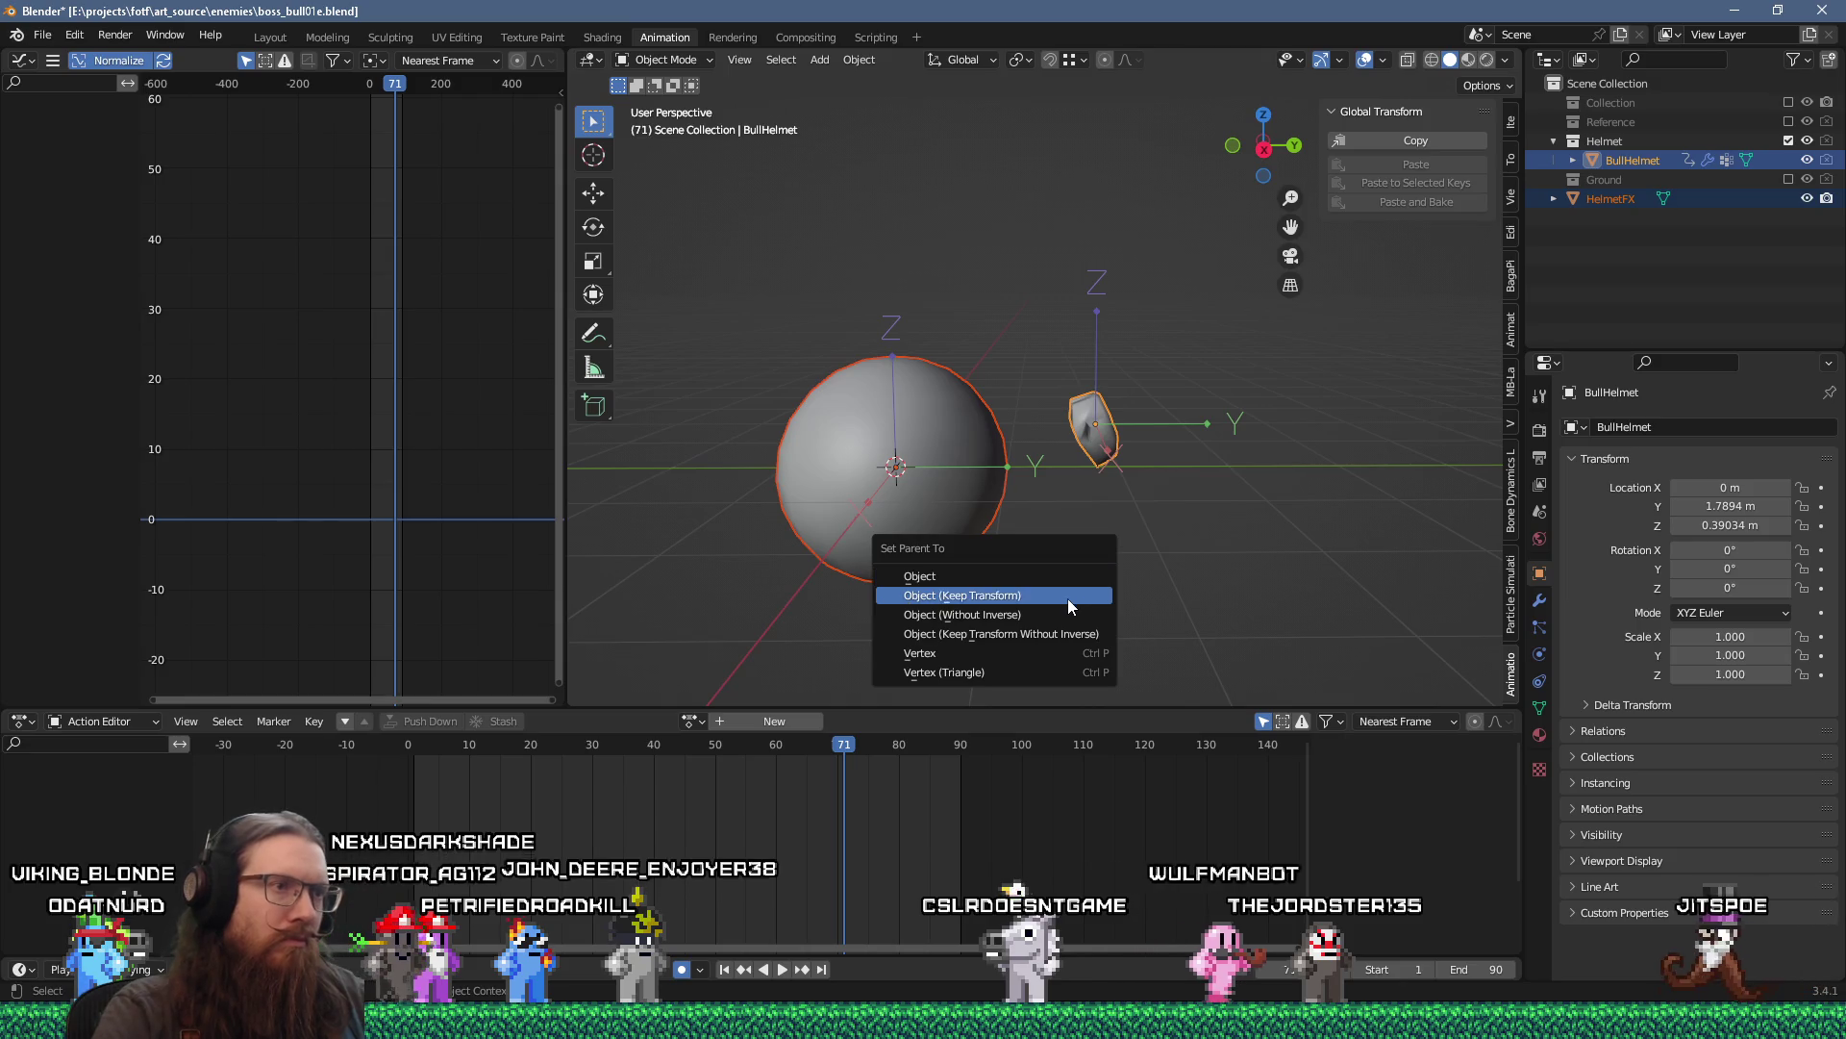
left_click(1068, 598)
key("ctrl+z")
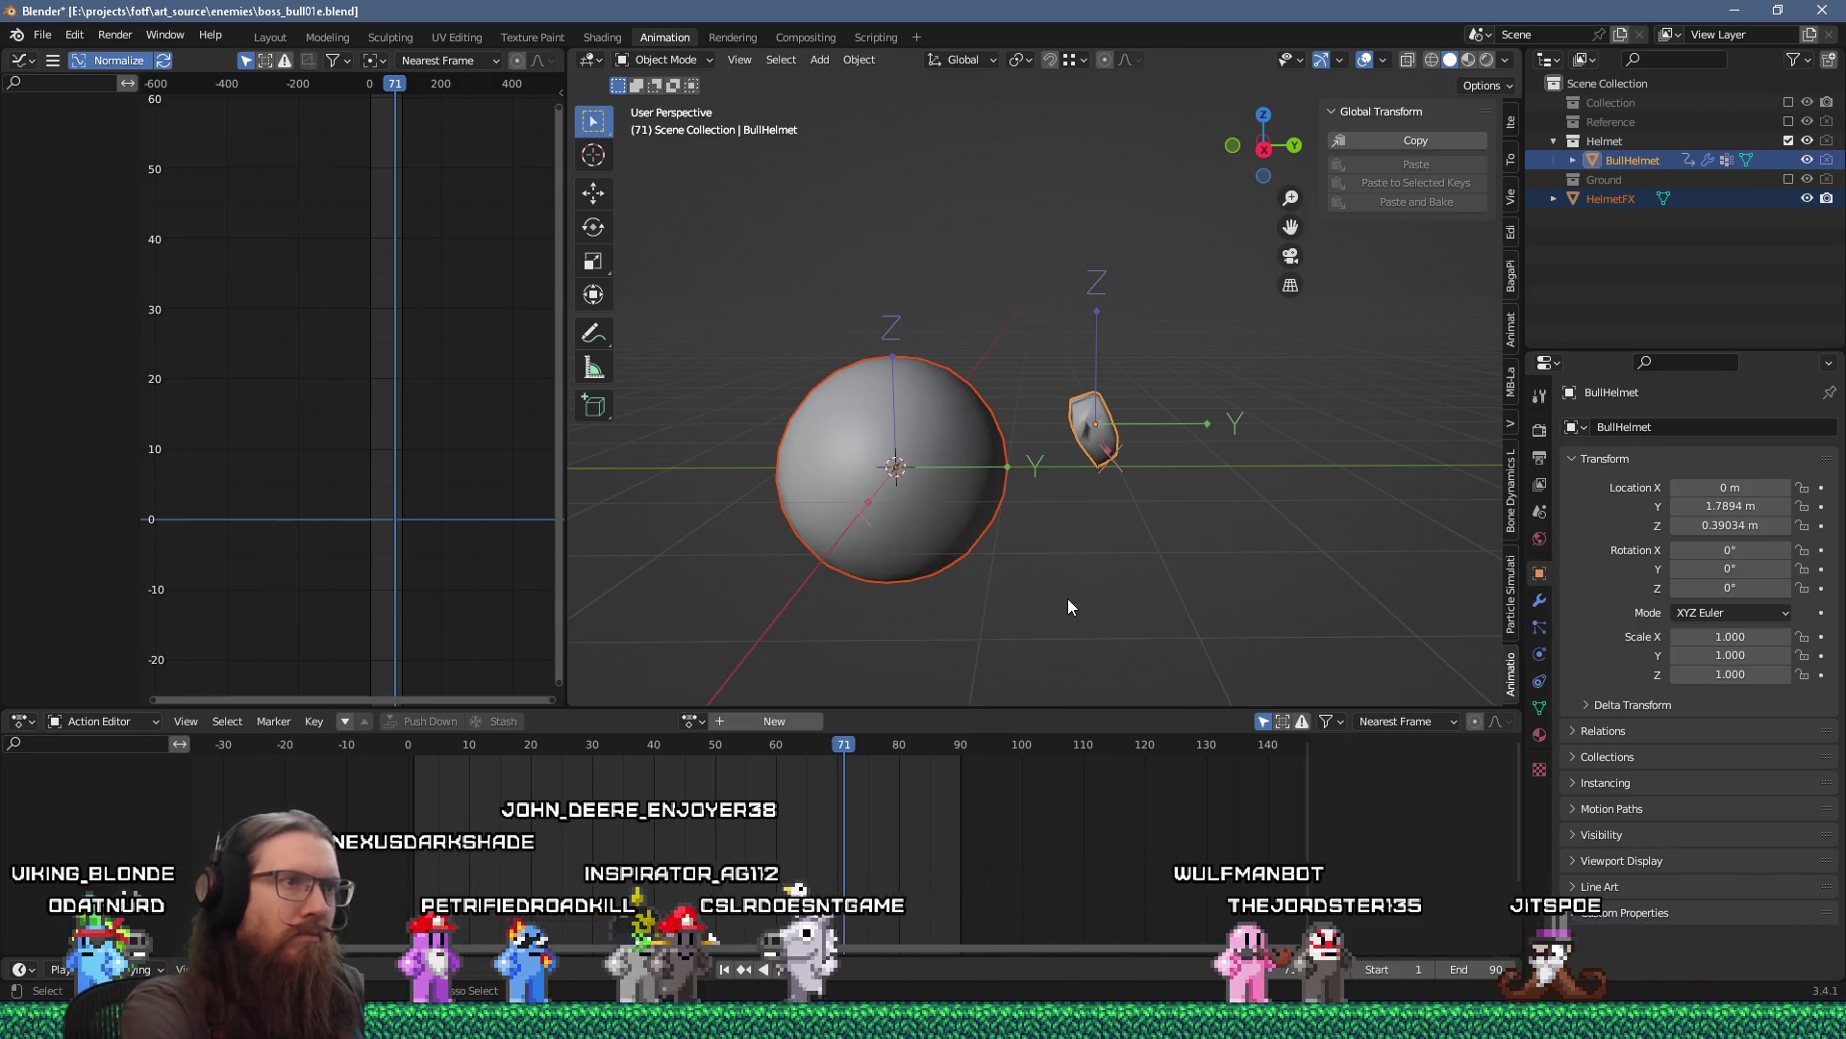
key("ctrl+p")
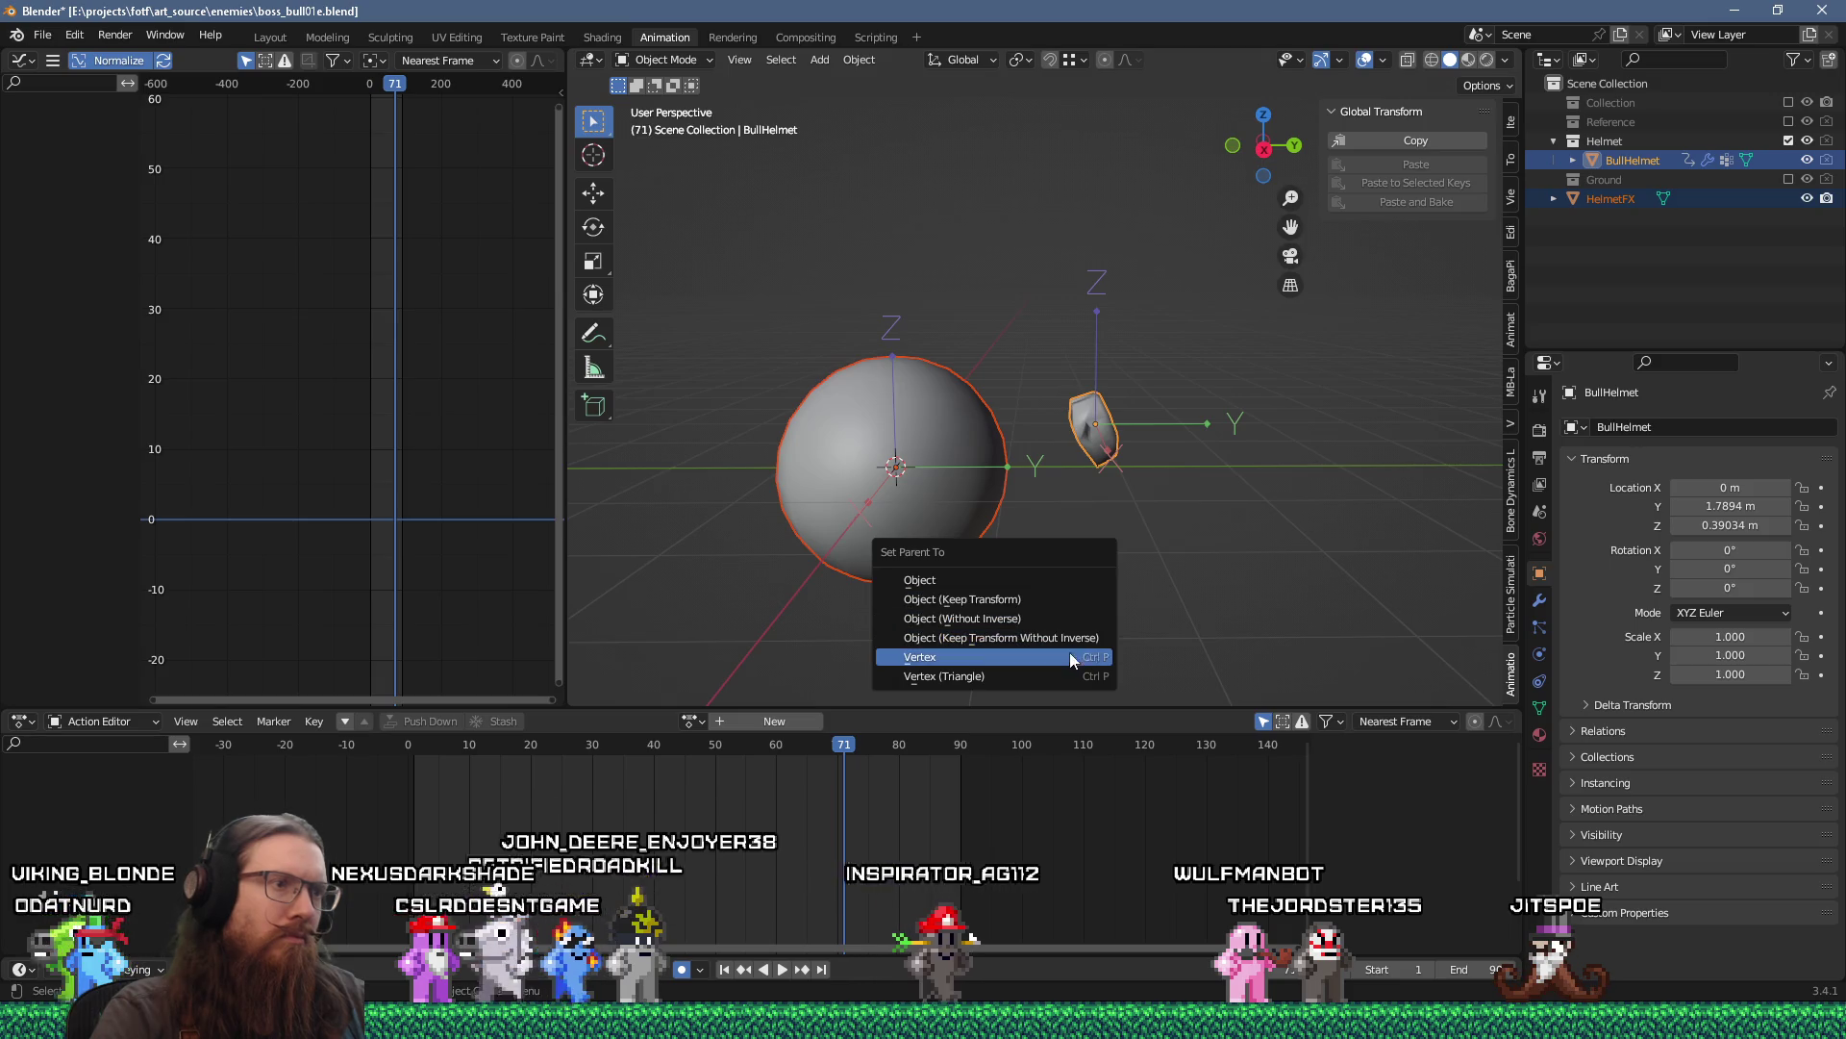
left_click(1064, 620)
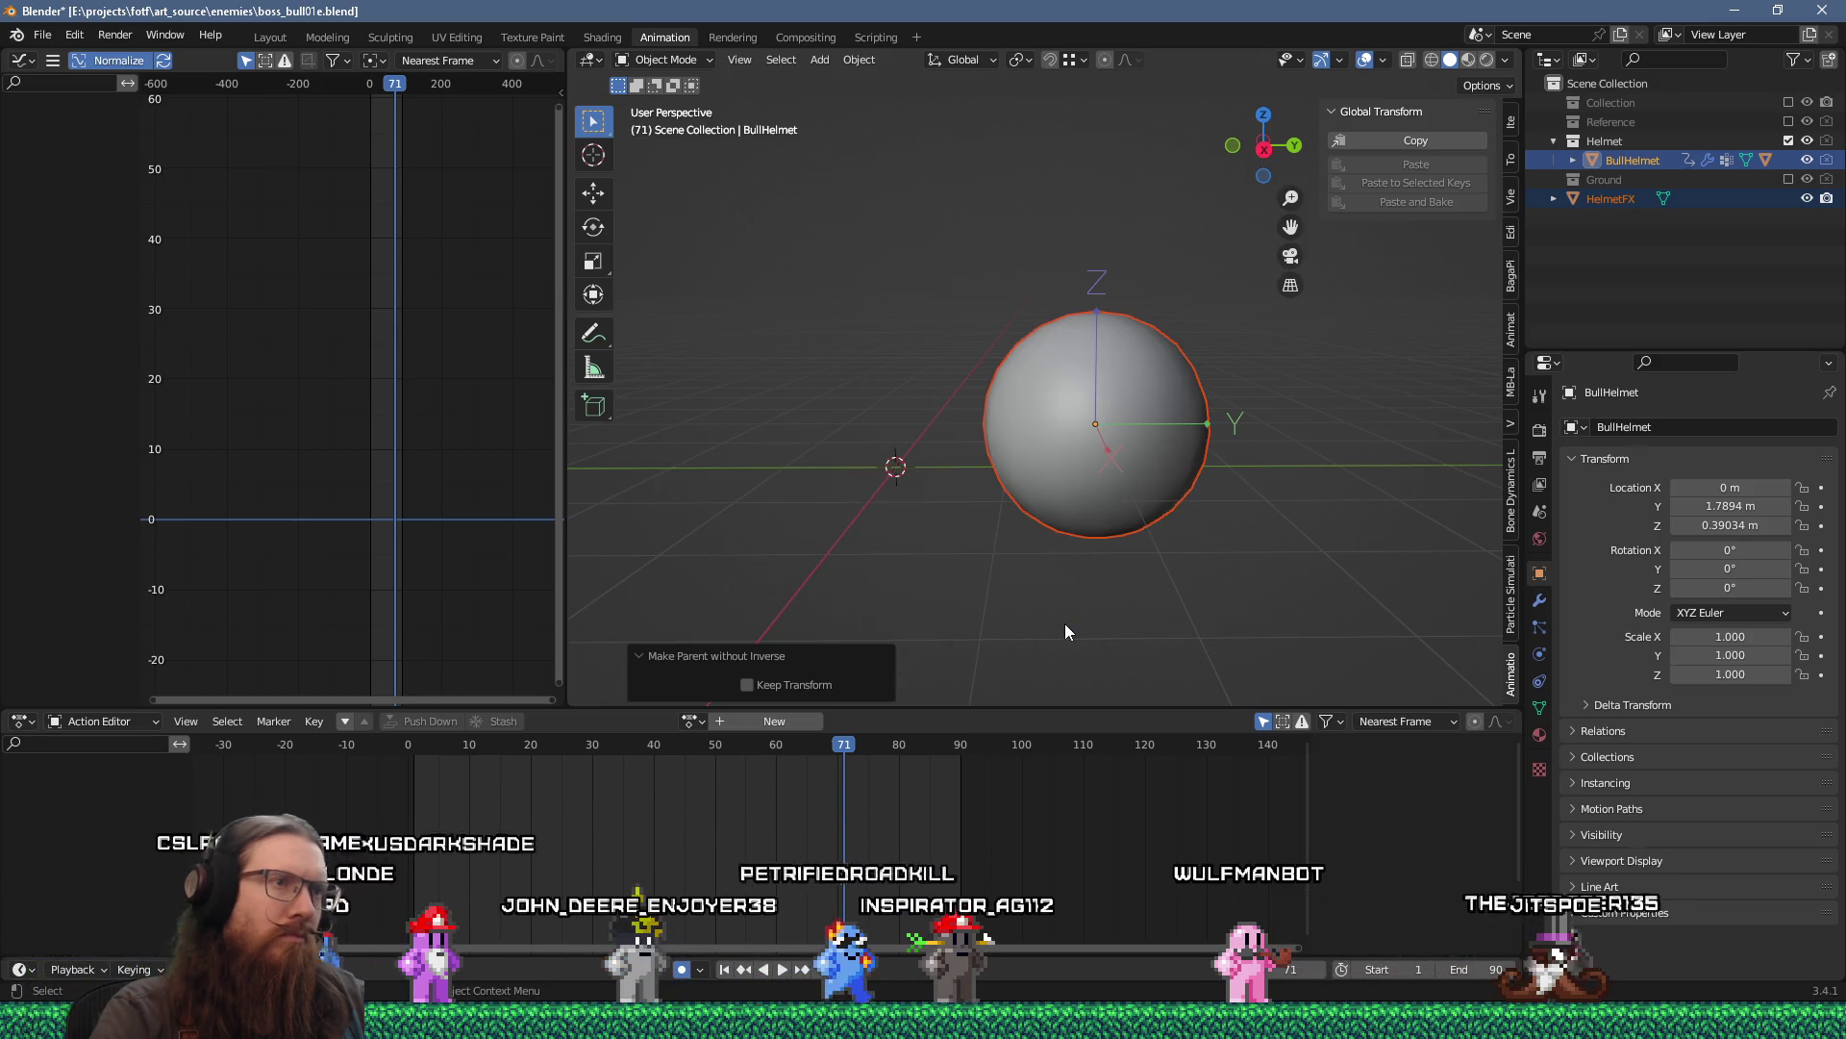
Move HelmetFX under BullHelmet in the Outliner hierarchy and expand BullHelmet.
mouse_move(1157, 531)
left_mouse_down()
mouse_move(1283, 548)
mouse_move(1210, 570)
mouse_move(1145, 511)
mouse_move(1401, 590)
mouse_move(1196, 530)
left_mouse_up()
scroll(1169, 516, "up", 3)
key("Tab")
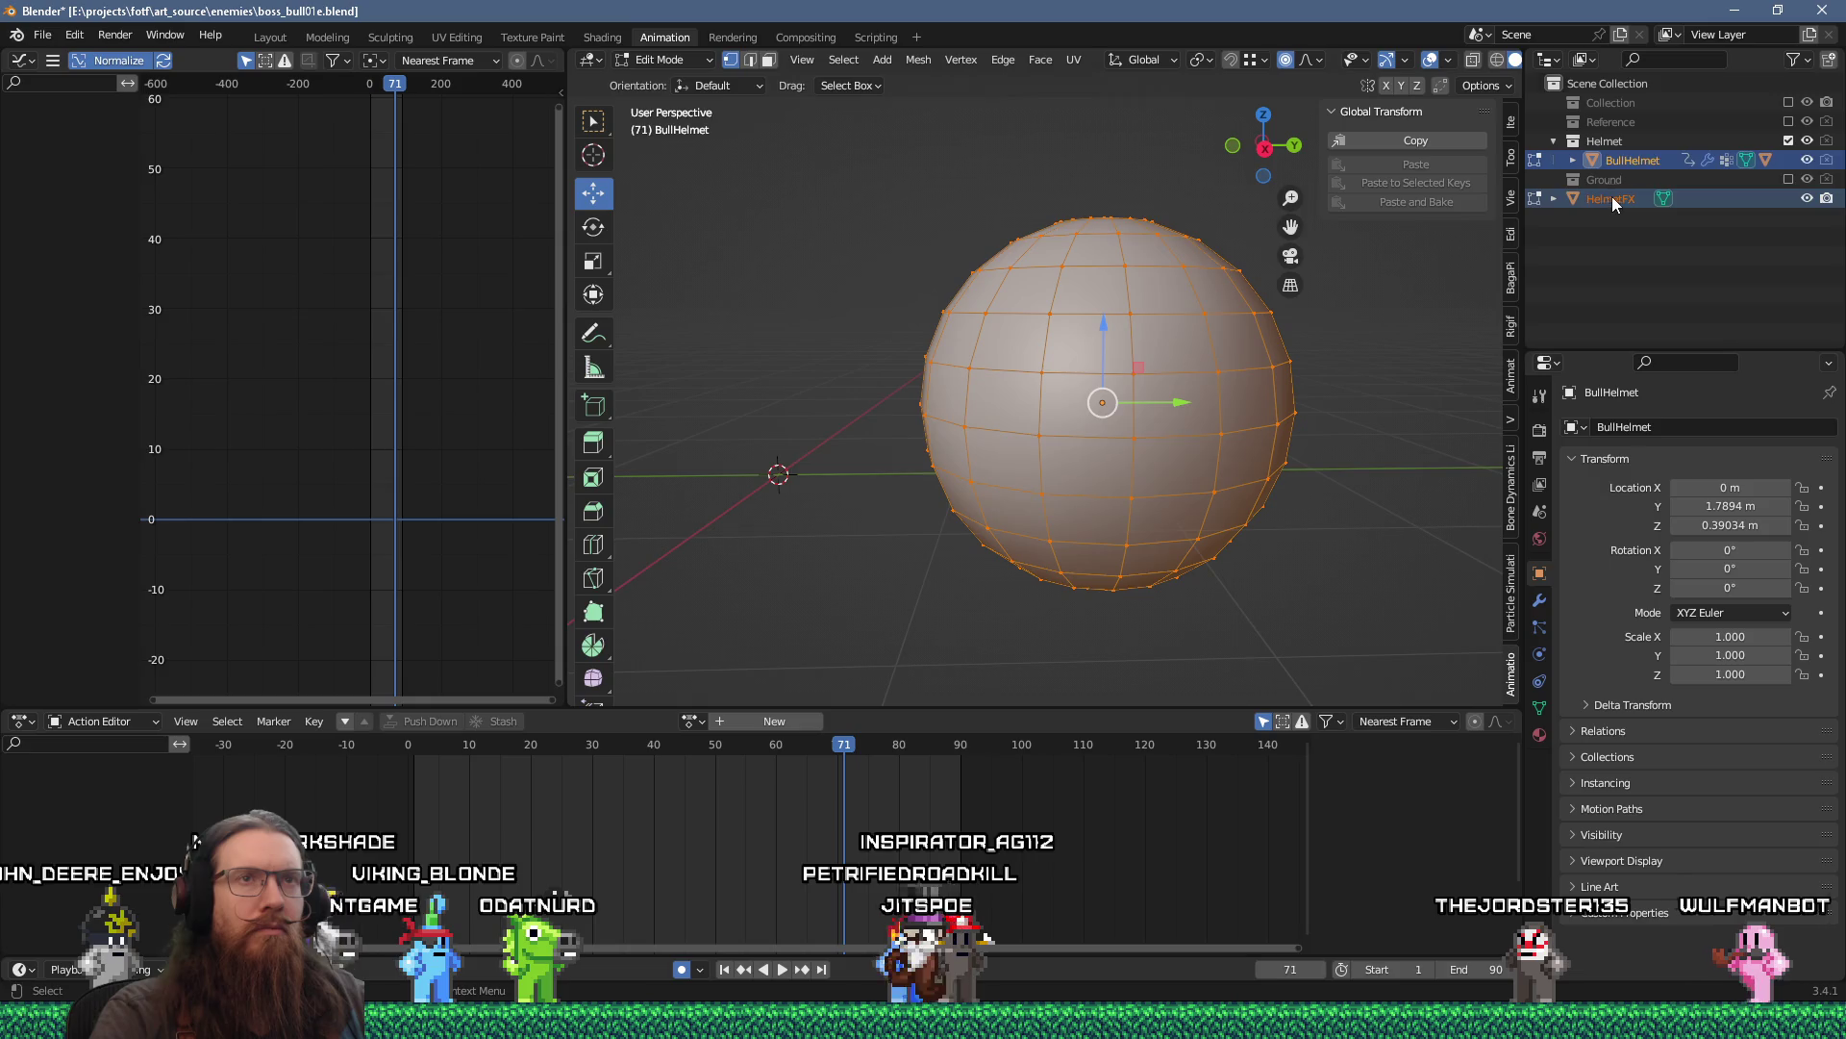
left_click_drag(1612, 197, 1623, 160)
left_click(1573, 160)
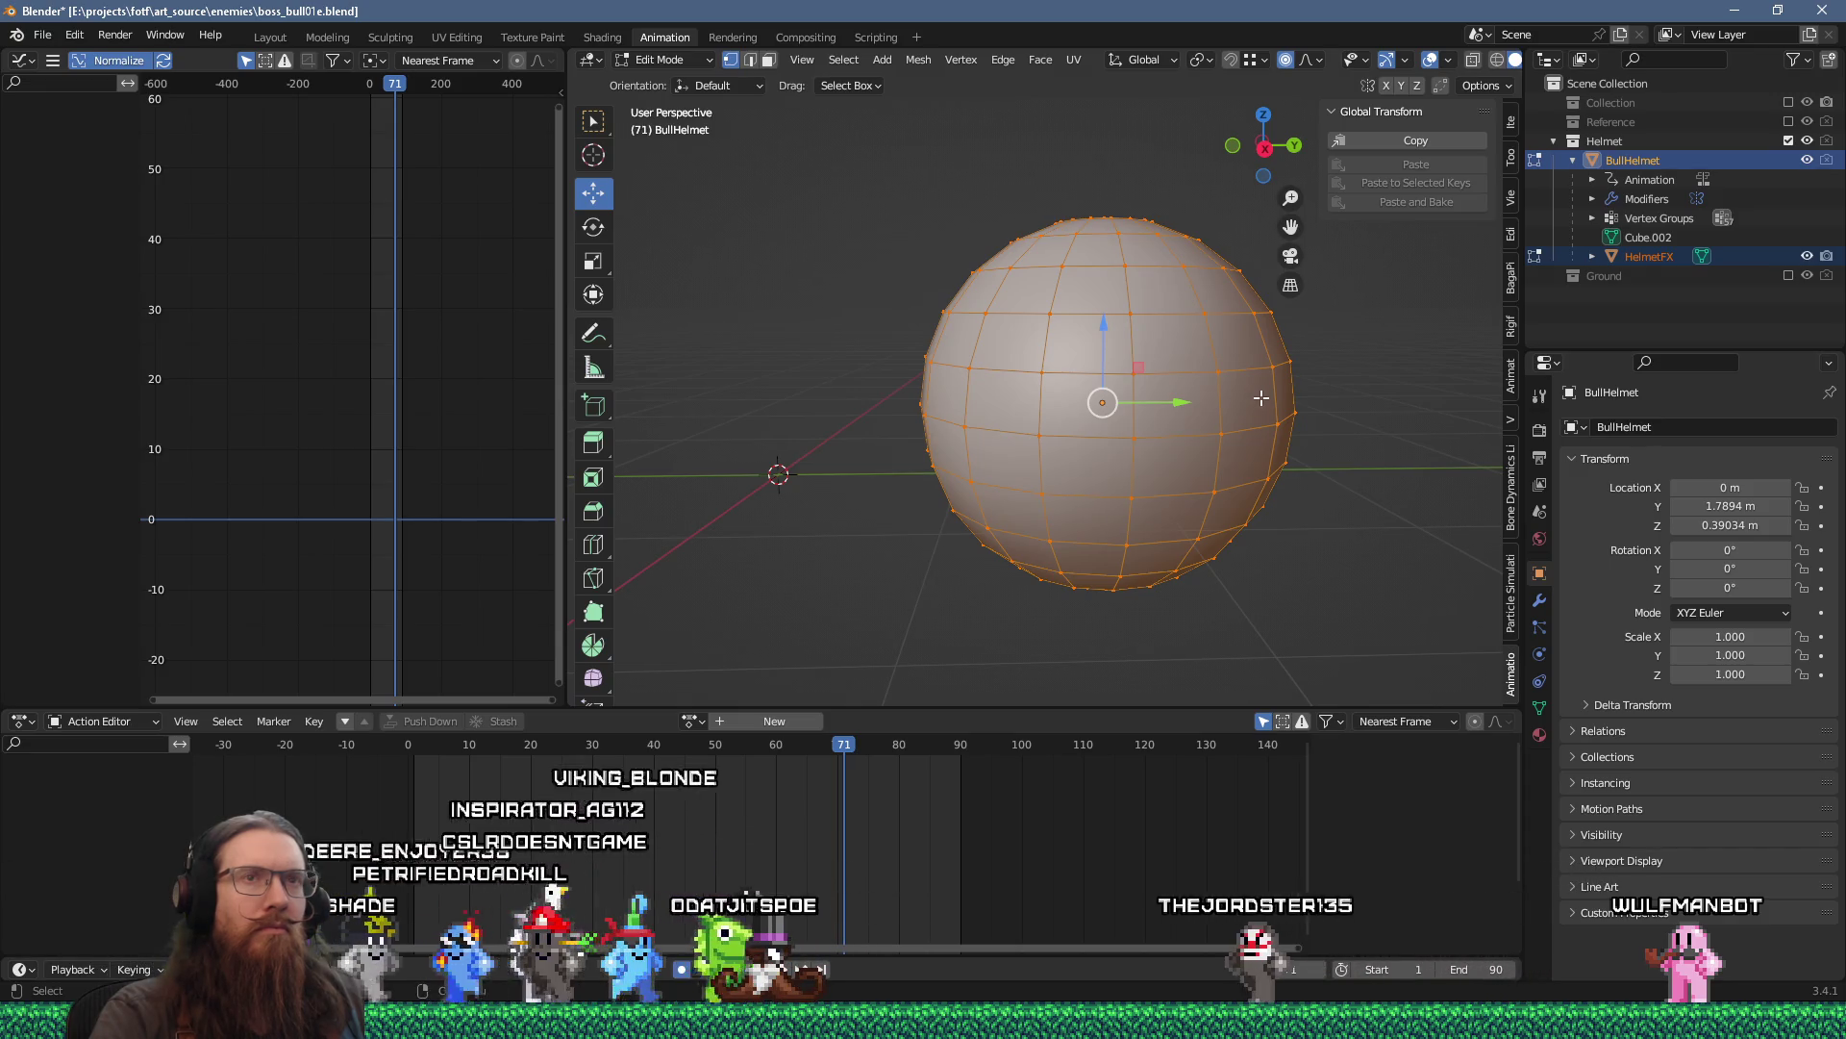
View from the right side in Wireframe shading and edit the HelmetFX mesh.
scroll(1261, 397, "down", 2)
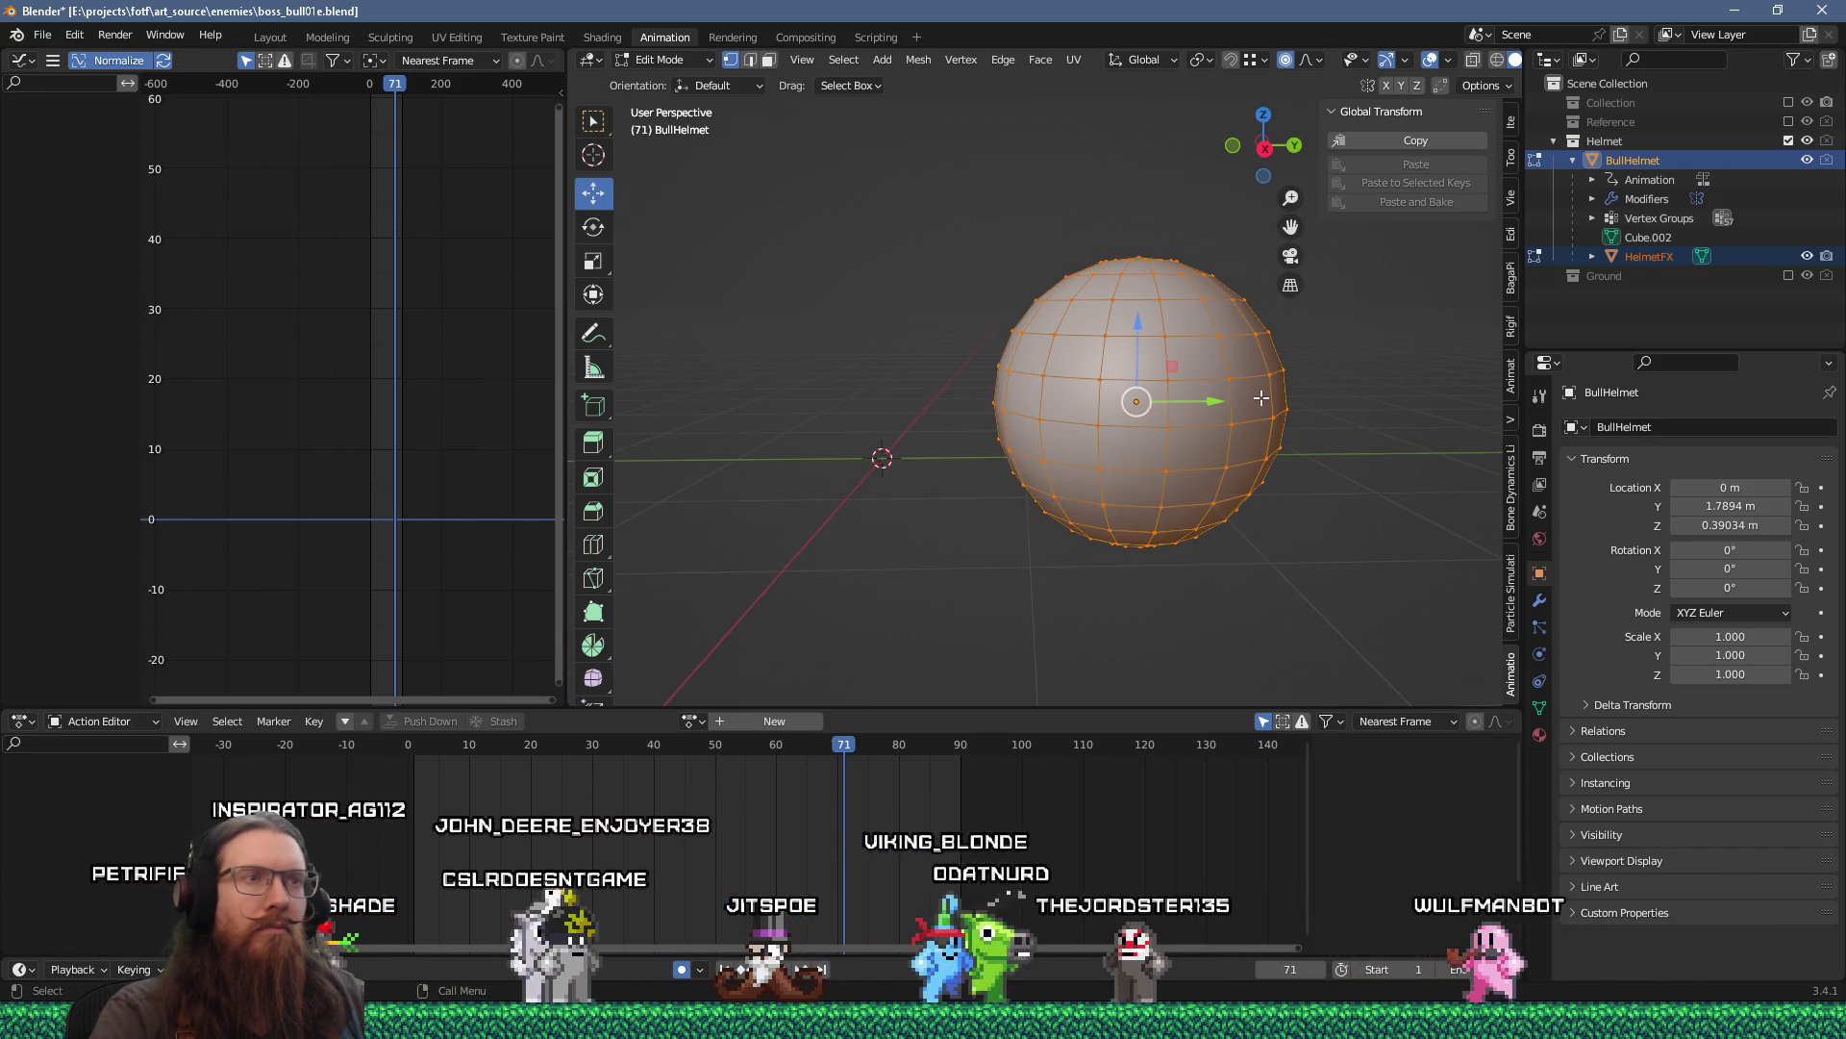
left_click_drag(1264, 400, 1296, 483)
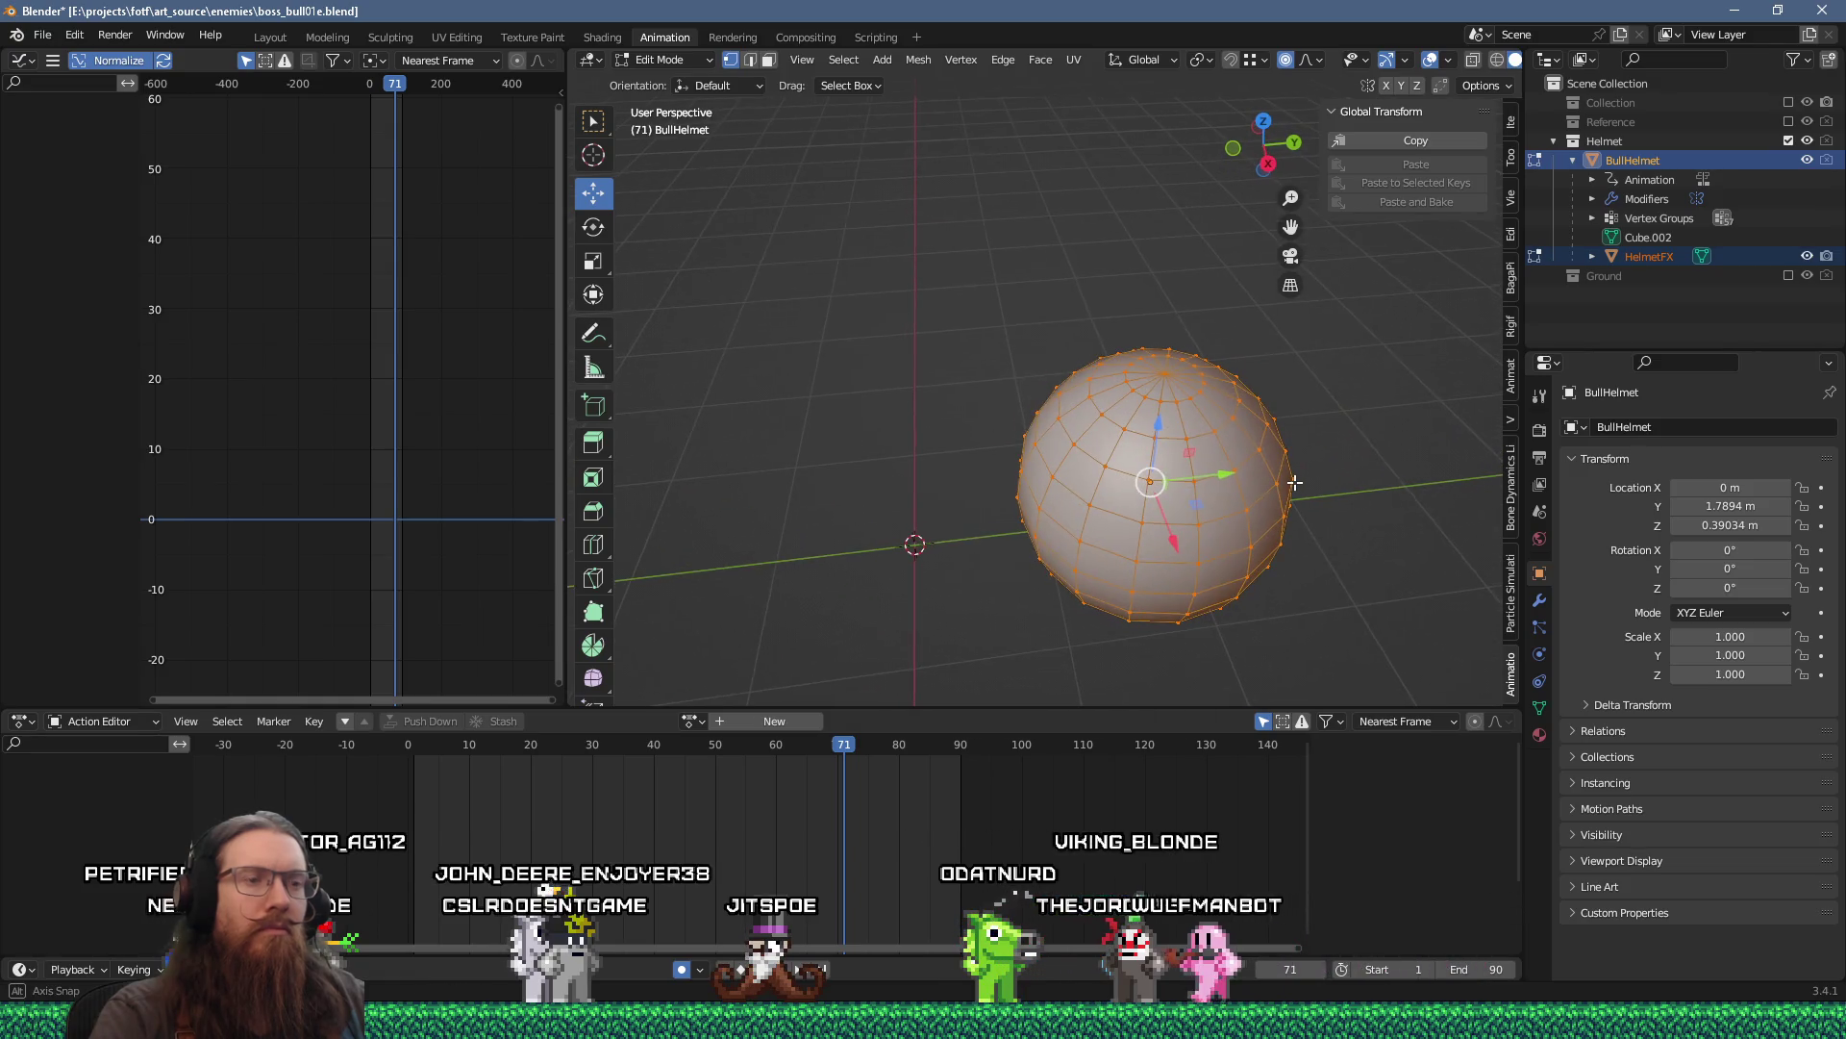
key("KP_1")
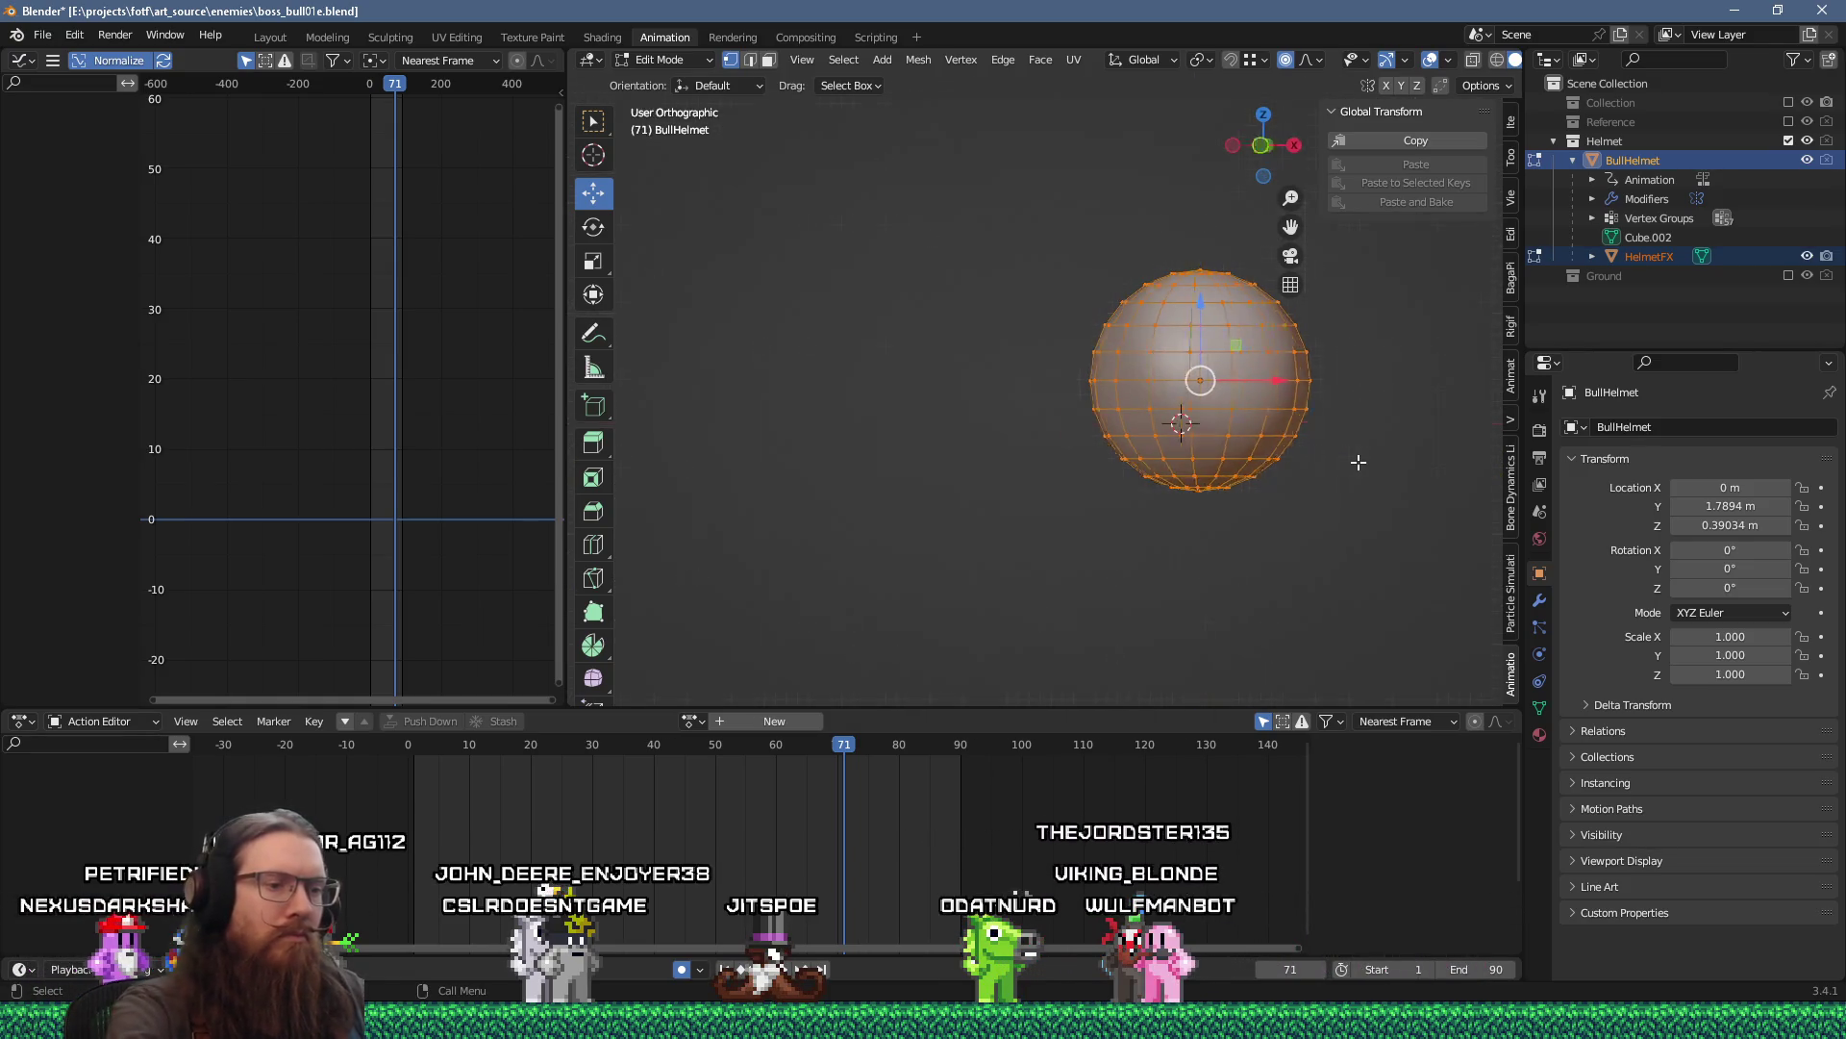
key("KP_3")
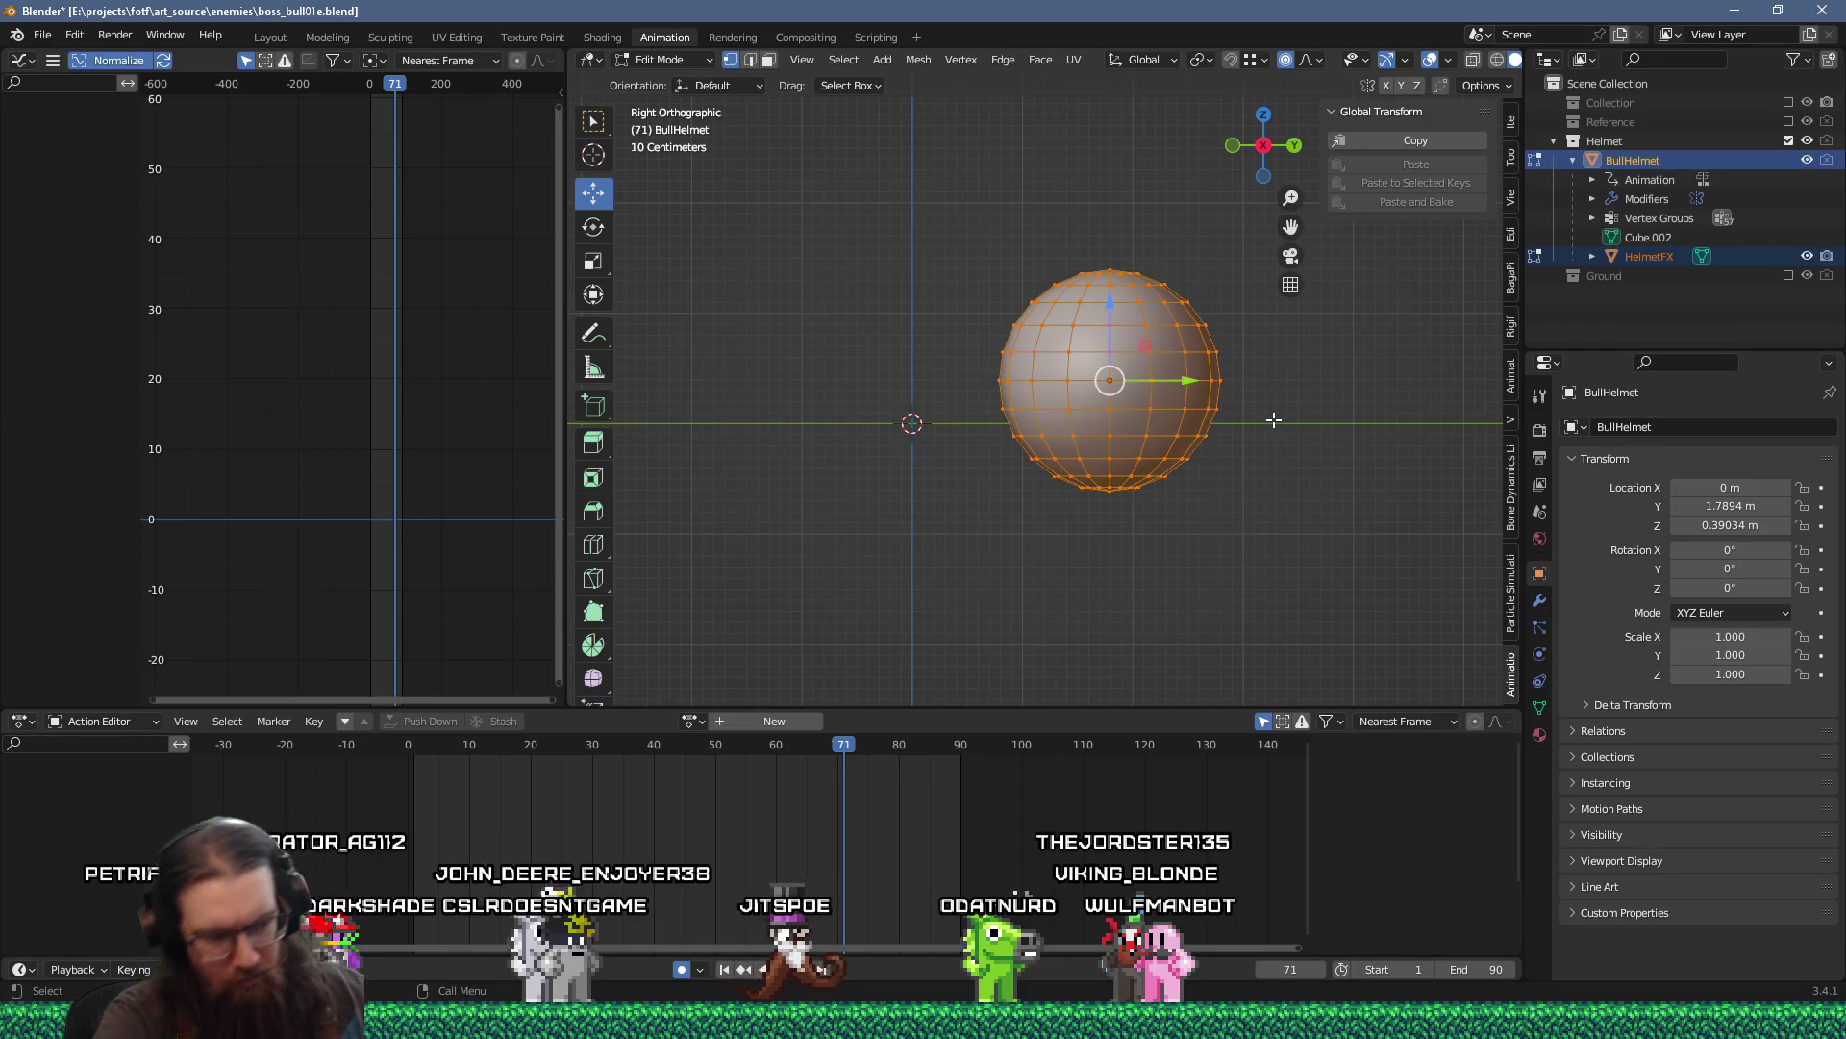
left_click(1111, 419)
left_click(1164, 434)
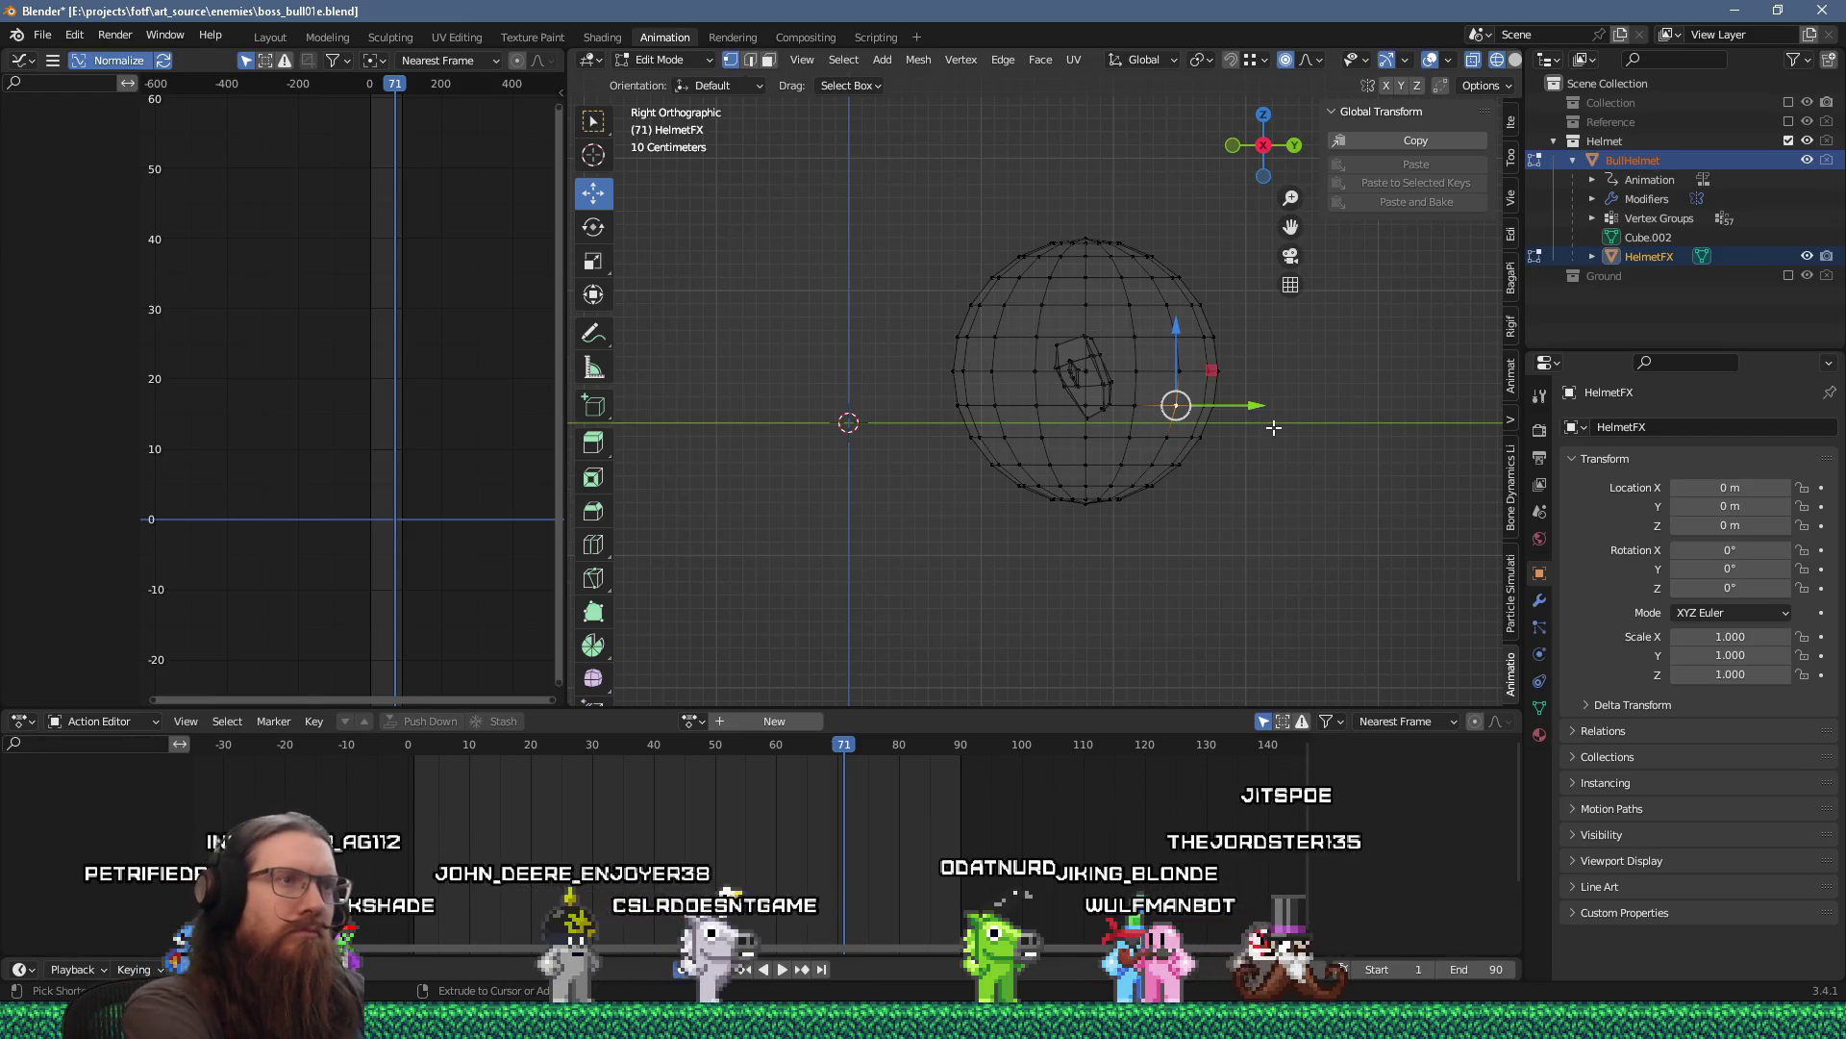
key("ctrl+l")
key("r")
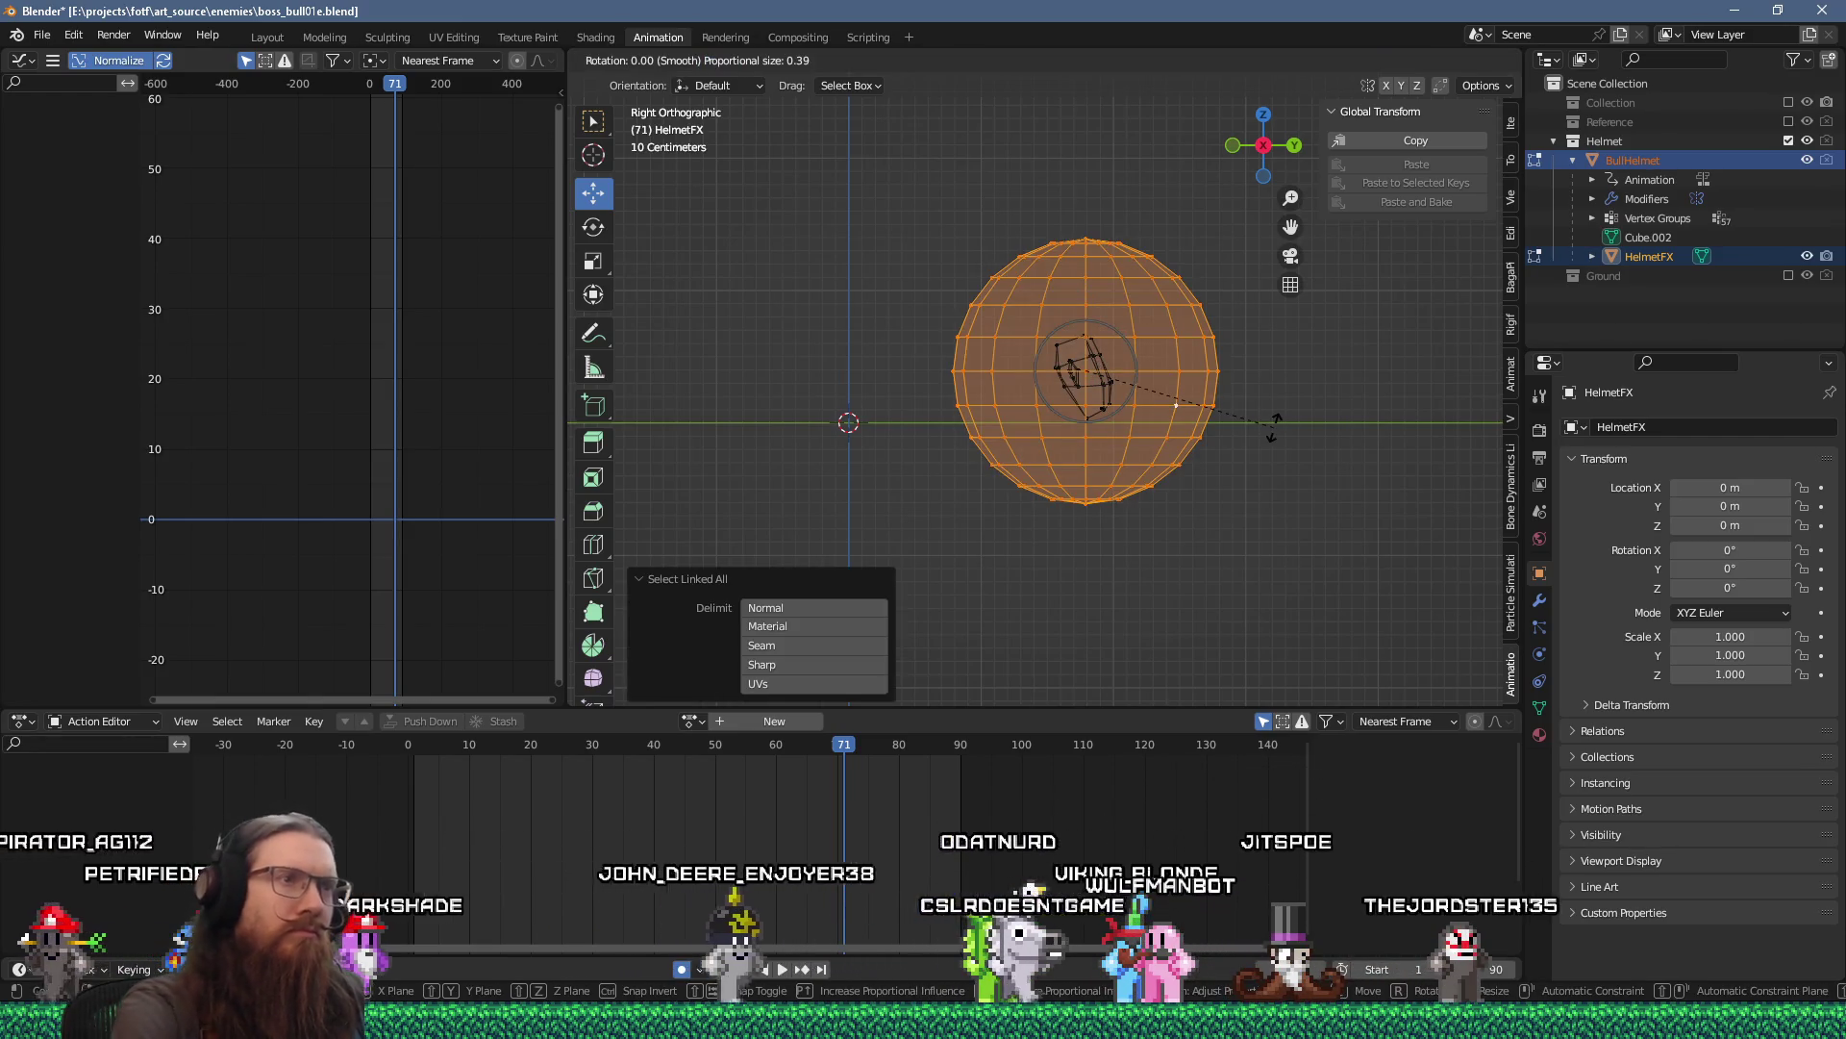
left_click(1110, 555)
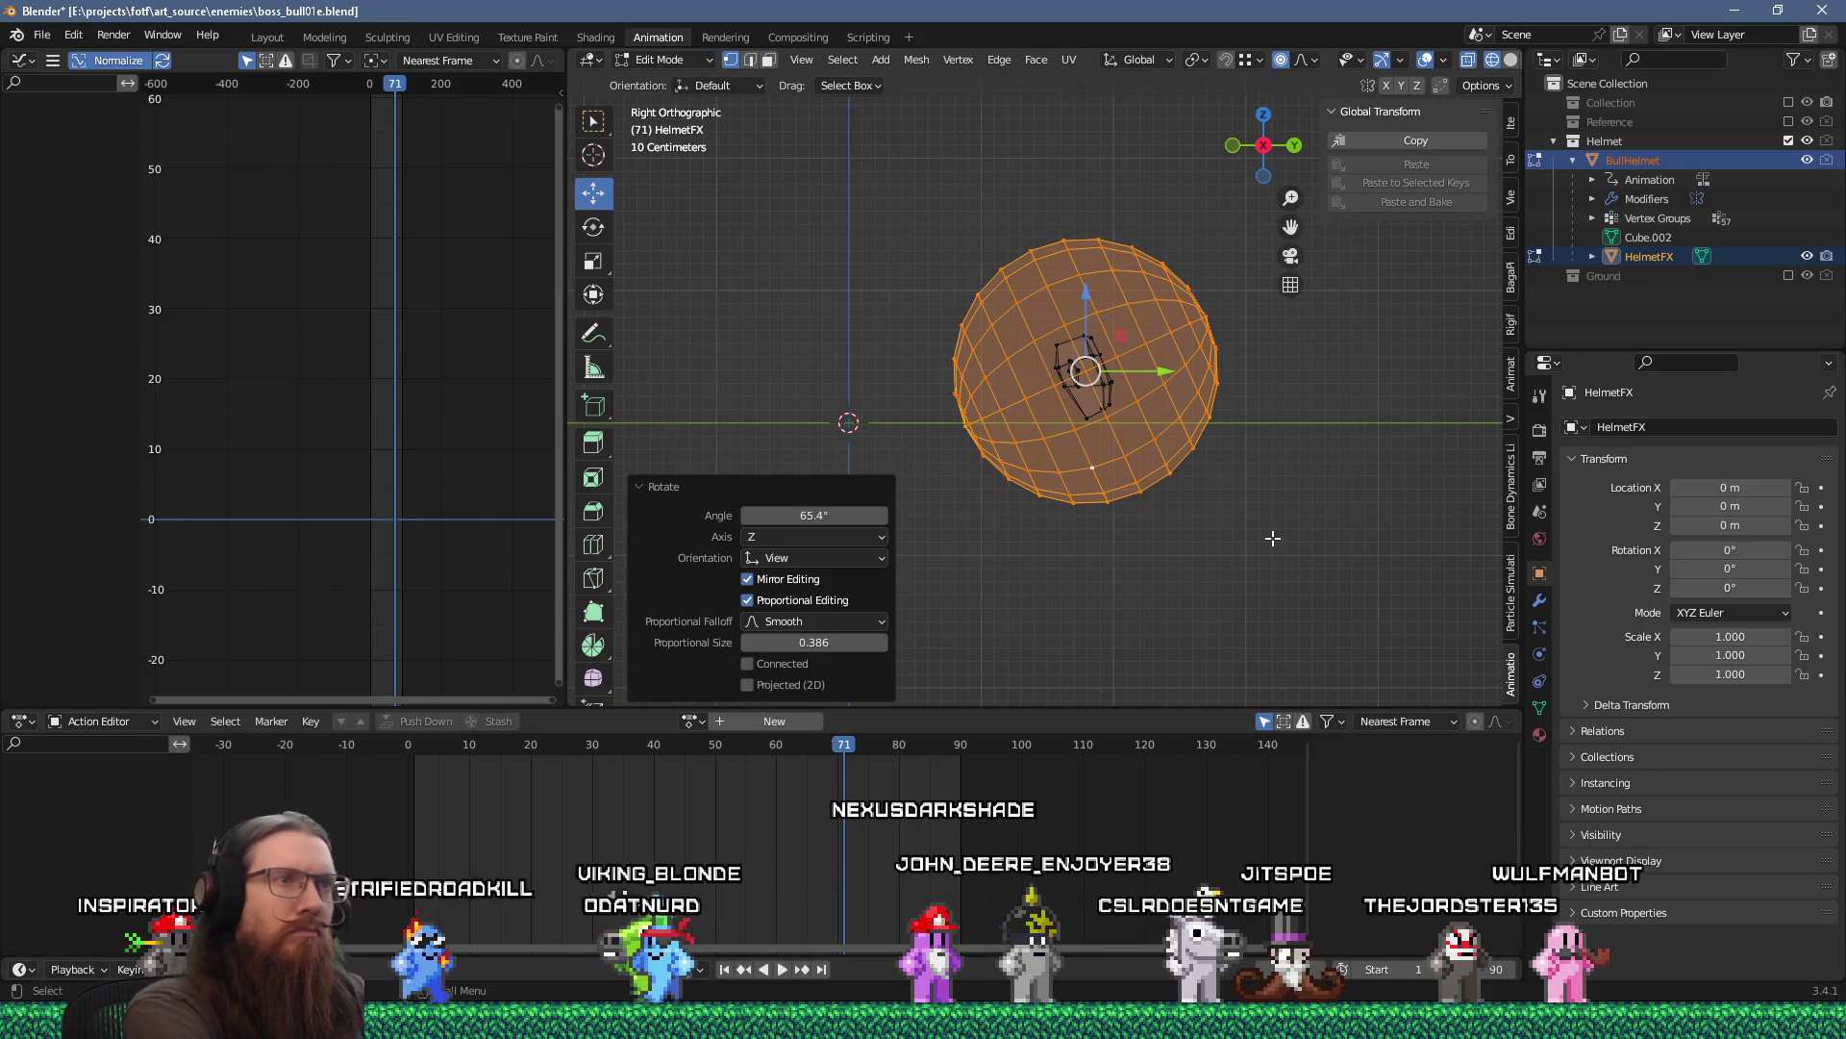
key("ctrl+z")
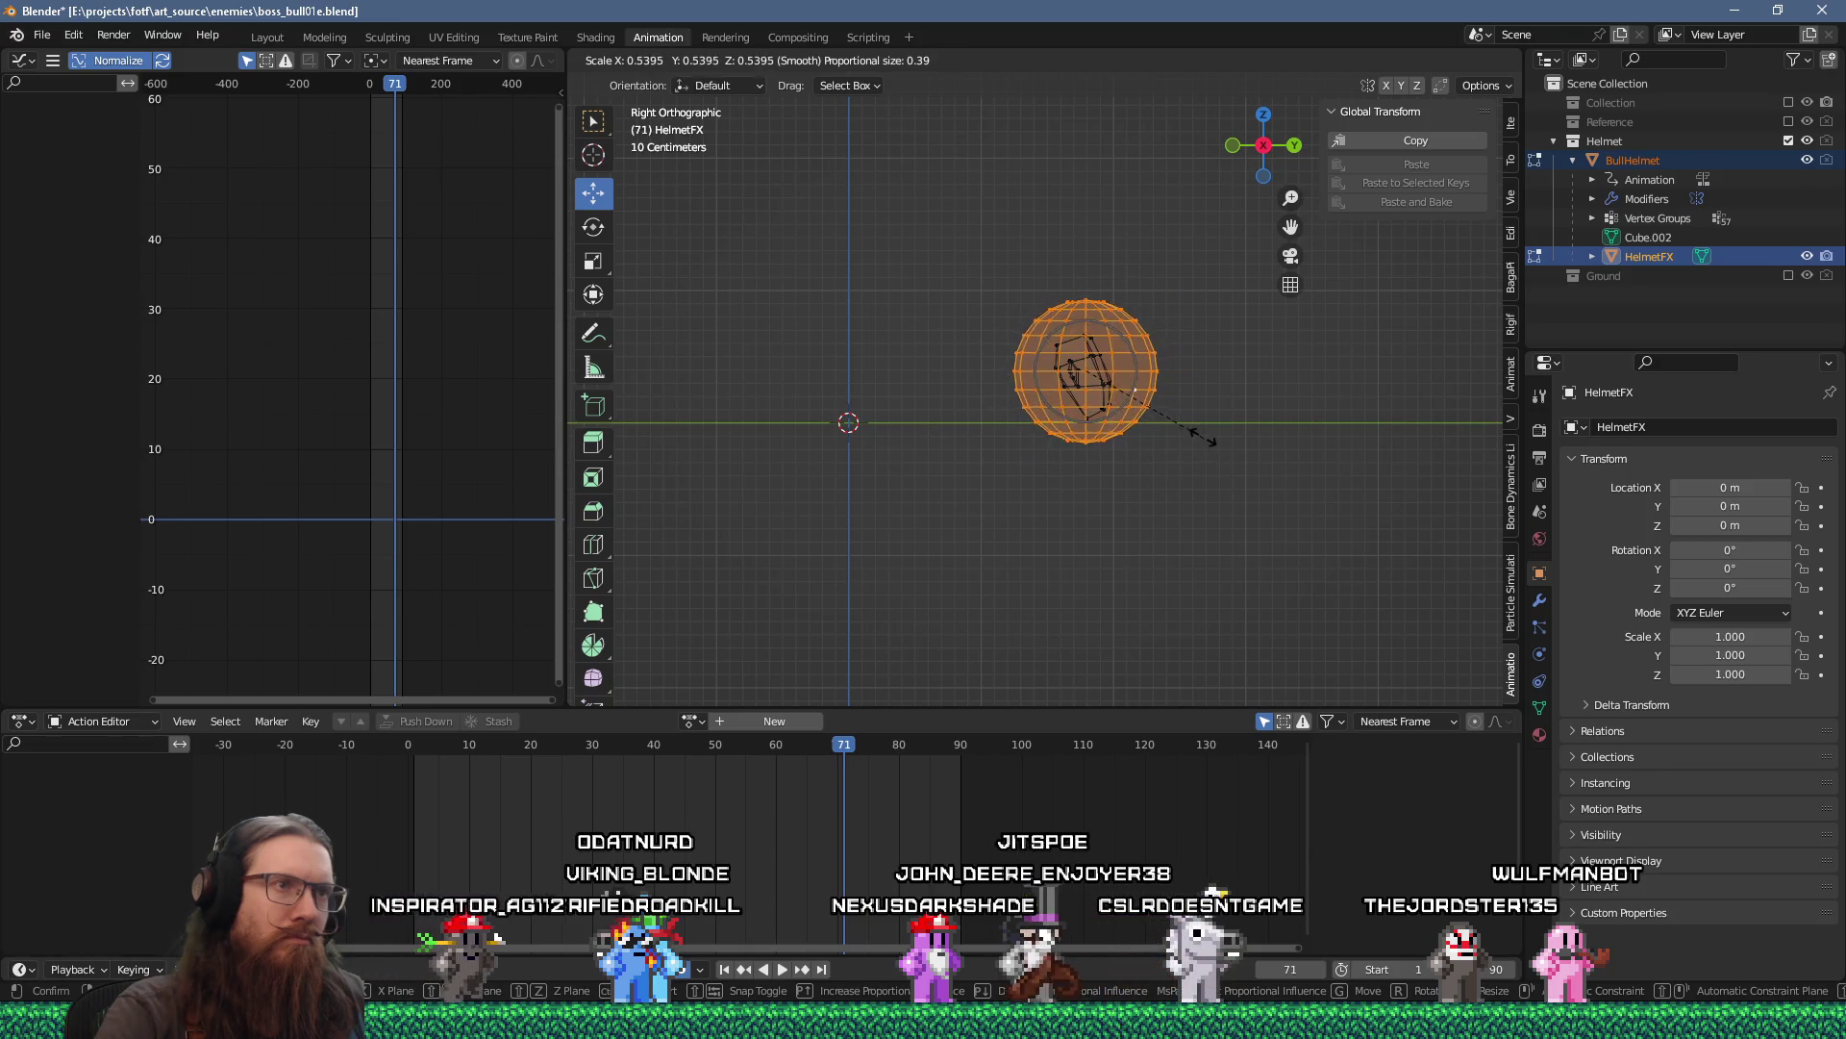
left_click(1189, 418)
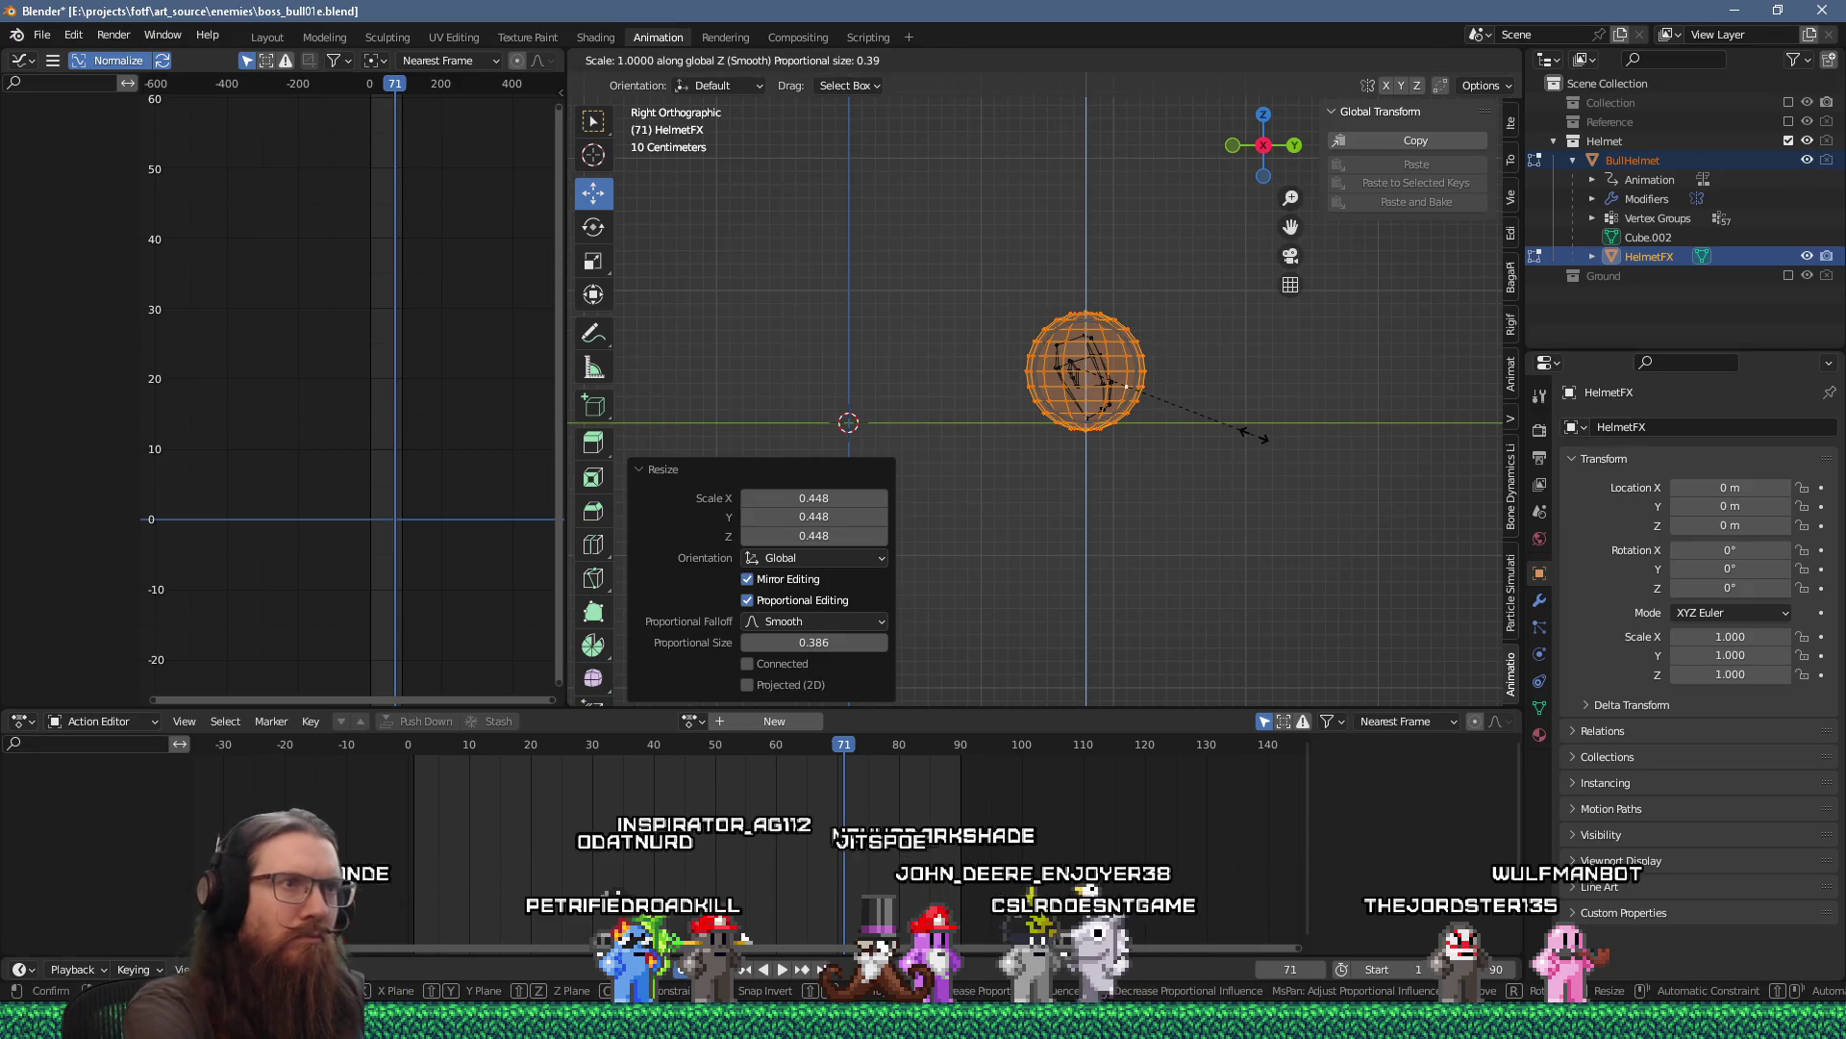
key("z")
left_click(1196, 408)
mouse_move(1200, 414)
left_mouse_down()
mouse_move(1228, 482)
mouse_move(1223, 593)
mouse_move(1191, 568)
mouse_move(1194, 488)
mouse_move(1236, 488)
left_mouse_up()
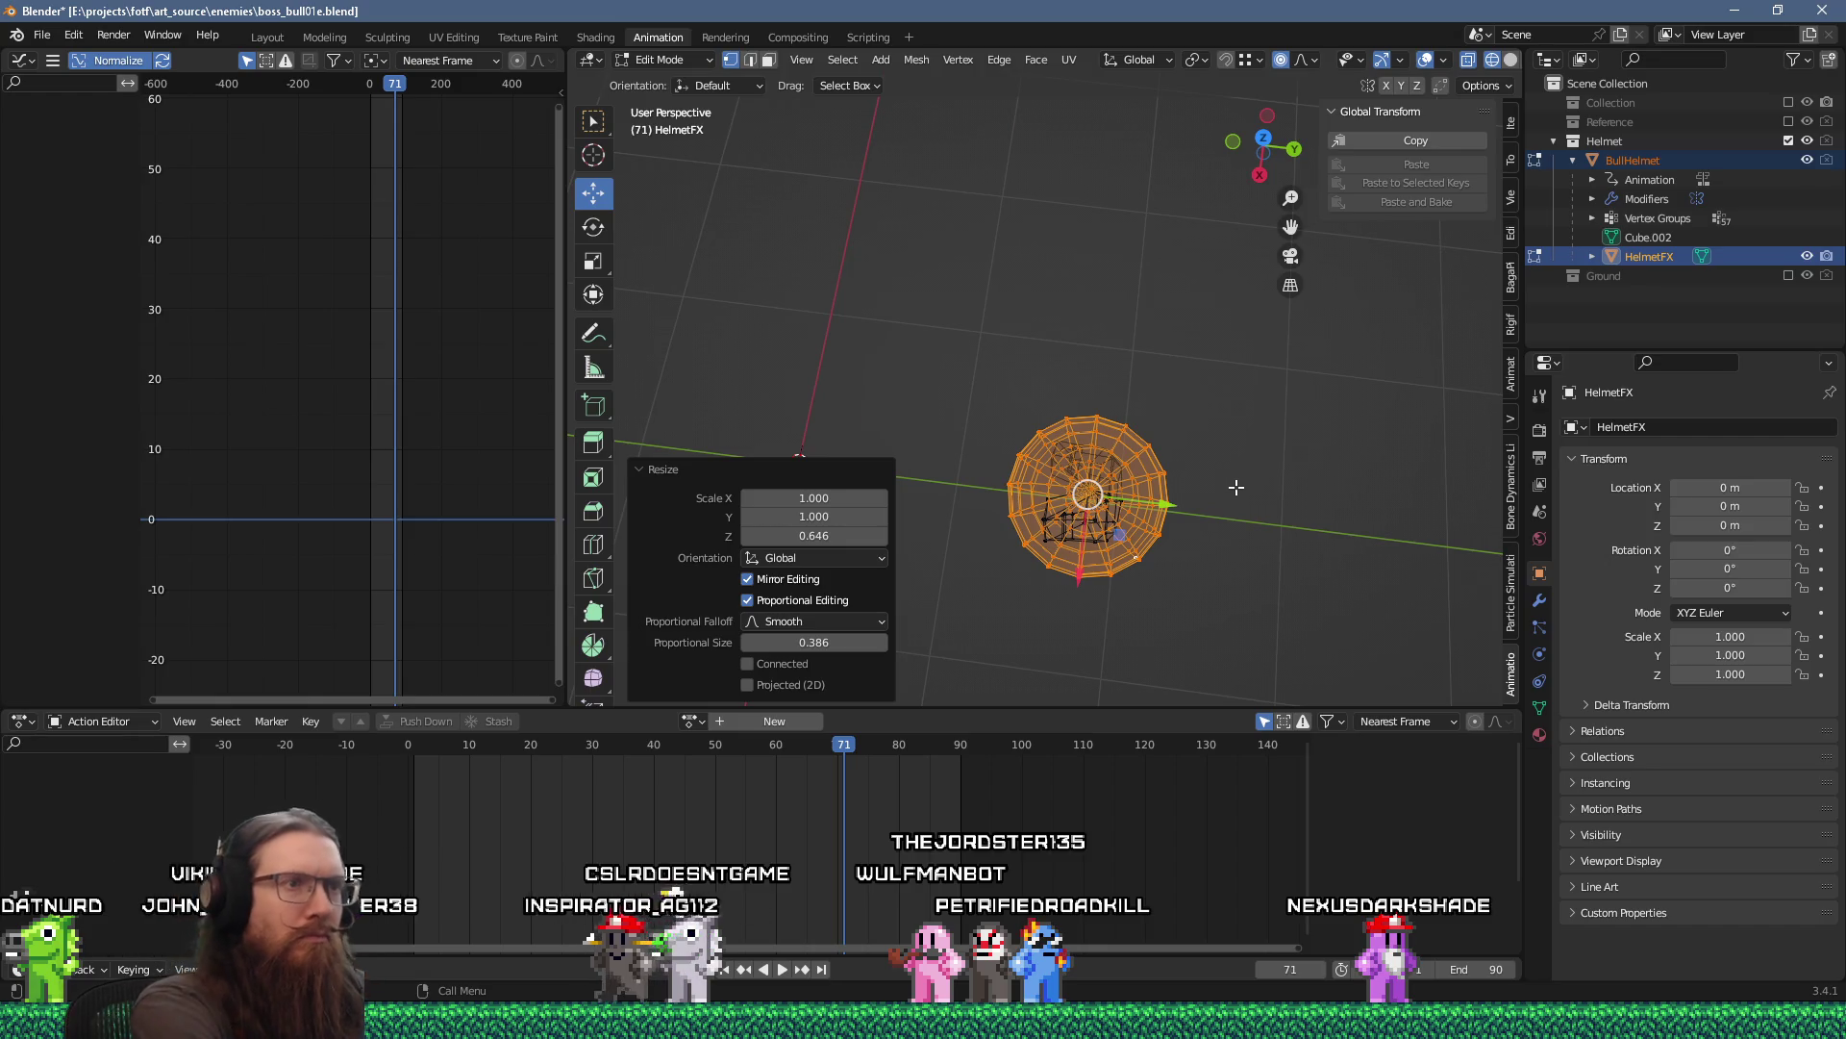
key("s")
key("x")
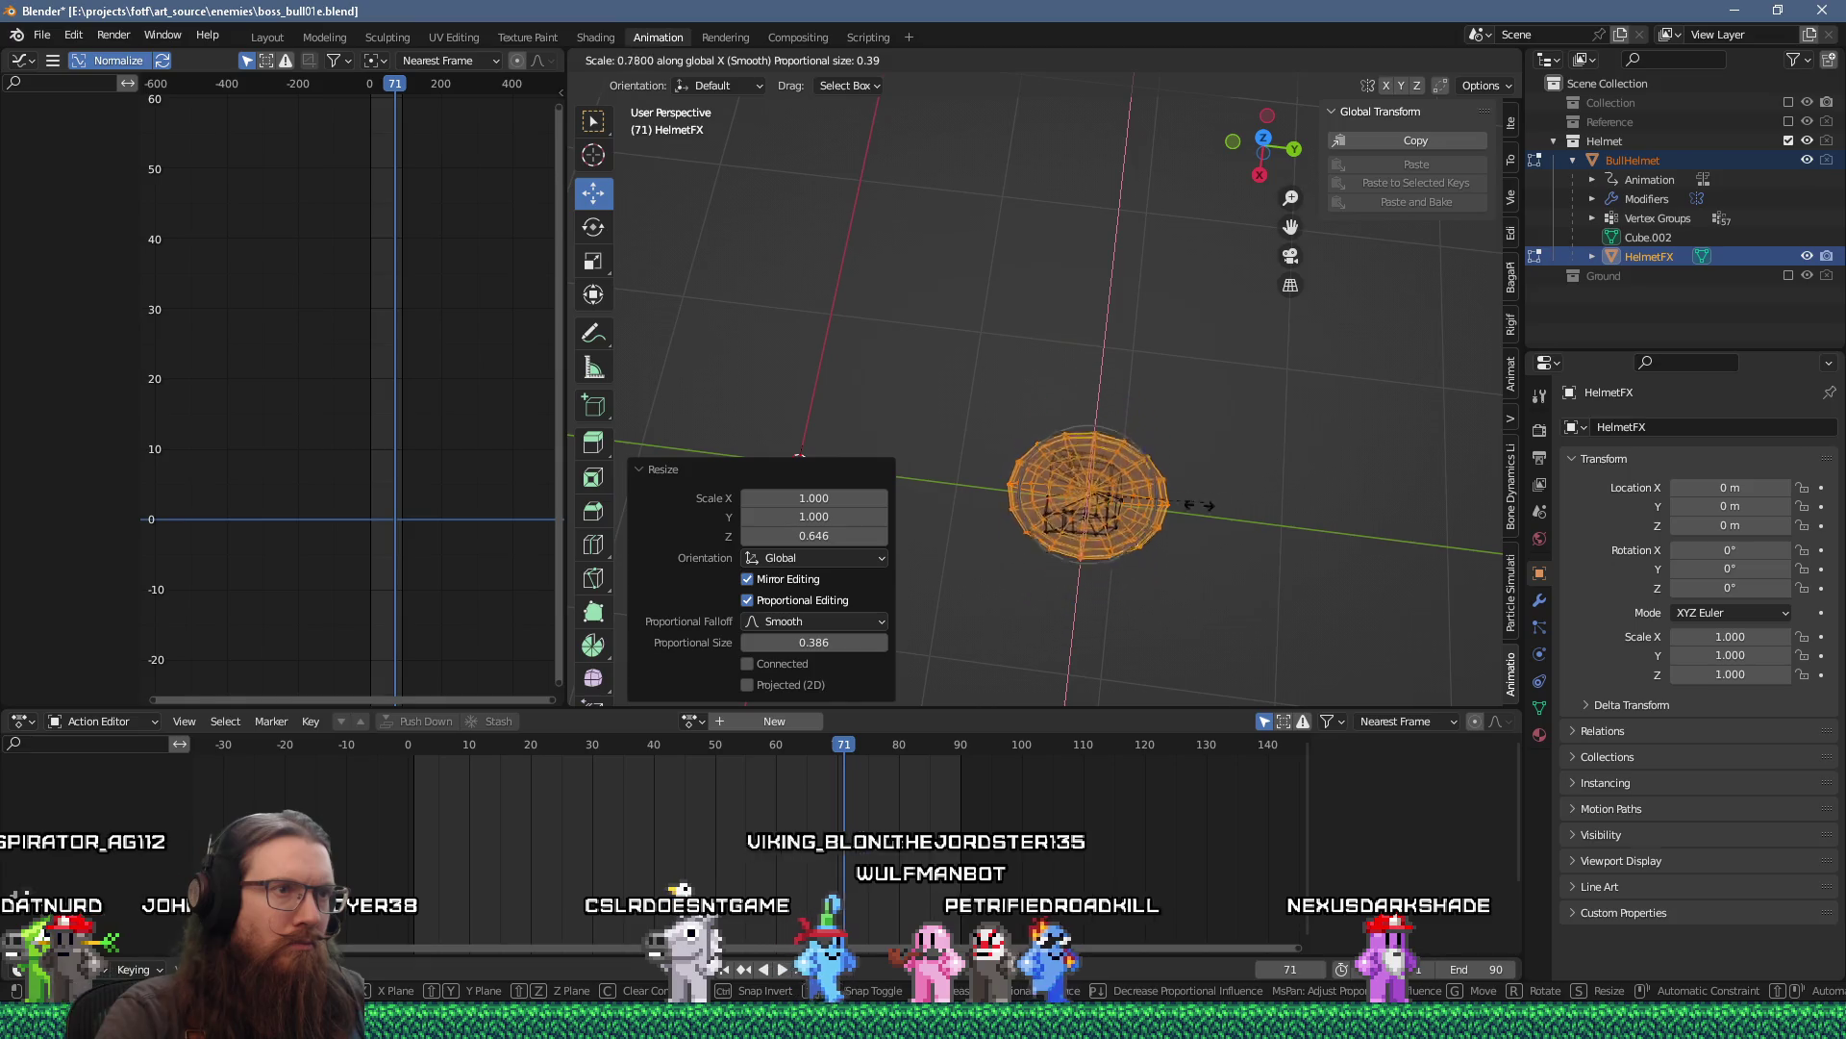
right_click(1203, 516)
mouse_move(1204, 517)
left_mouse_down()
mouse_move(1182, 365)
mouse_move(1003, 409)
mouse_move(1099, 423)
left_mouse_up()
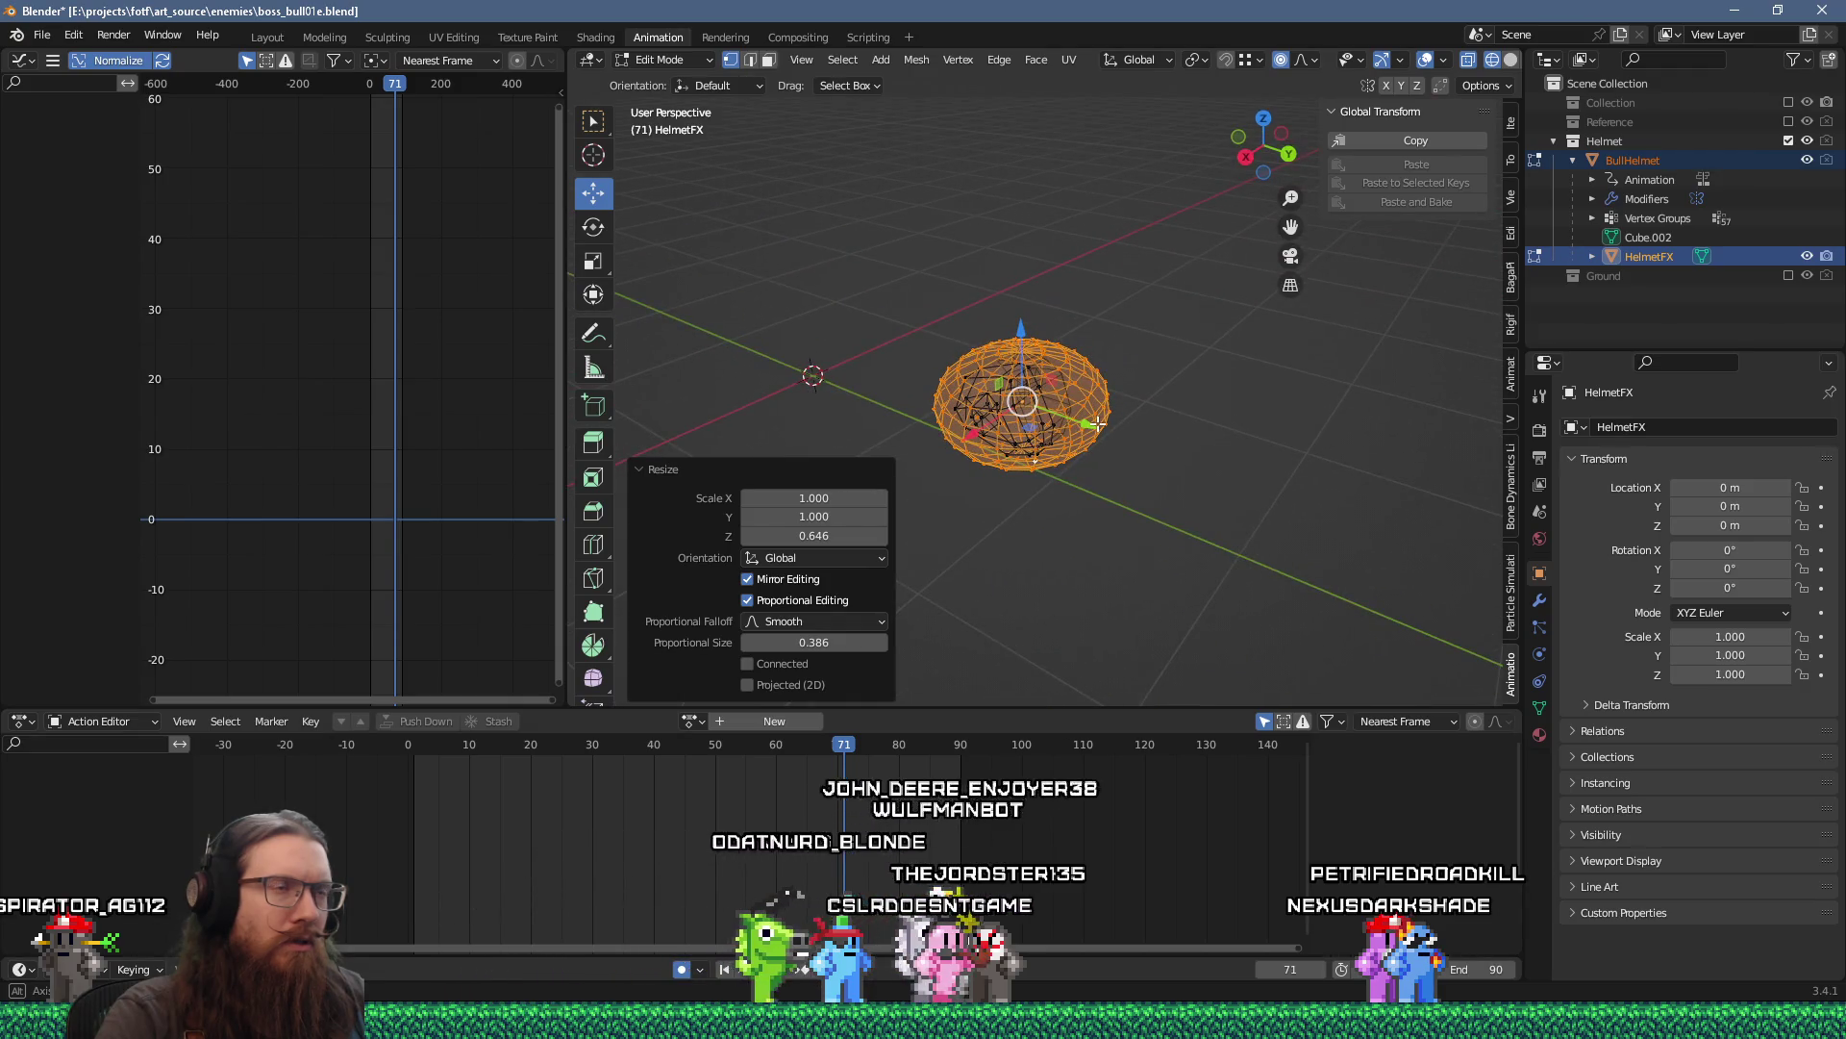
key("ctrl+z")
key("ctrl+z")
key("ctrl+z")
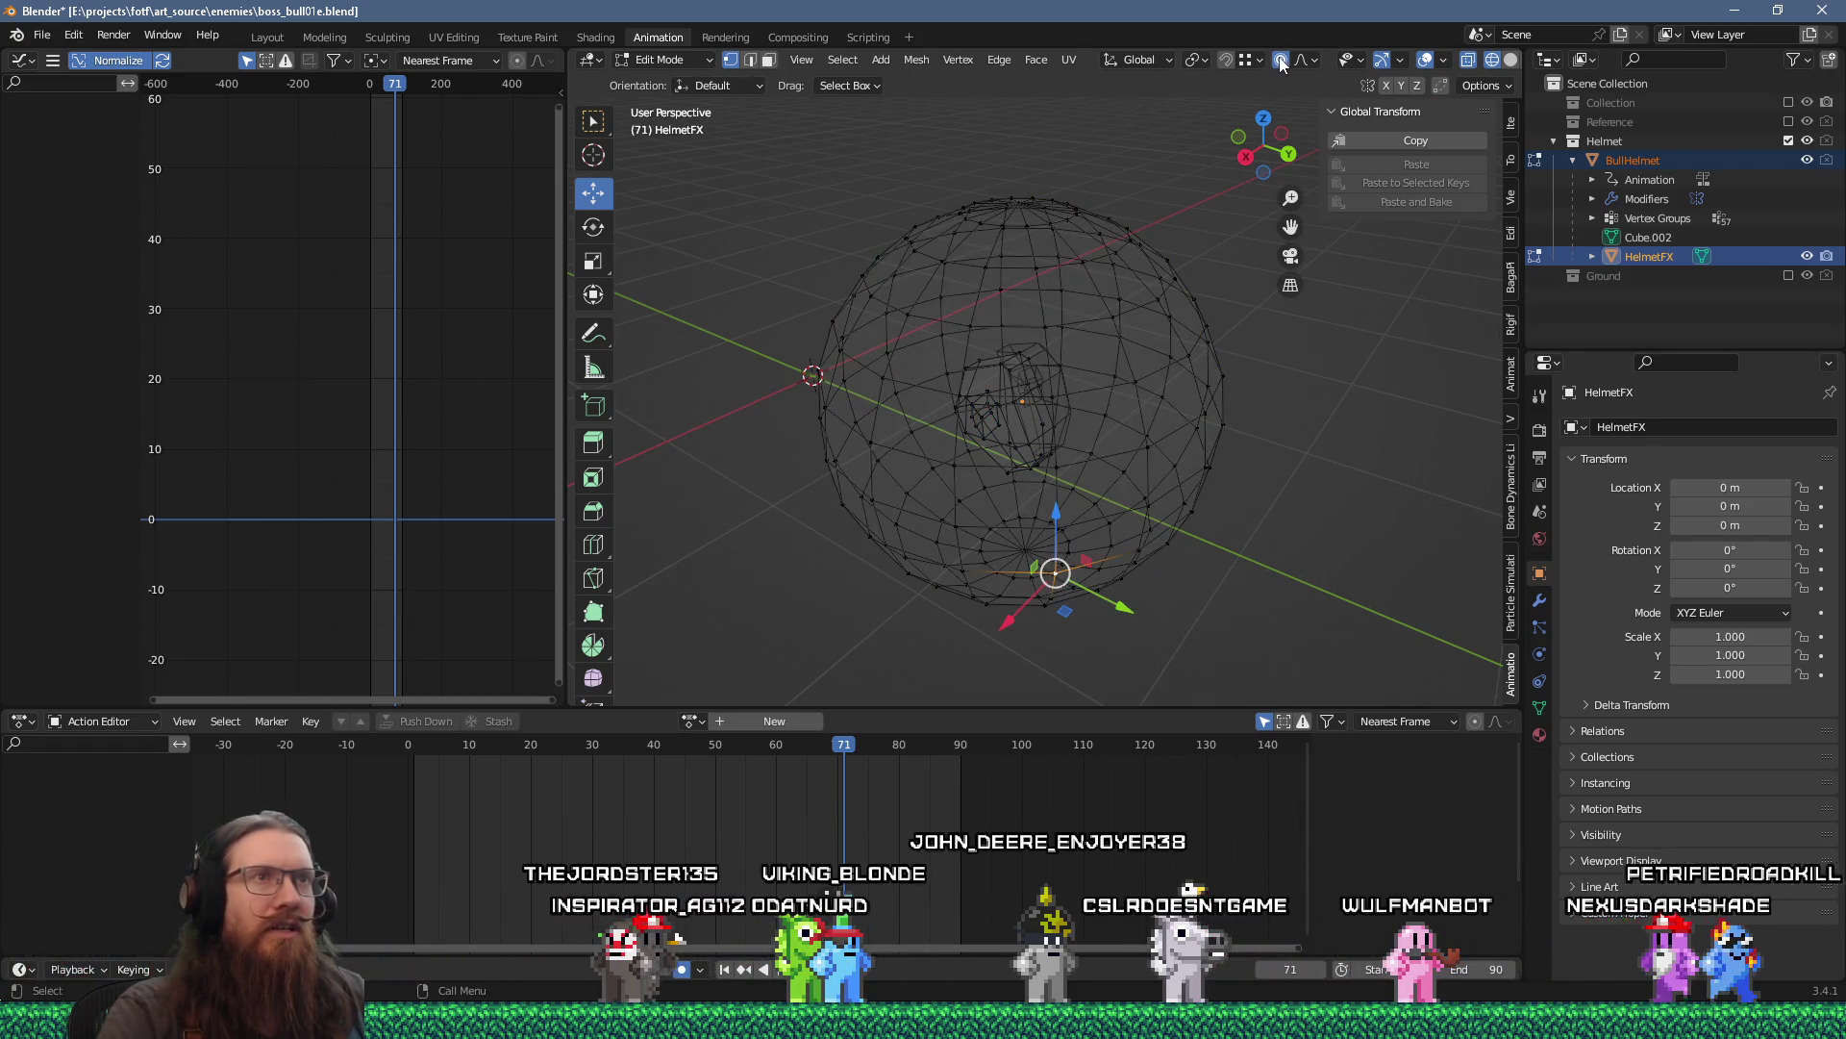
Select the whole HelmetFX mesh, scale it to 0.439, then squash it to 0.663 along Z.
key("Tab")
key("Tab")
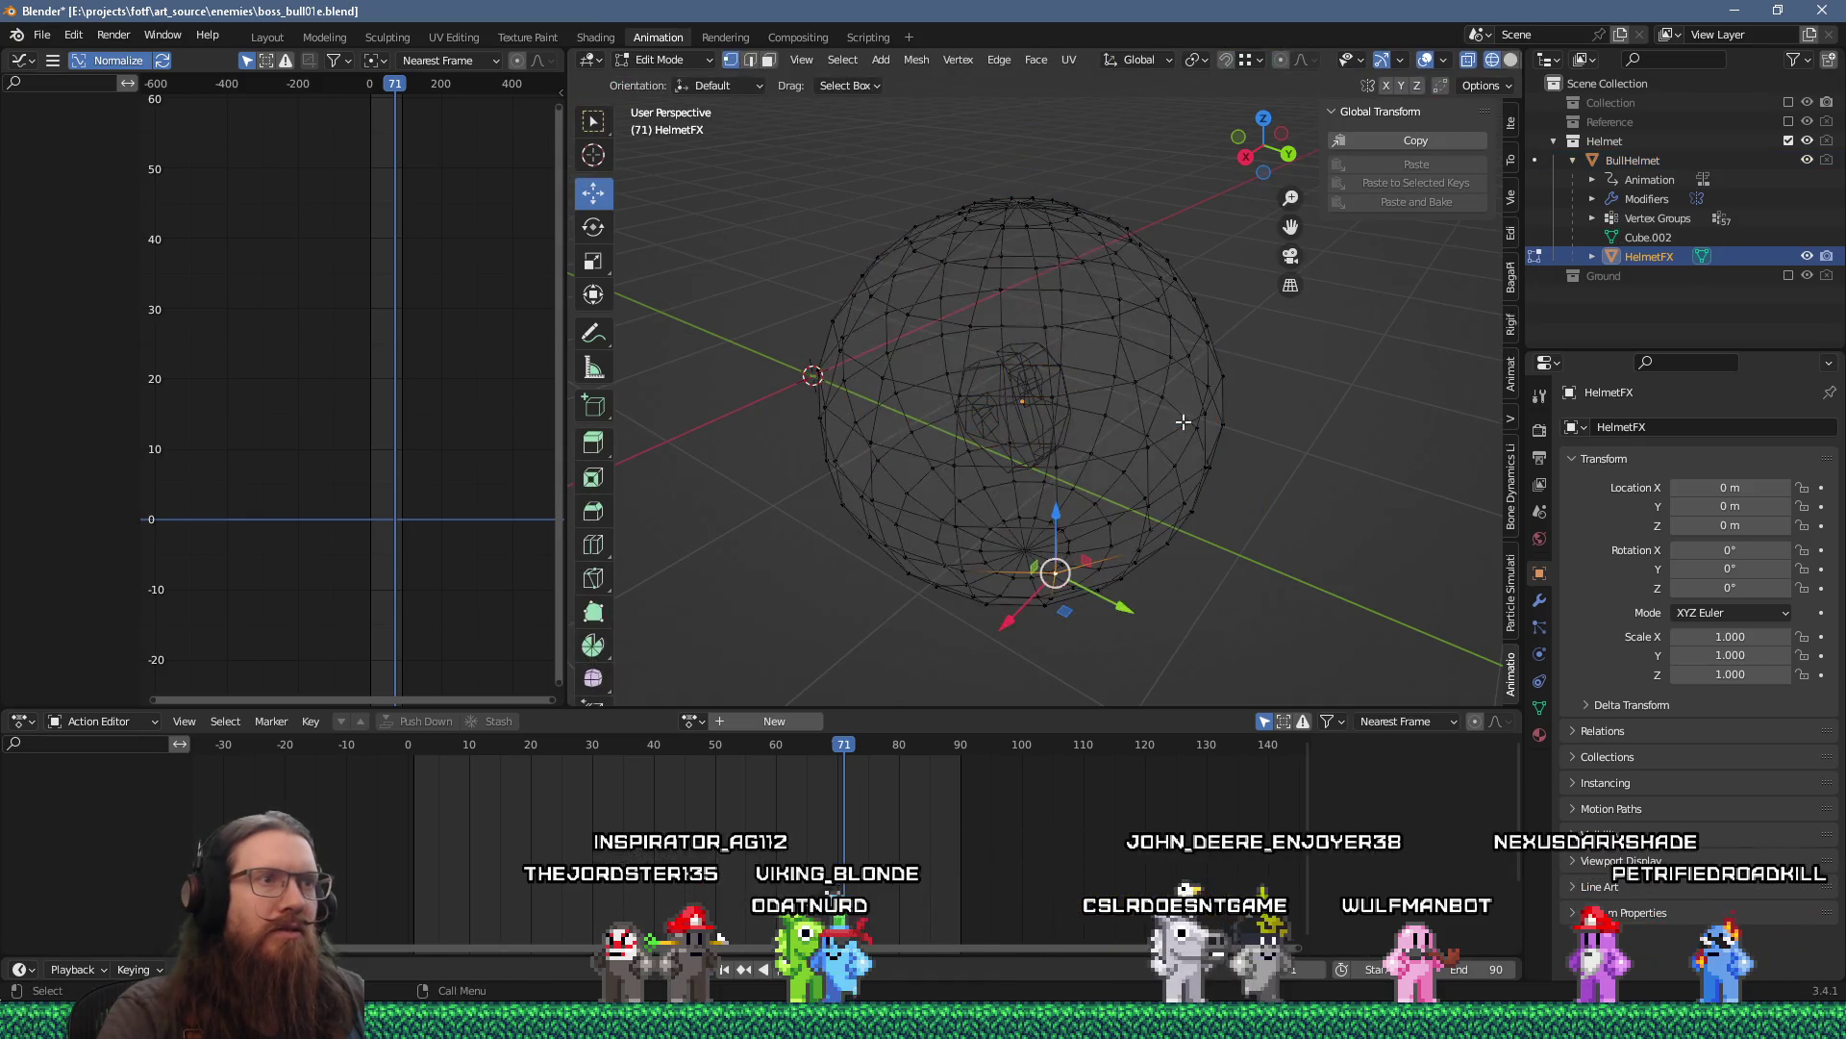
key("a")
key("KP_1")
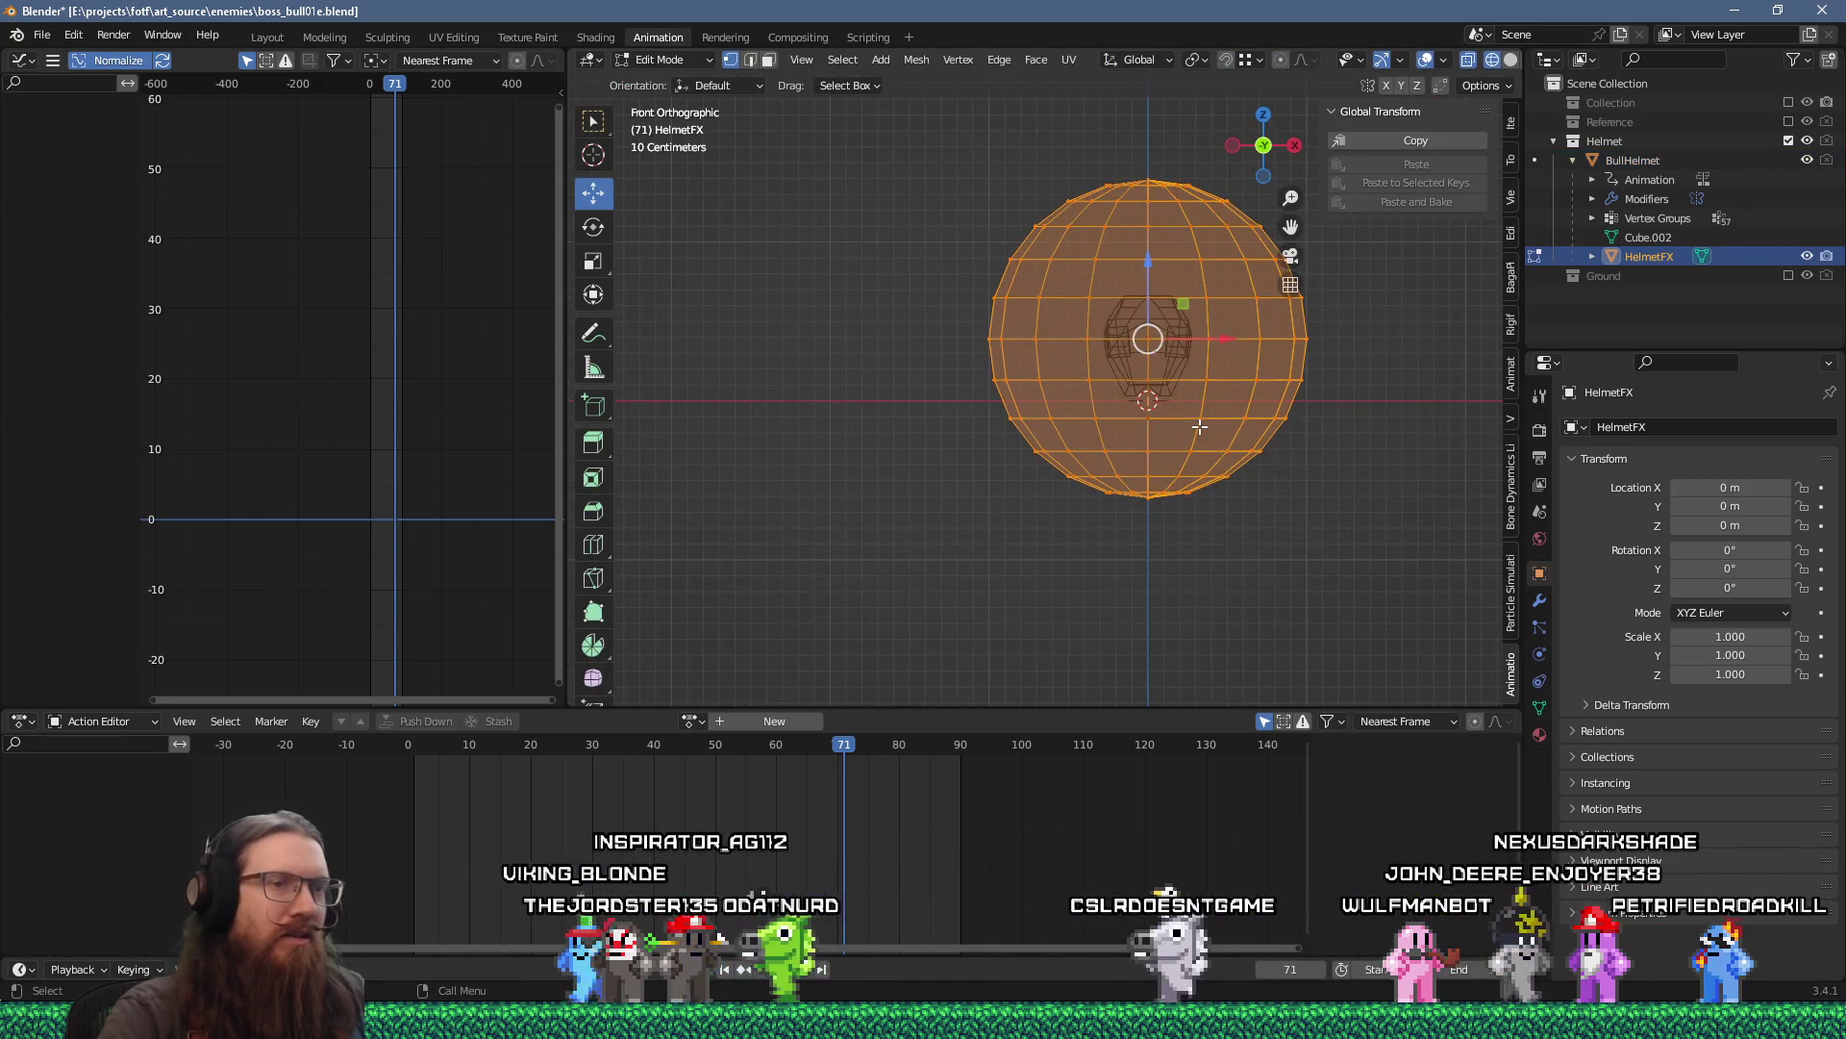
key("KP_3")
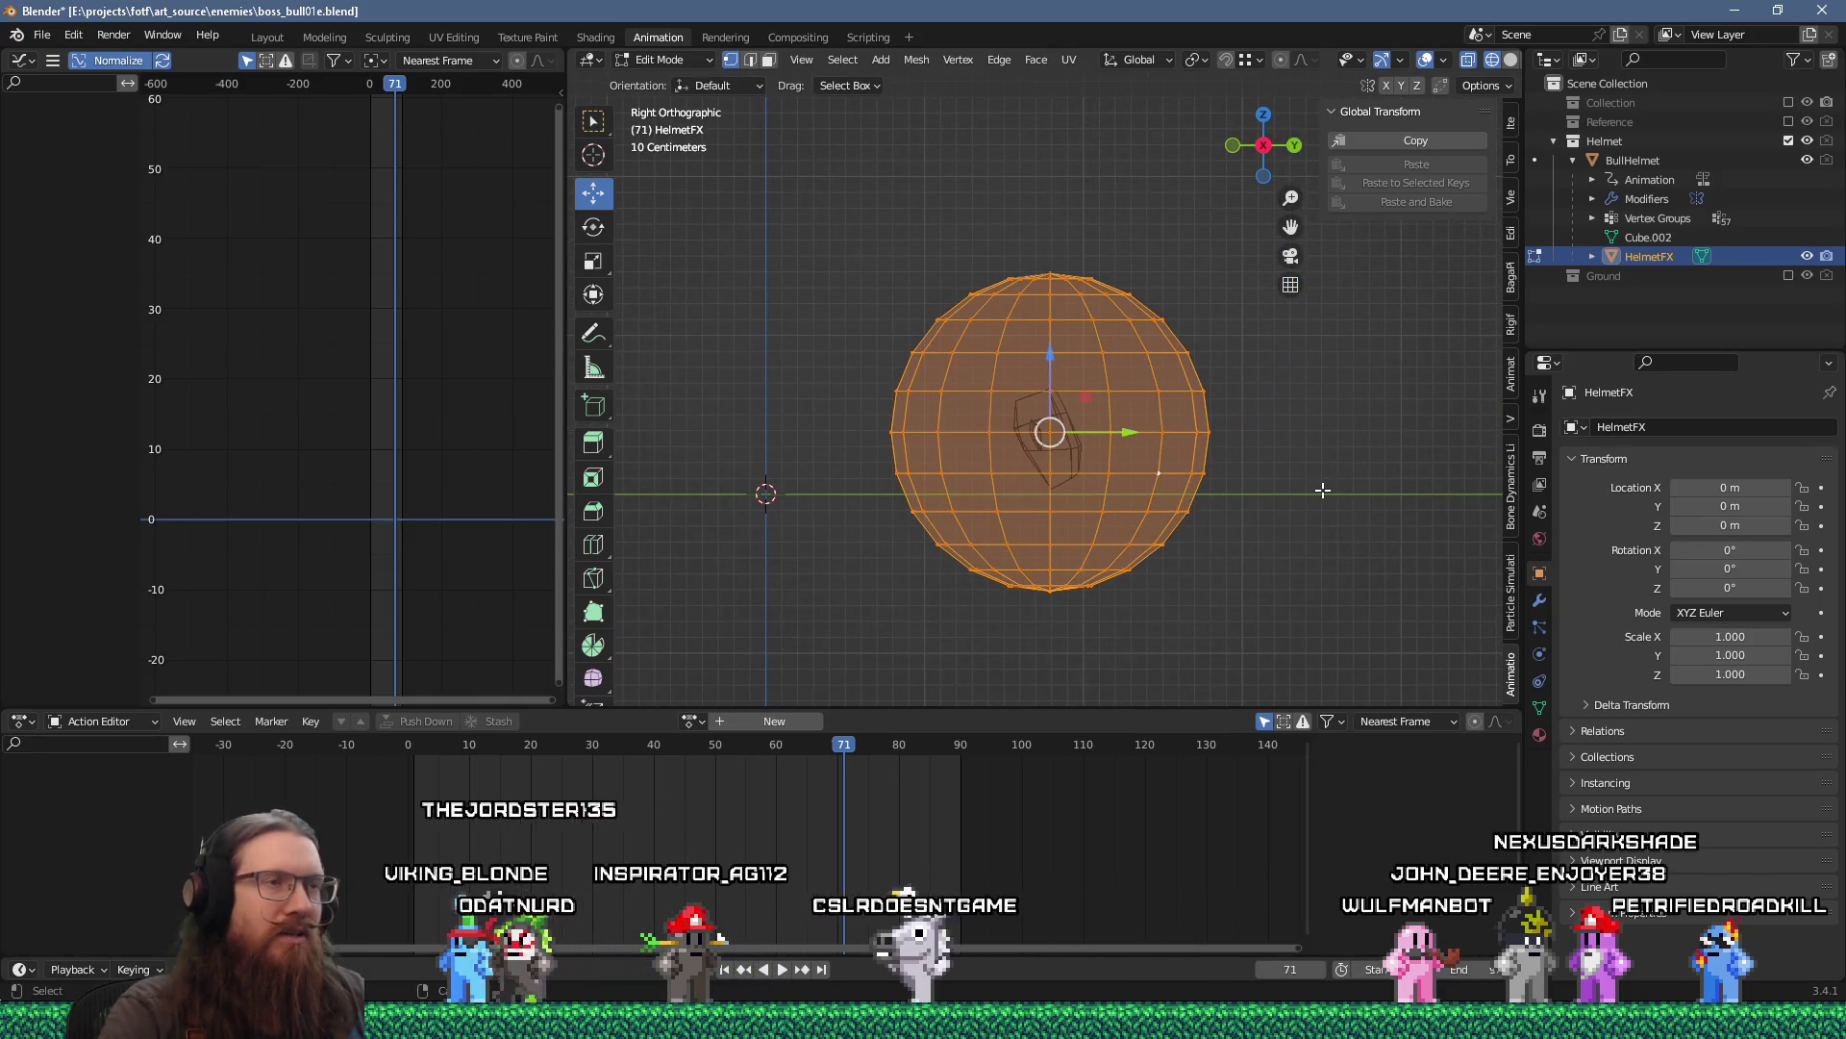
key("s")
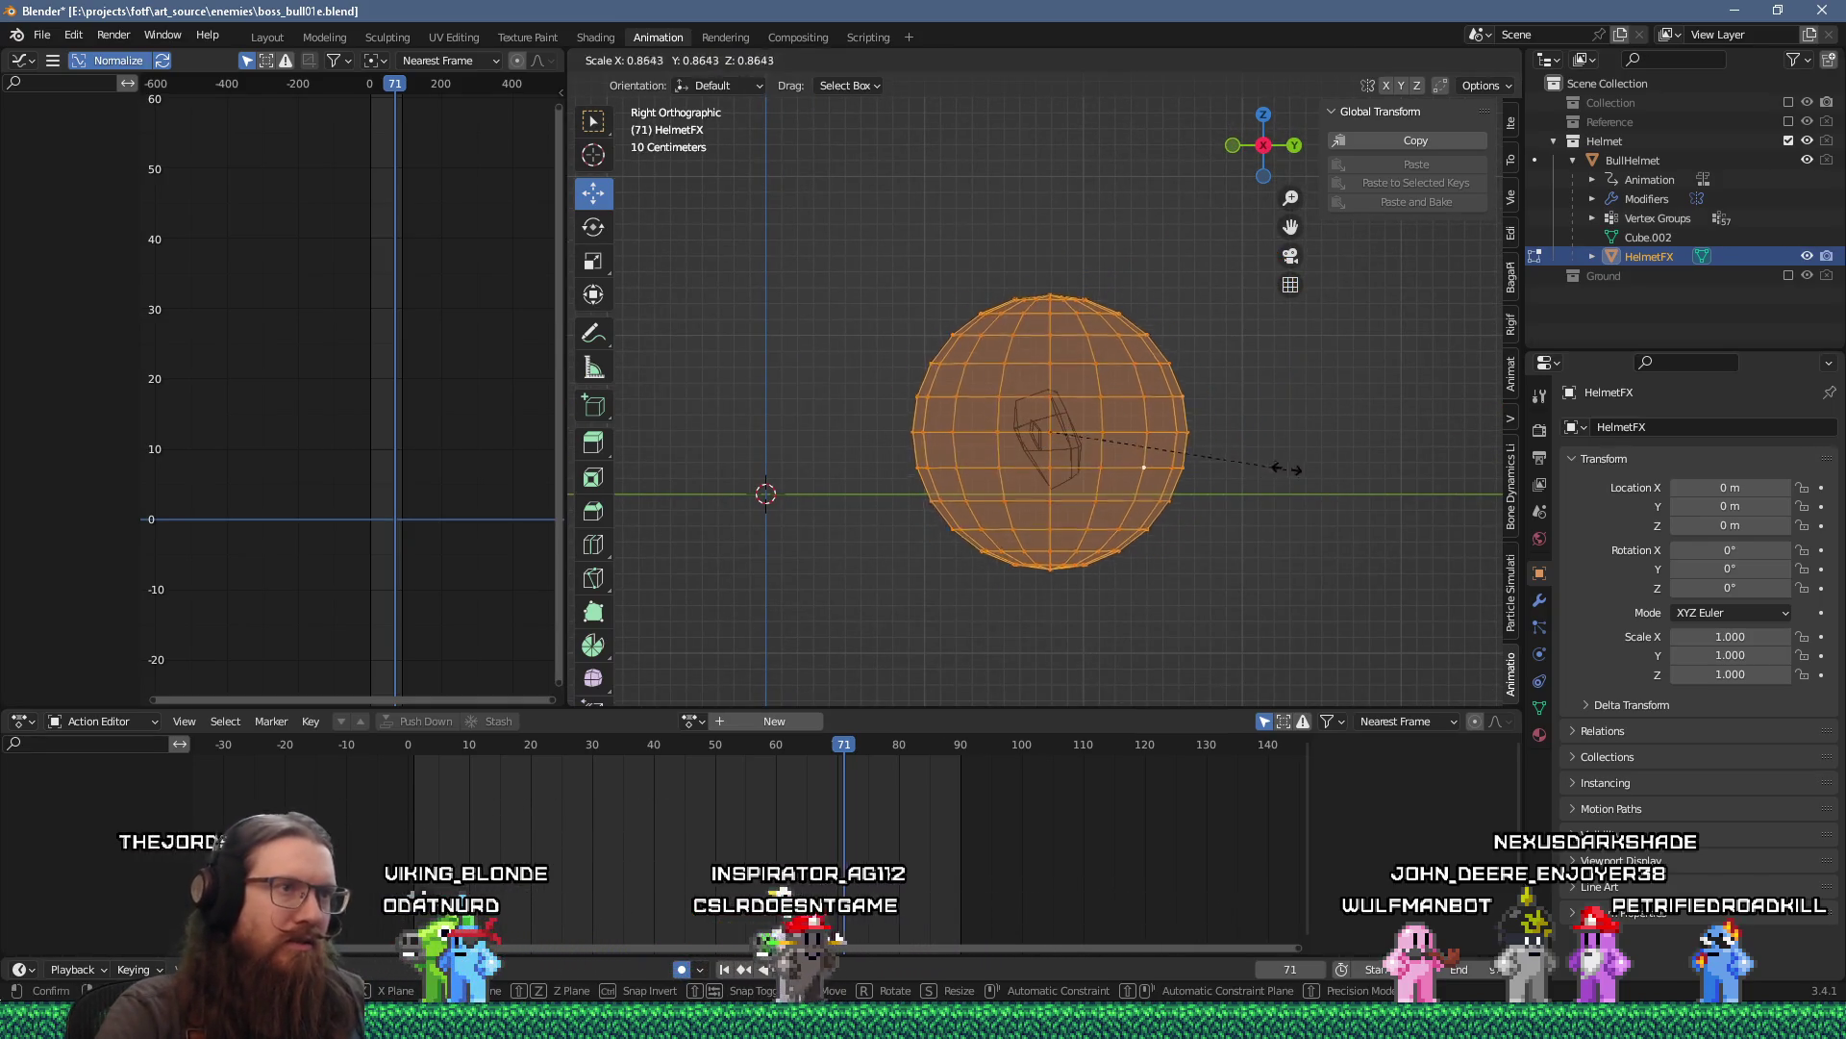
left_click(1300, 440)
key("z")
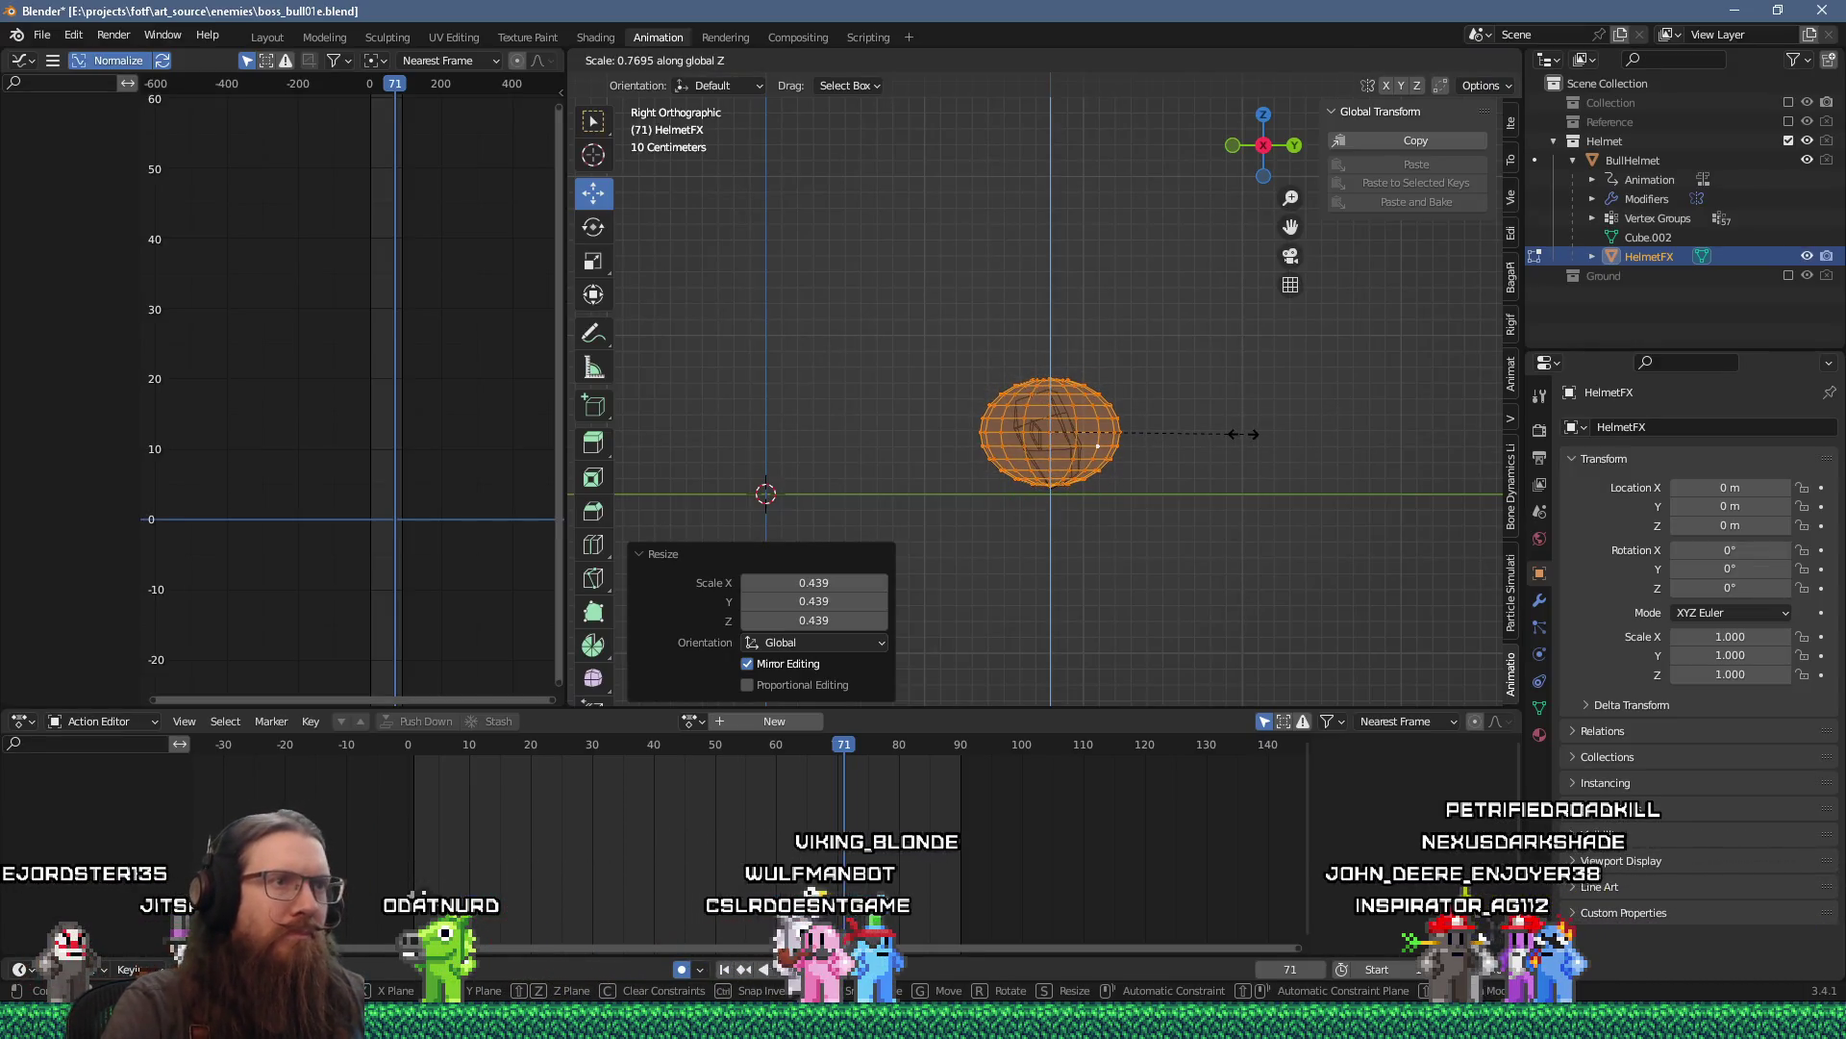
left_click(1216, 438)
left_click_drag(1217, 437, 1087, 608)
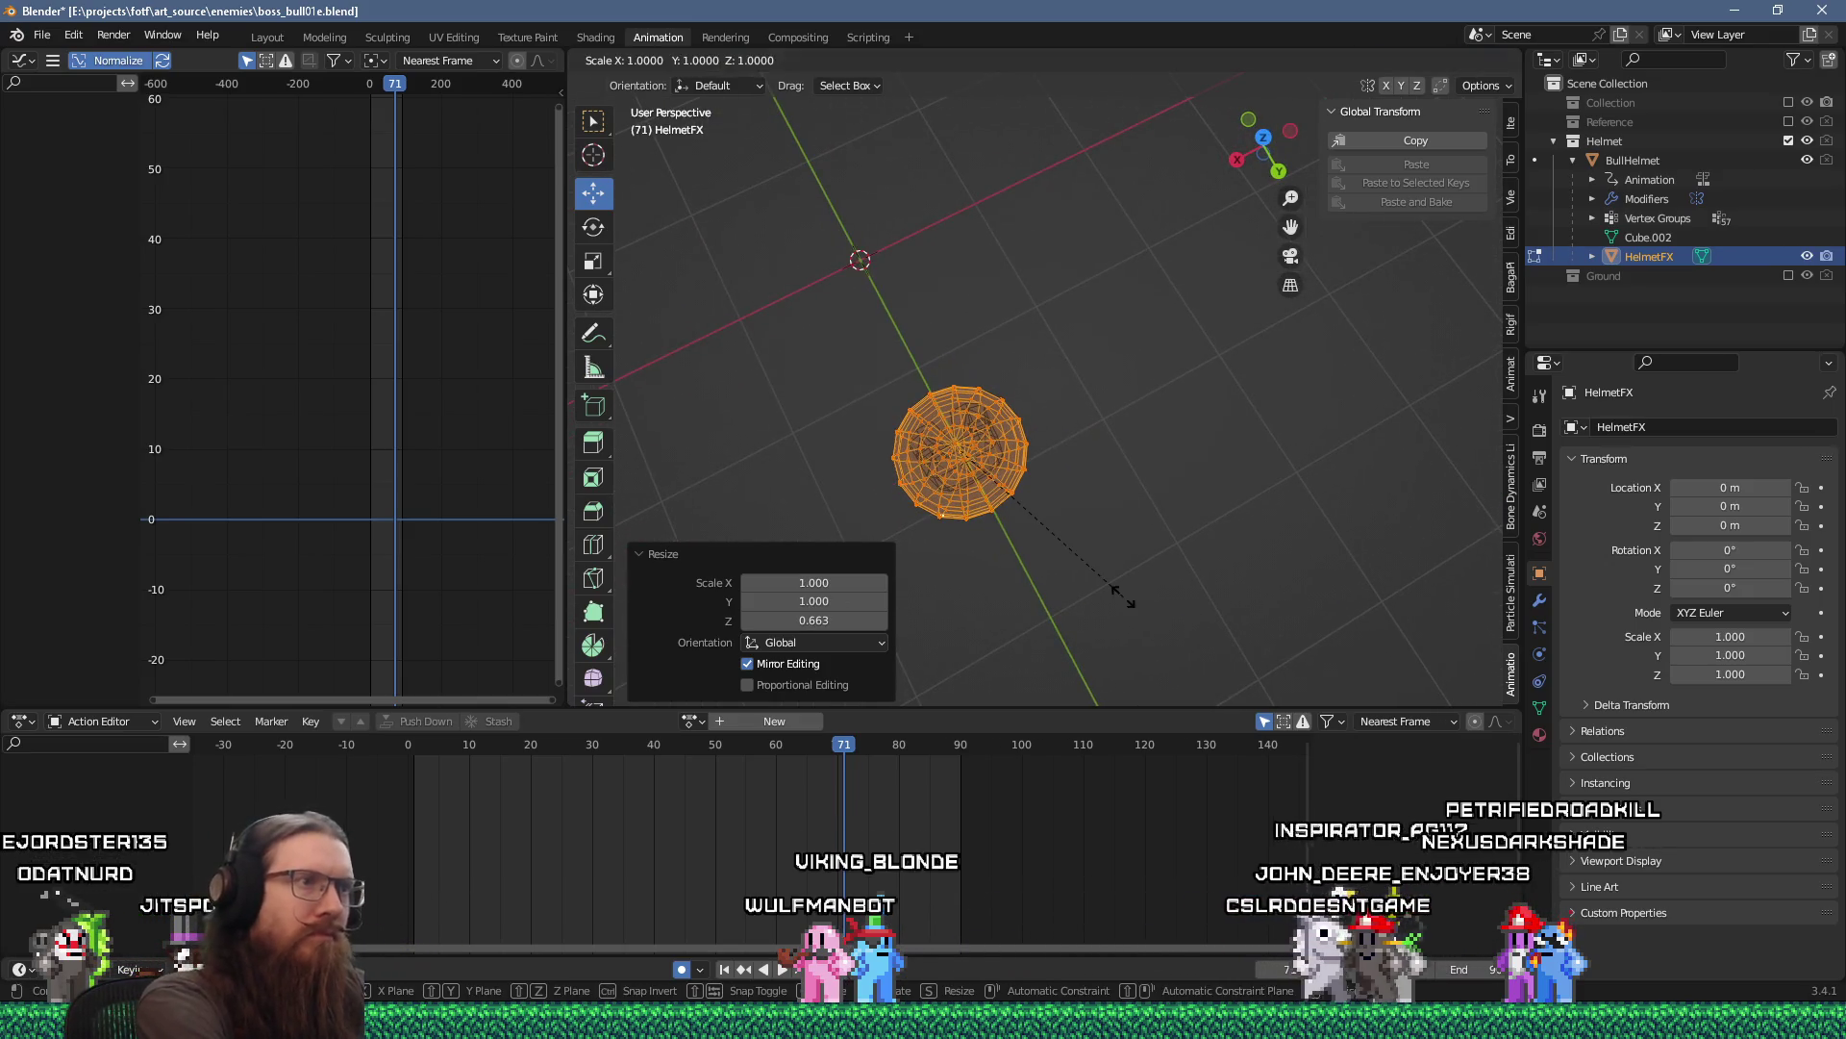
Narrow the ellipsoid to 0.893 along X, tilt it 66.8°, nudge its position, and return to Object Mode.
key("s")
key("x")
left_click(1104, 584)
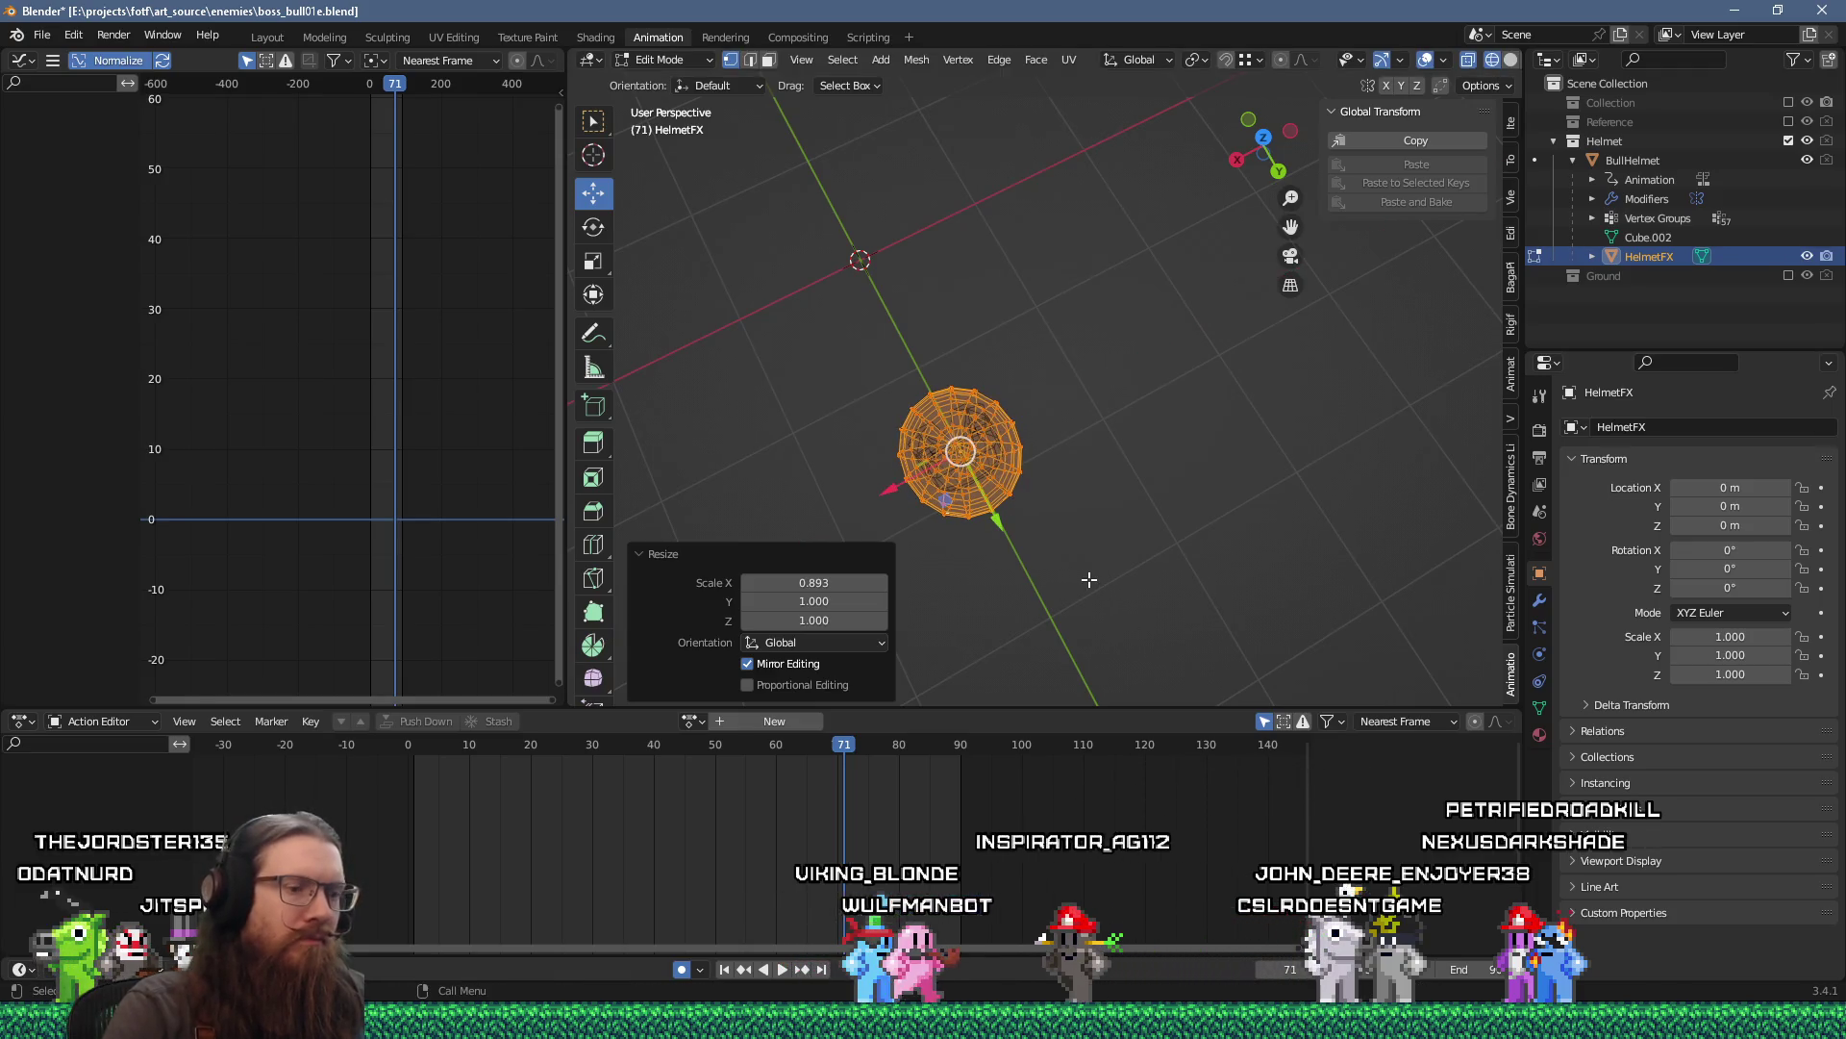
key("KP_3")
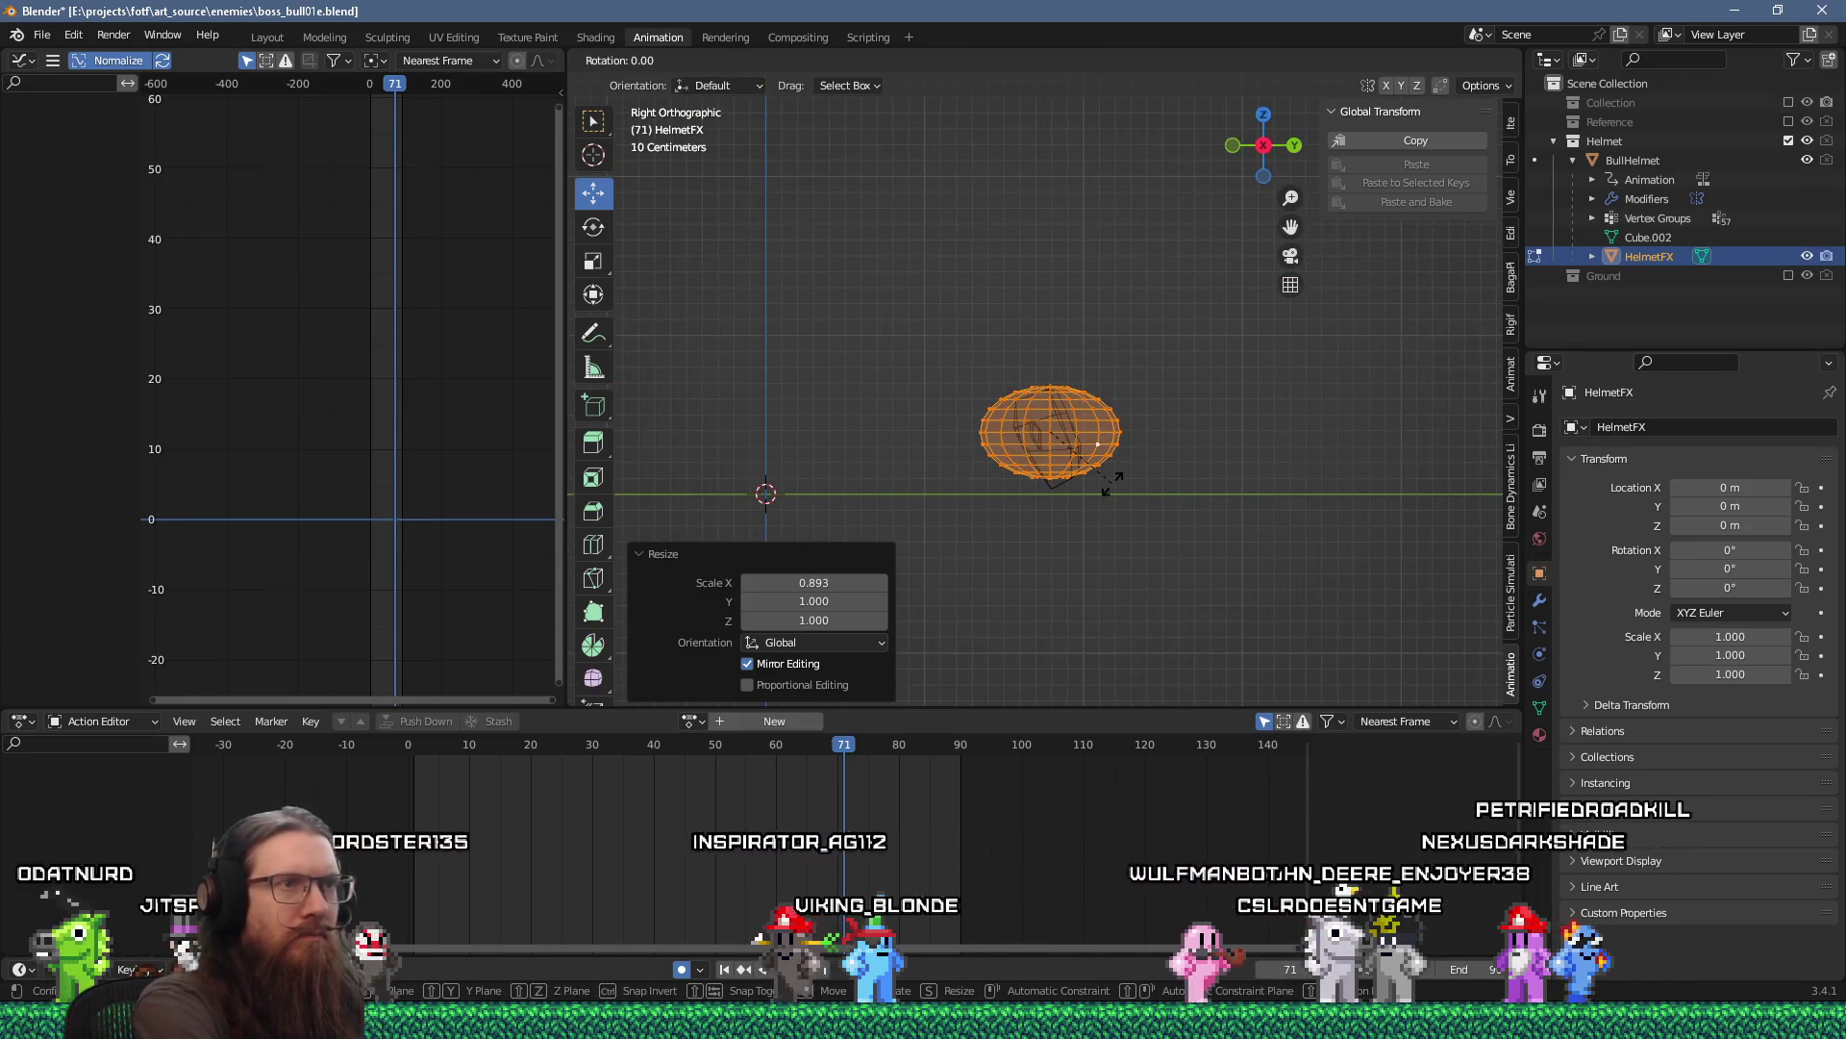
key("r")
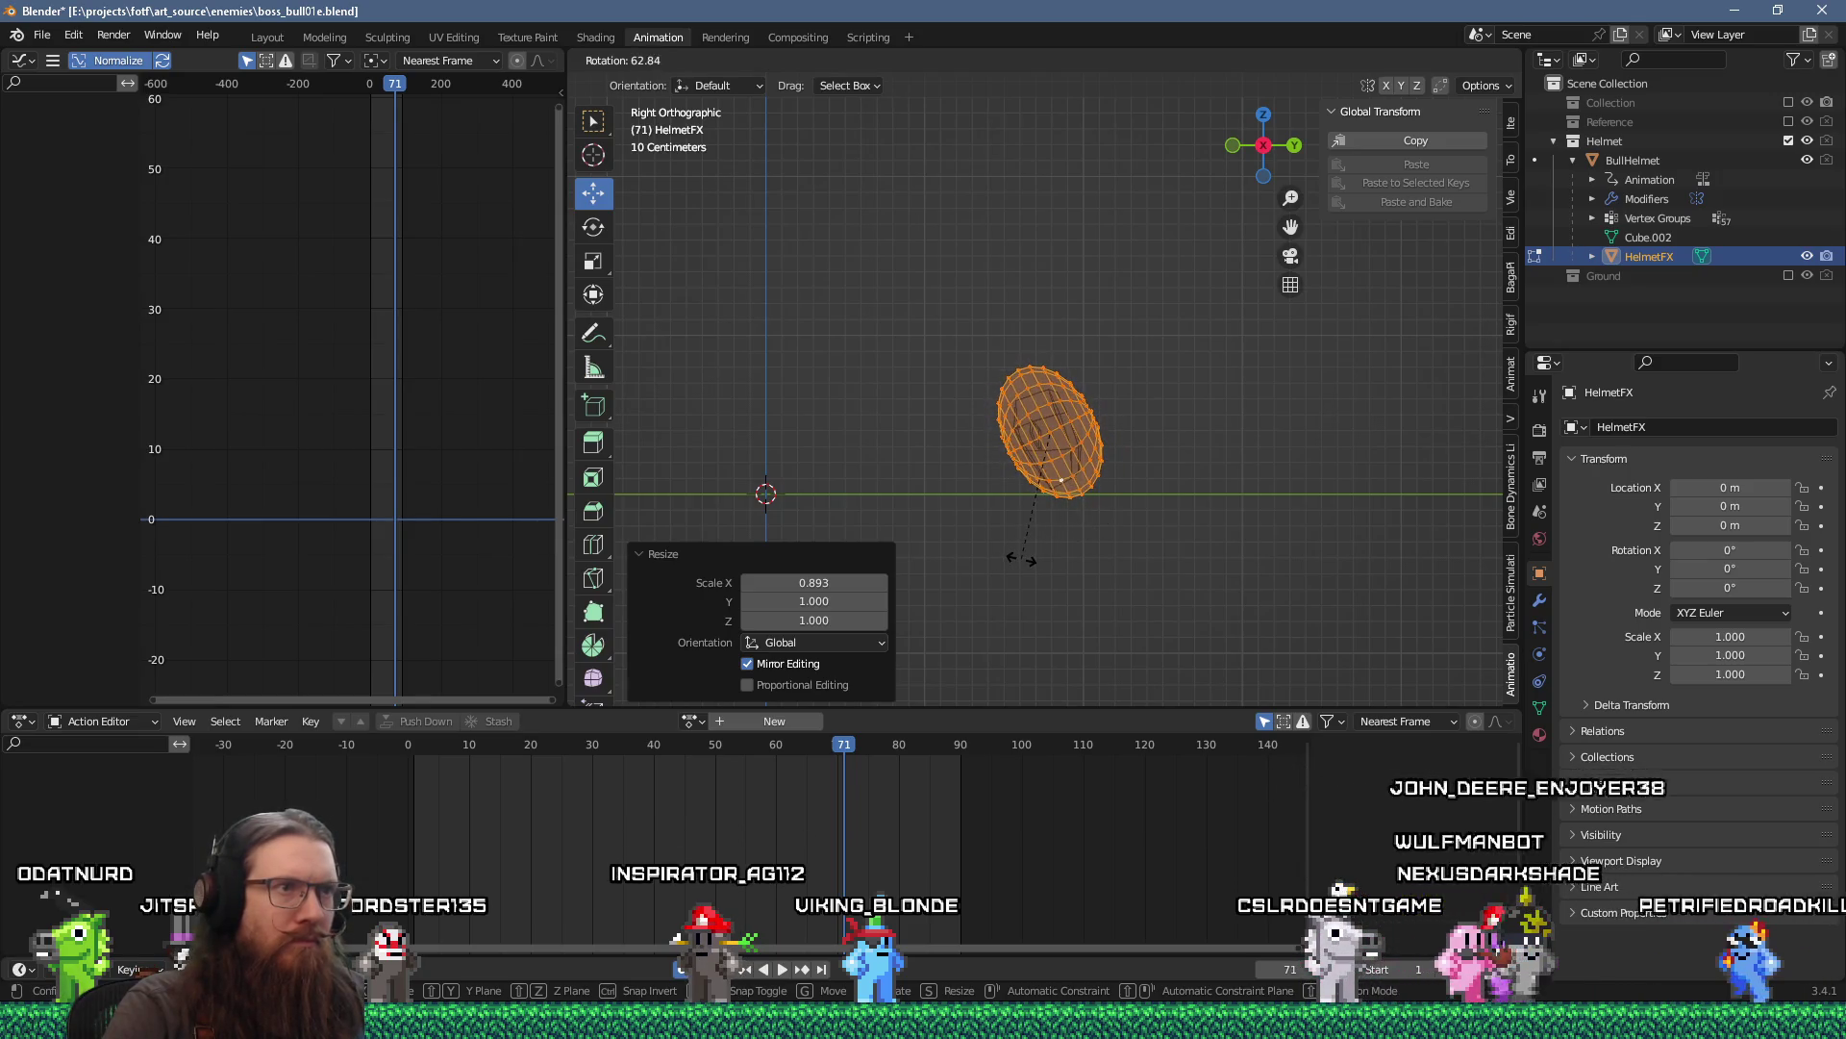
left_click(1010, 562)
scroll(1039, 534, "up", 3)
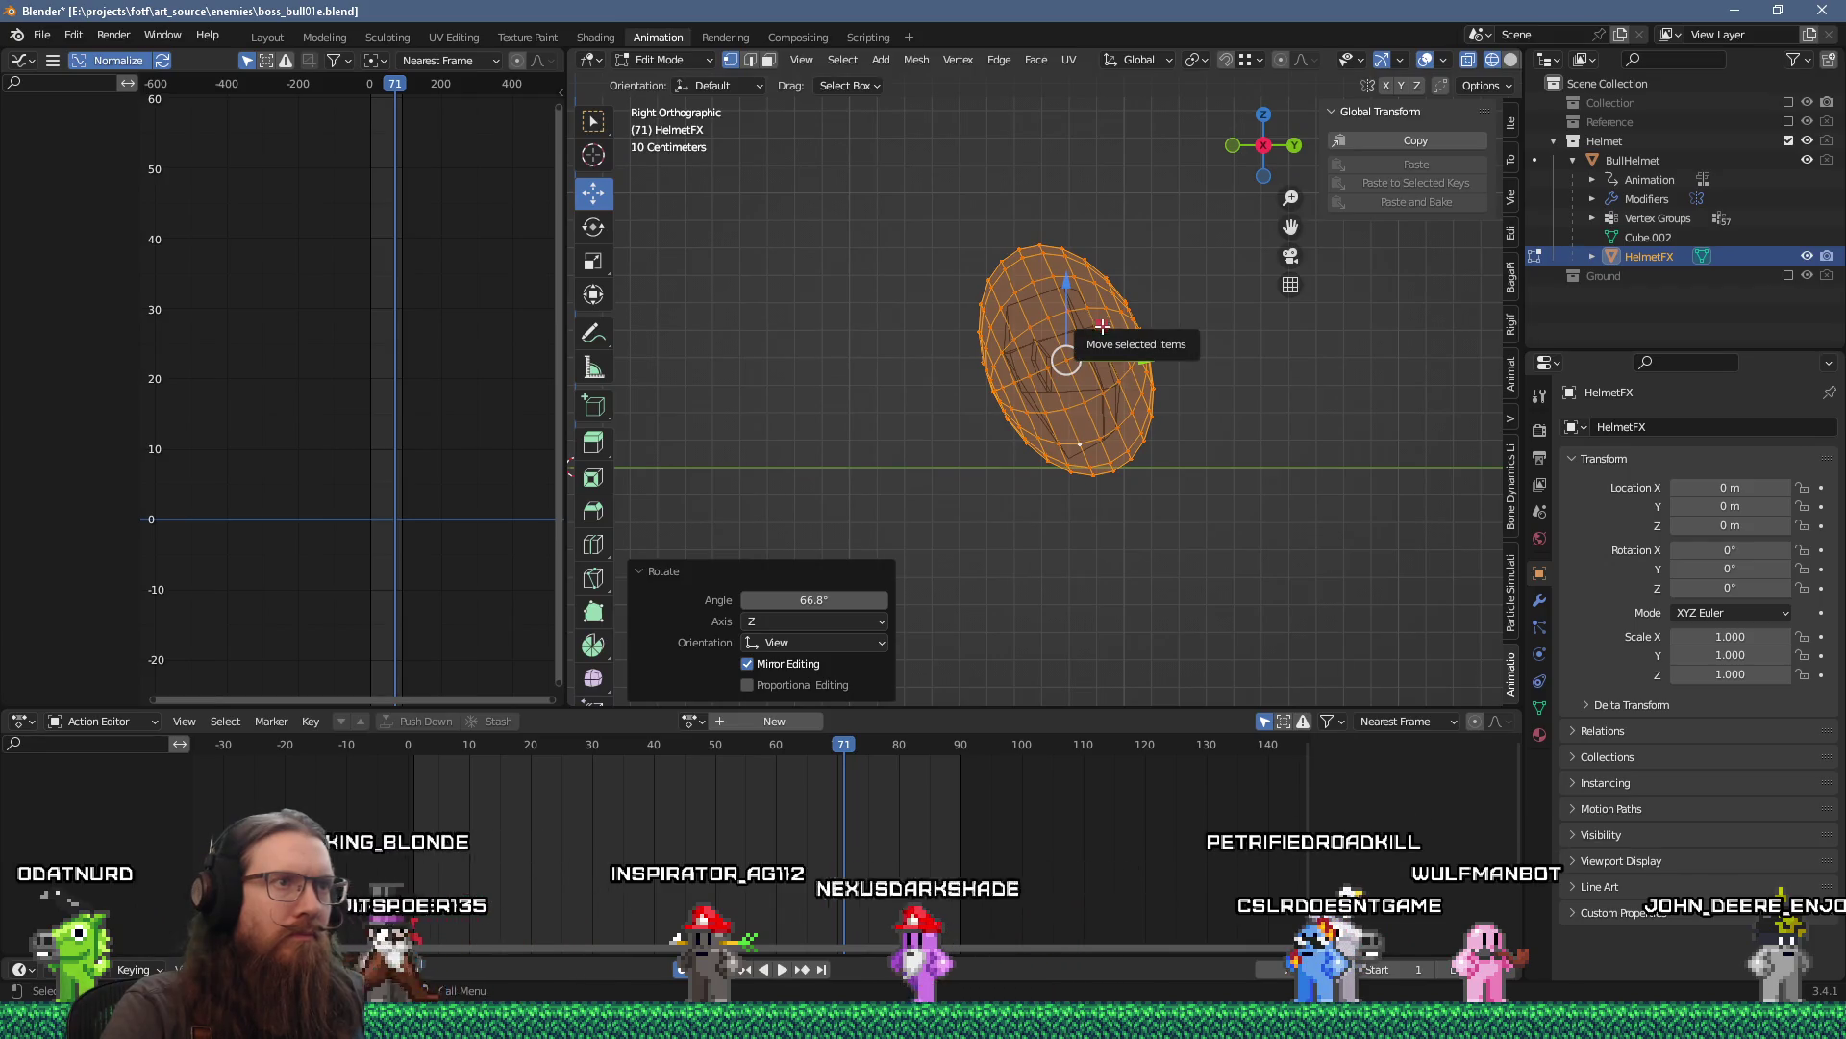
key("g")
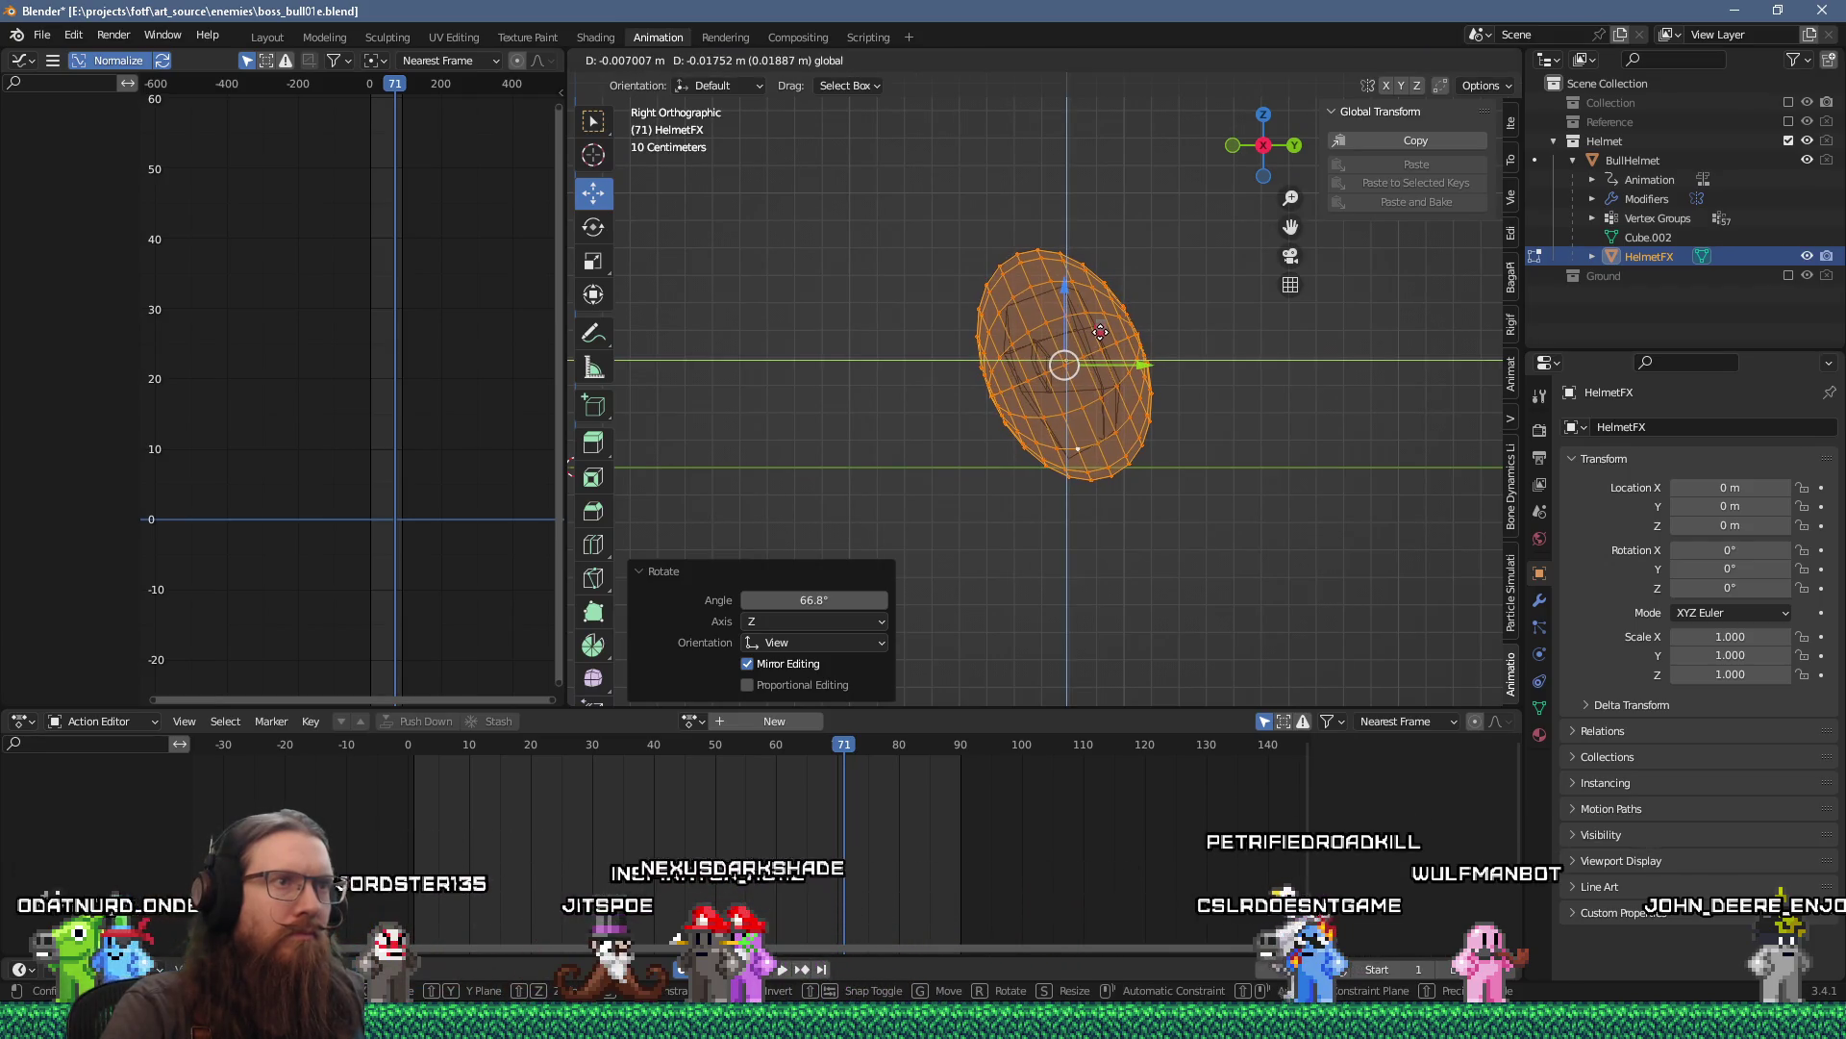
left_click(1102, 332)
key("Tab")
mouse_move(1202, 382)
left_mouse_down()
mouse_move(1192, 441)
mouse_move(1038, 499)
mouse_move(1043, 441)
mouse_move(1219, 434)
mouse_move(1208, 463)
left_mouse_up()
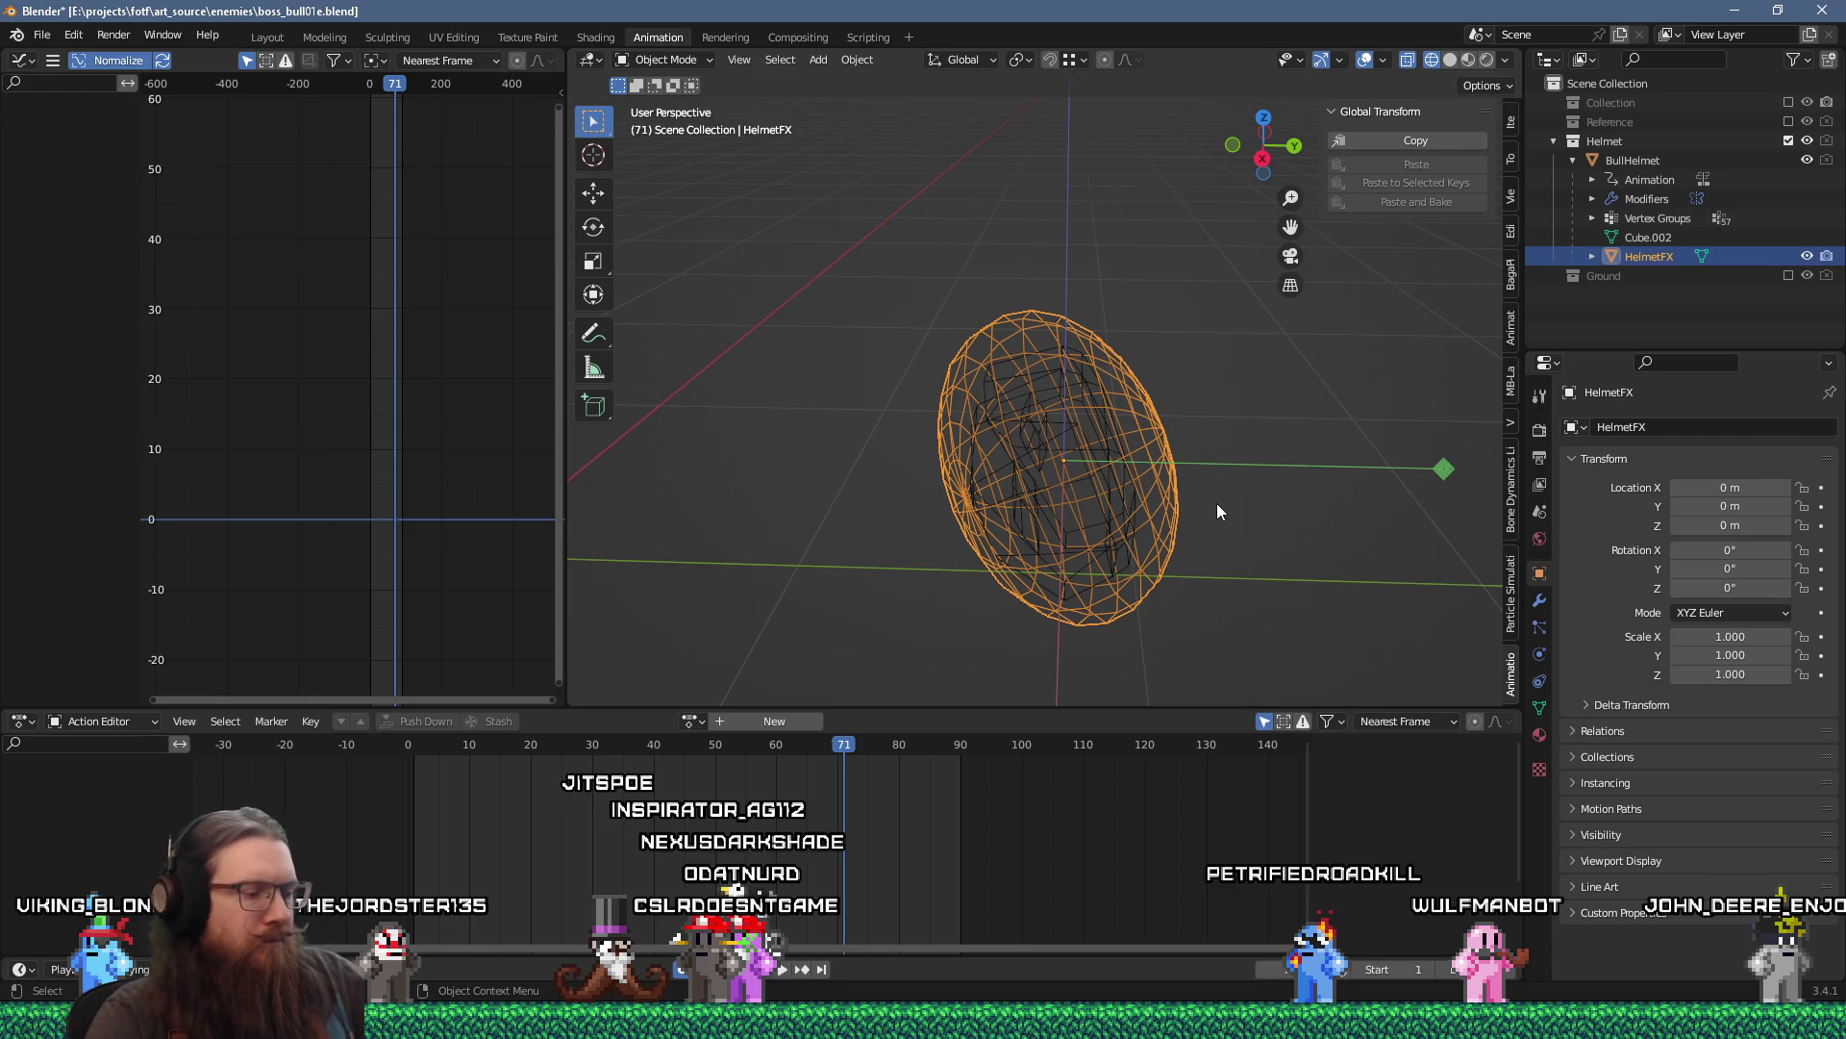
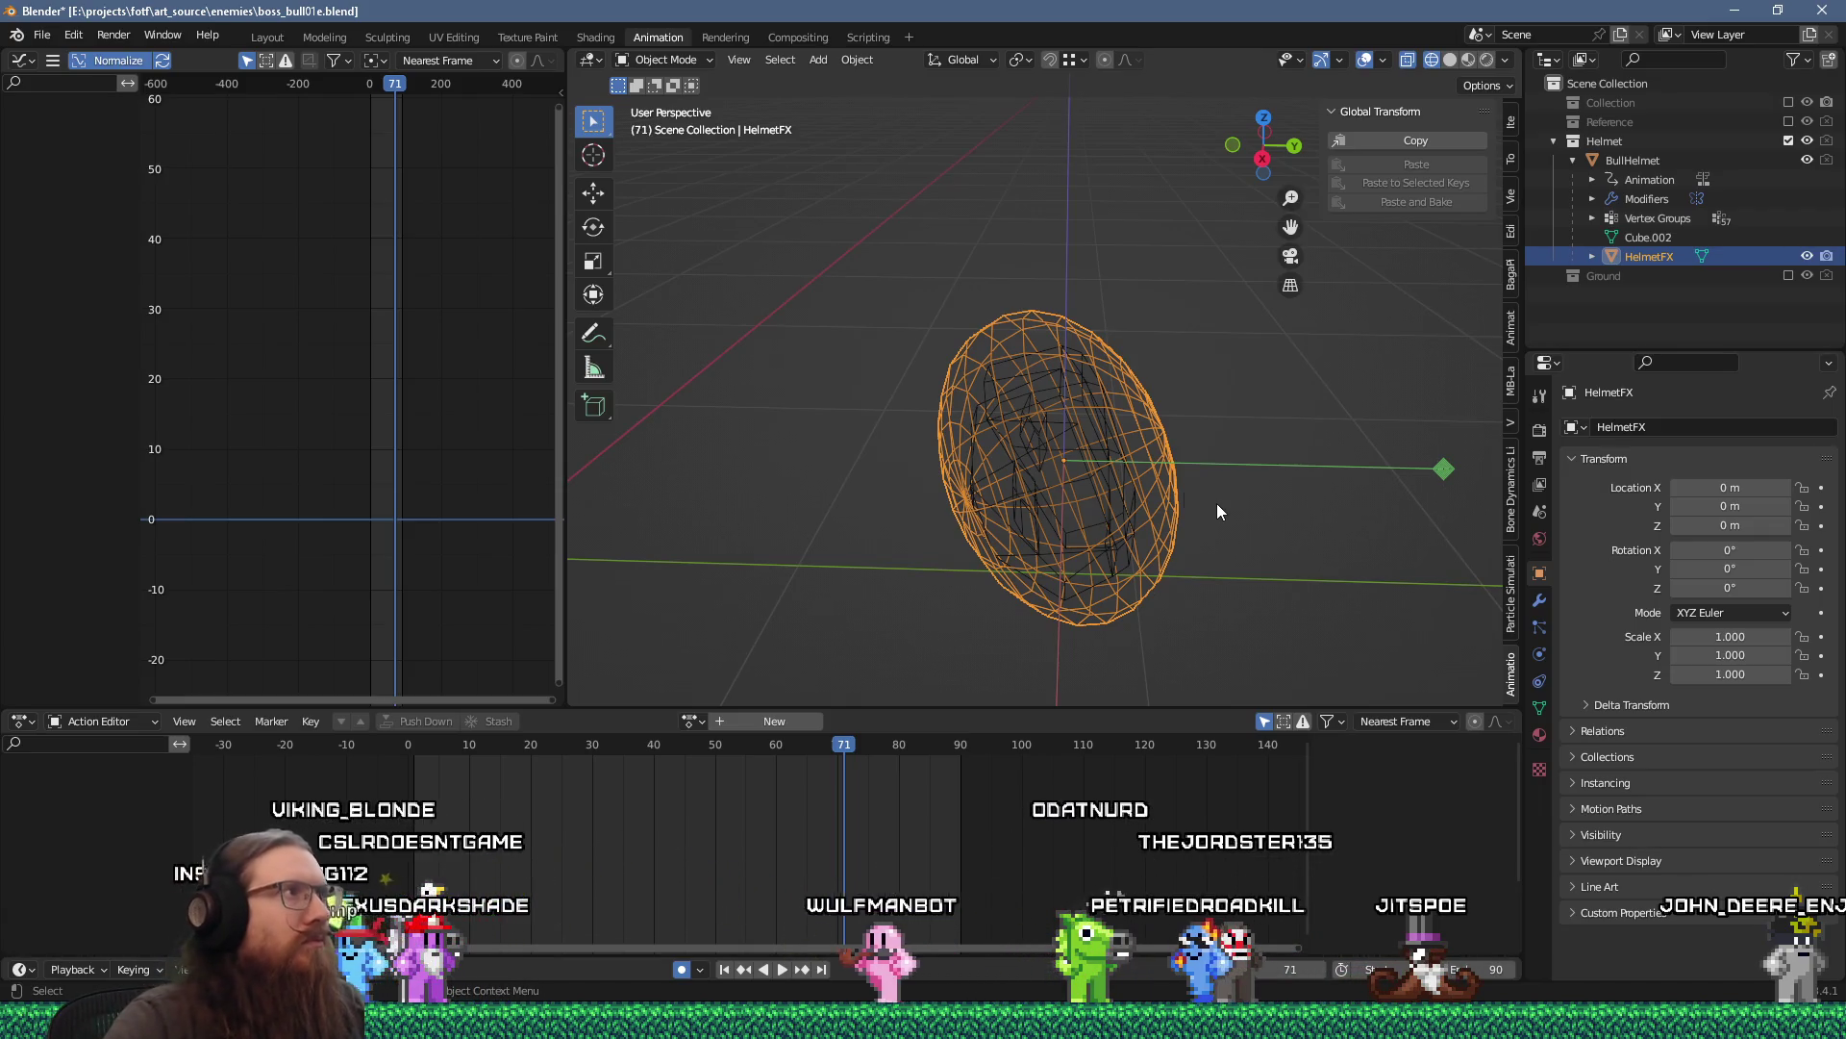
Save boss_bull01e.blend and bring up the Helmet collection's context menu.
left_click(39, 37)
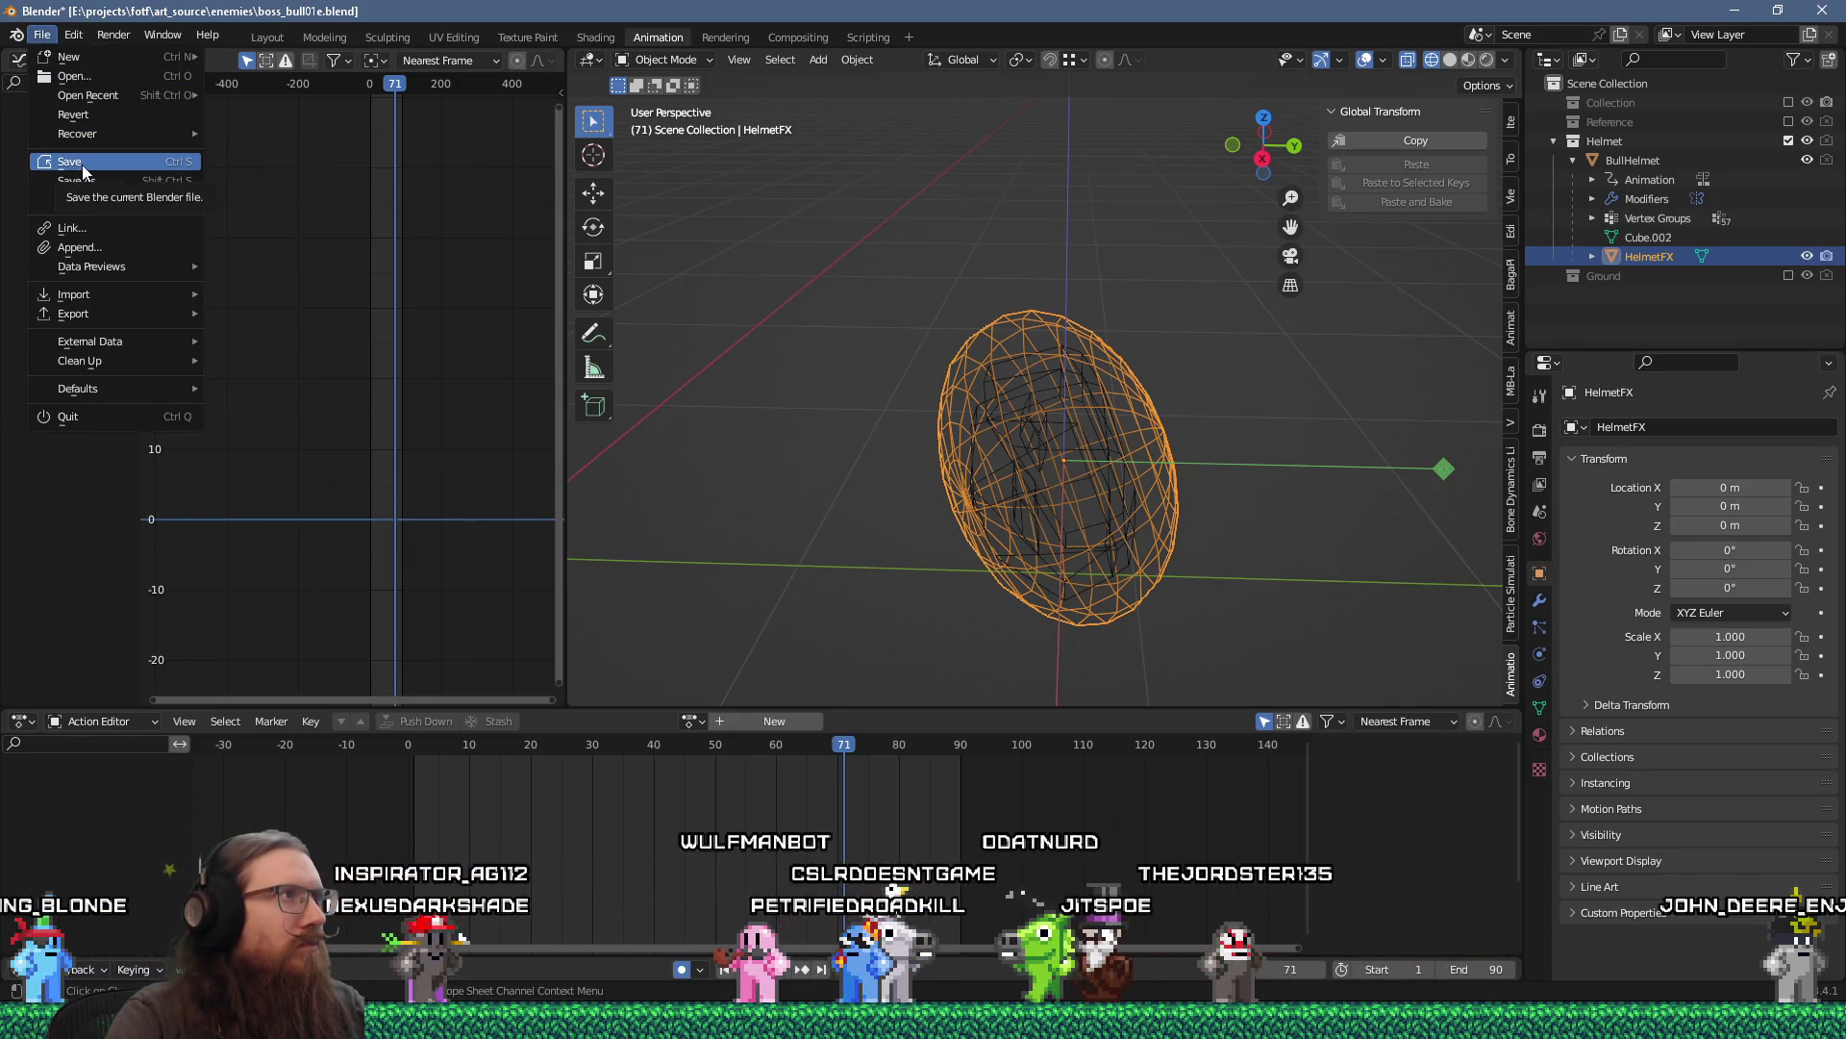
left_click(82, 165)
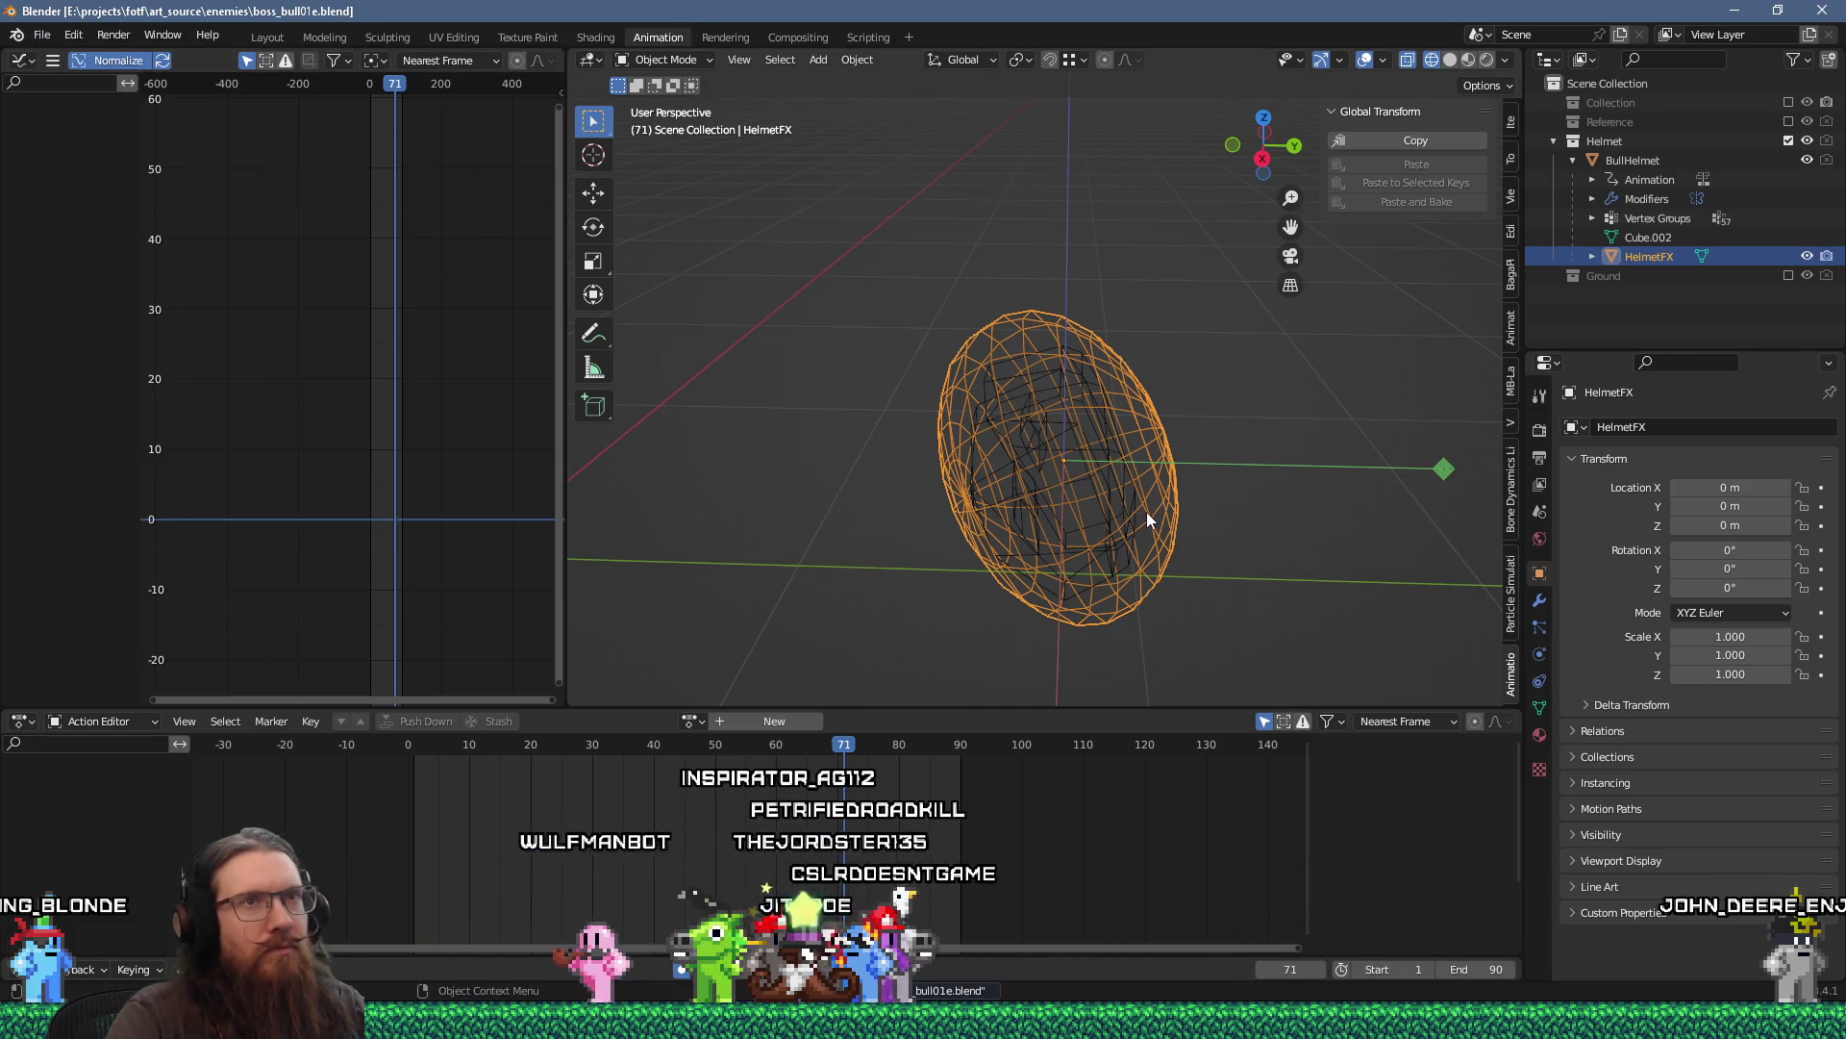
left_click(1627, 141)
right_click(1627, 141)
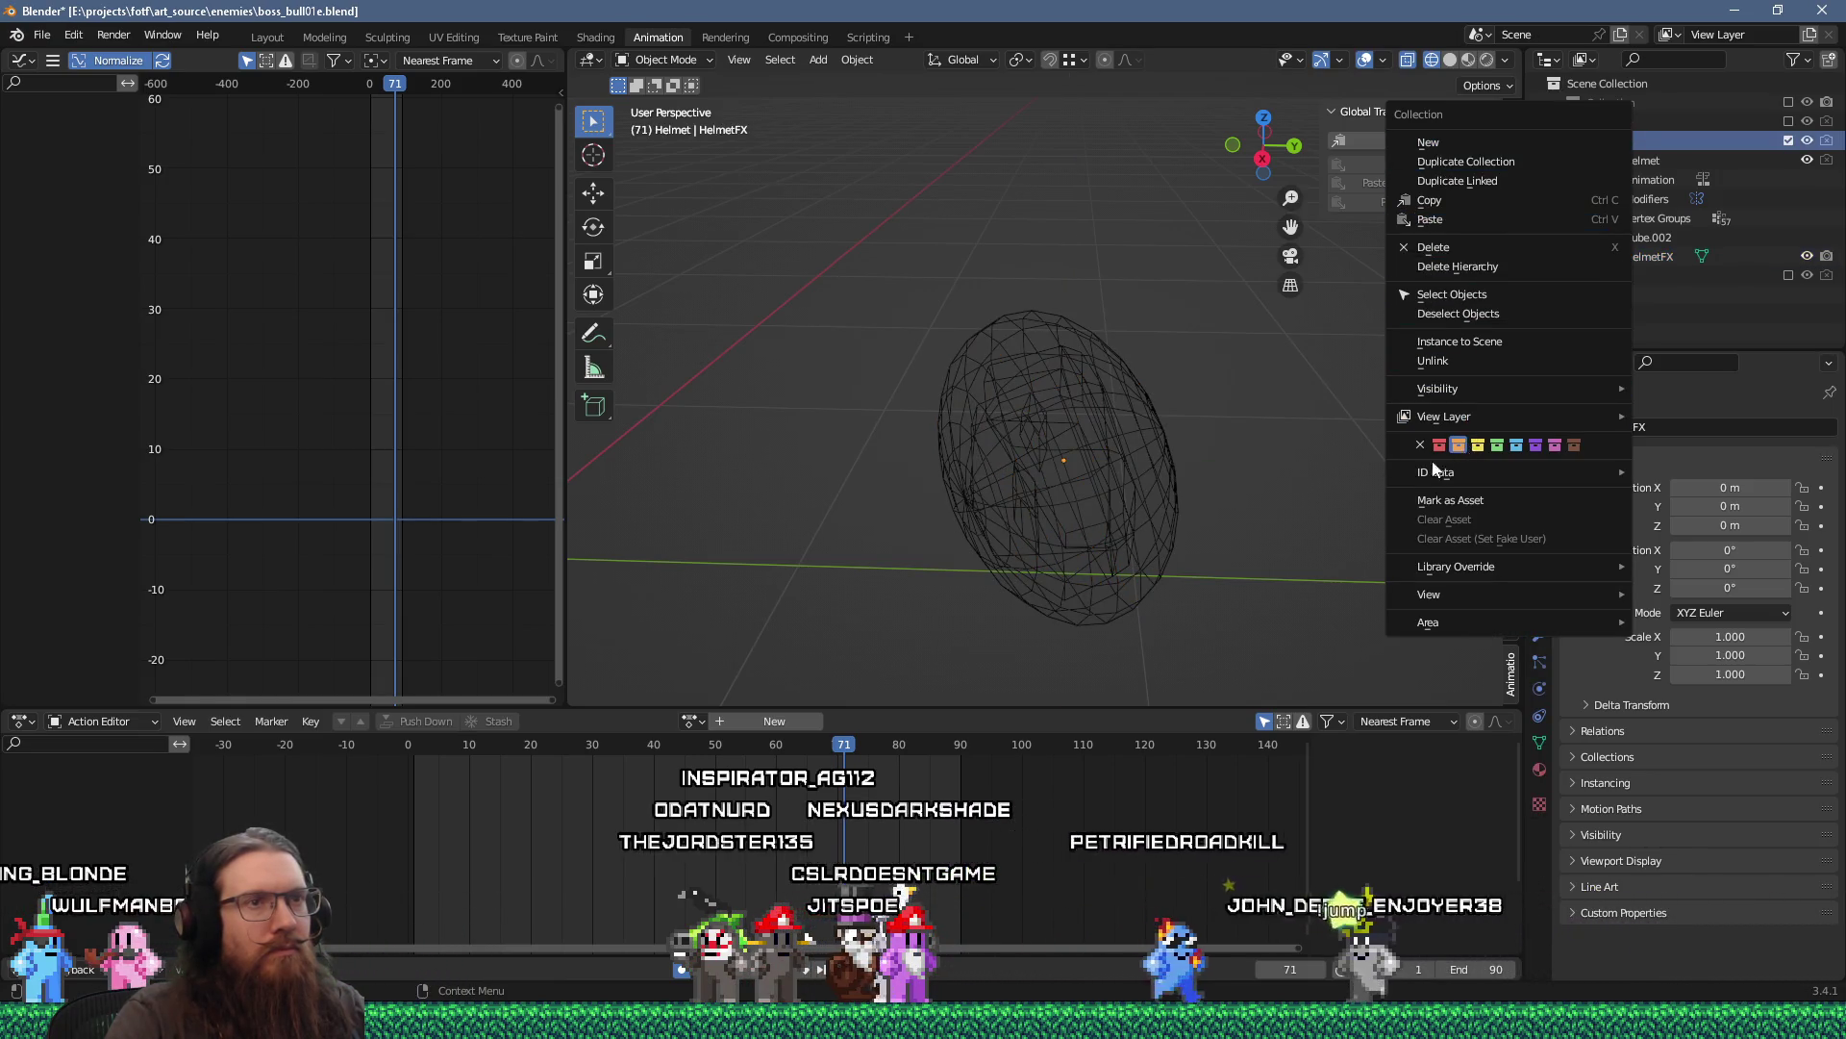
Start a glTF 2.0 export from the File menu's Export list.
left_click(42, 35)
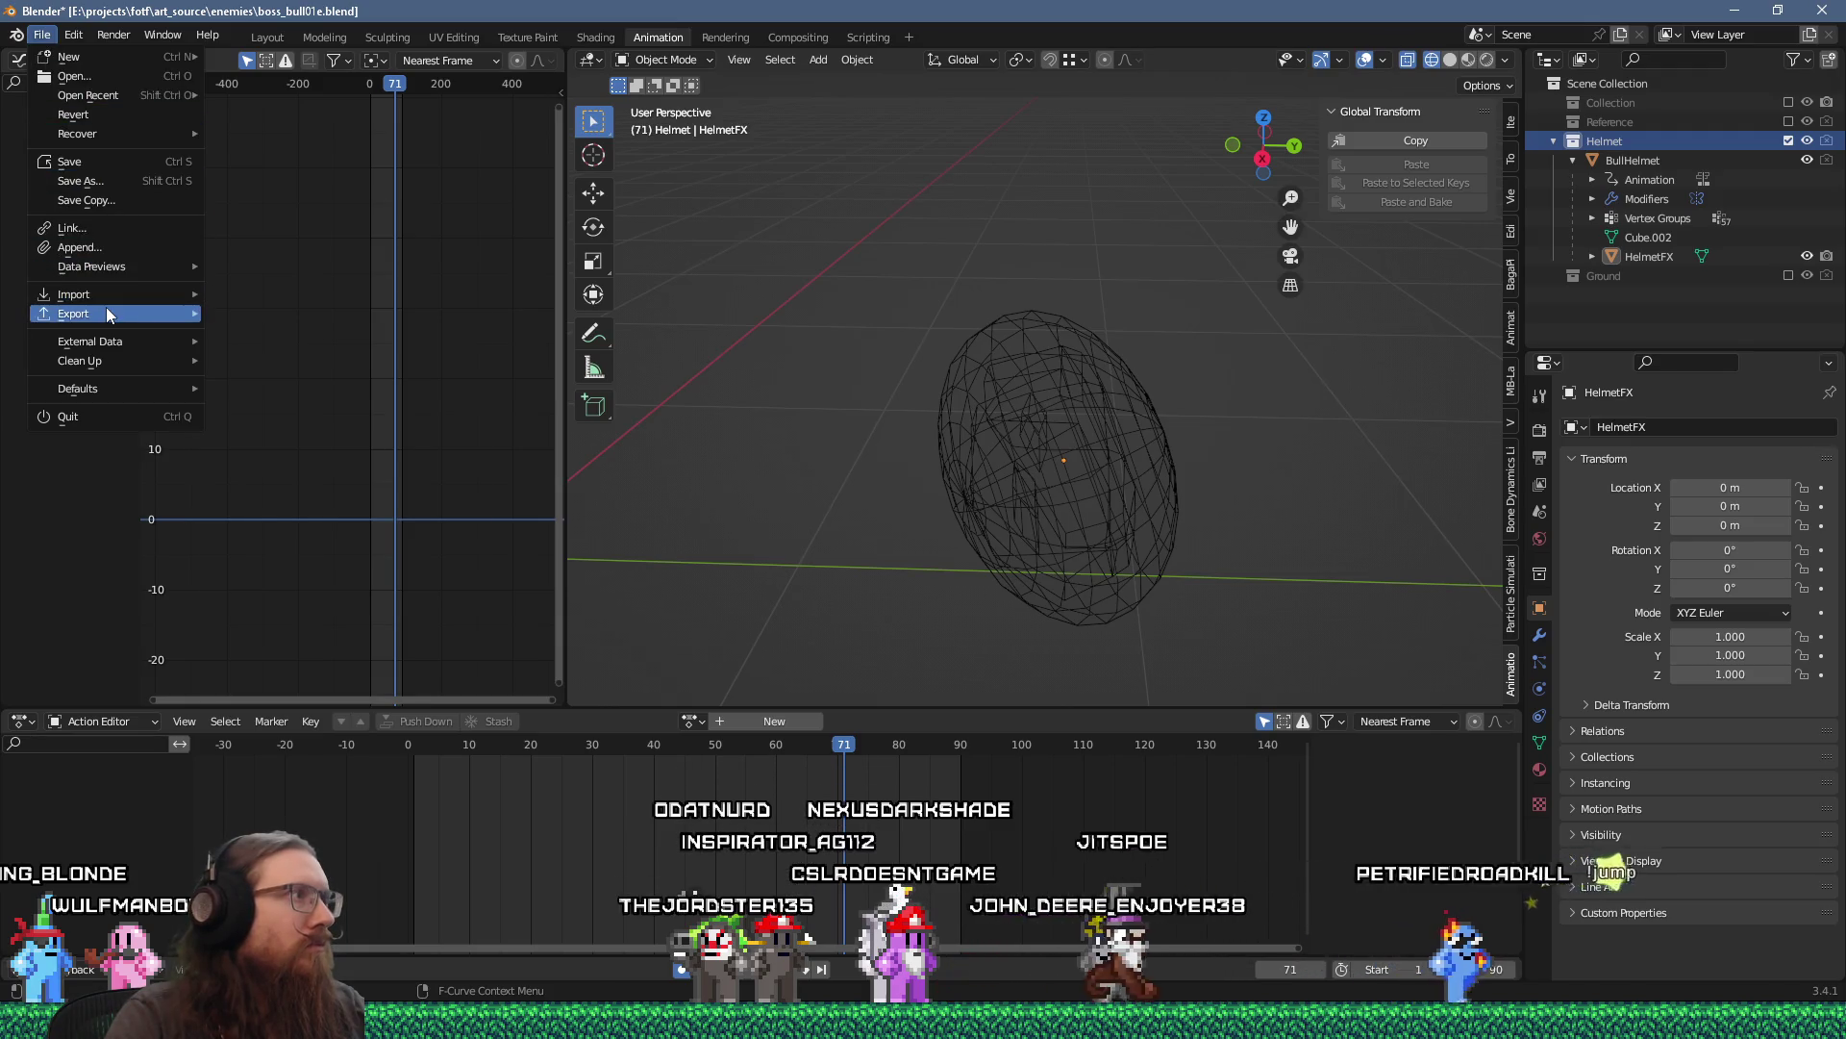
mouse_move(109, 314)
left_click(329, 504)
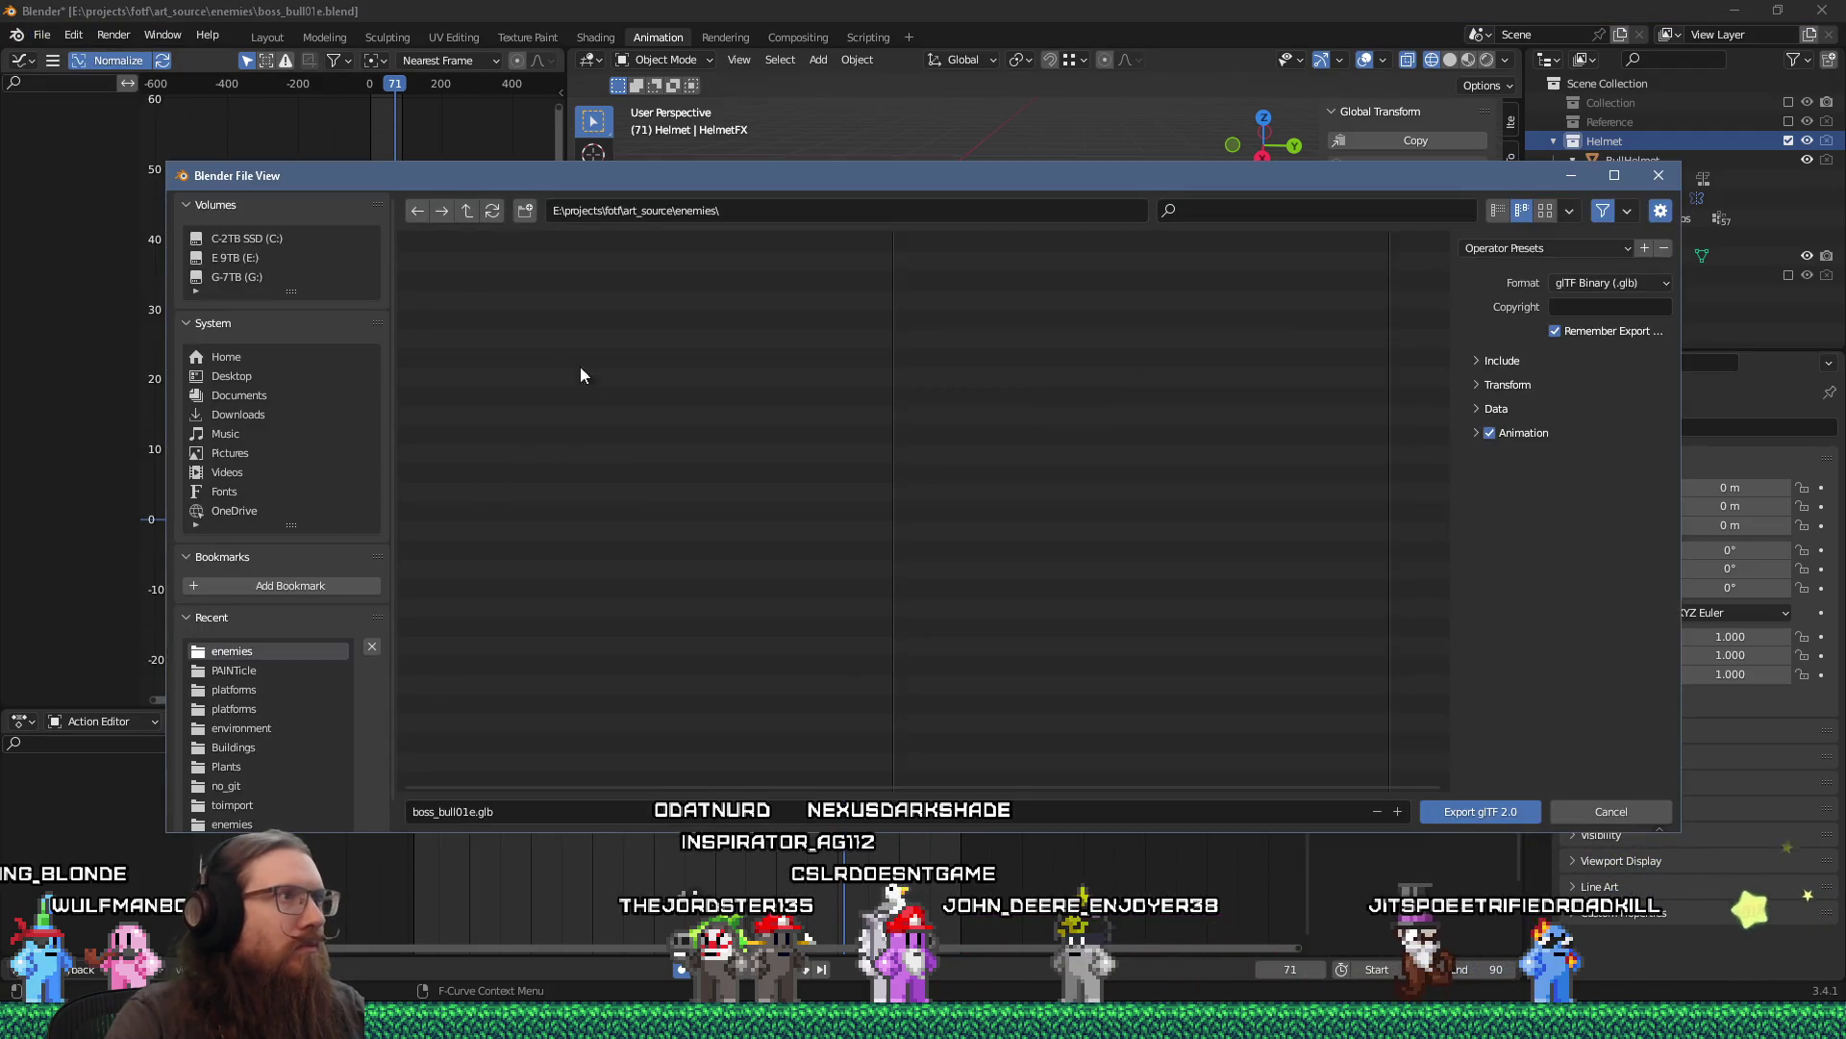
Navigate to fotf_godot\toimport\enemies and target boss_bull_helmet.glb as the export file.
left_click(467, 211)
left_click(467, 211)
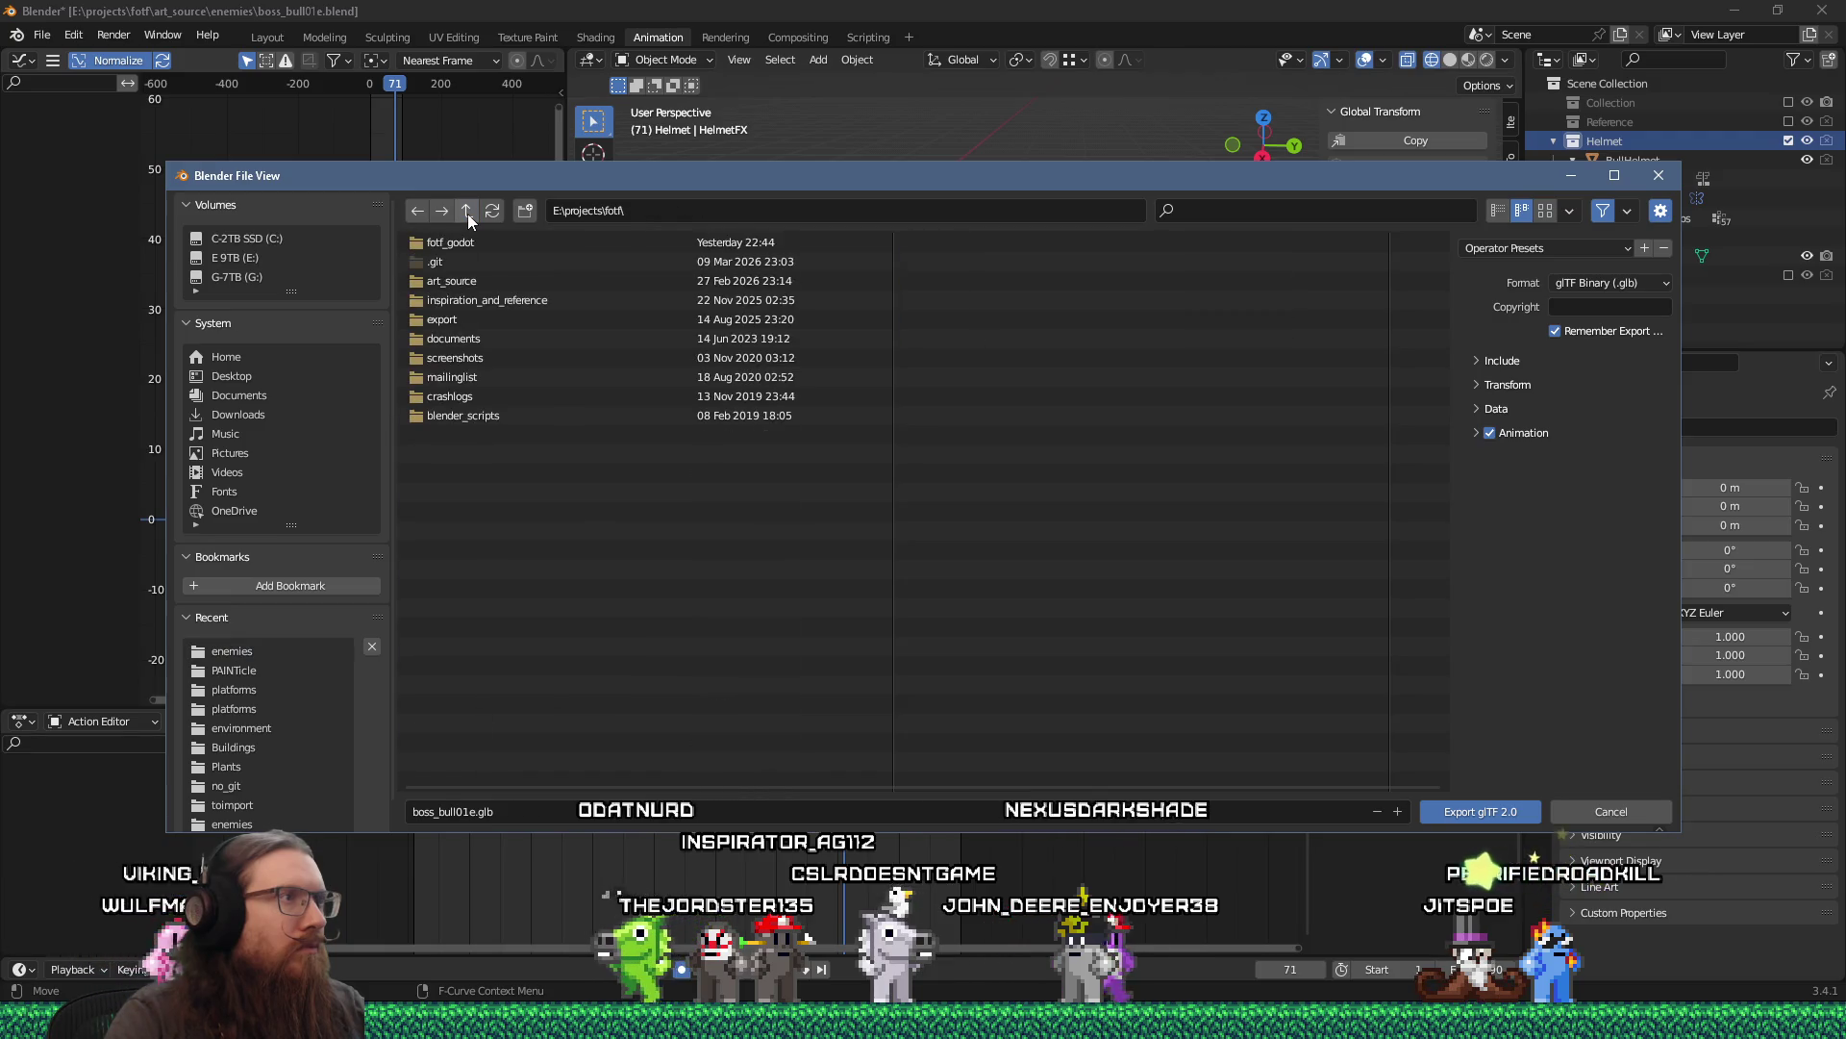
double_click(448, 244)
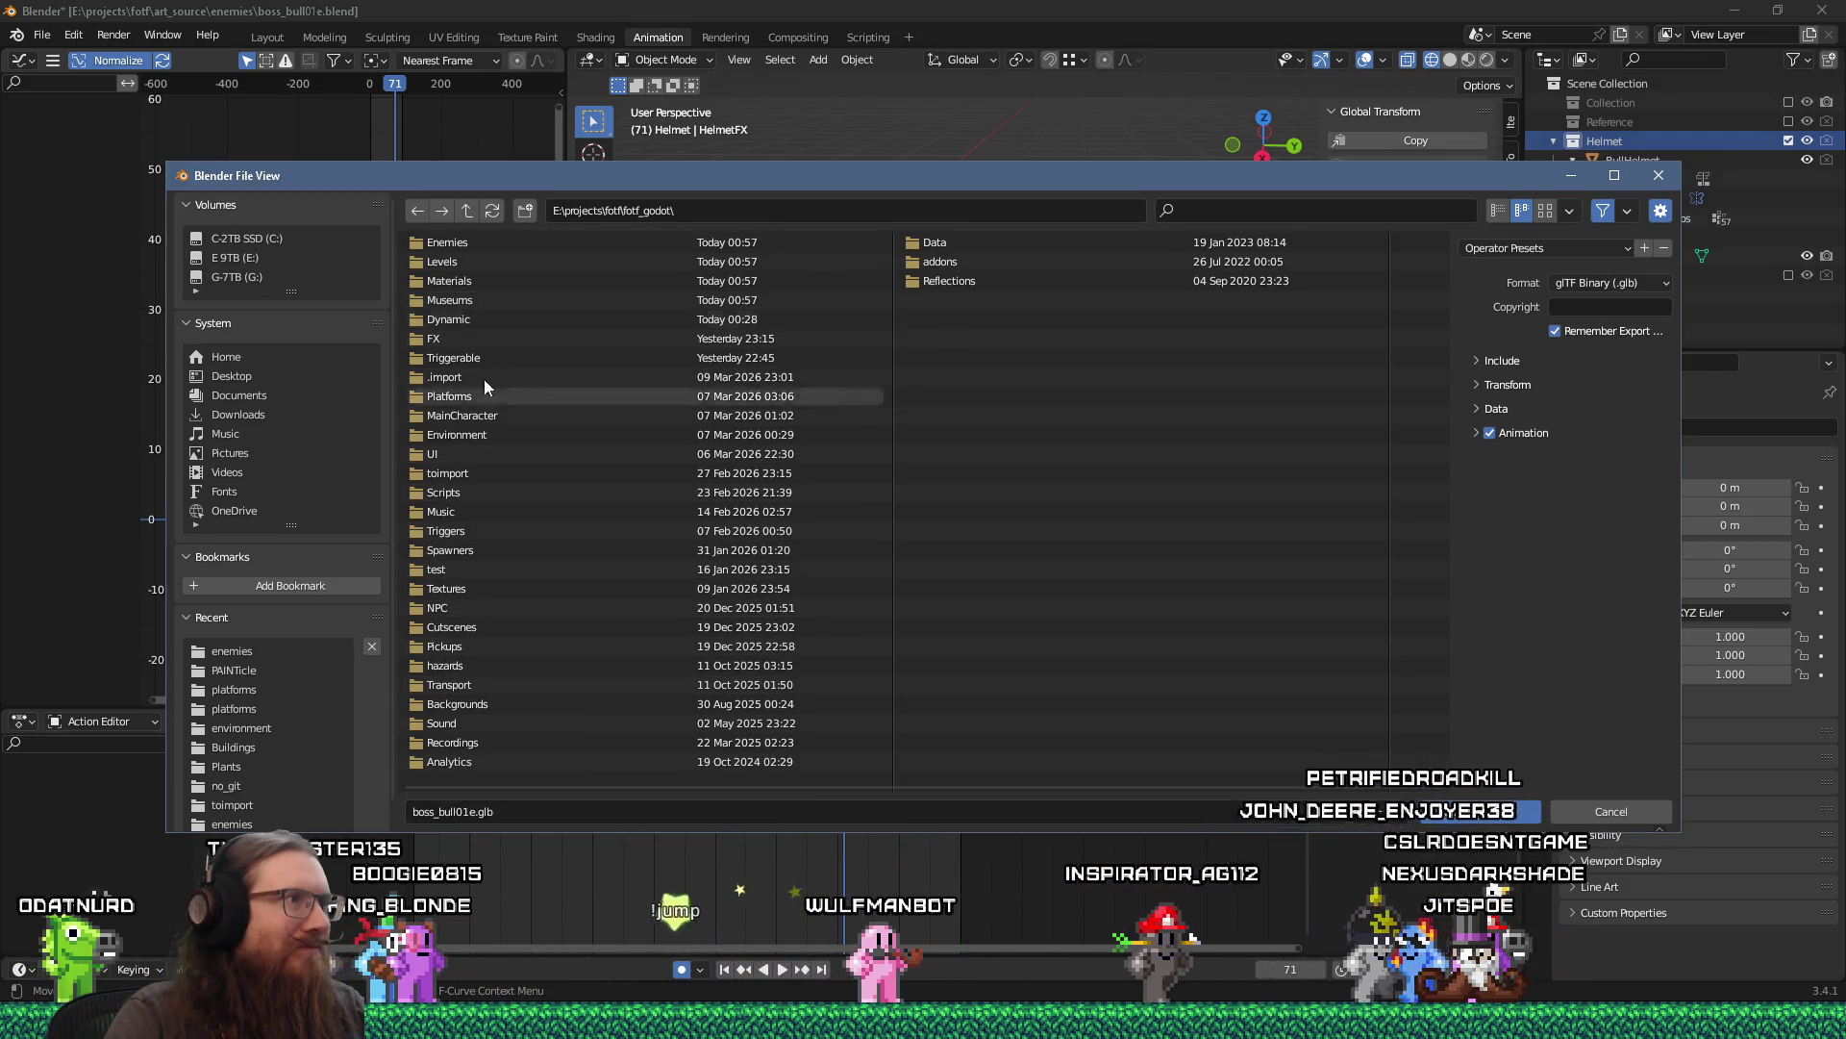
left_click(687, 212)
type("toimpo")
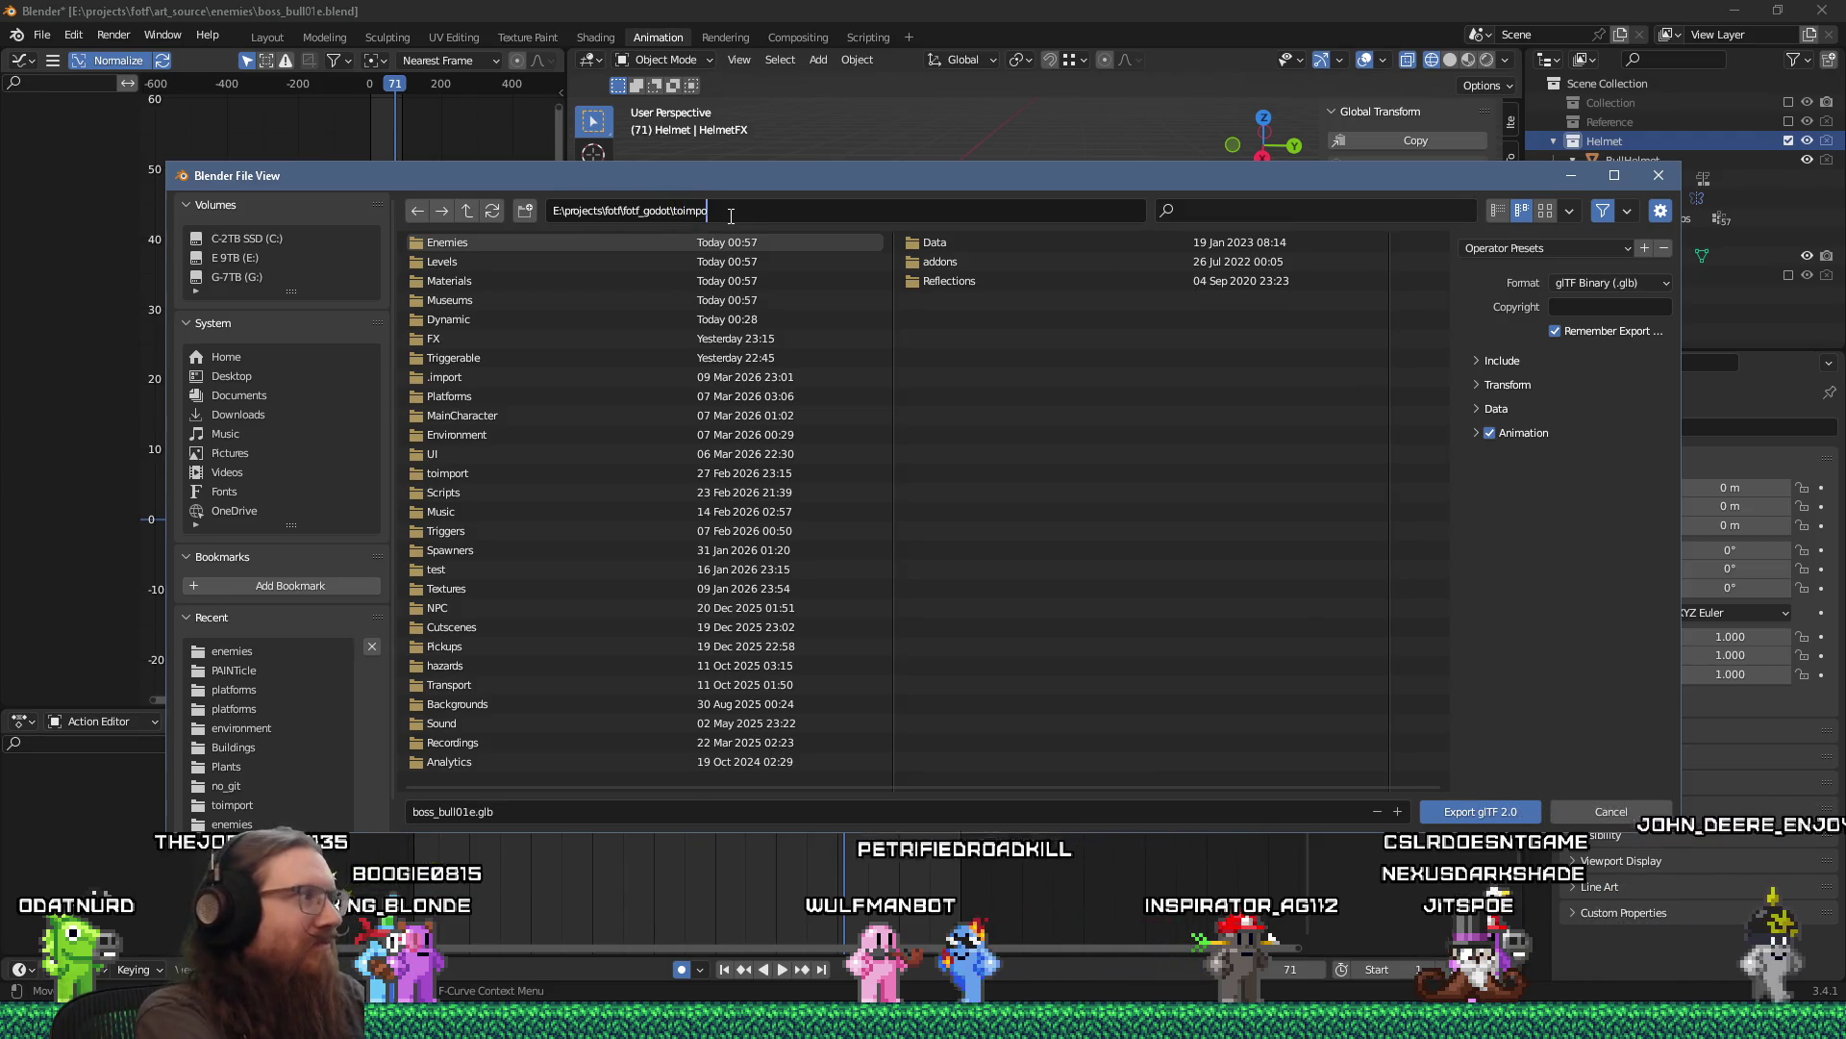
type("rt")
key("Return")
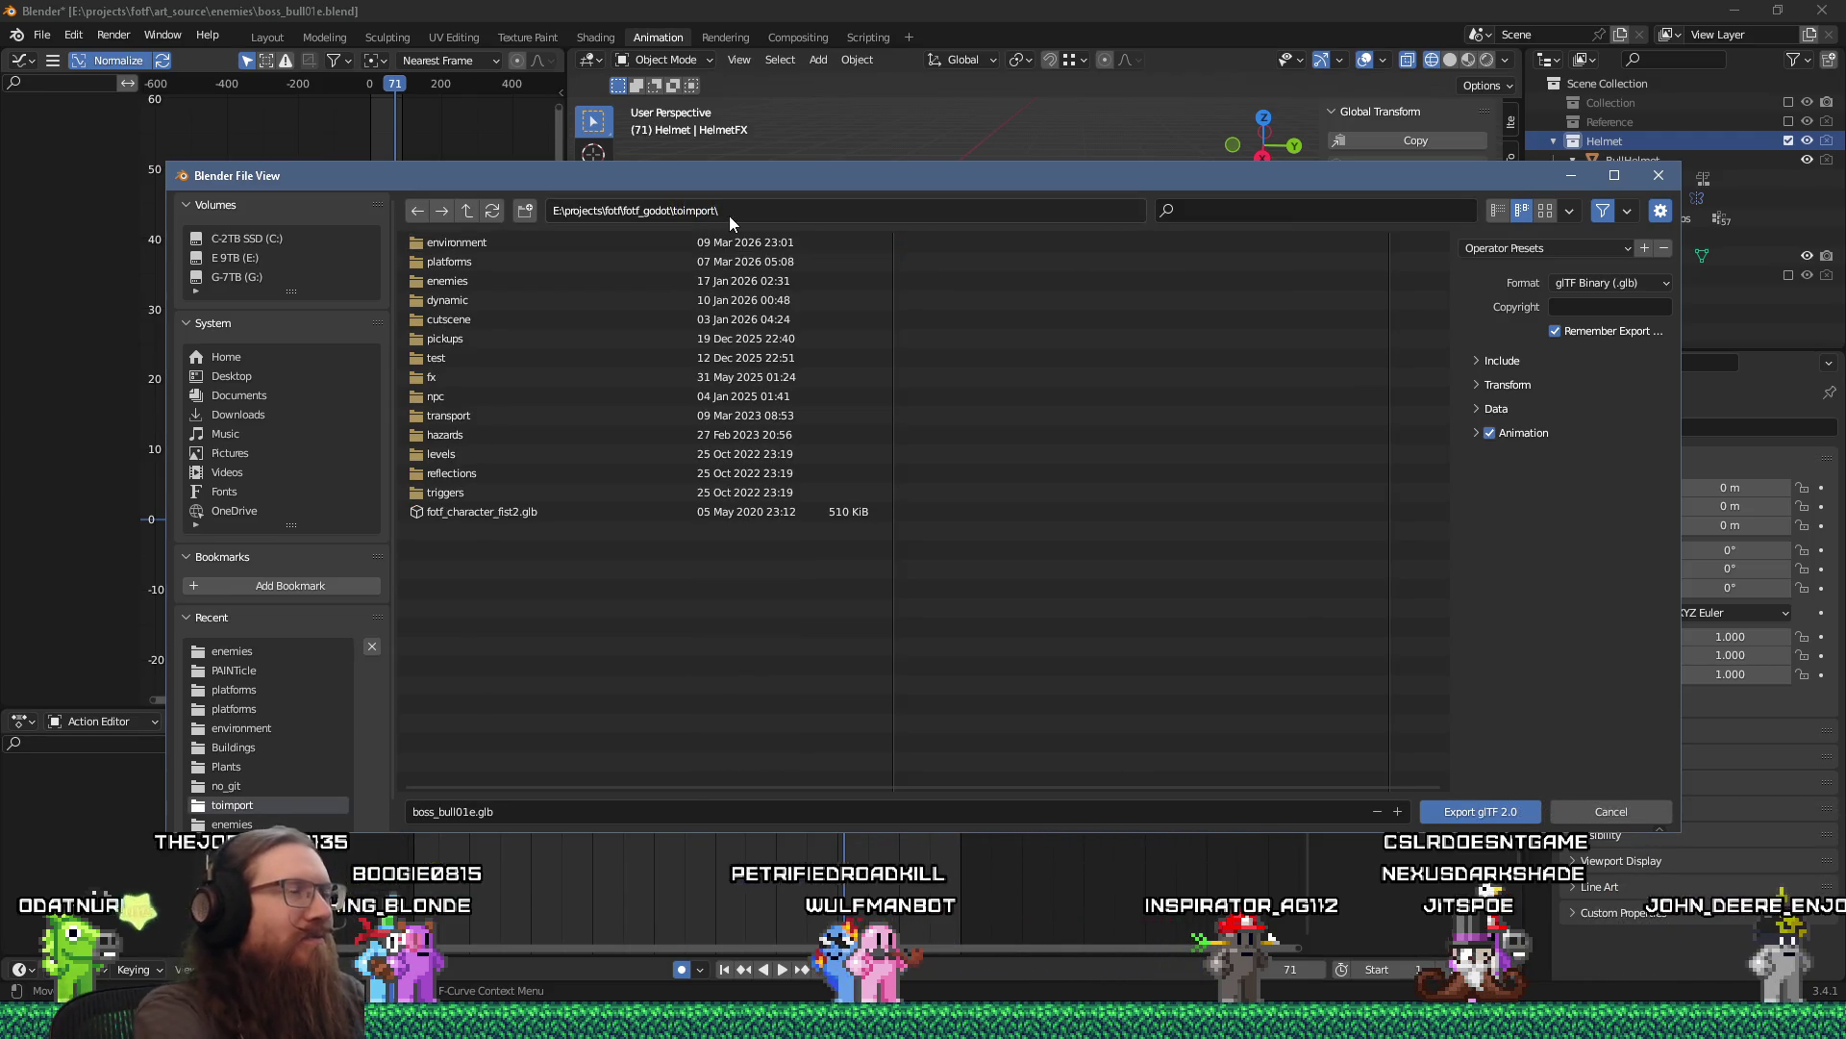
left_click(500, 281)
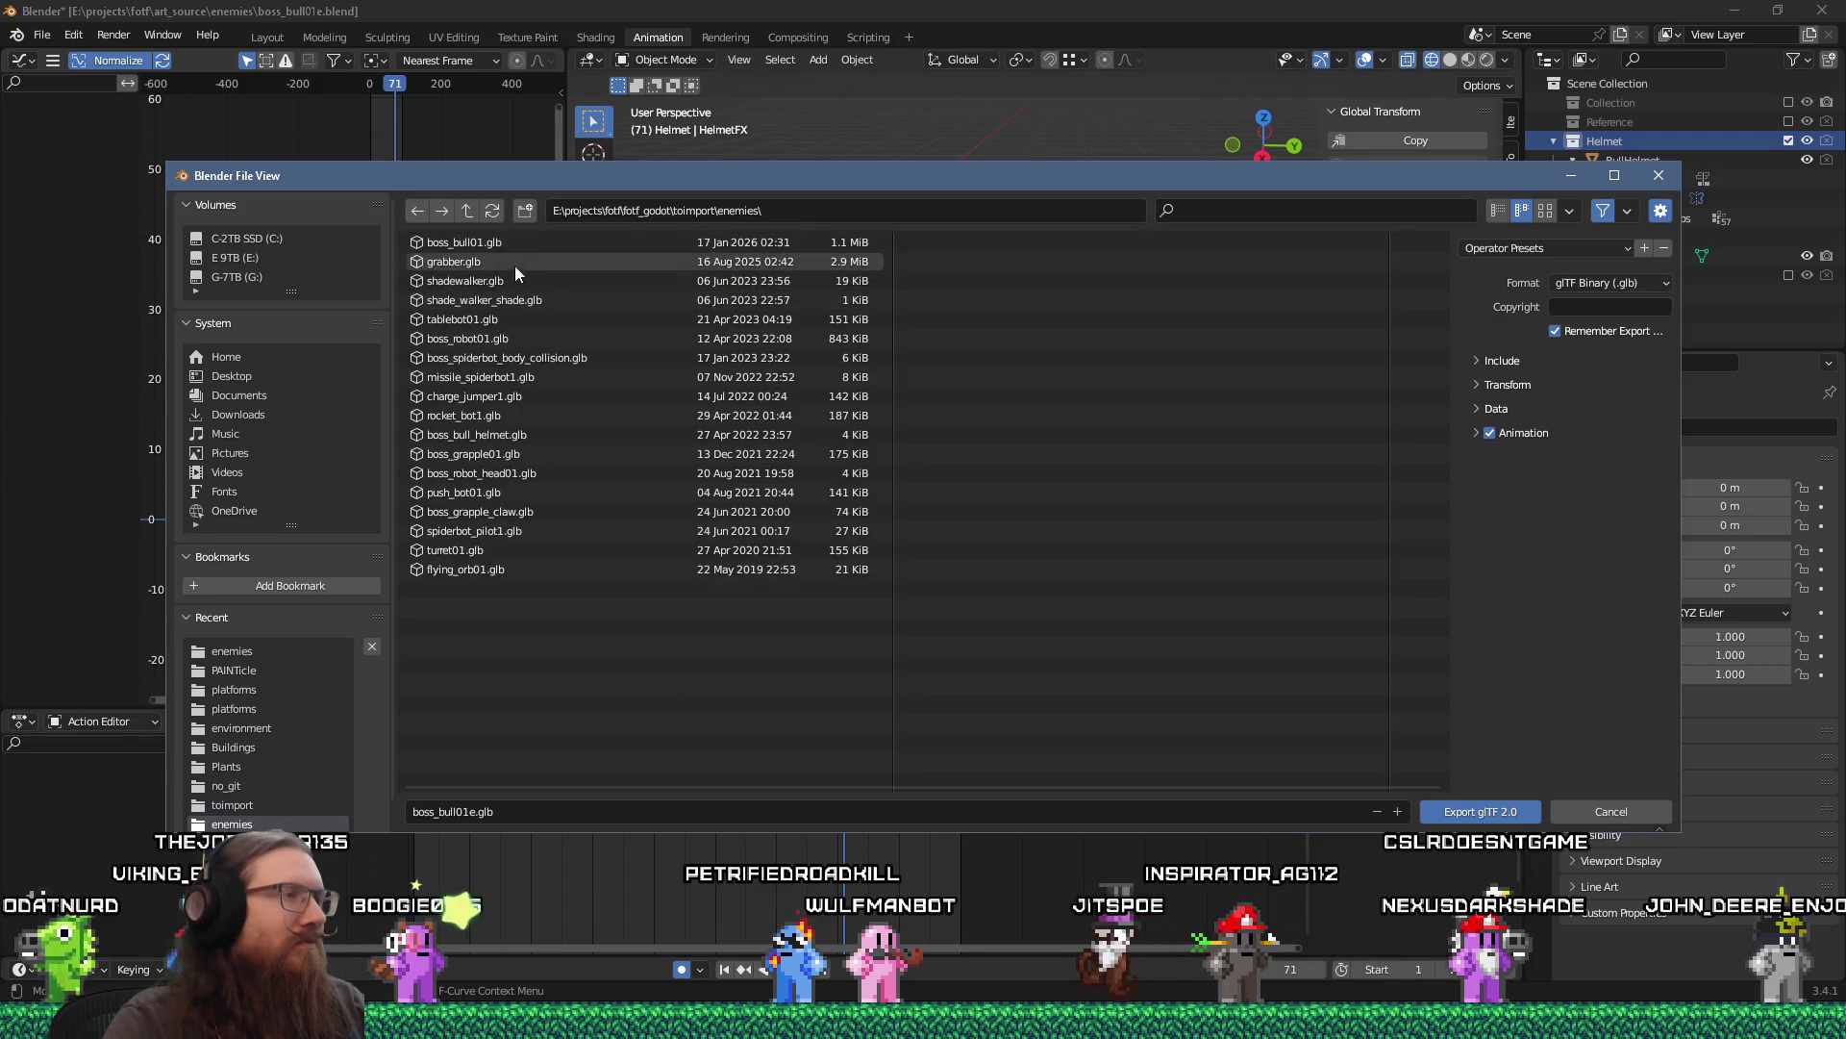
left_click(521, 437)
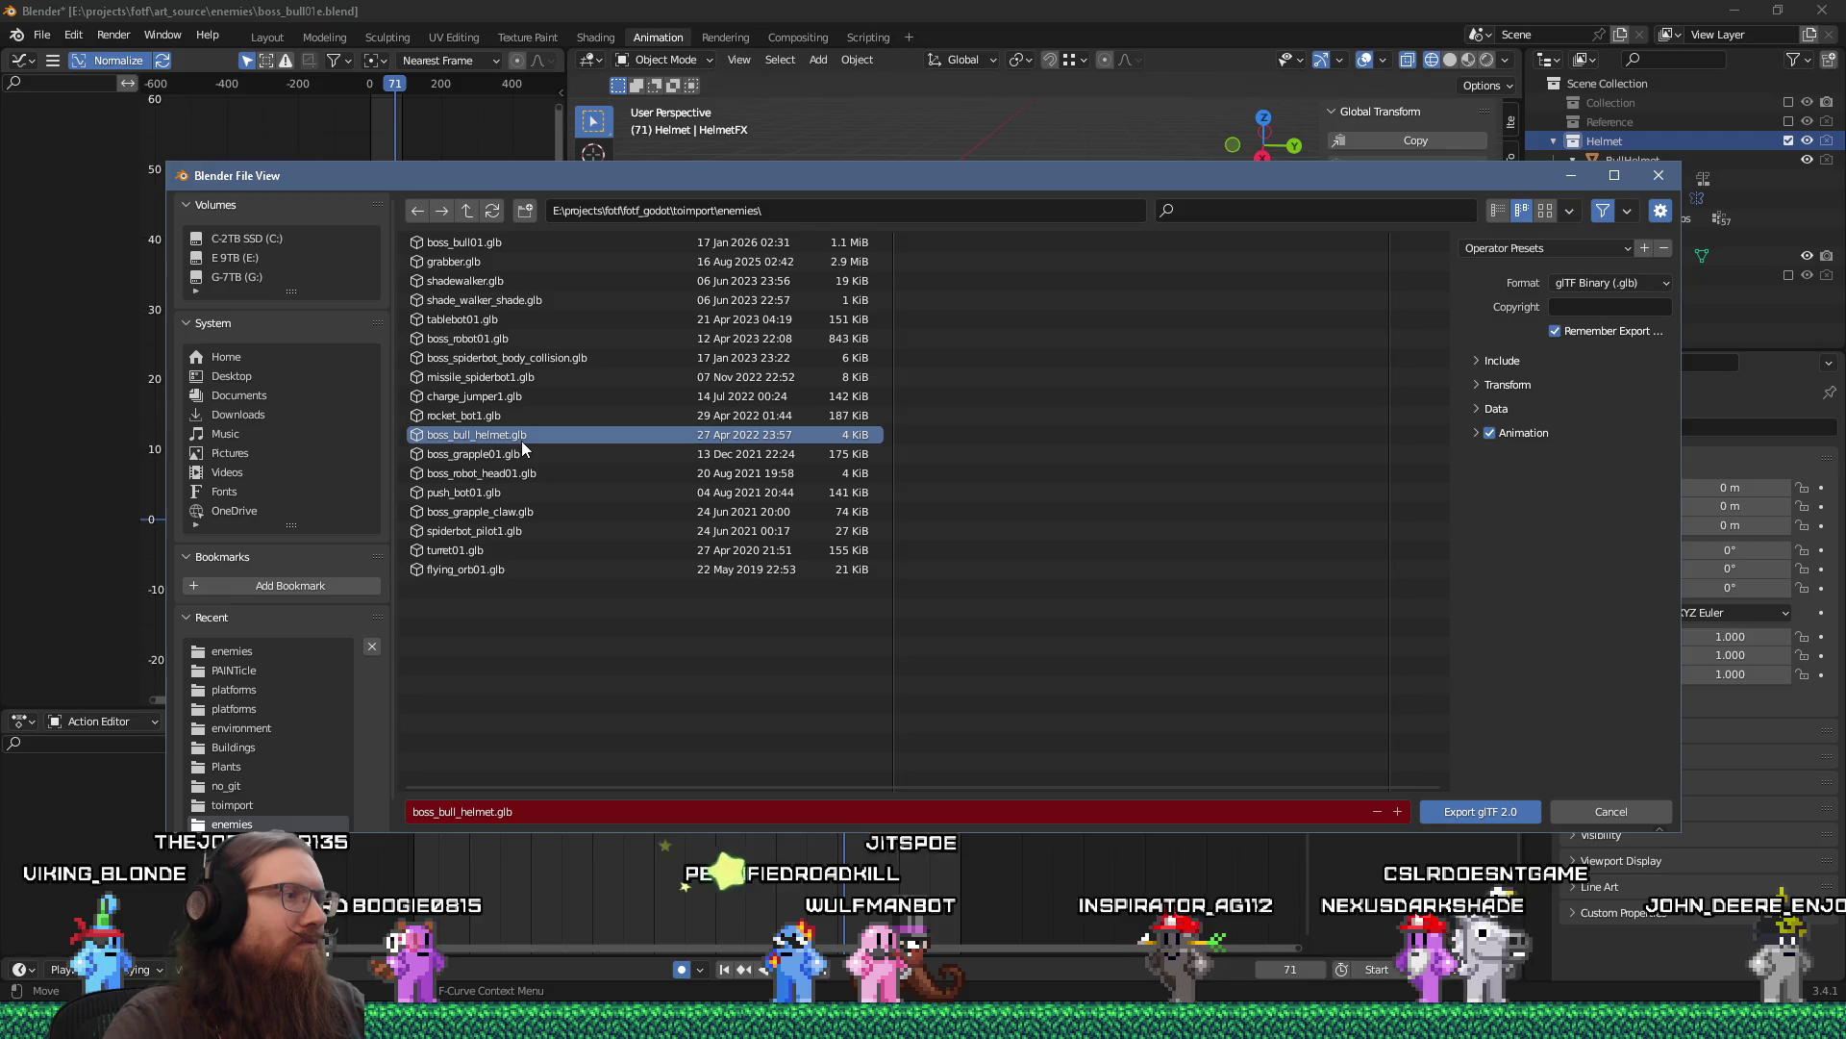
Set the glTF Materials option to Placeholder and export boss_bull_helmet.glb.
left_click(1473, 435)
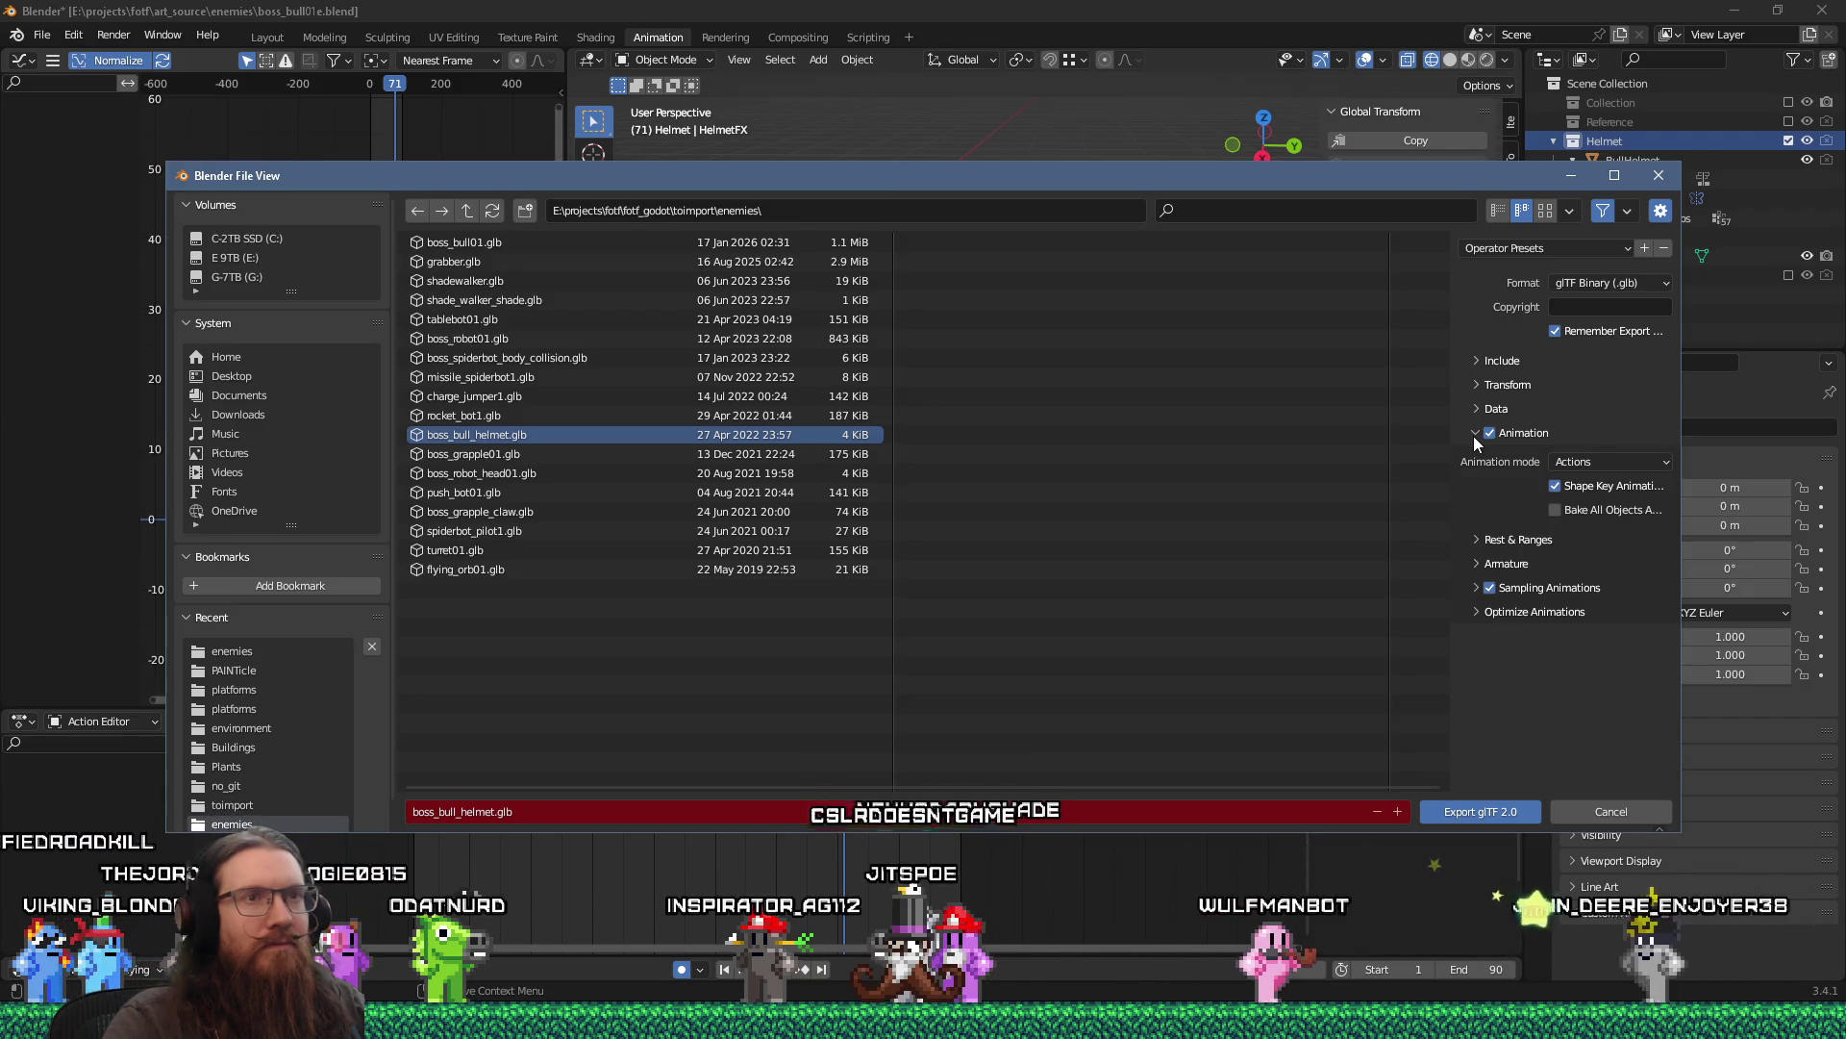
left_click(1476, 436)
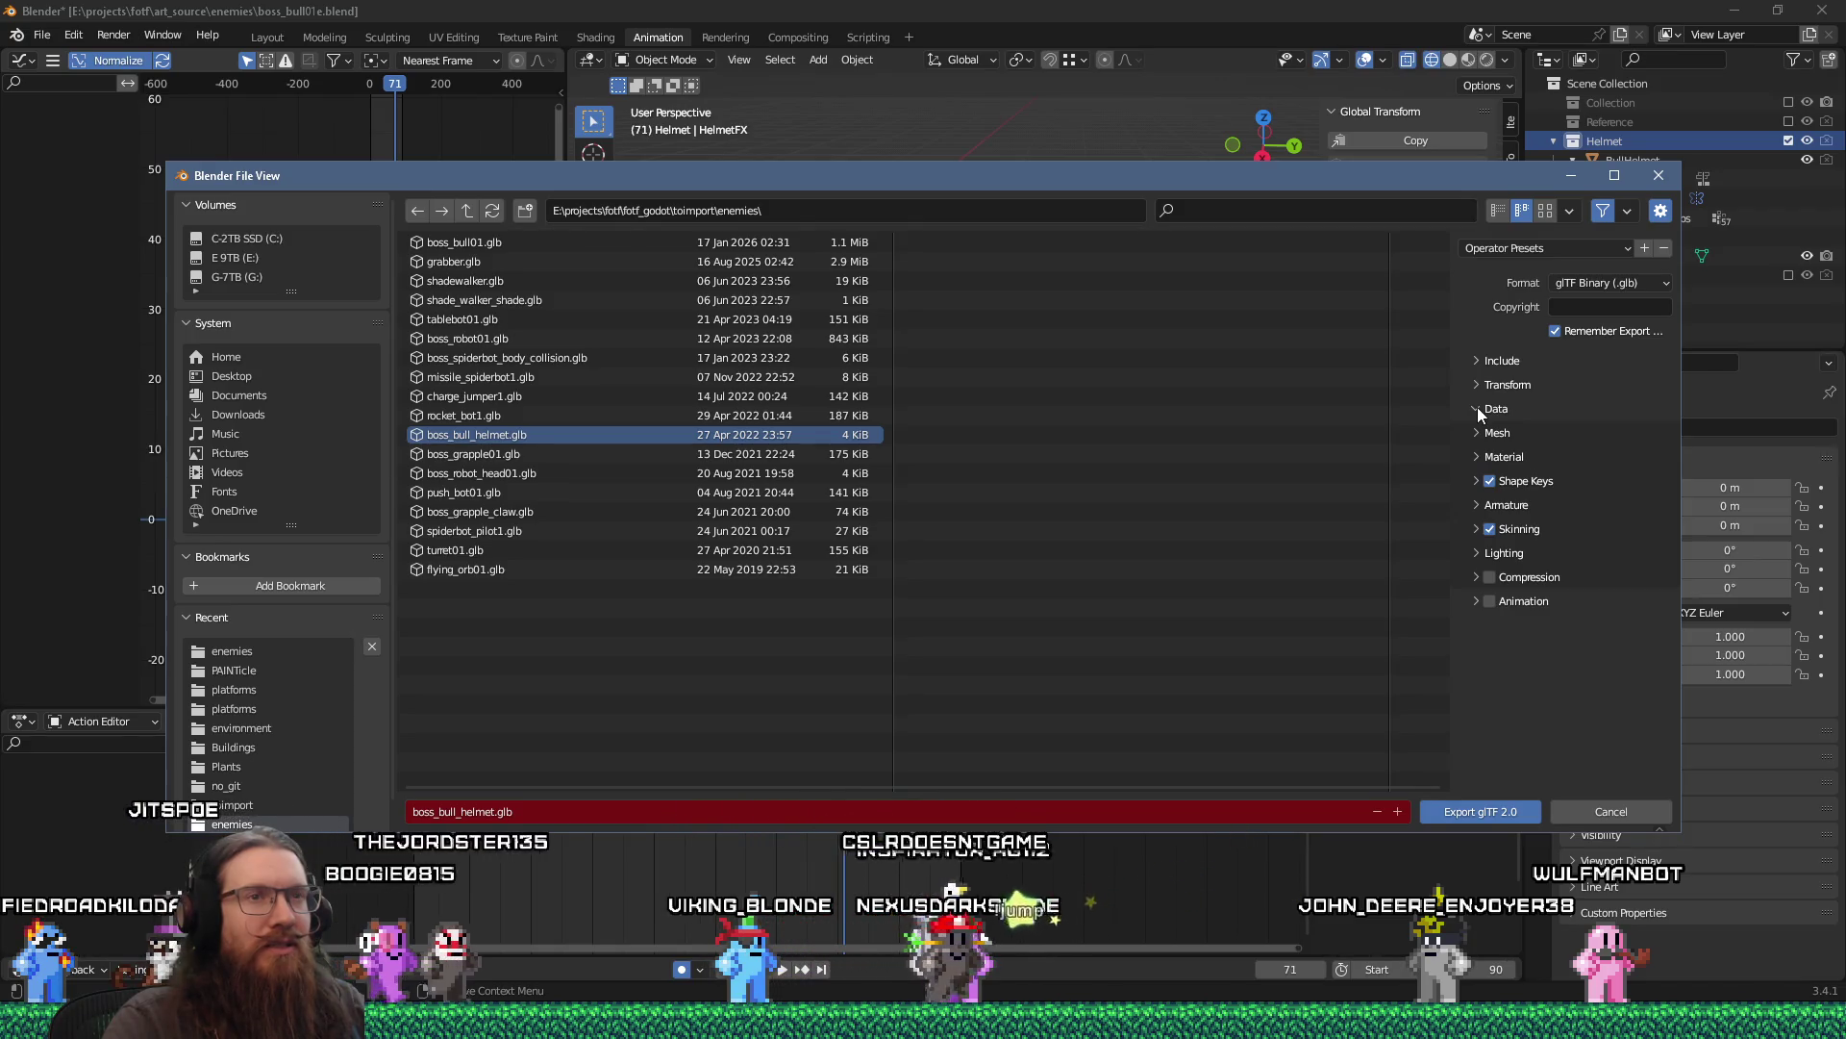
left_click(1475, 454)
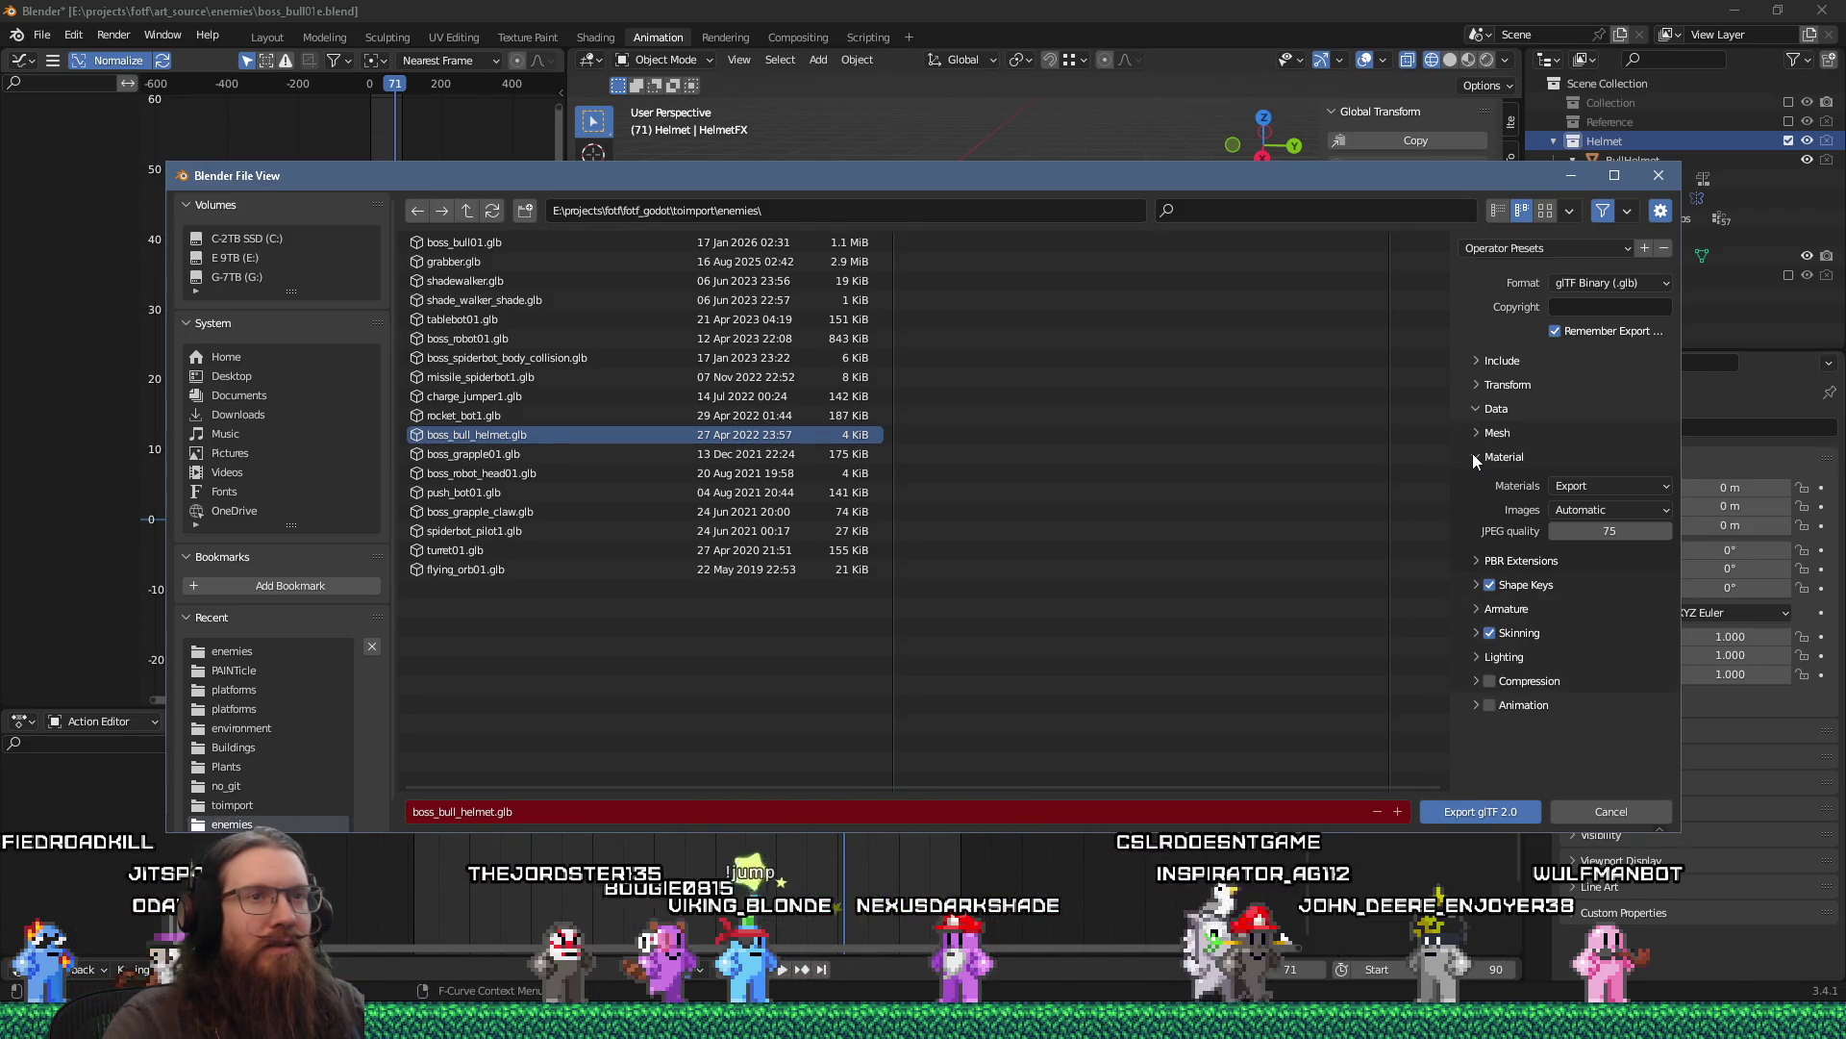
left_click(1573, 486)
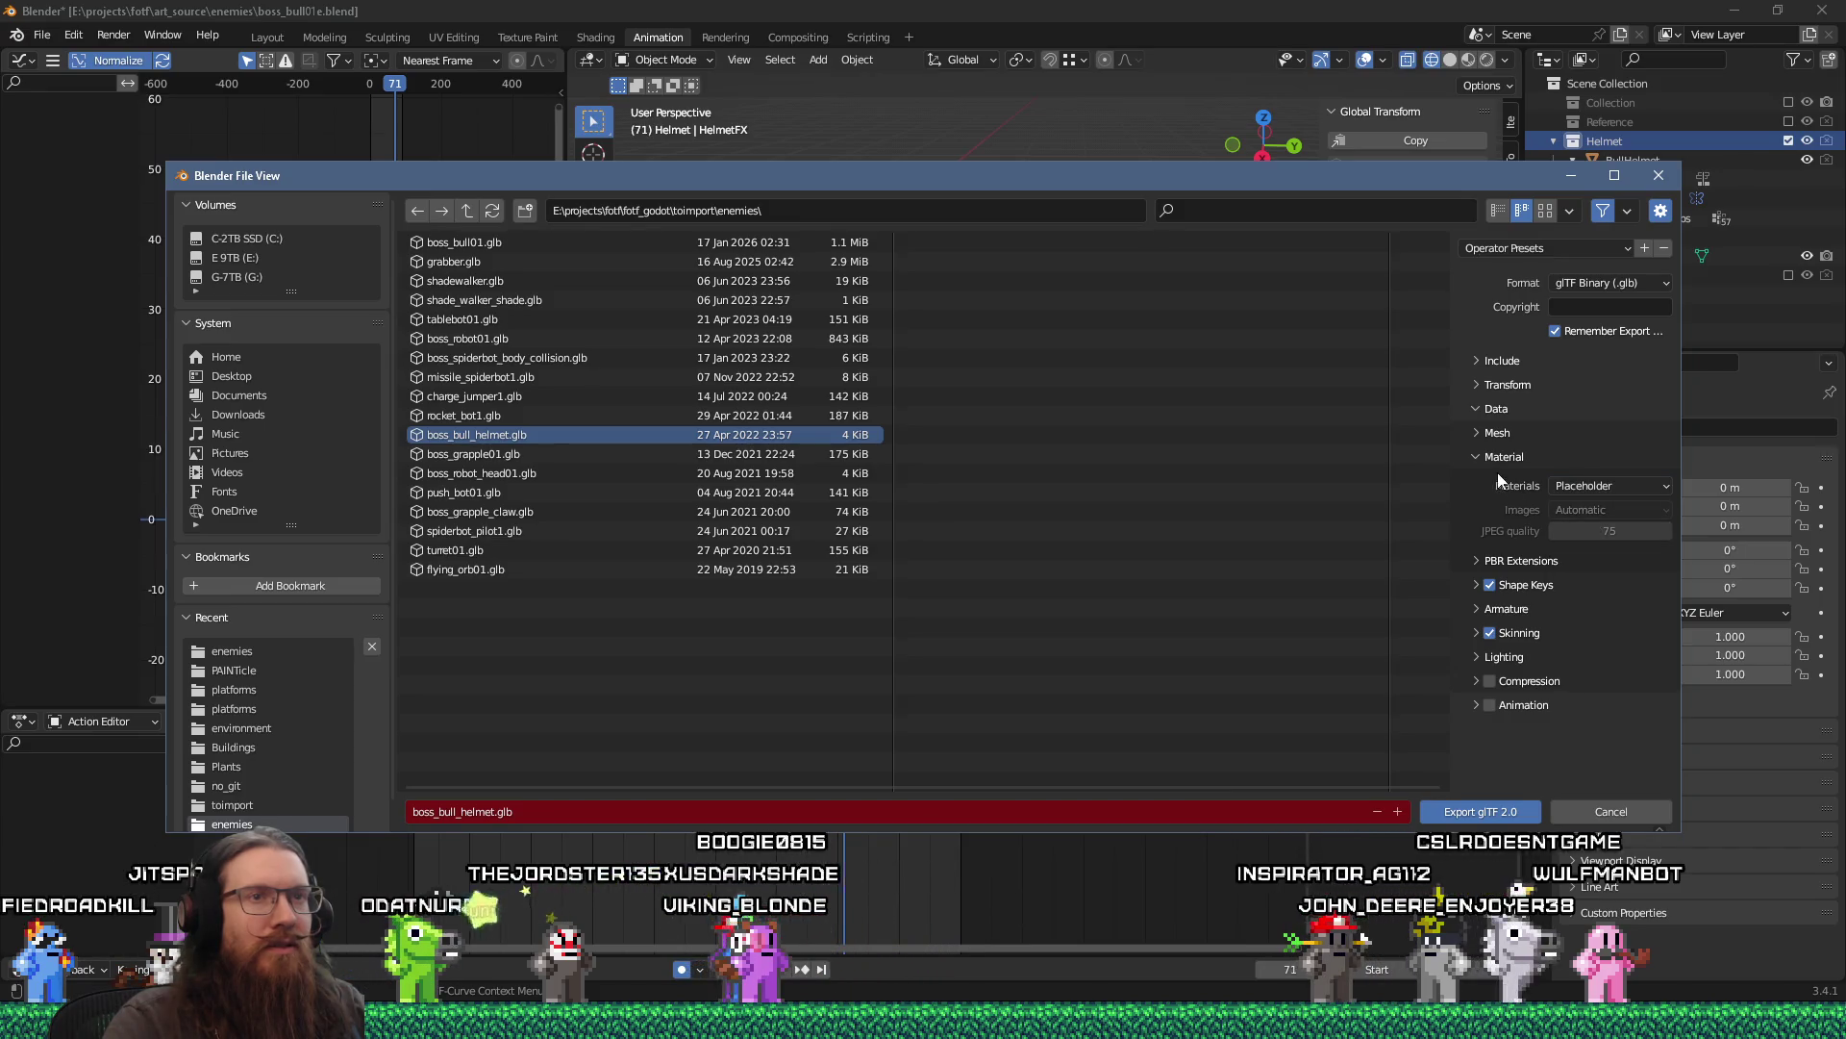
left_click(1475, 813)
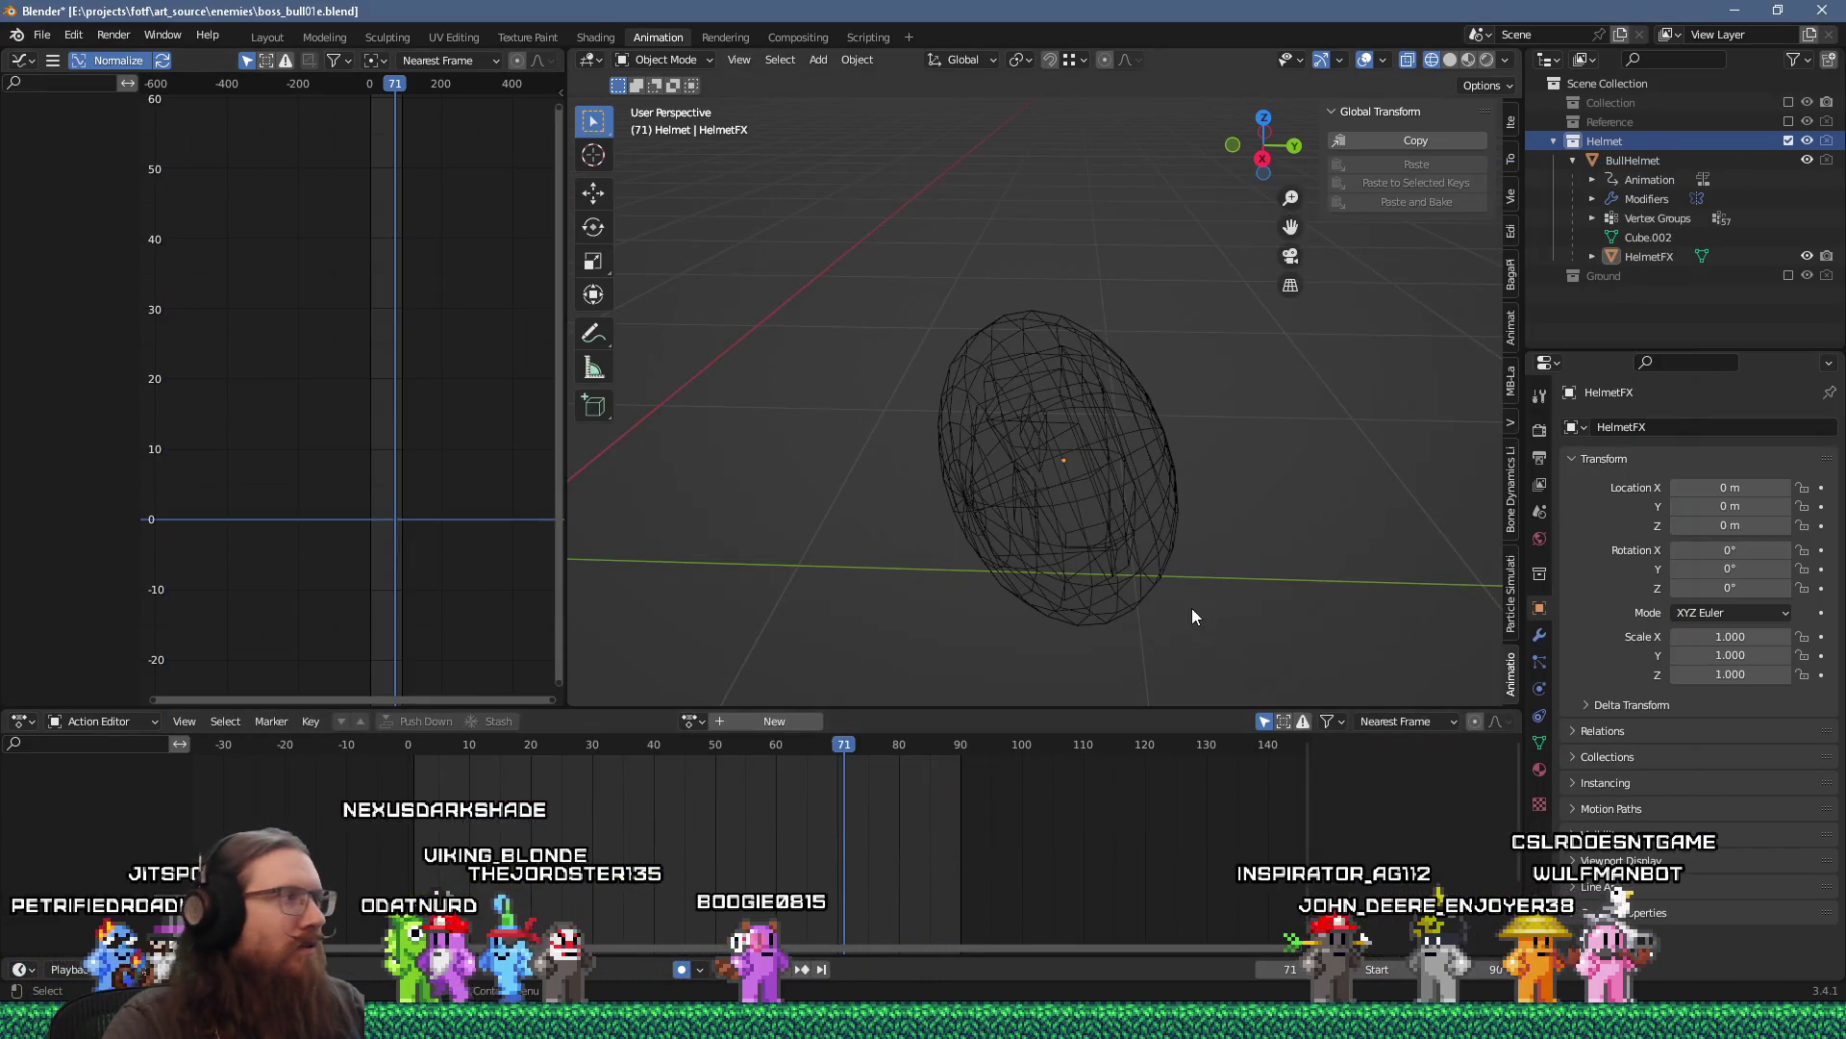
key("alt+Tab")
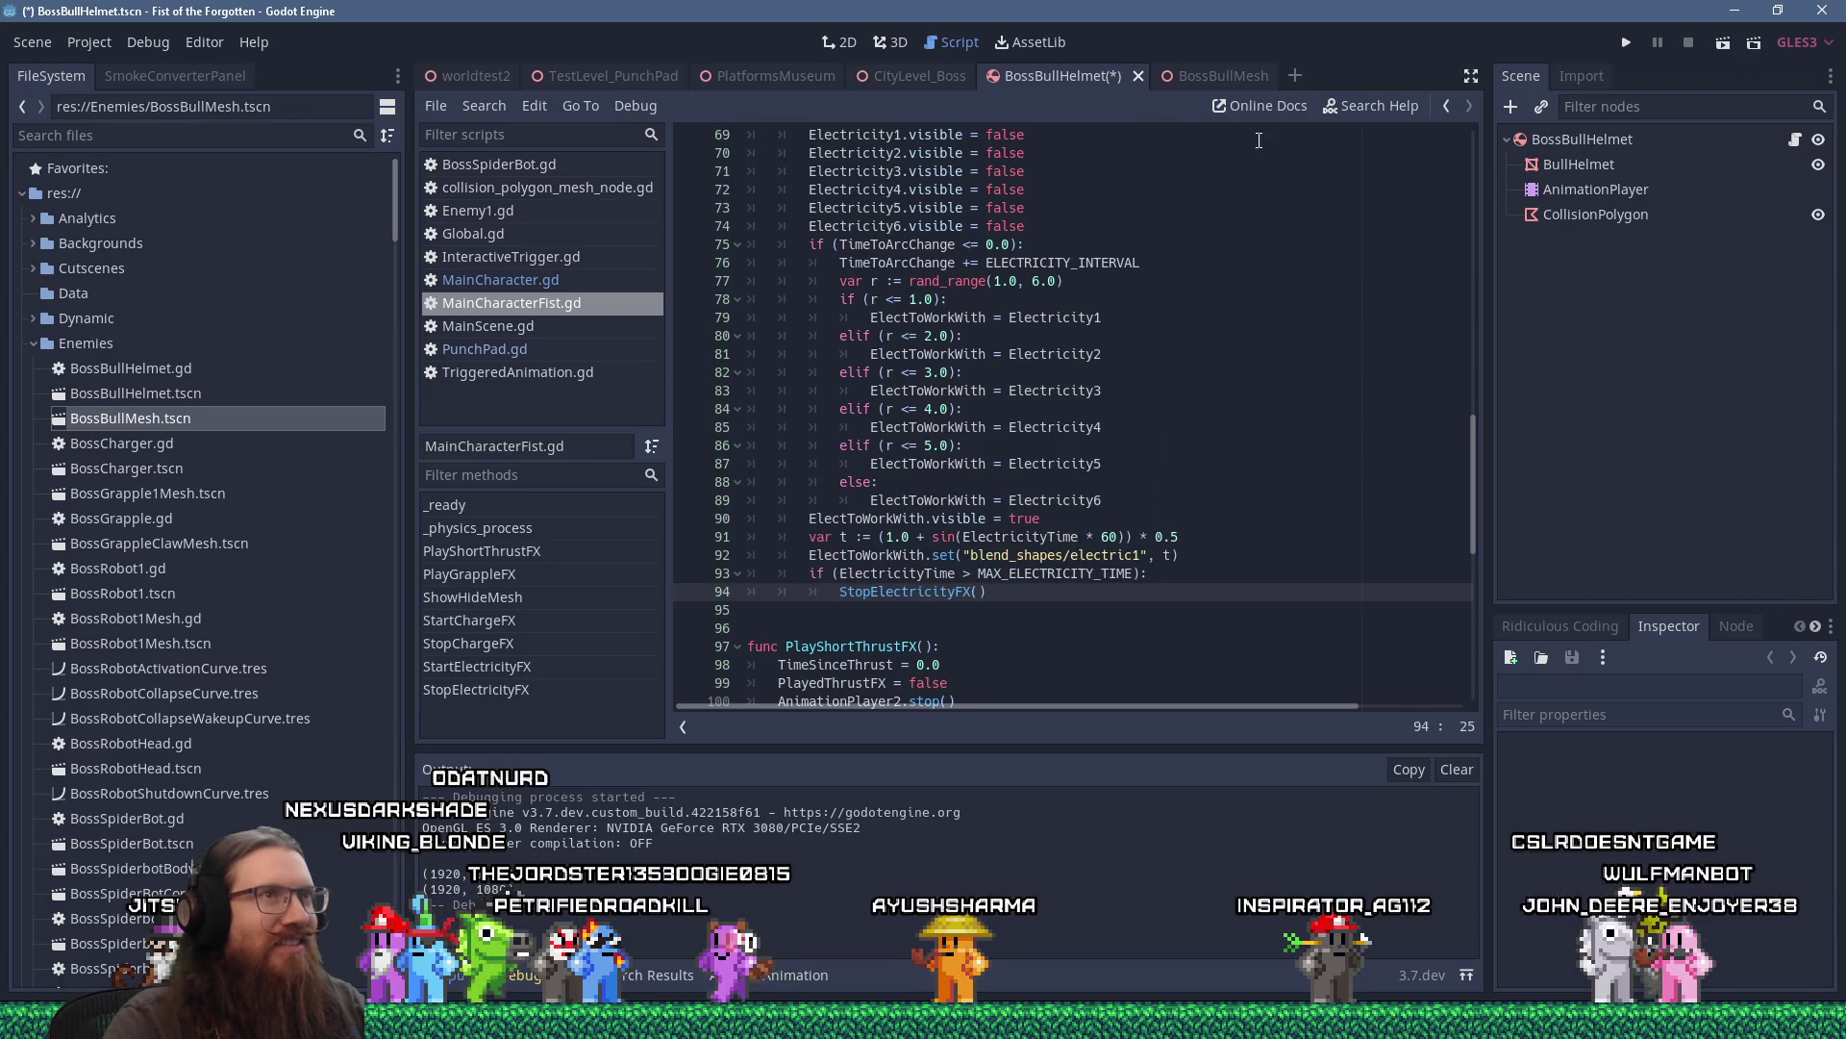
View BossBullMesh in 3D, then select BullHelmet in BossBullHelmet and orbit around it.
left_click(1228, 79)
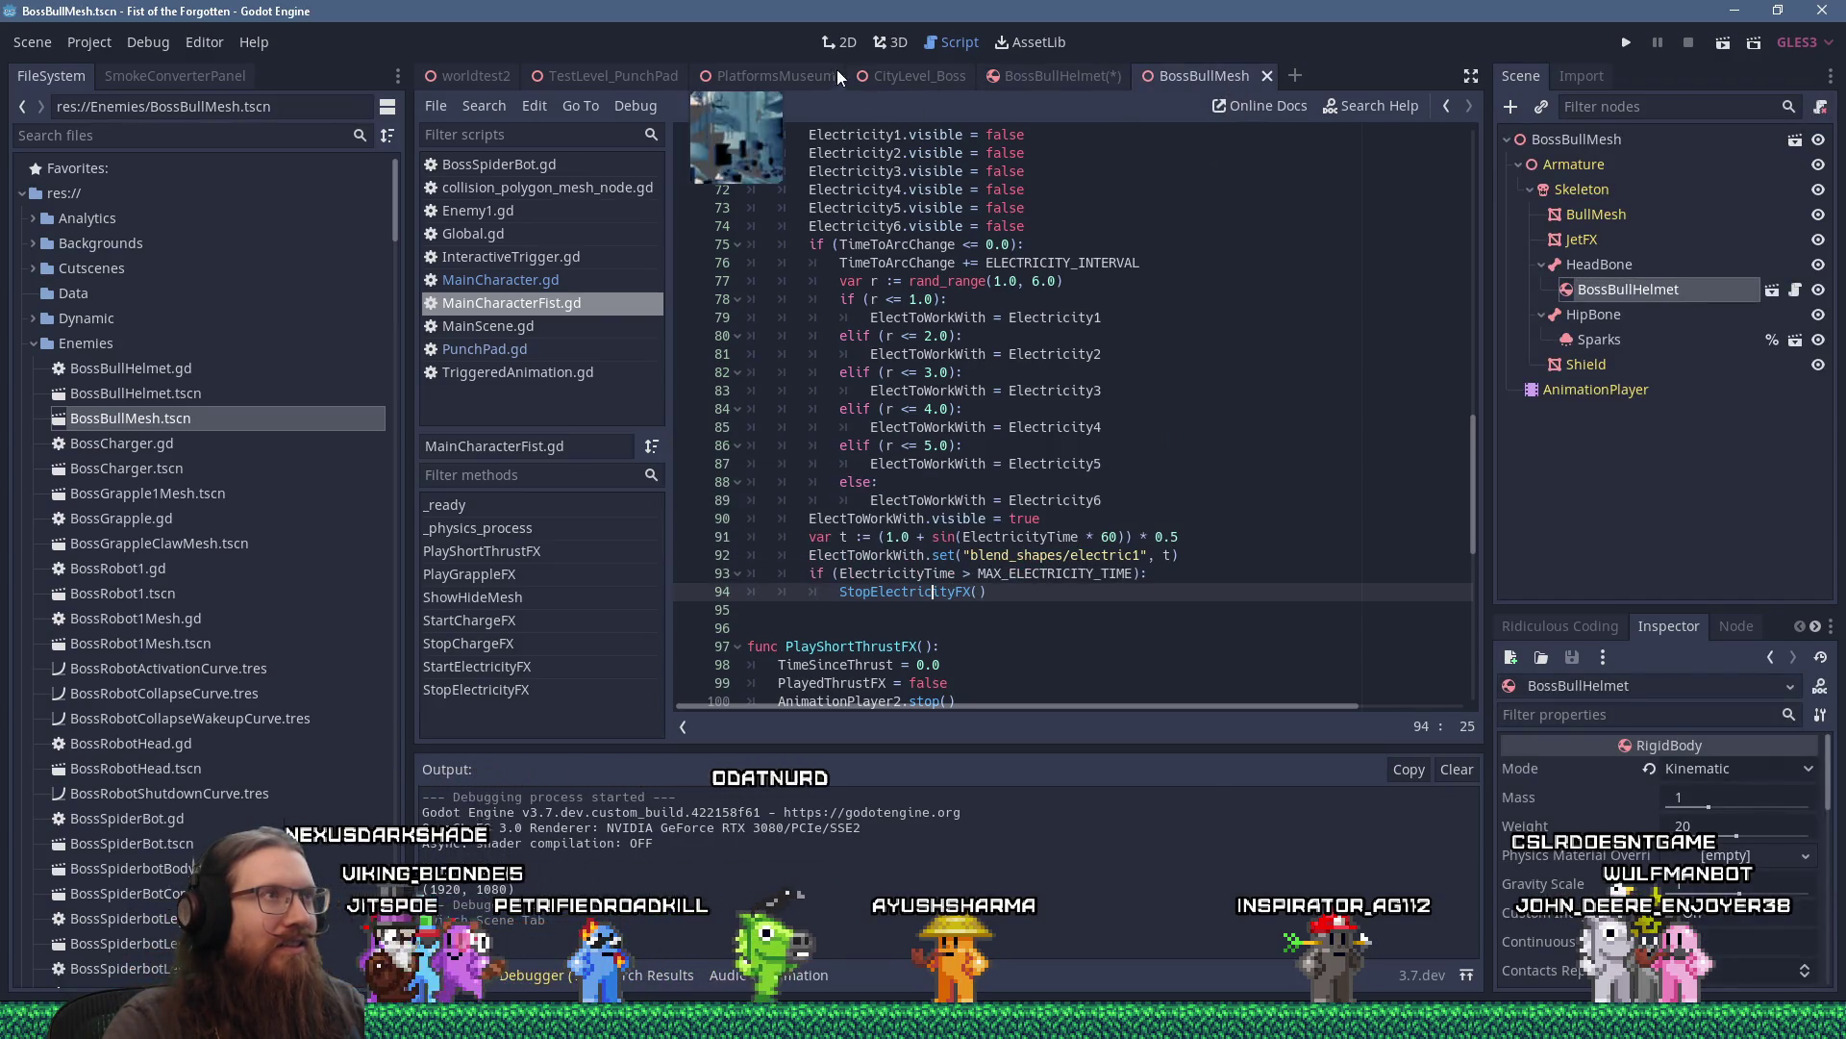
left_click(891, 42)
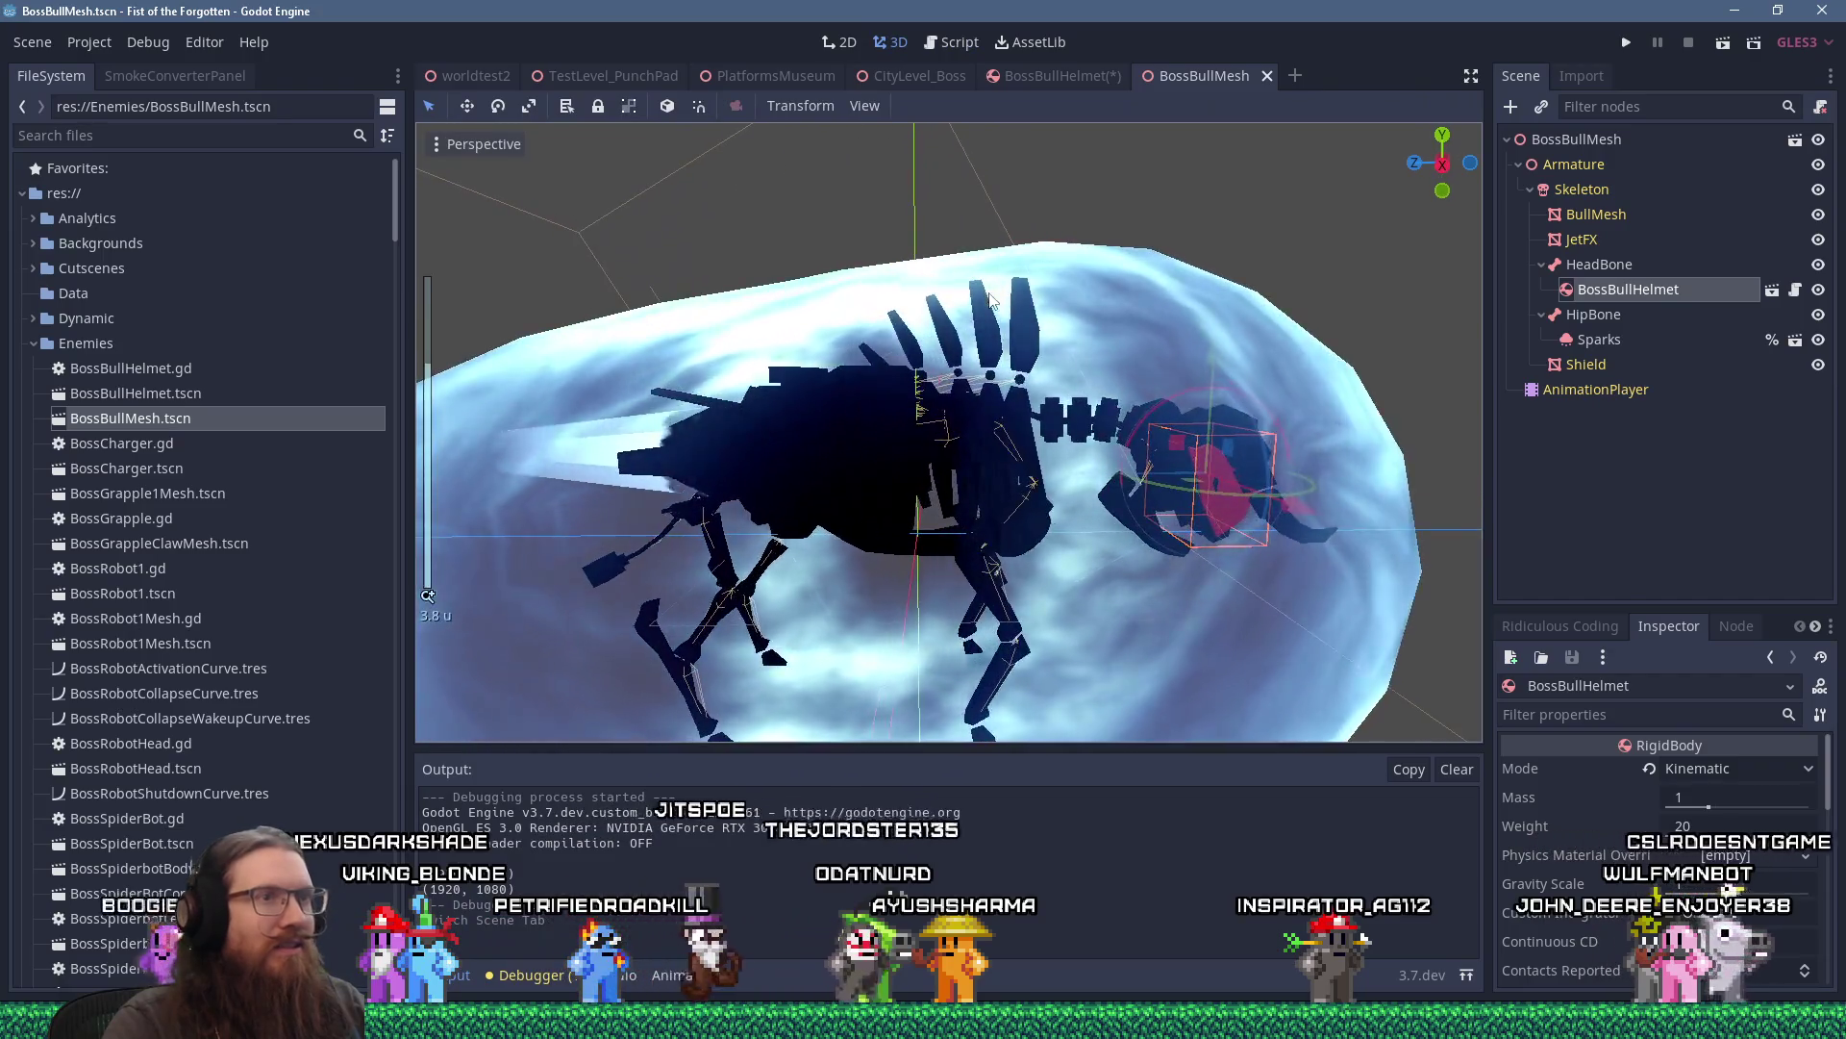
left_click(1772, 289)
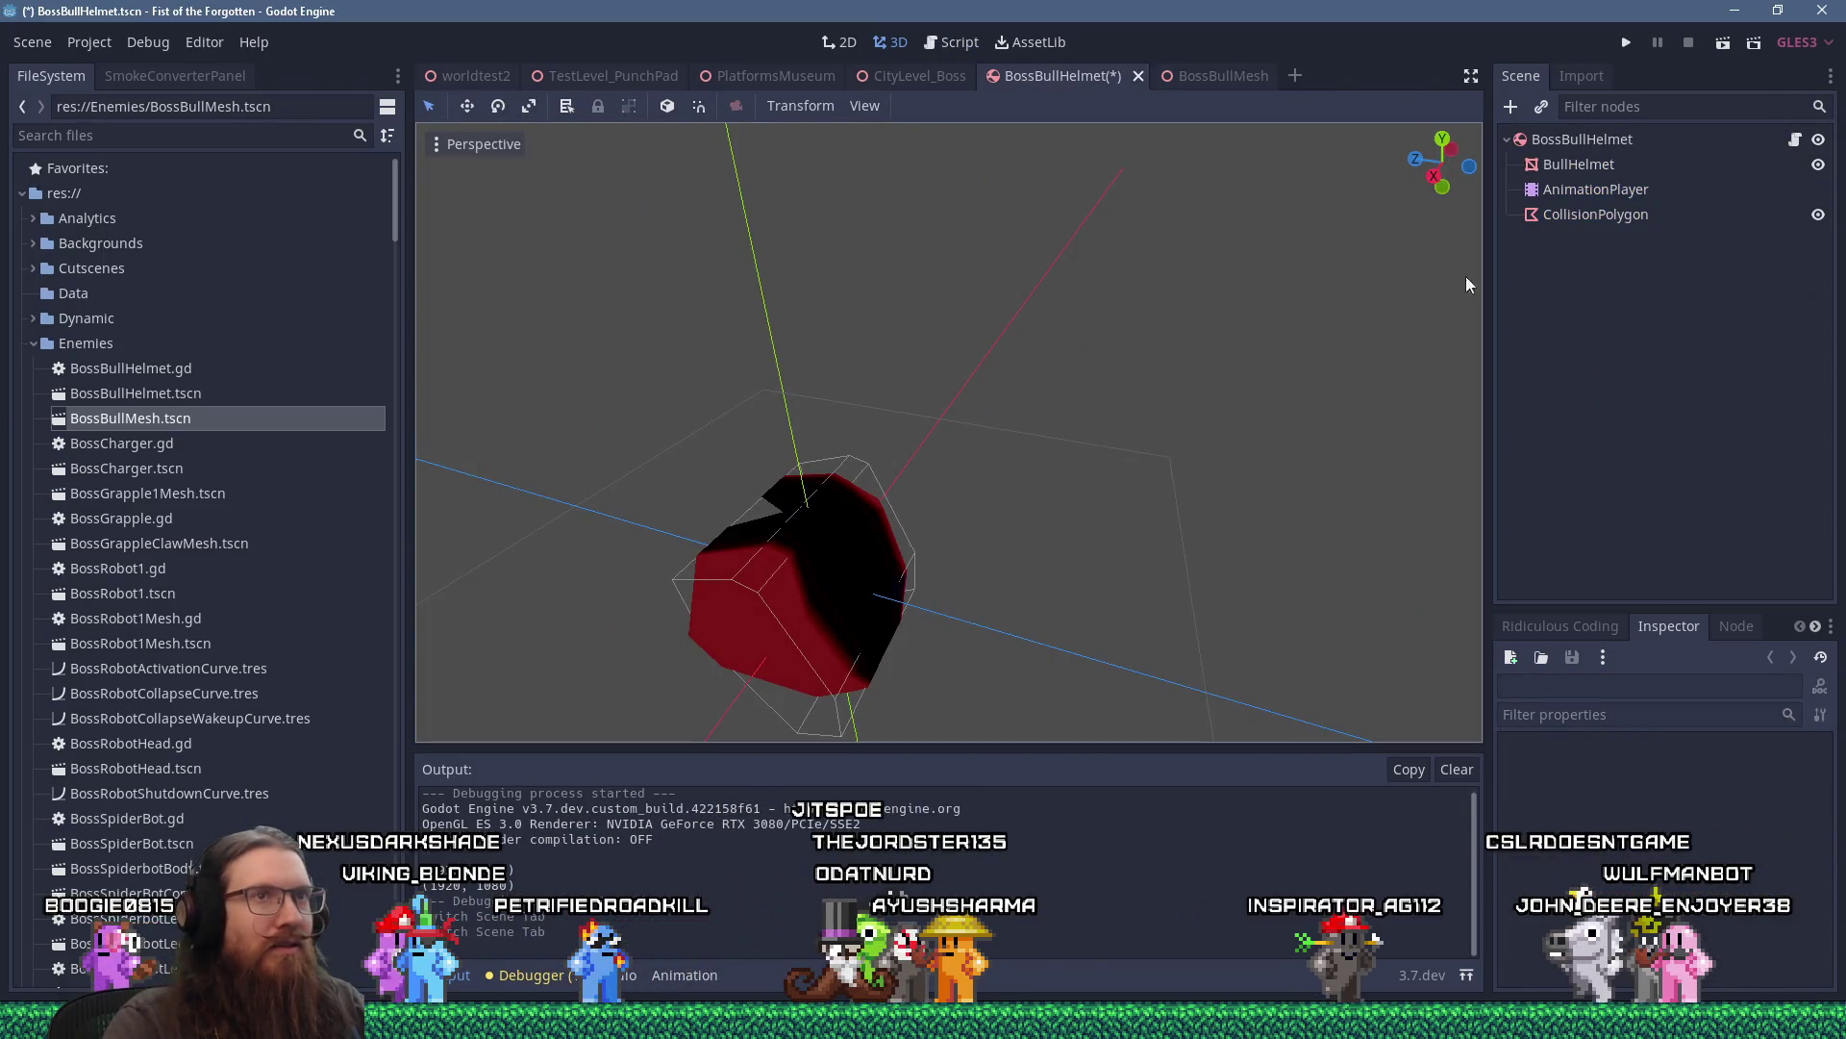
left_click(1596, 169)
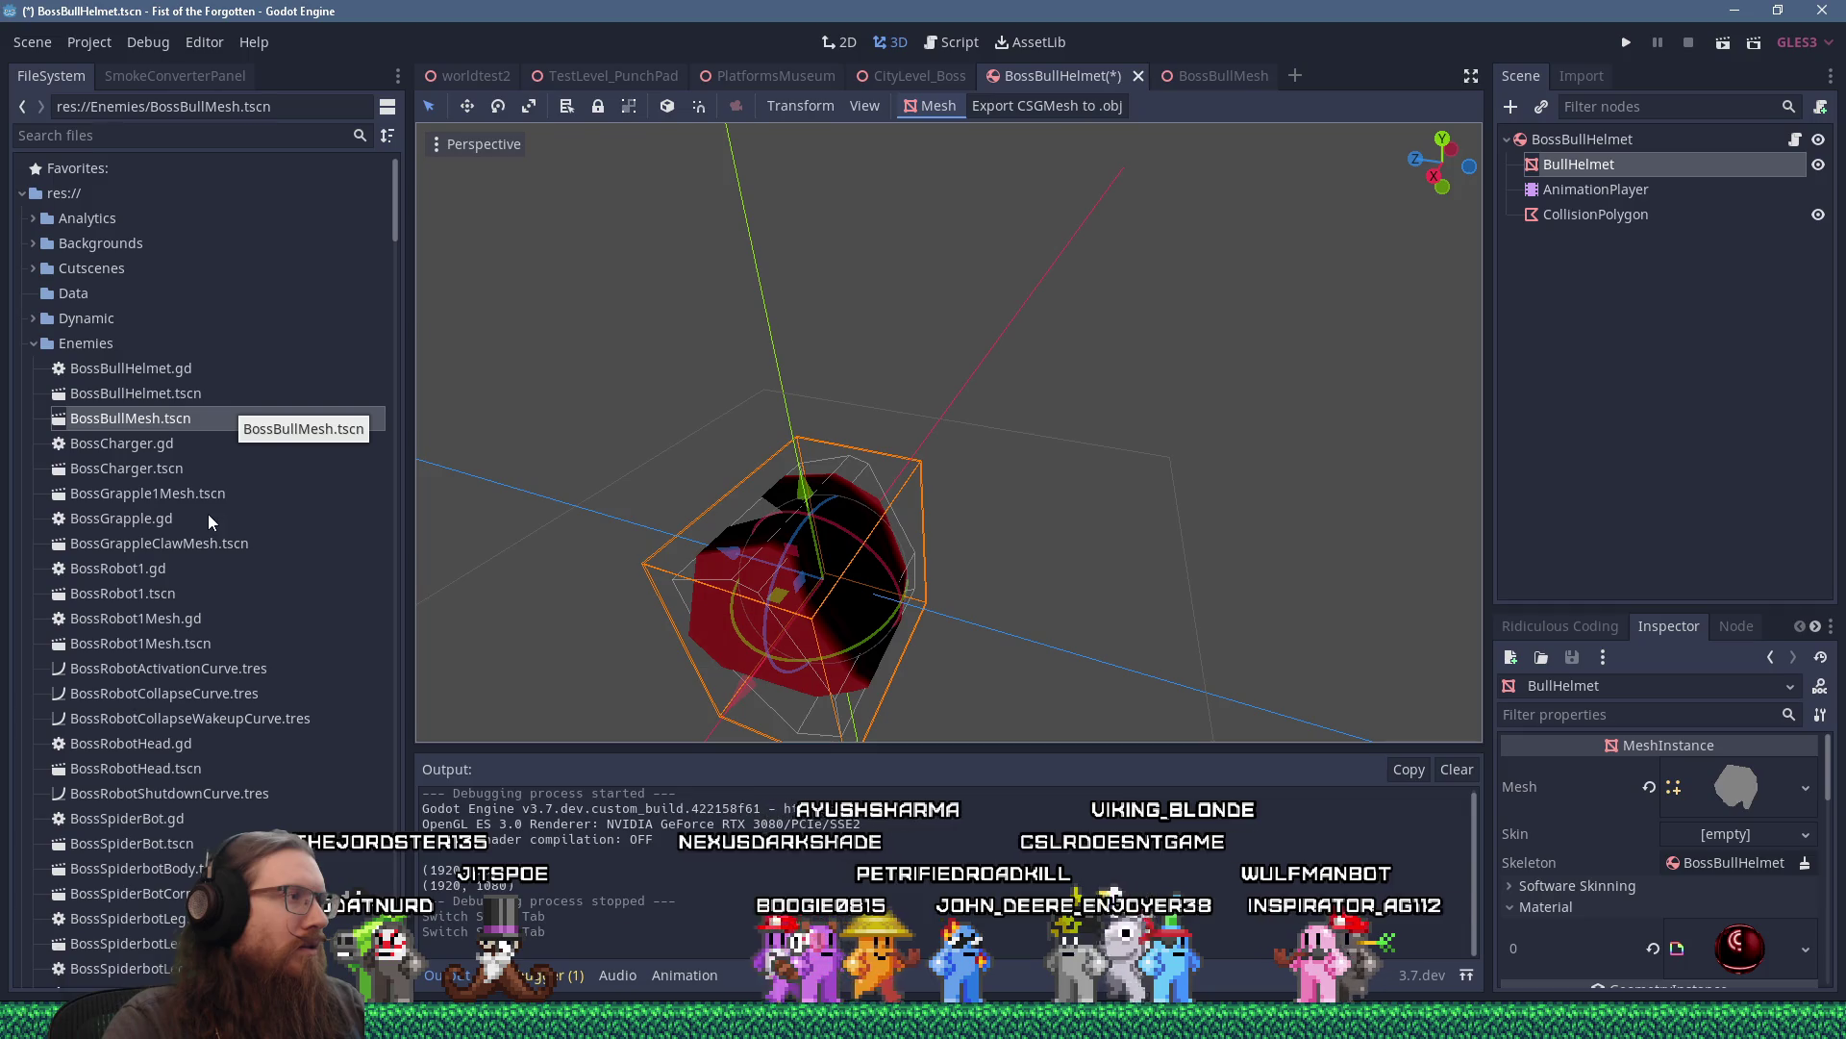
mouse_move(500, 516)
left_mouse_down()
mouse_move(811, 325)
mouse_move(981, 332)
mouse_move(597, 371)
left_mouse_up()
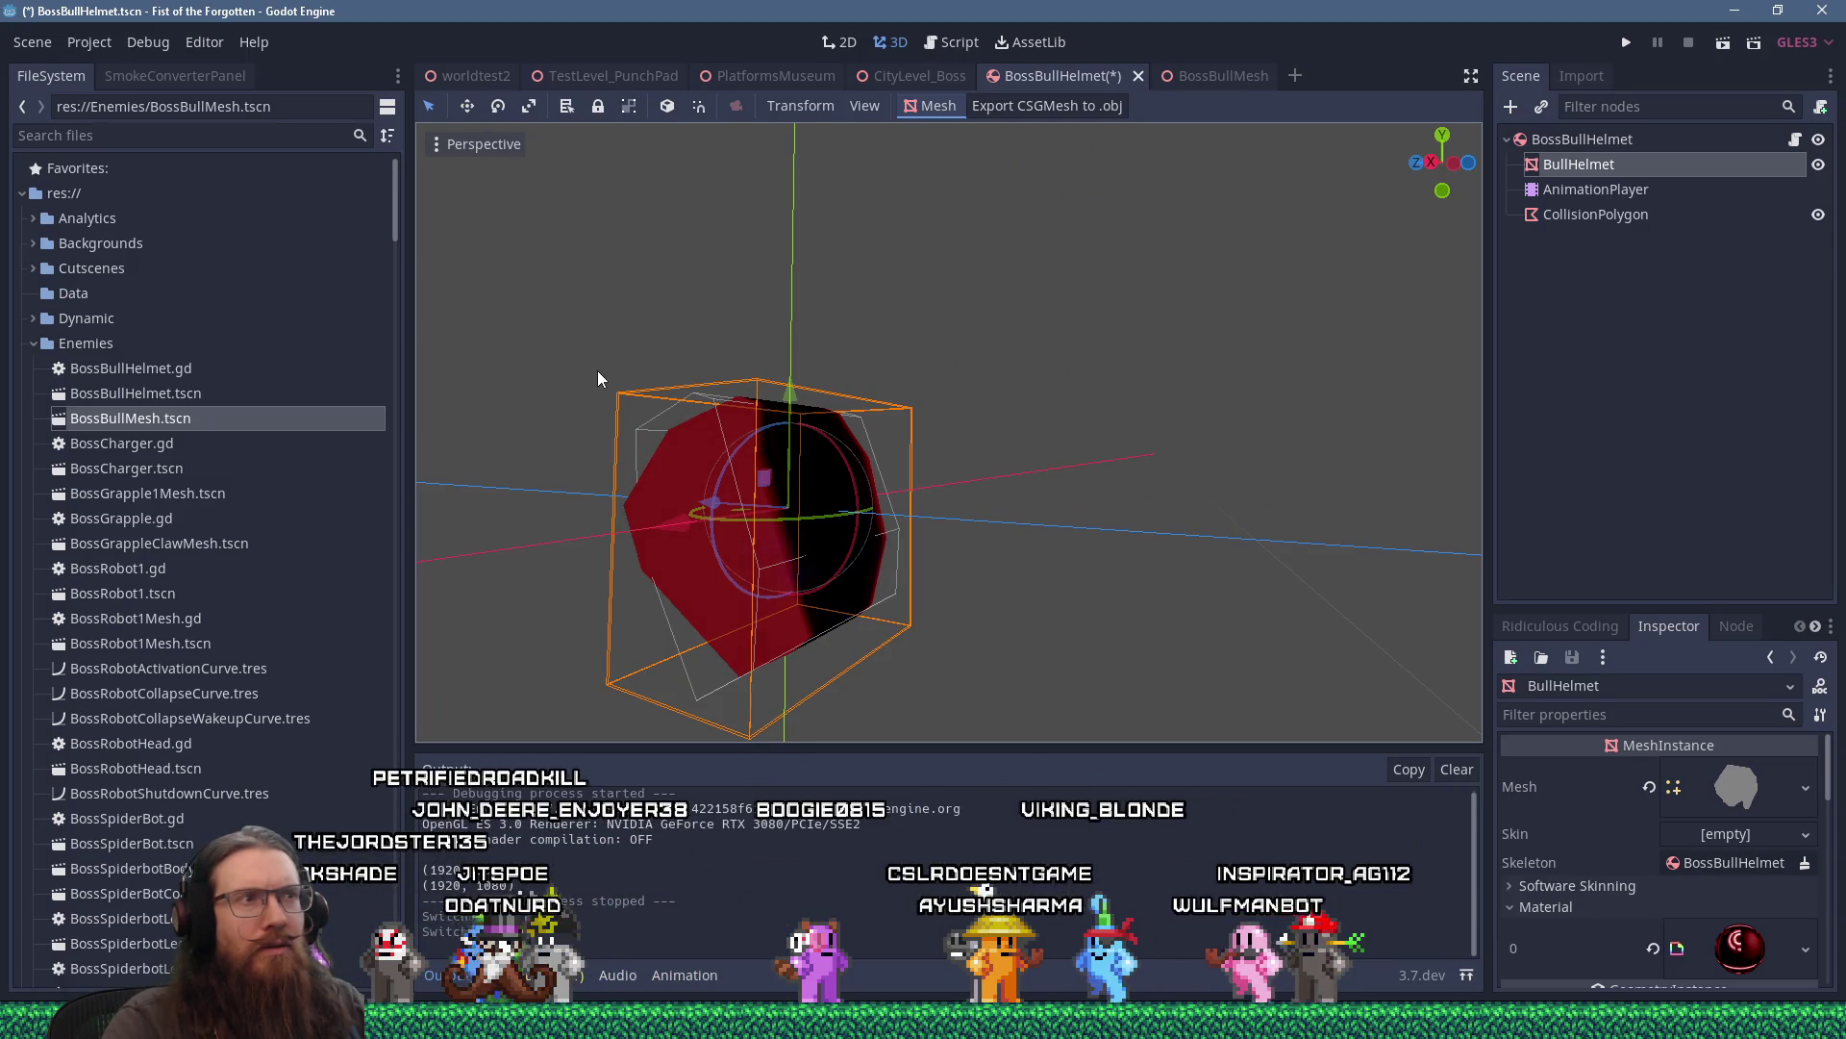
scroll(597, 371, "down", 5)
left_click_drag(597, 372, 782, 315)
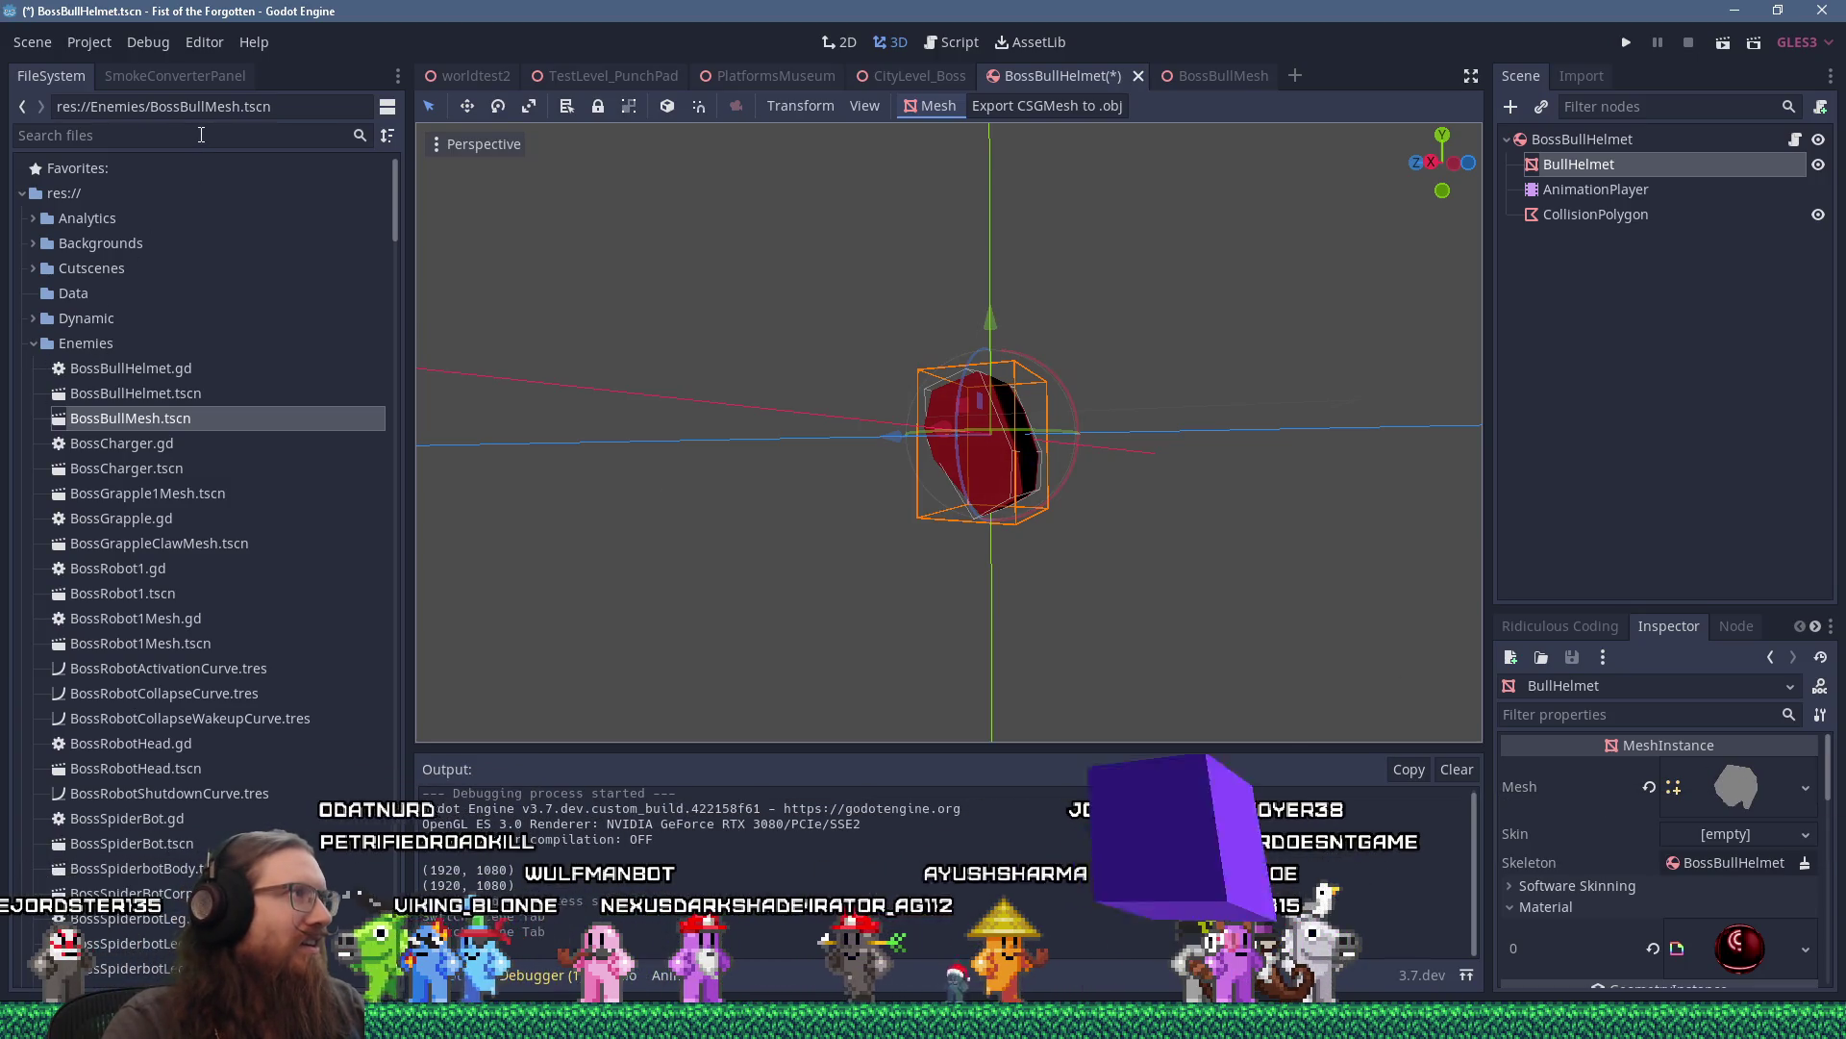
left_click(115, 140)
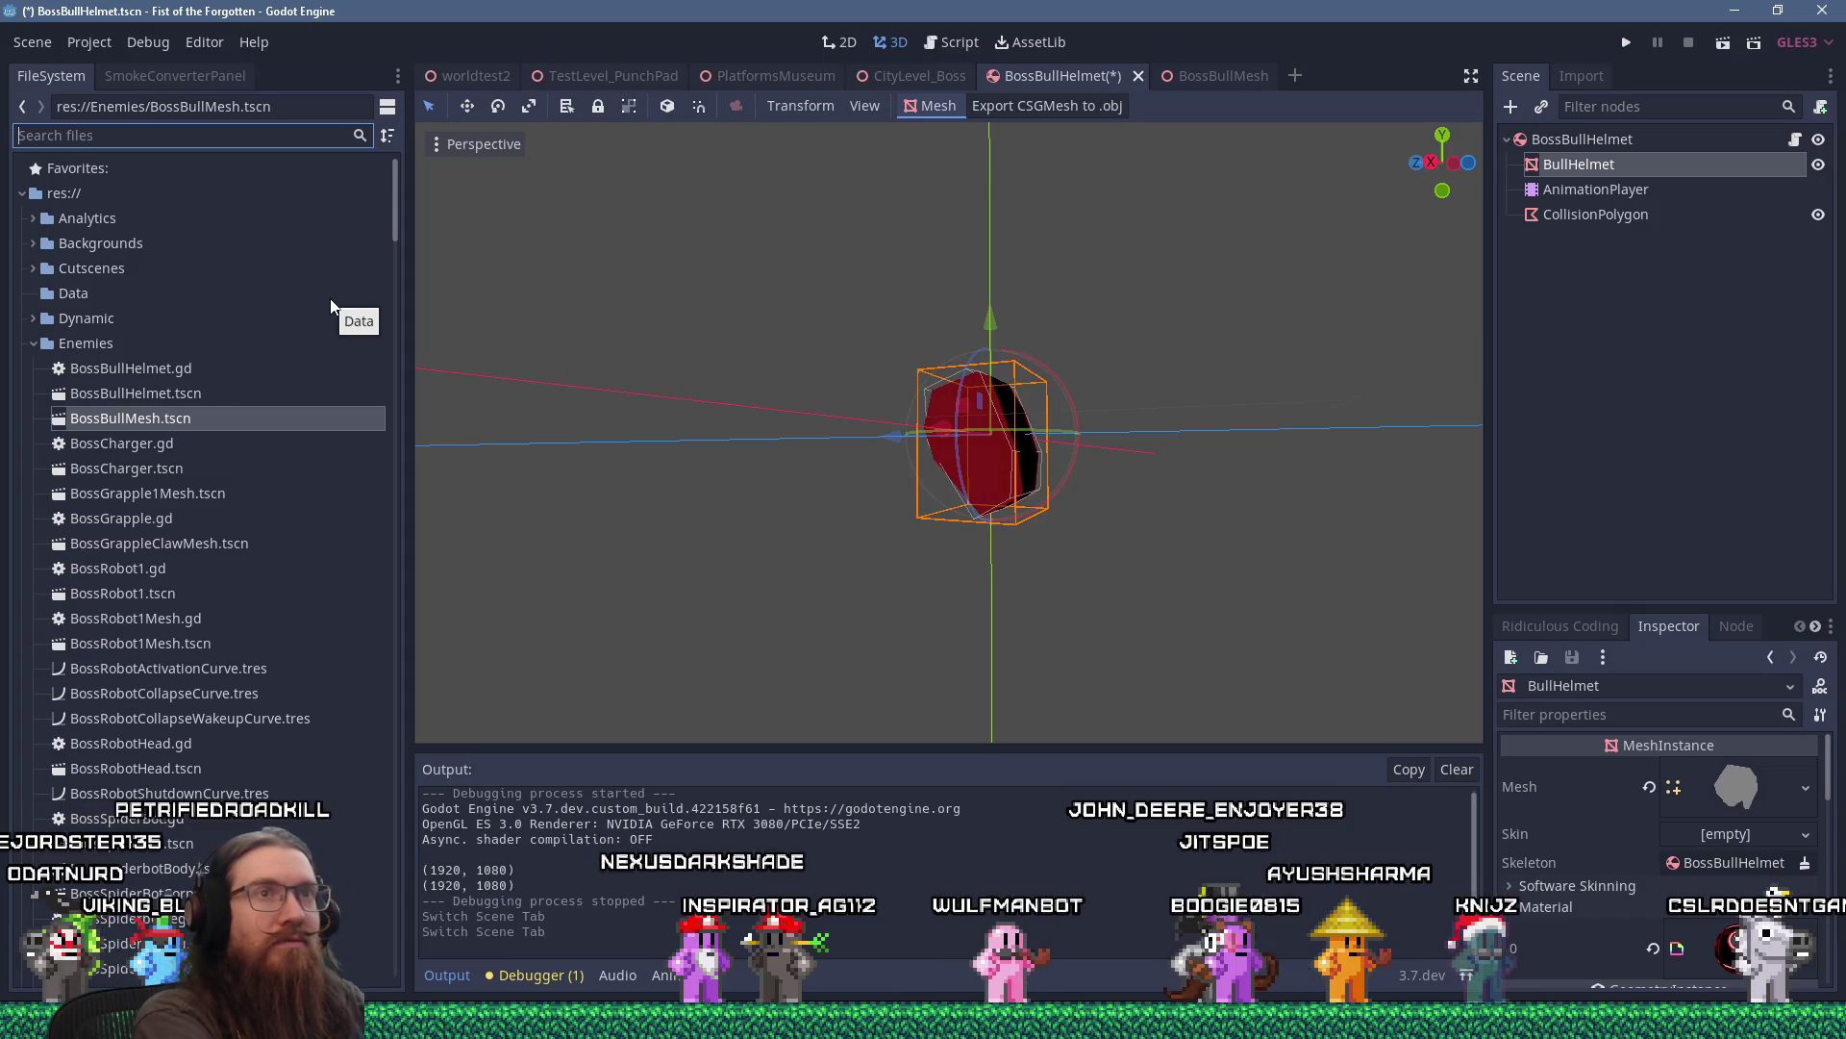
Find boss_bull_helmet.glb by searching 'bull' and drag it into the BossBullHelmet scene.
type("bull")
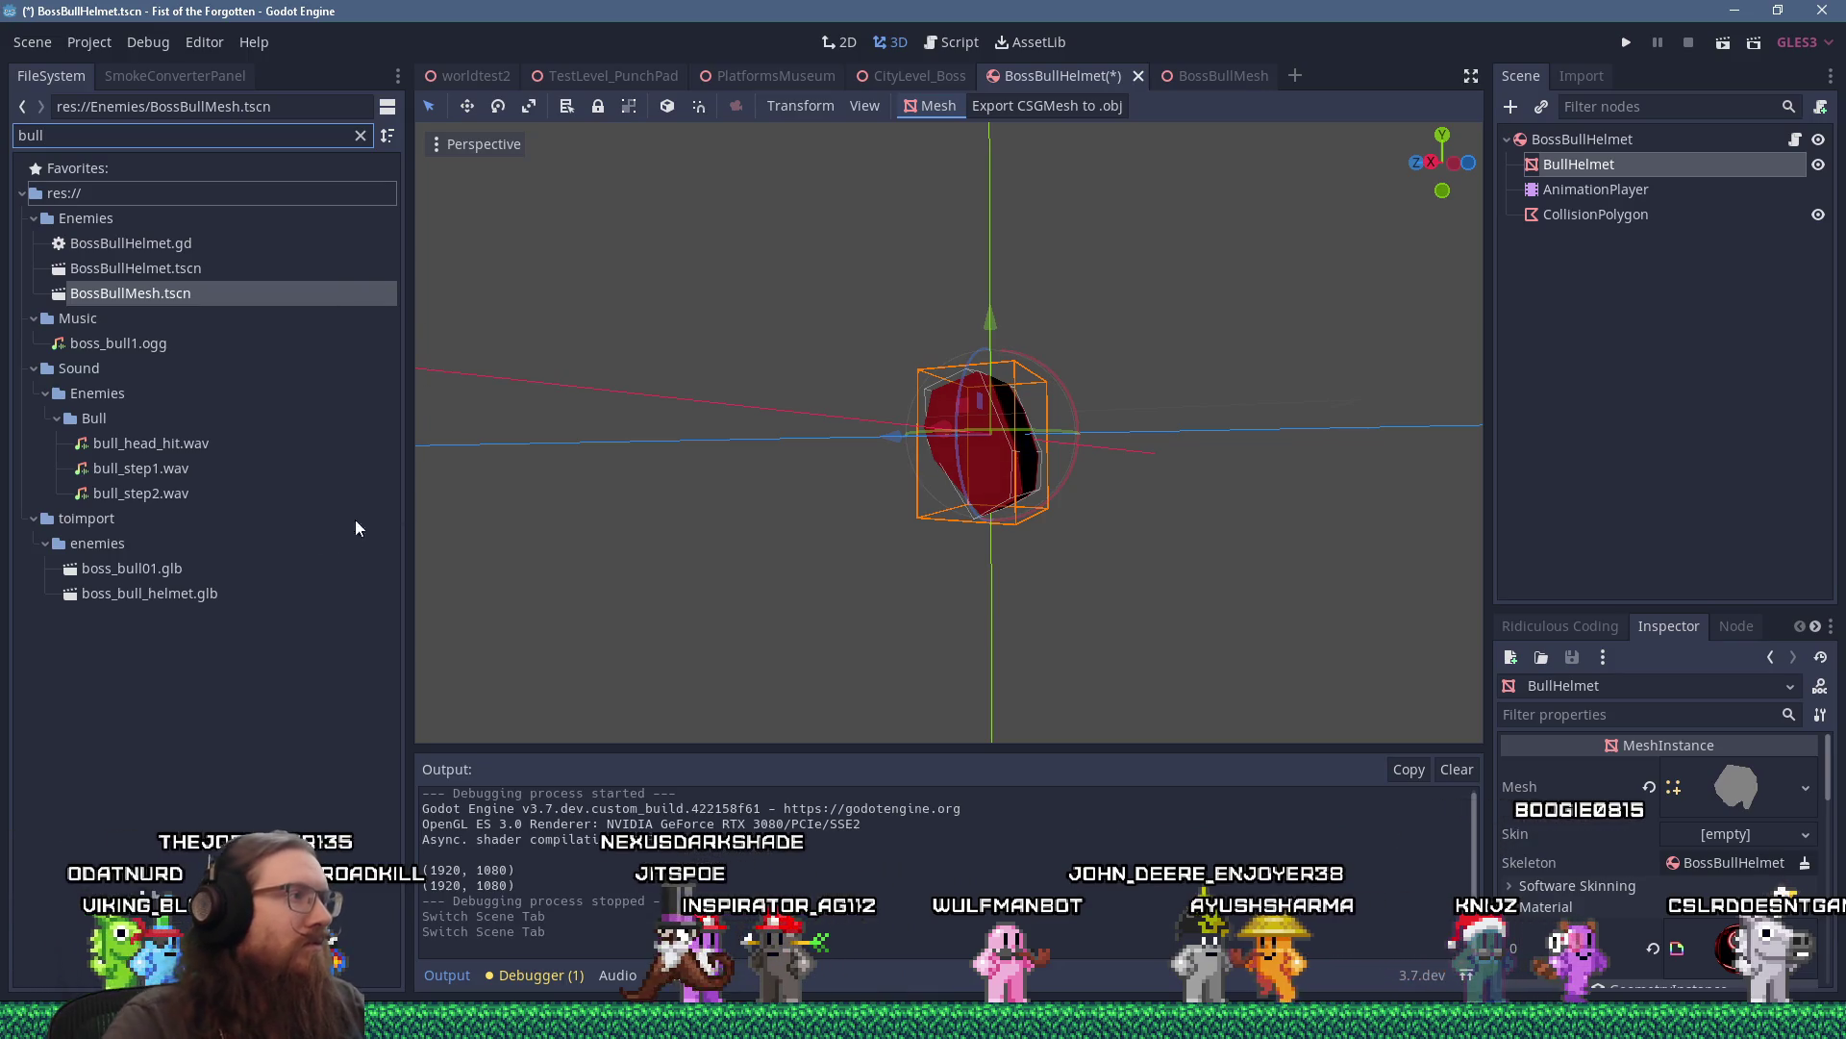
left_click(128, 598)
mouse_move(138, 596)
left_mouse_down()
mouse_move(865, 384)
mouse_move(1567, 140)
left_mouse_up()
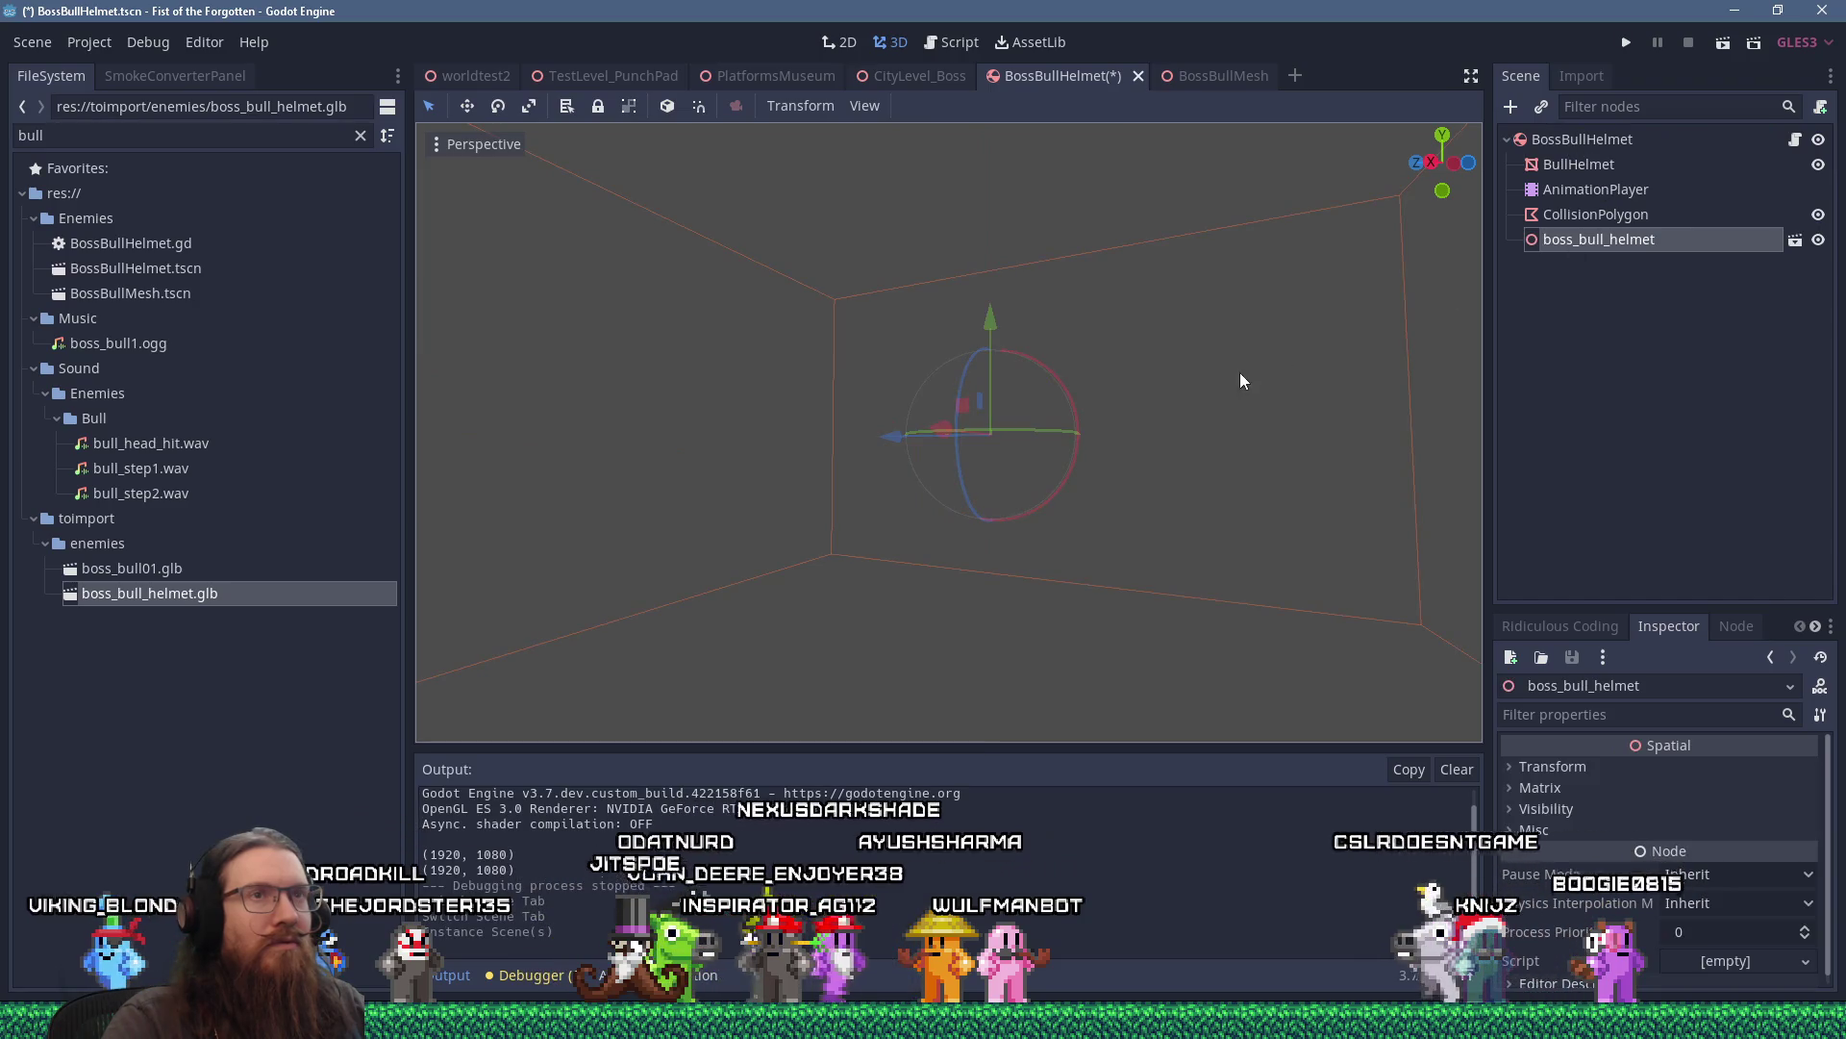
scroll(933, 377, "up", 5)
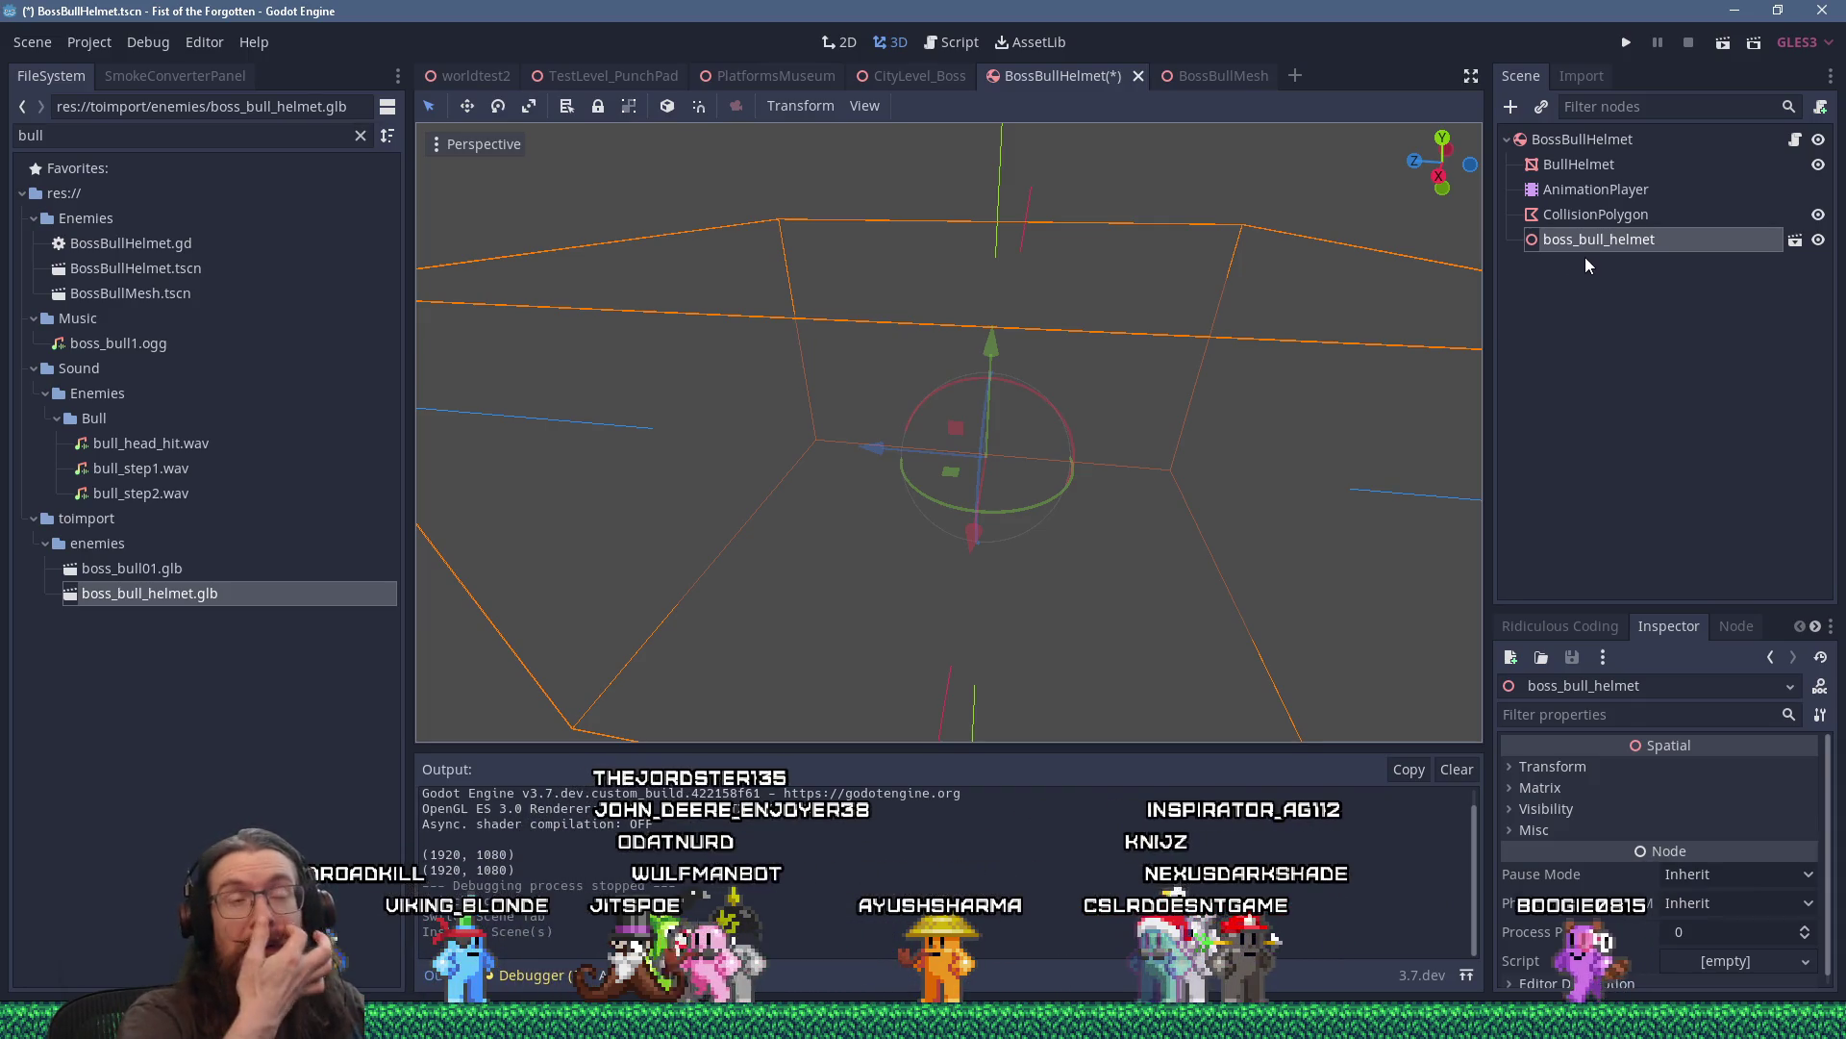
Delete the old BullHelmet node and enable Editable Children on boss_bull_helmet.
left_click(1577, 168)
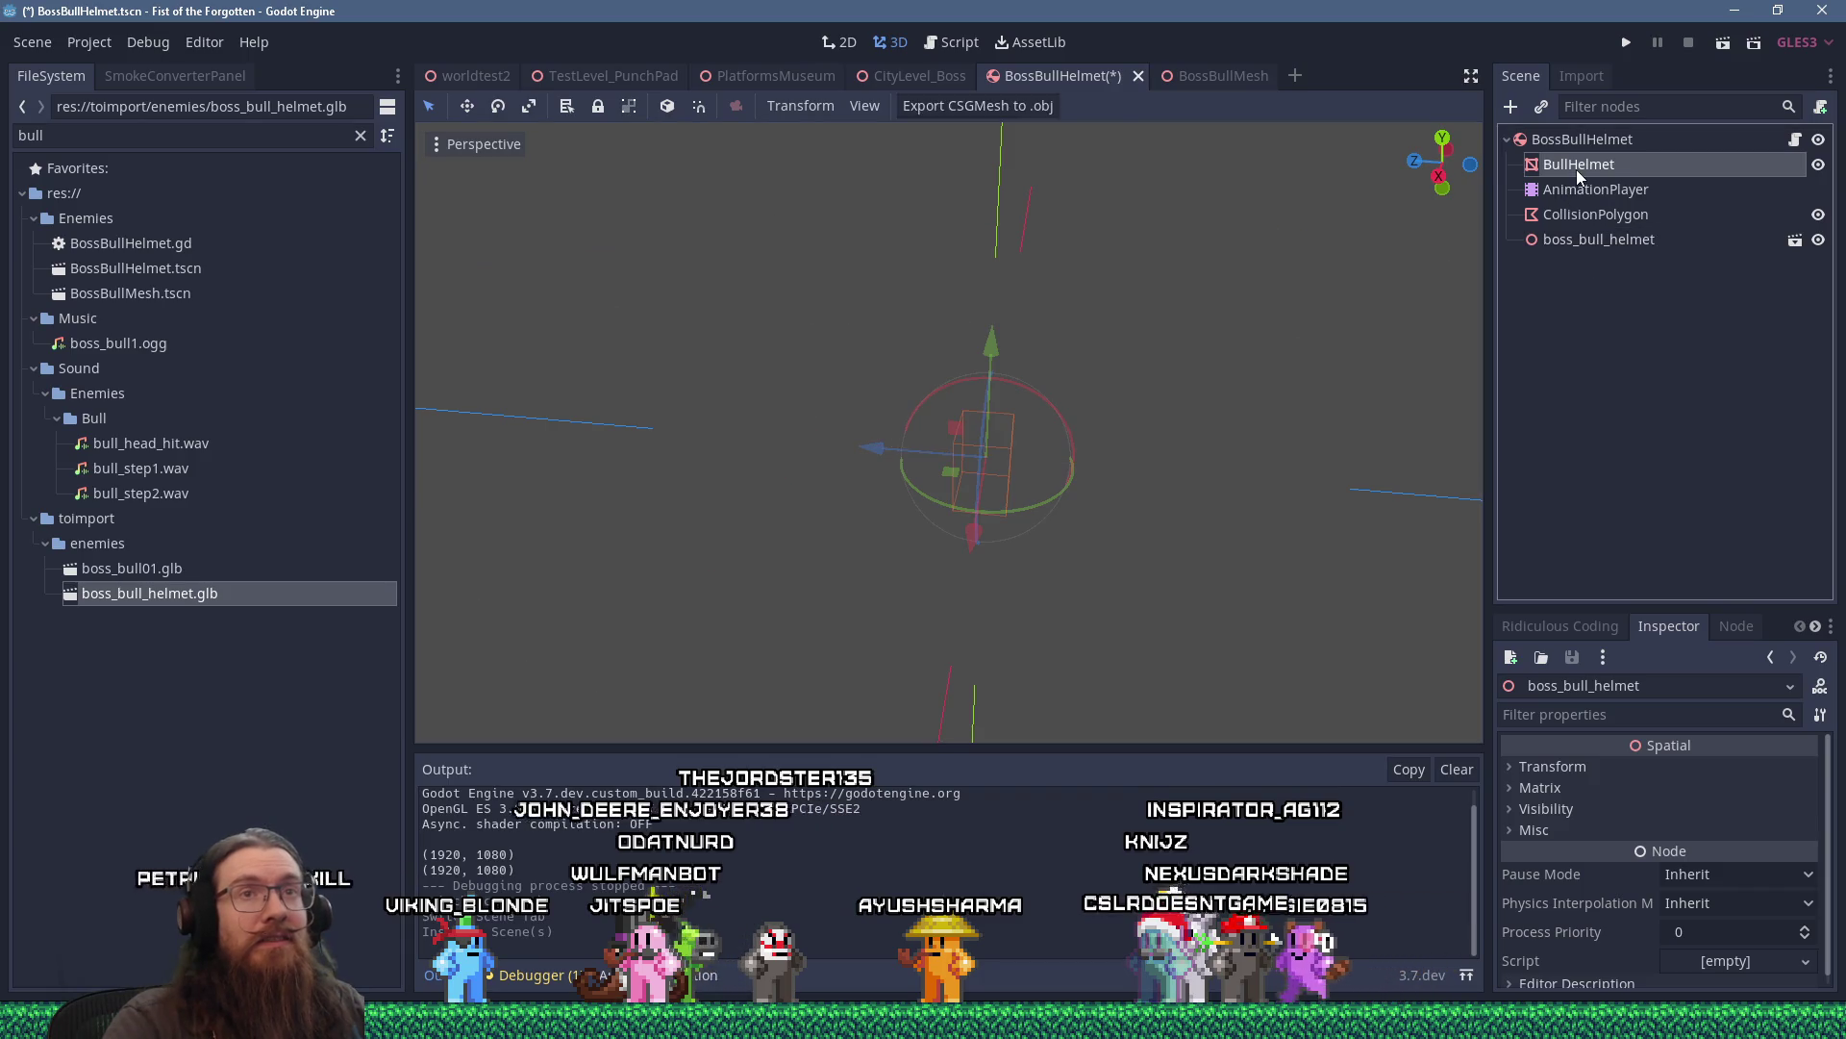
right_click(1577, 167)
left_click(1578, 850)
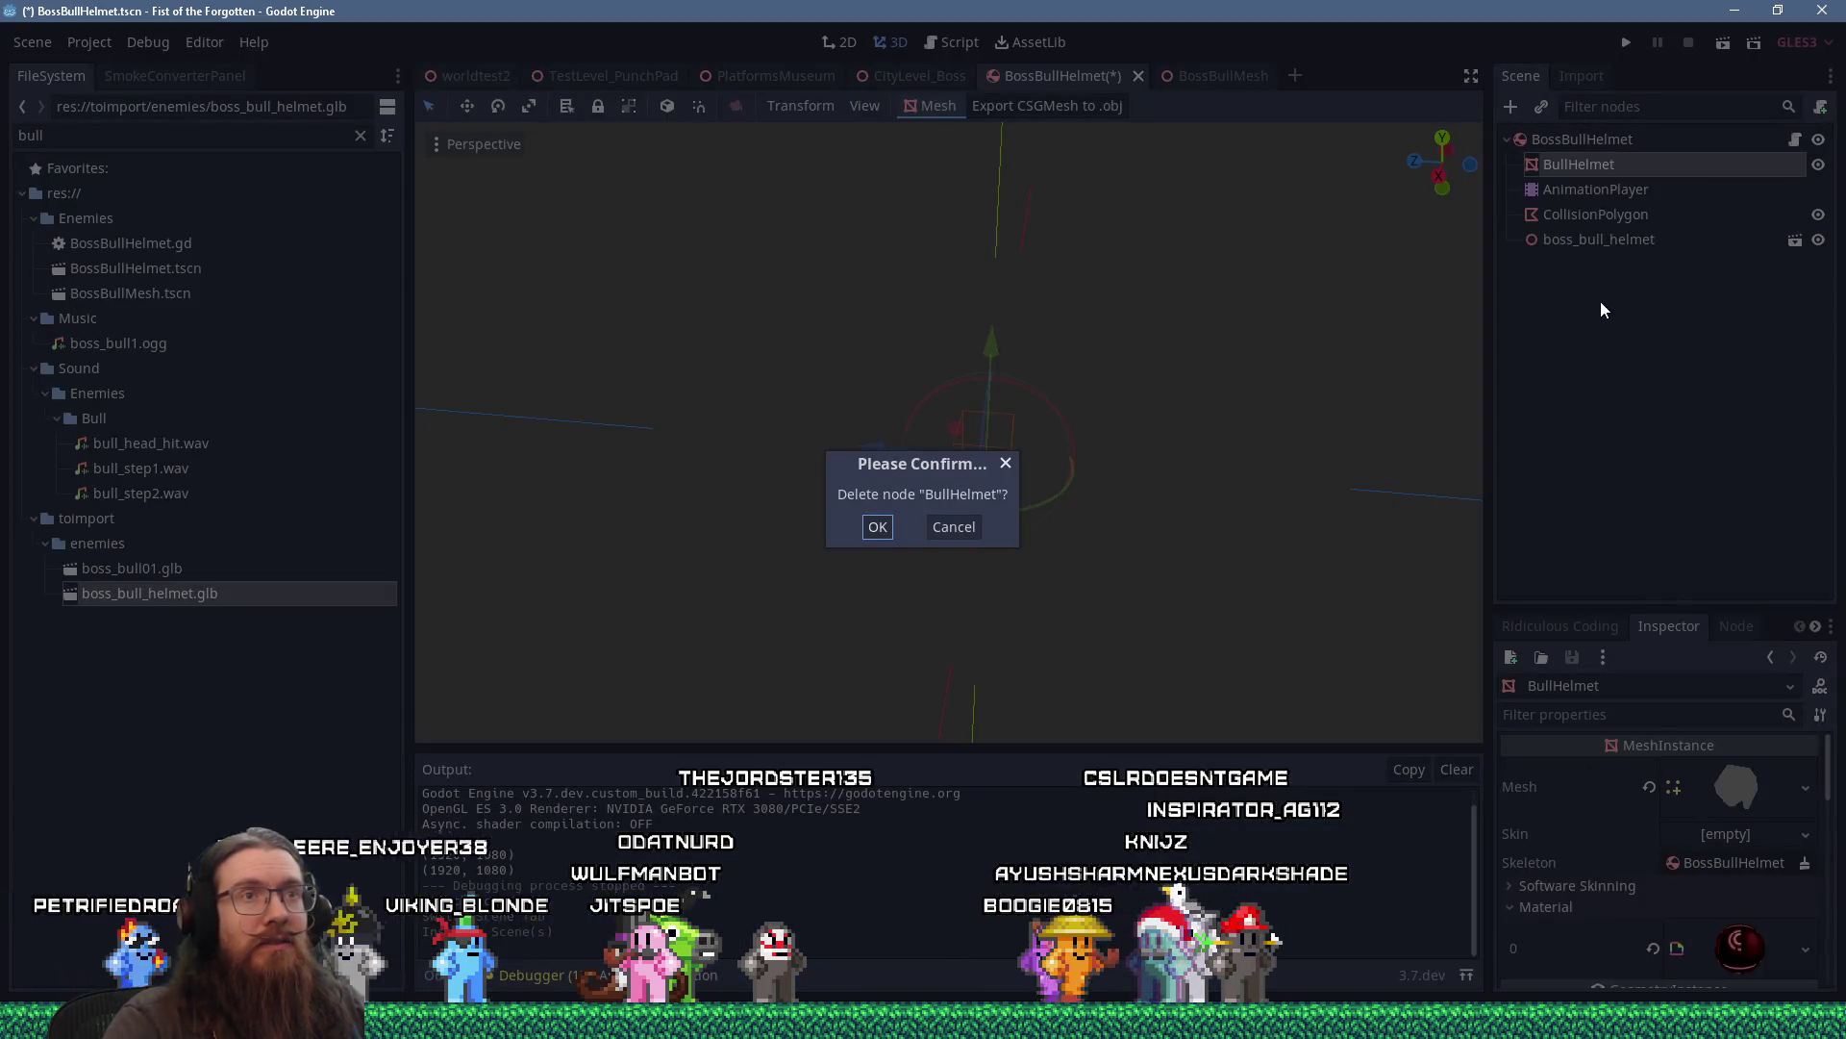
left_click(878, 528)
left_click(1555, 214)
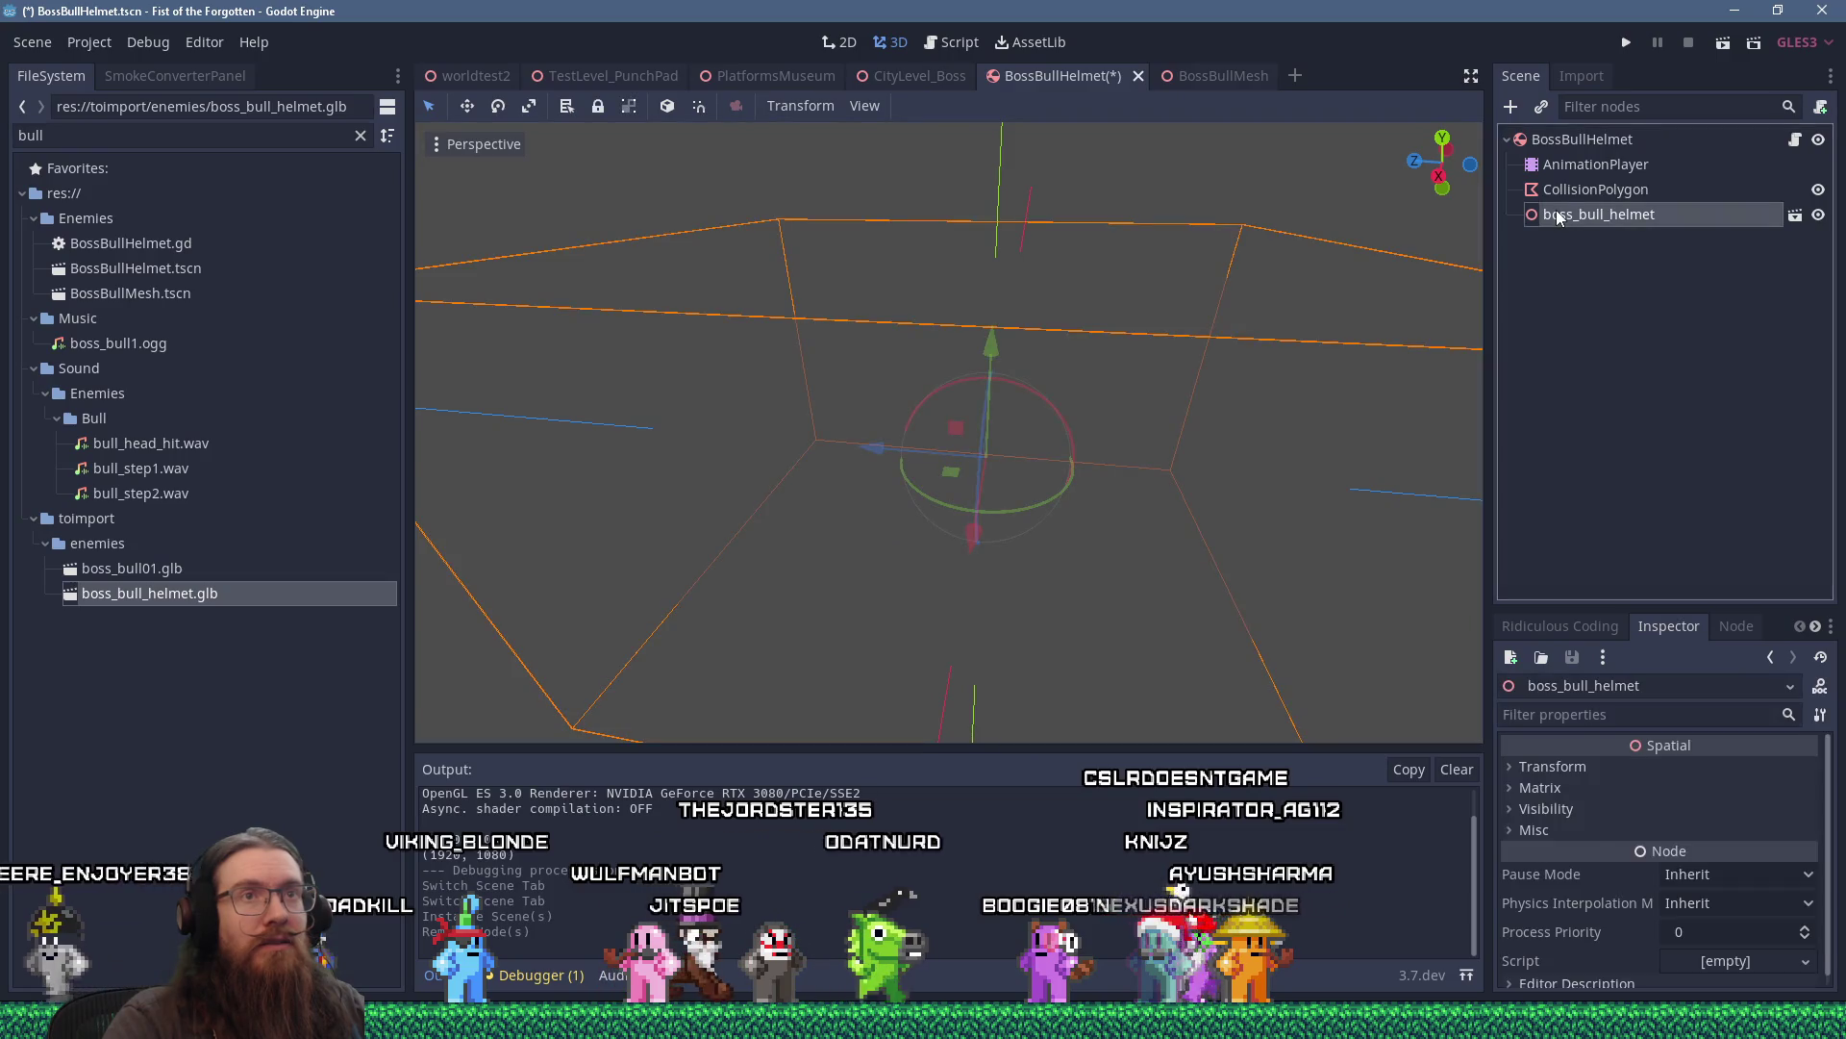
right_click(1555, 213)
left_click(1618, 778)
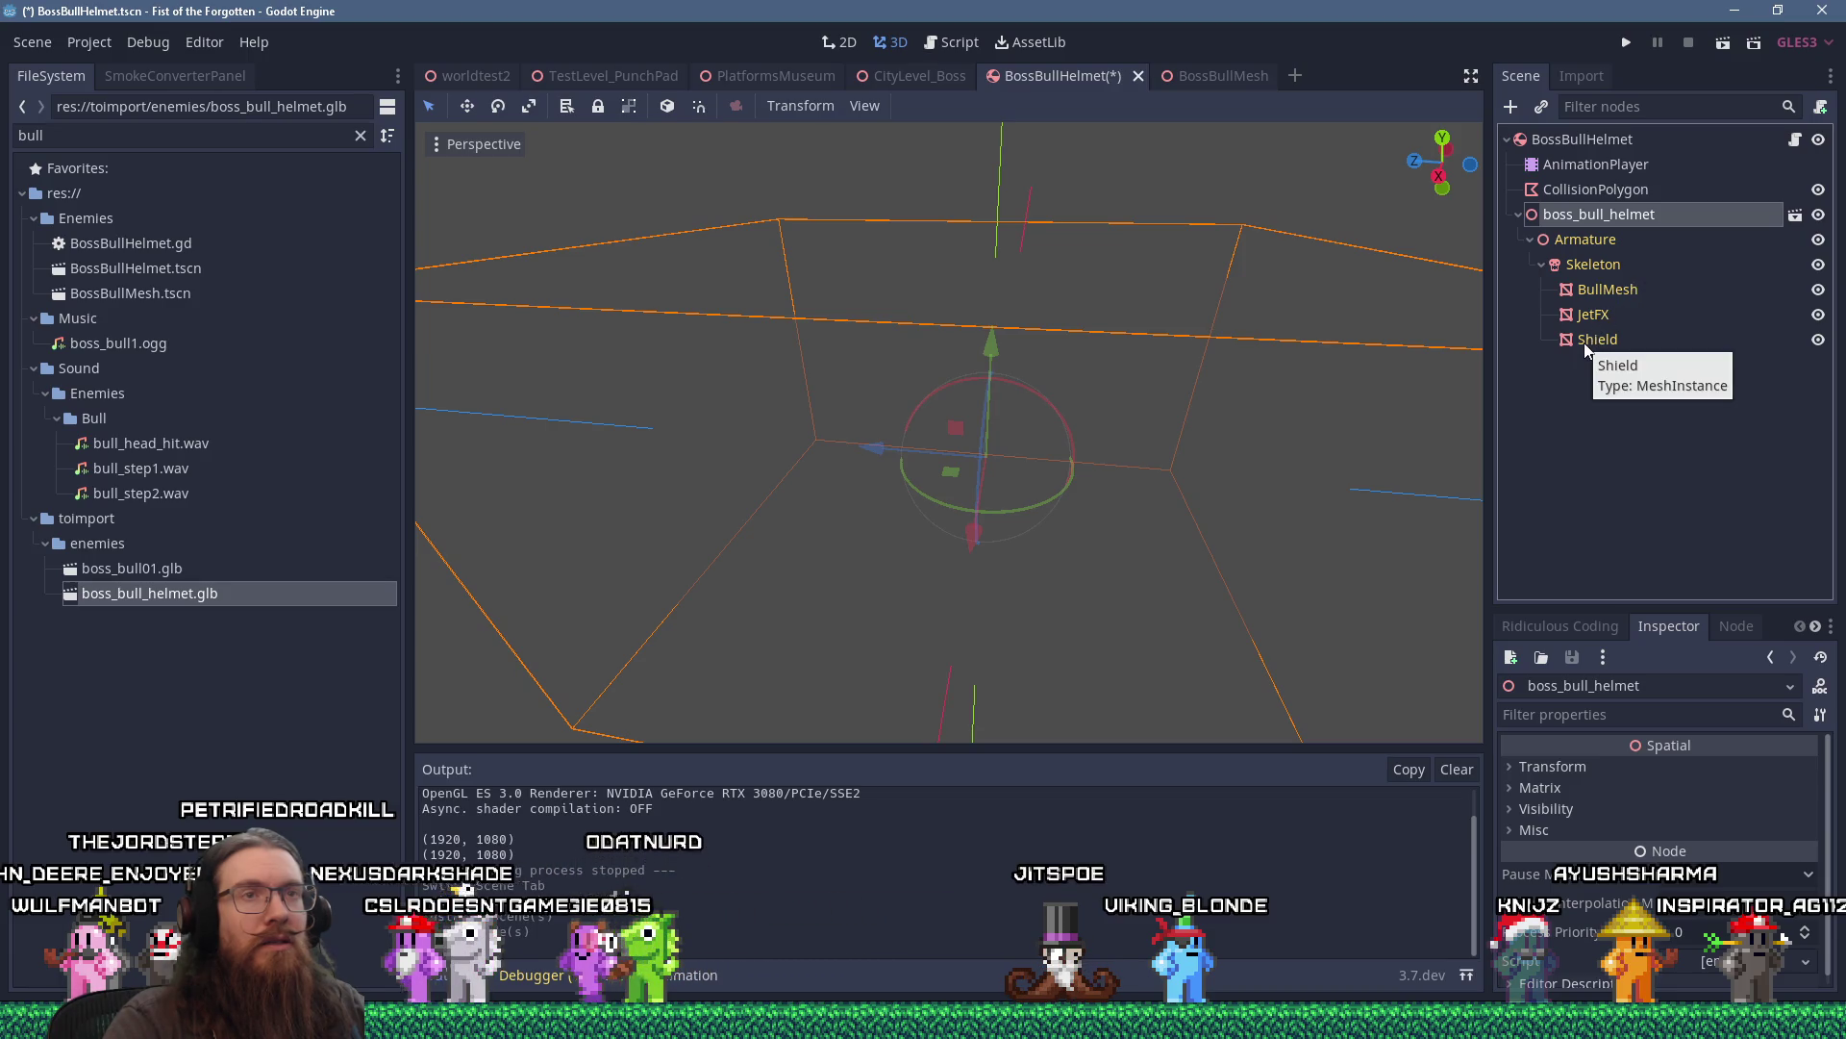
Switch from Godot back to the Blender window.
key("alt+Tab")
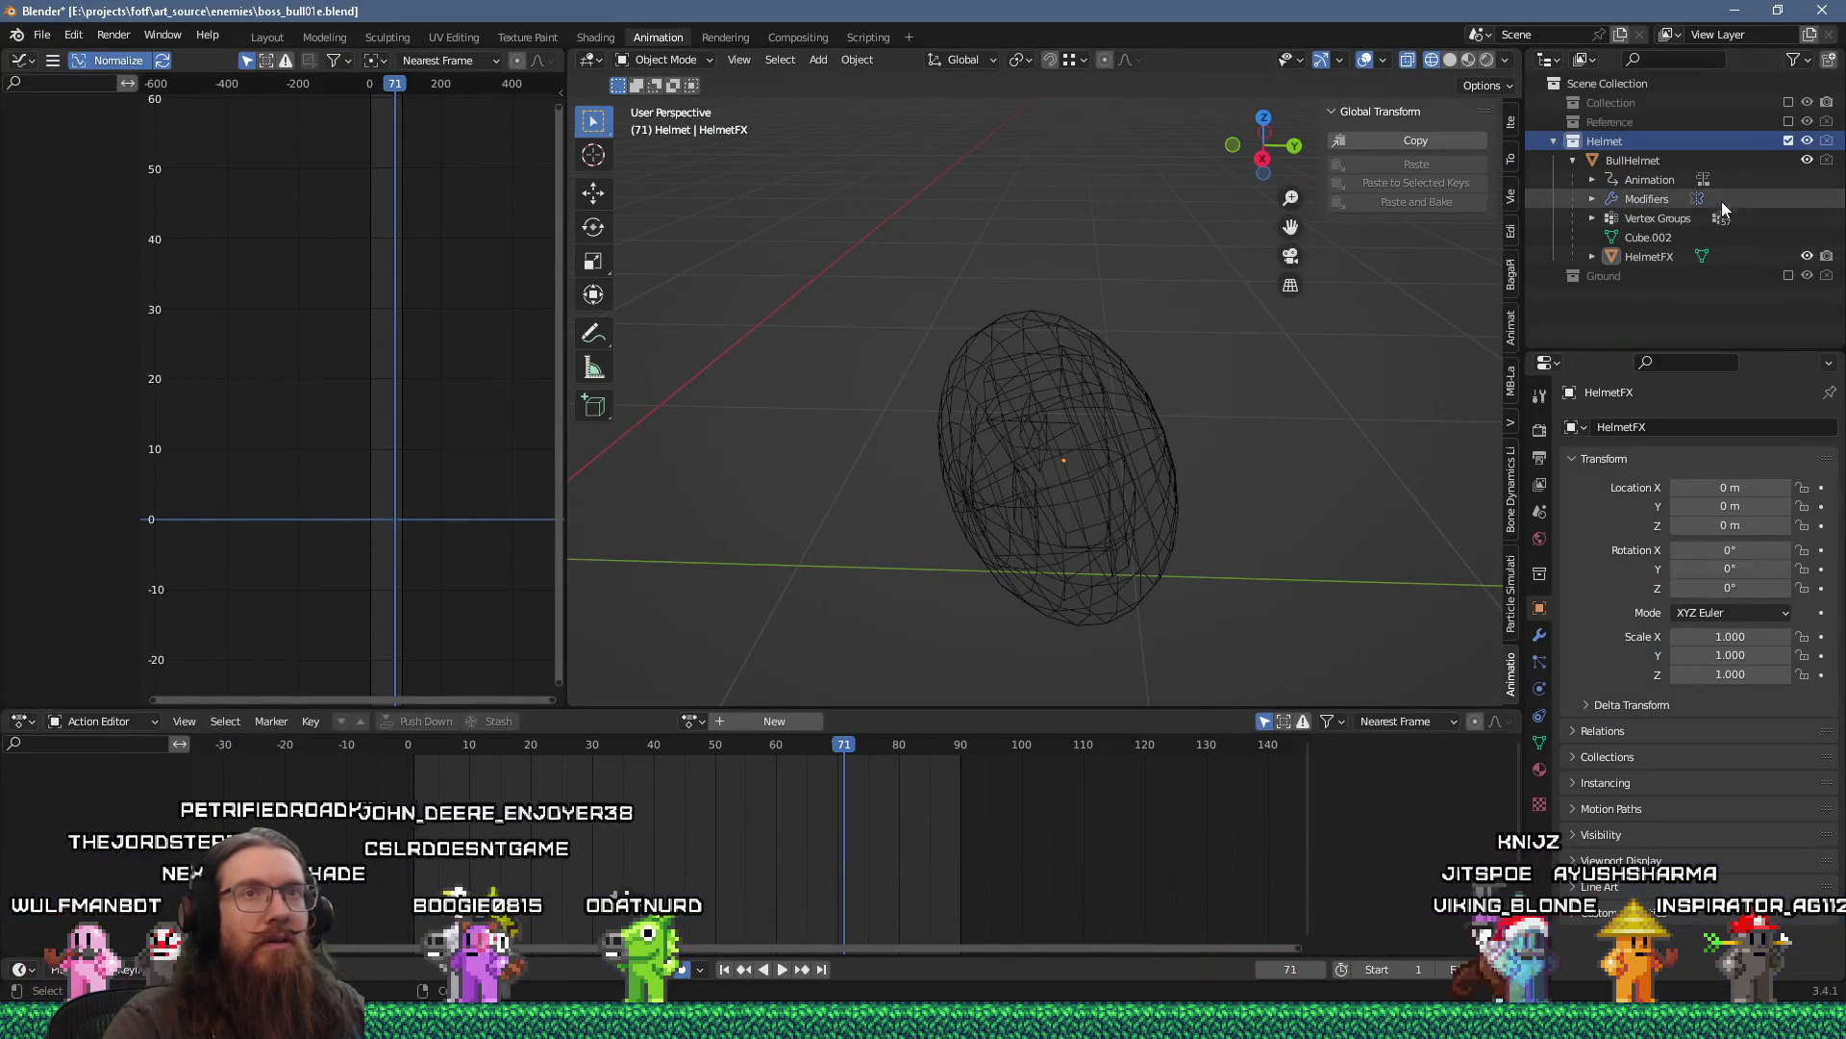
Enable rendering for the Helmet collection and save boss_bull01e.blend.
left_click(1827, 140)
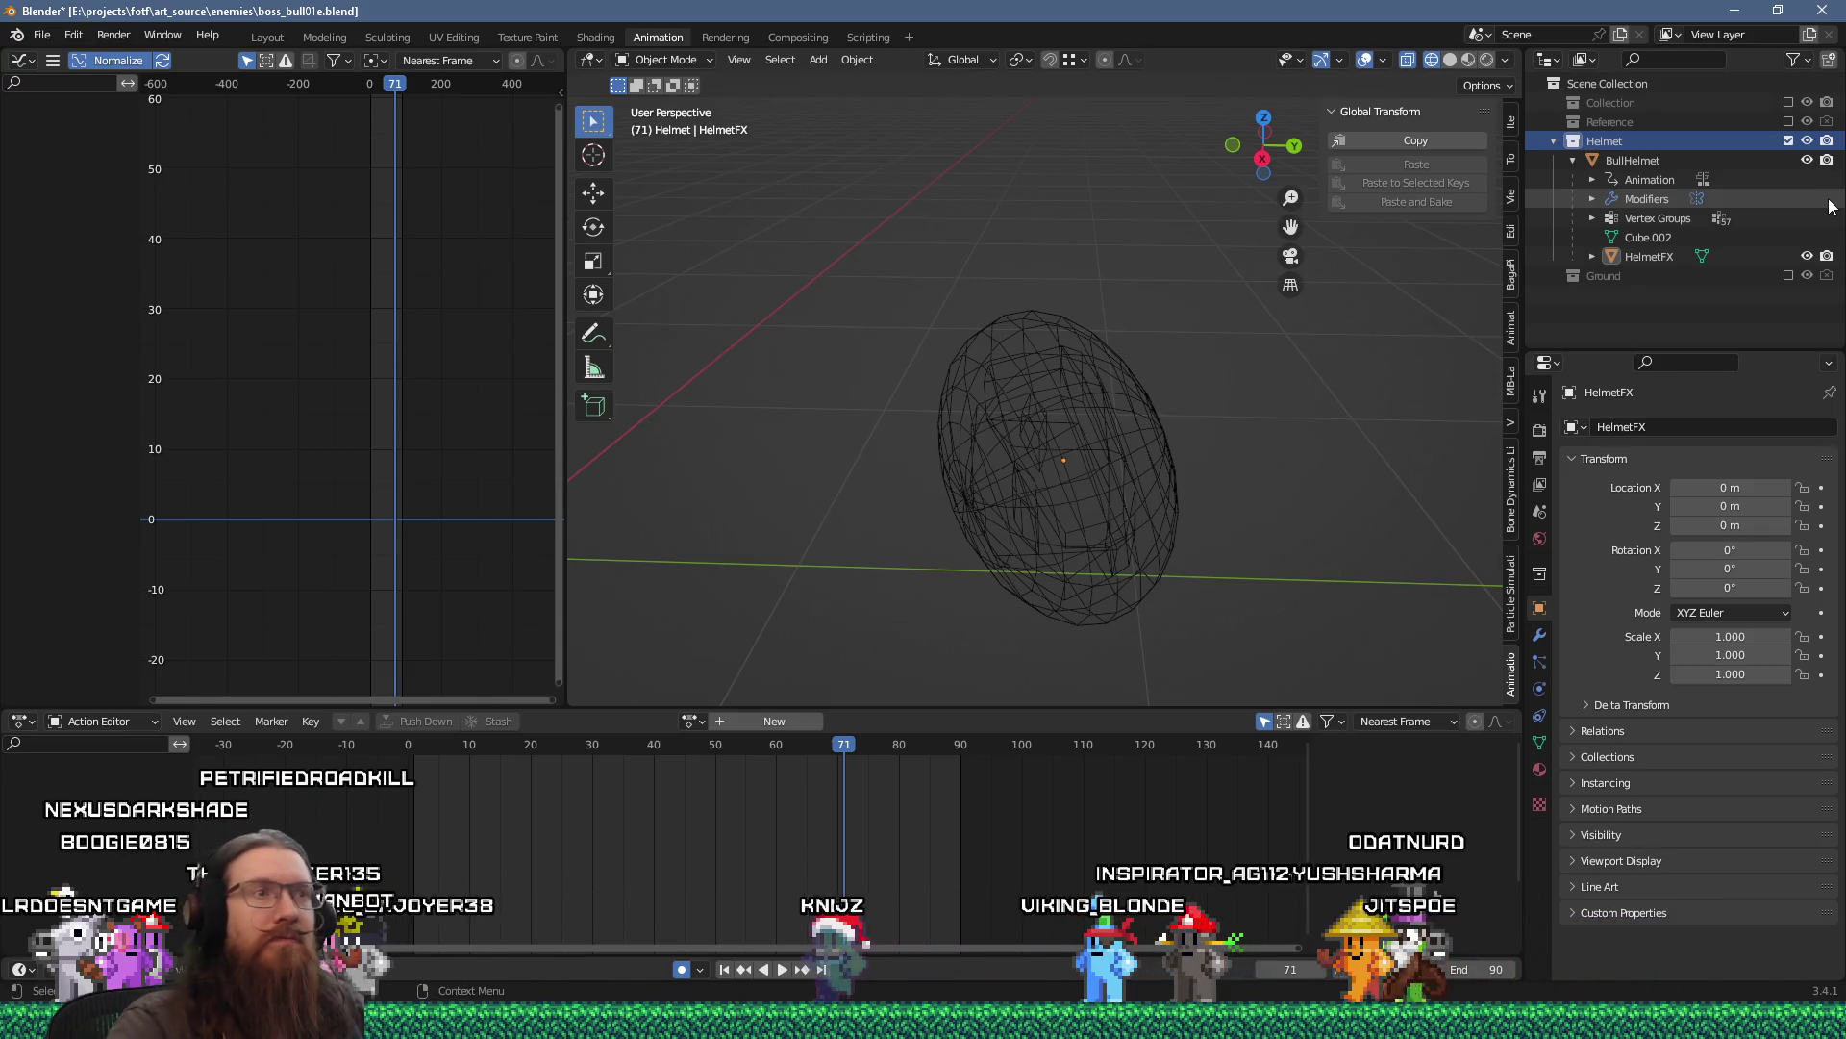
left_click(42, 35)
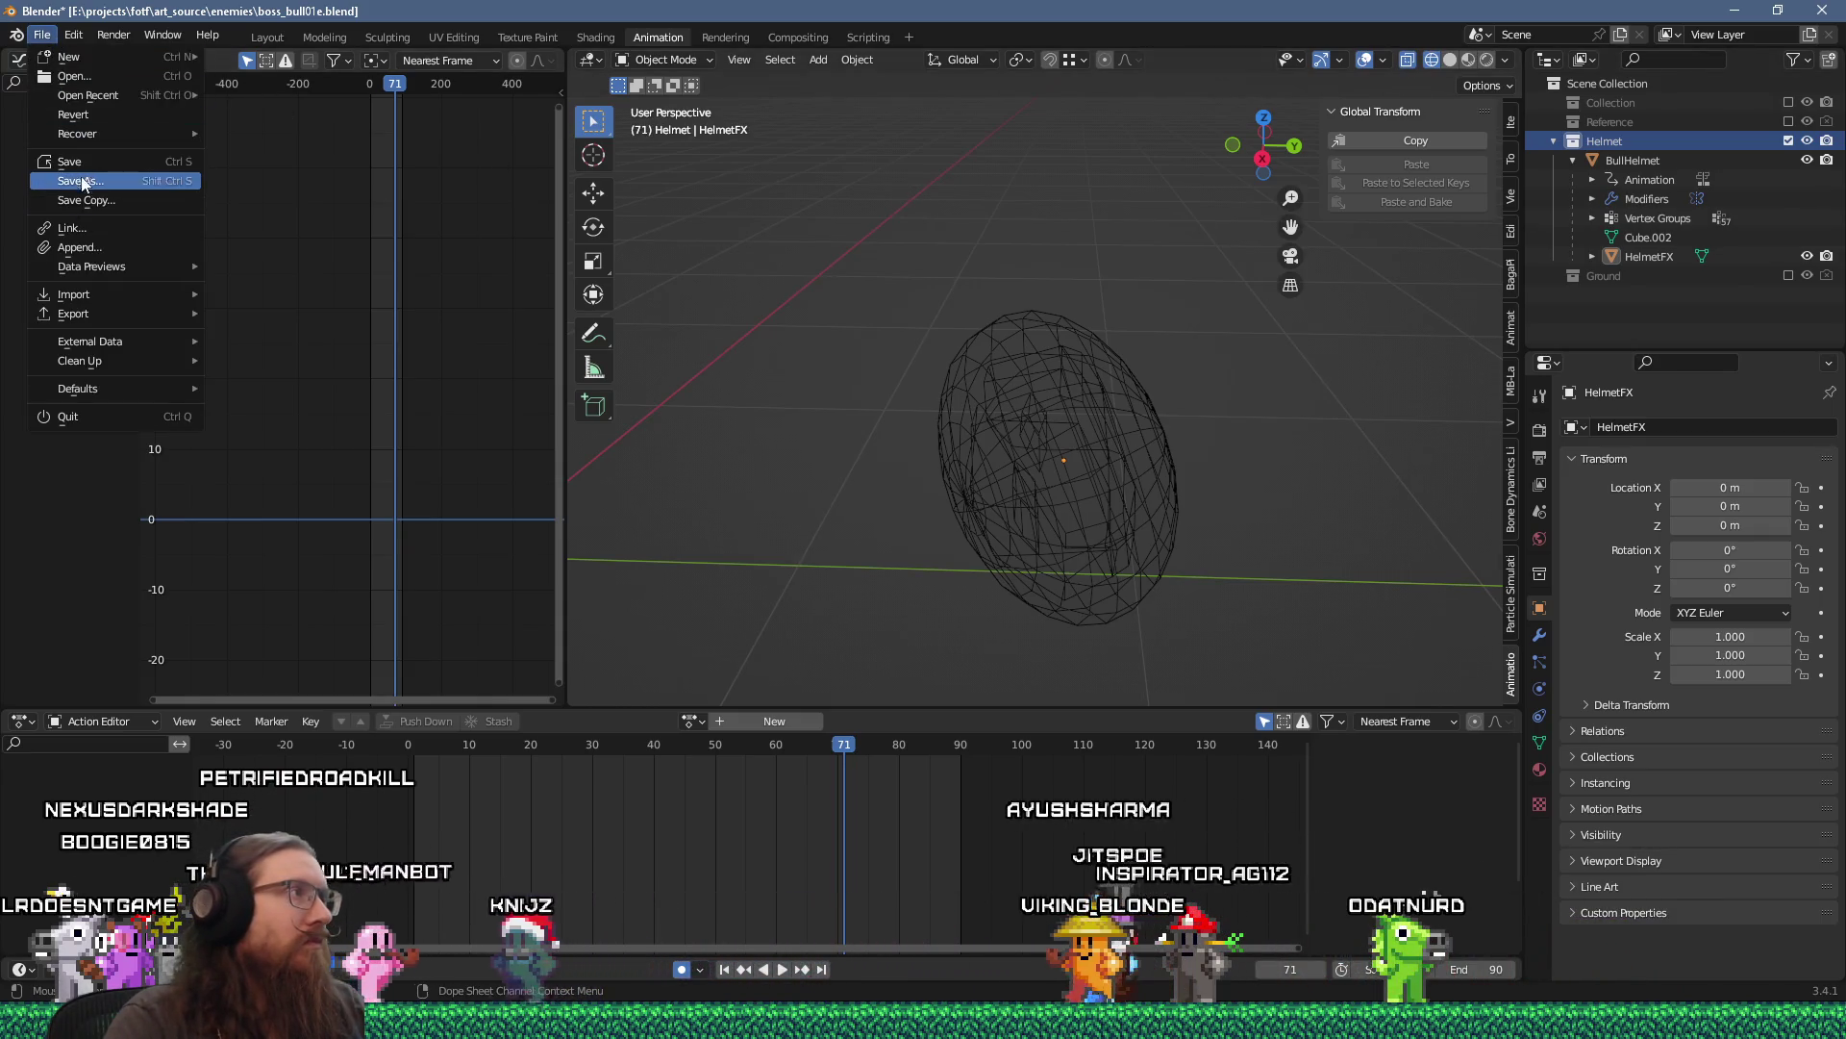
left_click(82, 165)
Re-export the helmet as boss_bull_helmet.glb through glTF 2.0.
left_click(43, 34)
mouse_move(101, 315)
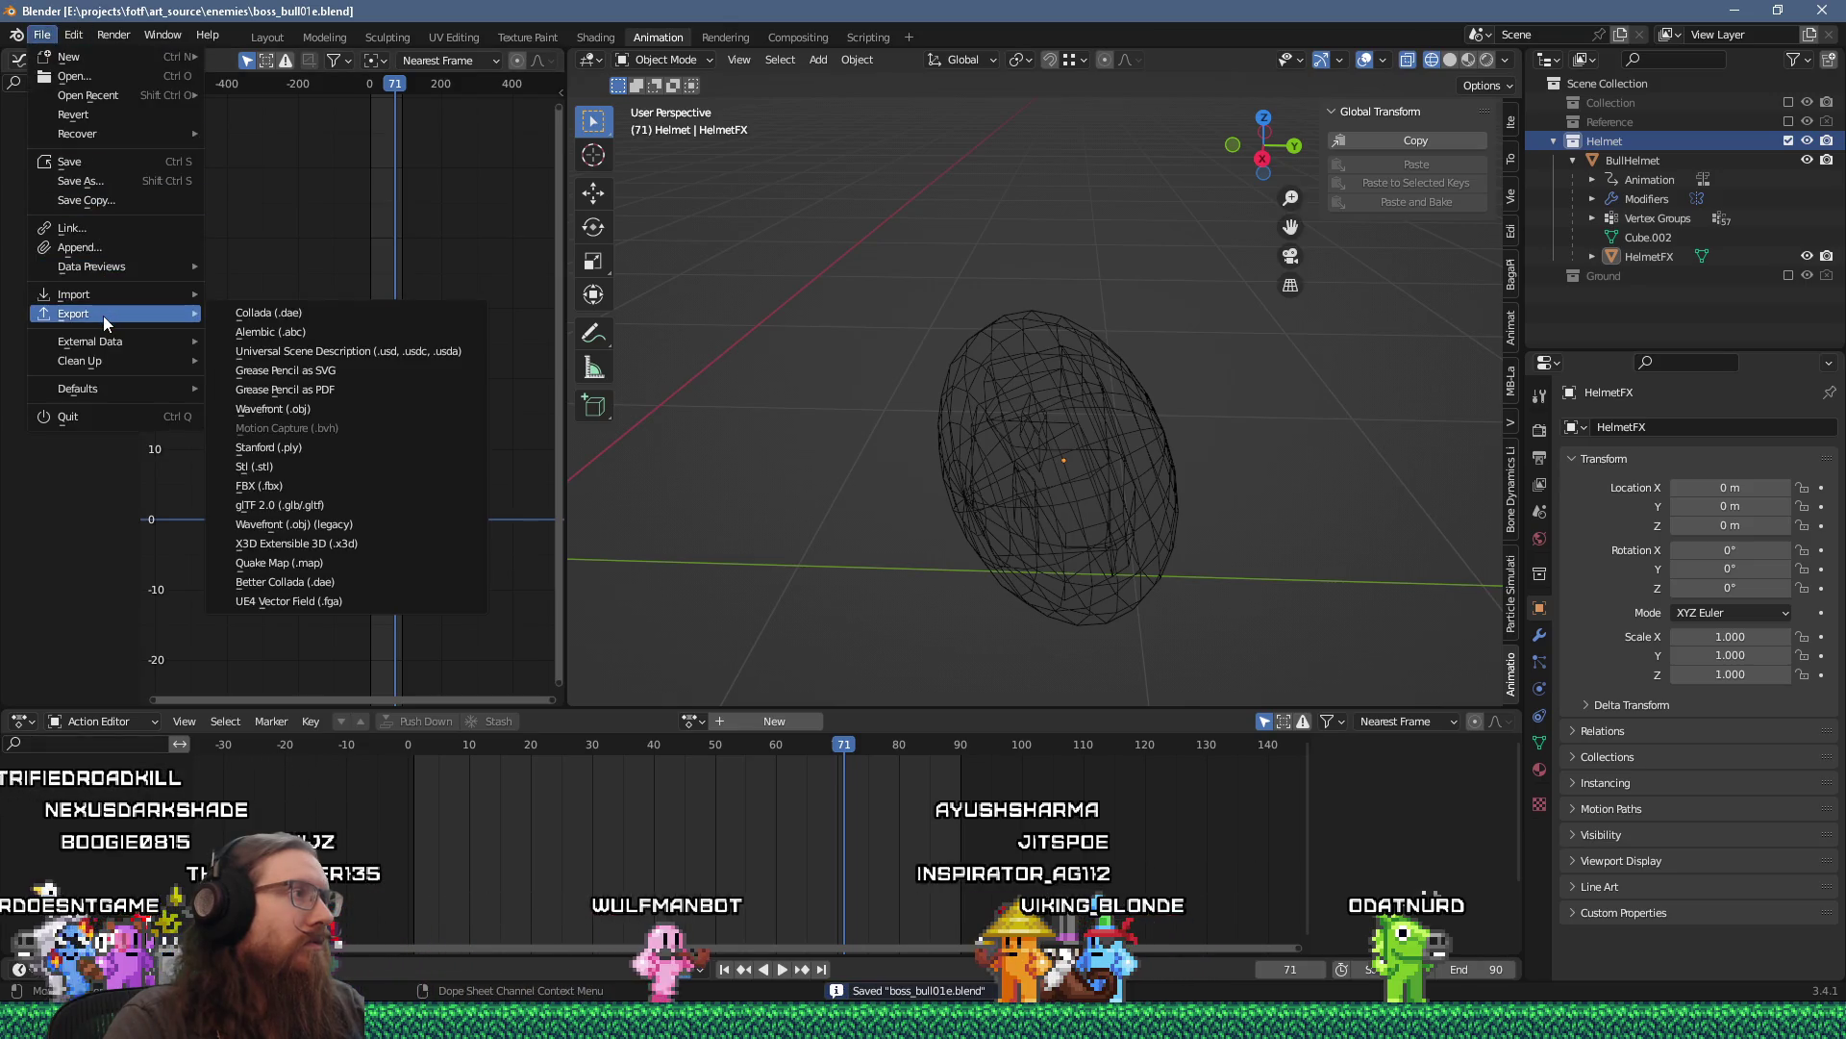
left_click(319, 505)
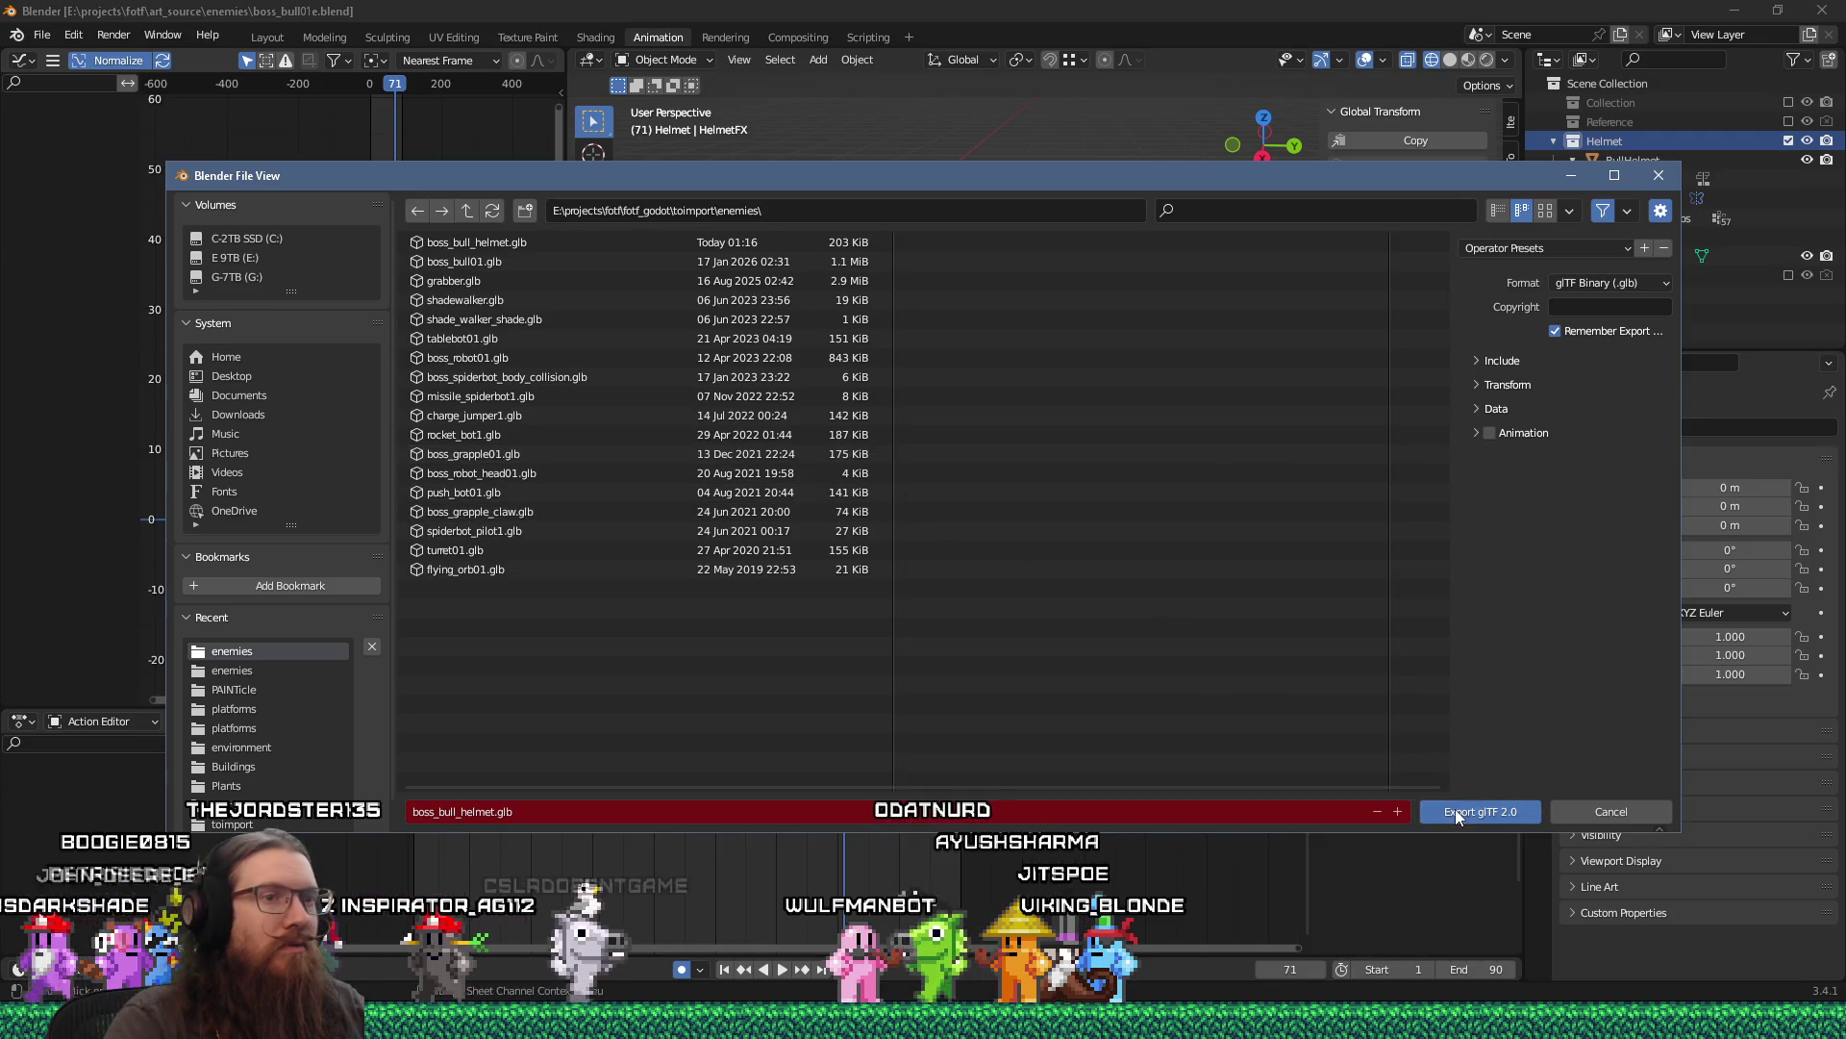
left_click(1457, 813)
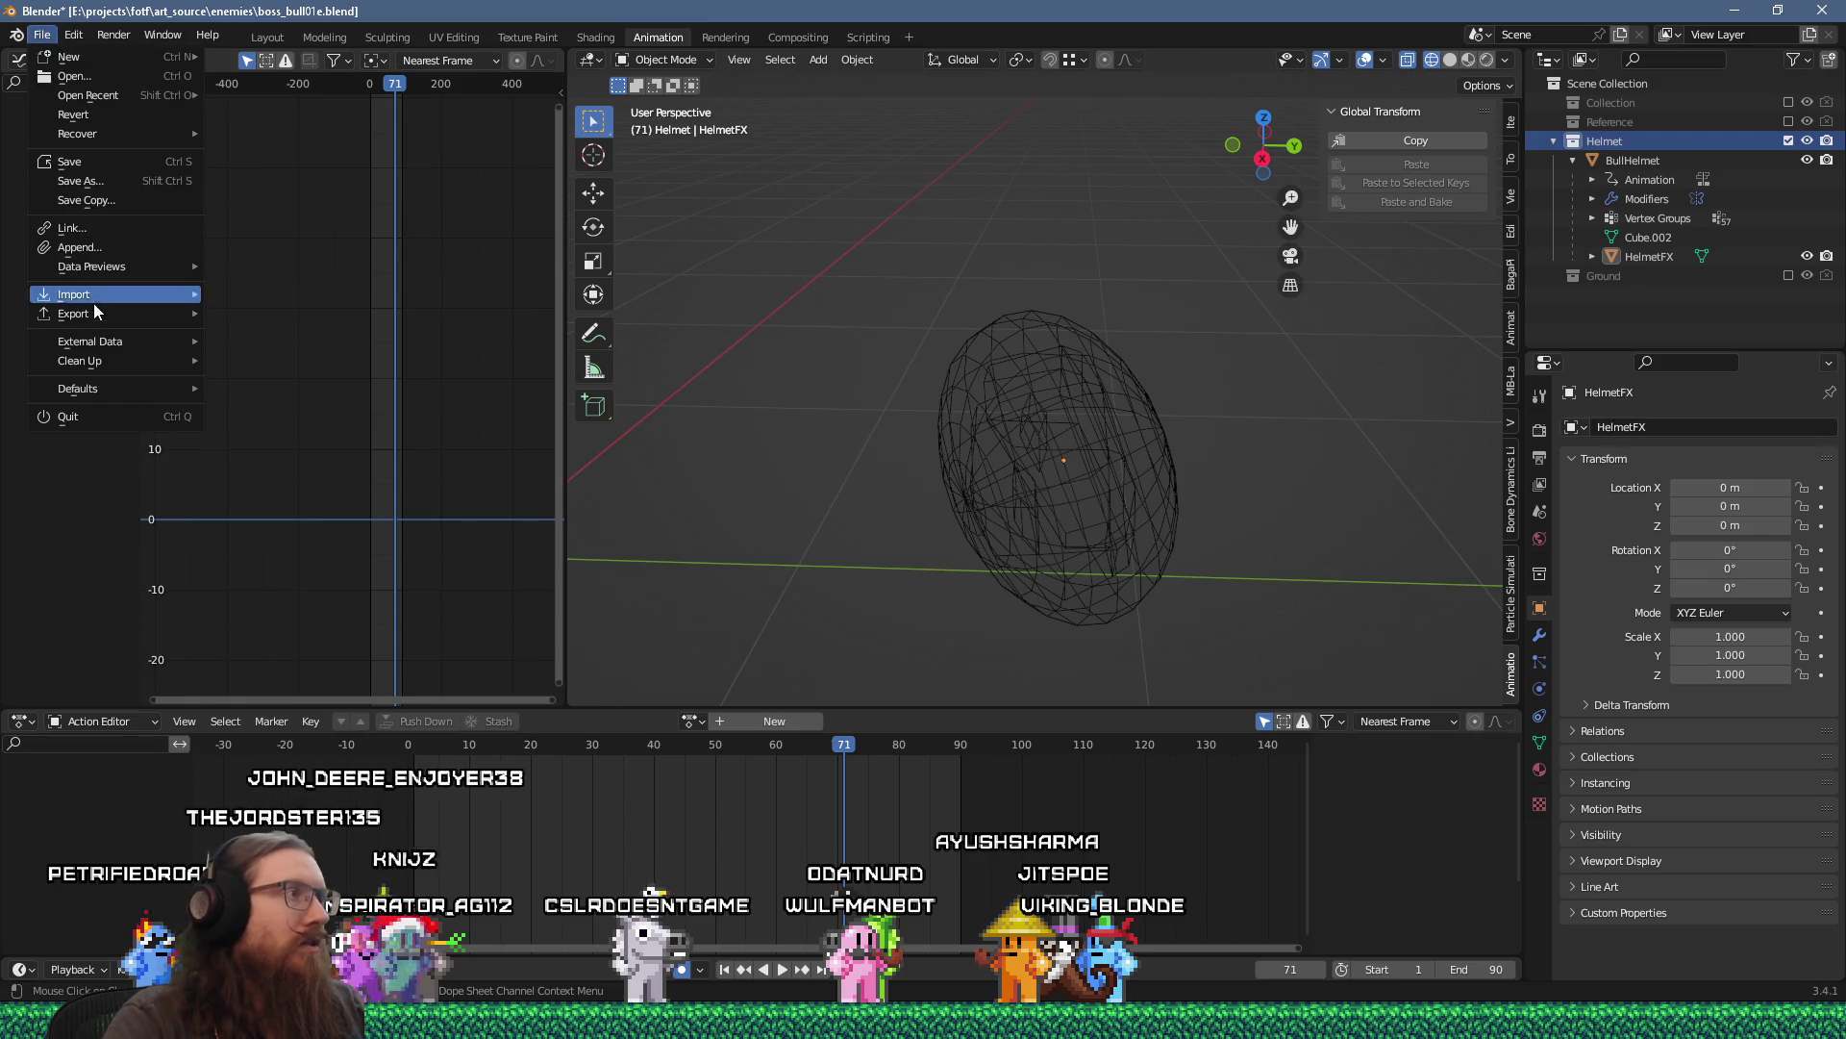
Export boss_bull_helmet.glb again after reviewing the Include options.
mouse_move(94, 314)
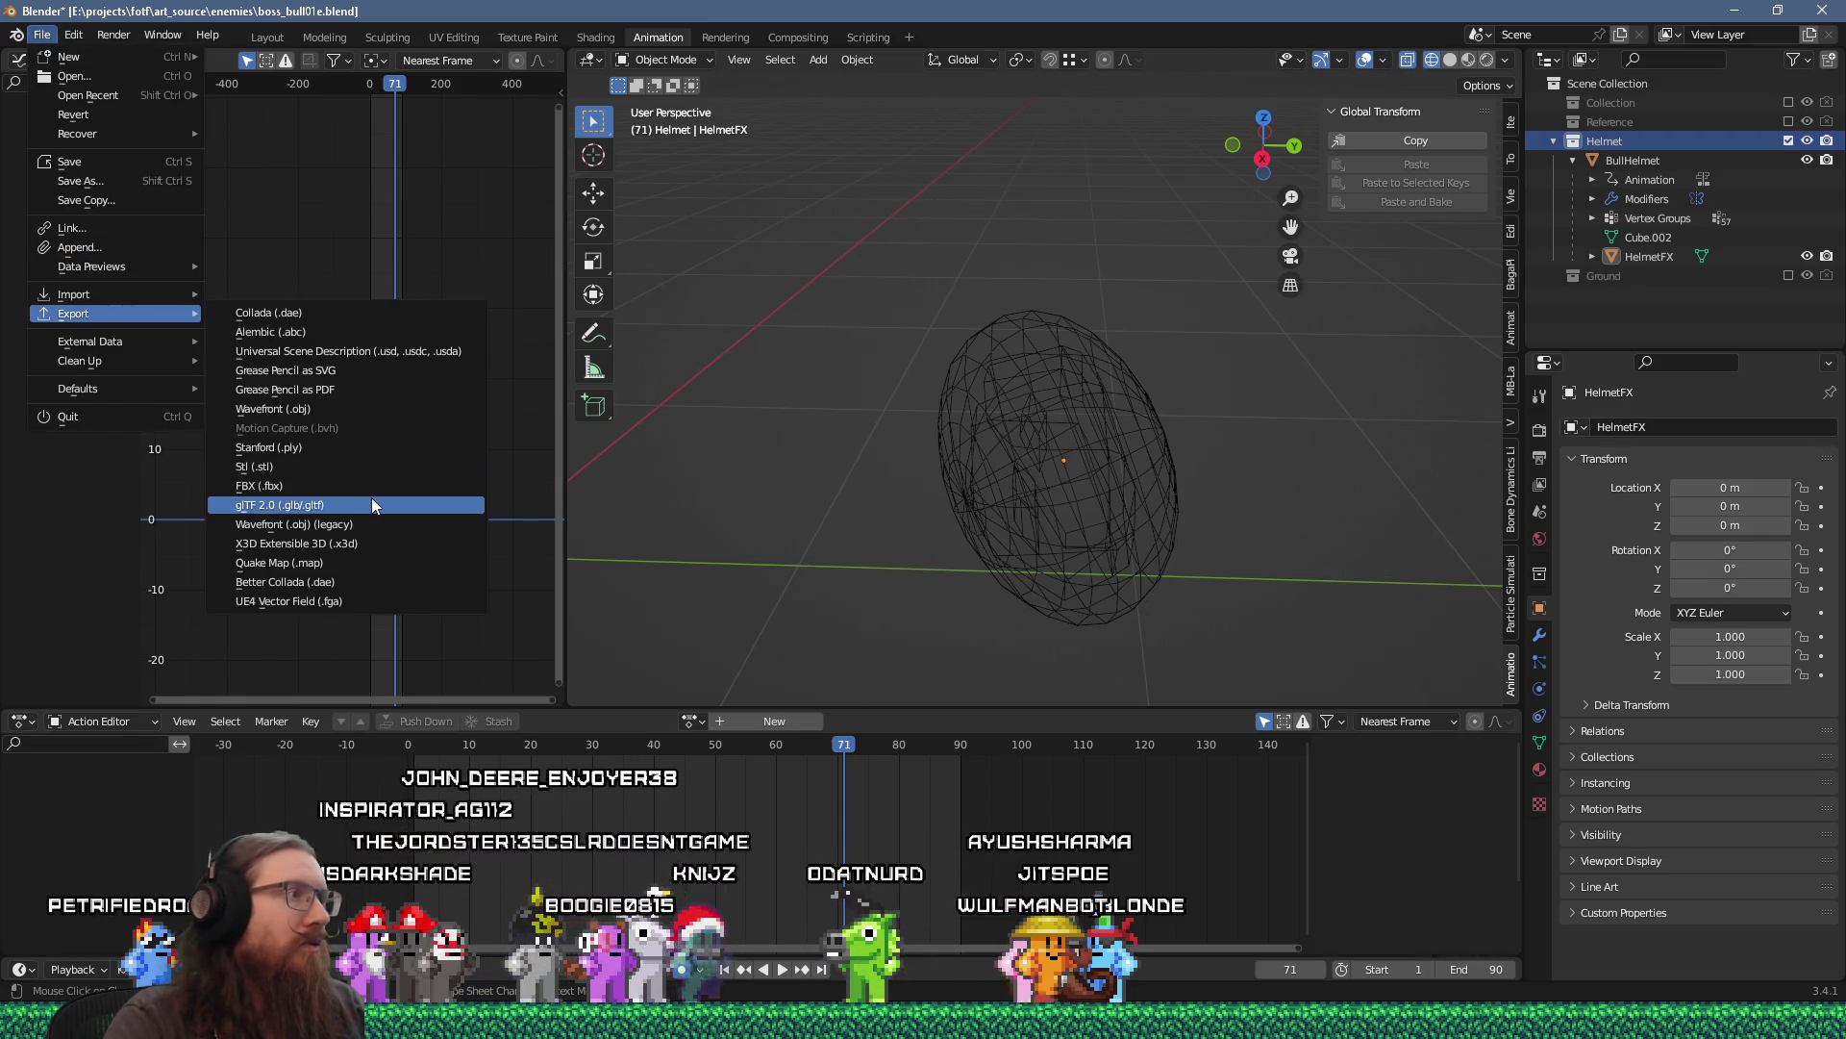
left_click(371, 500)
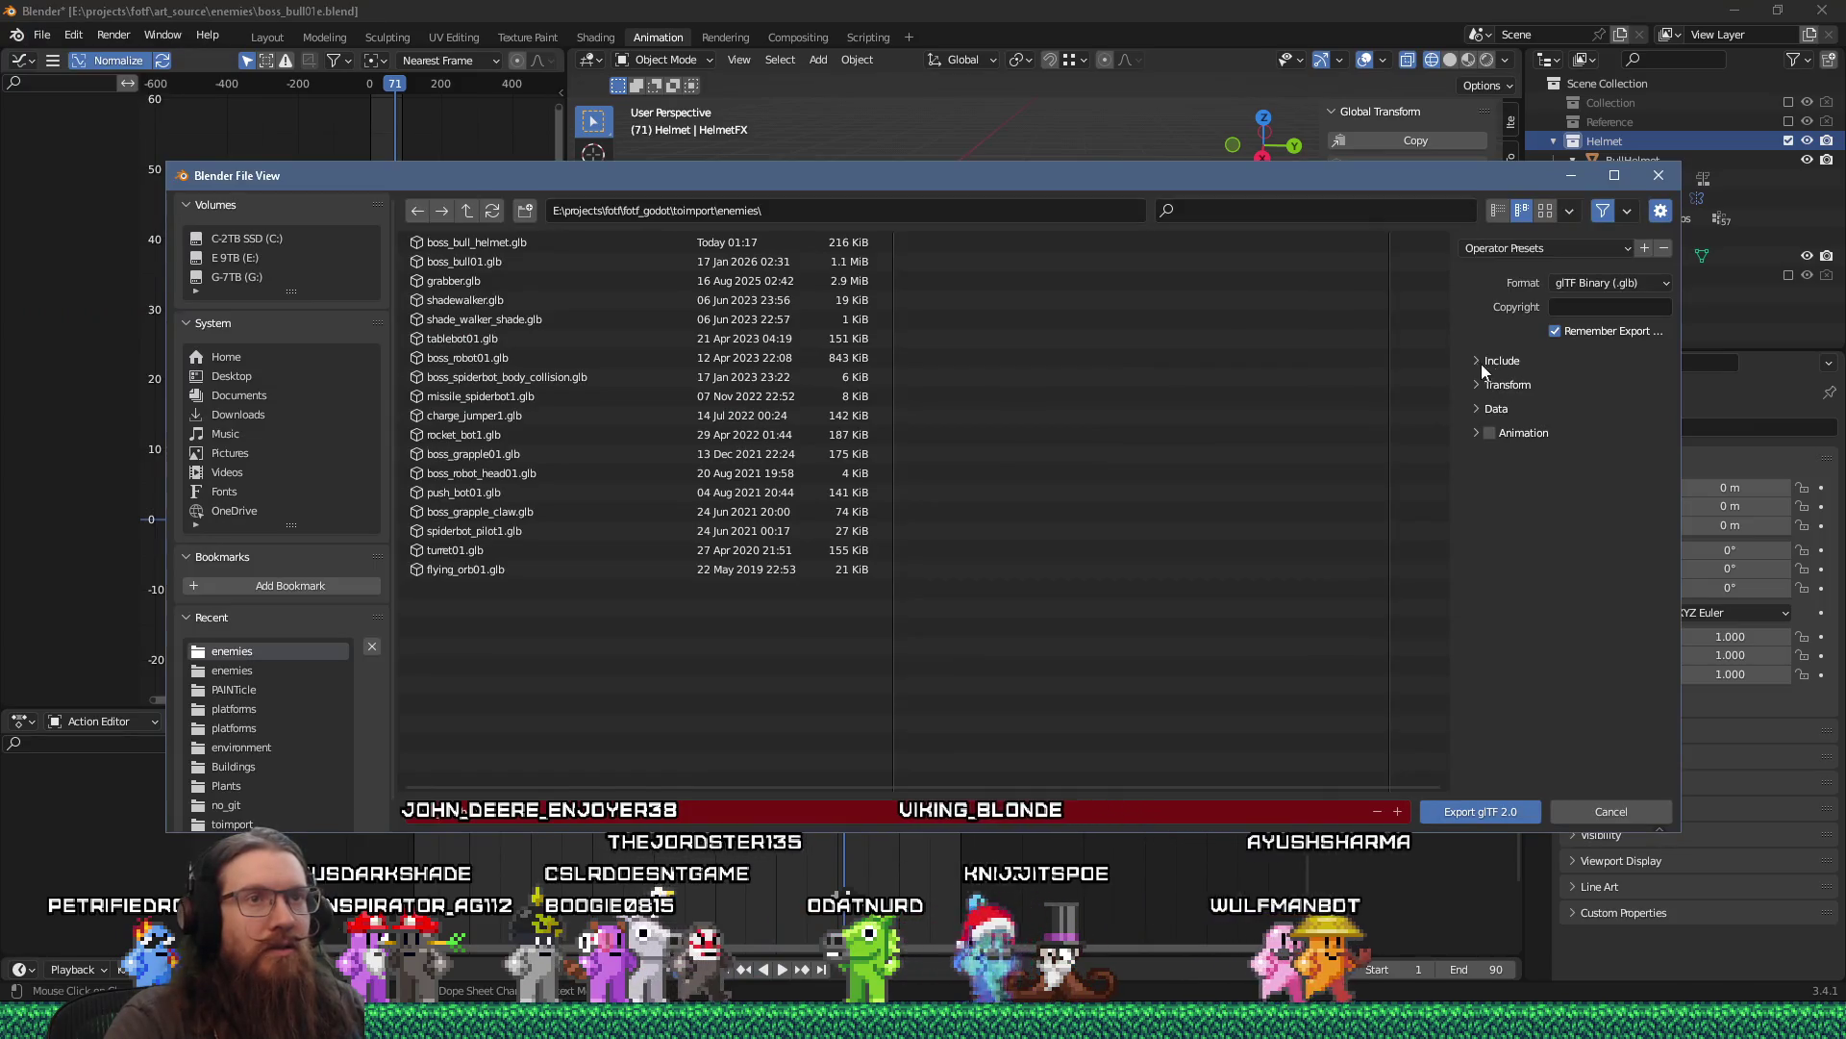
left_click(1476, 362)
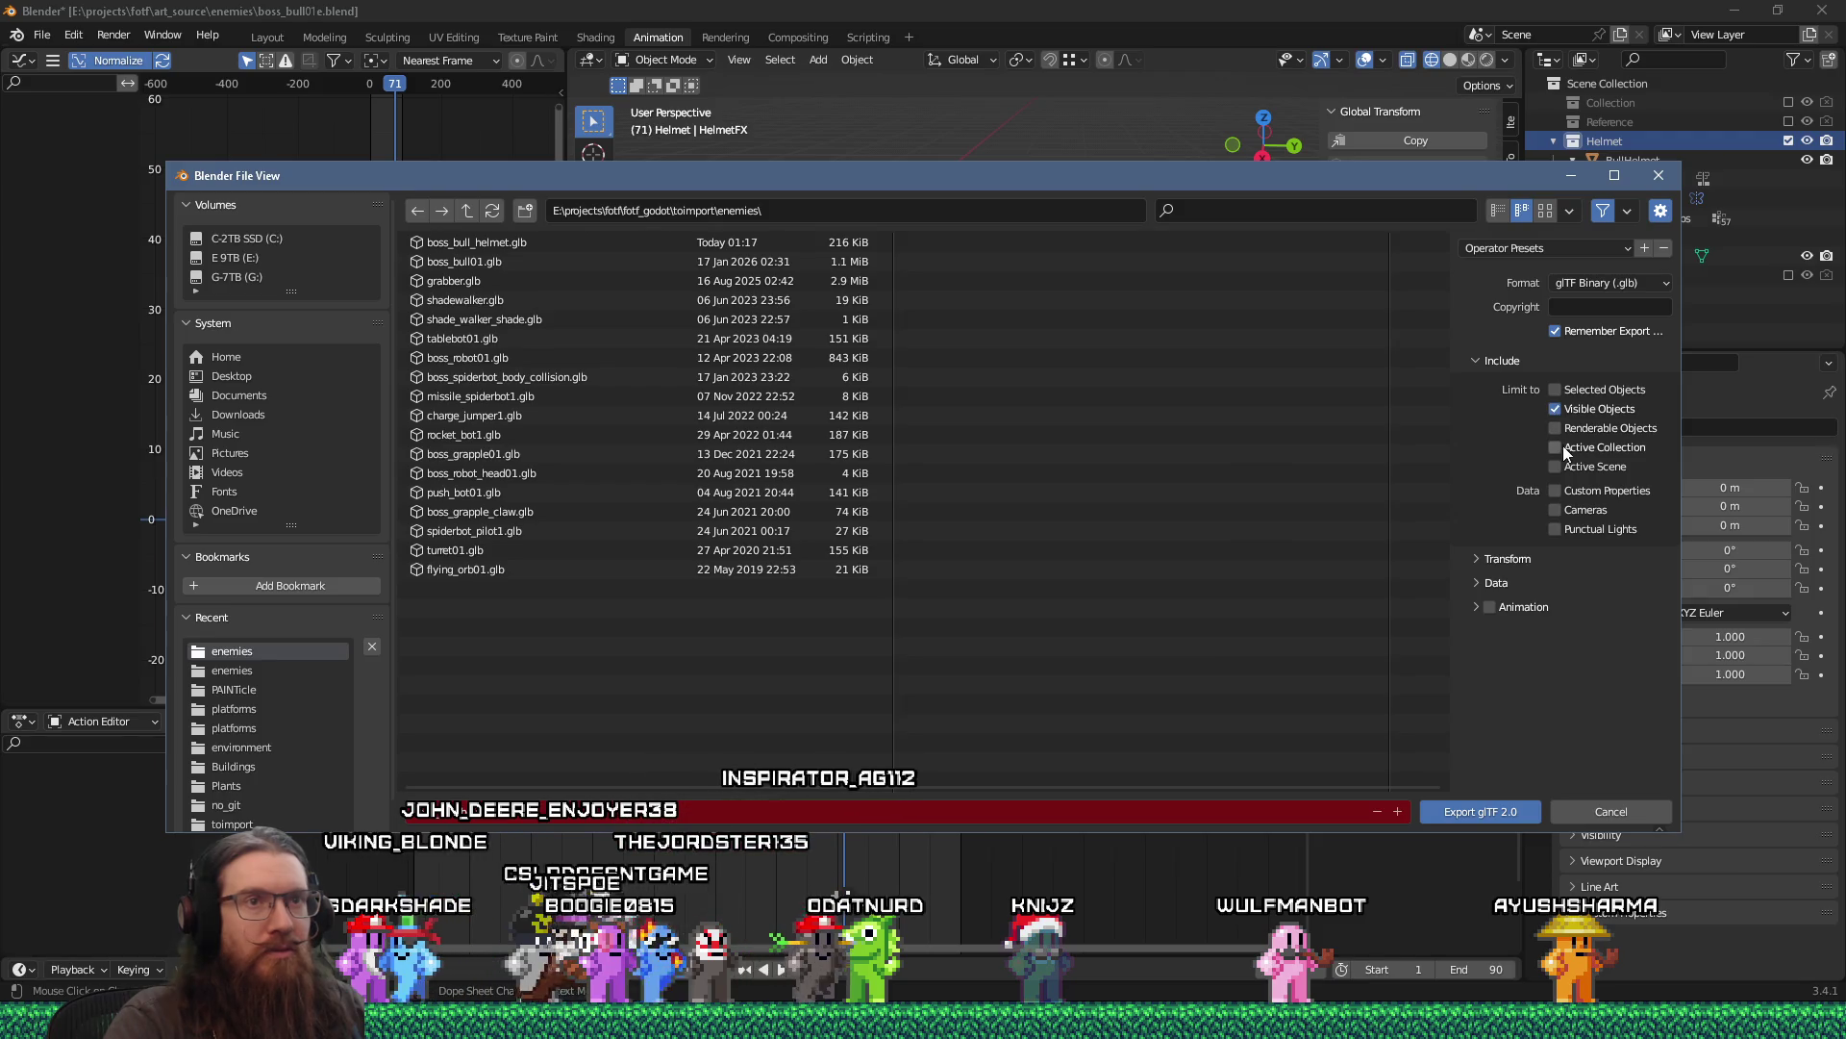
left_click(1480, 812)
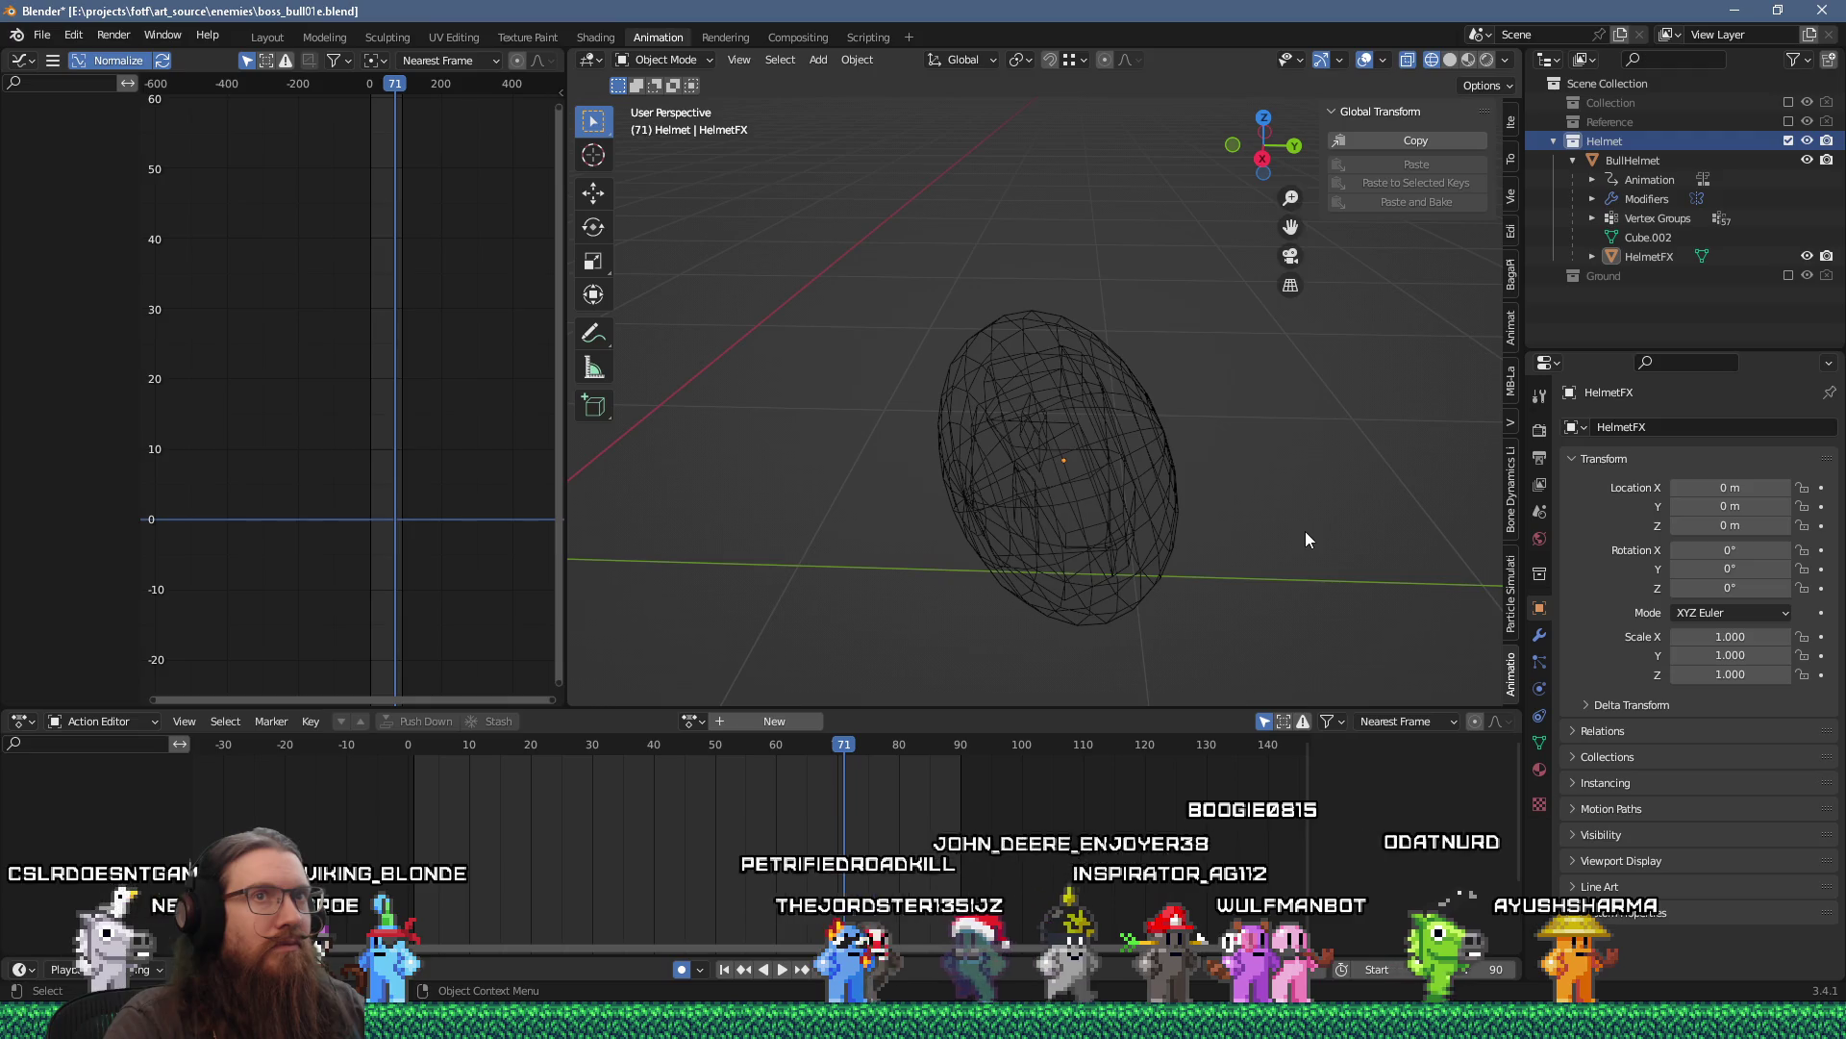
Toggle the Helmet collection's exclude checkbox off and back on, then return to Godot.
left_click(1788, 140)
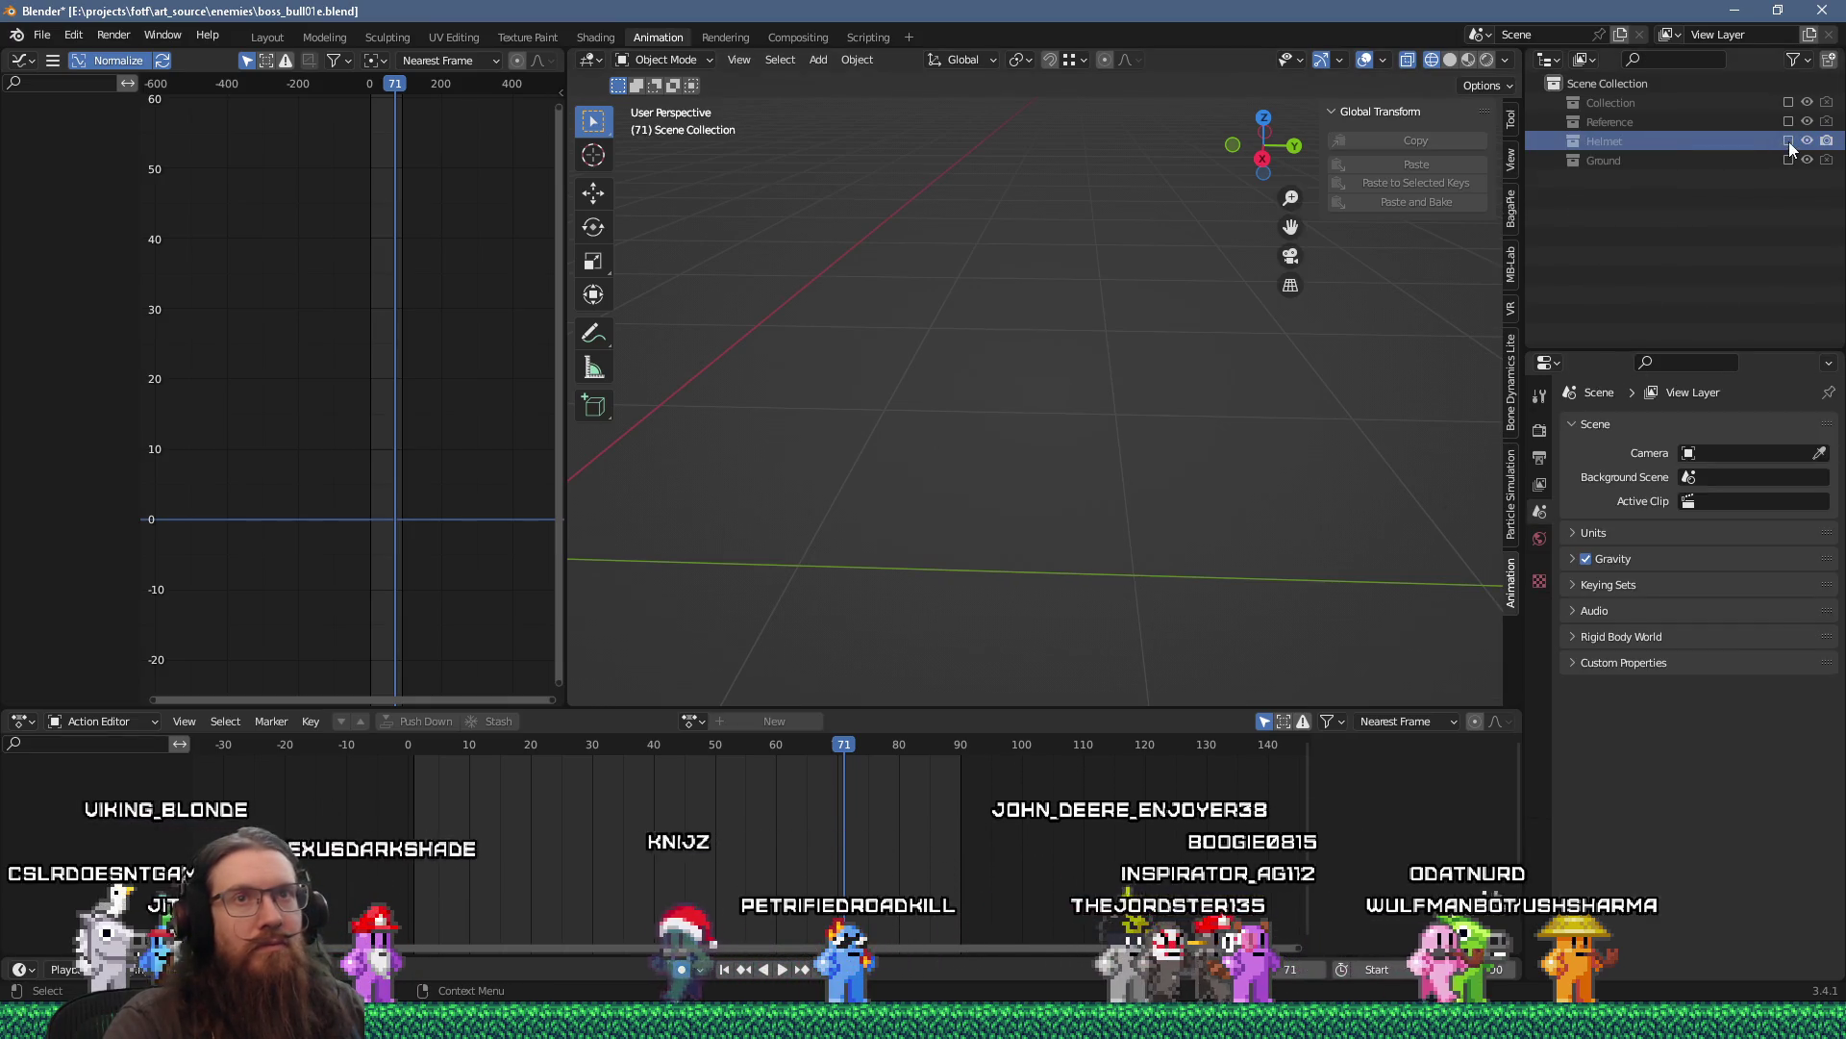
left_click(1789, 141)
key("alt+Tab")
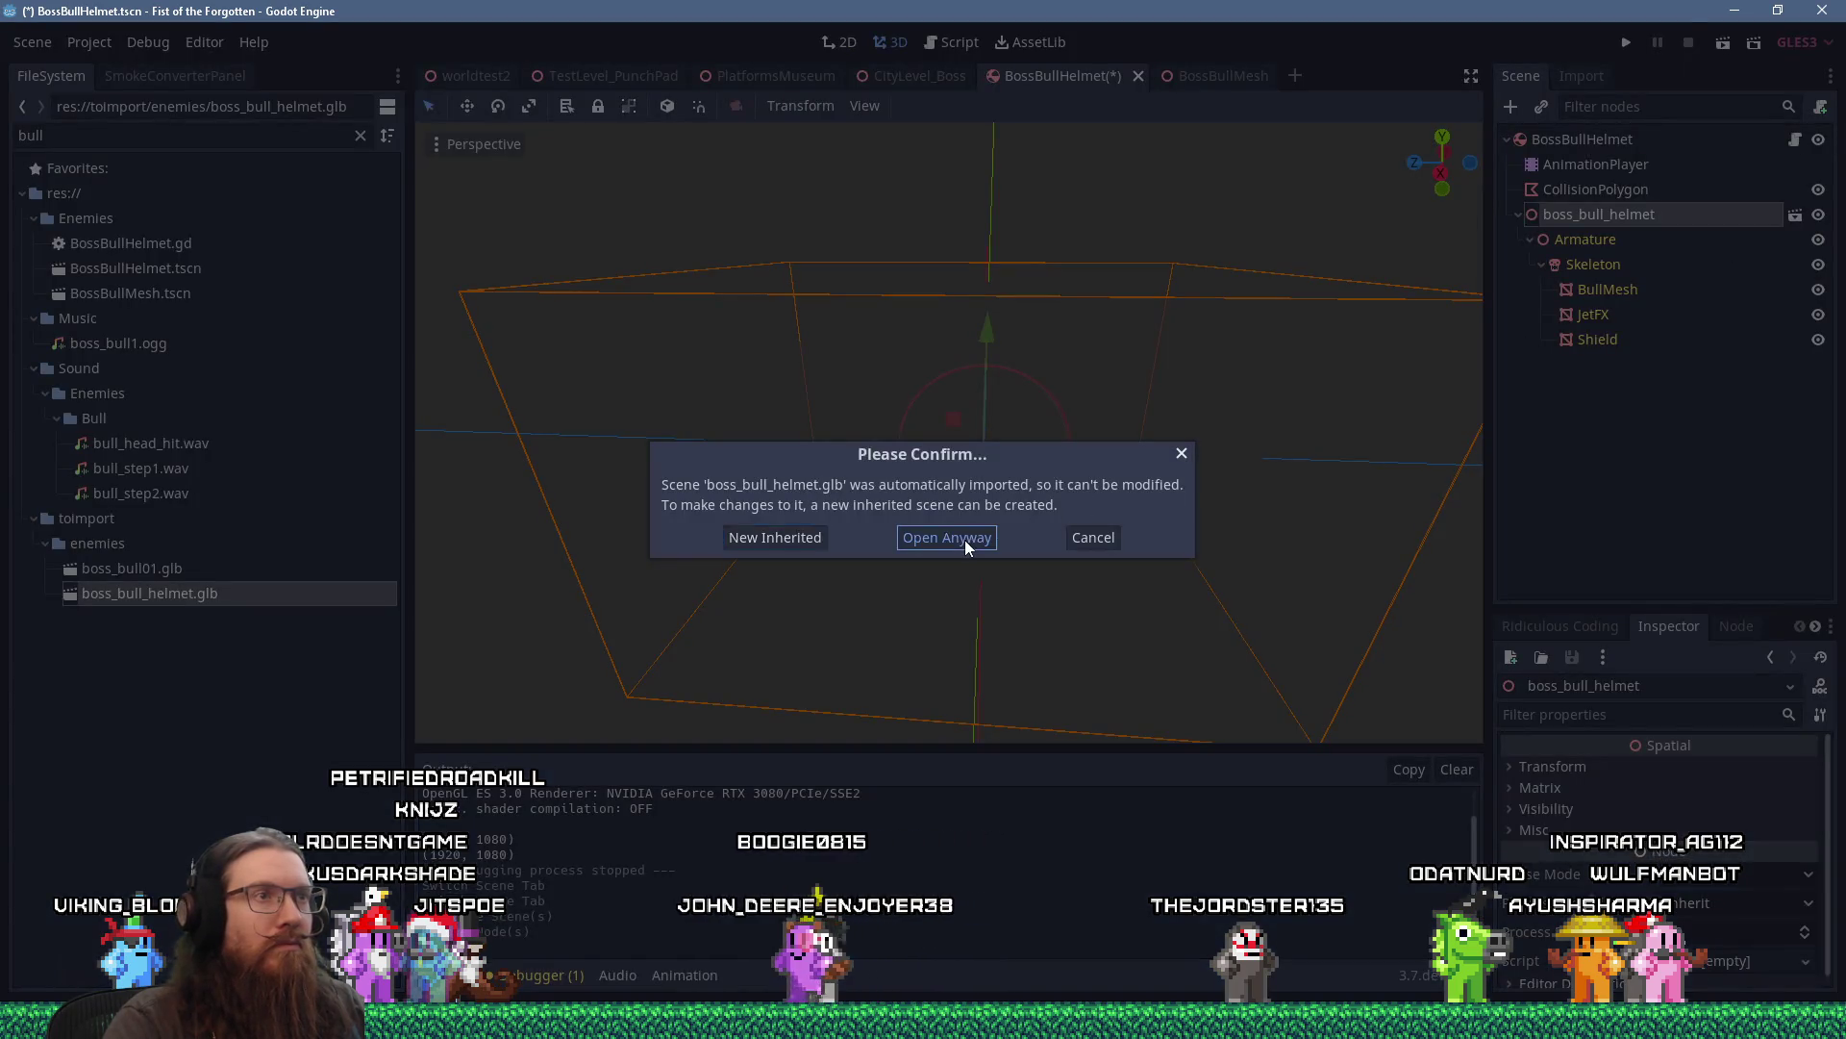
Open the reimported boss_bull_helmet.glb anyway, close it, and orbit the BossBullHelmet scene.
left_click(965, 540)
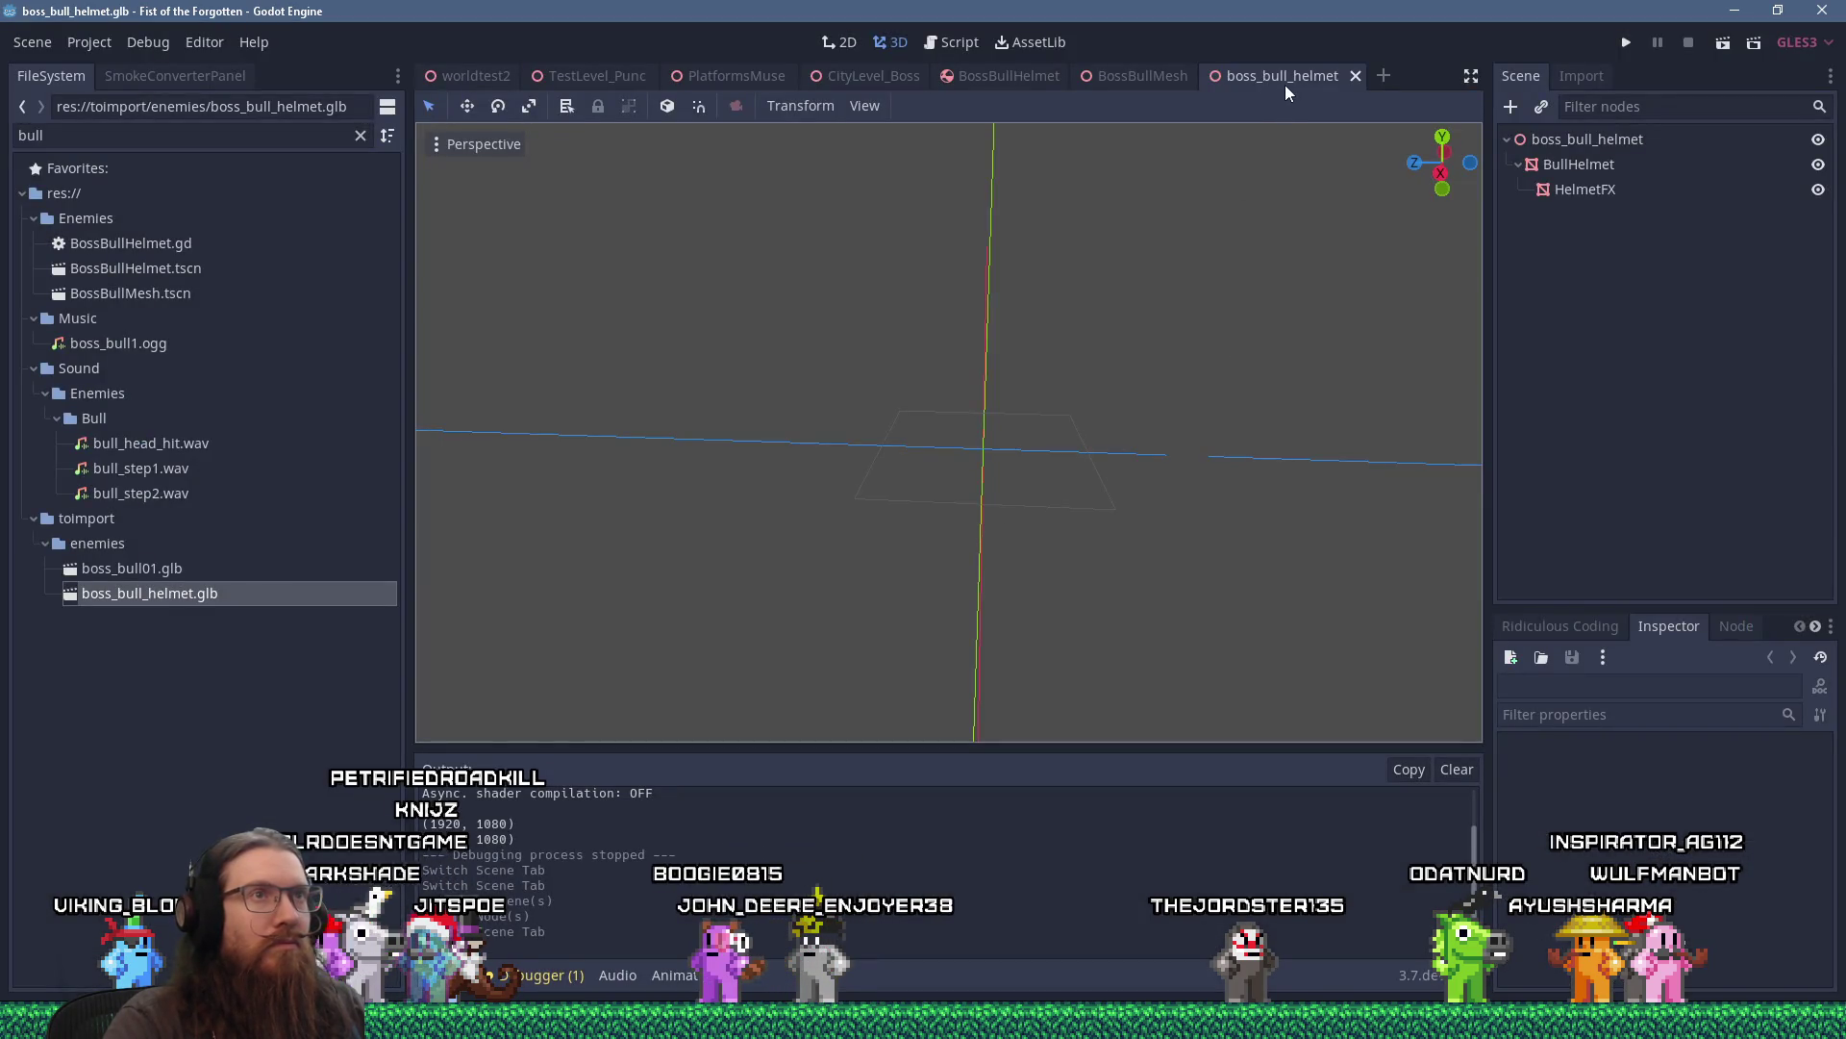
middle_click(1287, 79)
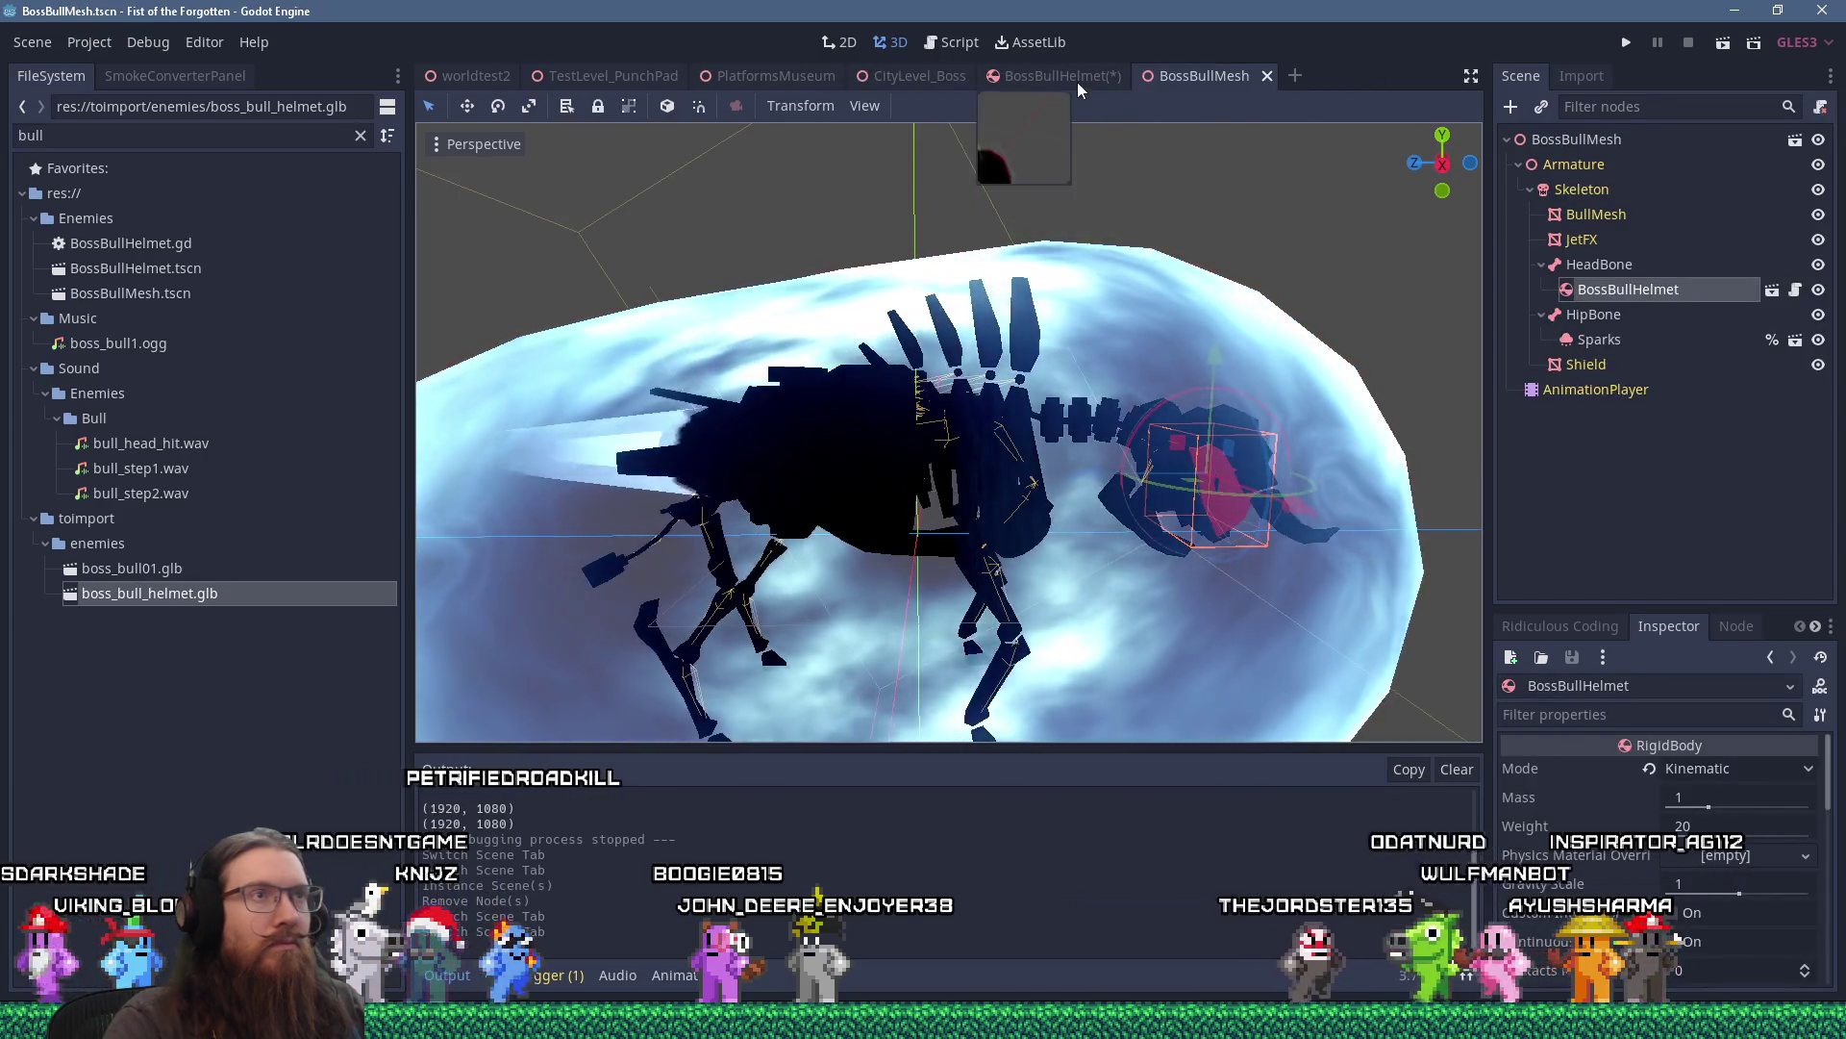
left_click(1077, 83)
mouse_move(1443, 275)
left_mouse_down()
mouse_move(1093, 248)
mouse_move(734, 260)
mouse_move(1253, 258)
mouse_move(1429, 234)
mouse_move(1387, 234)
mouse_move(1411, 327)
left_mouse_up()
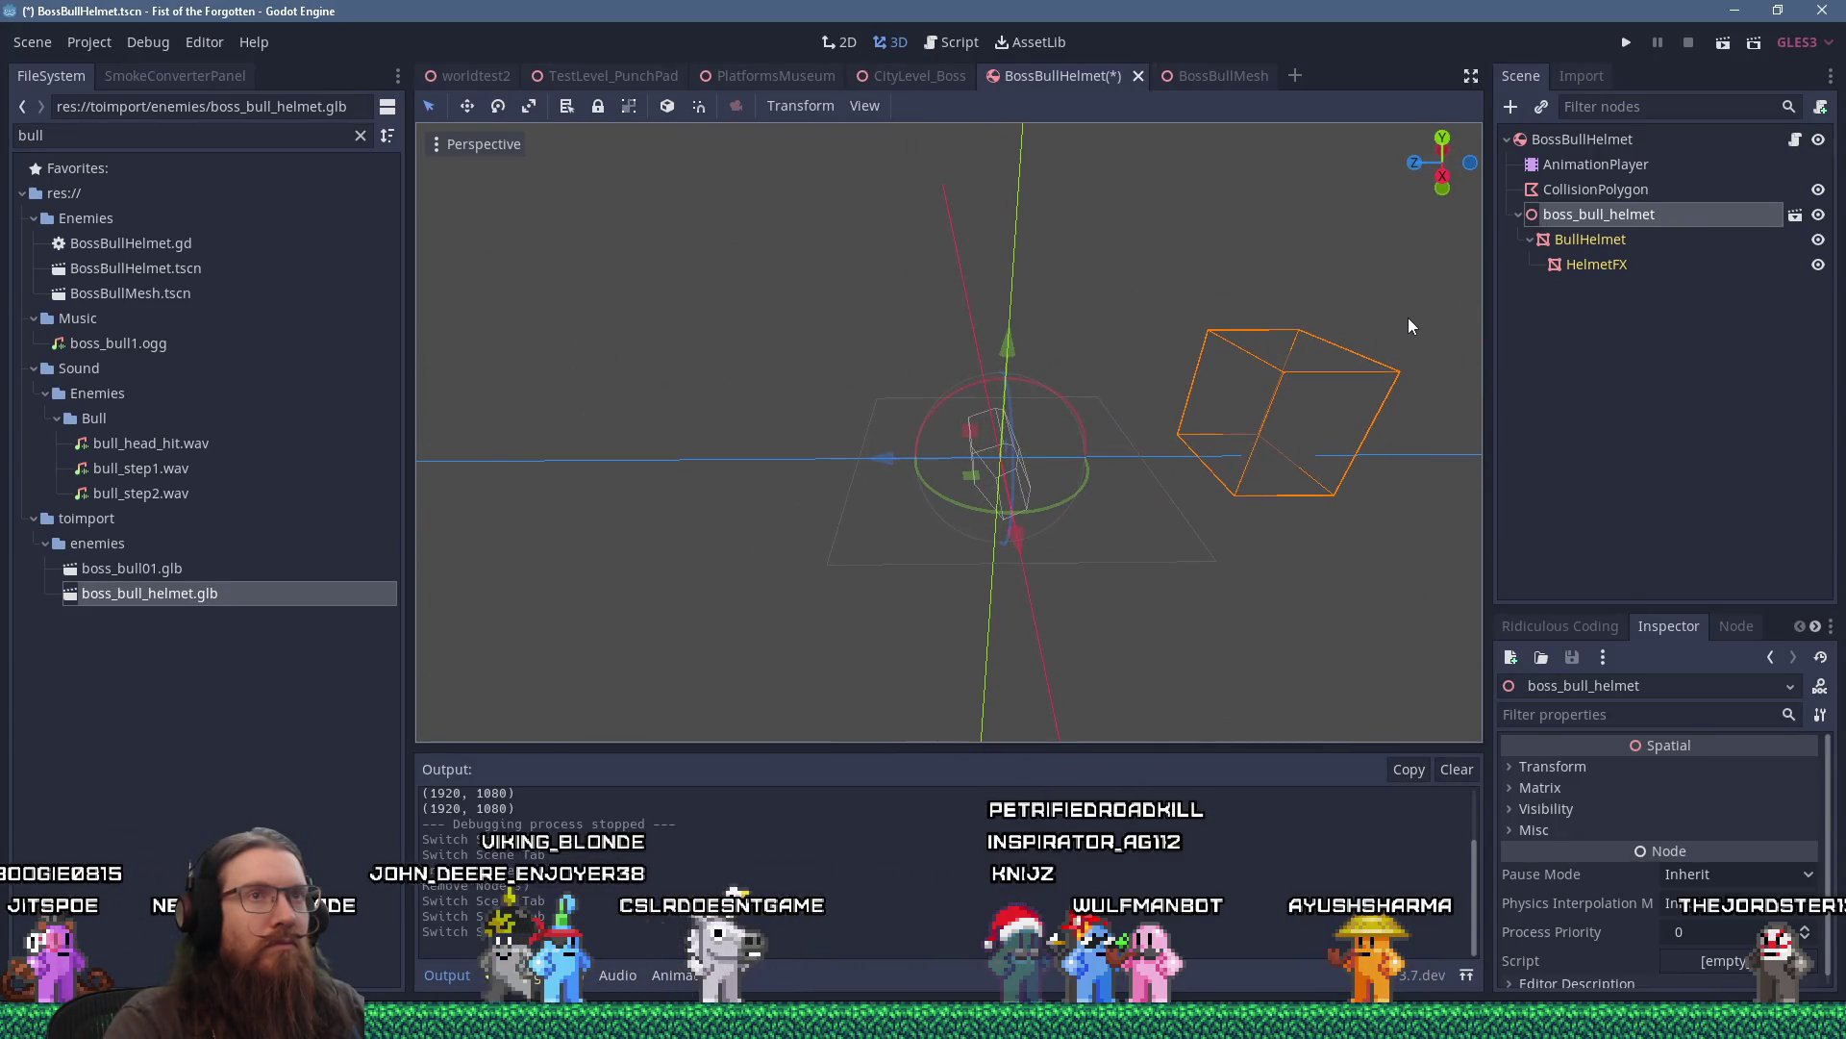
Search BullHelmet's material slot 0 for a 'bull' material, then cancel without loading.
left_click(1619, 251)
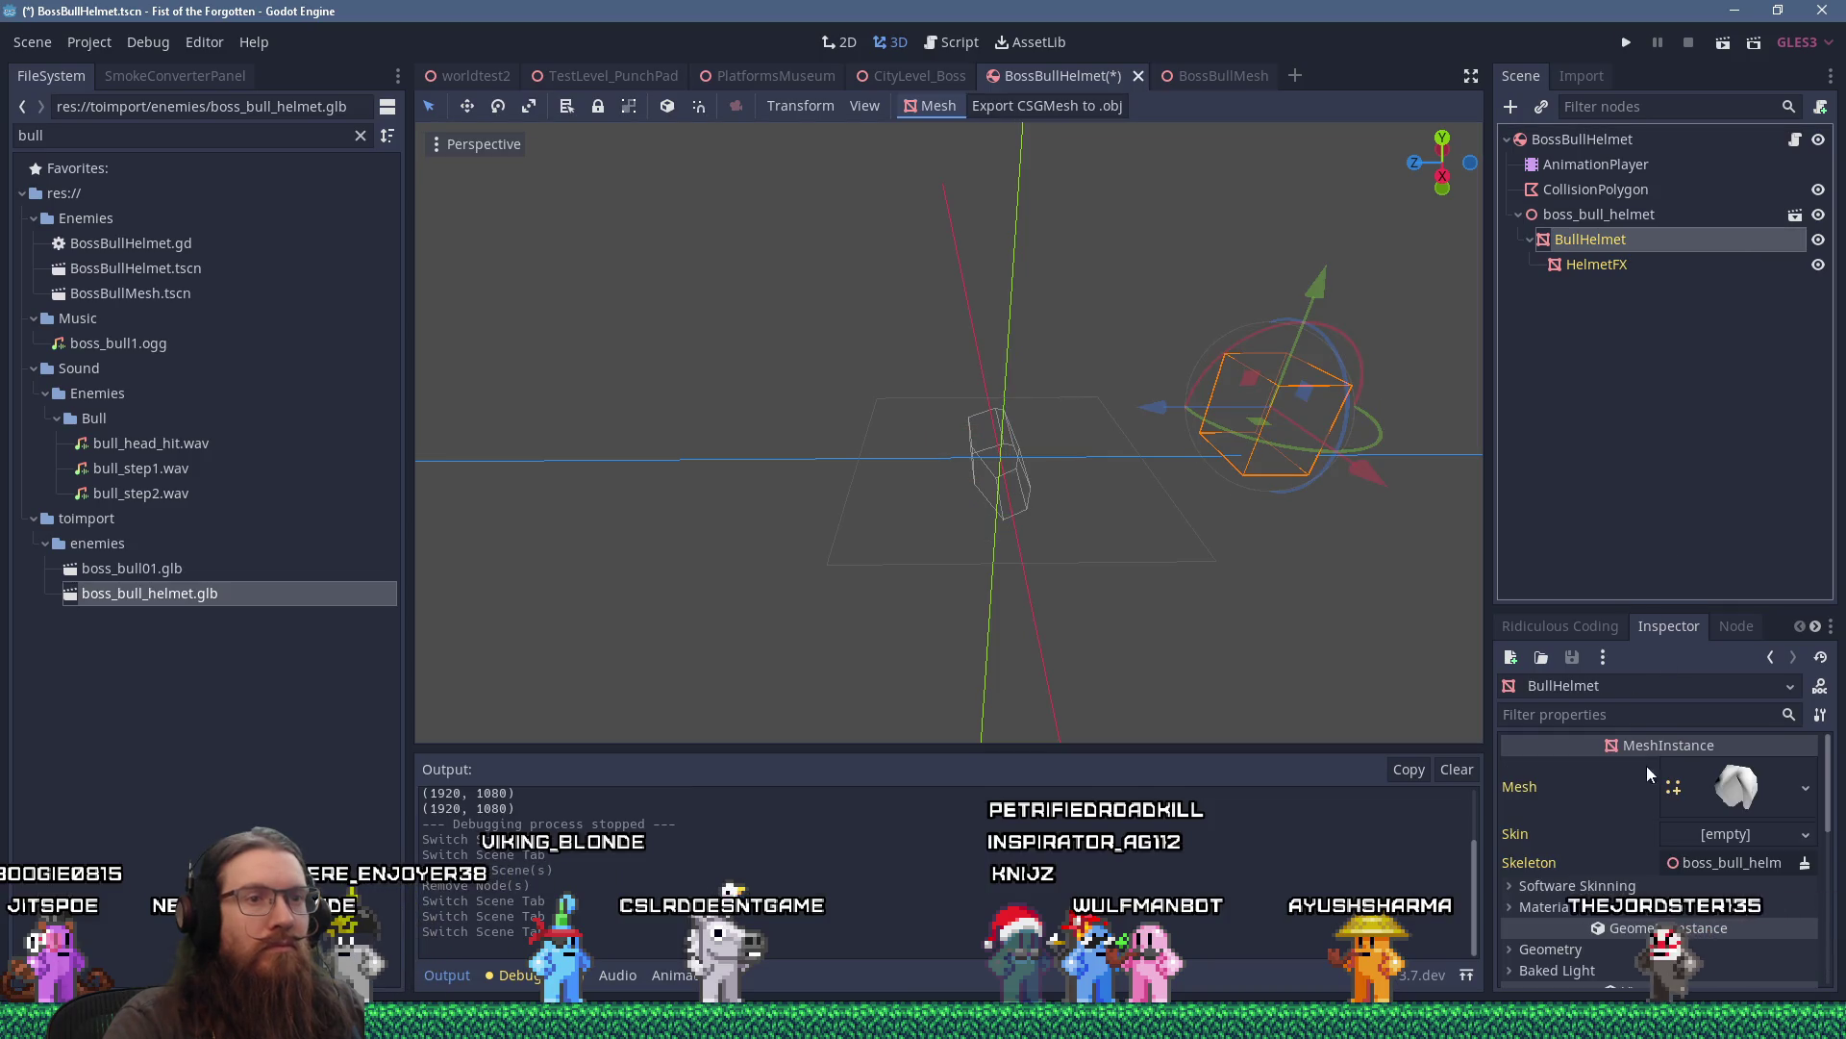
left_click(1545, 906)
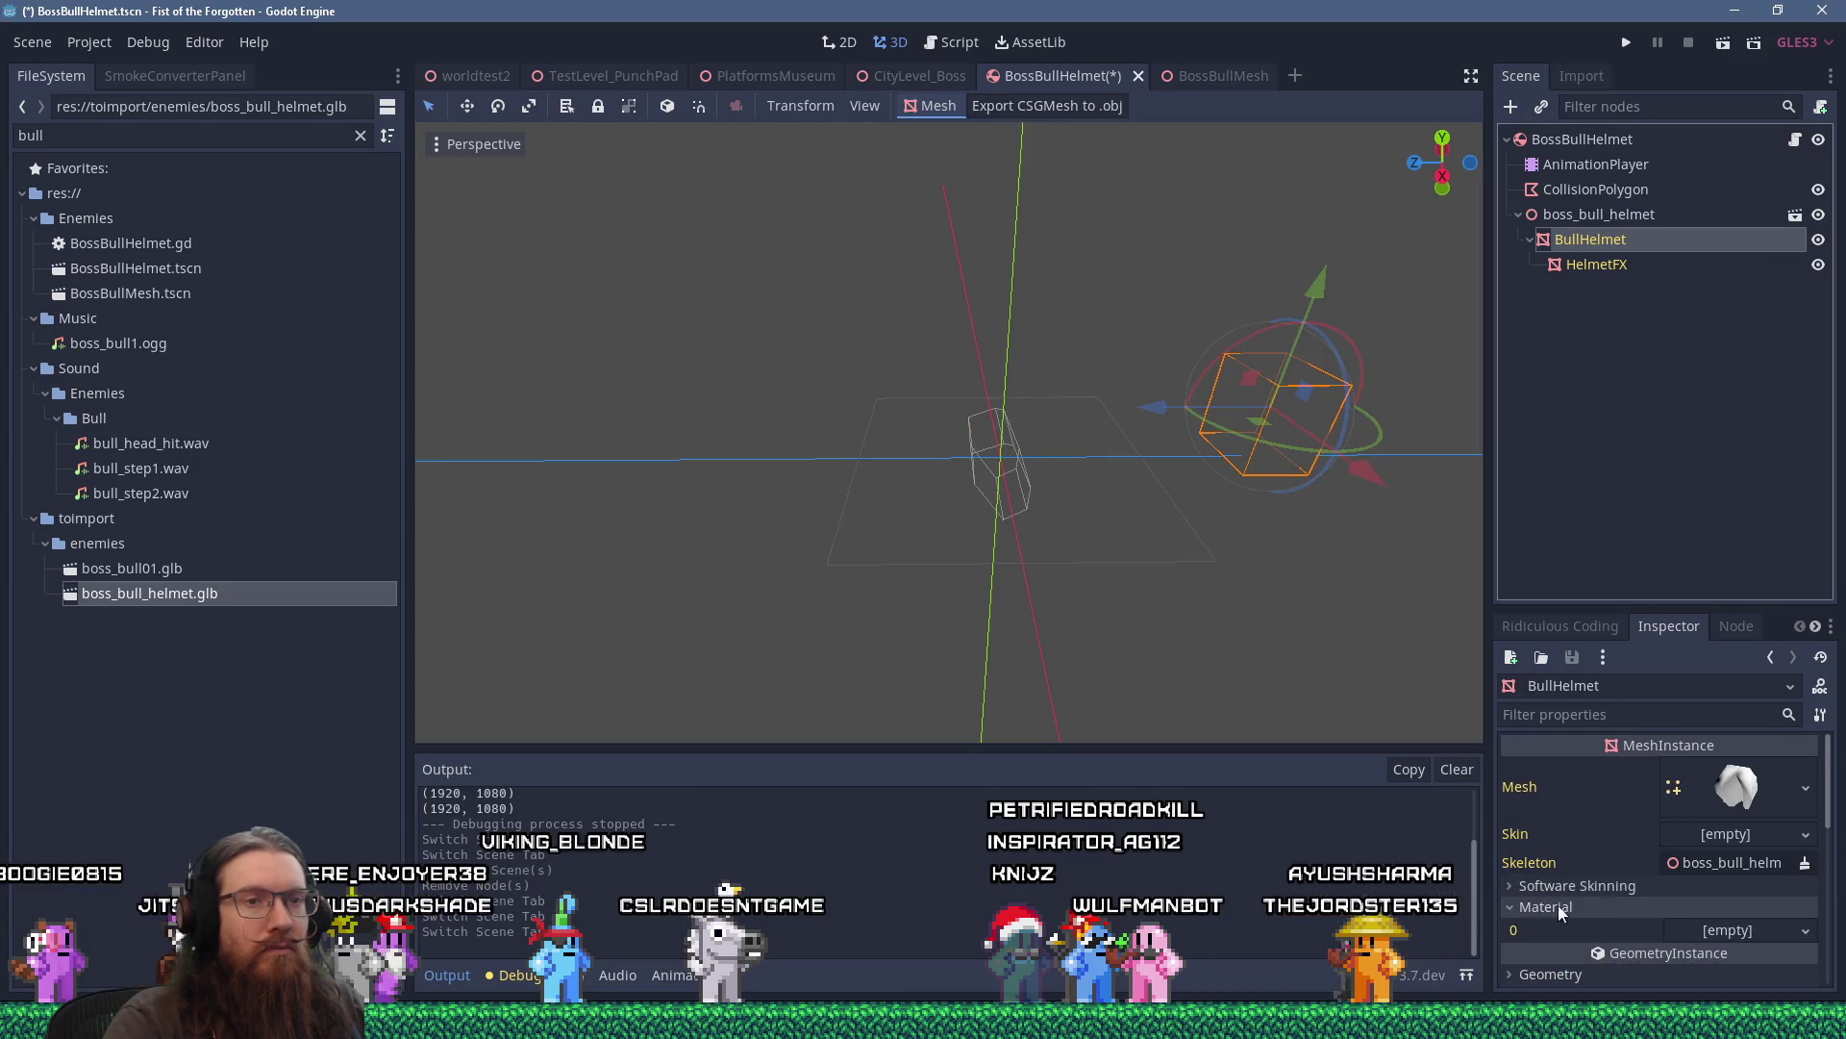
scroll(1731, 860, "down", 3)
left_click(1745, 811)
left_click(1705, 927)
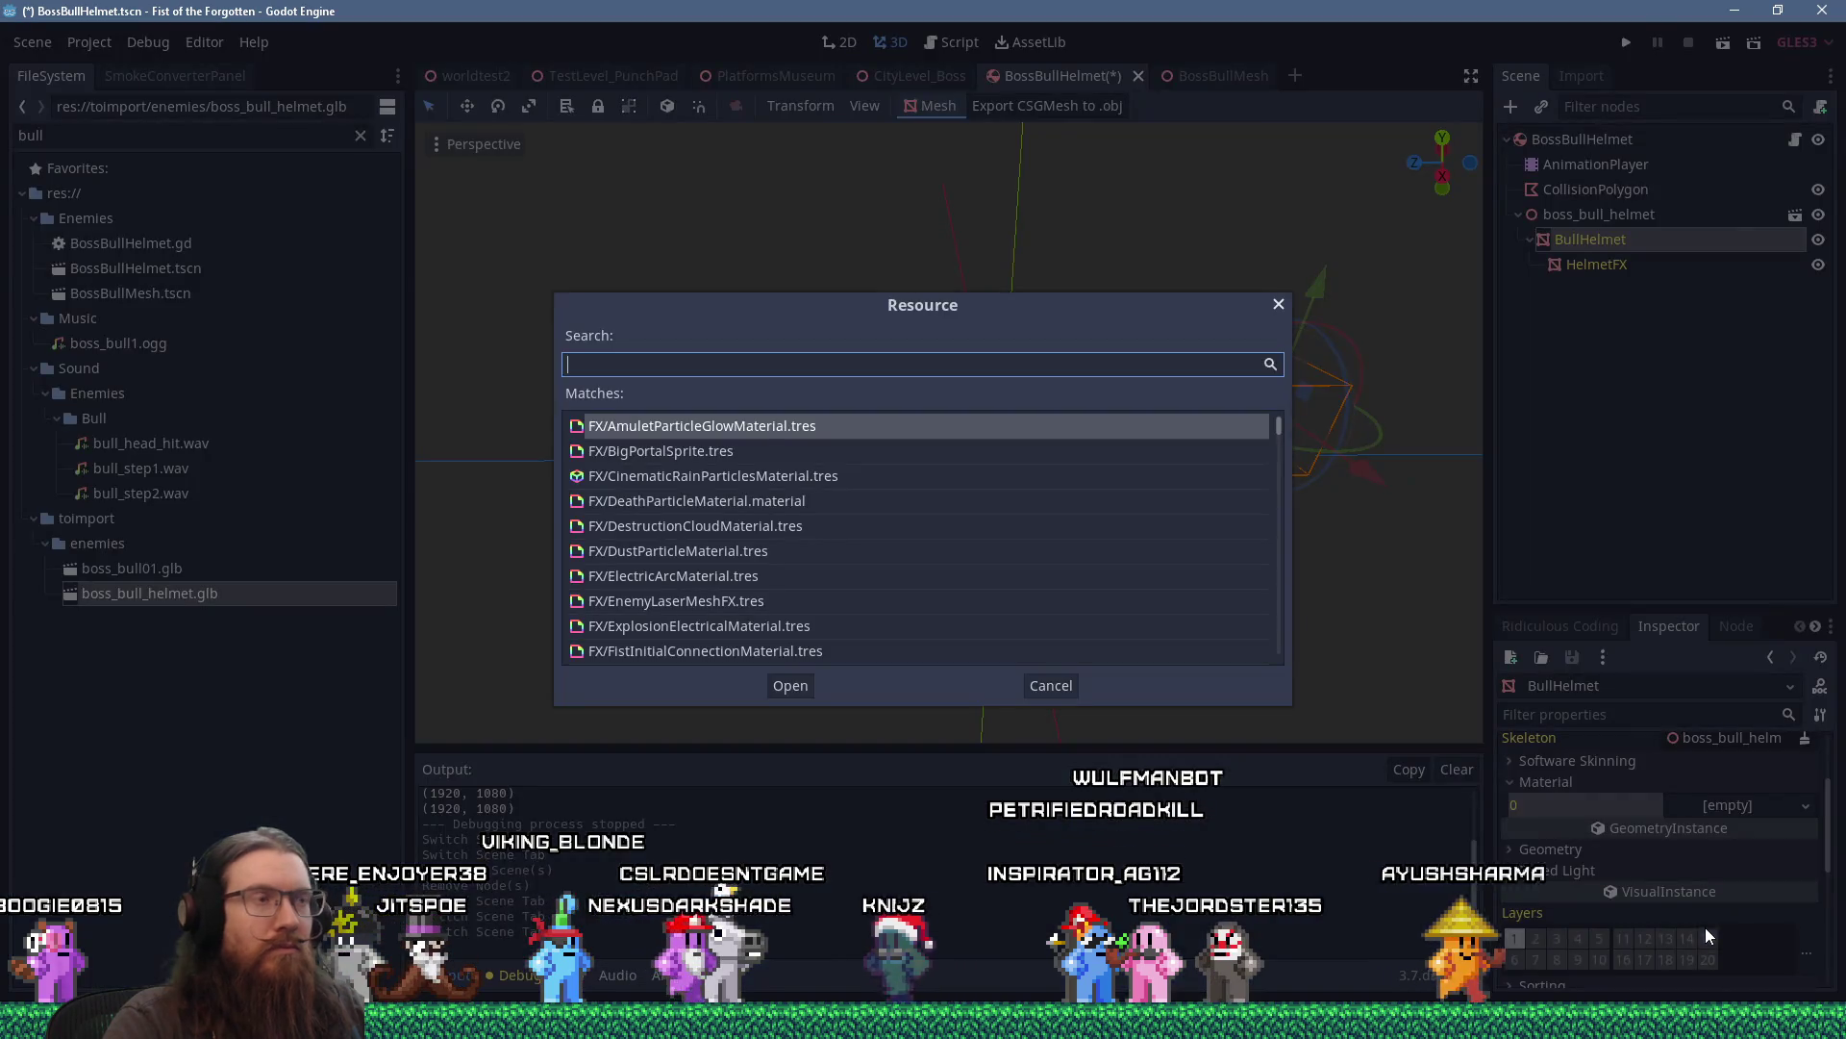
type("boss")
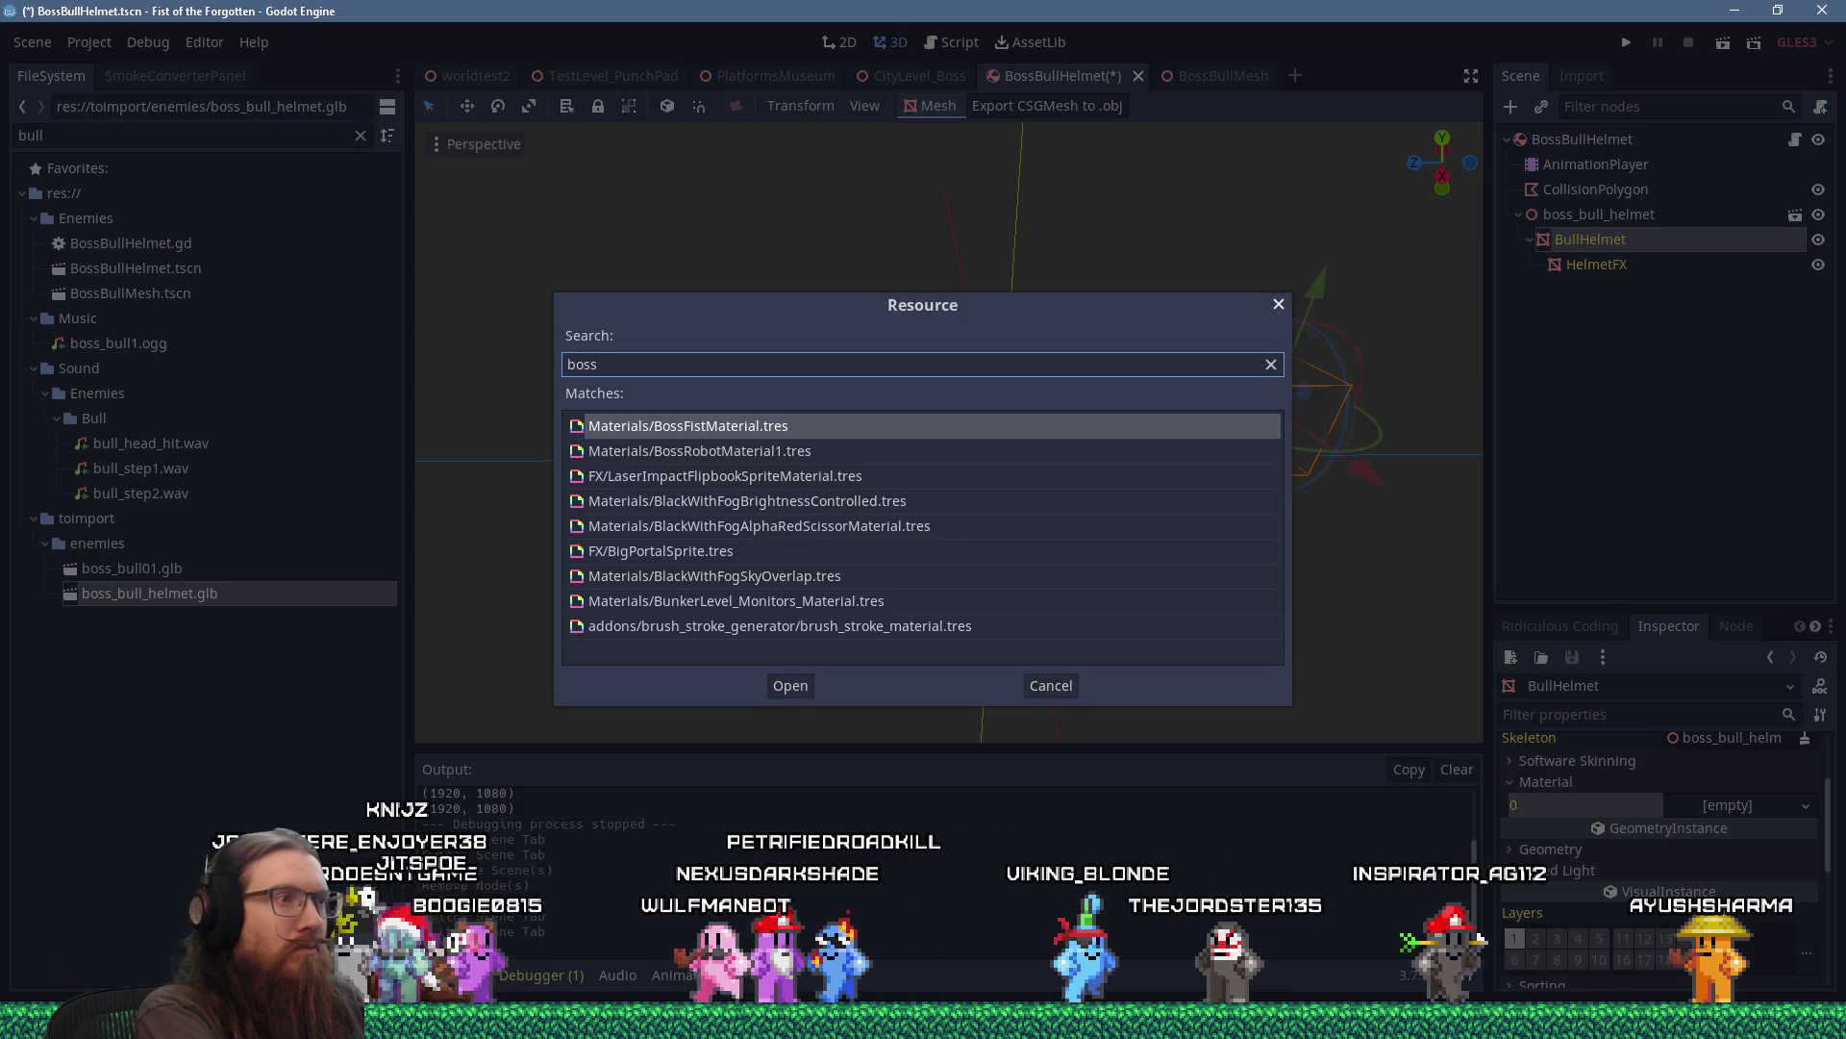
key("BackSpace")
key("BackSpace")
key("BackSpace")
type("ull")
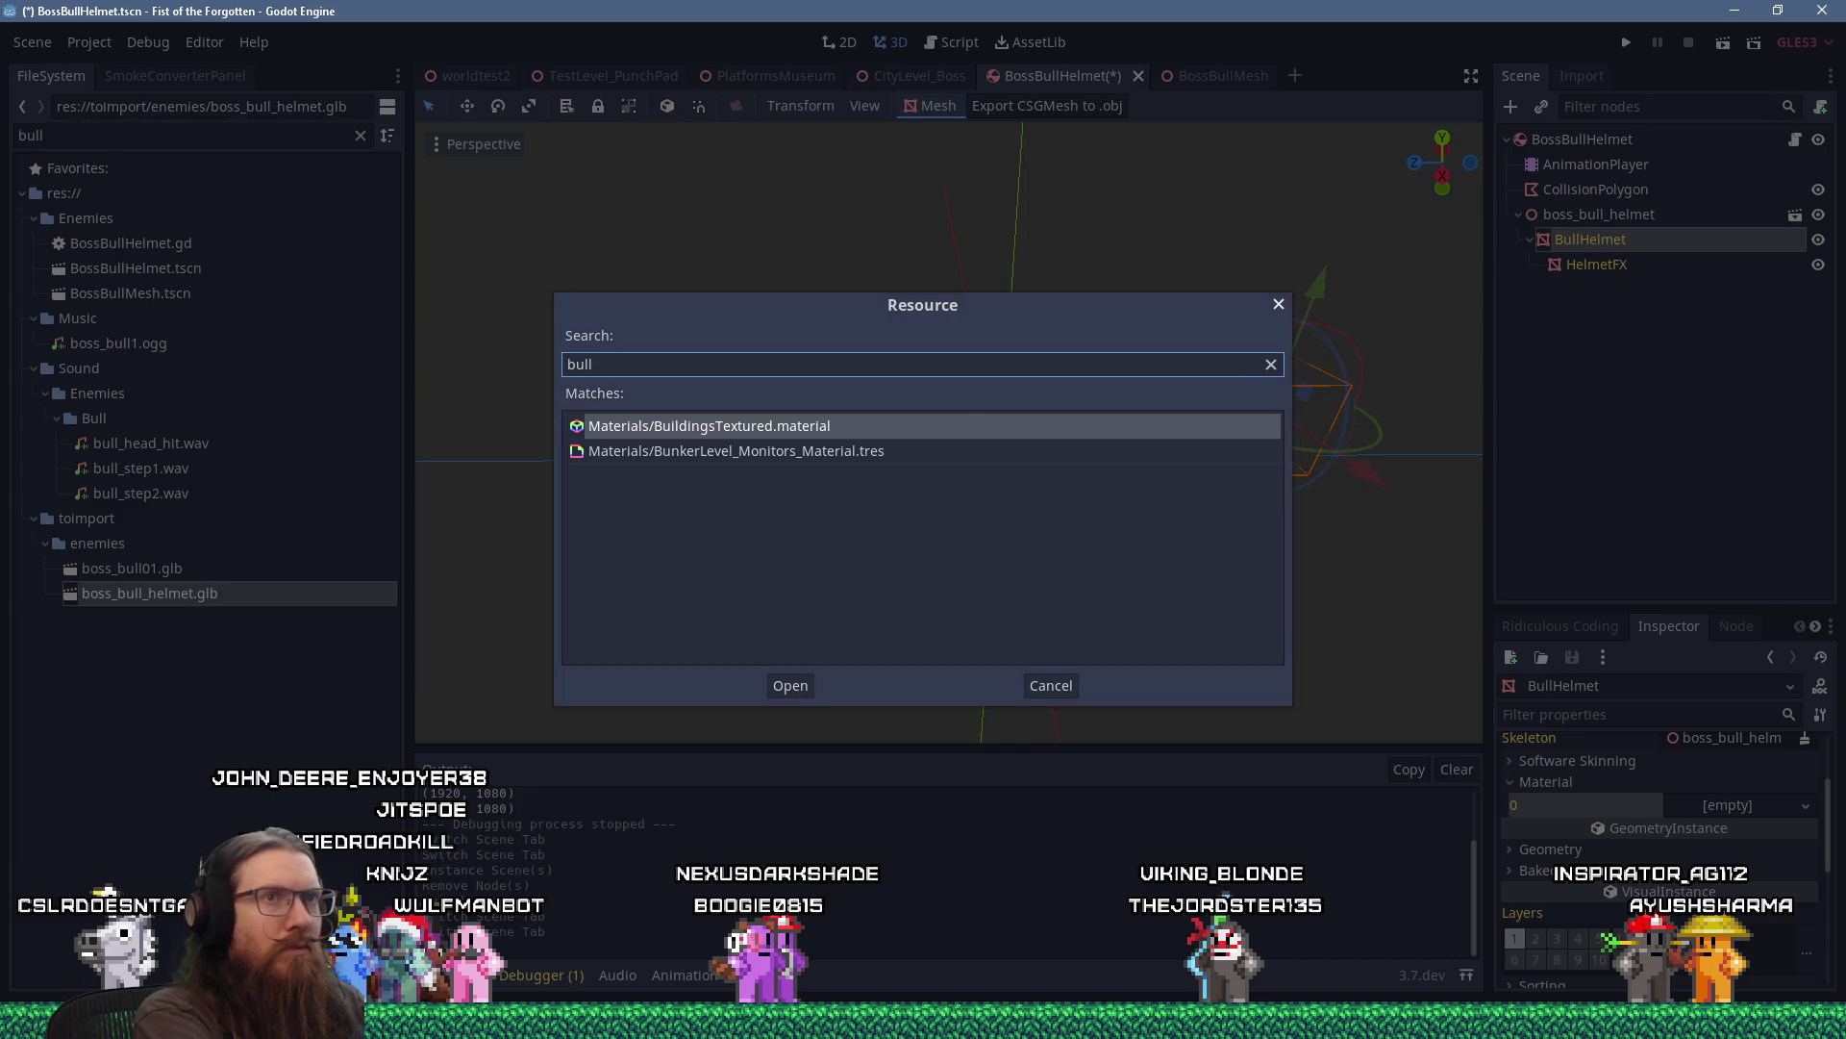
key("Escape")
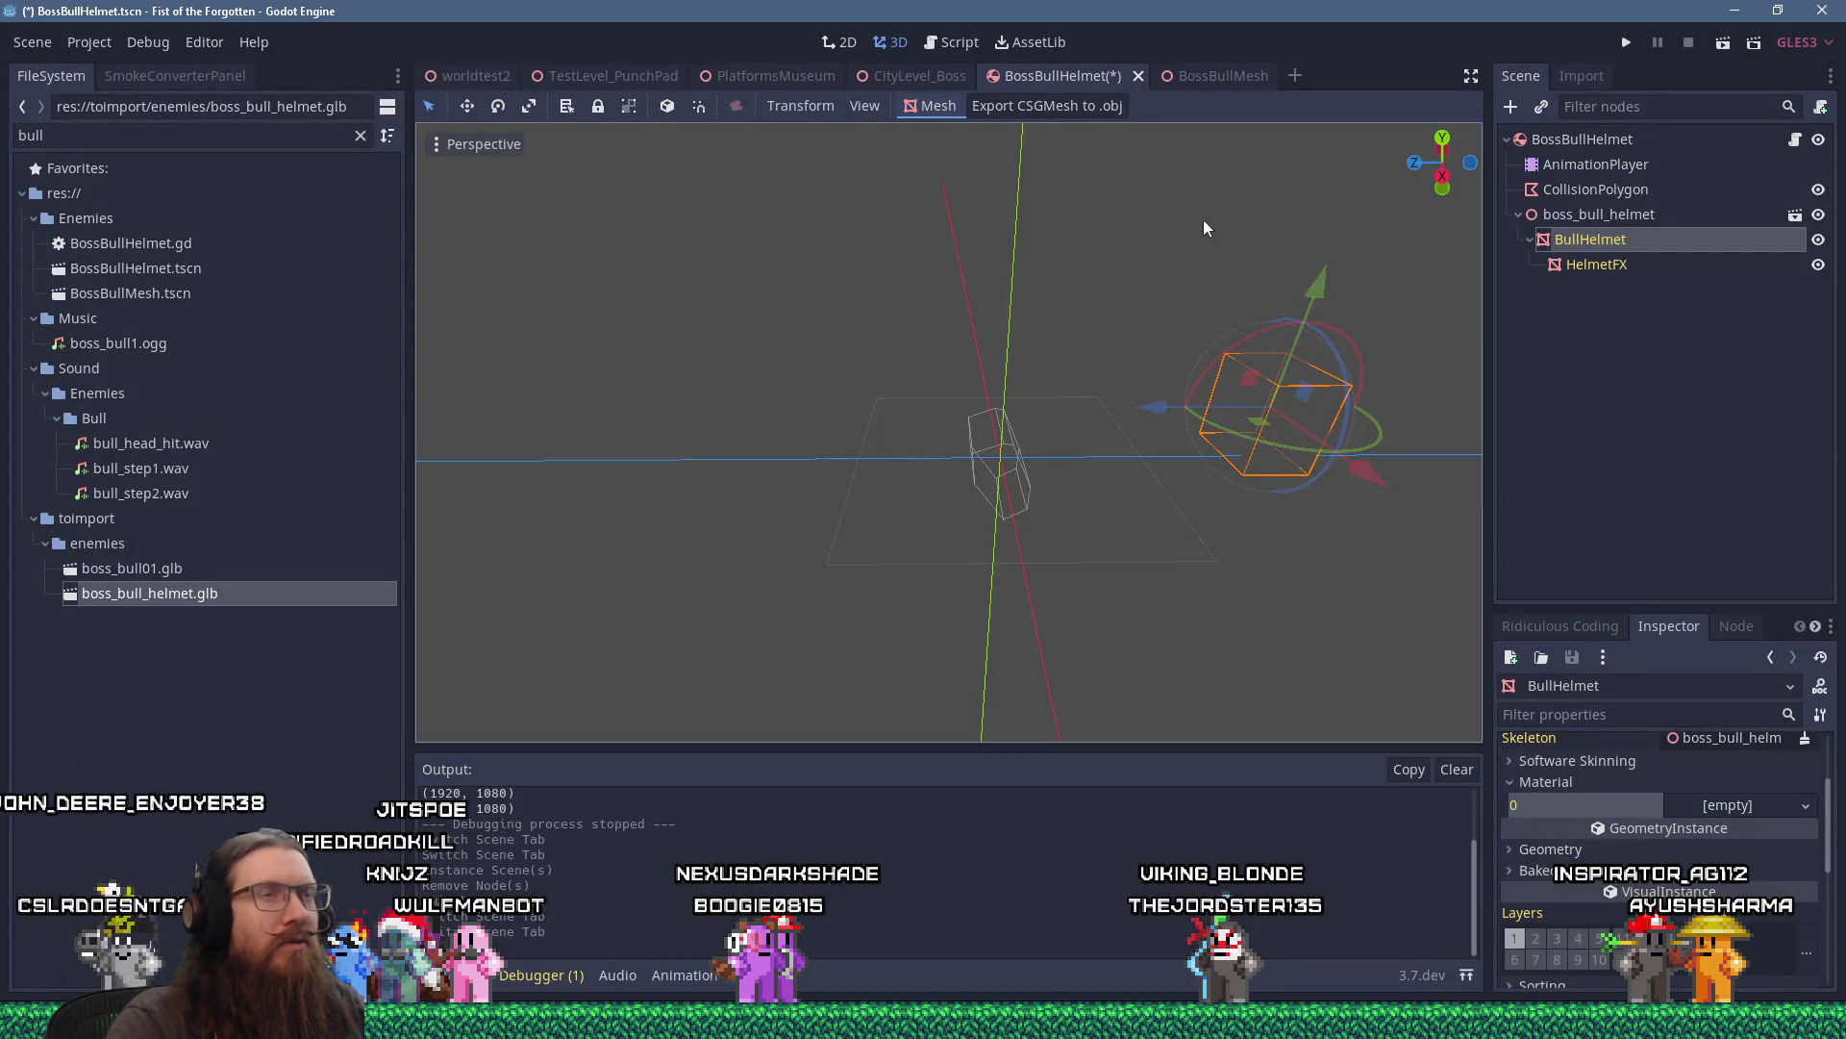
Inspect the BullMesh node in the BossBullMesh scene.
left_click(1210, 69)
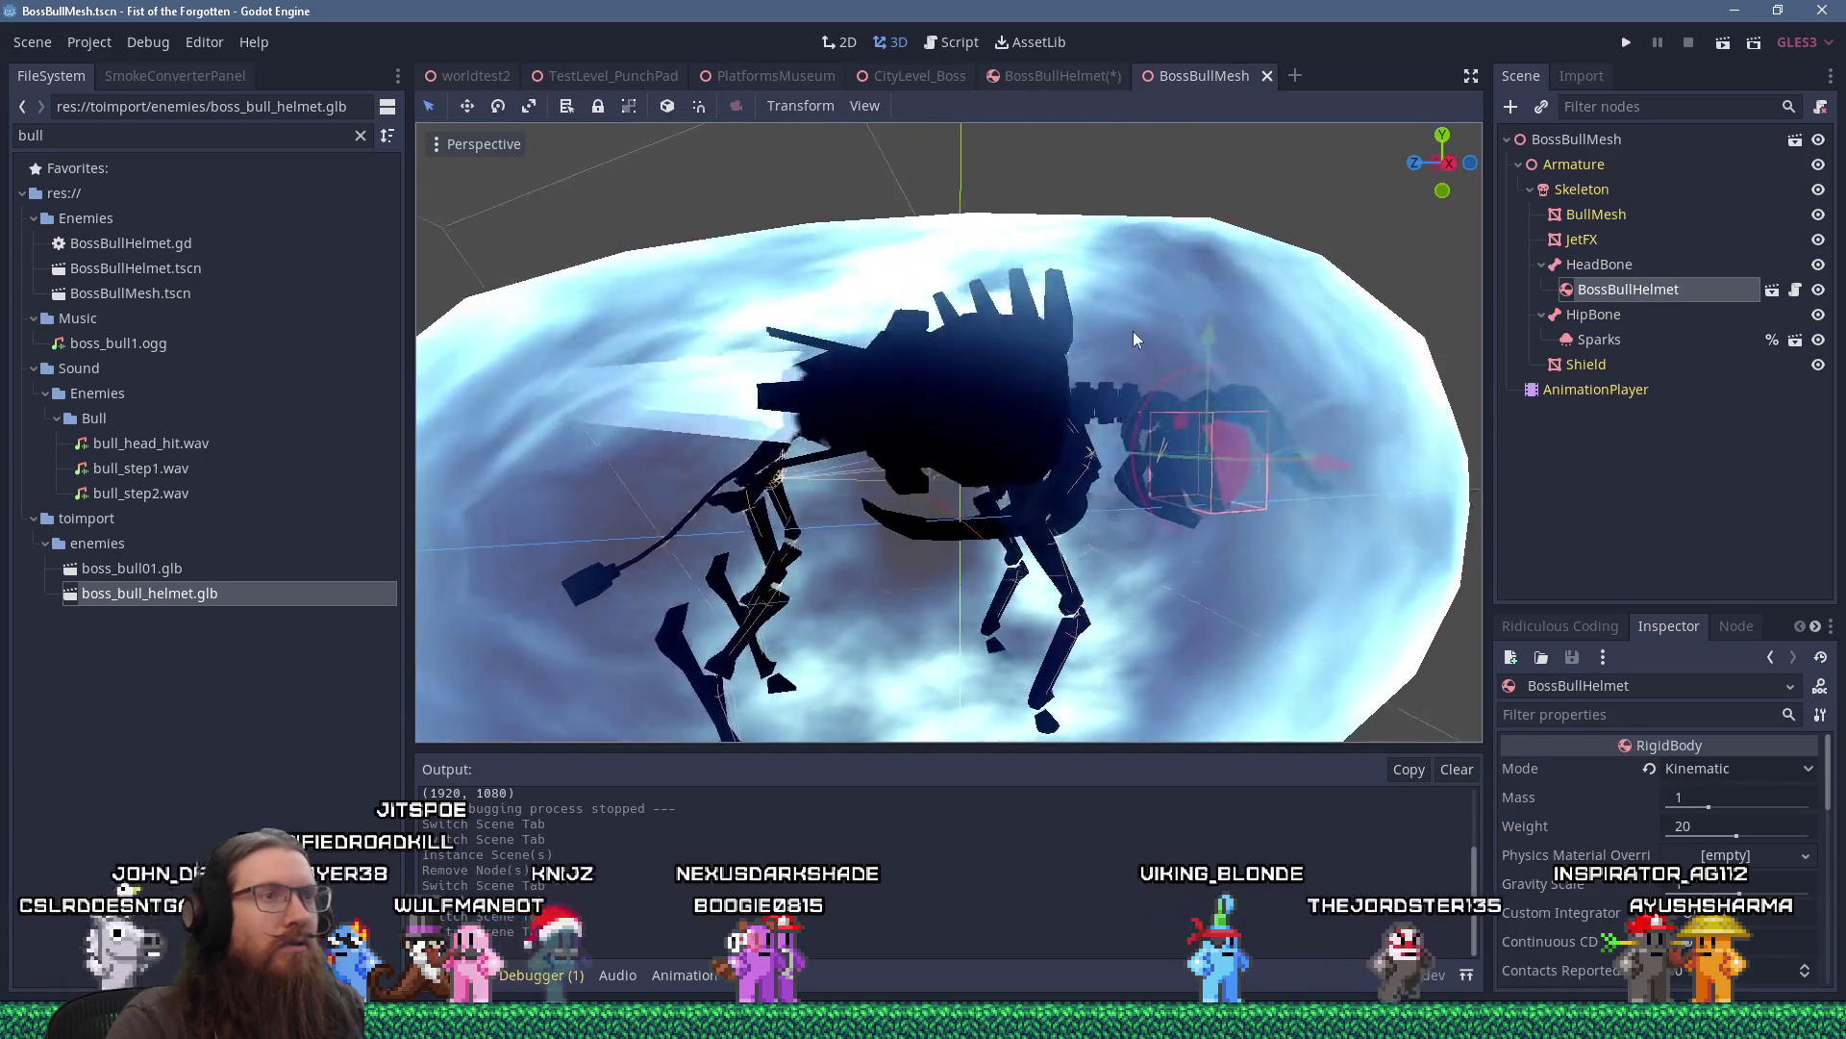
scroll(1091, 279, "up", 5)
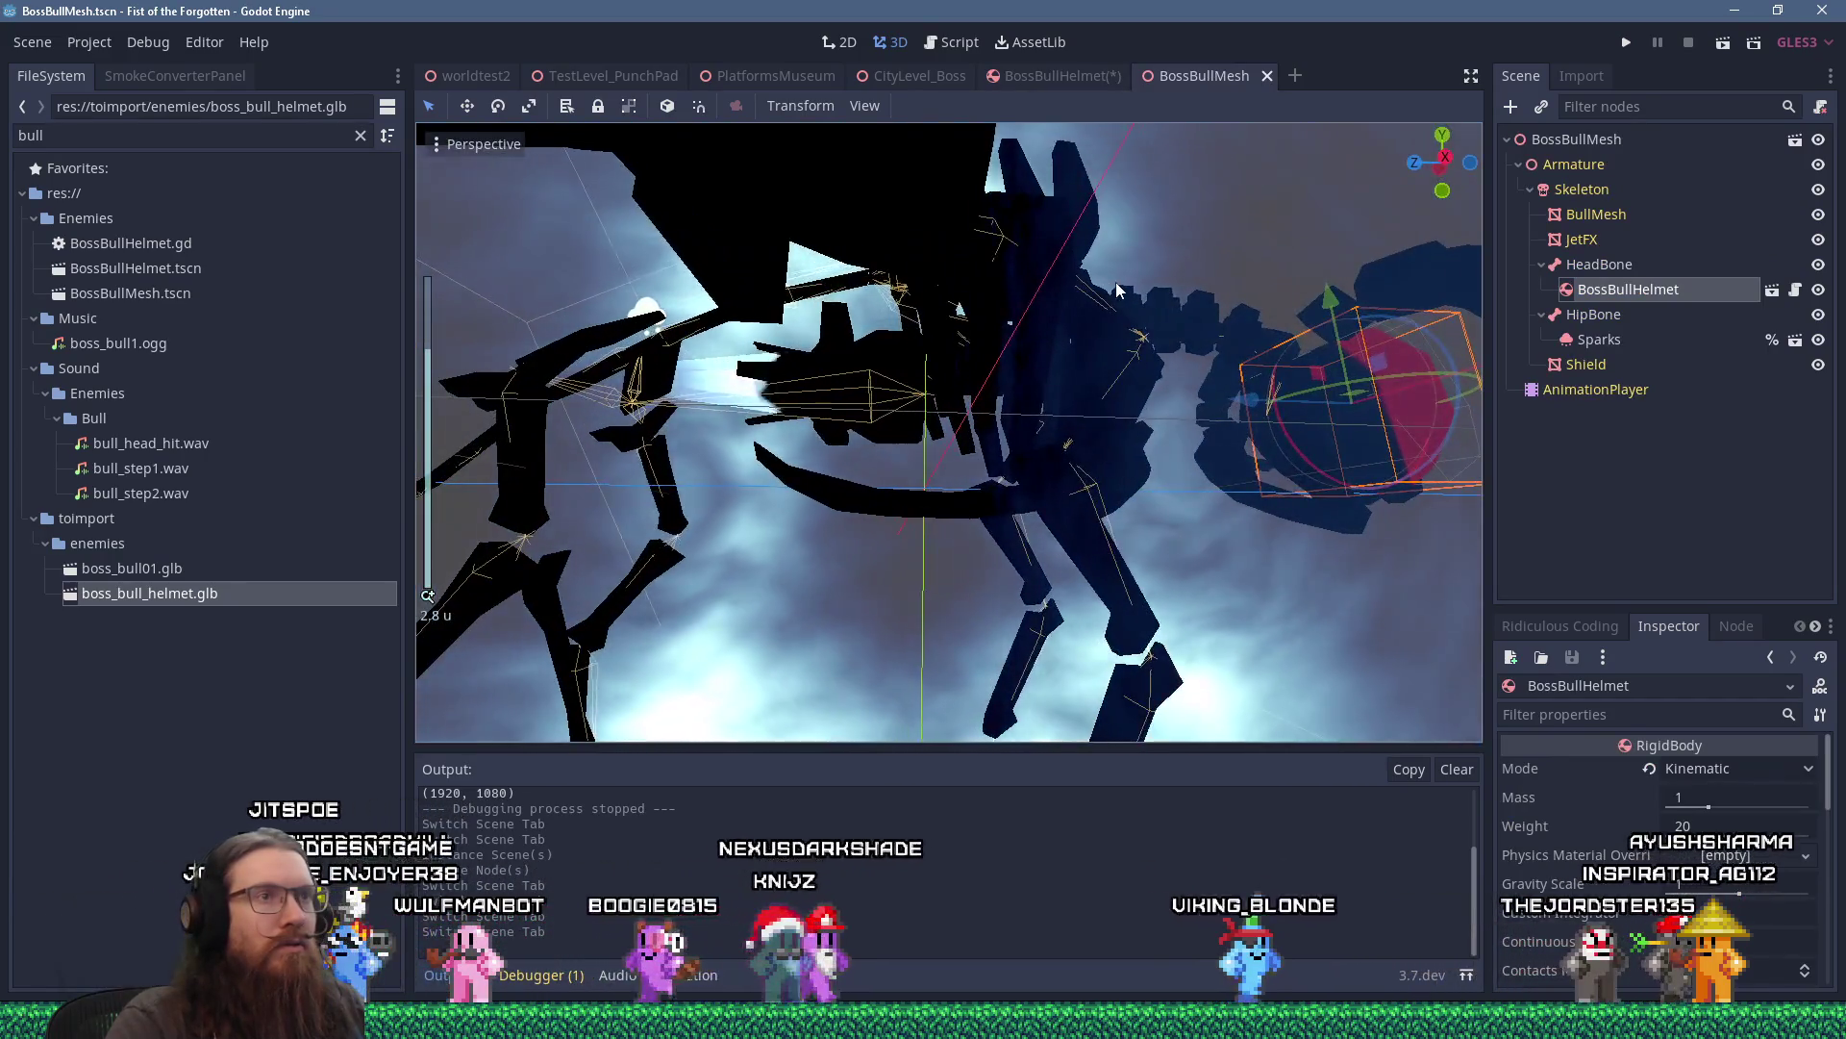
mouse_move(1089, 321)
left_mouse_down()
mouse_move(798, 348)
mouse_move(1212, 306)
left_mouse_up()
left_click(1135, 326)
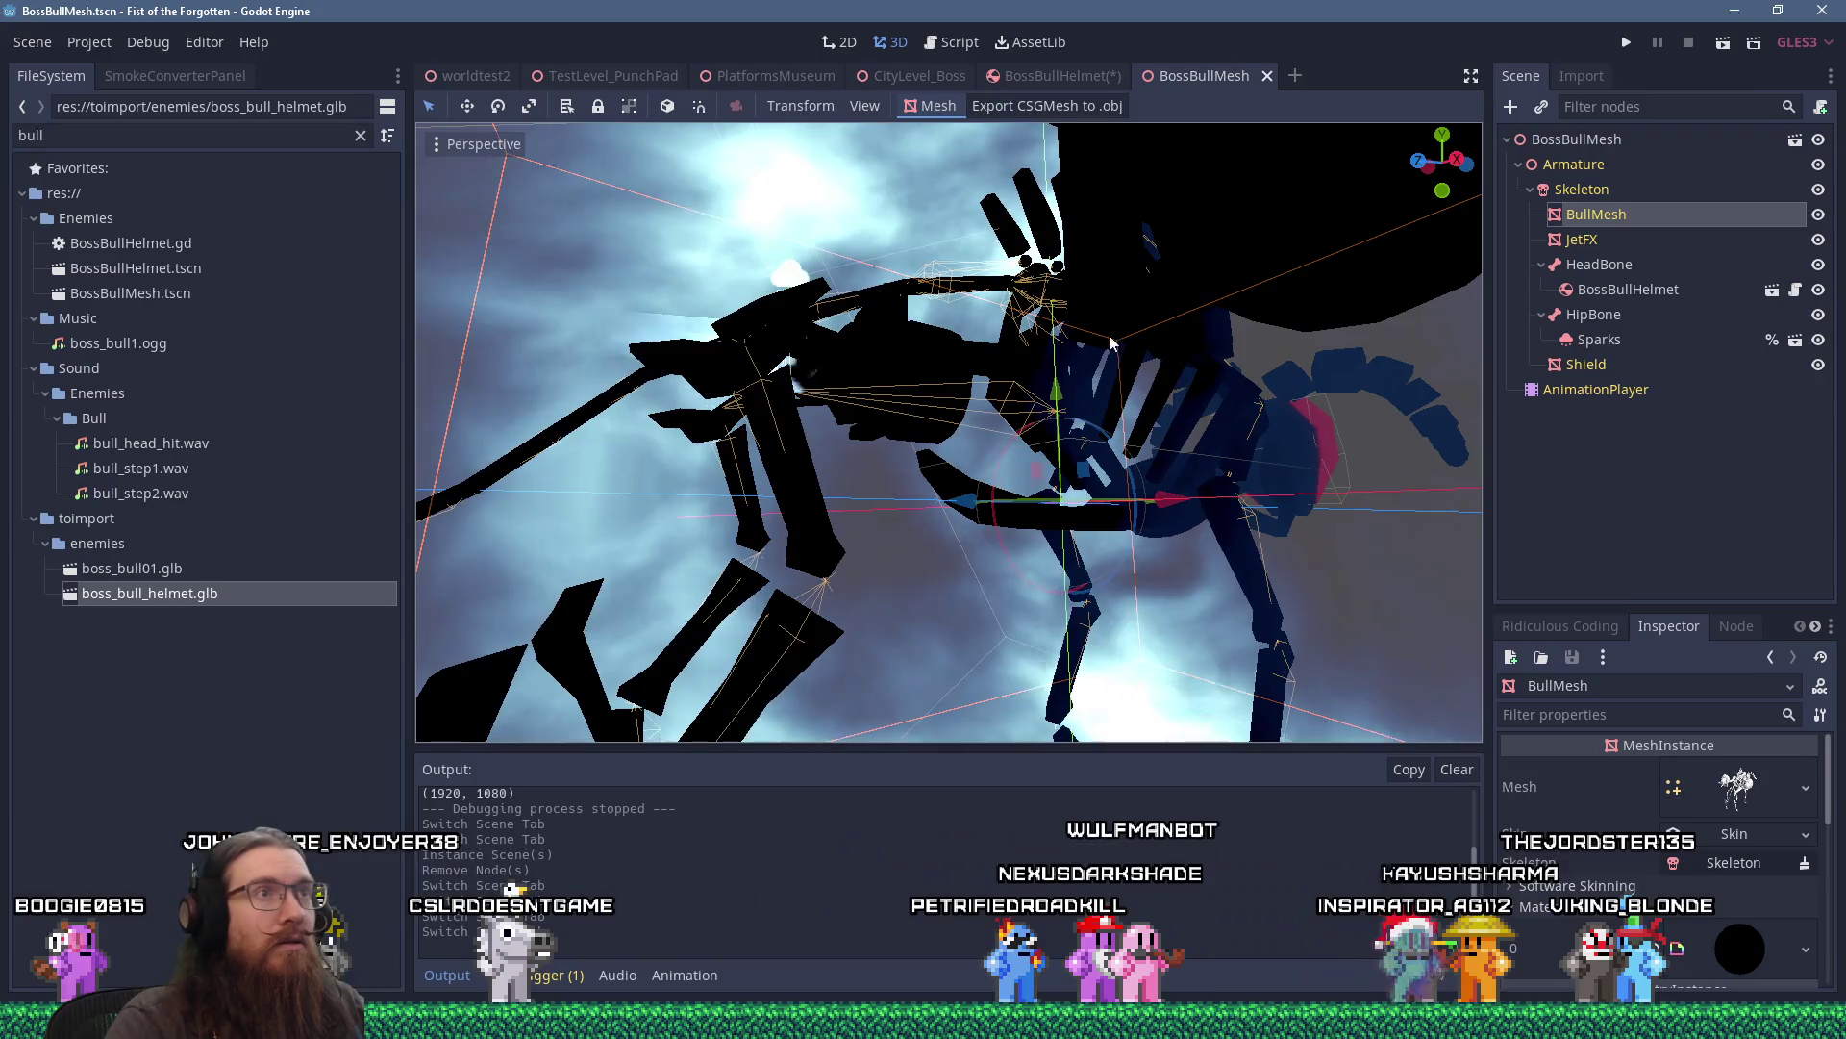
Load EnemyMaterialSpiderBot.tres into BullHelmet's slot 0, then search materials for HelmetFX.
left_click(1079, 77)
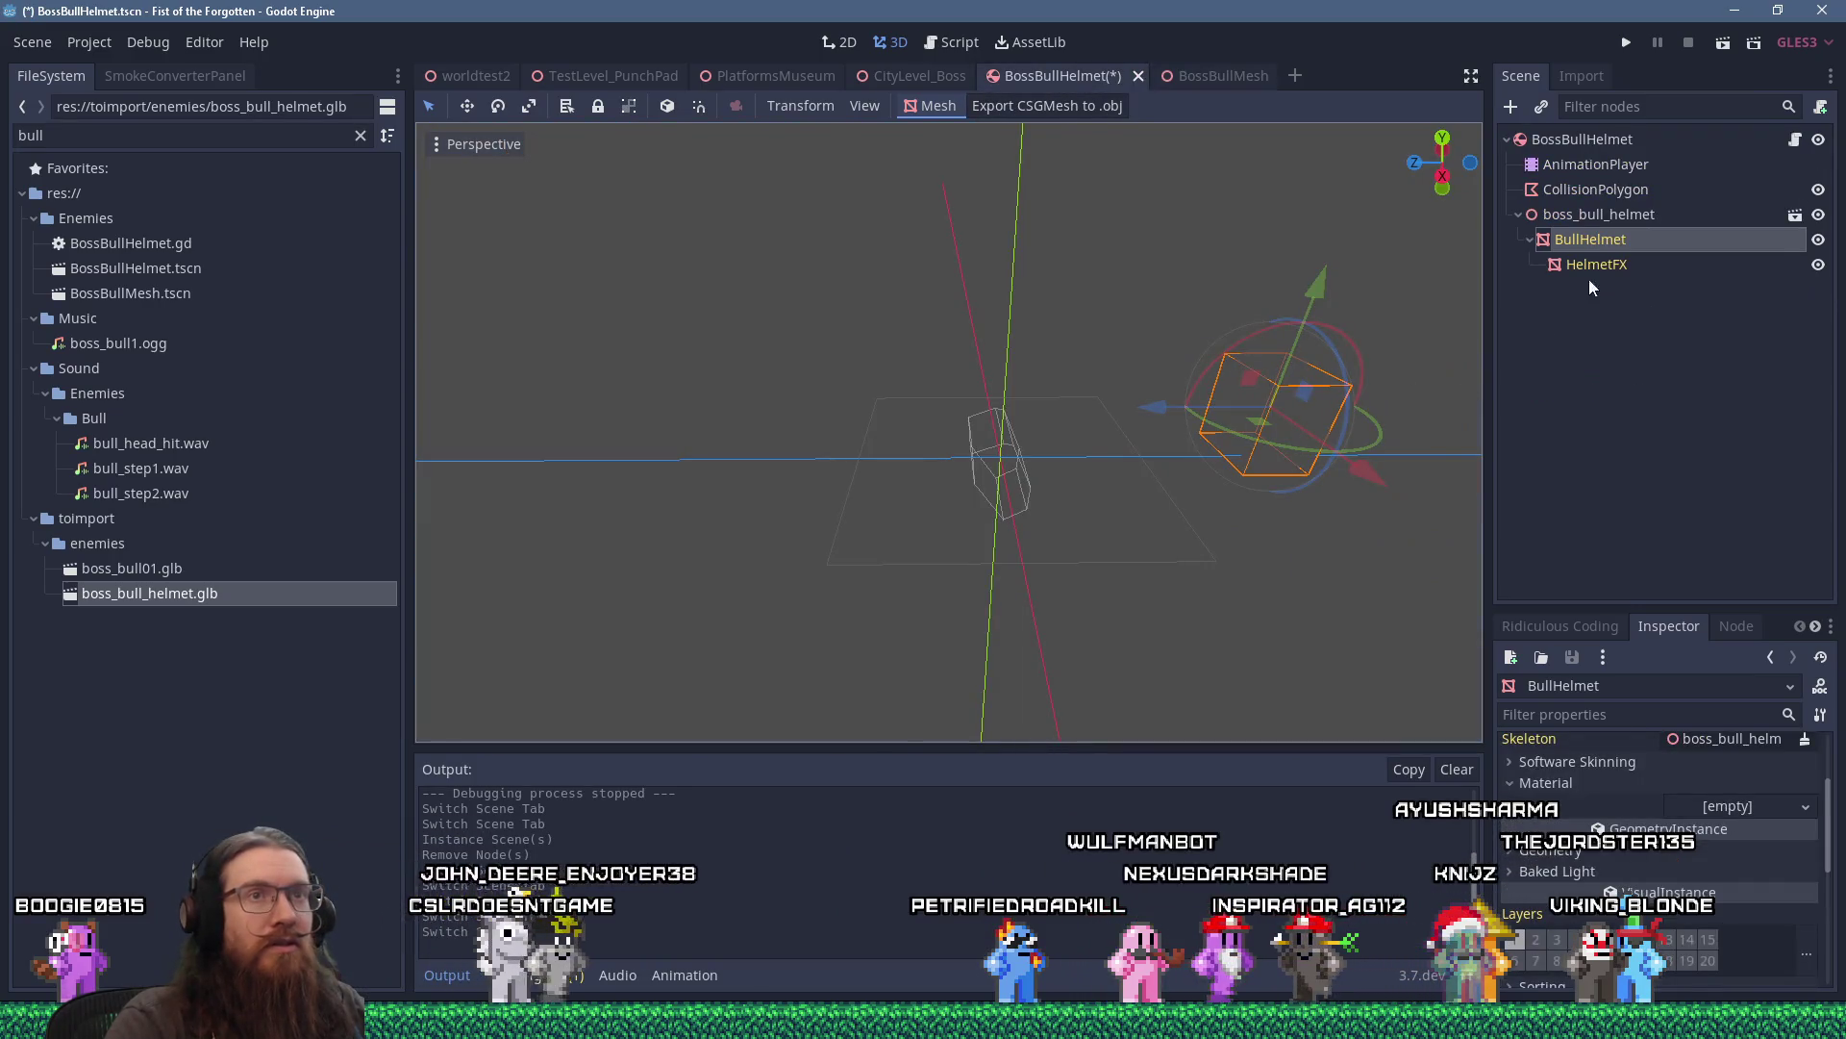
left_click(1774, 806)
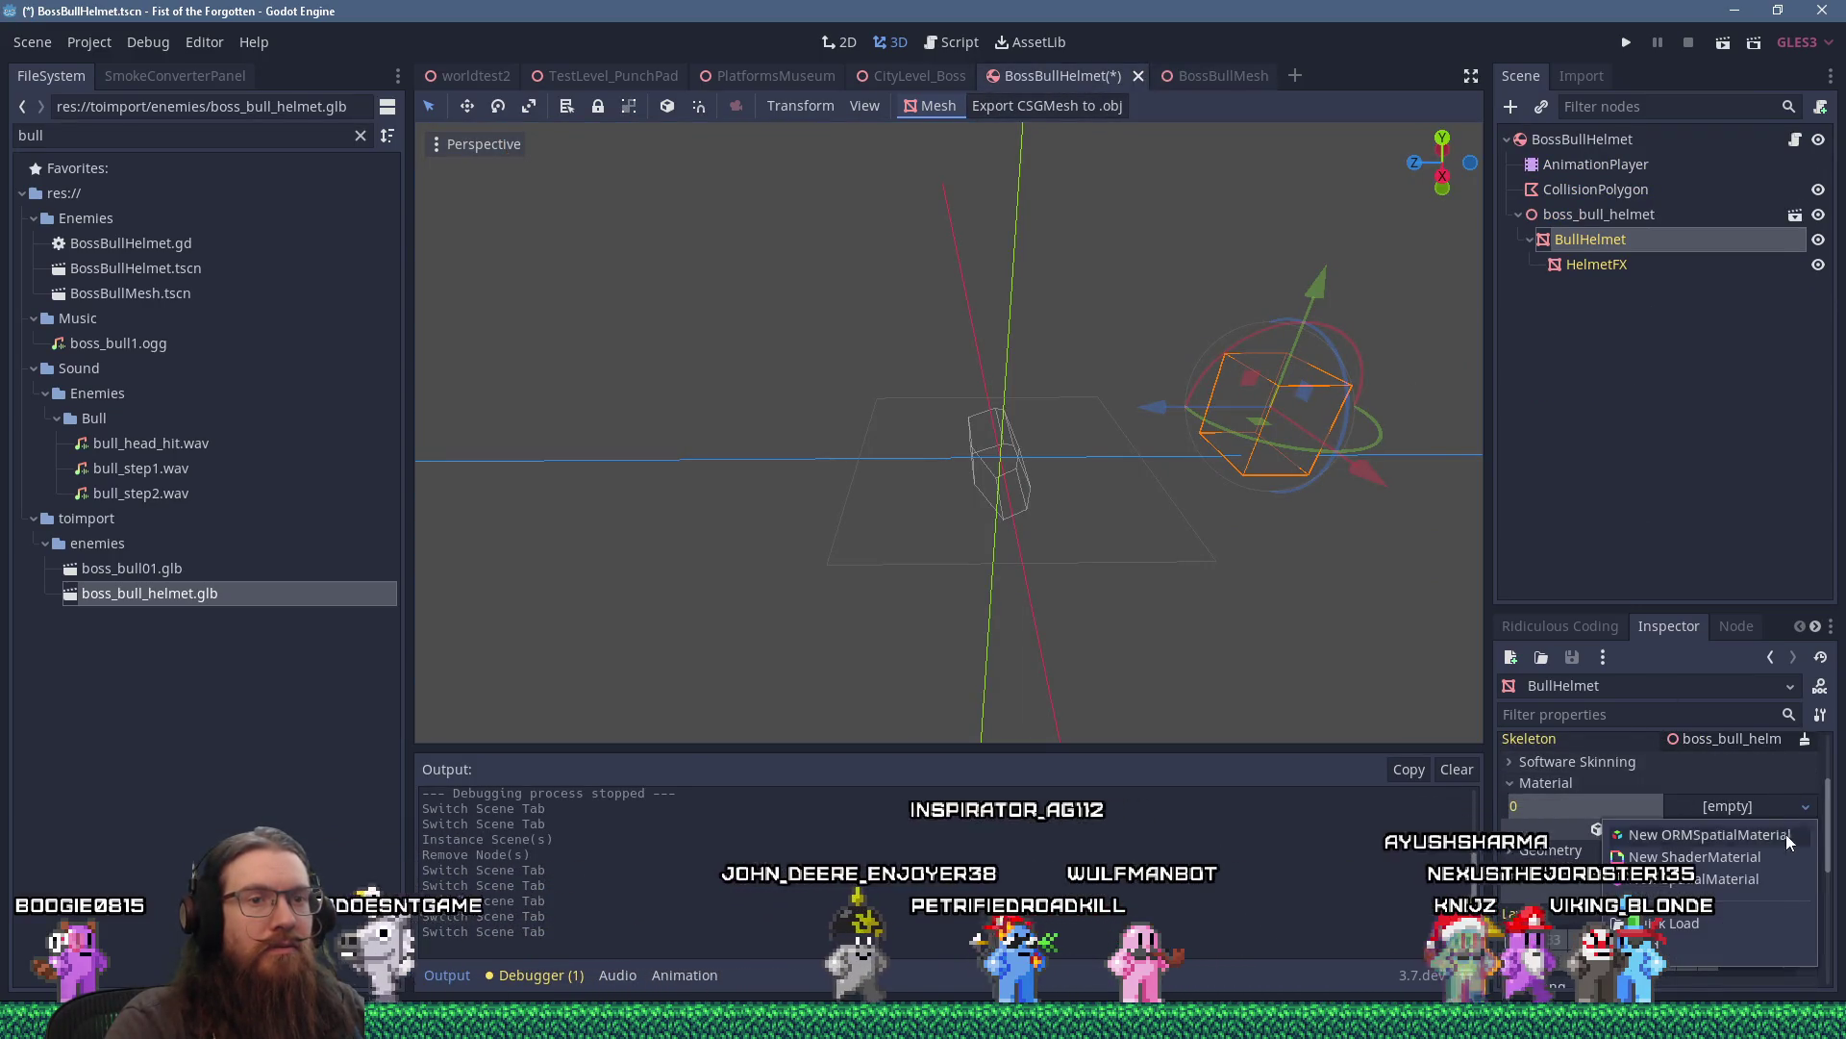
left_click(1744, 924)
type("spider")
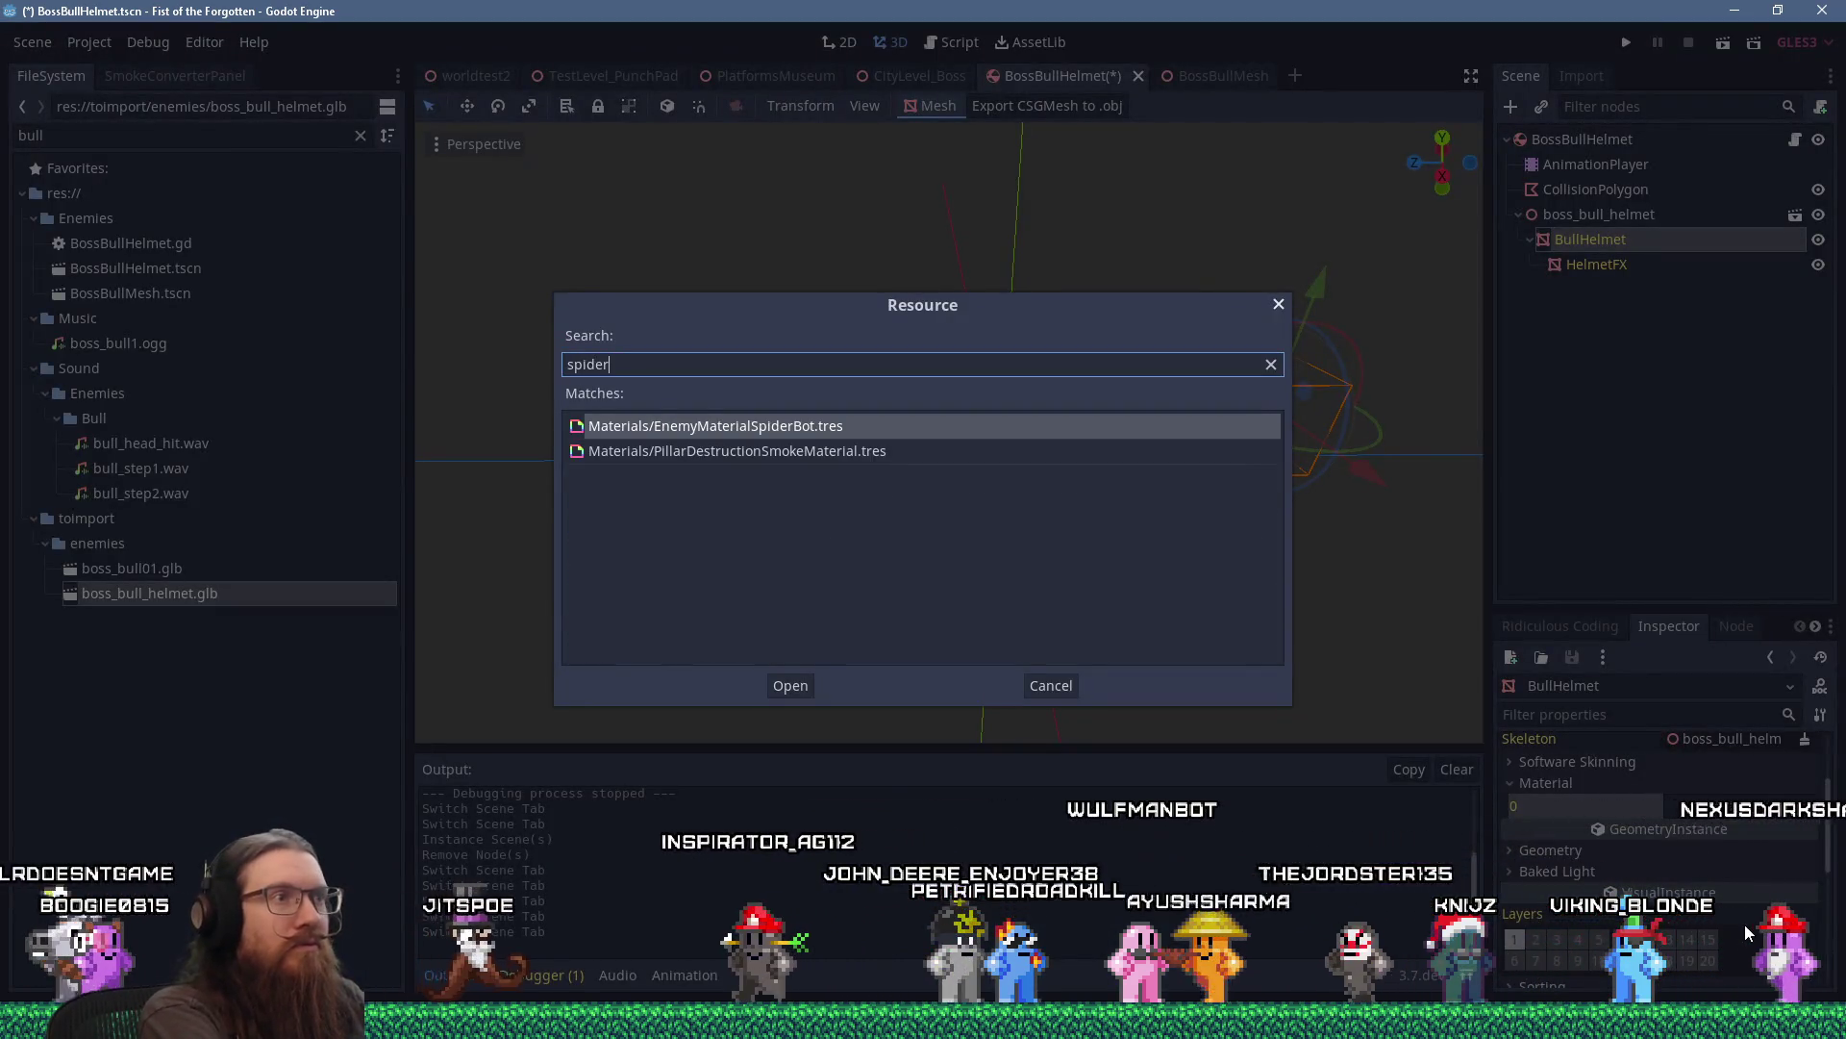
key("Return")
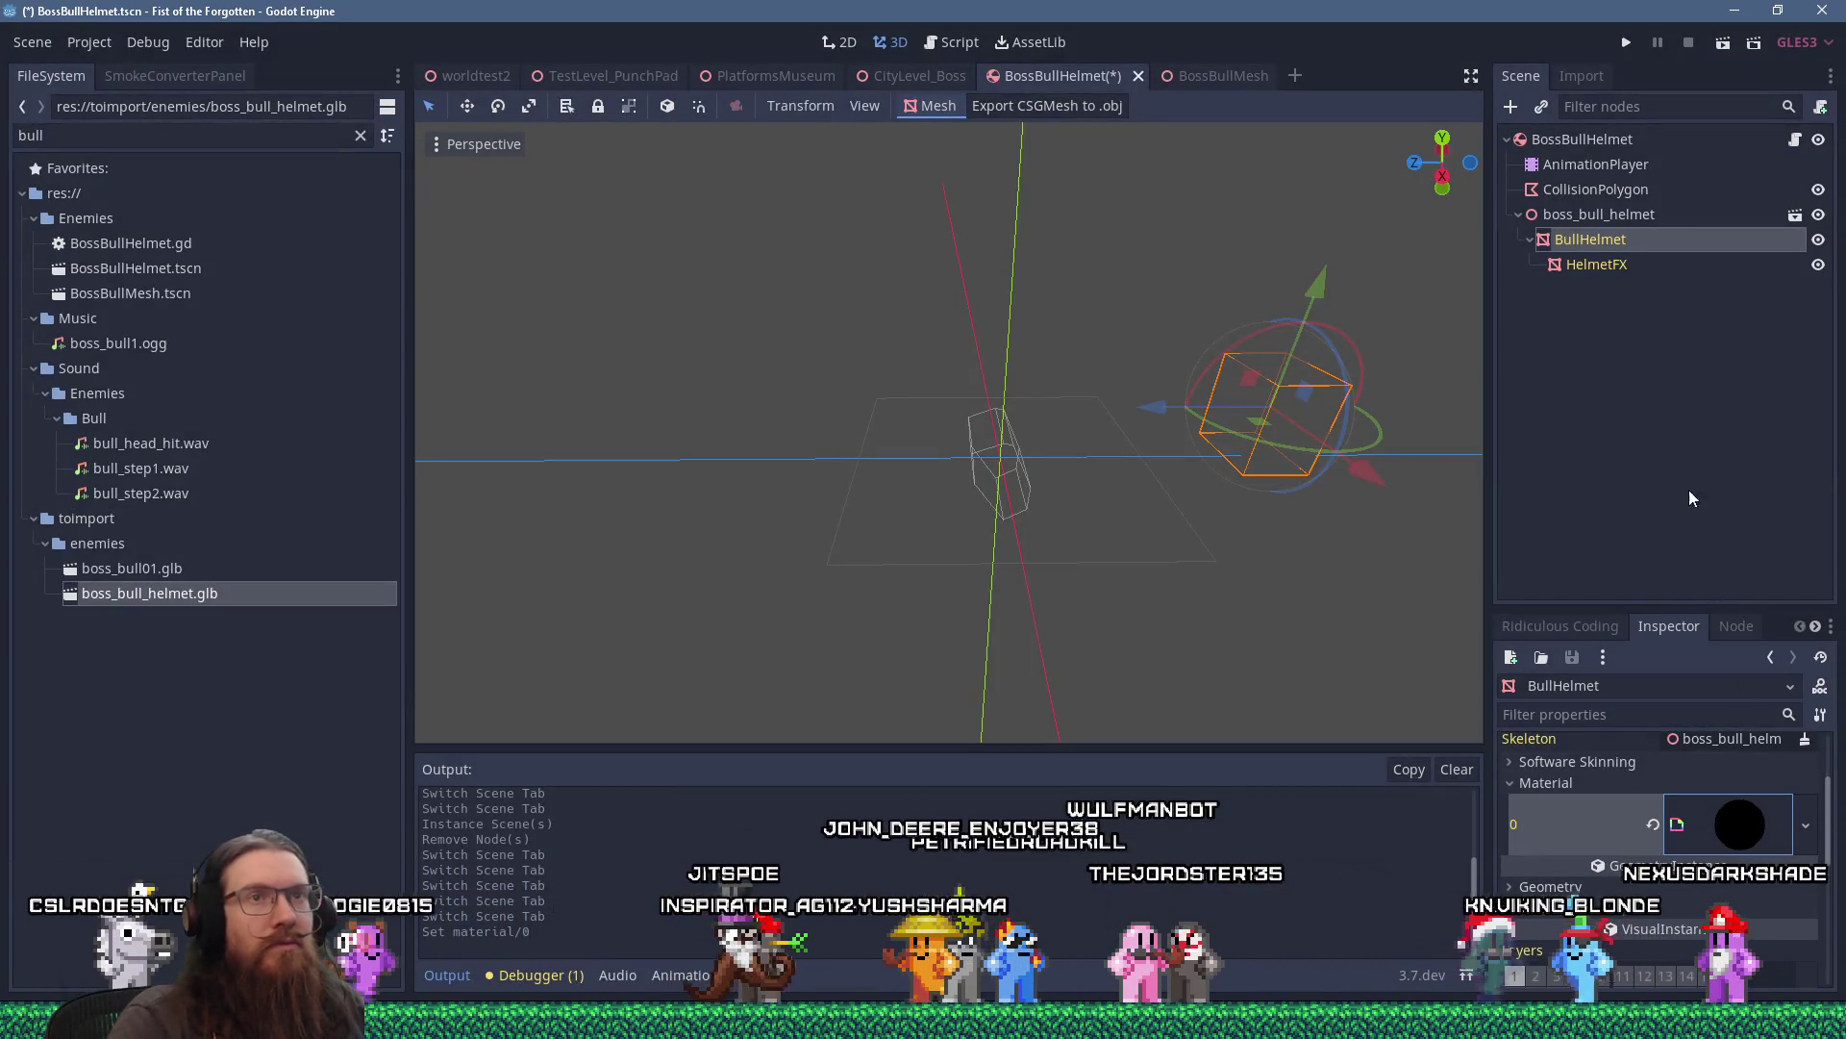
left_click(1598, 261)
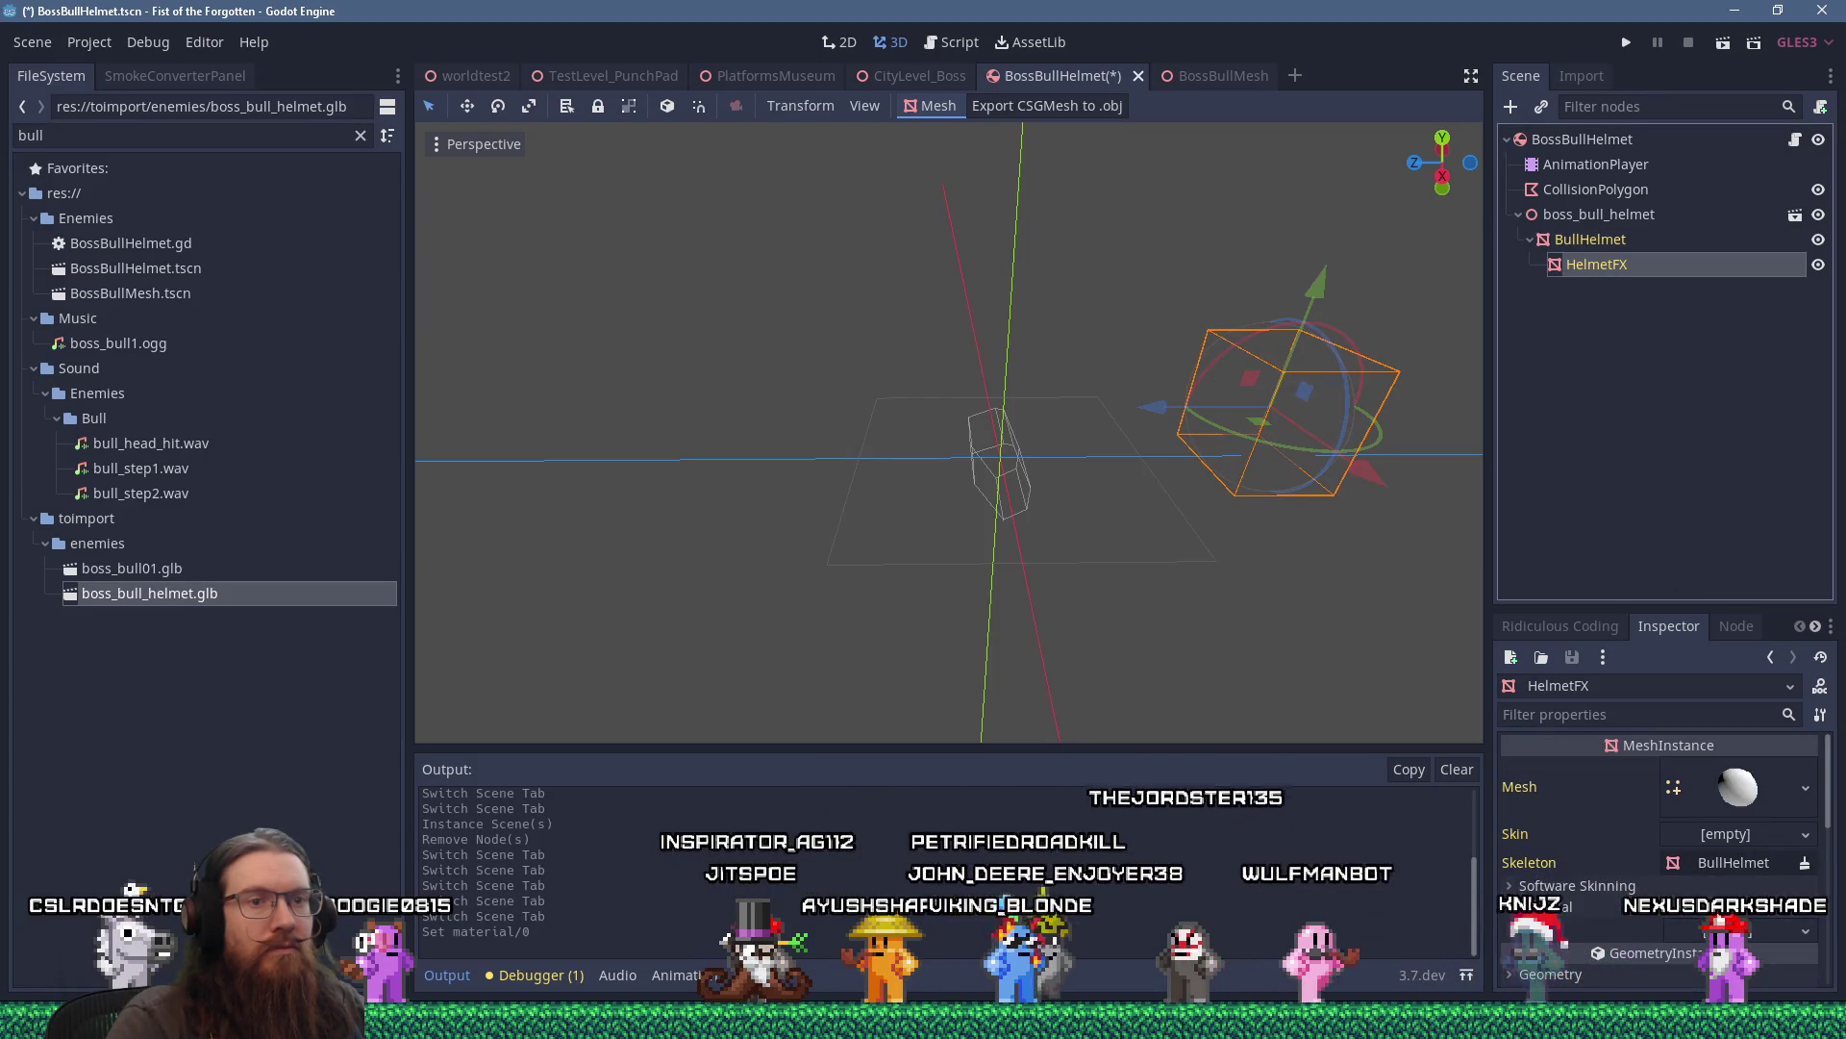
left_click(1805, 930)
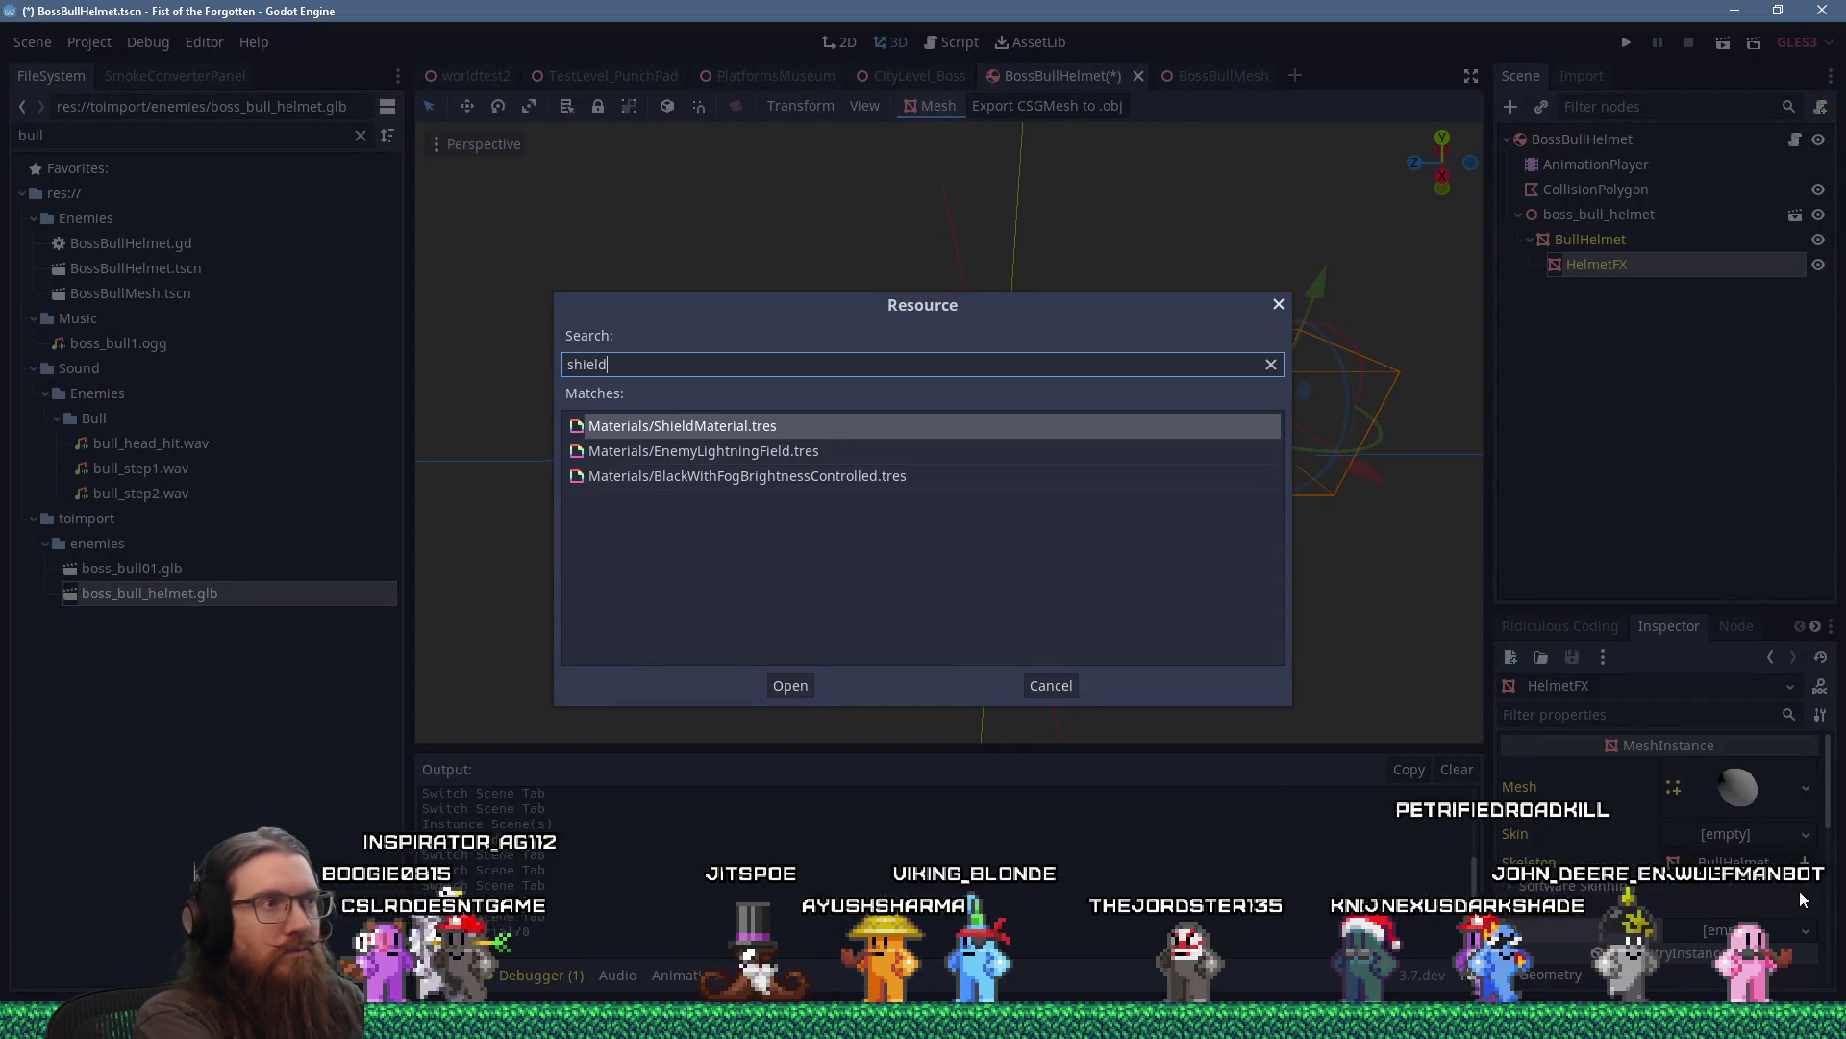
Apply ShieldMaterial to HelmetFX, then Quick Load BossFistMaterial into BullHelmet's material slot.
key("Return")
mouse_move(1217, 574)
left_mouse_down()
mouse_move(938, 494)
mouse_move(745, 498)
mouse_move(1154, 493)
mouse_move(1063, 518)
left_mouse_up()
left_click(1587, 240)
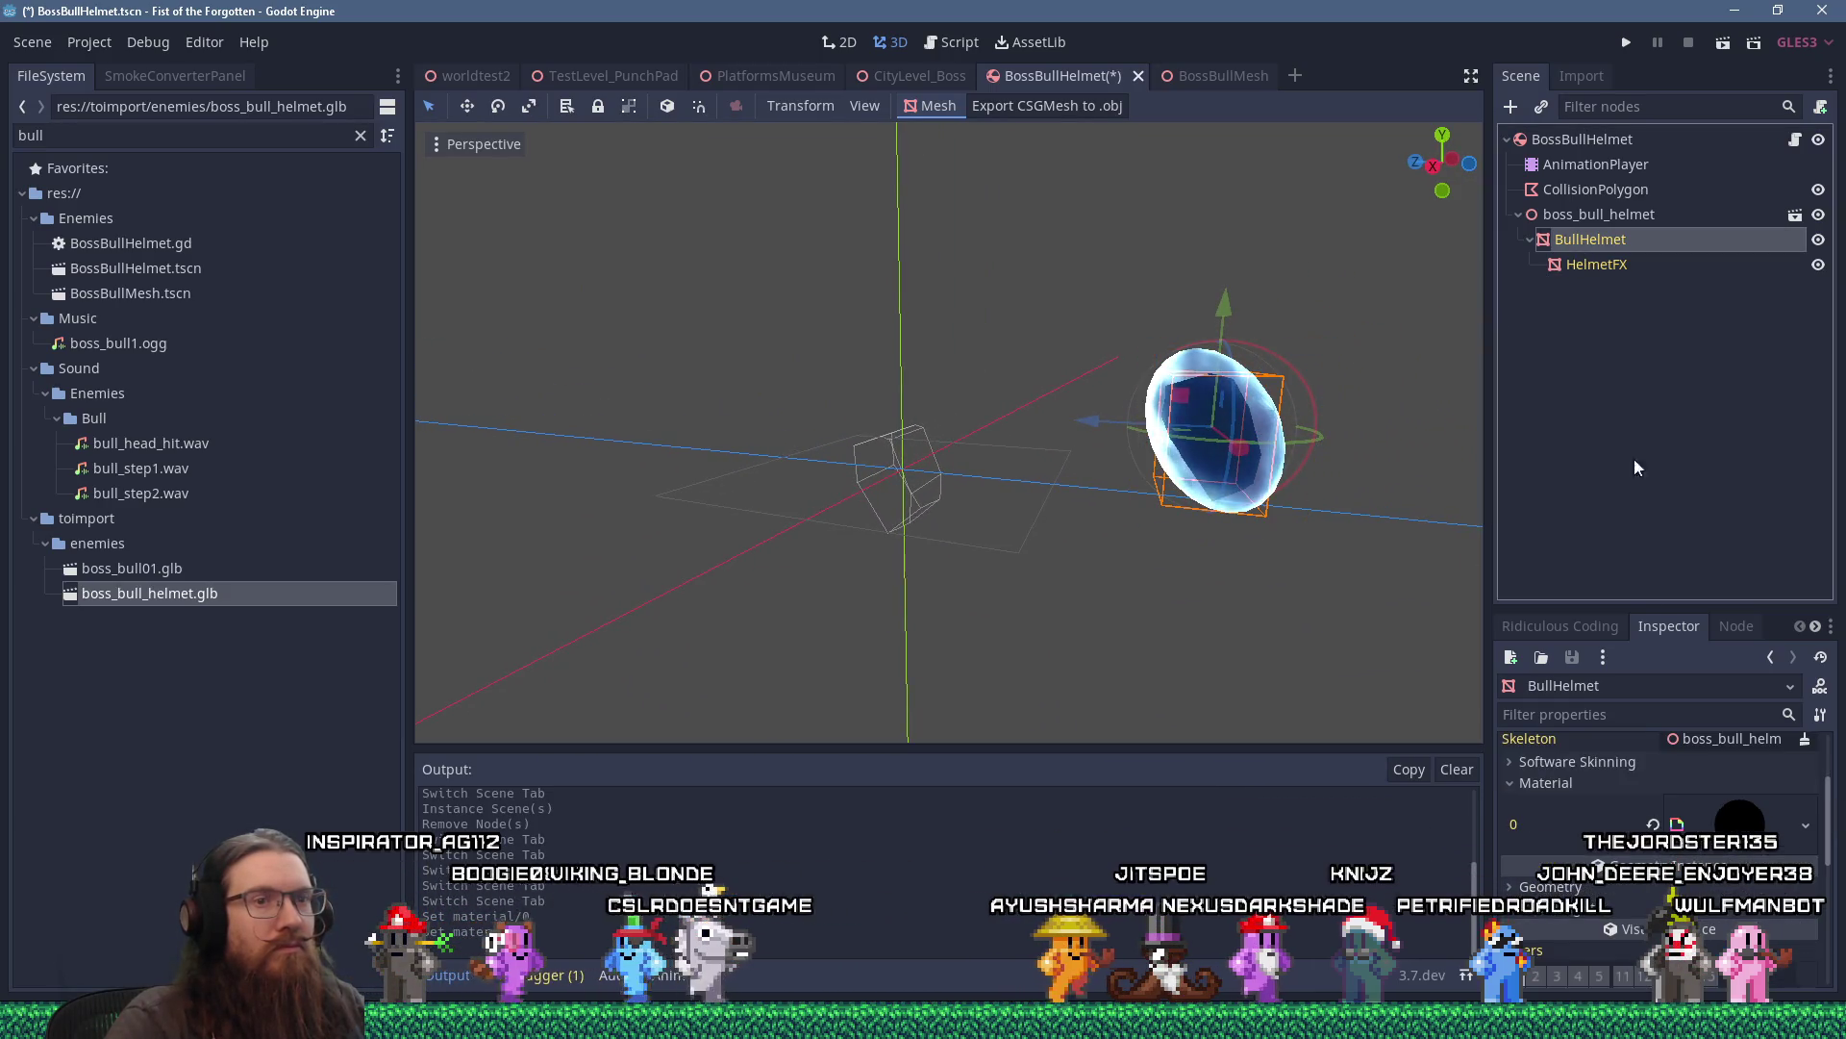
left_click(1806, 825)
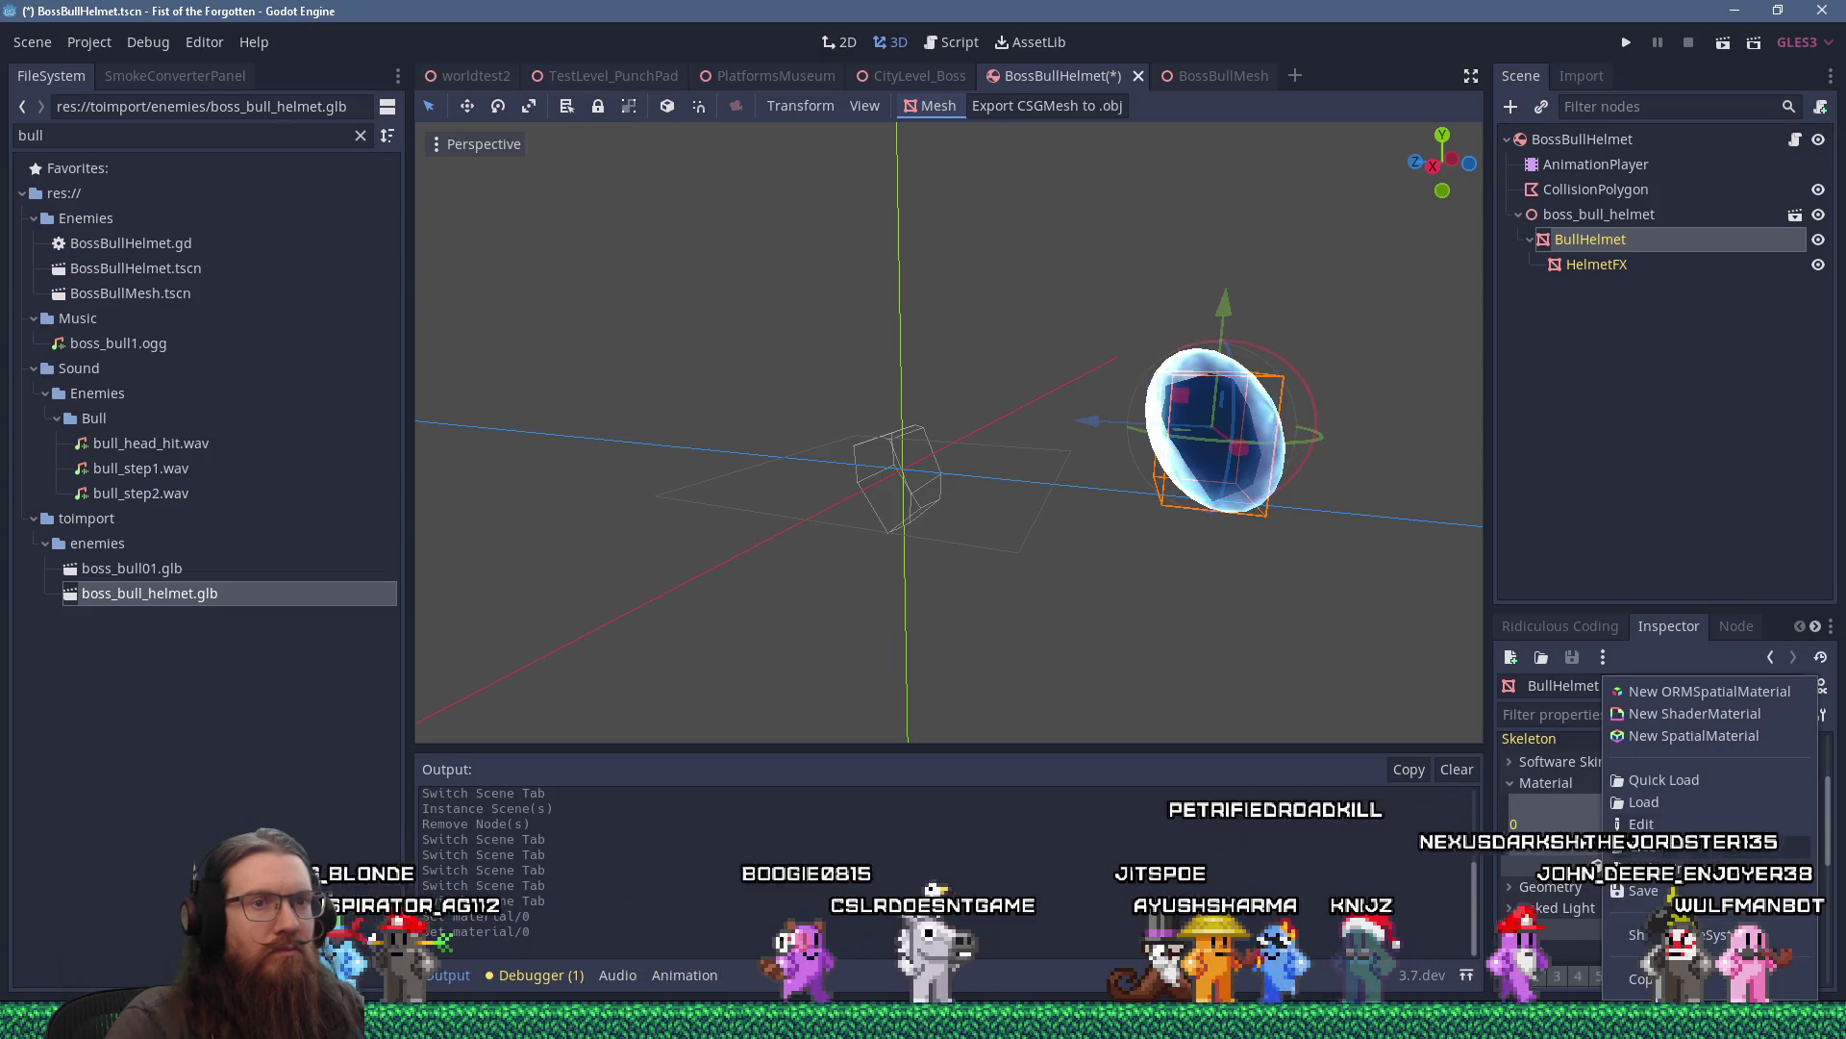
left_click(1748, 778)
type("boss")
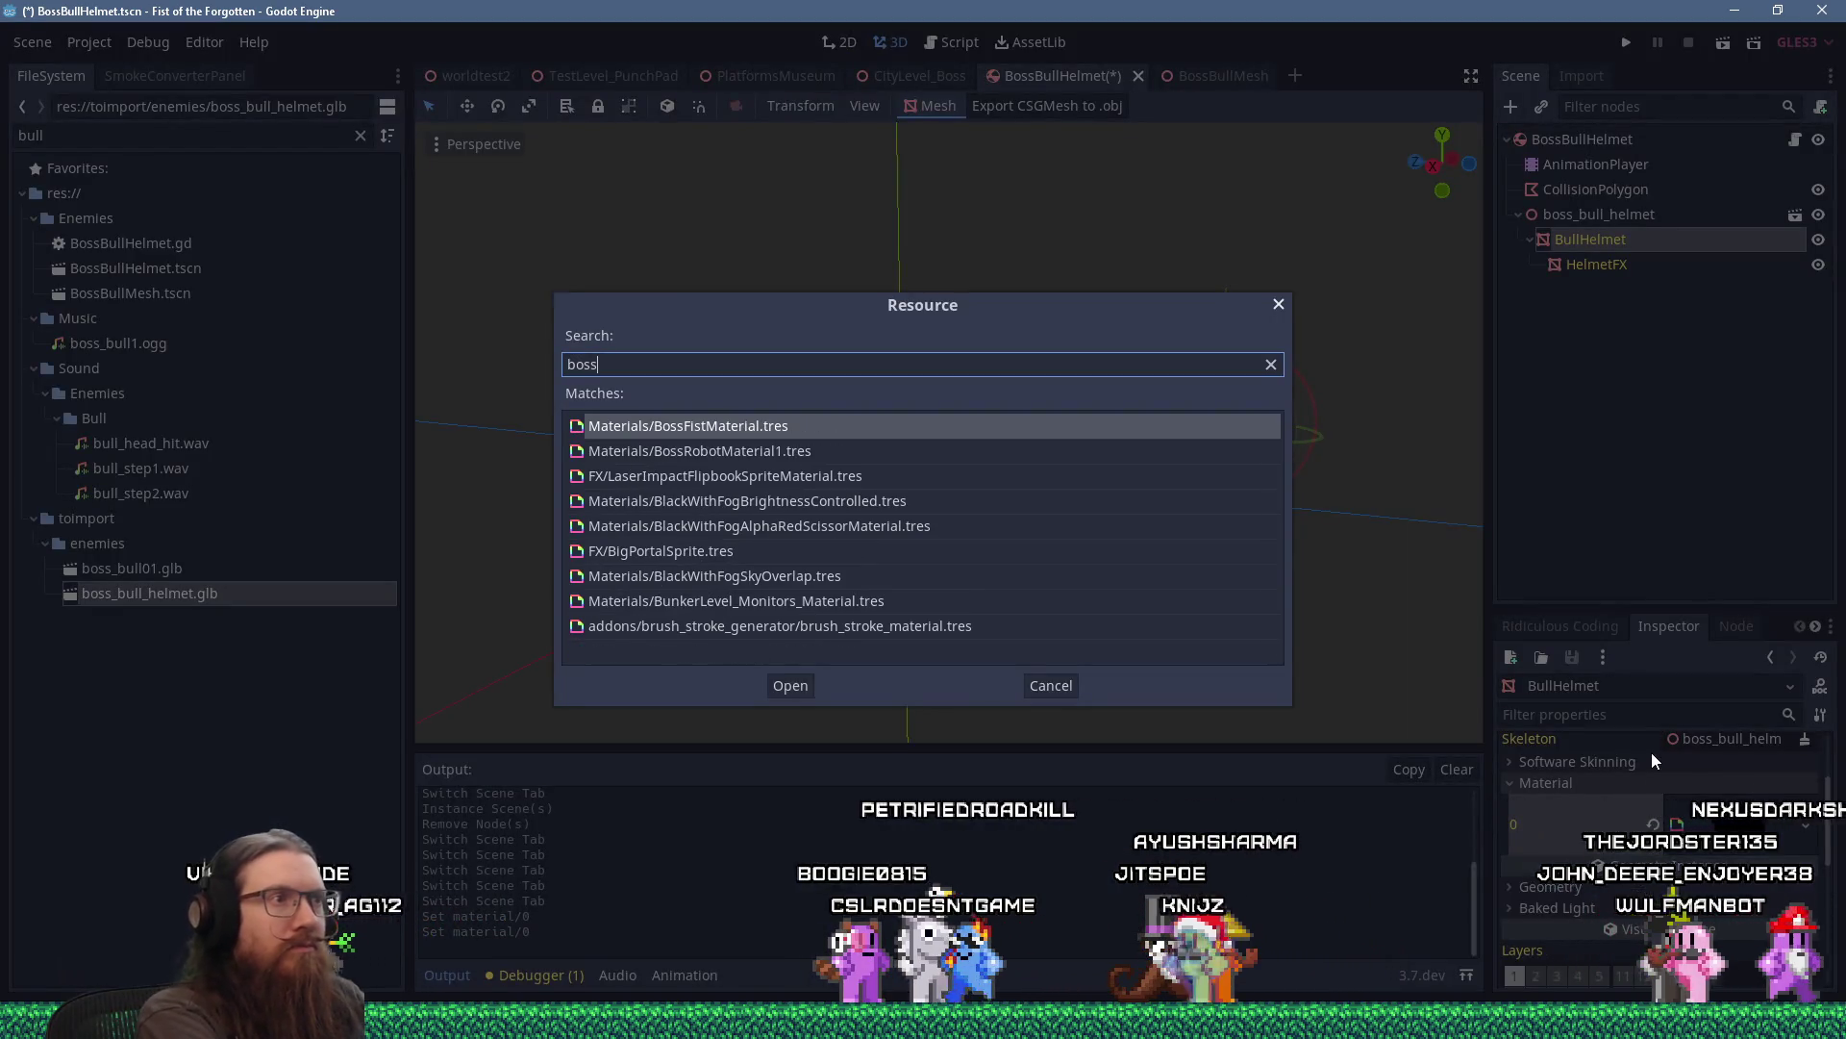
key("Return")
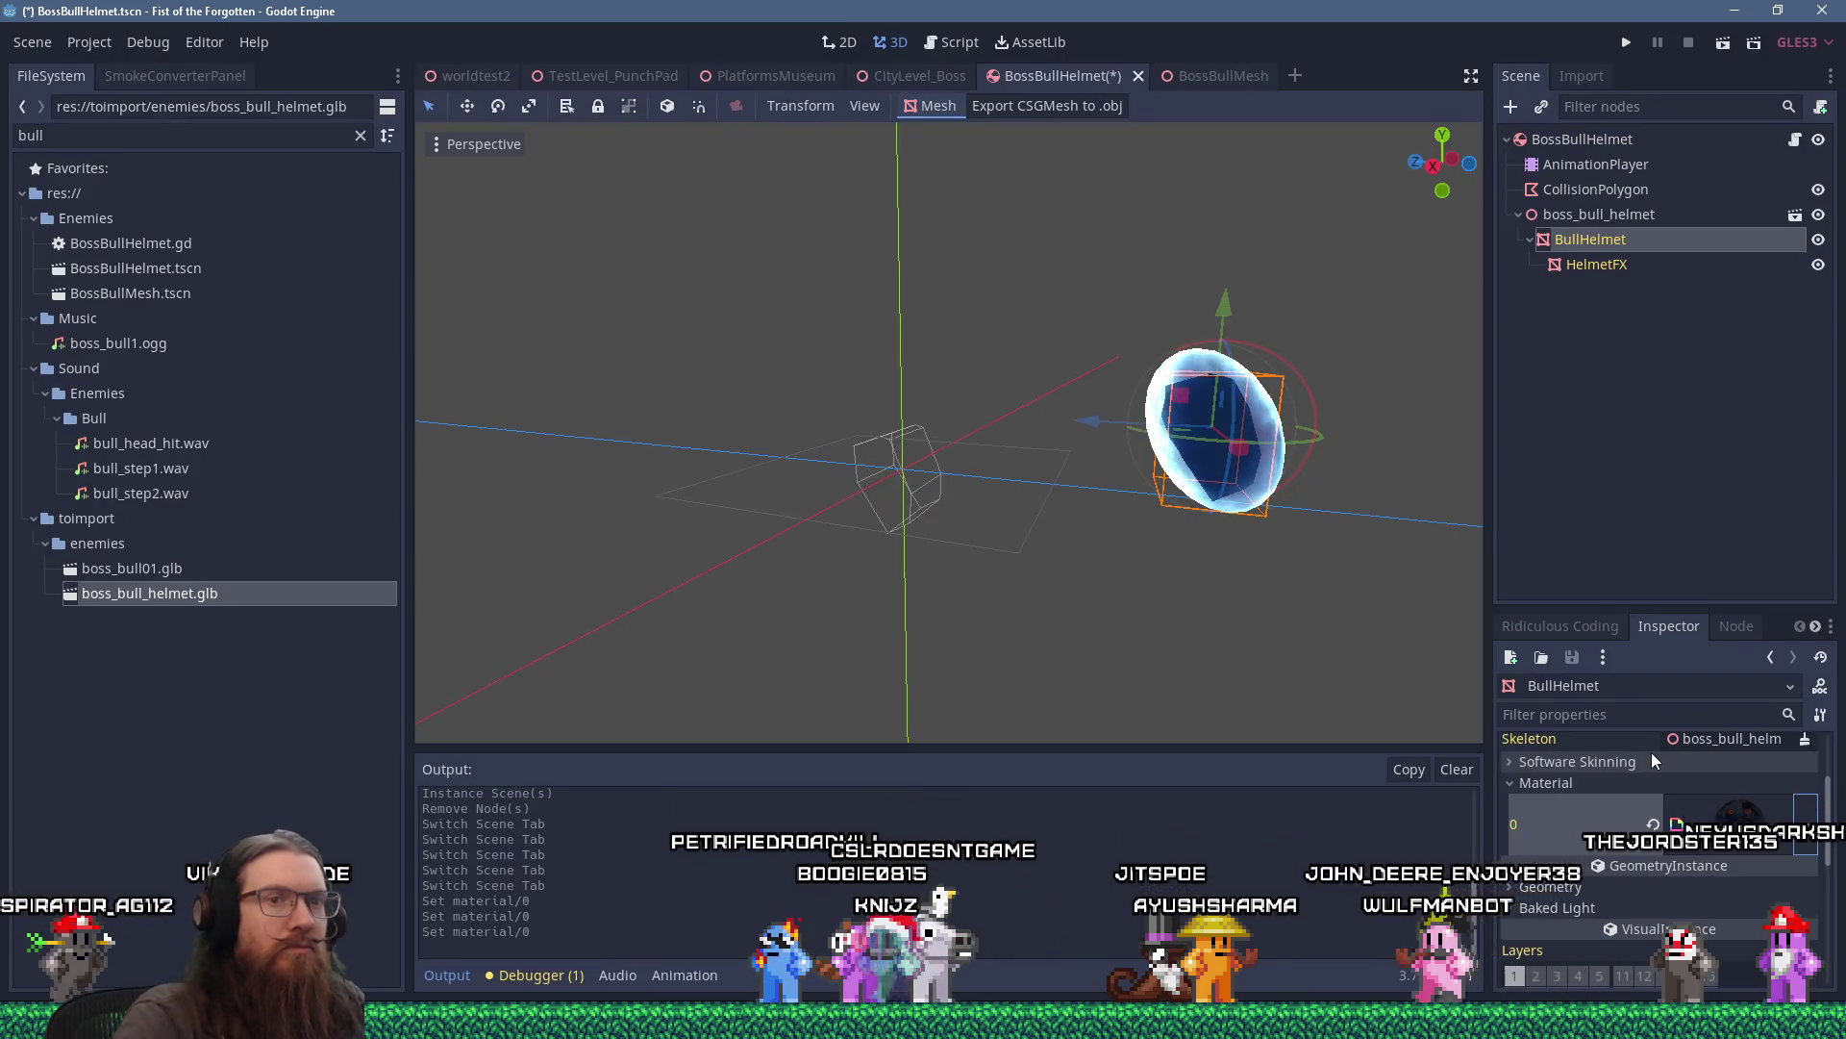
Load the red boss bull material into BullHelmet's slot 0 and orbit to inspect it.
key("f")
left_click_drag(1422, 636, 1196, 590)
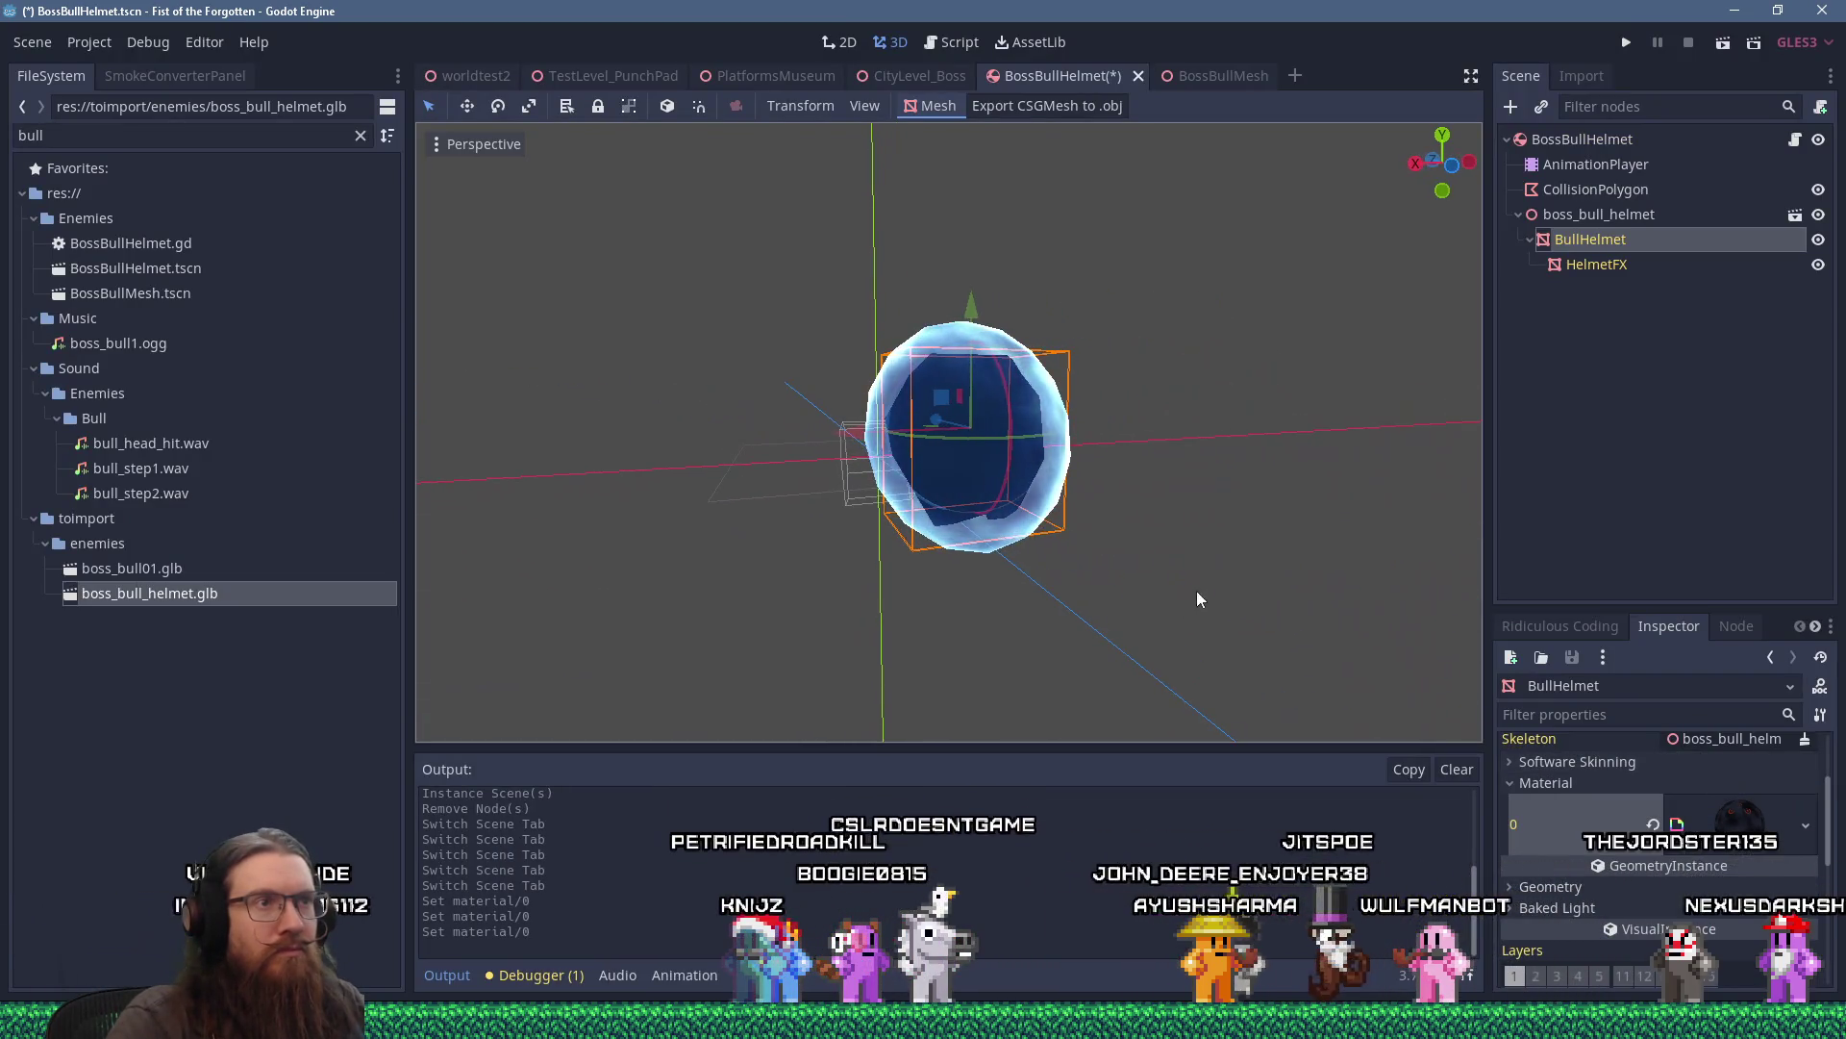
left_click(1804, 825)
left_click(1717, 780)
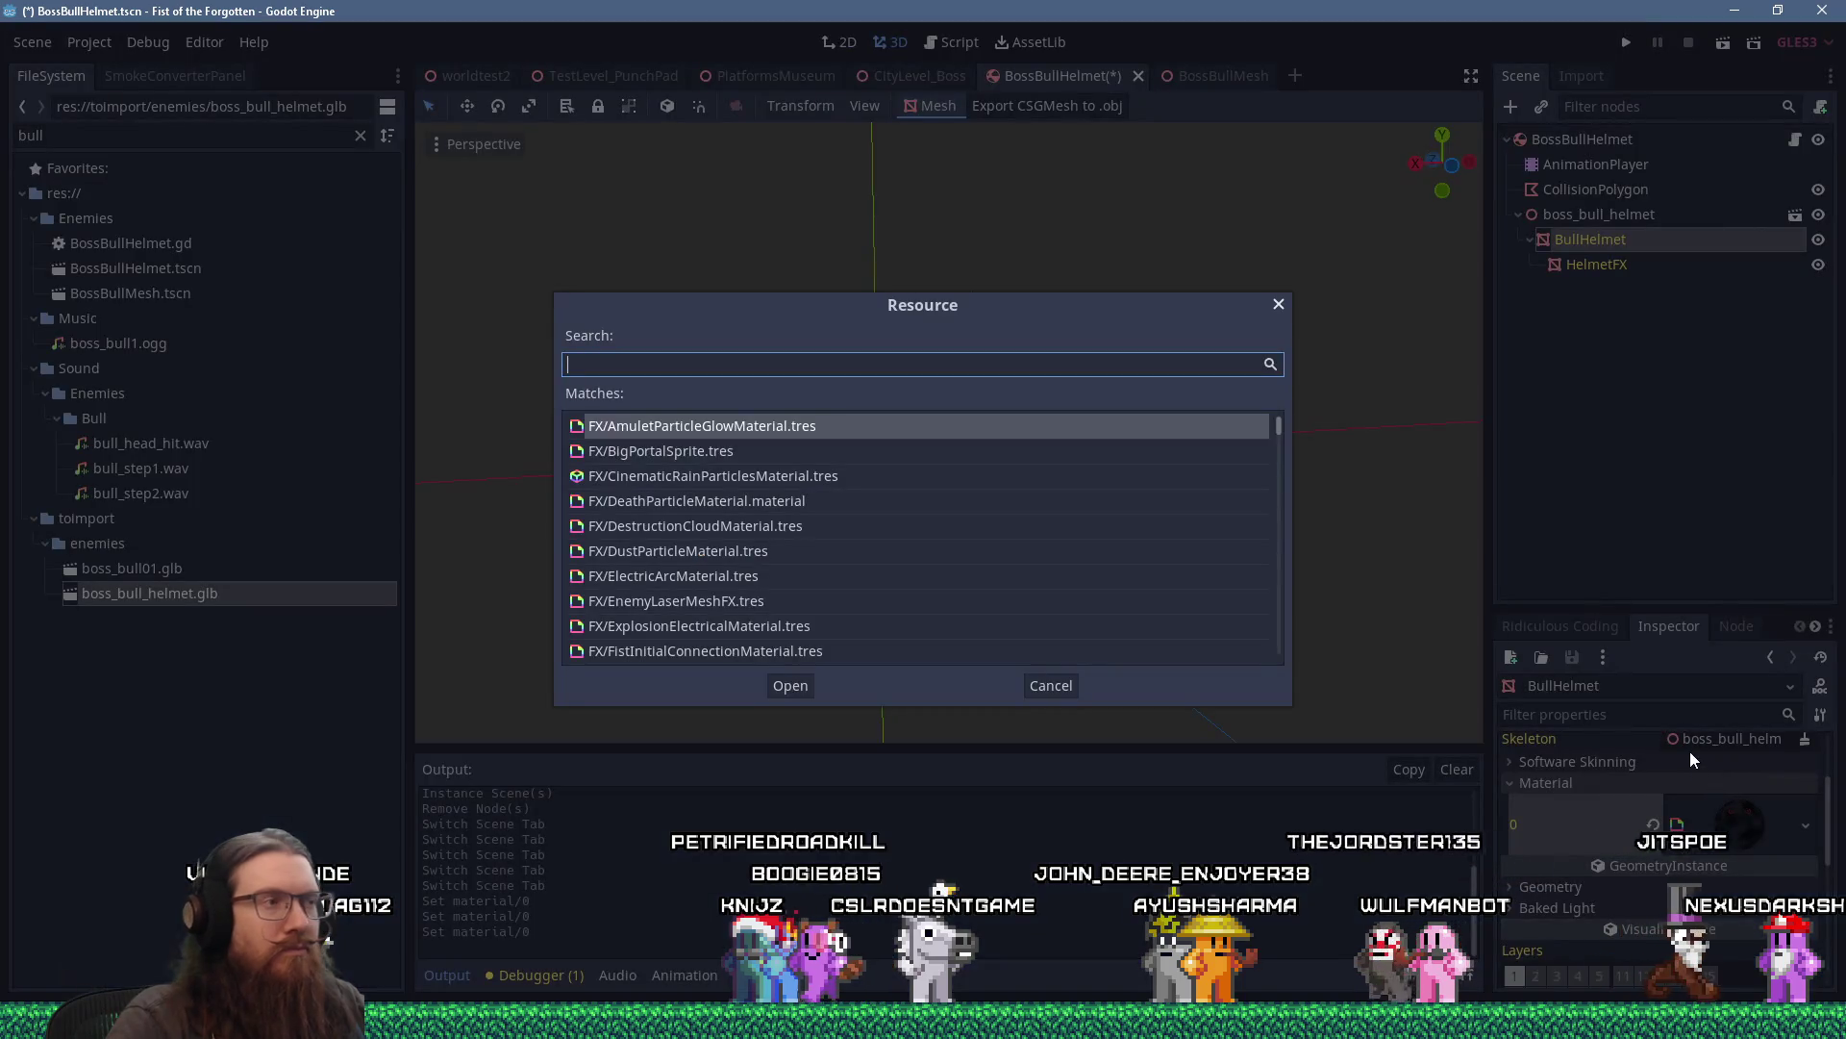
type("bossbull")
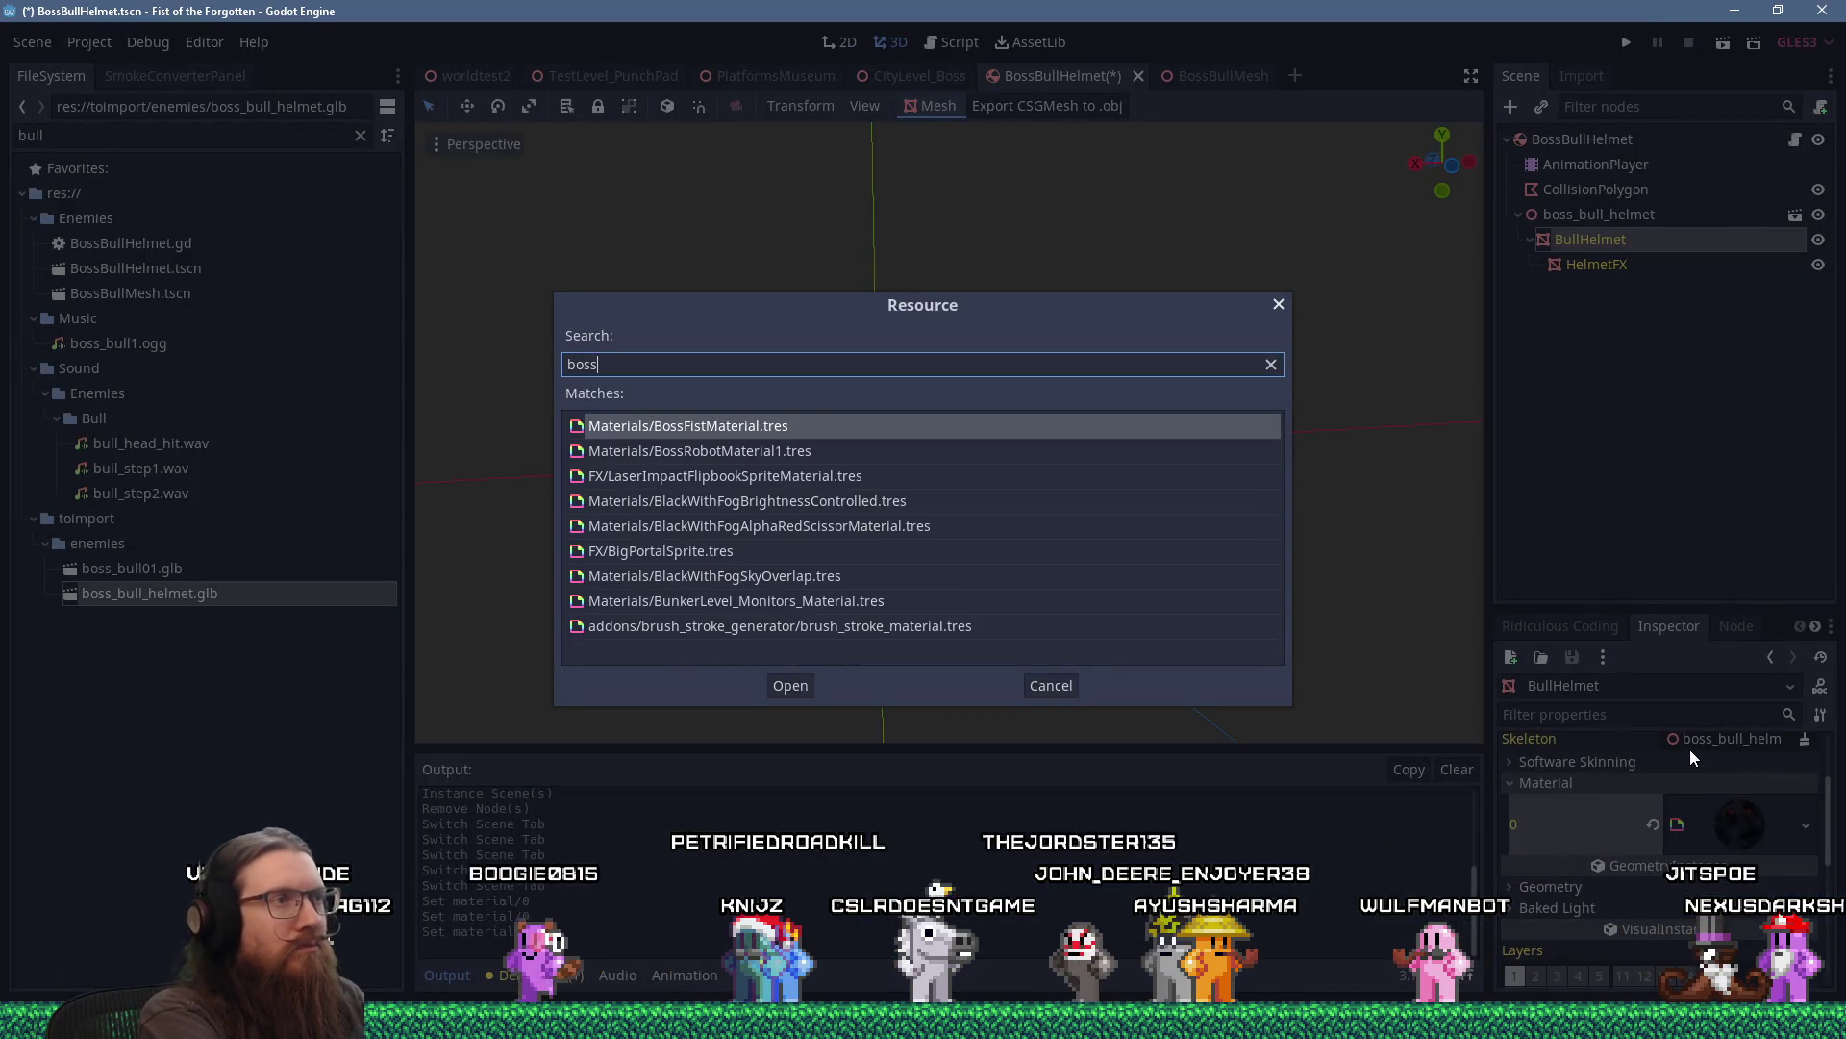
key("Return")
left_click_drag(962, 577, 1225, 557)
mouse_move(1249, 656)
left_mouse_down()
mouse_move(1200, 546)
mouse_move(949, 565)
mouse_move(942, 648)
mouse_move(1151, 467)
mouse_move(1142, 452)
mouse_move(935, 456)
left_mouse_up()
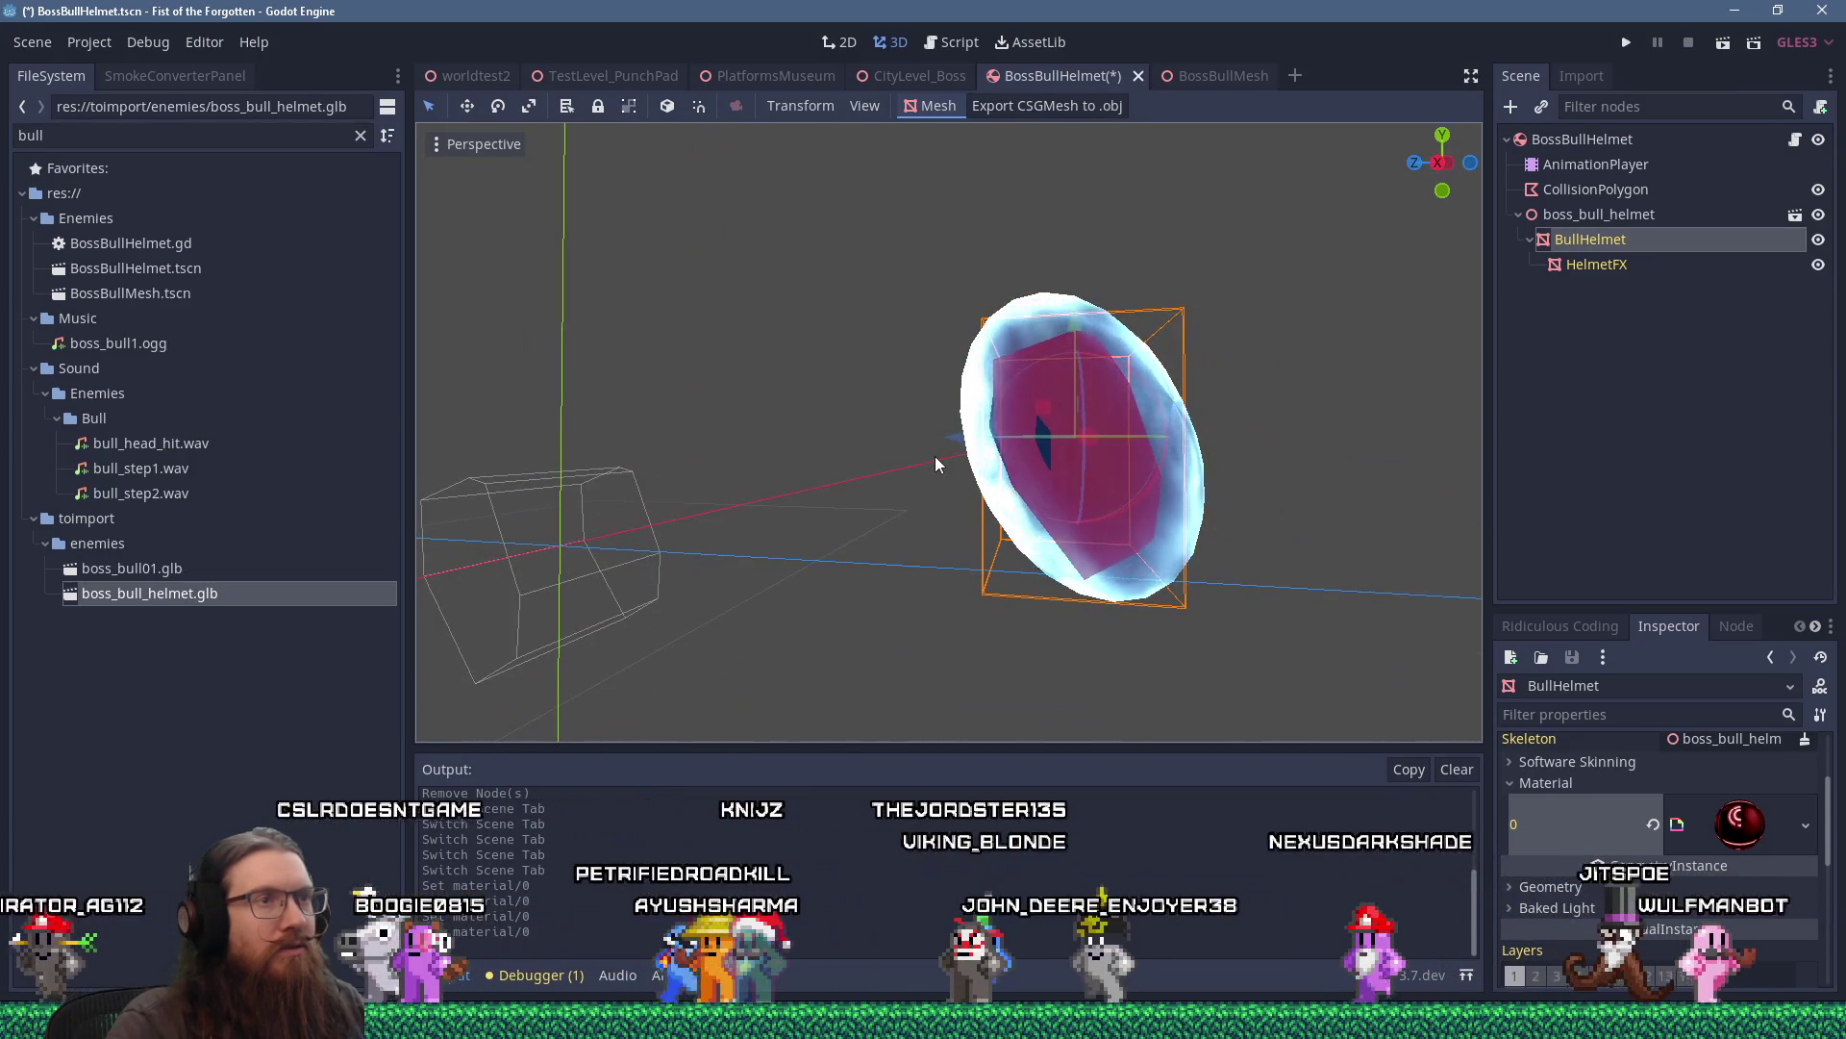
mouse_move(935, 455)
left_mouse_down()
mouse_move(955, 477)
mouse_move(1020, 450)
left_mouse_up()
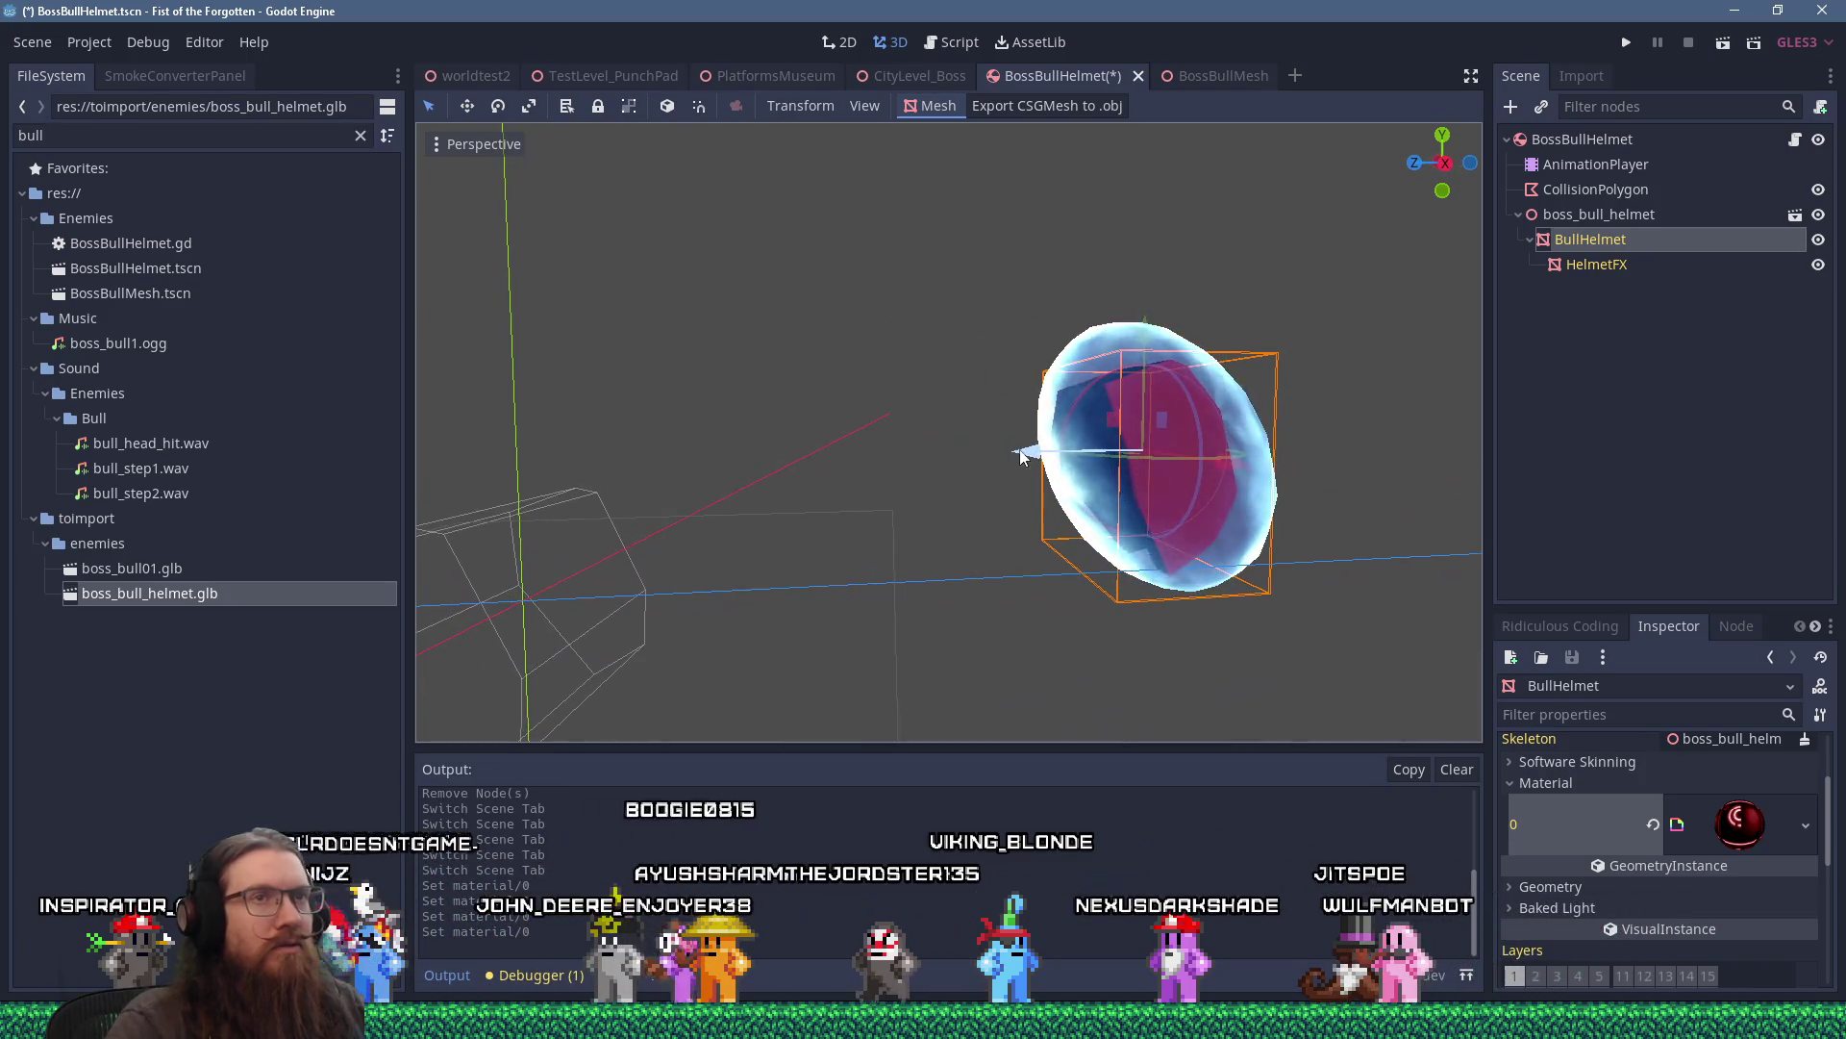
Select the boss_bull_helmet node and view the helmet from front and right orthogonal views.
left_click(1585, 215)
scroll(1300, 412, "down", 5)
scroll(1073, 399, "up", 2)
left_click_drag(1072, 399, 1169, 381)
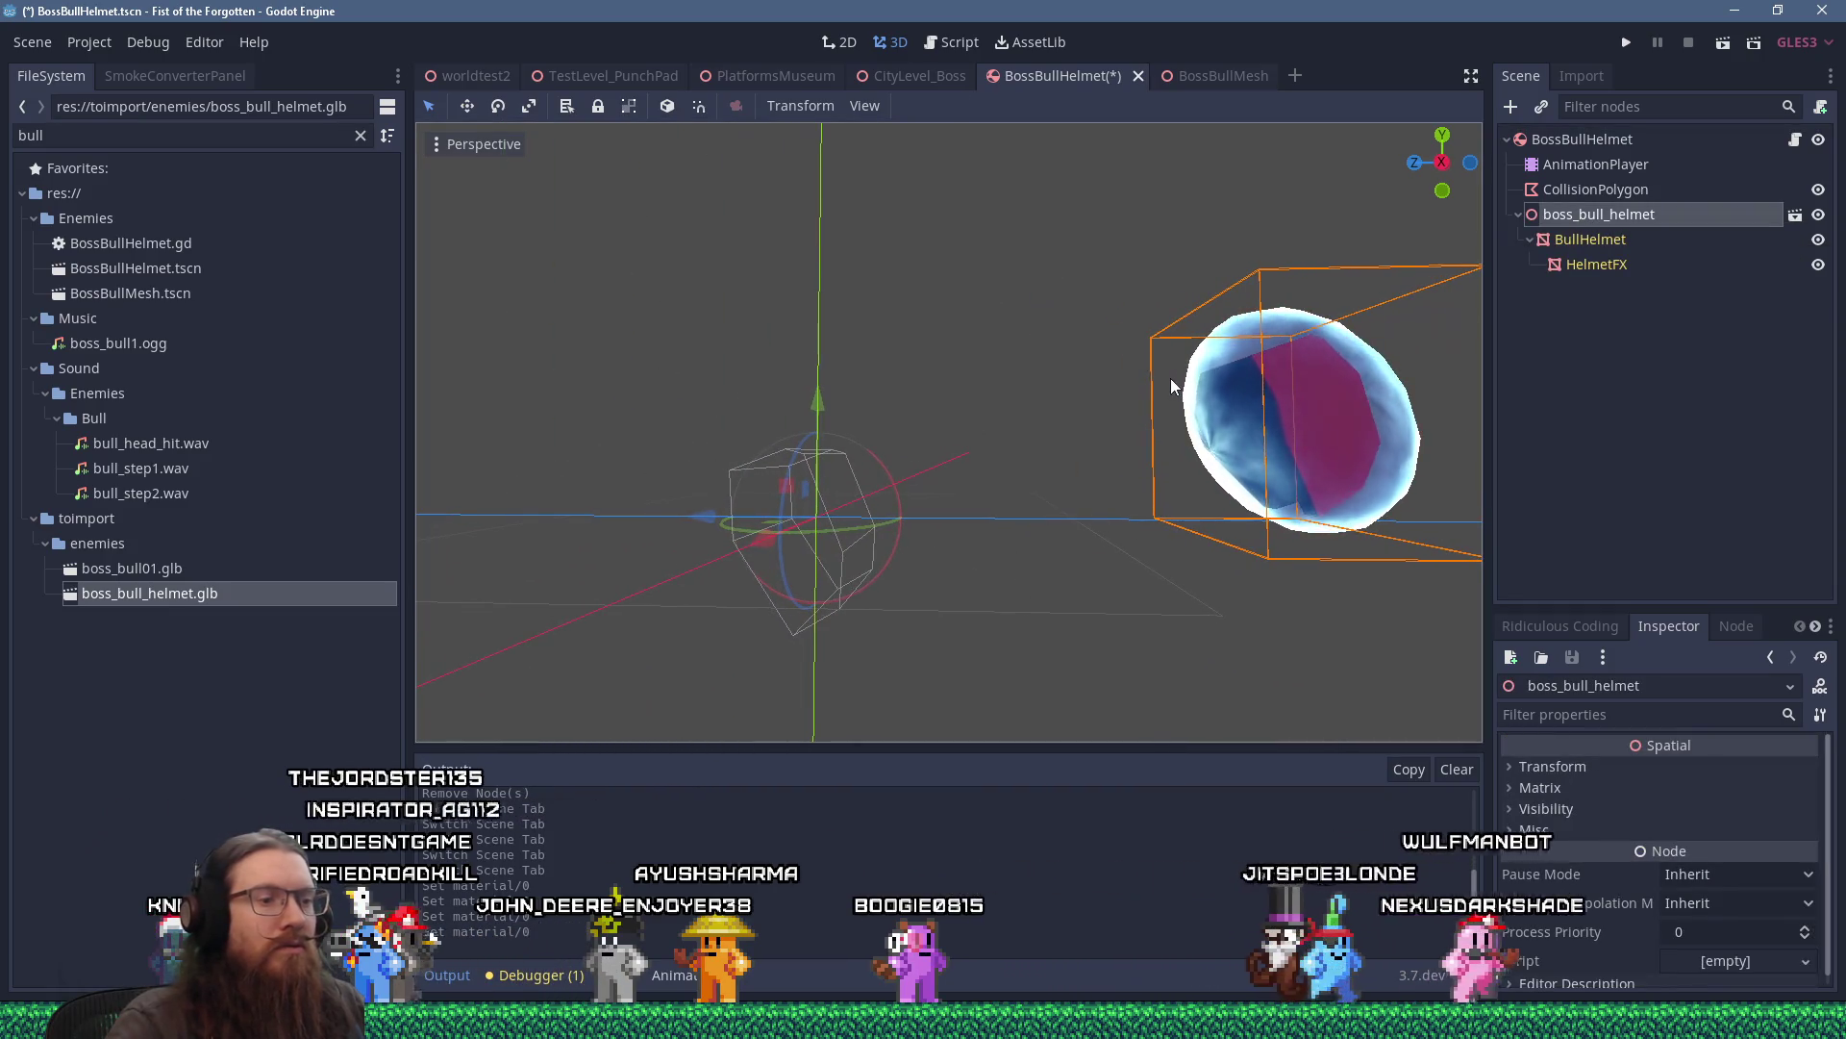
key("KP_1")
key("KP_3")
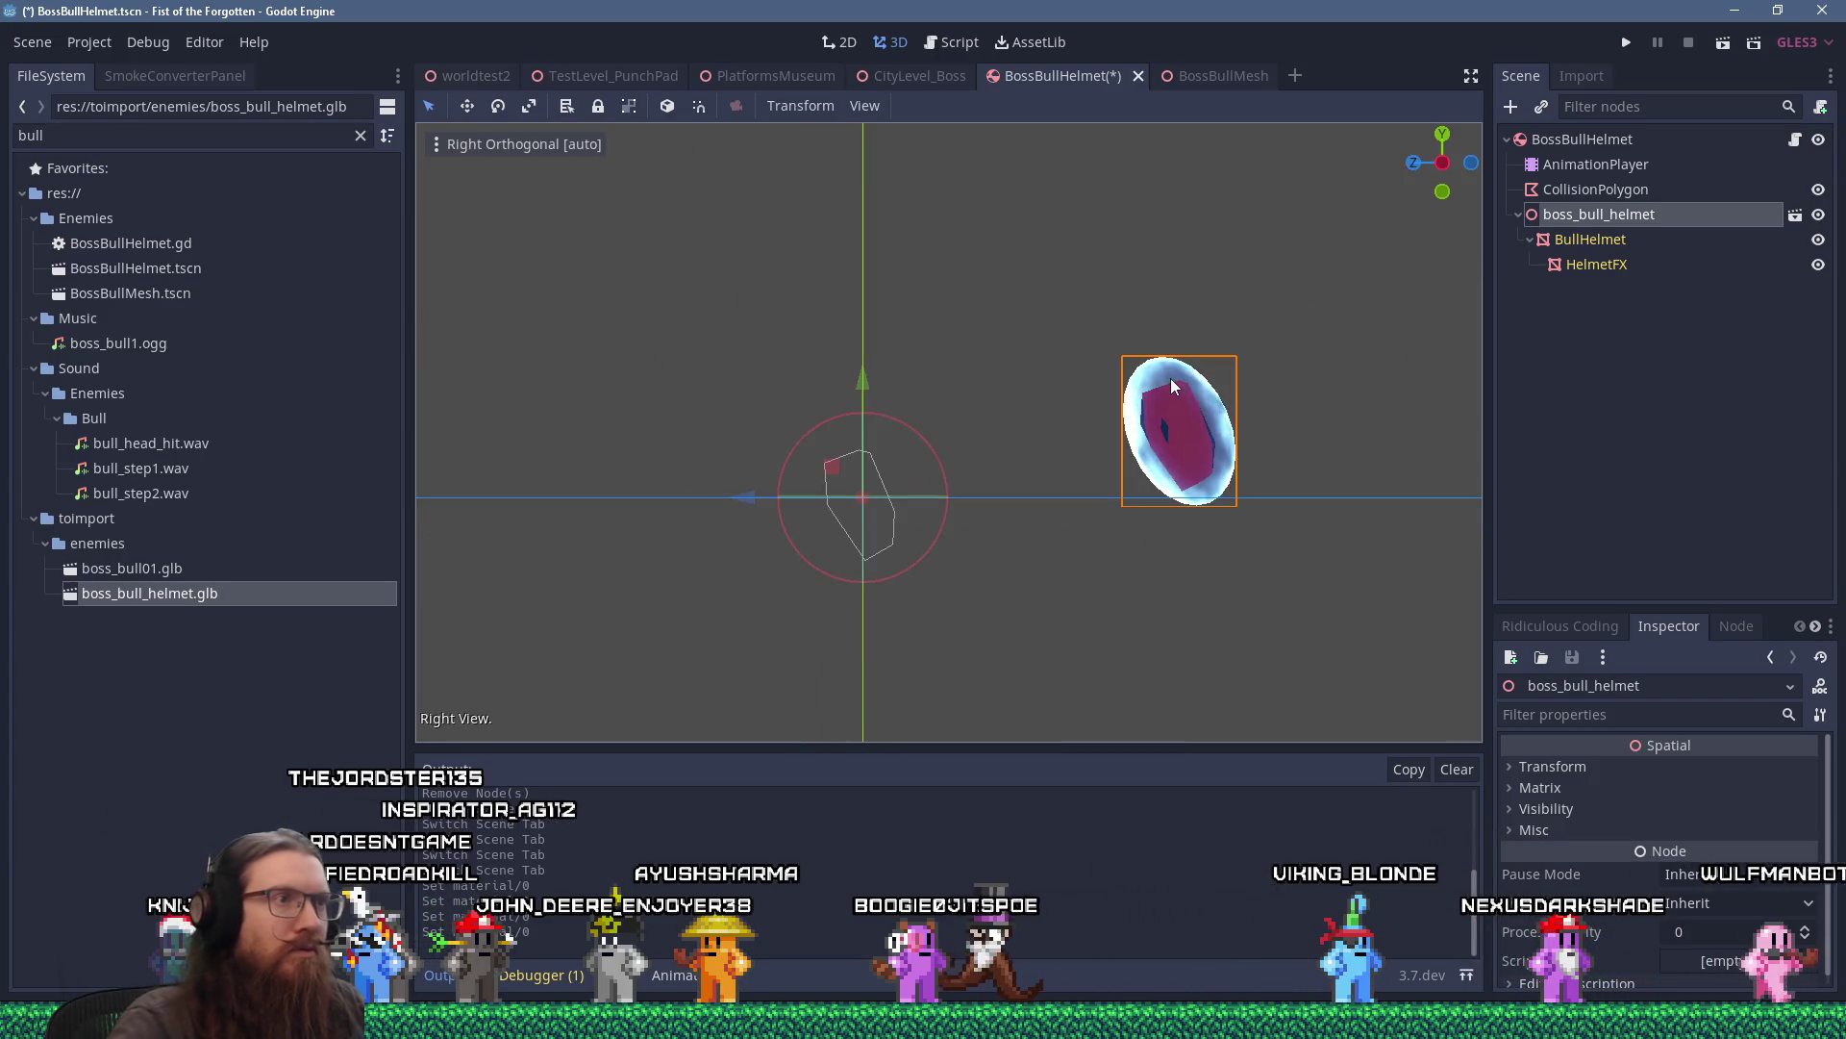
scroll(1133, 404, "up", 2)
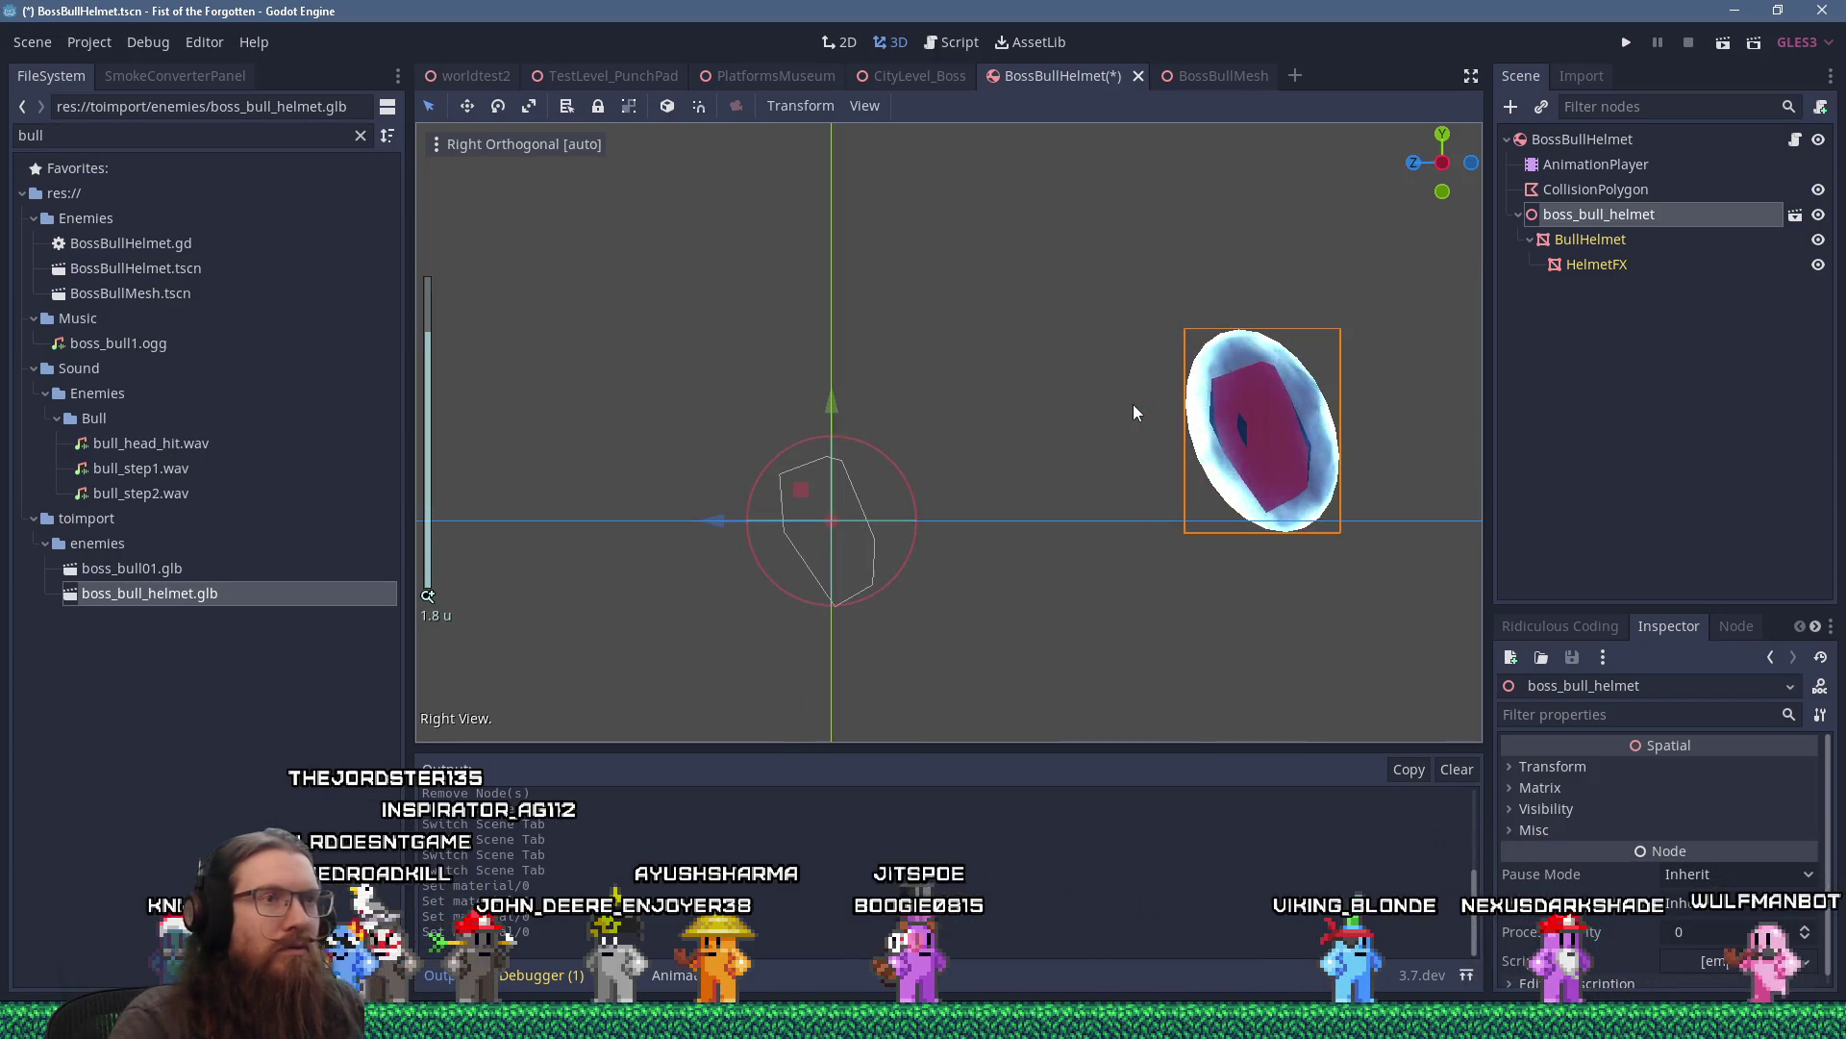
Revert BullHelmet's Transform translation to 0, 0, 0.
left_click(1606, 240)
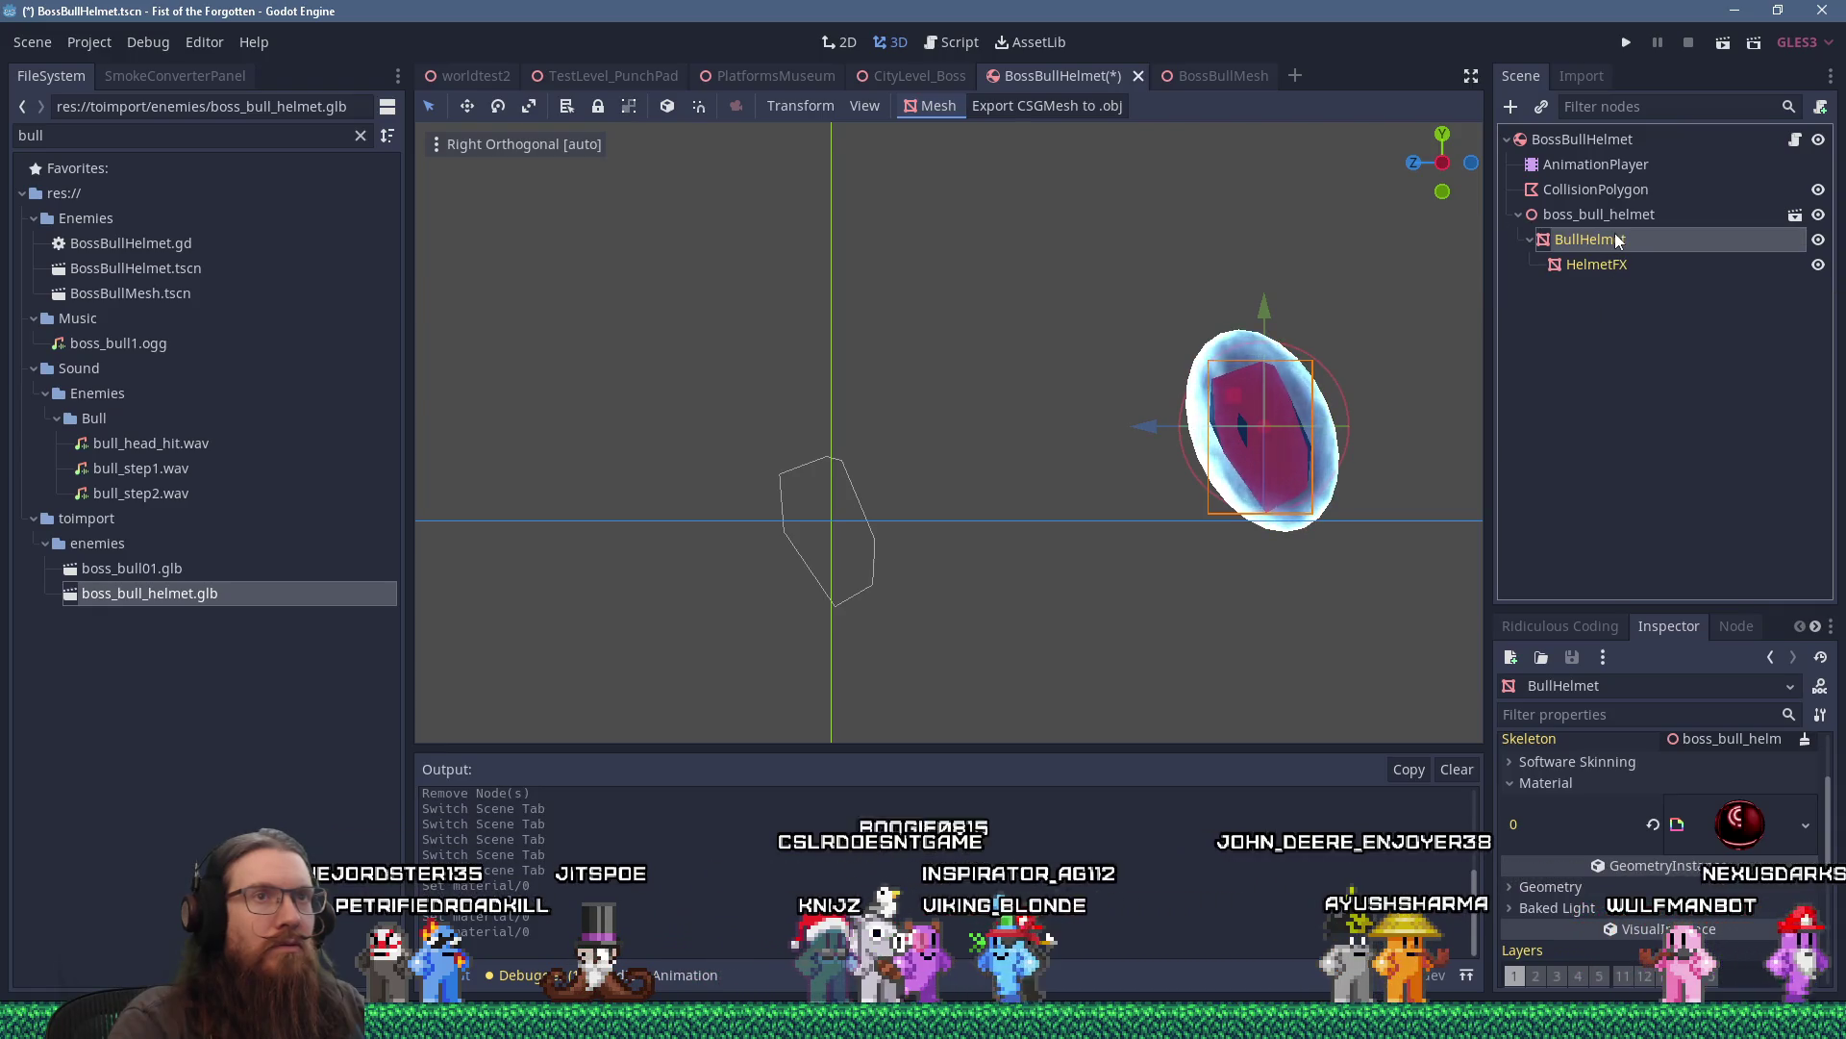
left_click(1613, 262)
left_click(1618, 236)
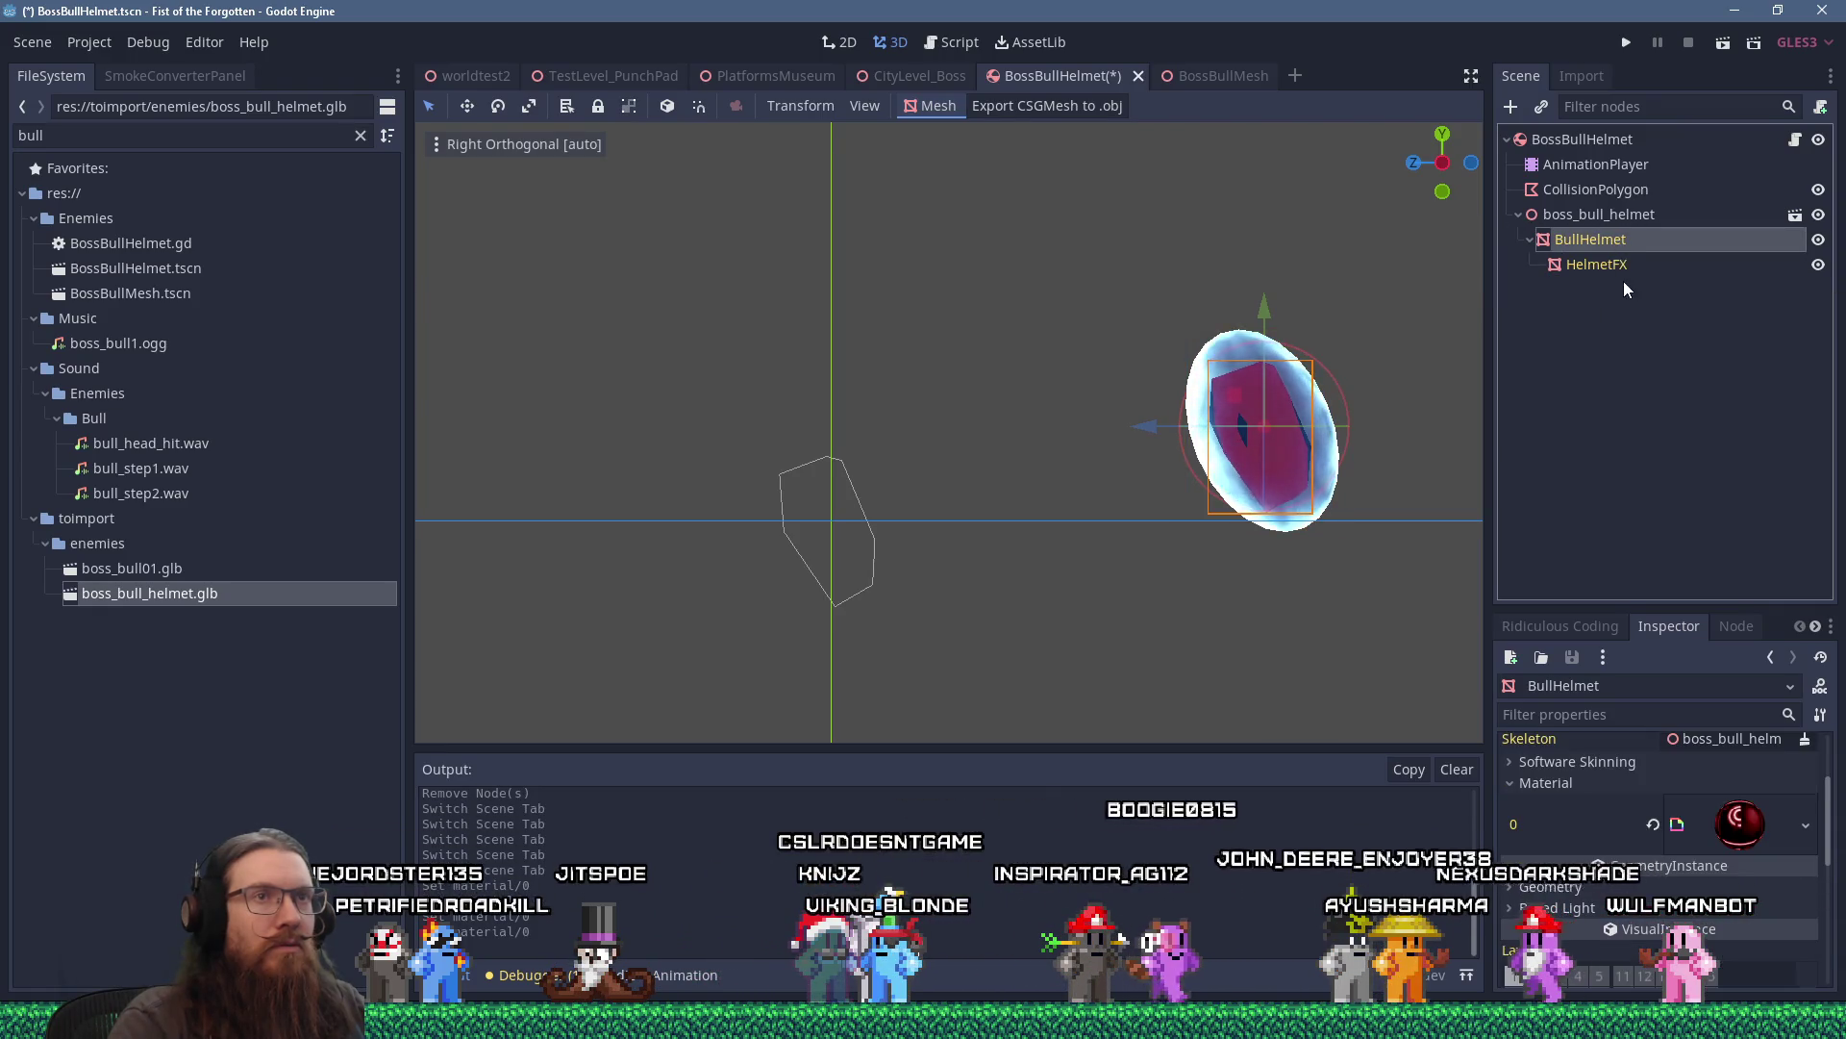
scroll(1578, 918, "down", 6)
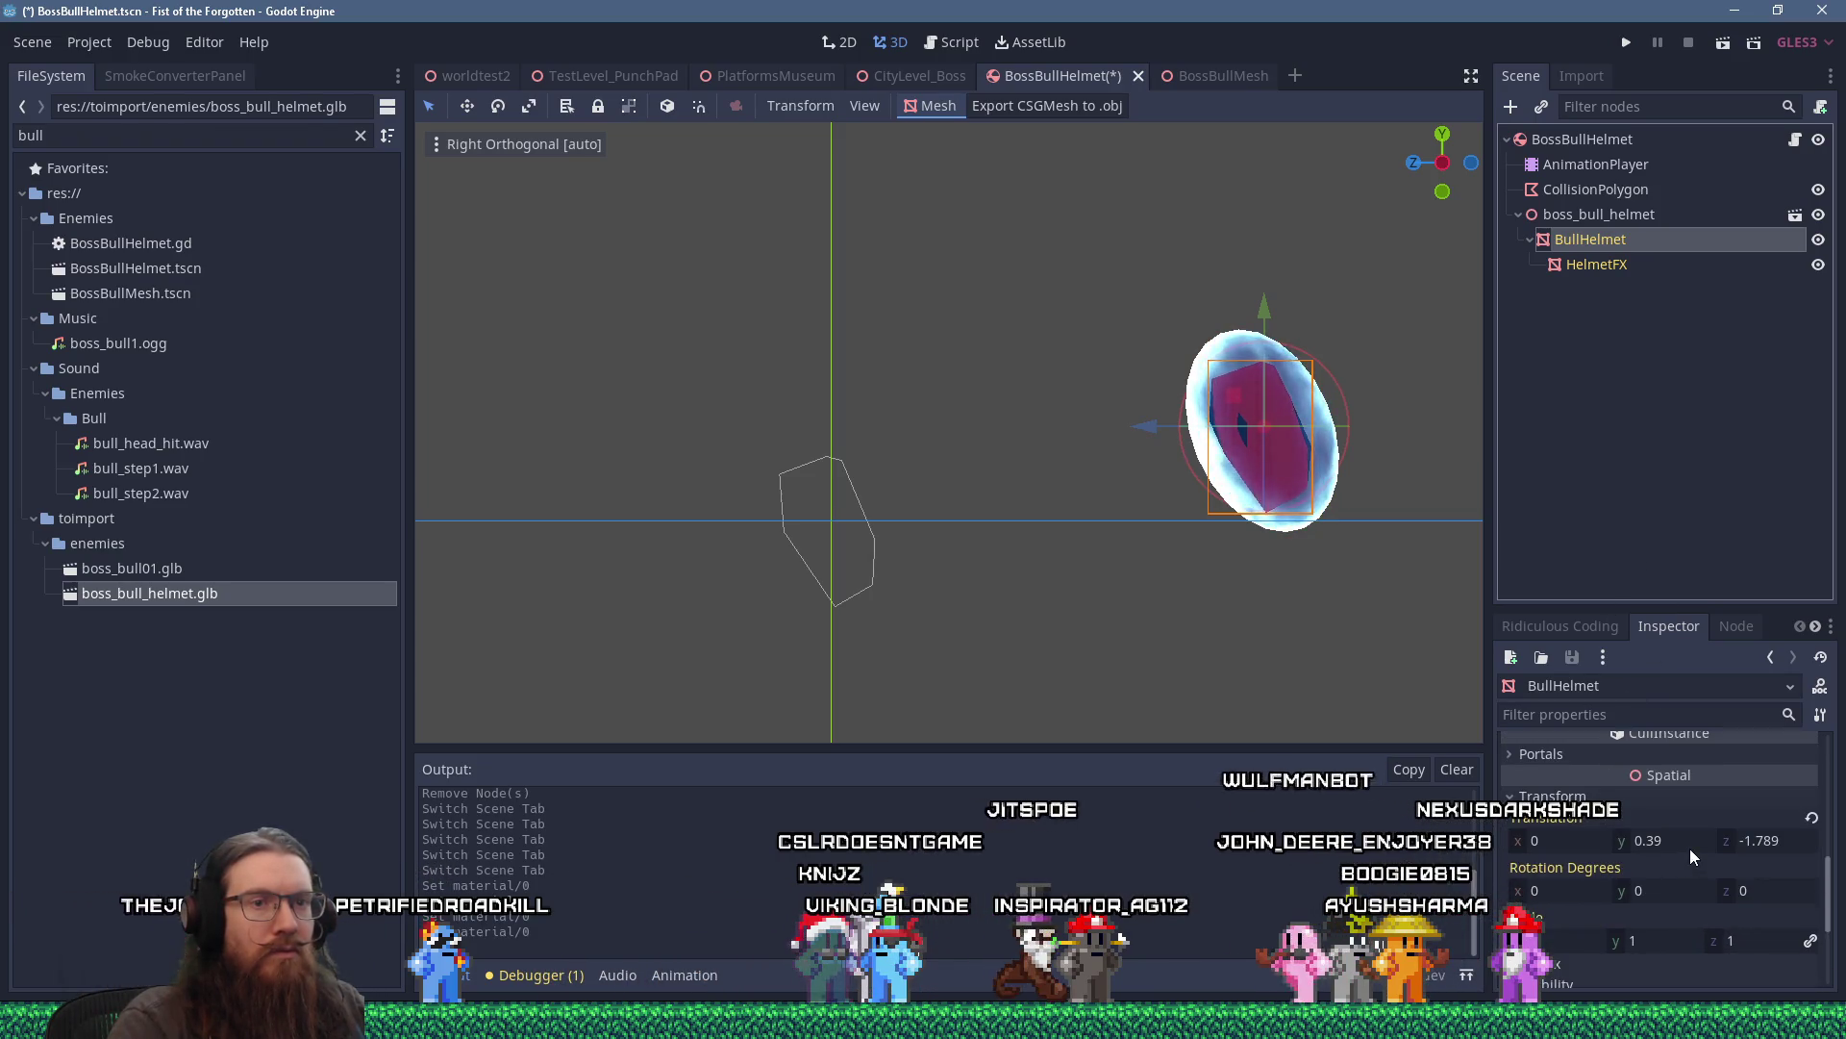
left_click(1811, 818)
mouse_move(1059, 590)
left_mouse_down()
mouse_move(1087, 522)
mouse_move(1203, 478)
mouse_move(1175, 473)
mouse_move(1379, 491)
mouse_move(1314, 572)
mouse_move(1144, 524)
mouse_move(1055, 457)
mouse_move(911, 486)
mouse_move(891, 515)
mouse_move(1162, 477)
mouse_move(1224, 503)
mouse_move(1241, 541)
mouse_move(1221, 527)
left_mouse_up()
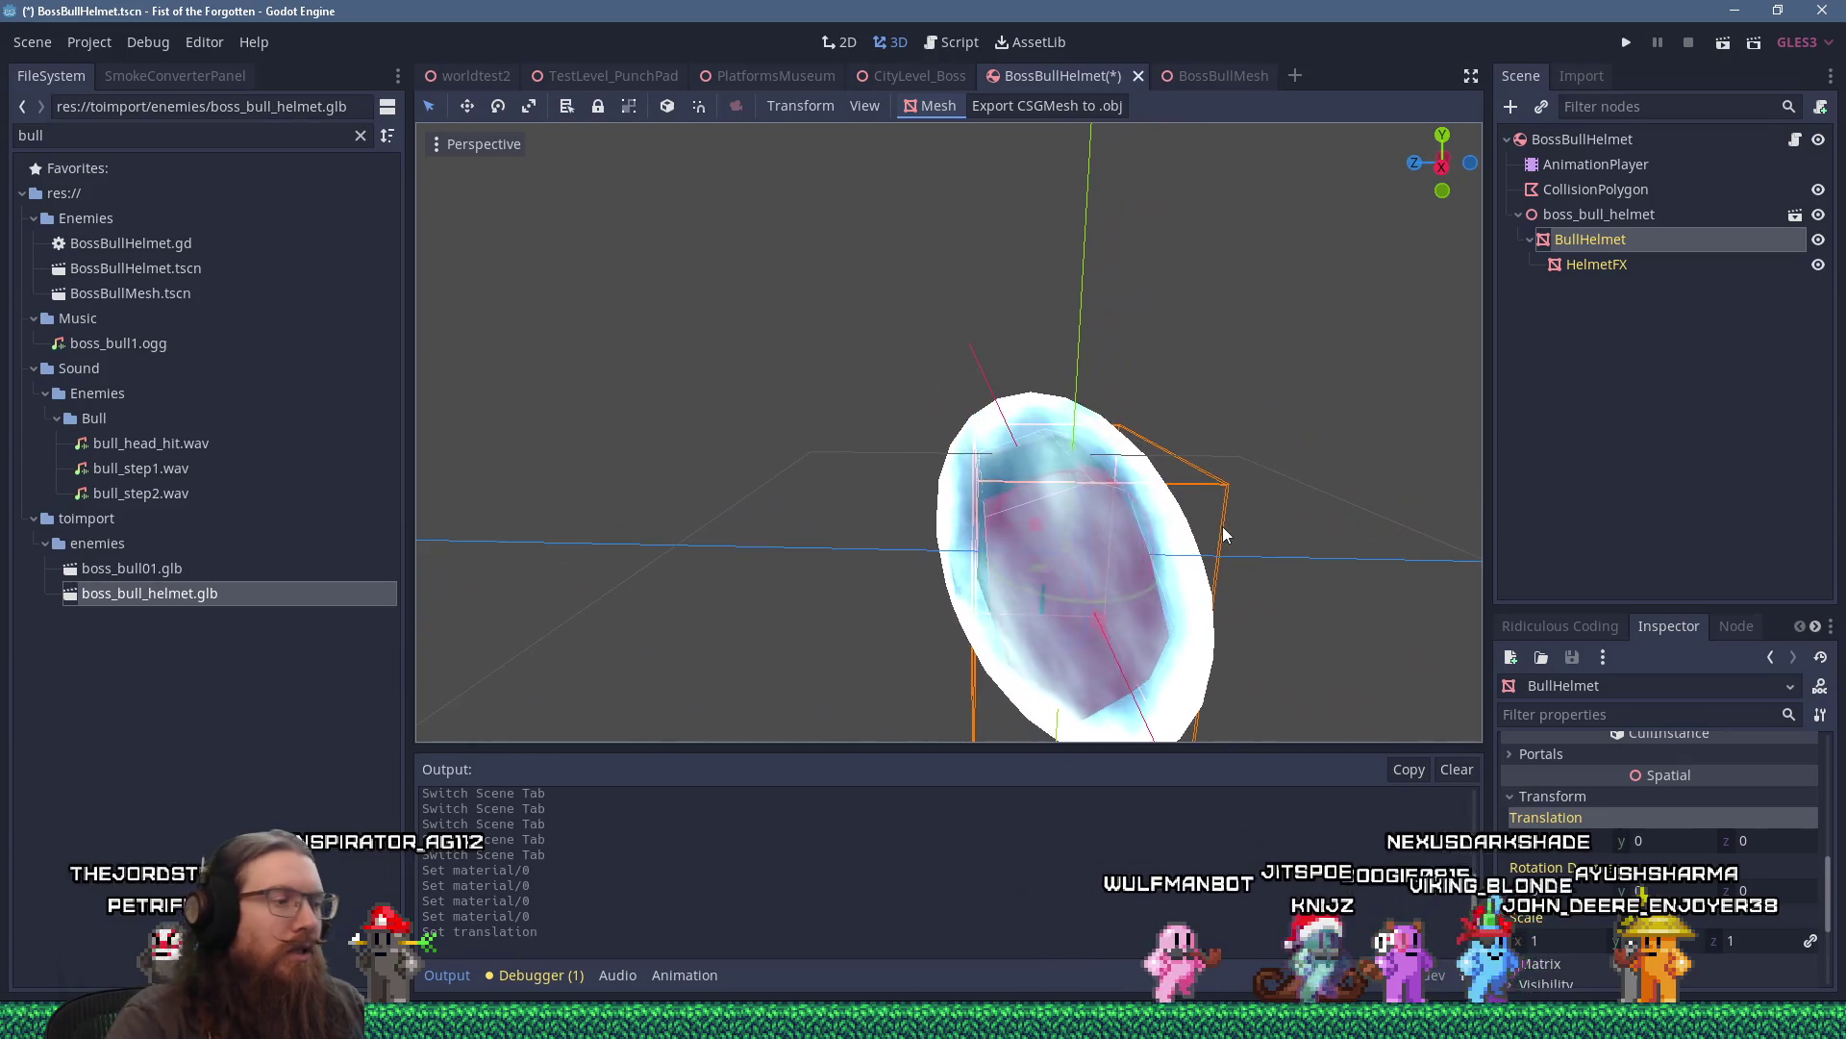
Save the boss helmet scene and select the HelmetFX node.
key("ctrl+s")
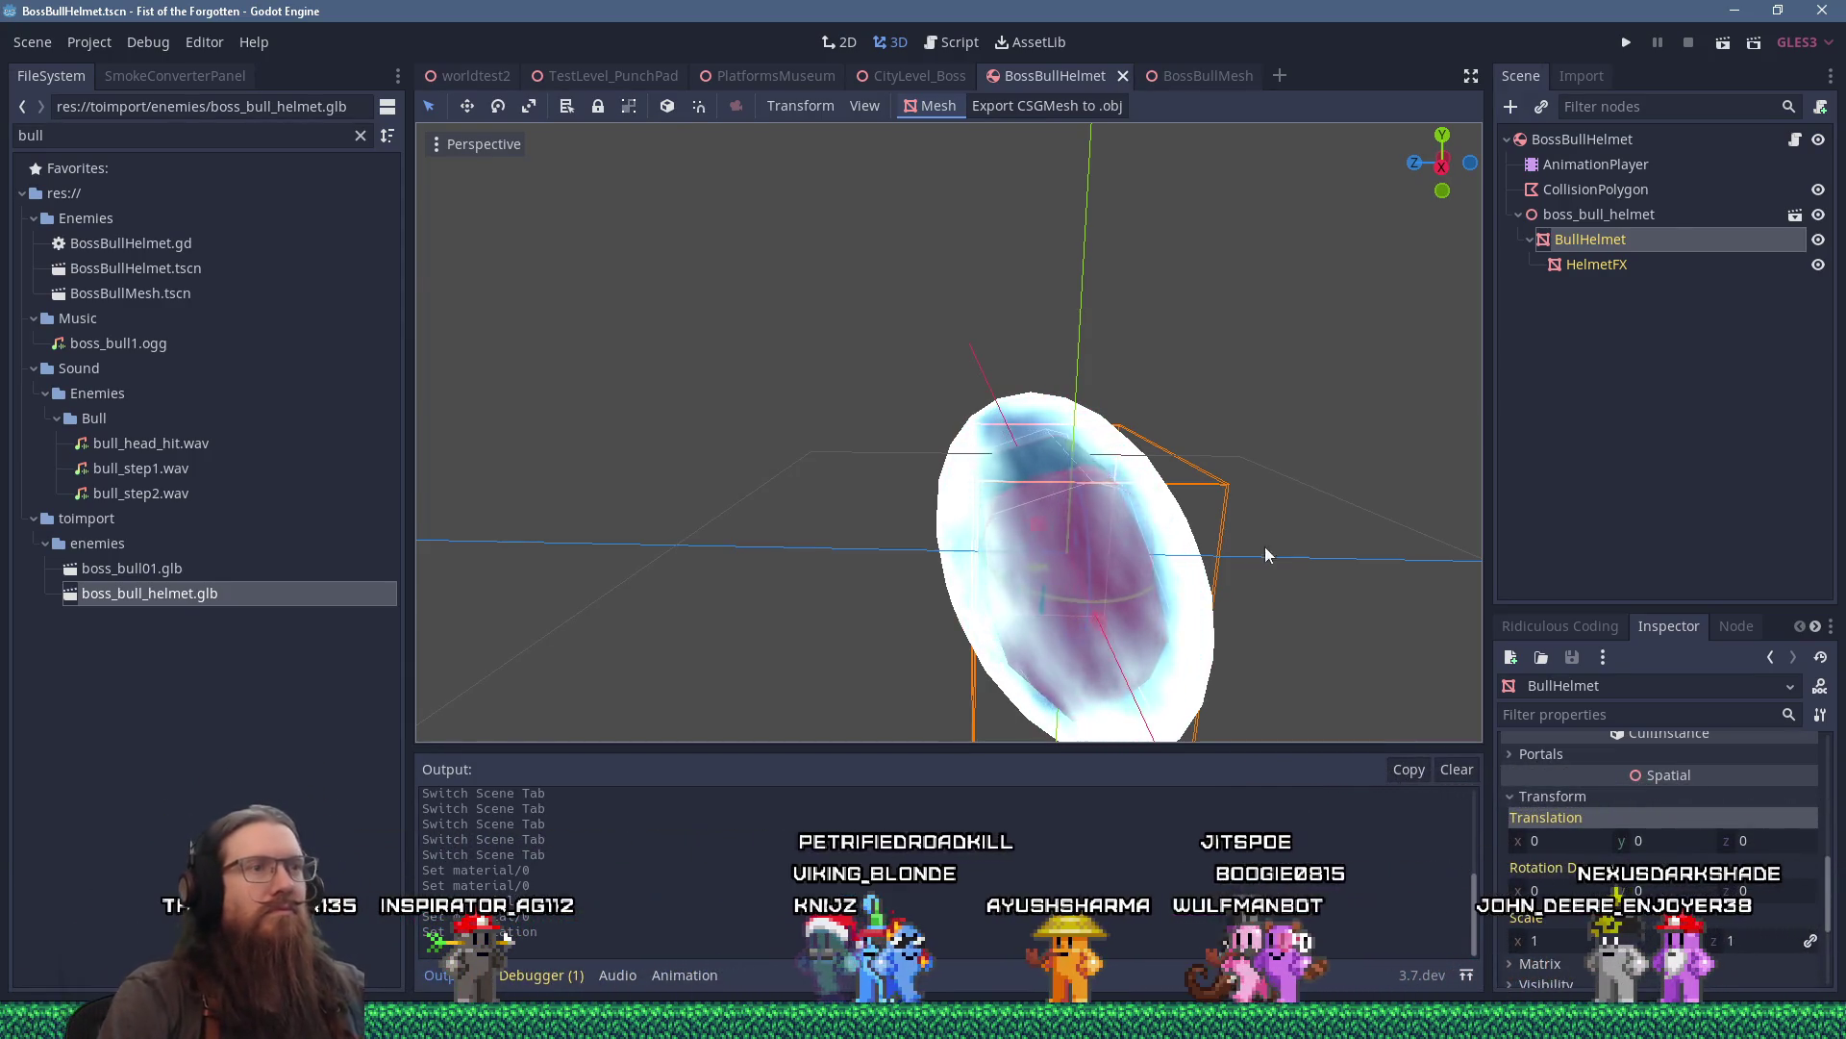
scroll(1229, 525, "down", 4)
scroll(1194, 459, "up", 3)
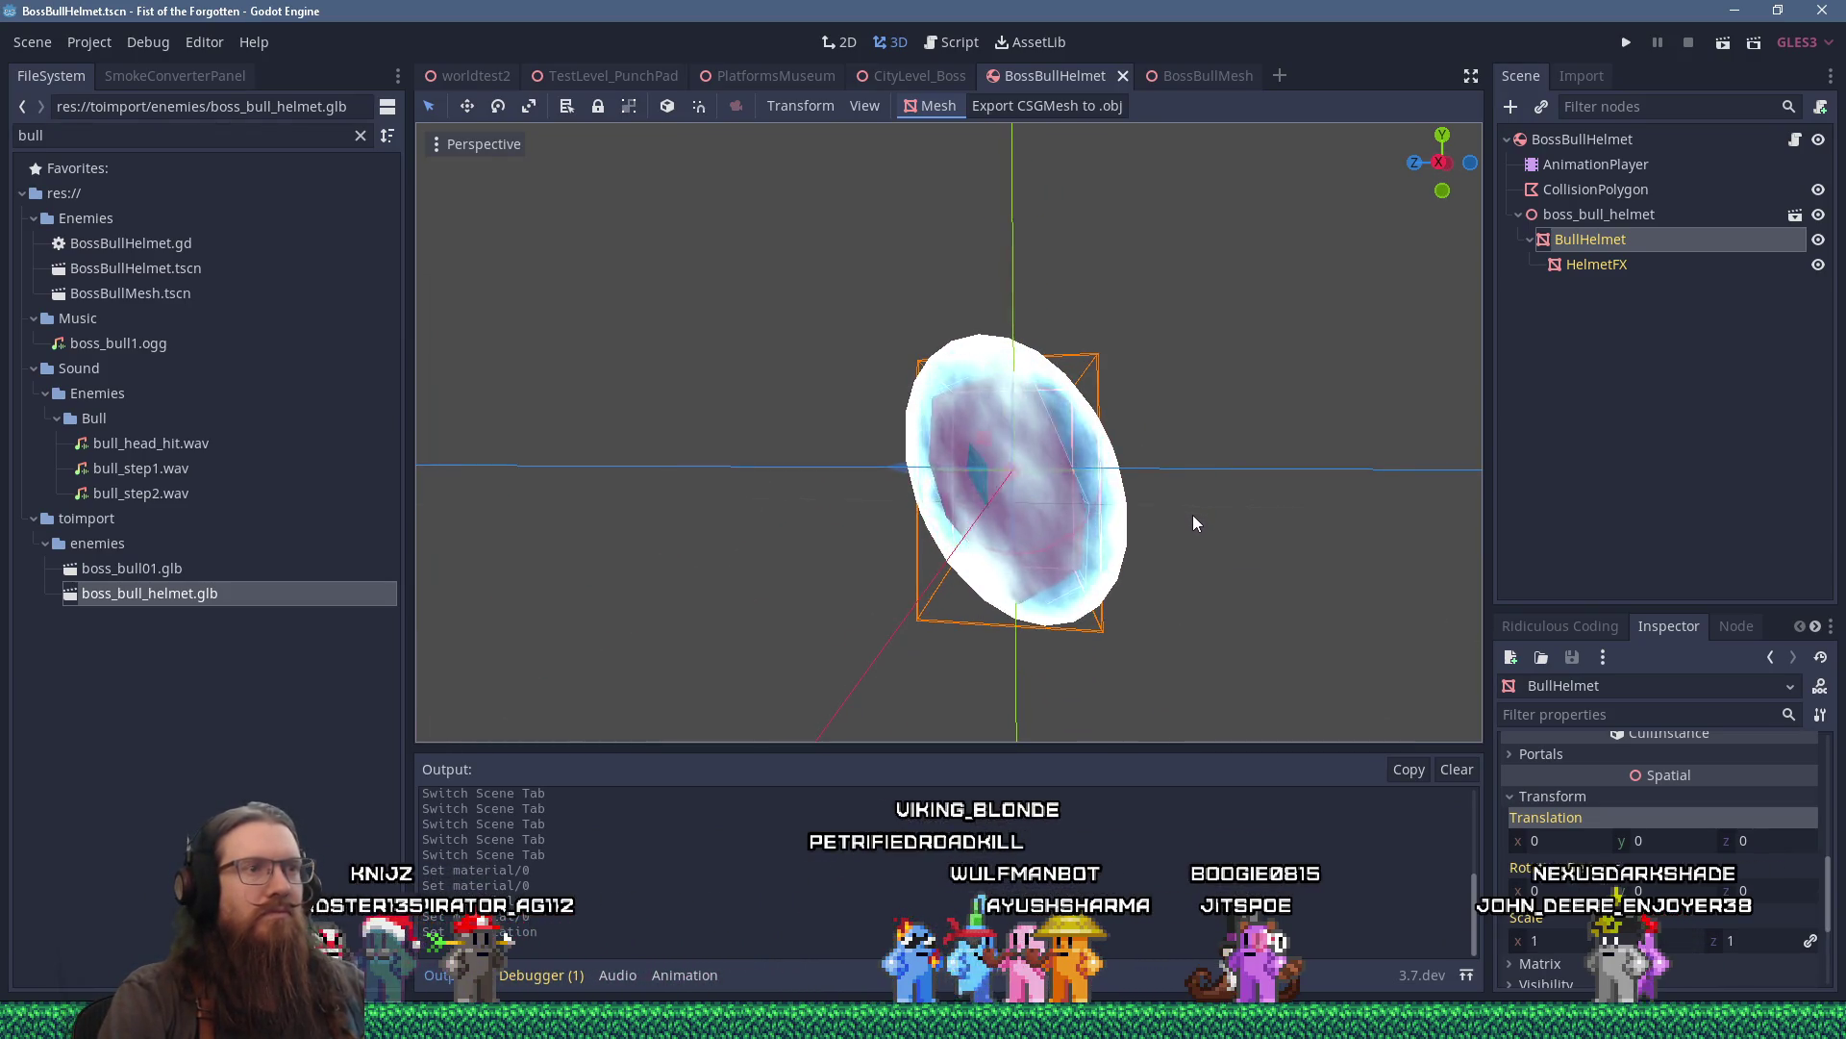
left_click(1593, 267)
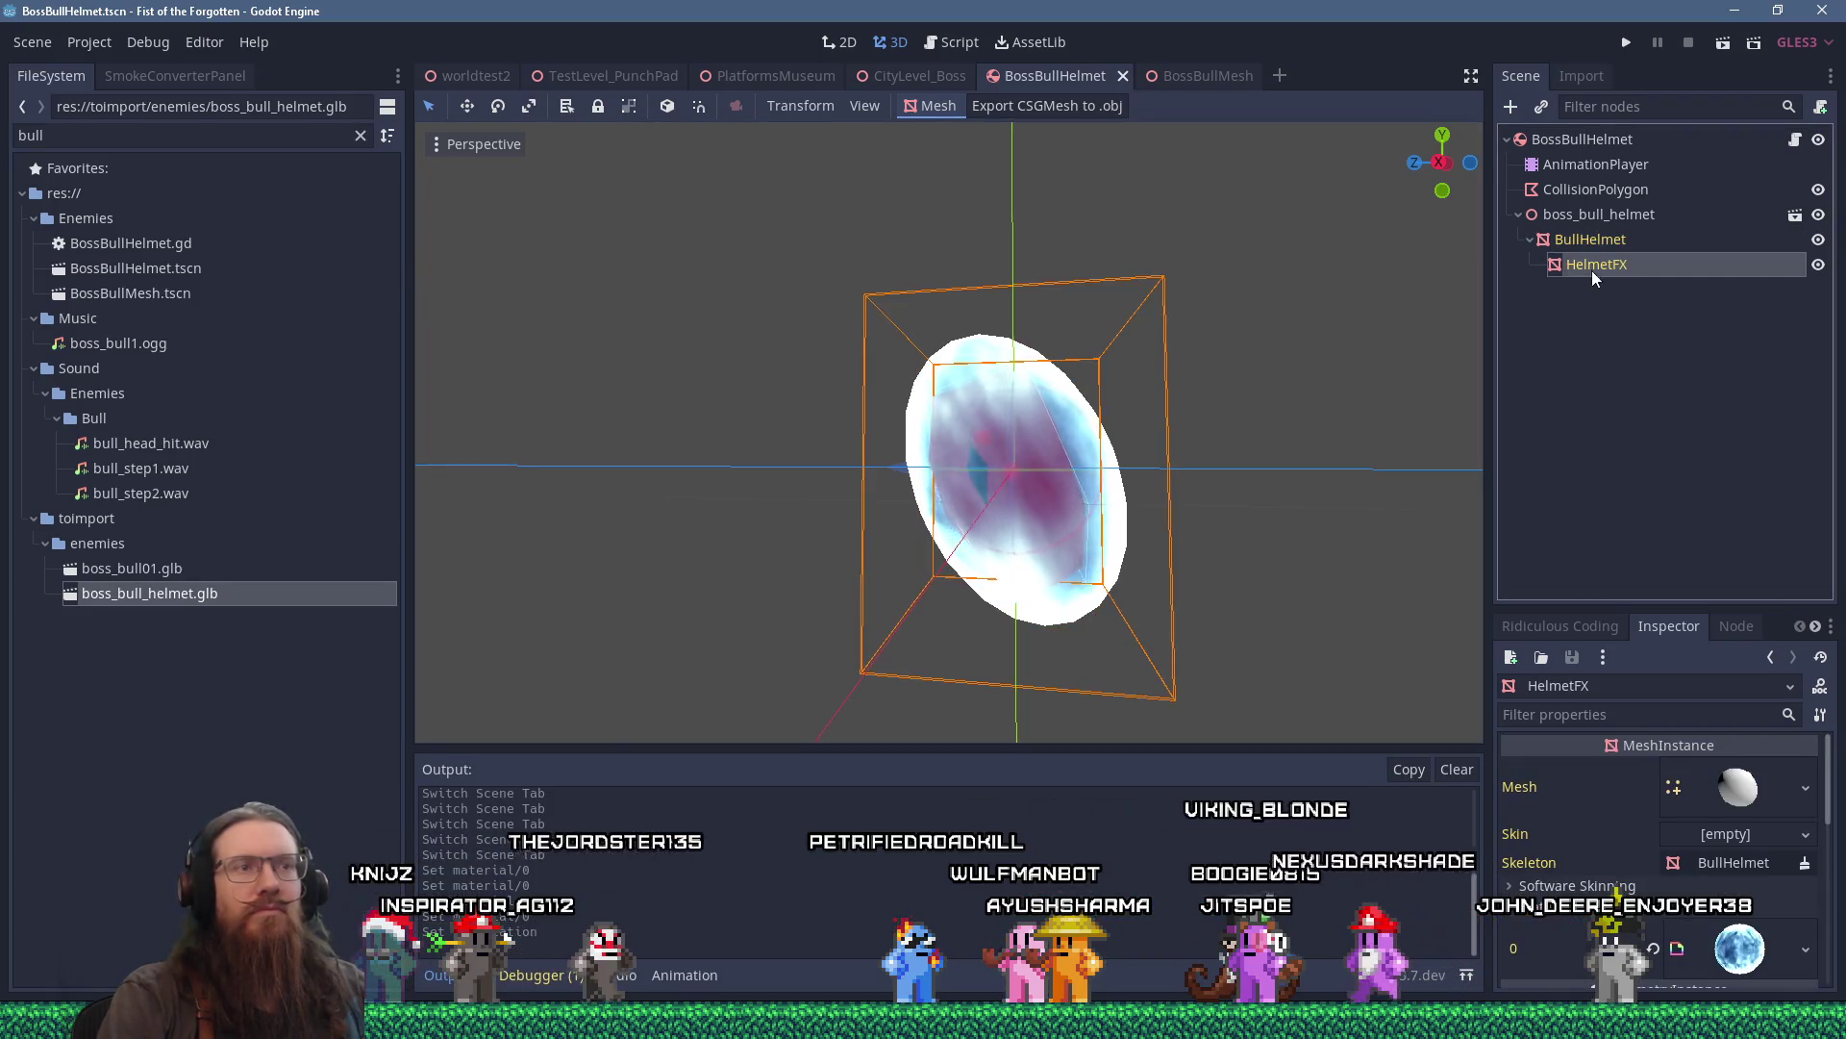
Make HelmetFX's shield material unique and start saving it to its own file.
left_click_drag(1614, 612, 1613, 410)
left_click(1543, 704)
left_click(1806, 746)
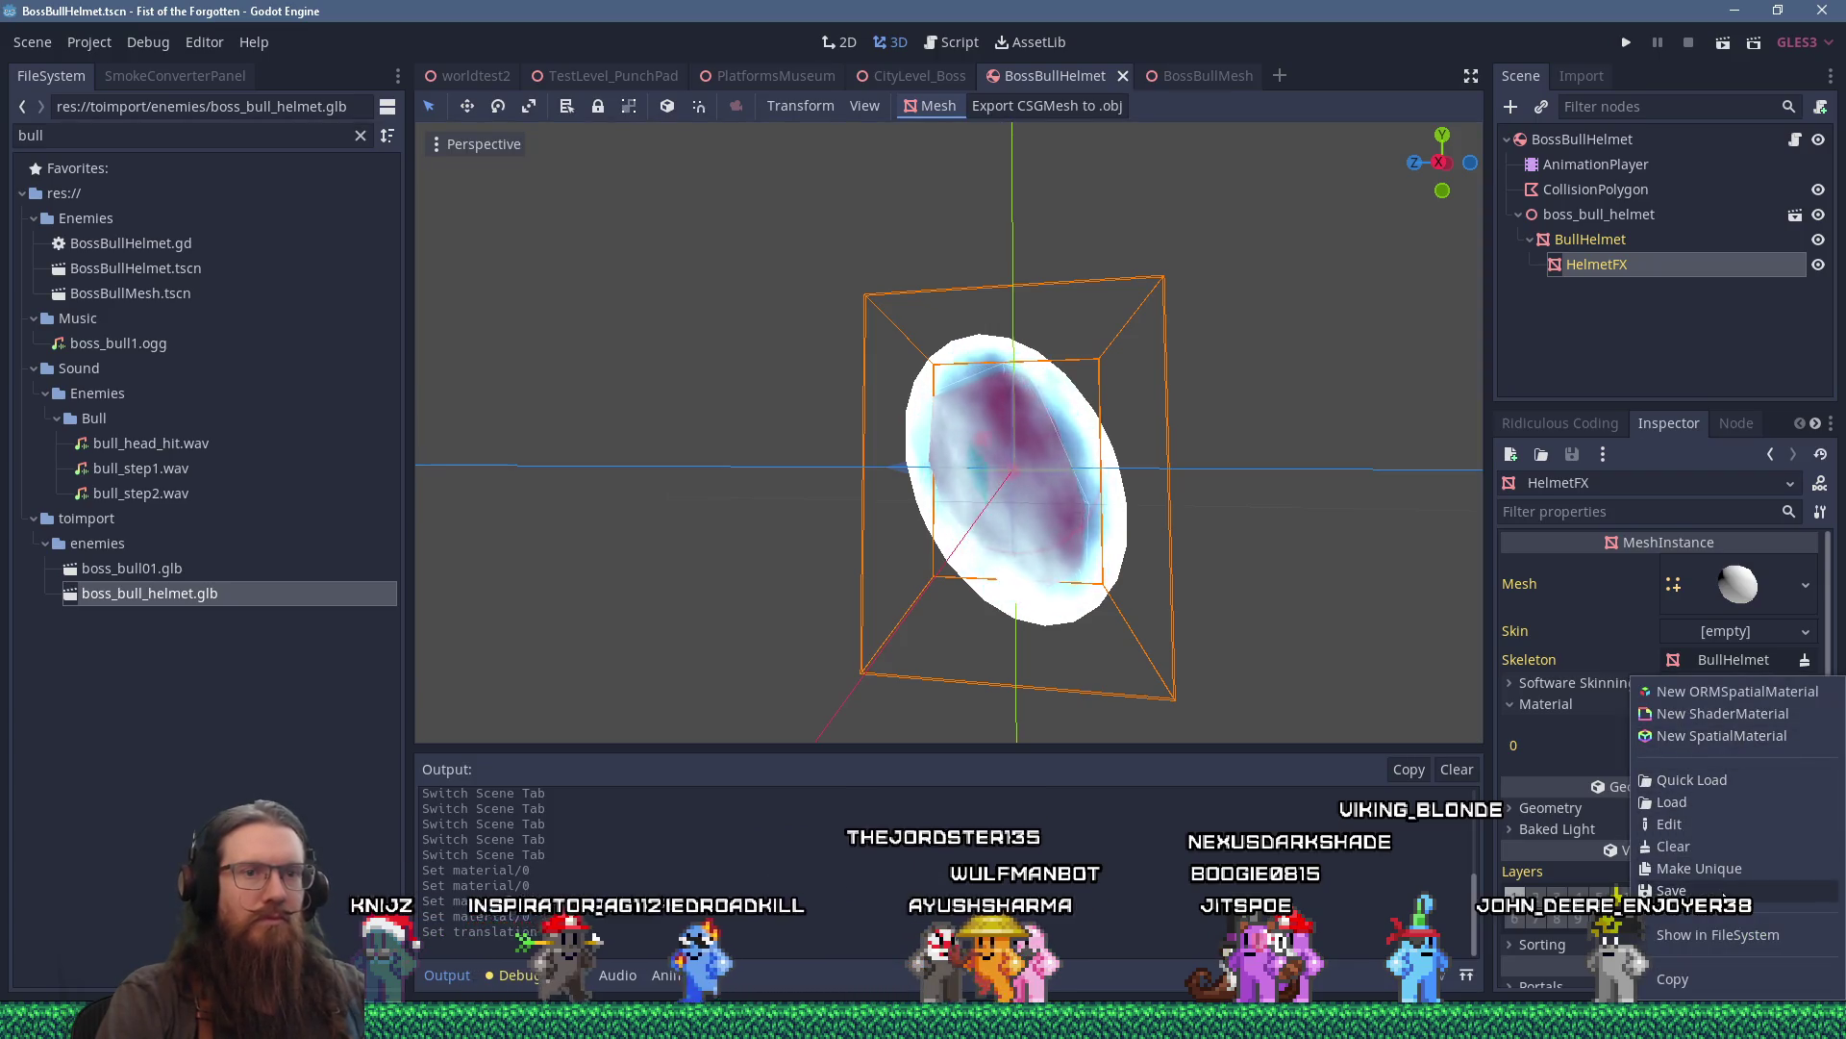
left_click(1698, 869)
right_click(1710, 742)
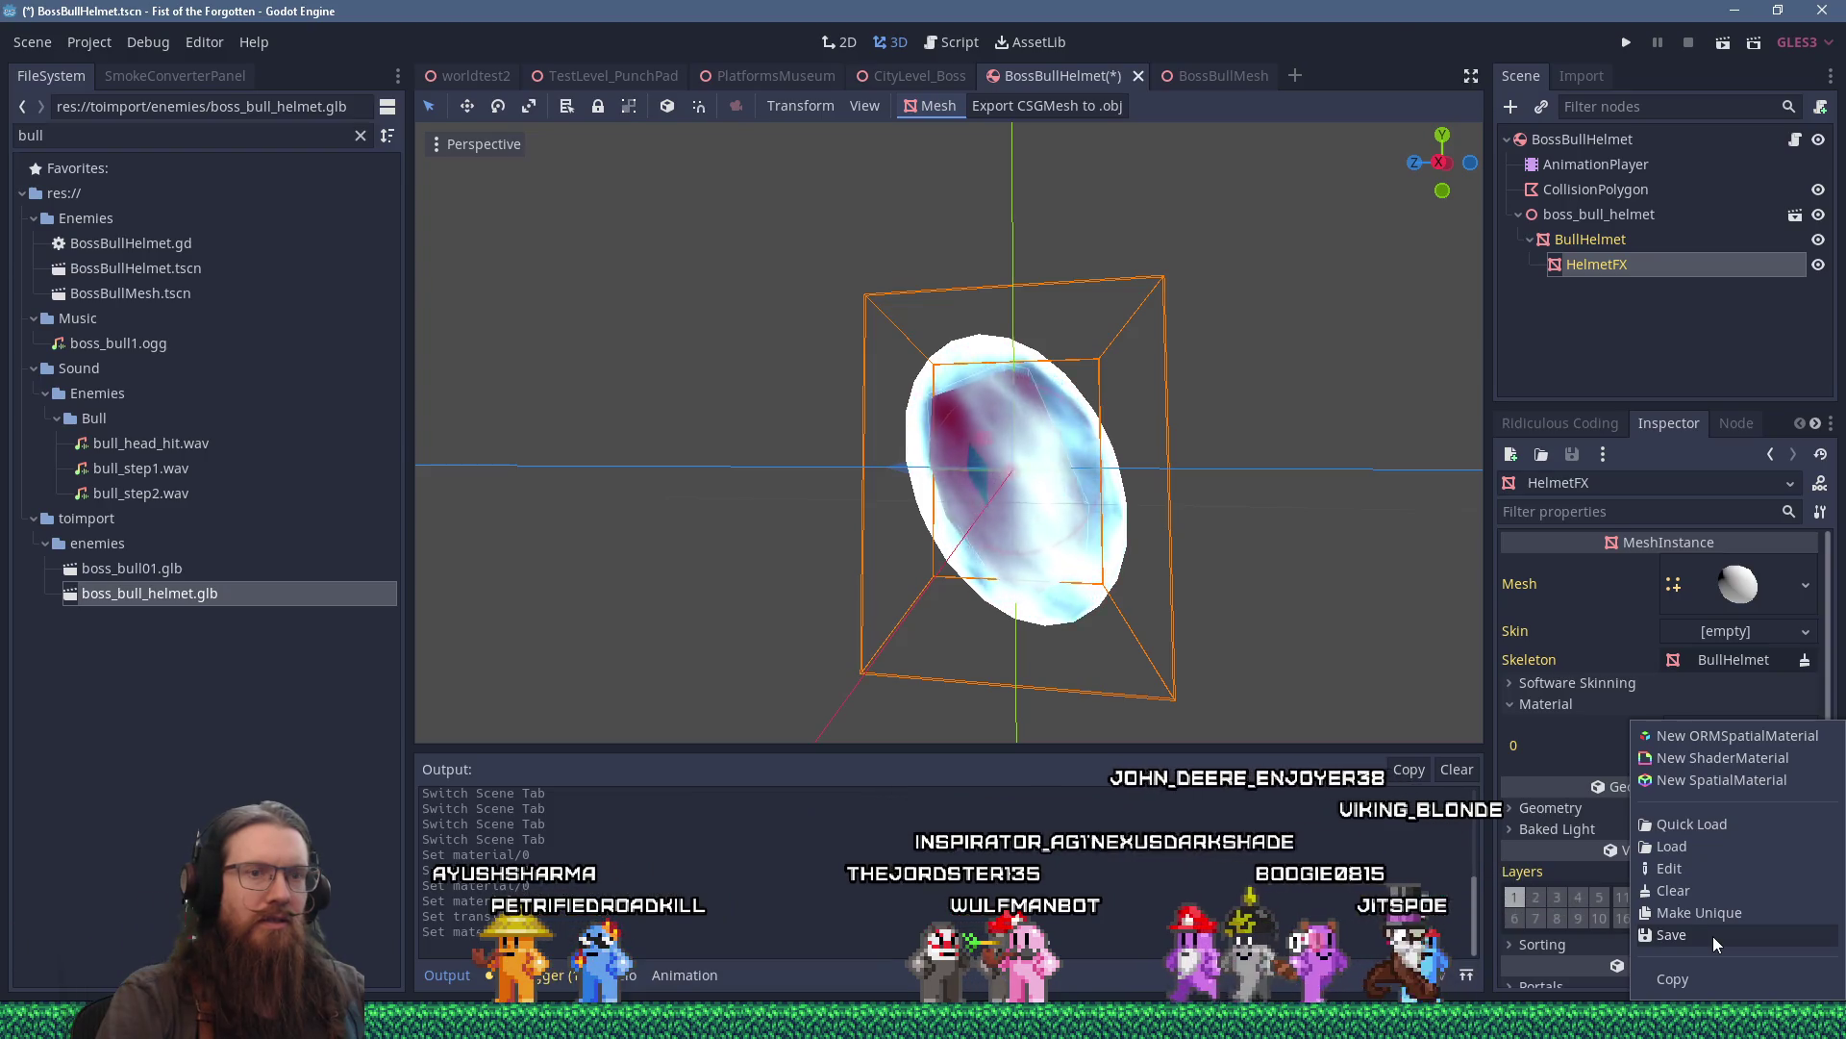
left_click(1711, 936)
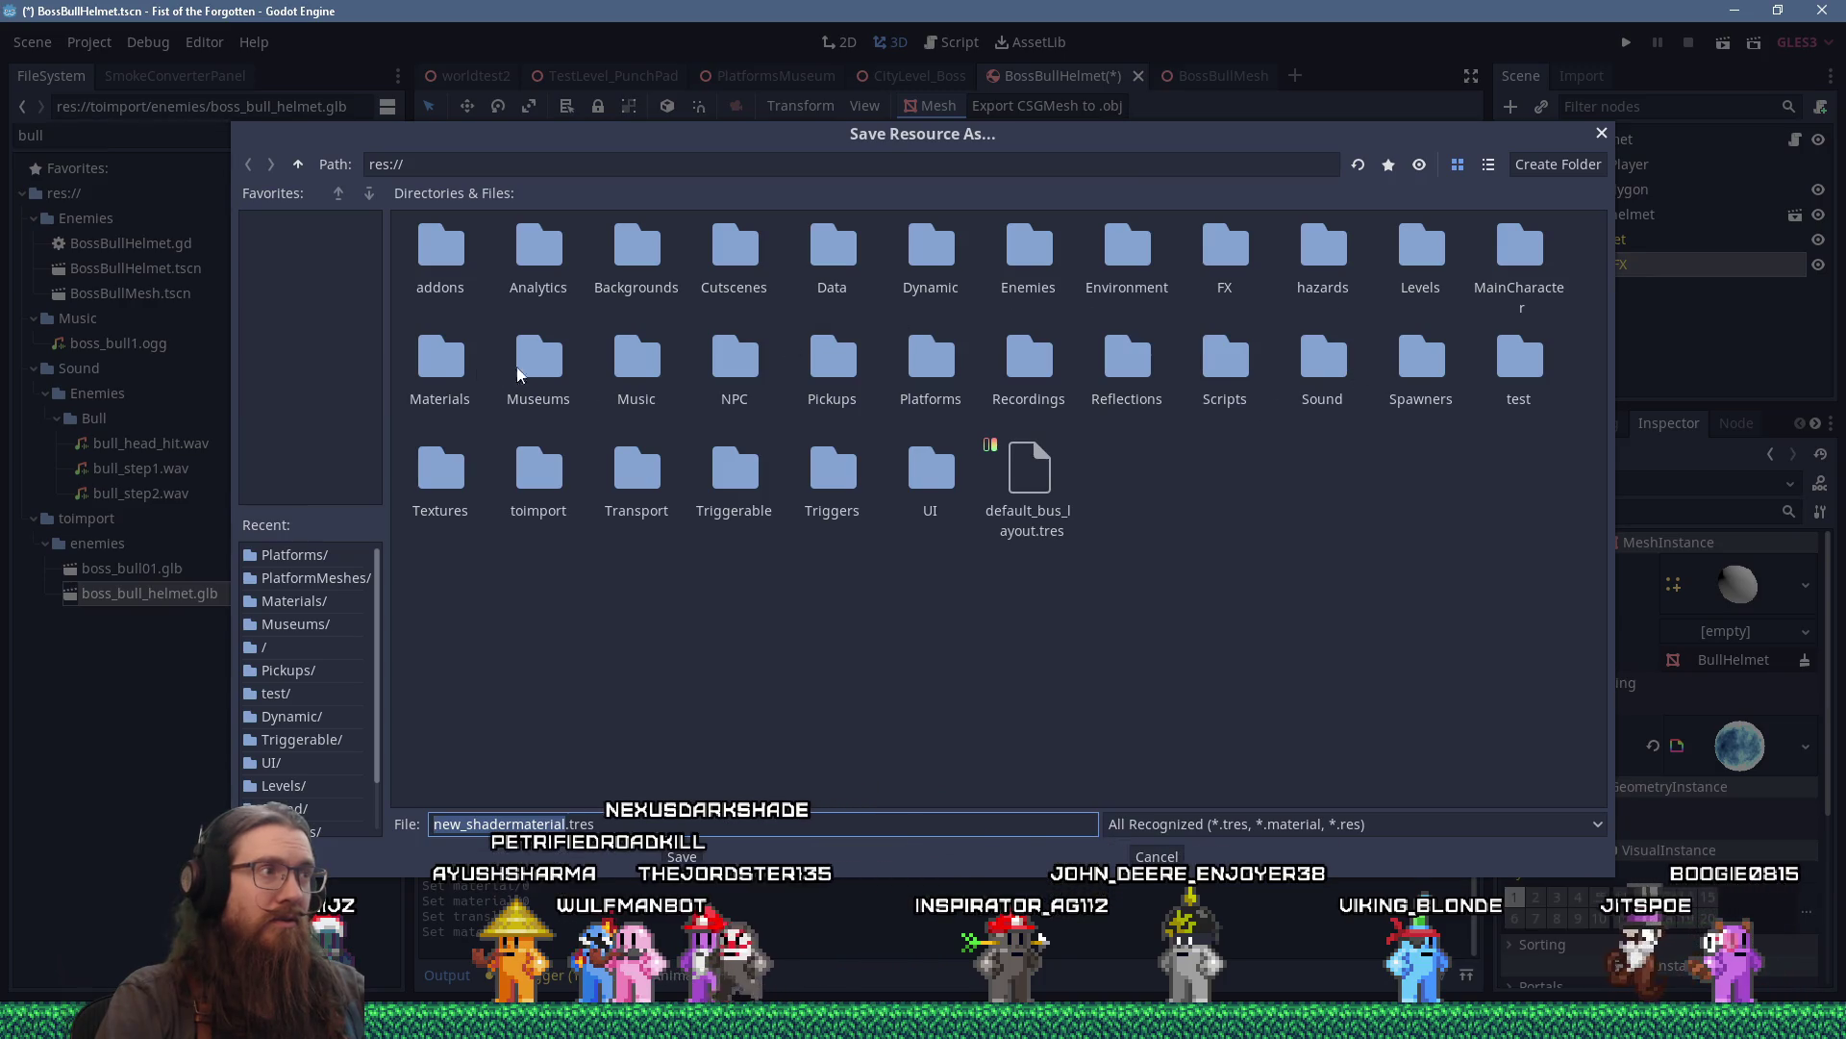
Go into the Materials folder and show its files as a list.
double_click(443, 363)
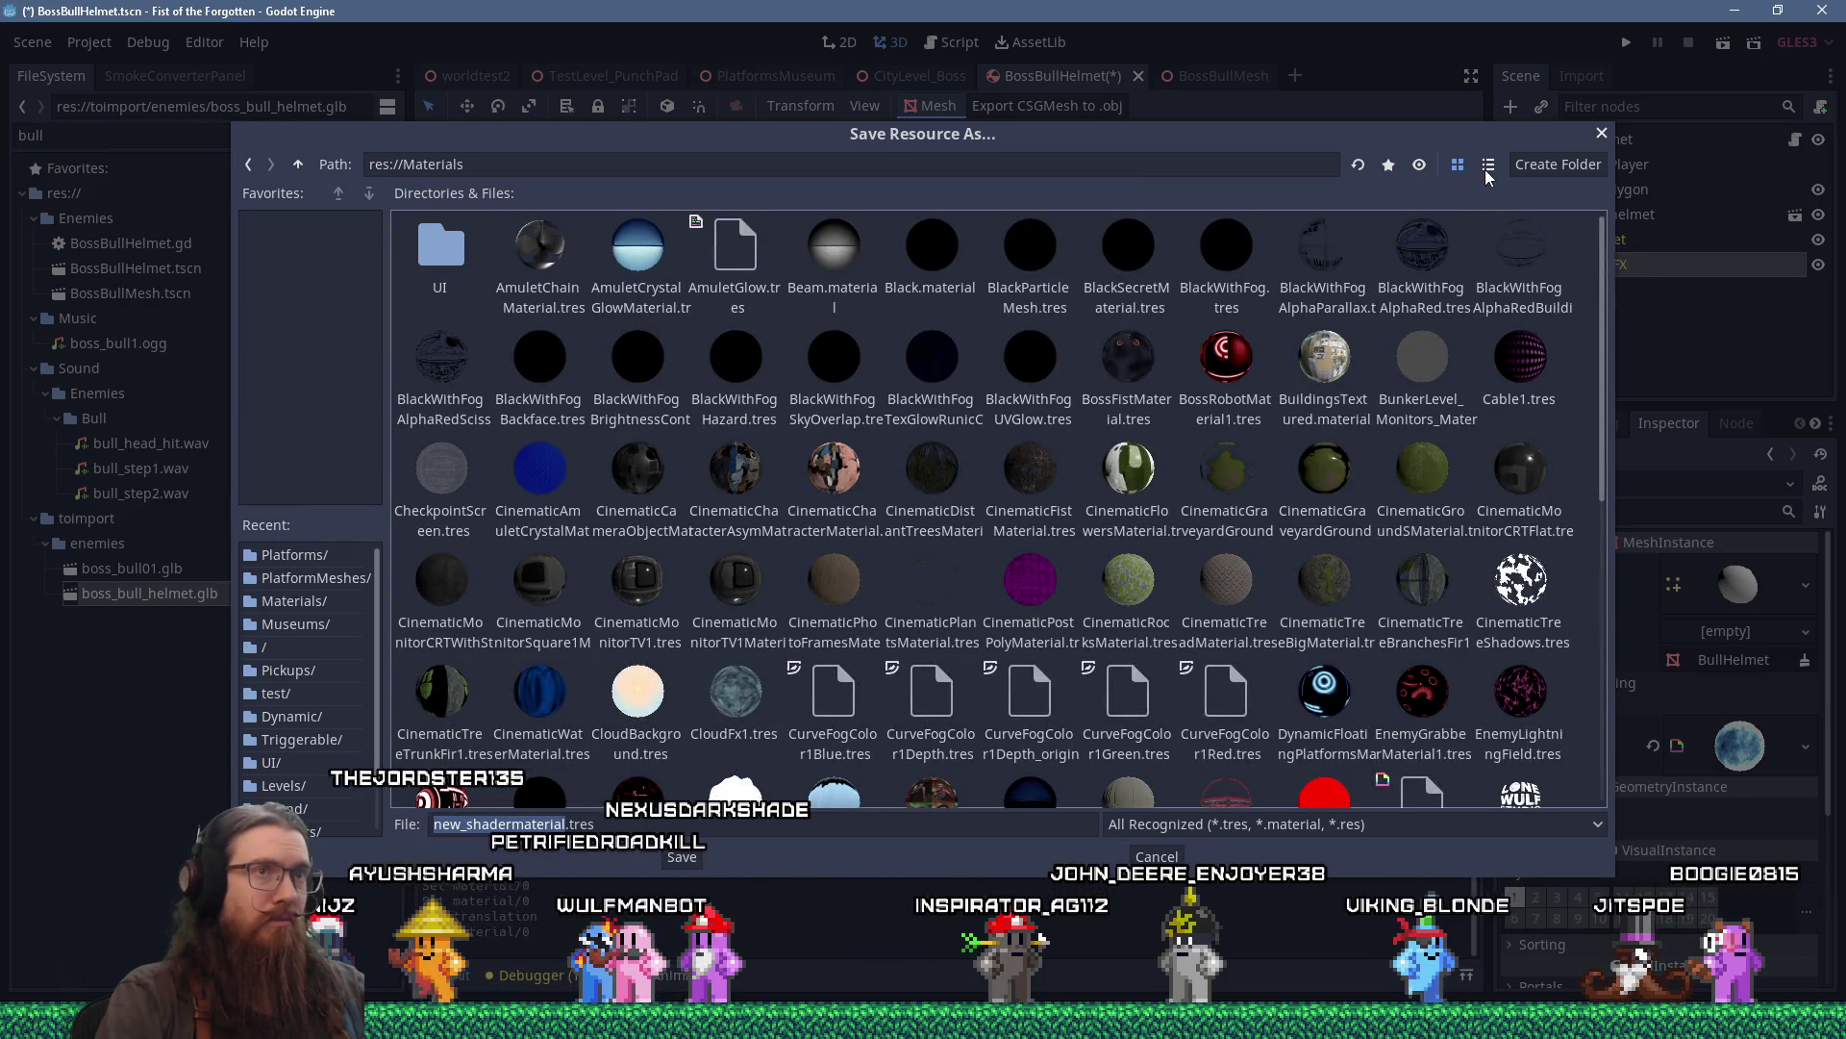
left_click(1487, 168)
scroll(1551, 510, "down", 10)
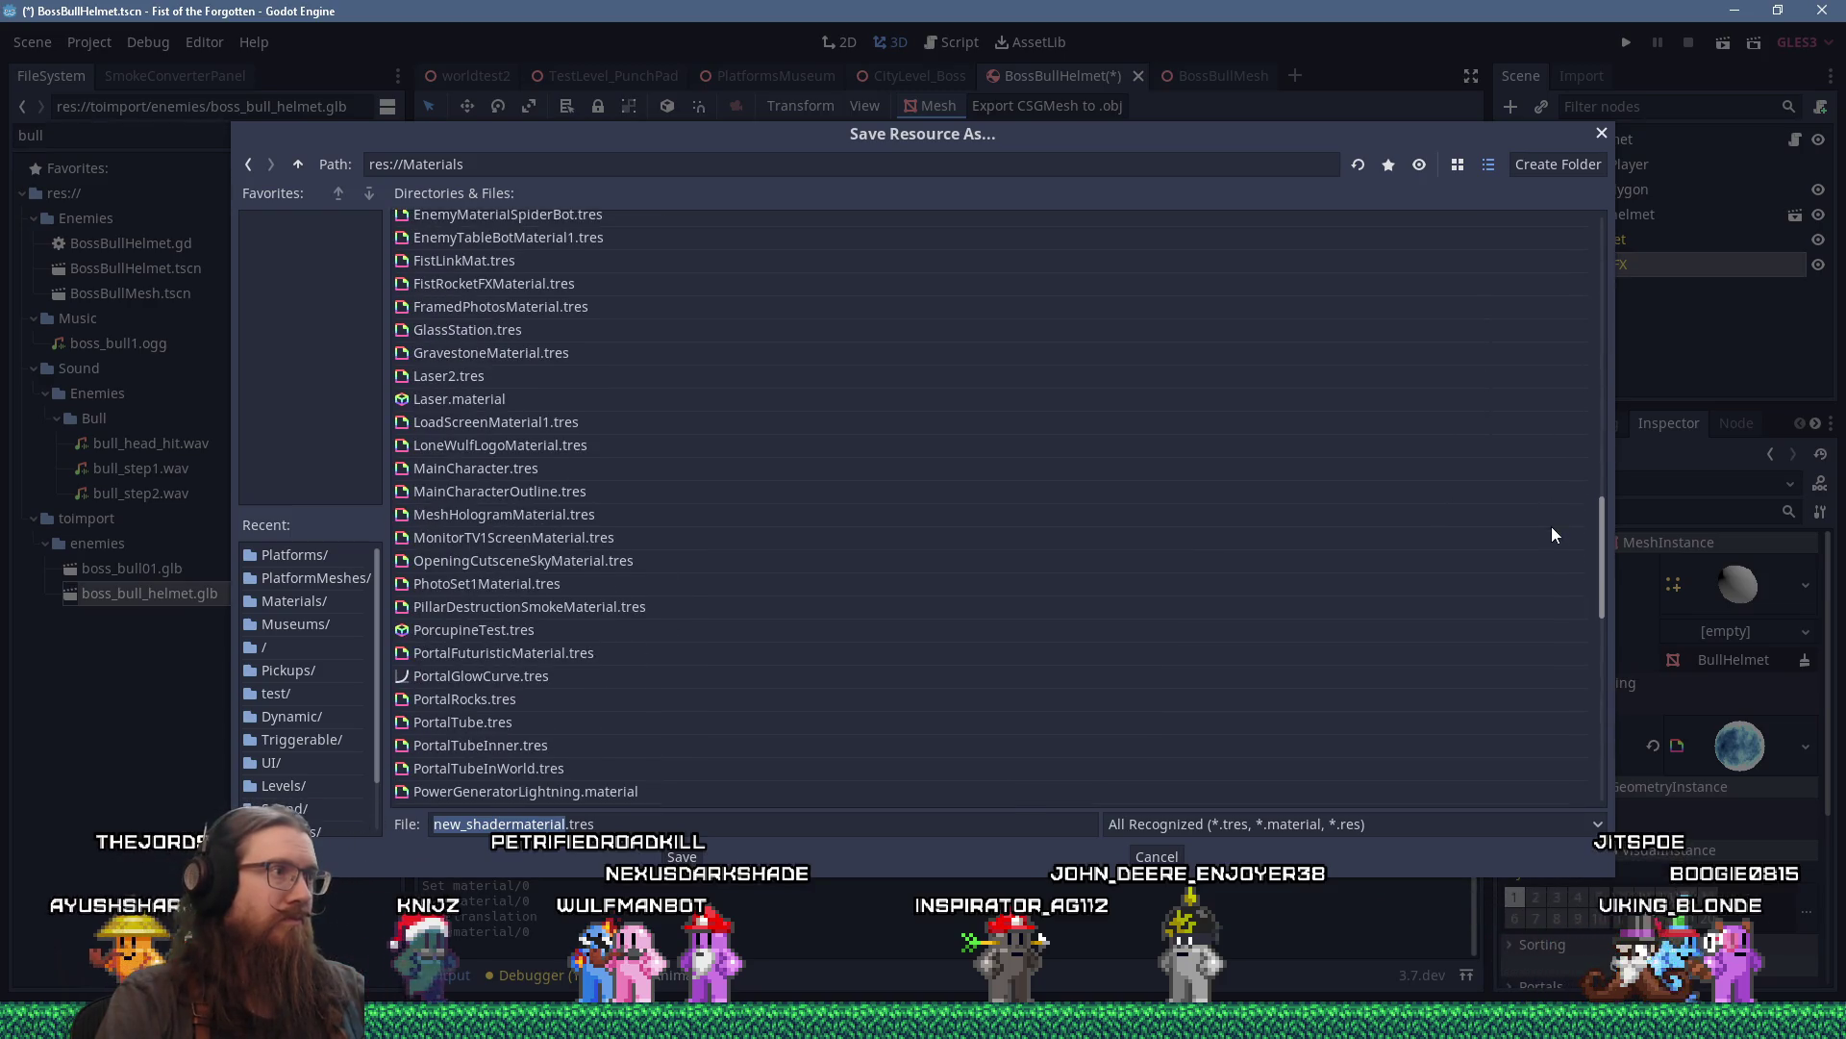
scroll(1557, 606, "down", 10)
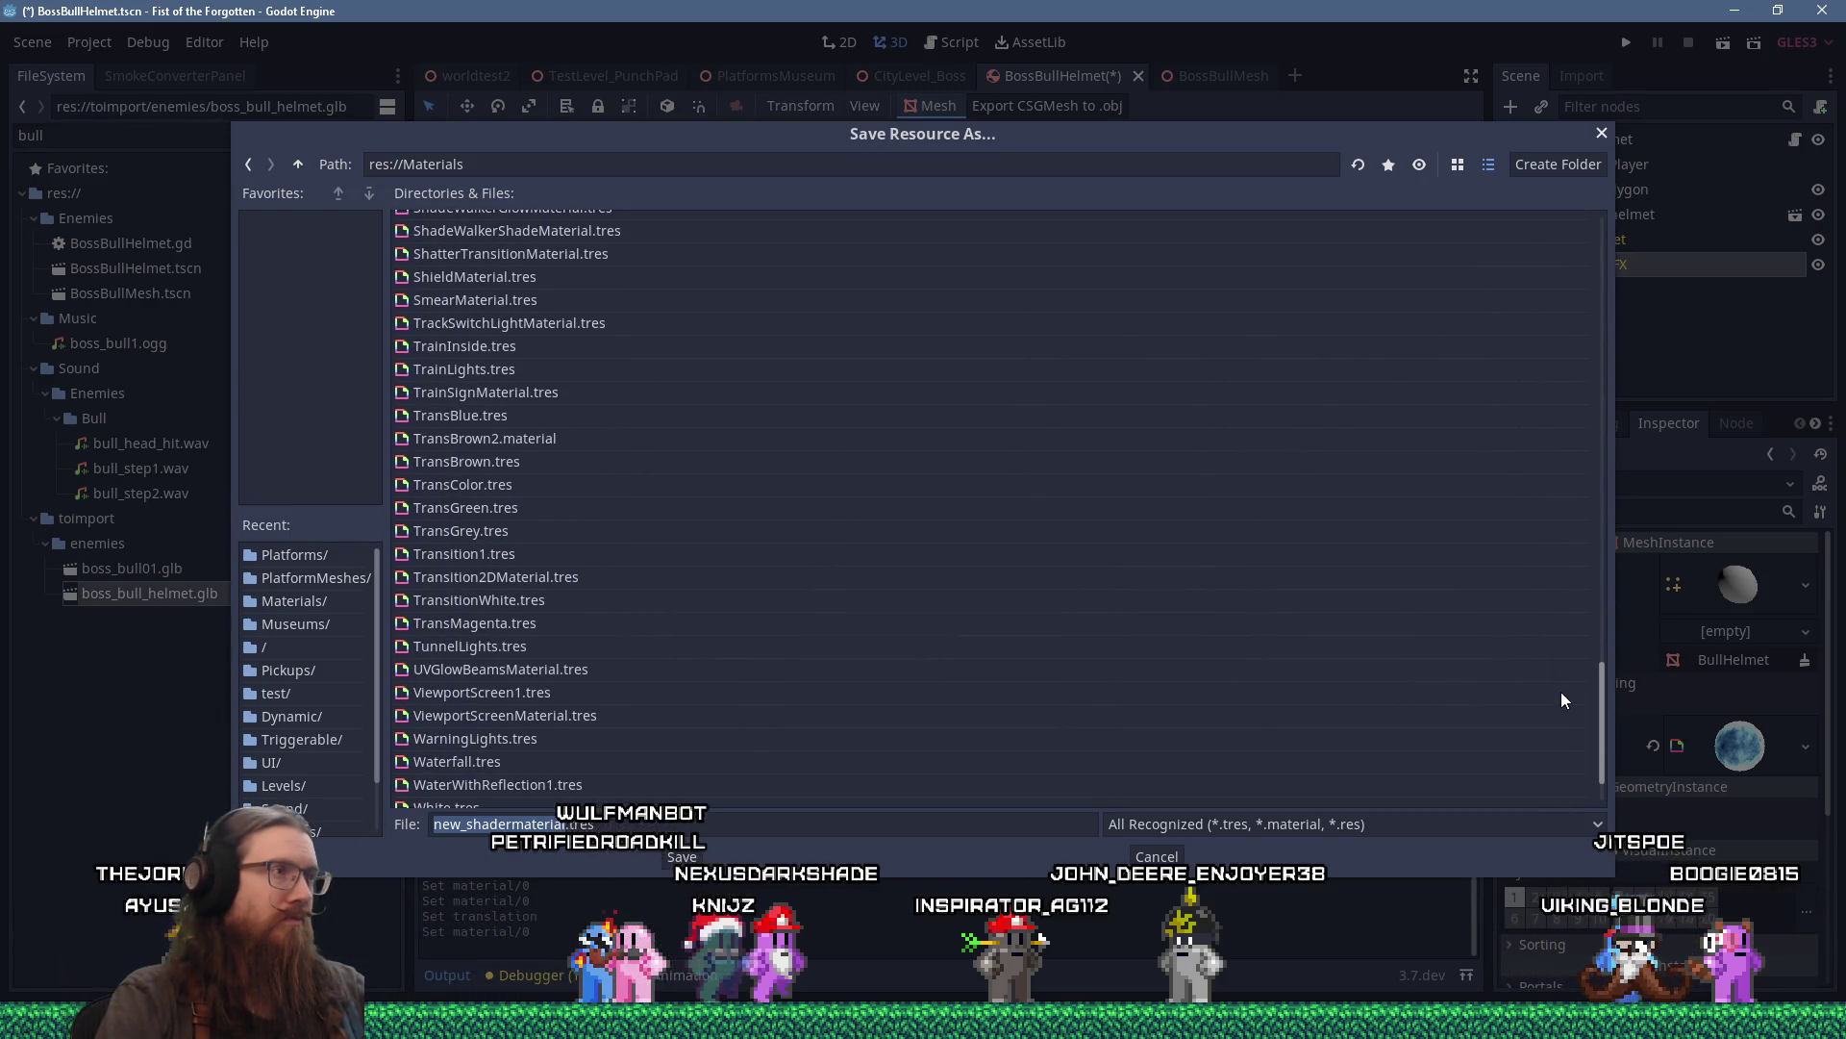
scroll(1561, 685, "up", 6)
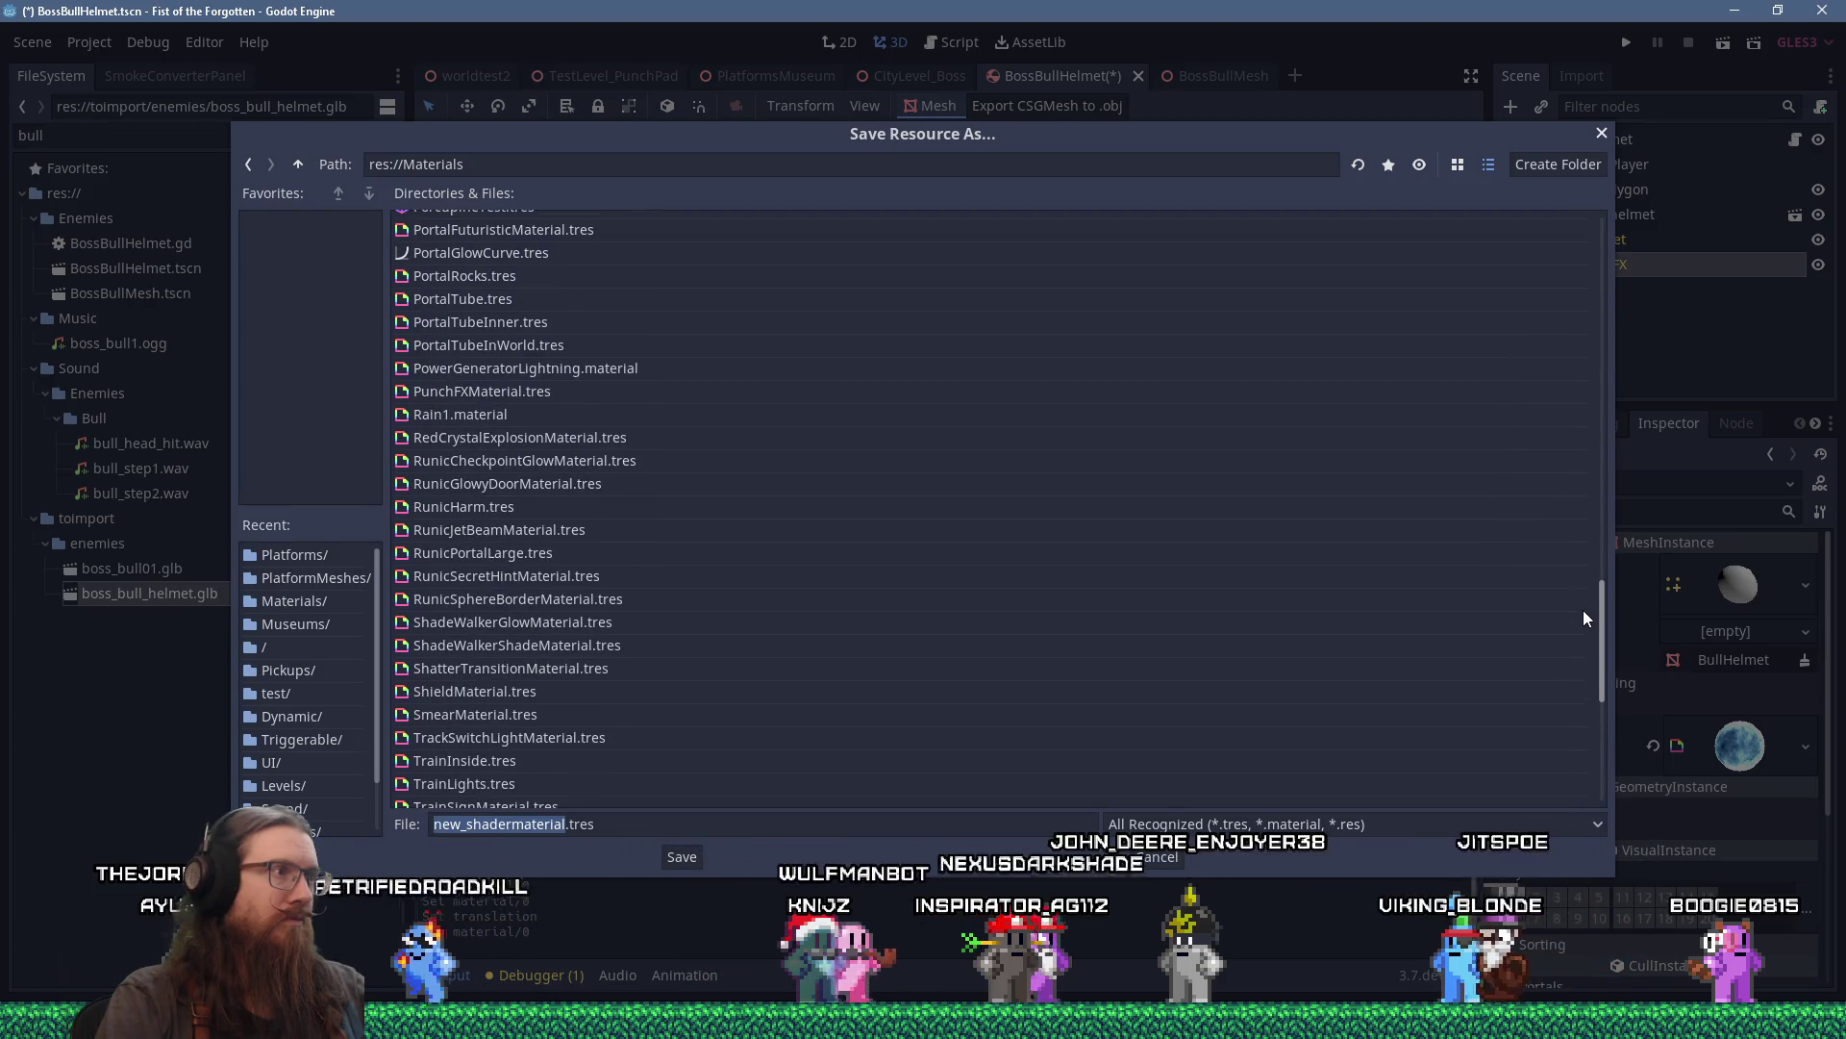
scroll(1593, 750, "down", 5)
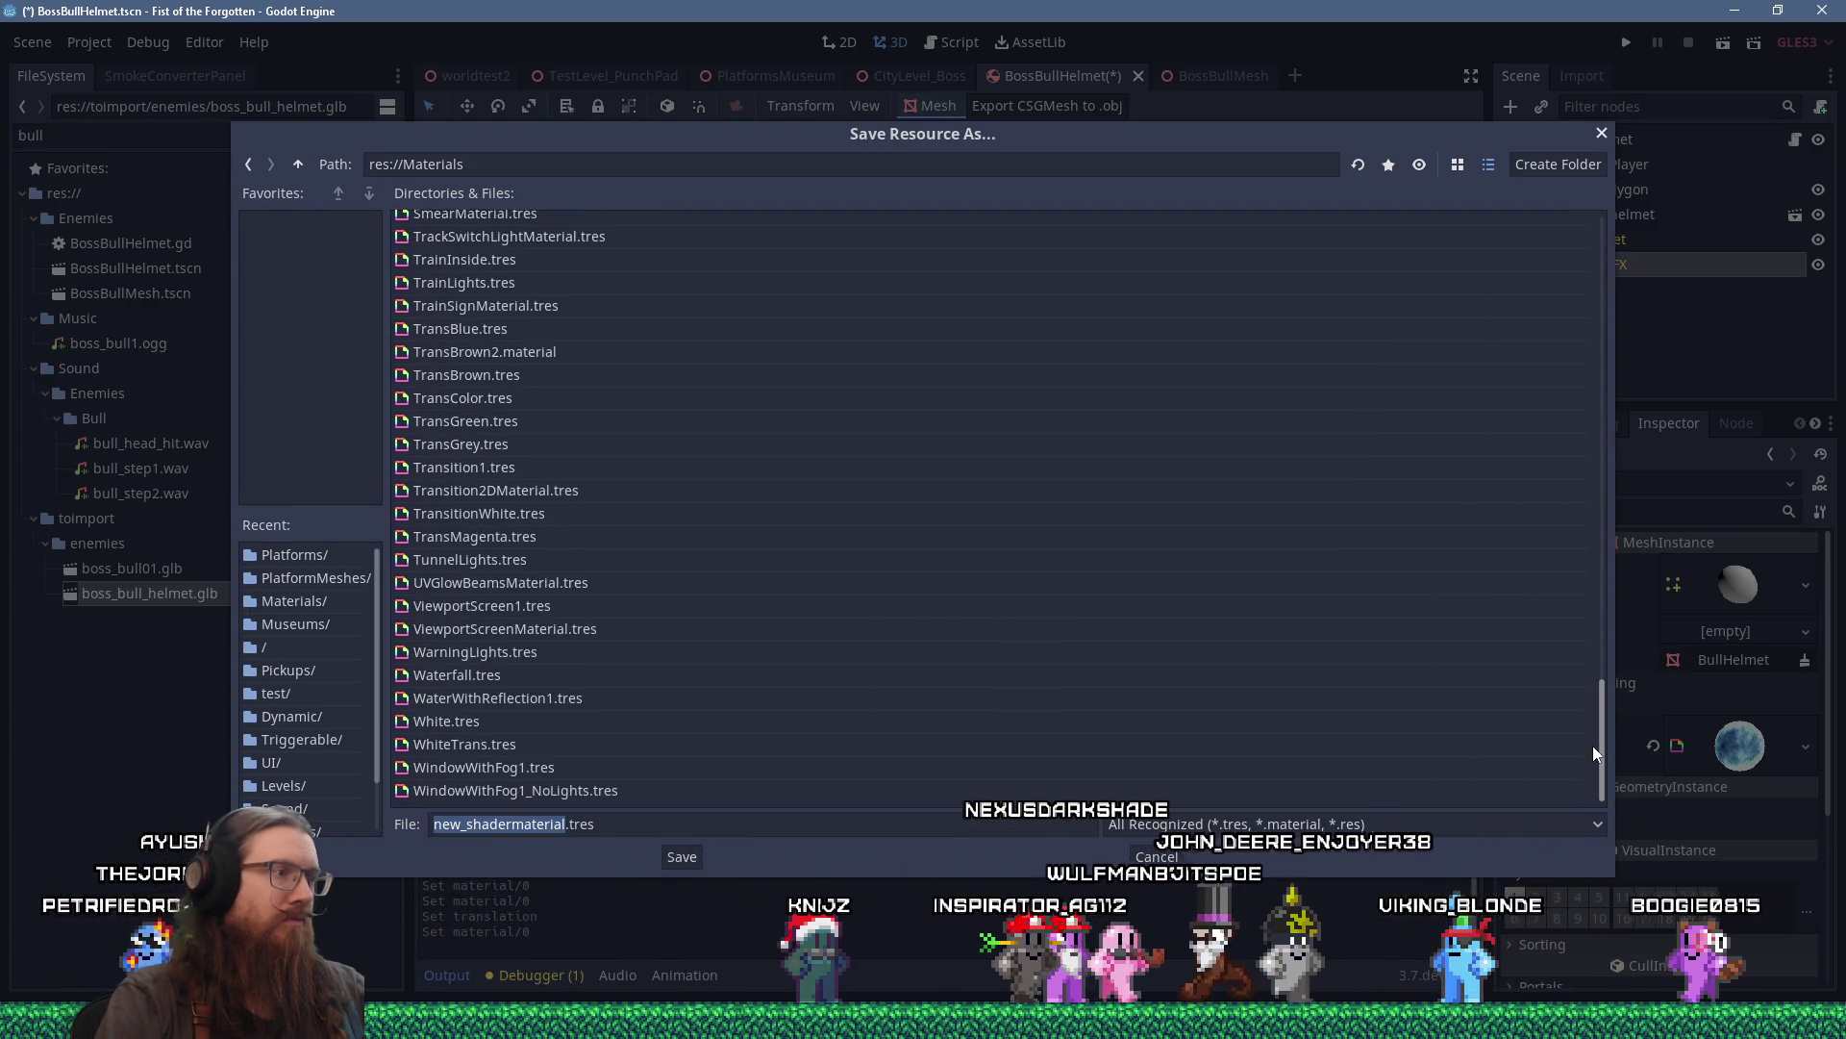
left_click_drag(1595, 735, 1594, 223)
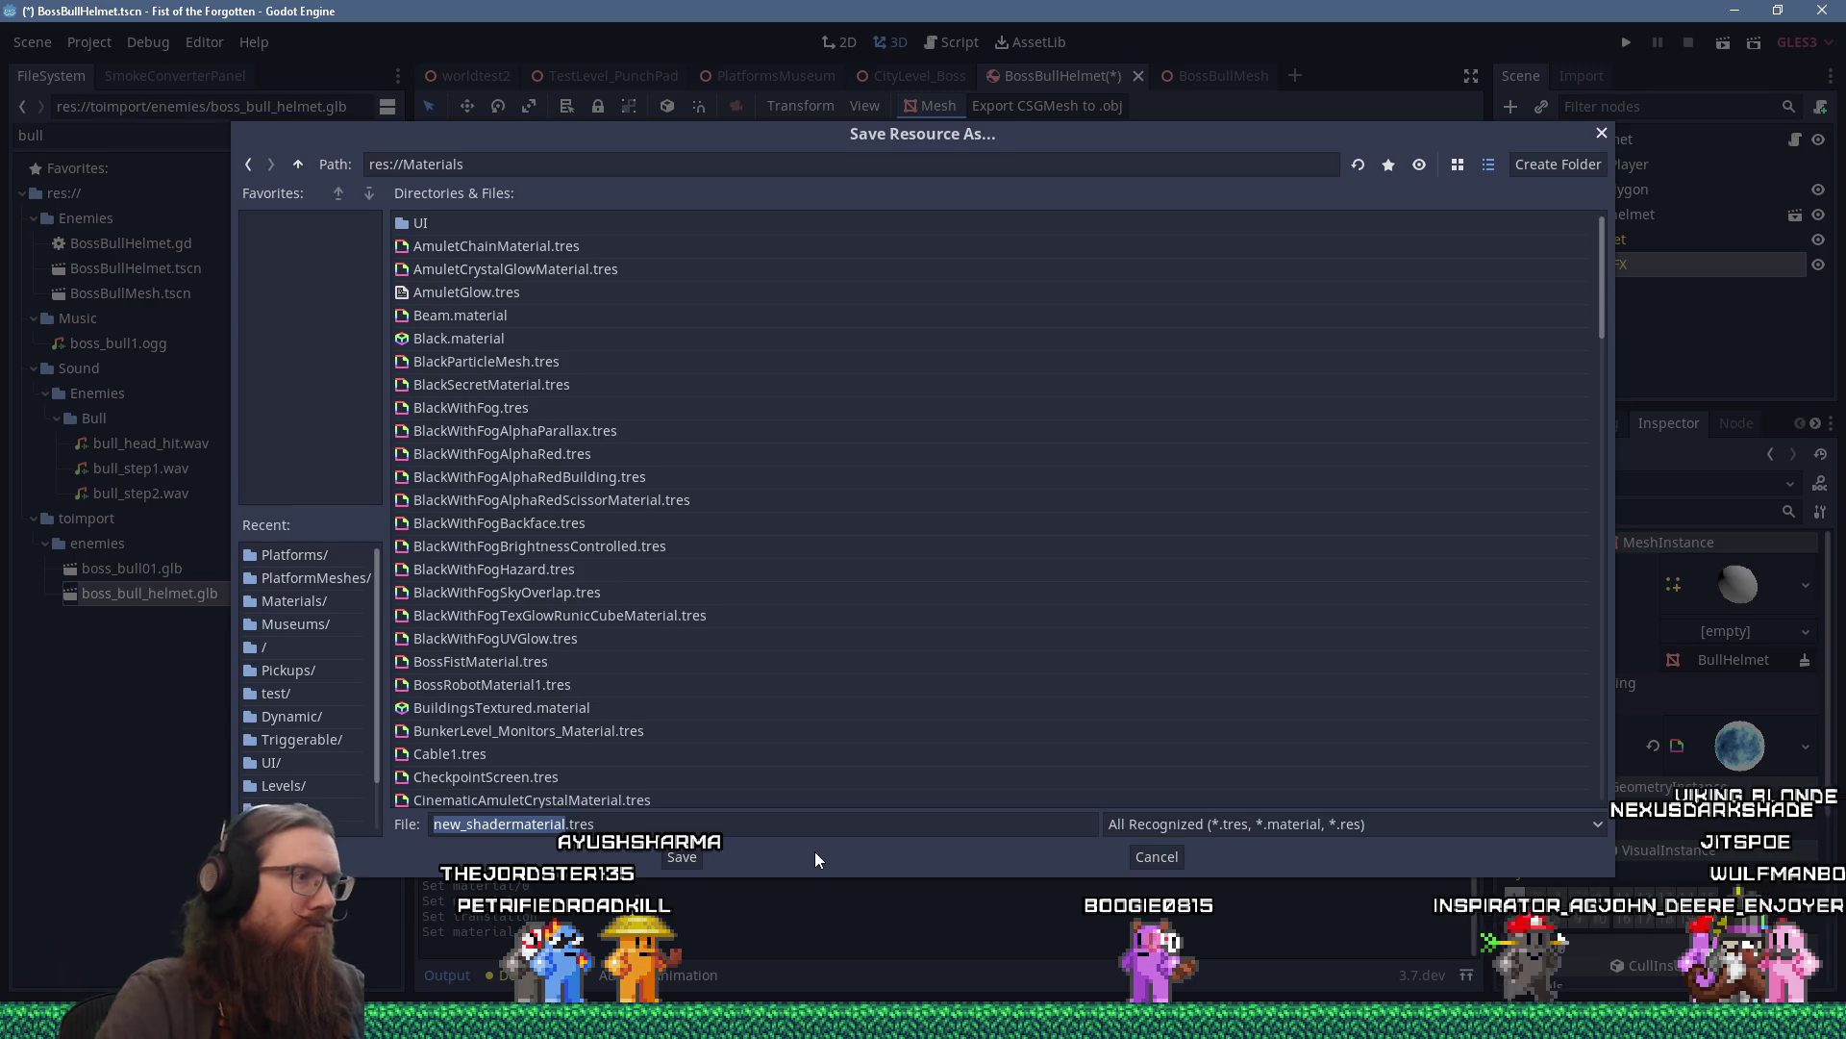
Name the material file BossBullHelmetBrokenFXMaterial and save it.
left_click(568, 824)
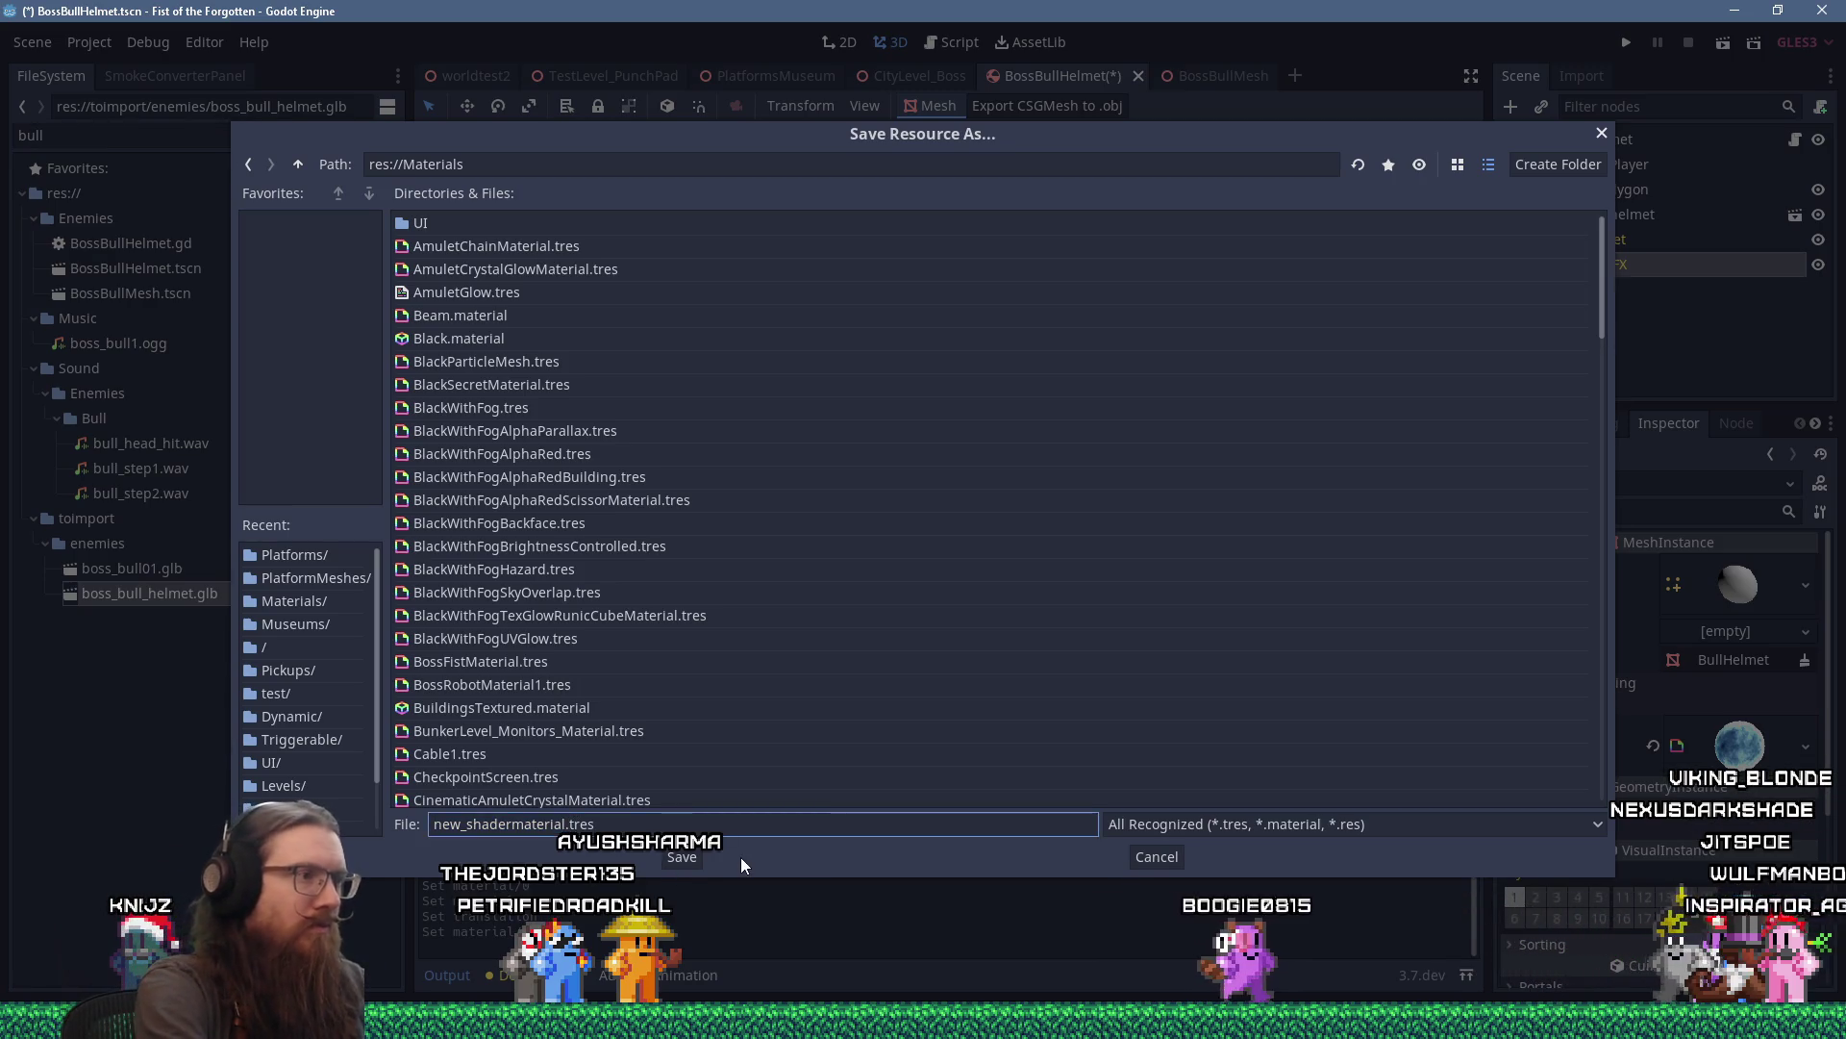
key("shift+Home")
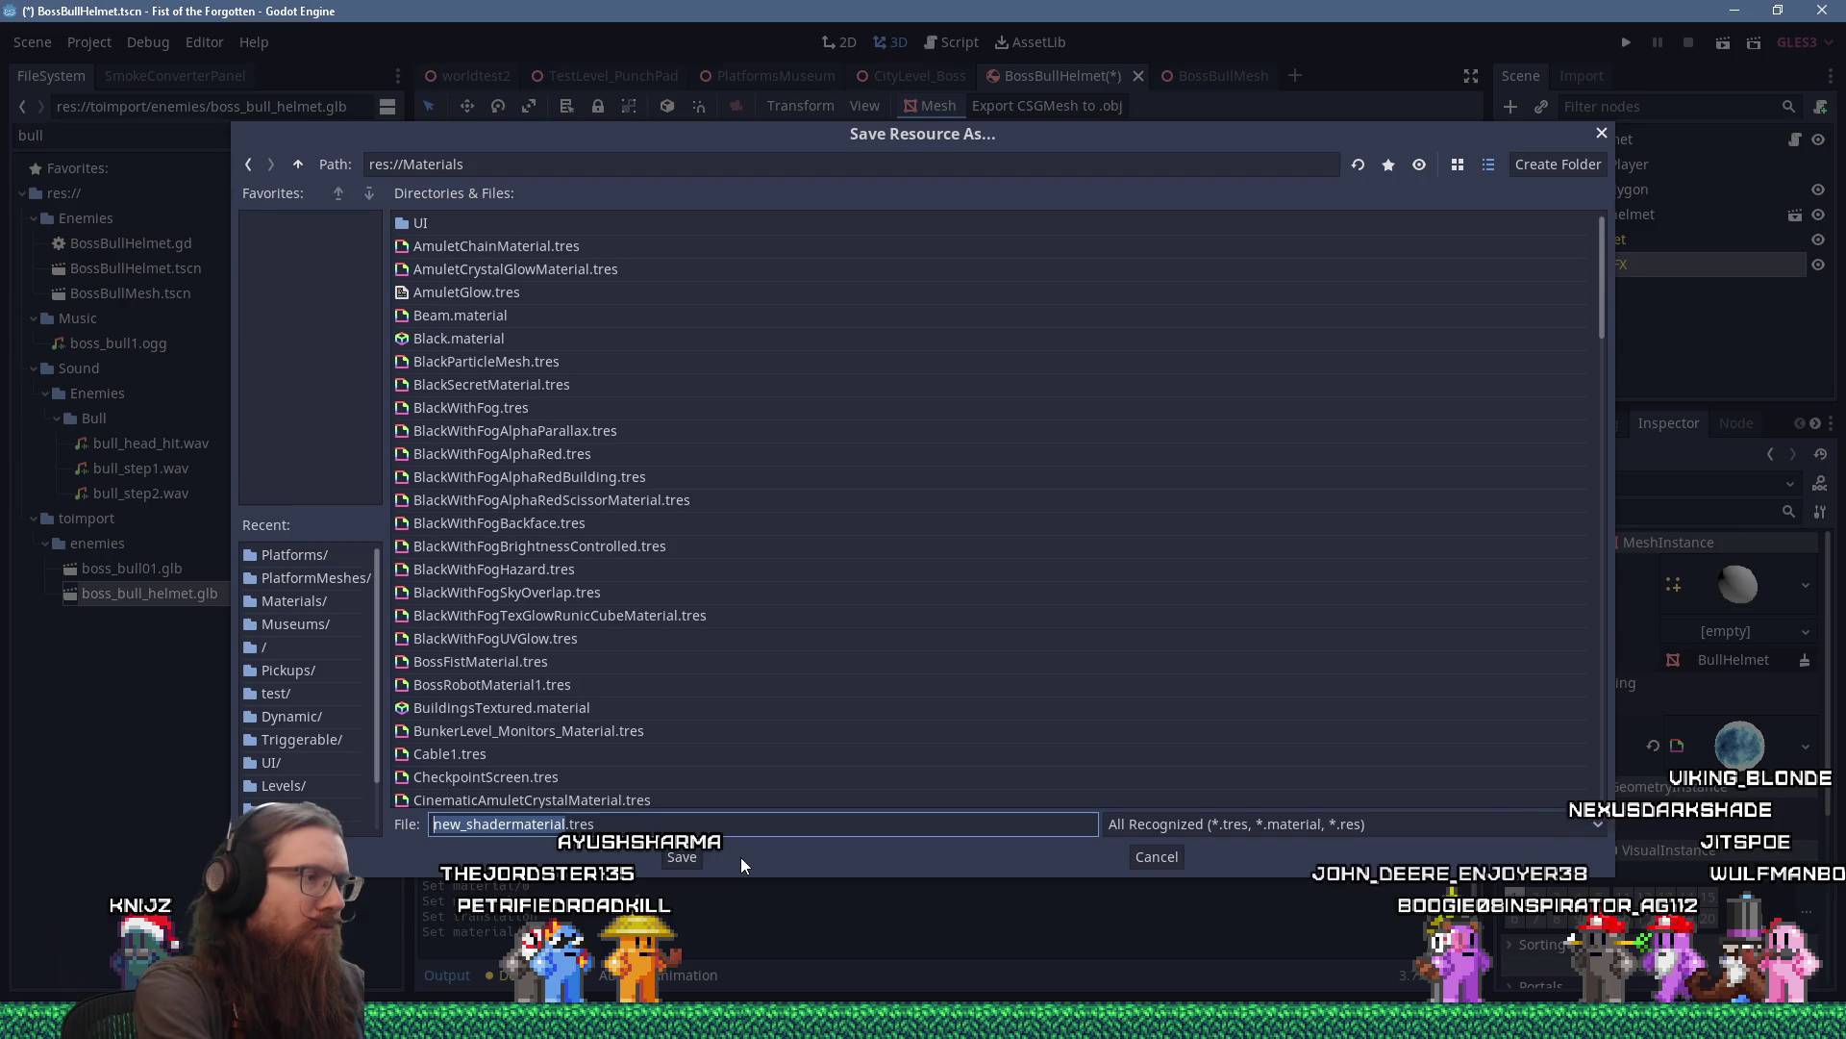
type("BossBull")
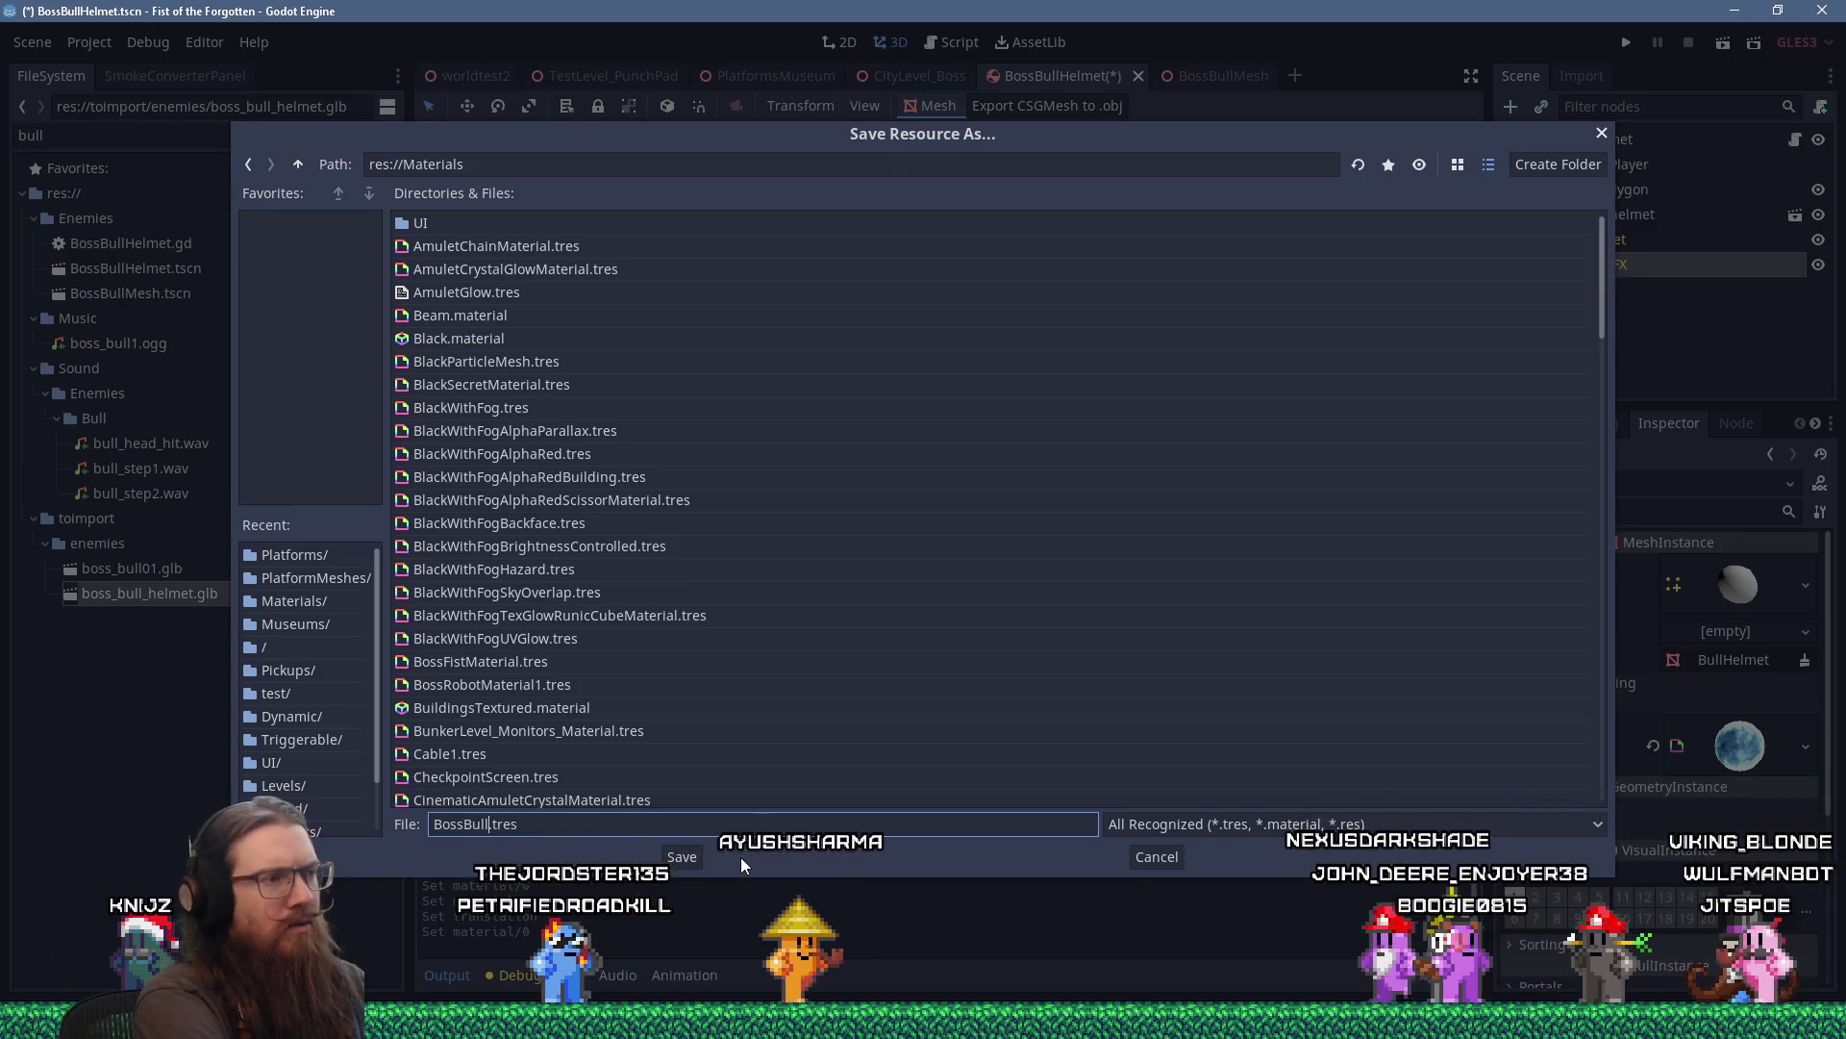
type("Helmet")
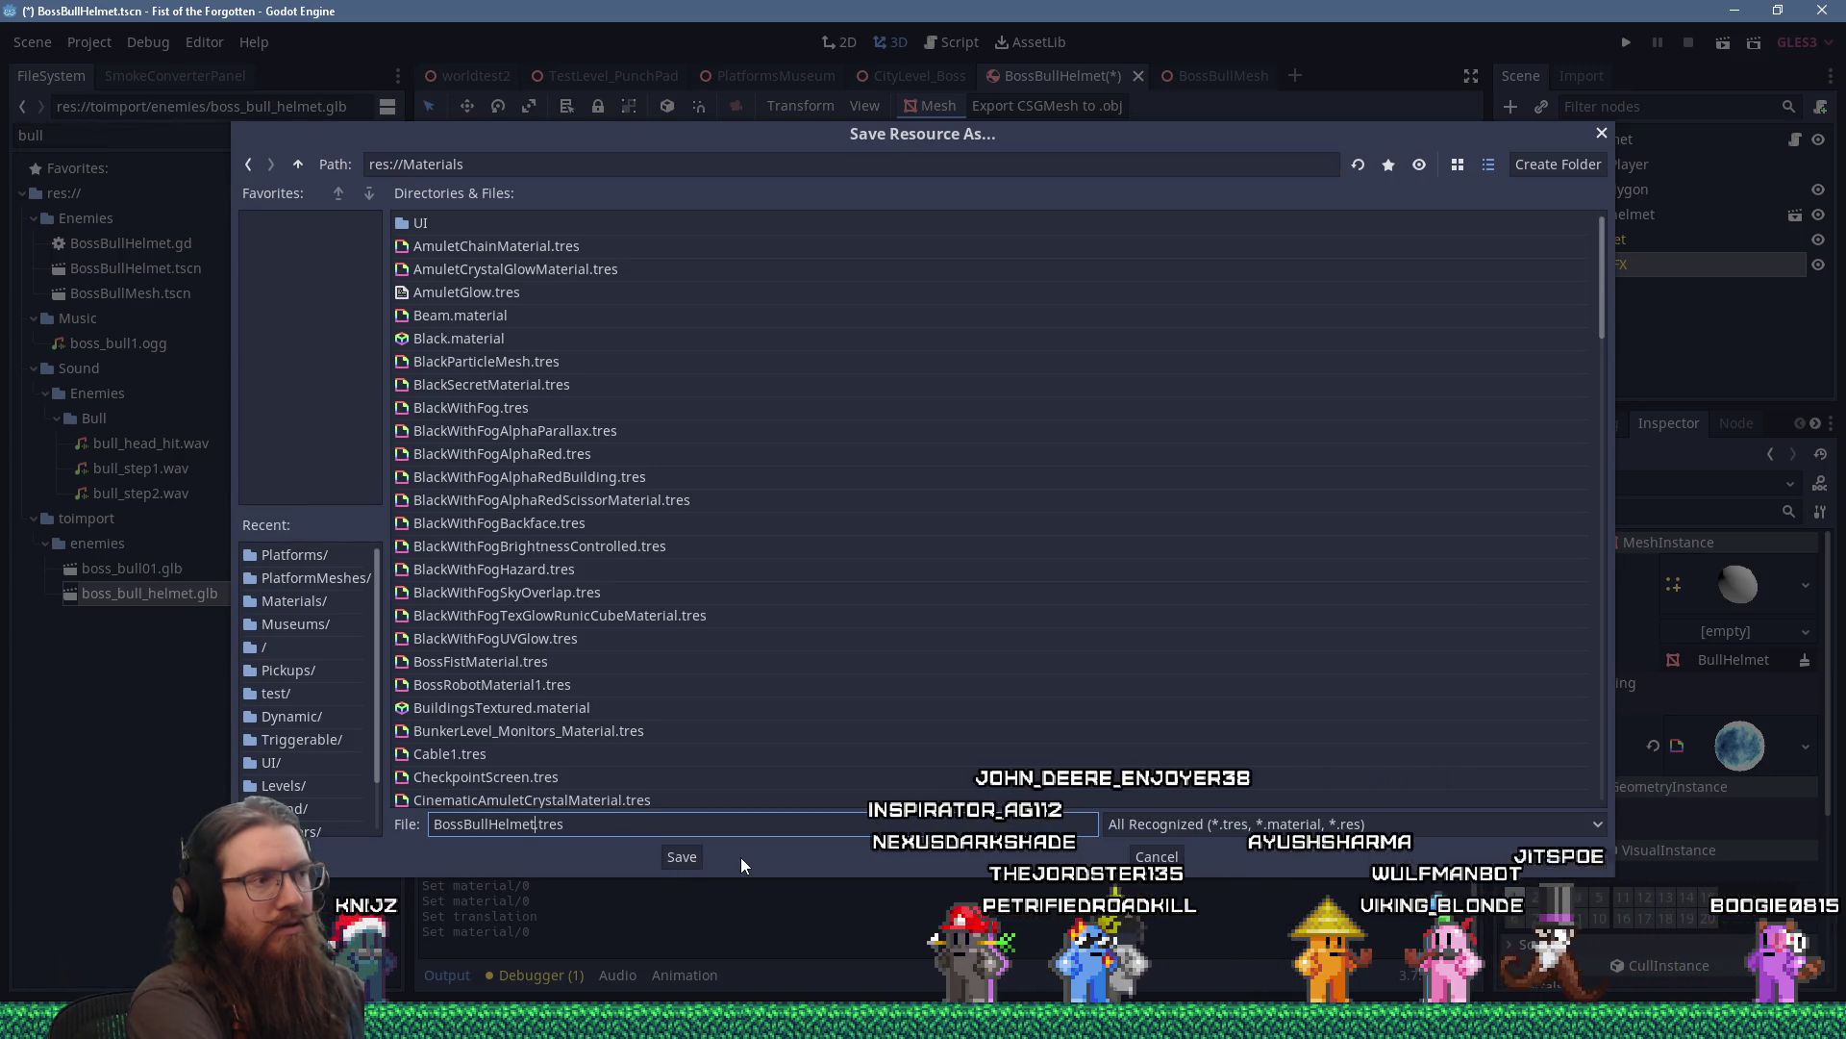
type("BrokenF")
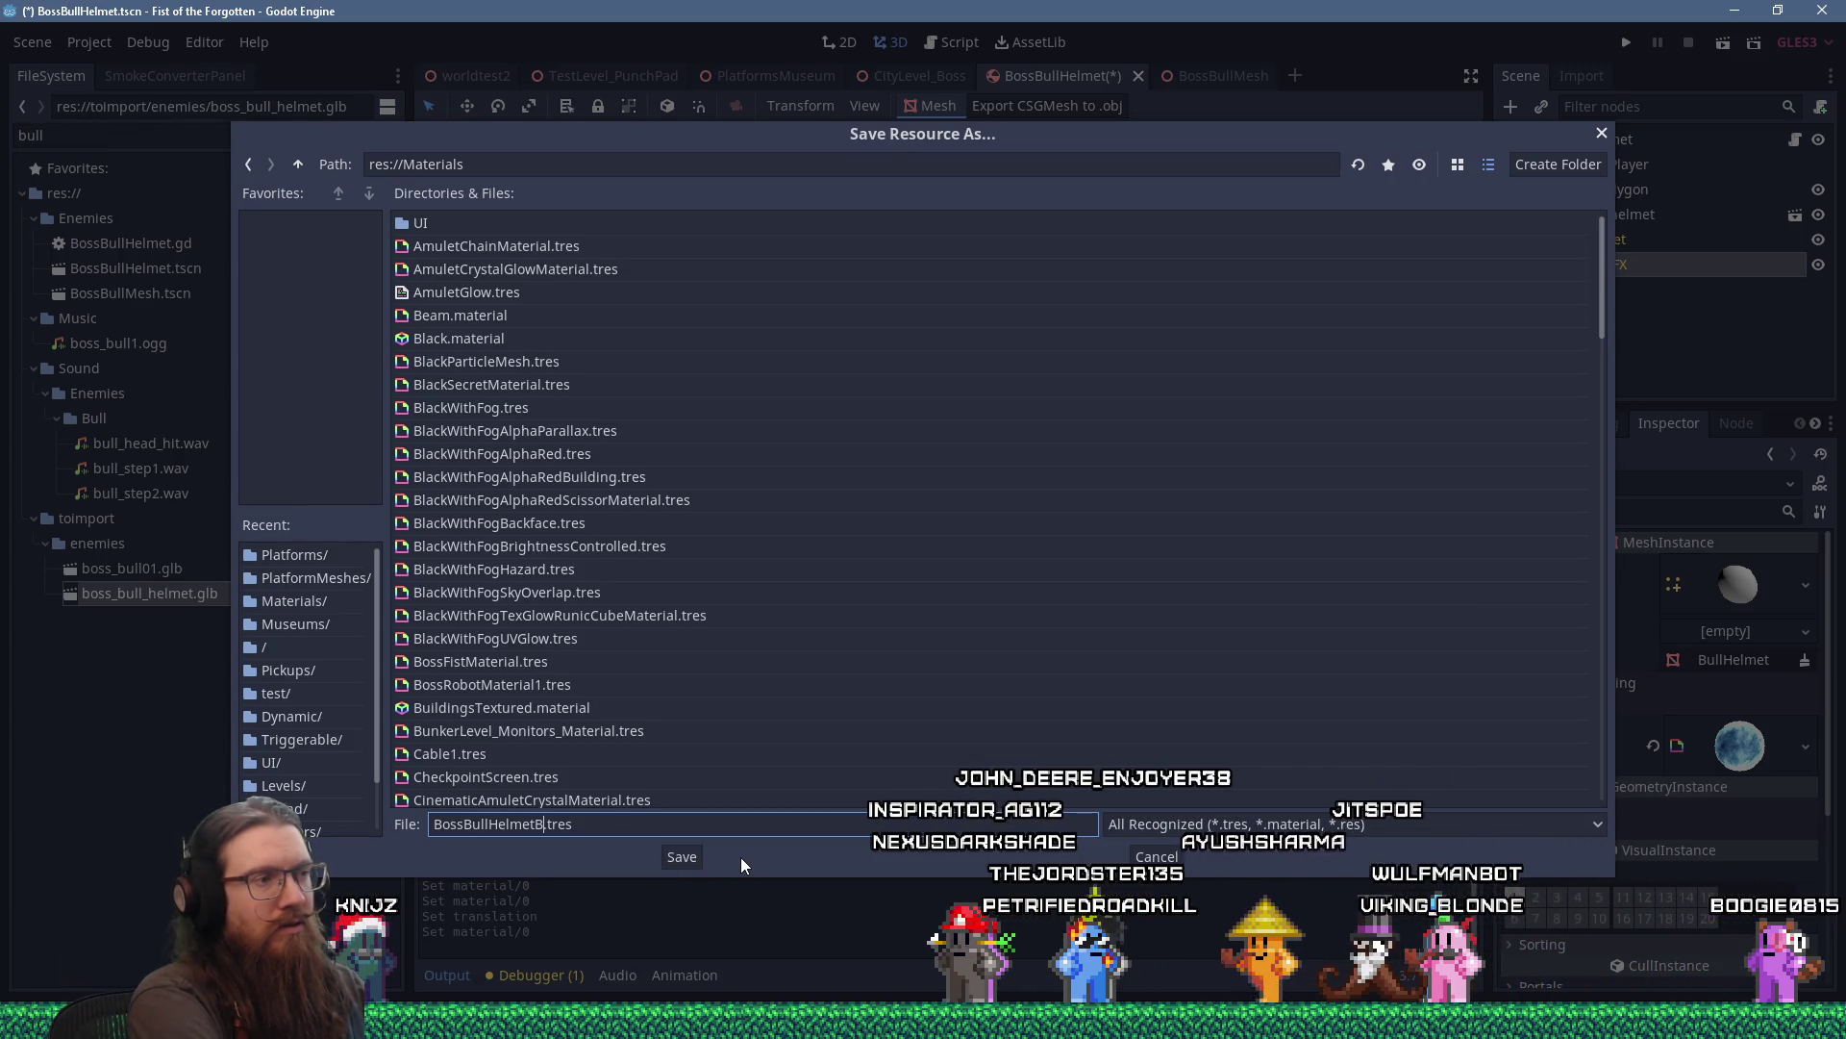
type("XMaterial")
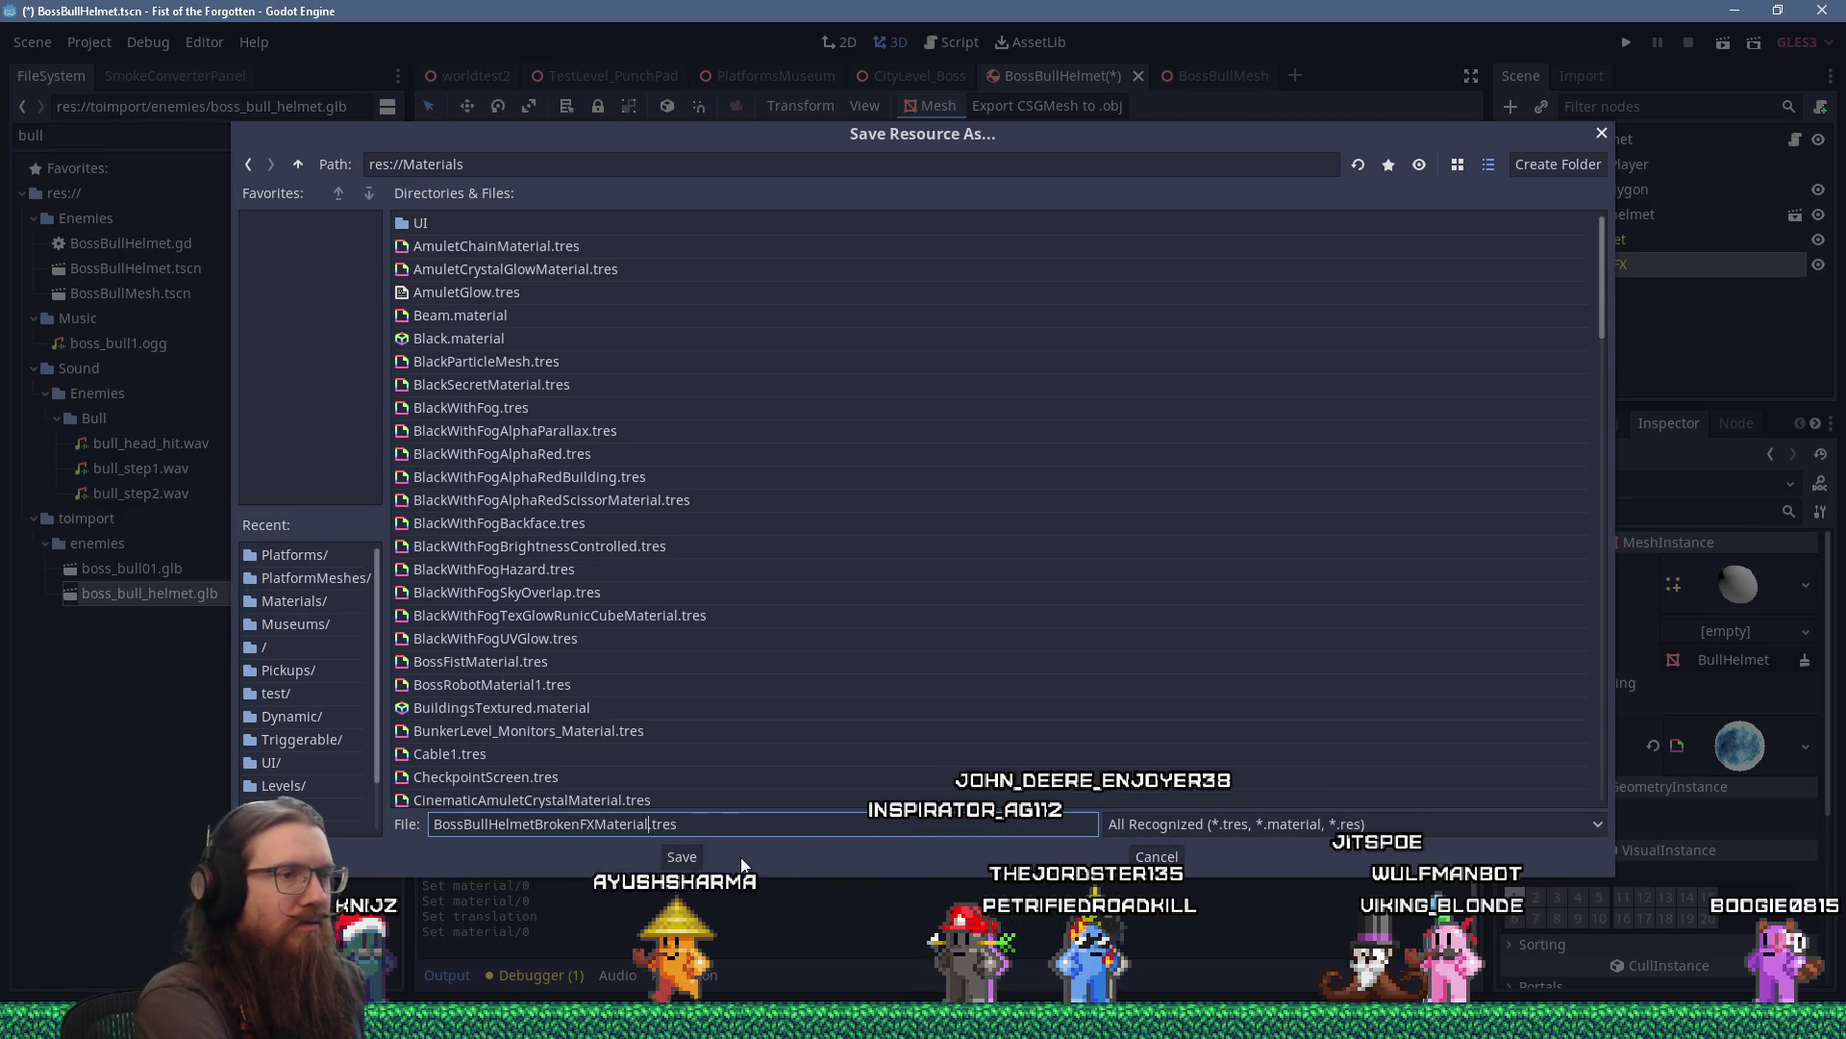
left_click(683, 853)
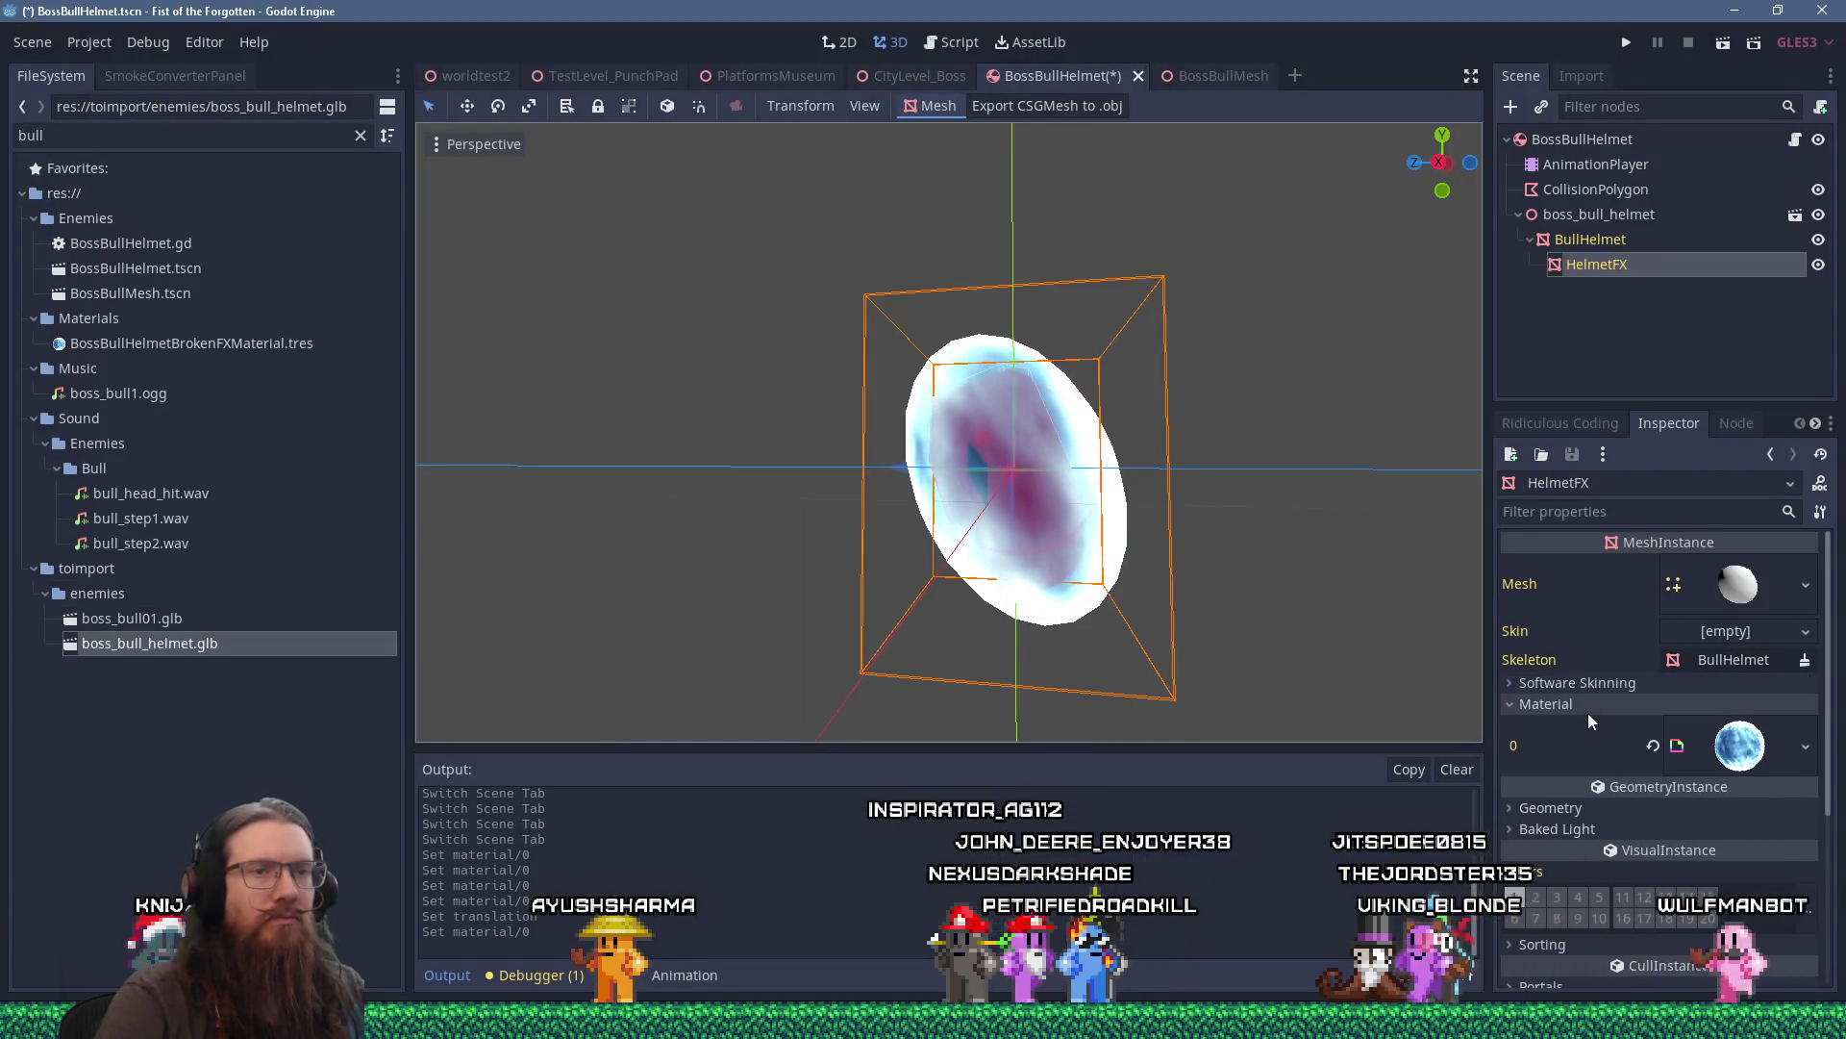
Add 'TODO: Add BossBullHelmetBrokenFX material to all materials list.' at the top of the Notepad list.
key("alt+Tab")
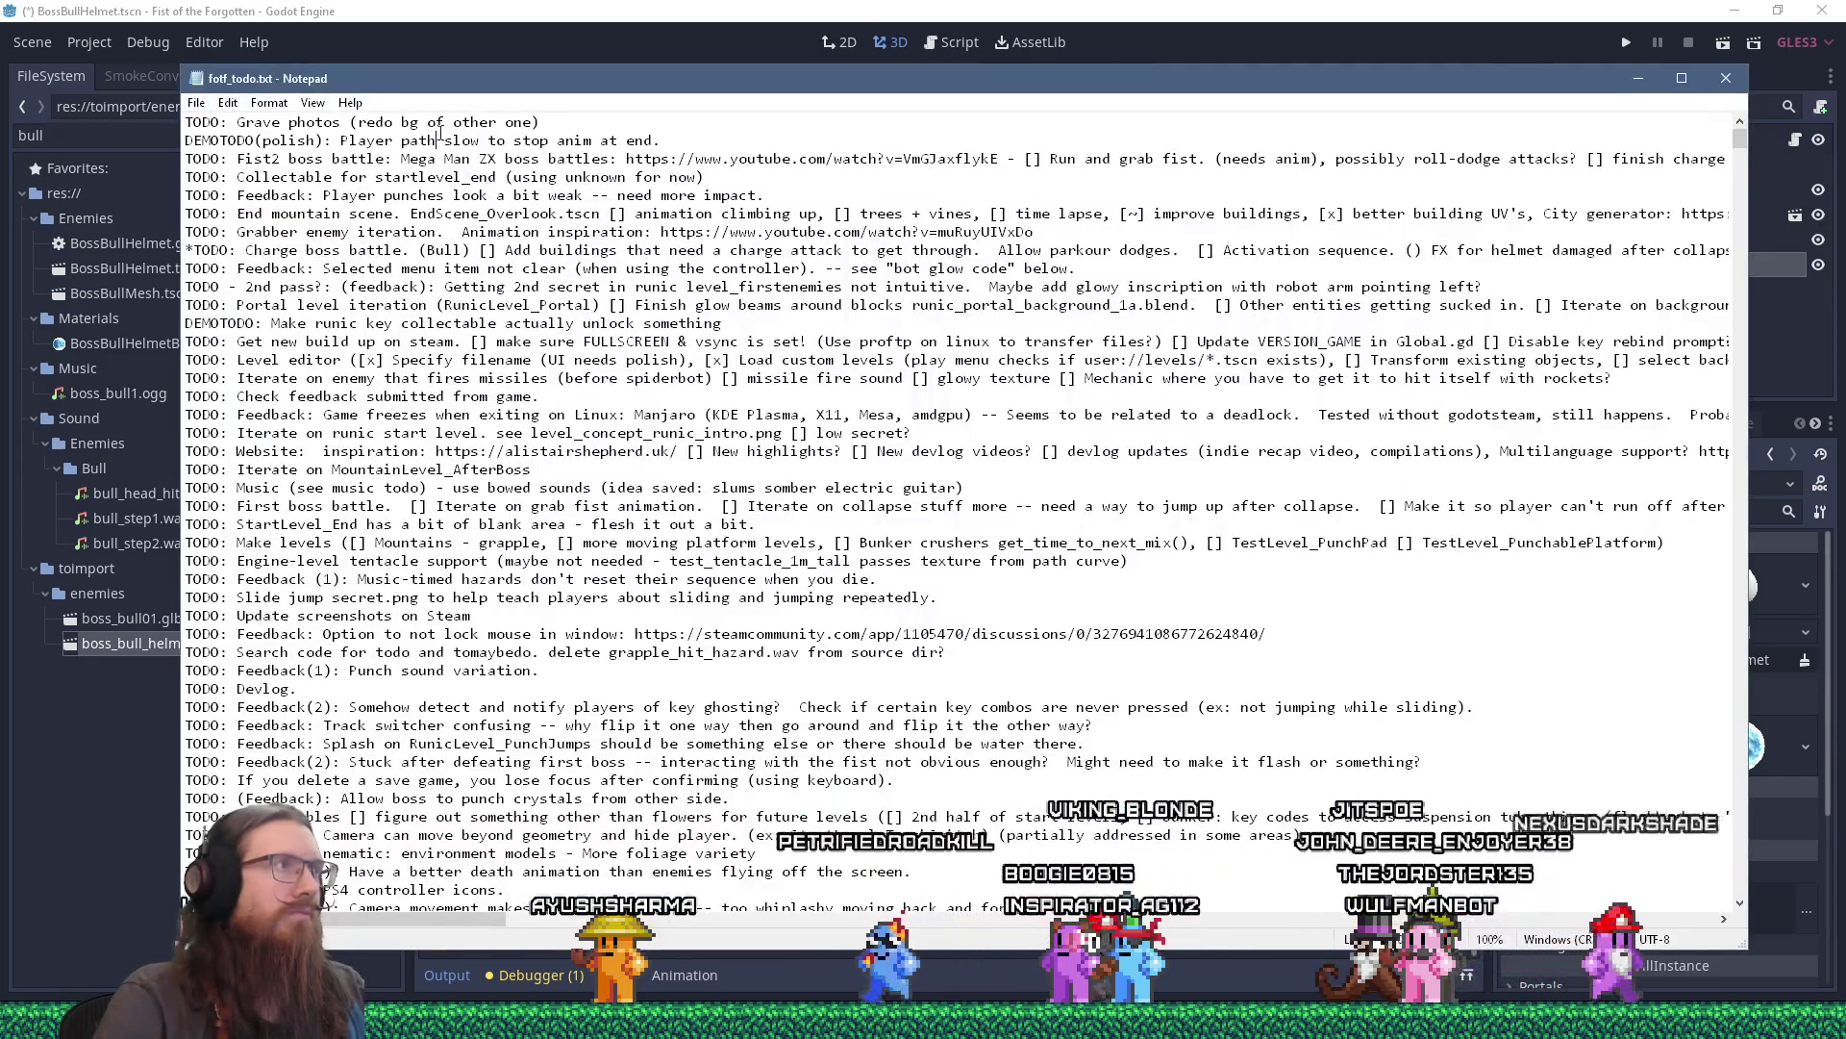
left_click(436, 141)
key("ctrl+Home")
key("Return")
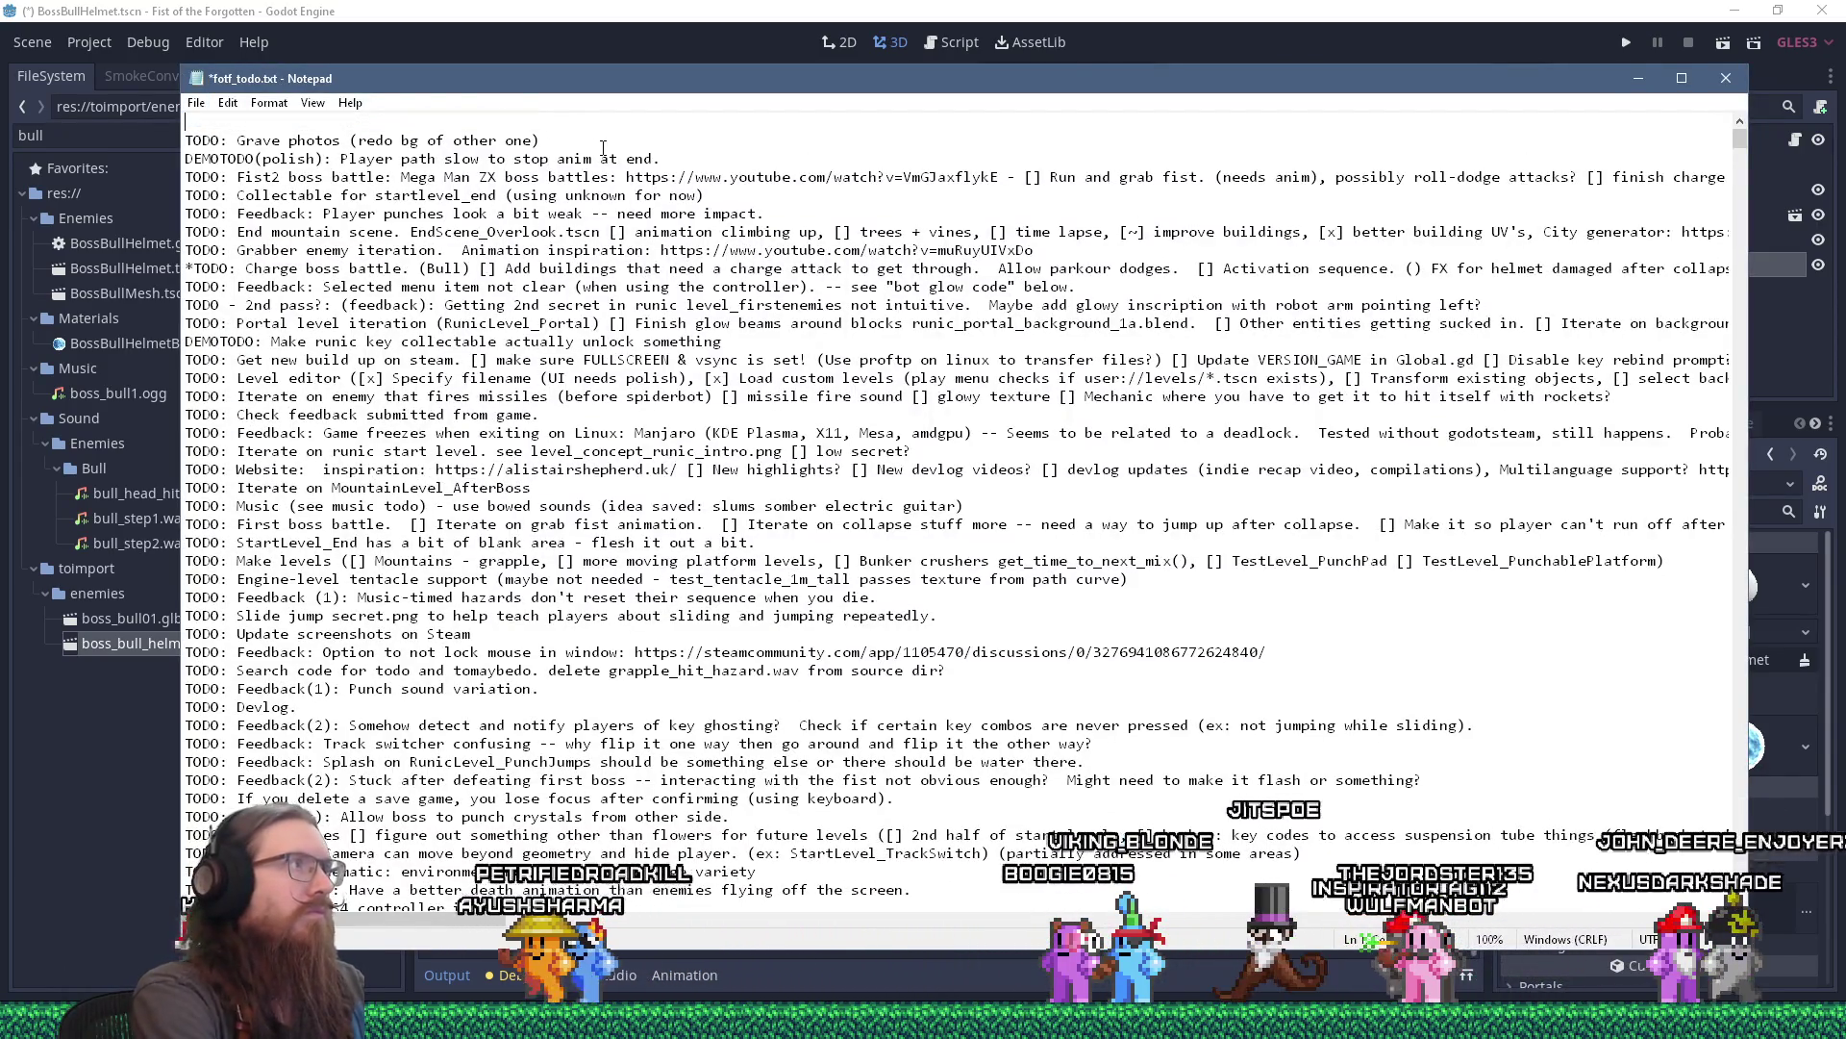
key("Up")
type("TODO:")
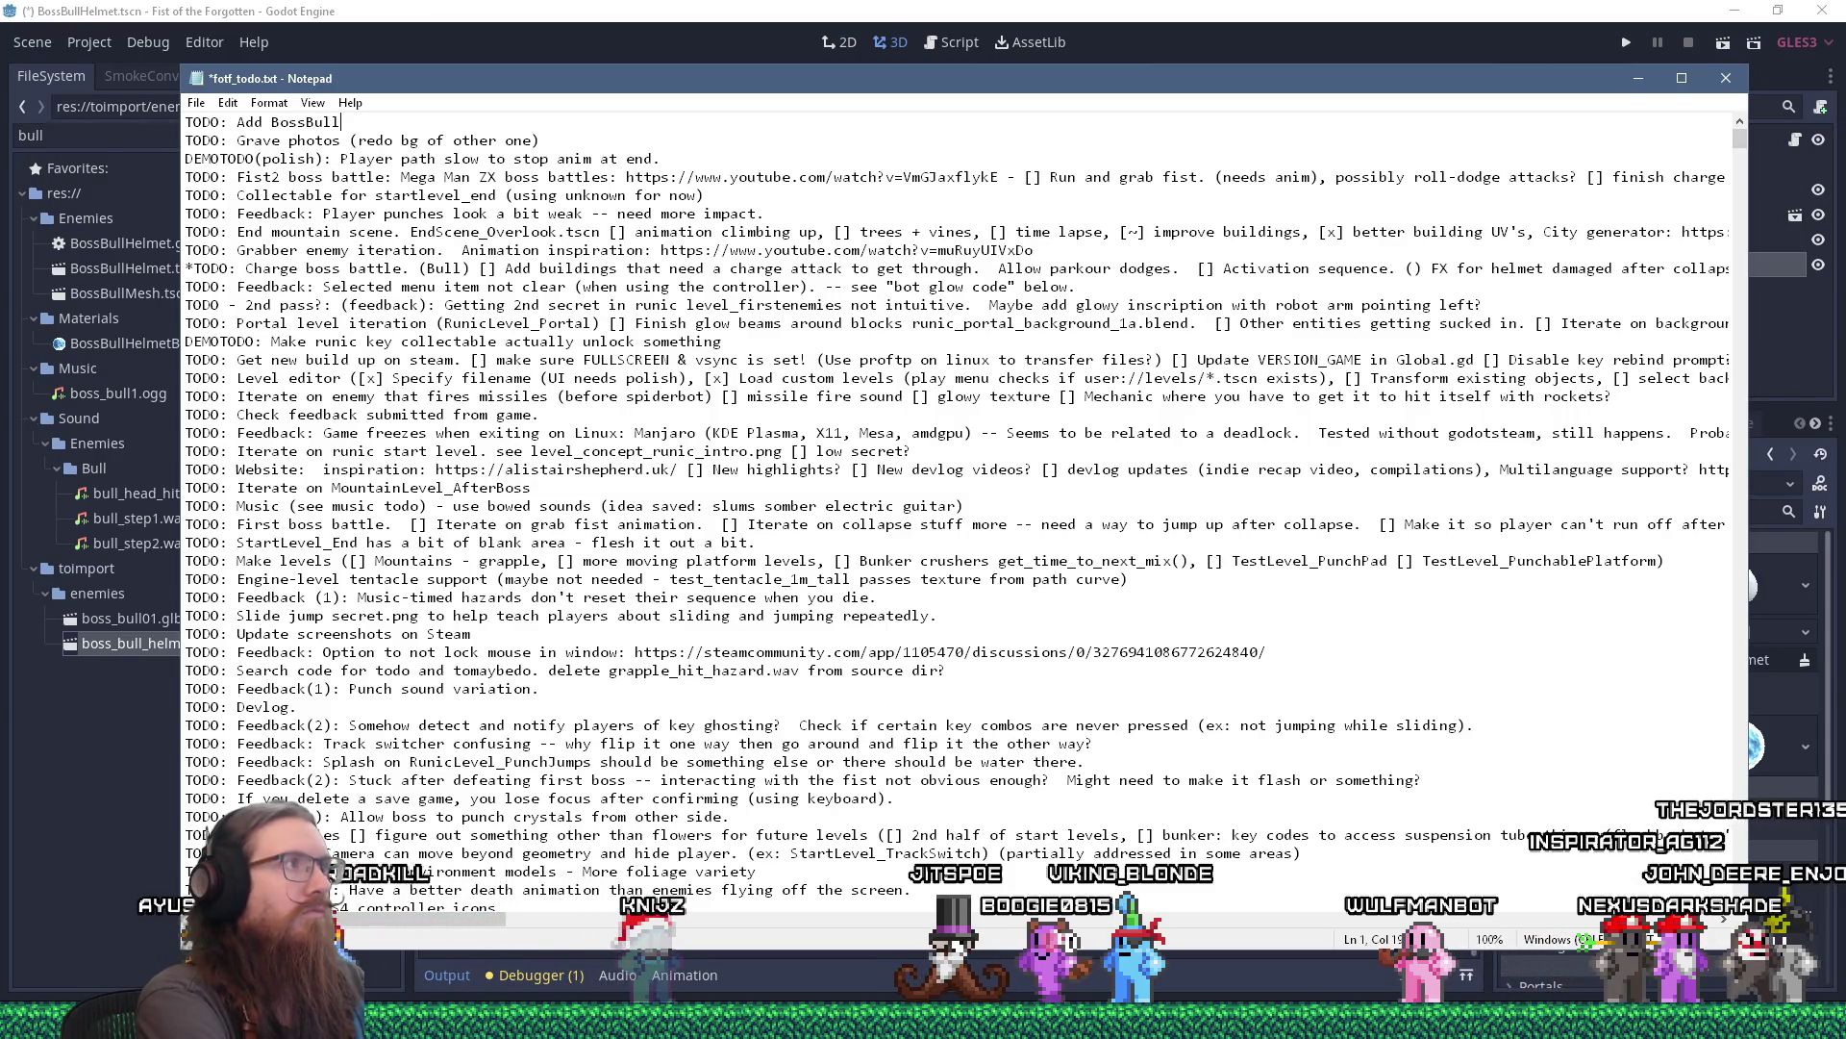
type("roke")
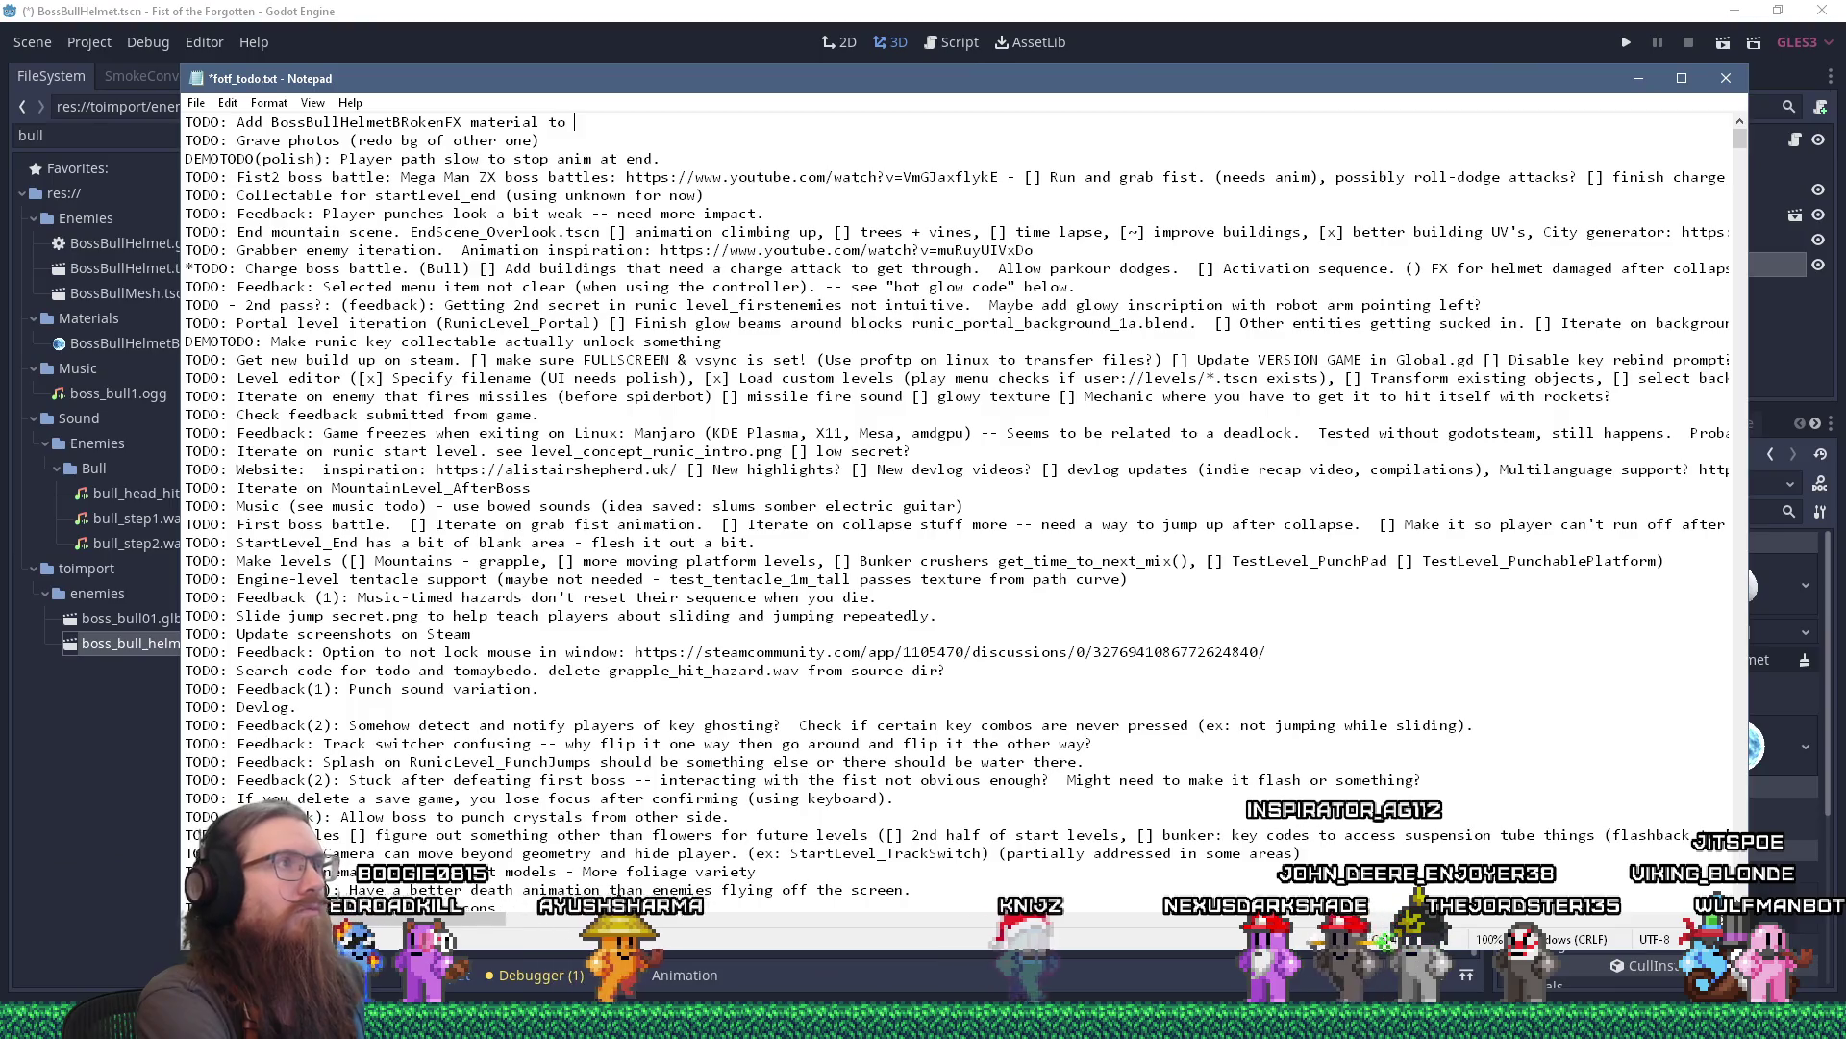
type("l materials list.")
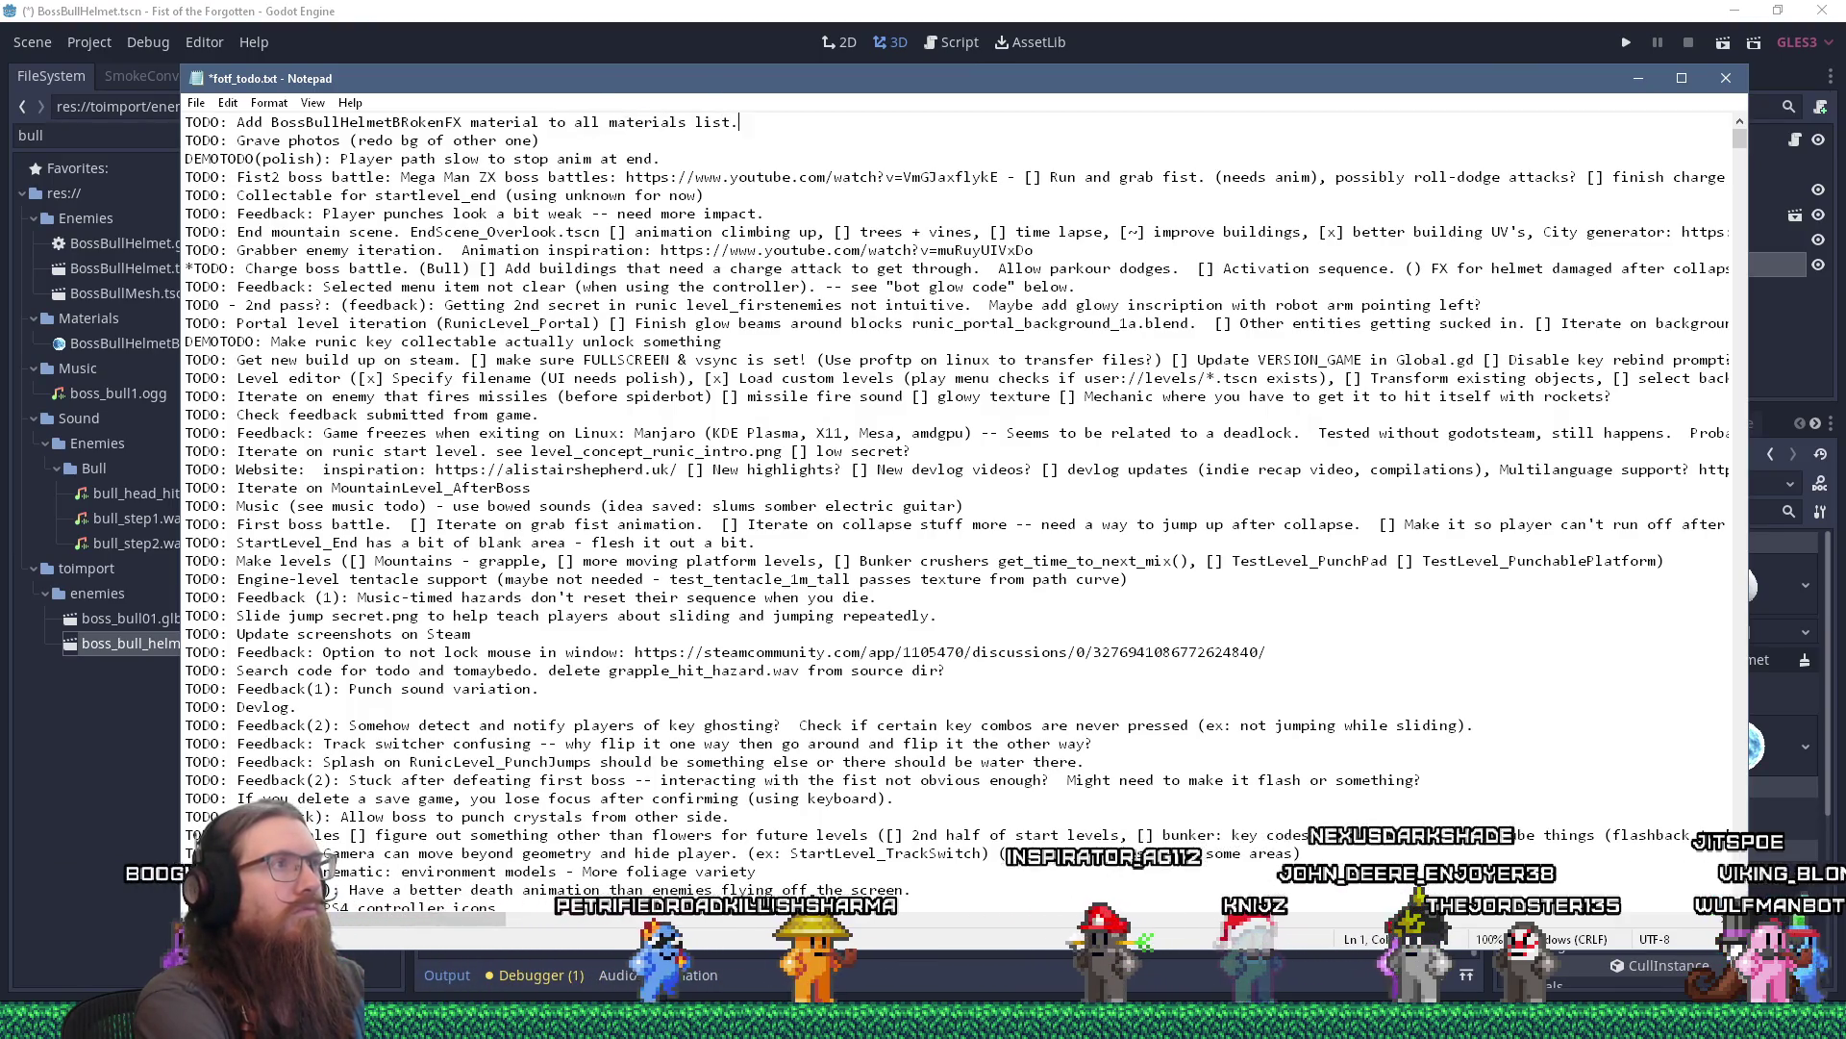
key("alt+Tab")
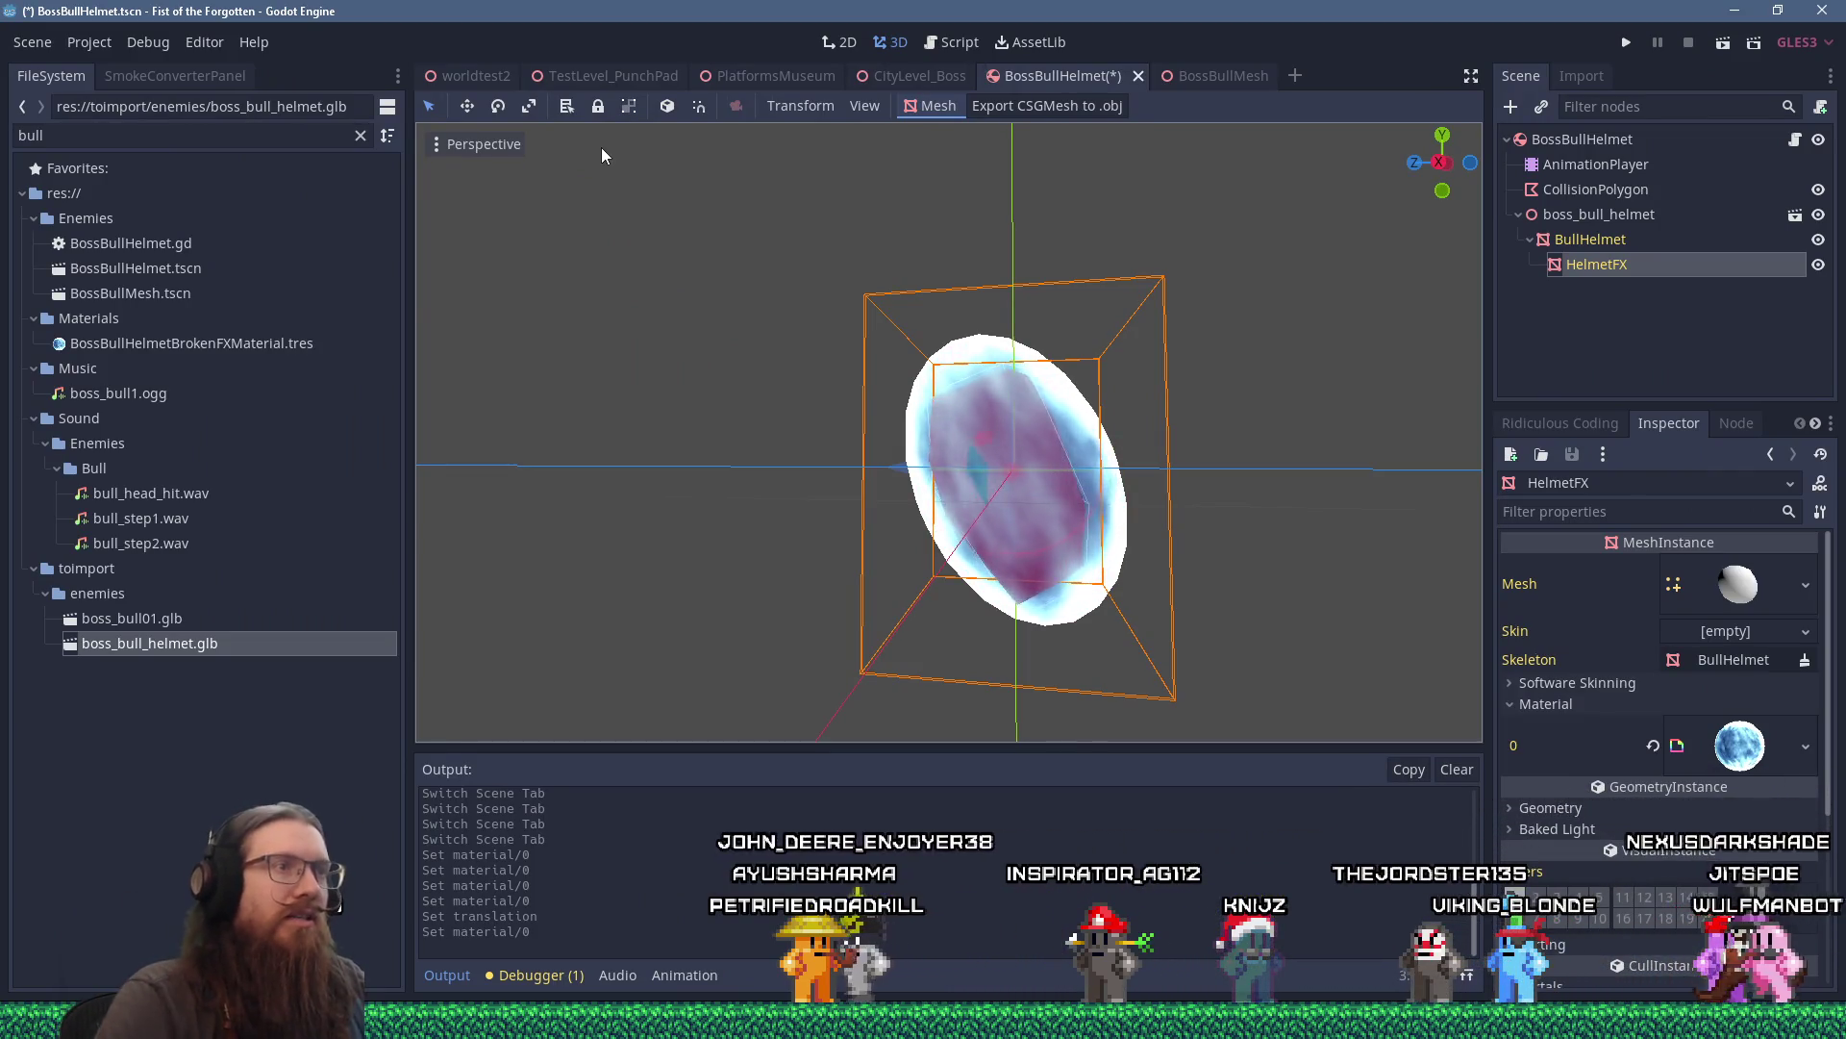
Replace the helmet FX material's Shield.shader with a New Shader and choose Save for it.
scroll(966, 398, "up", 5)
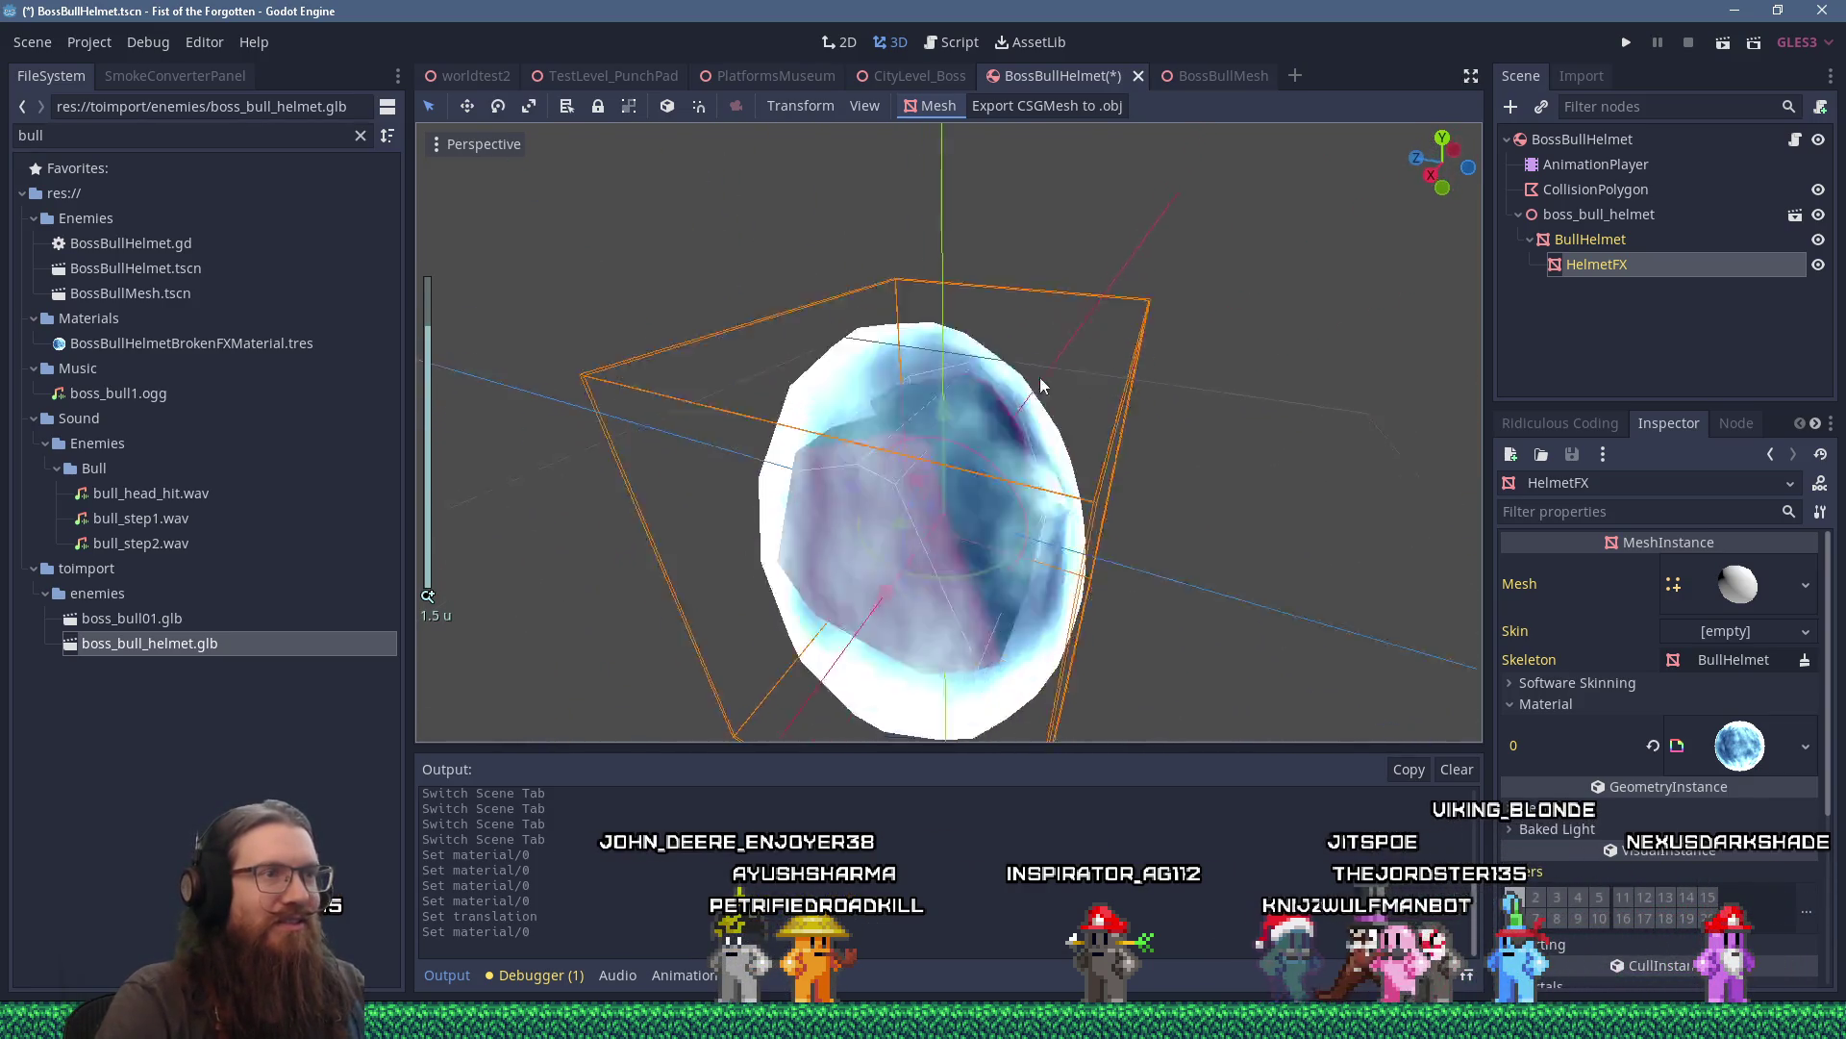
left_click_drag(1040, 377, 1058, 306)
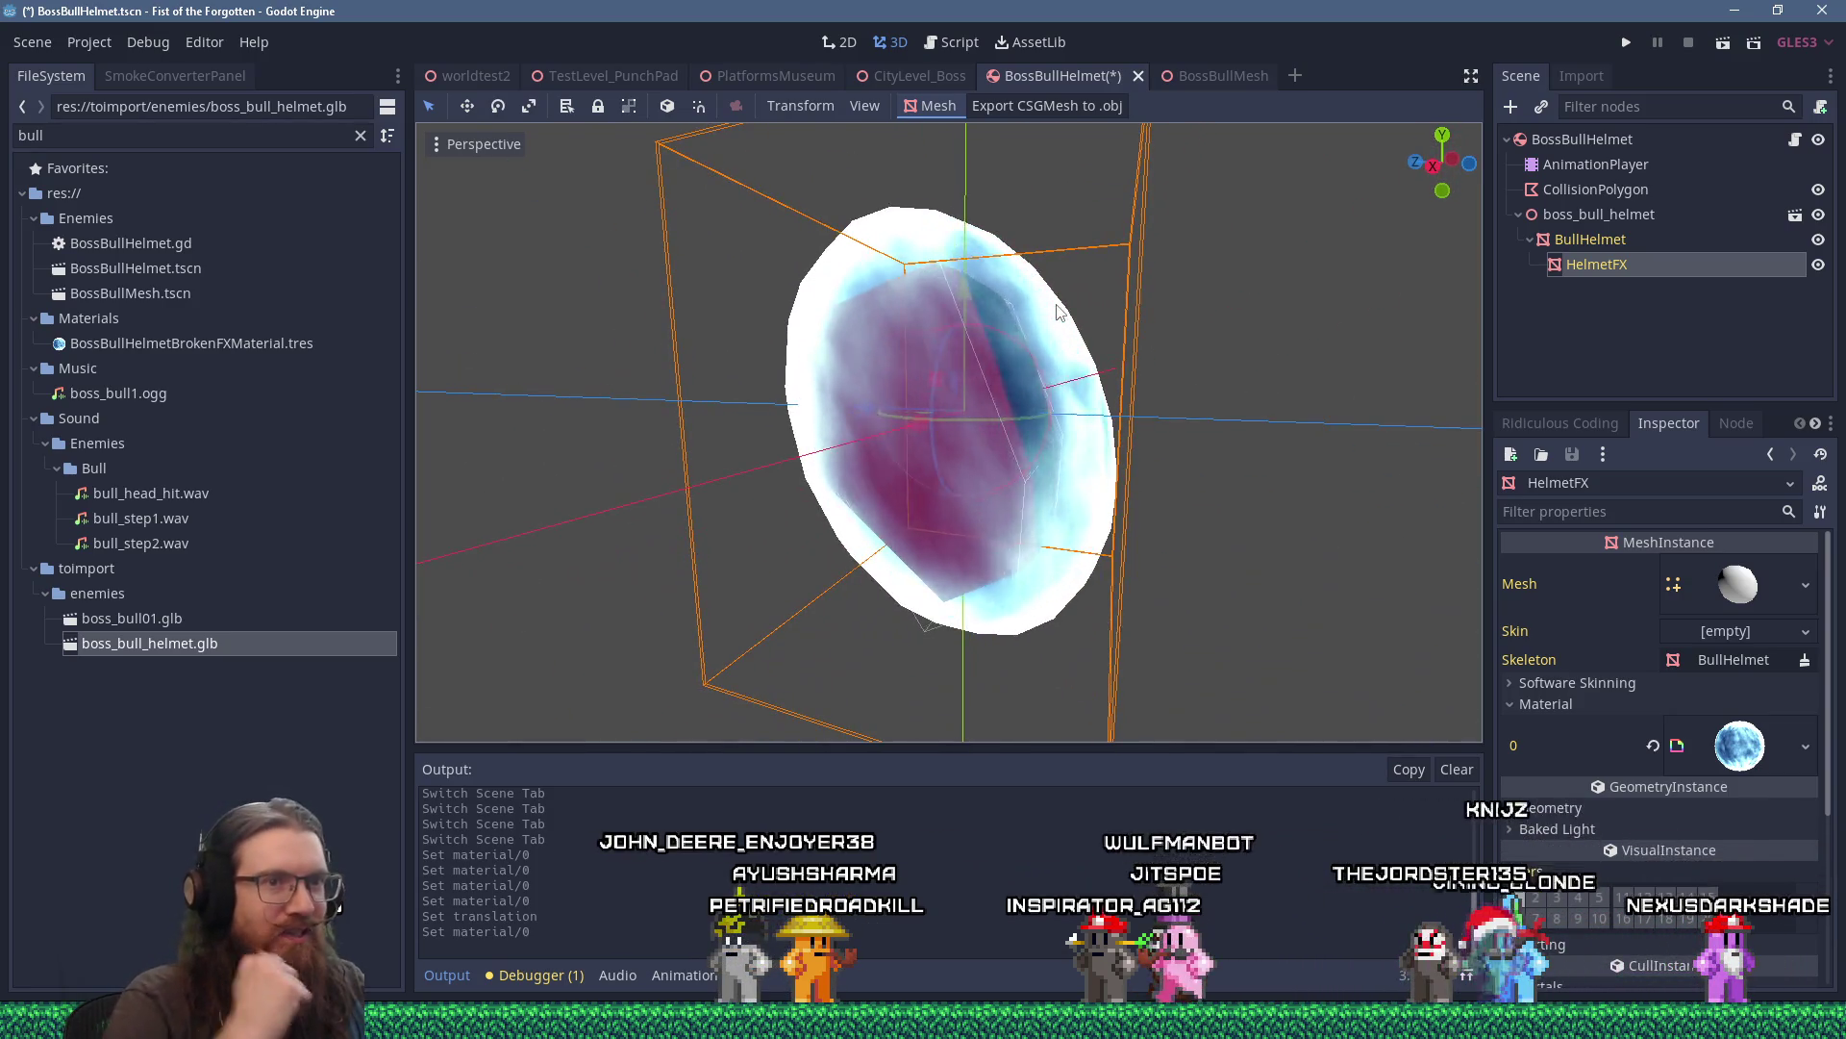
left_click(1736, 745)
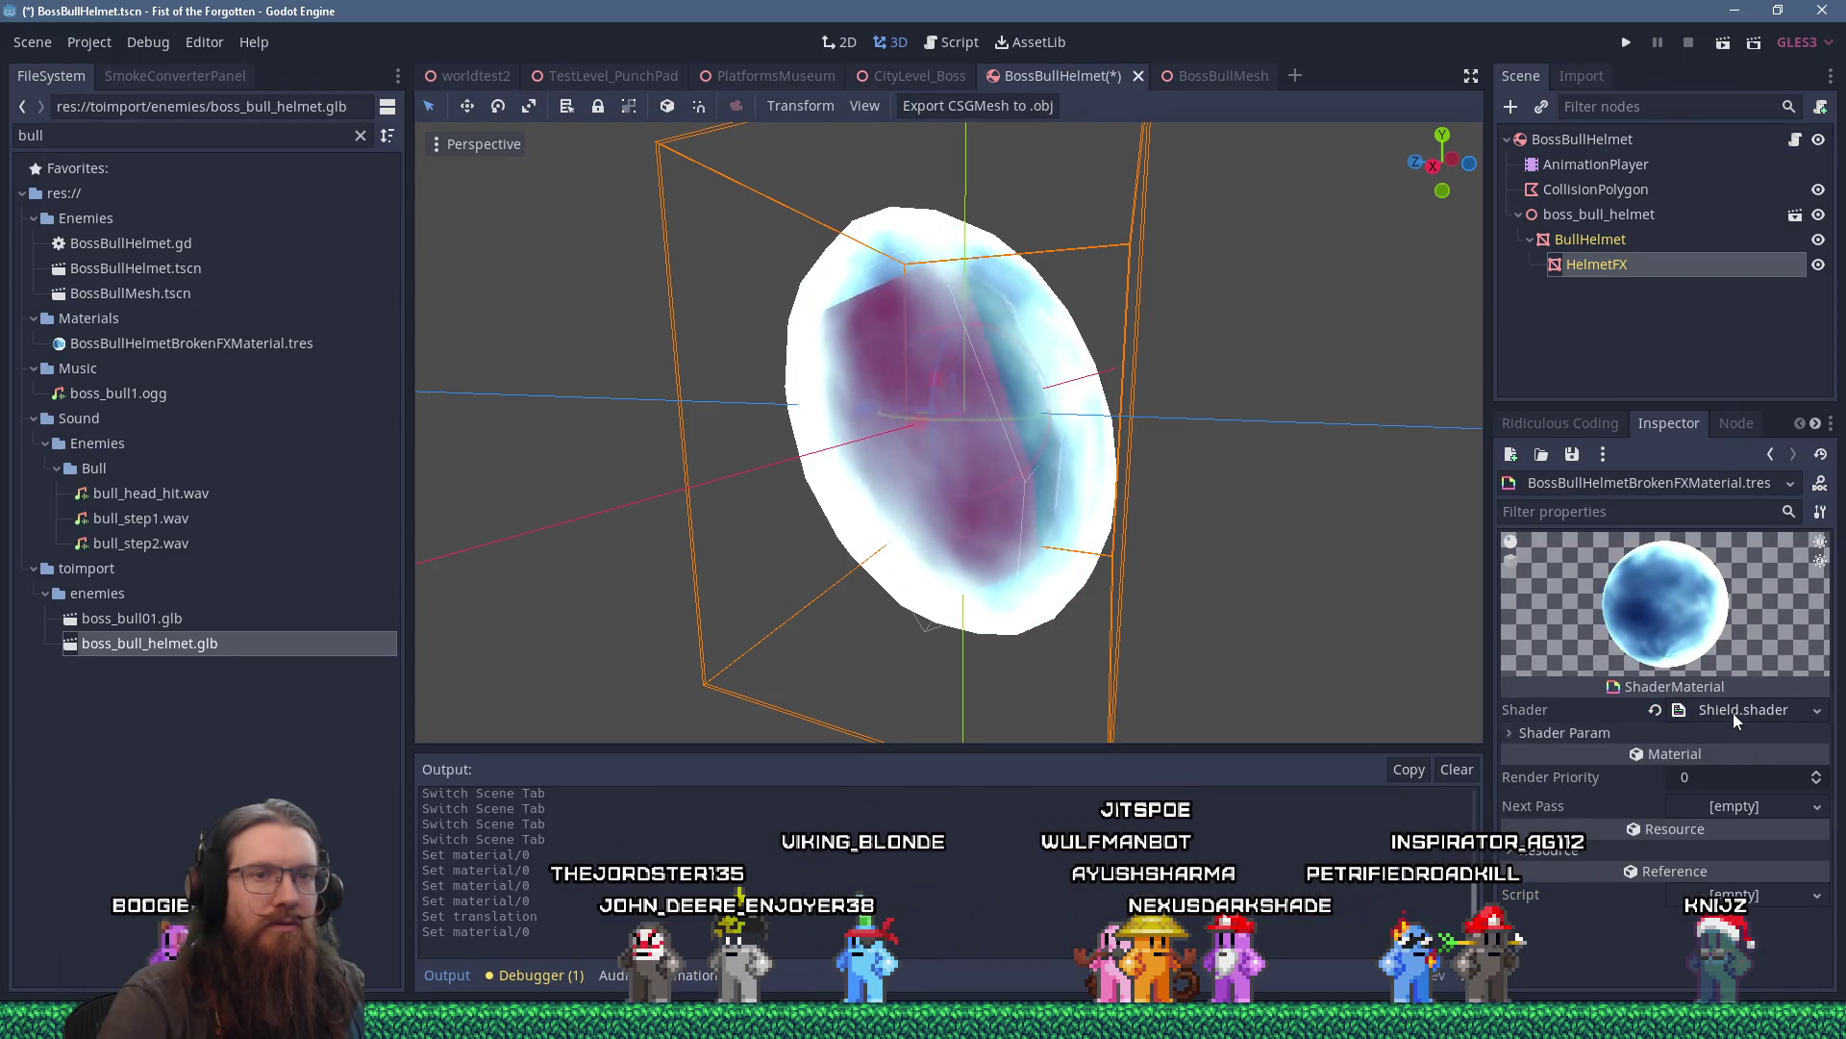
left_click(1731, 729)
left_click(1752, 863)
left_click(1723, 706)
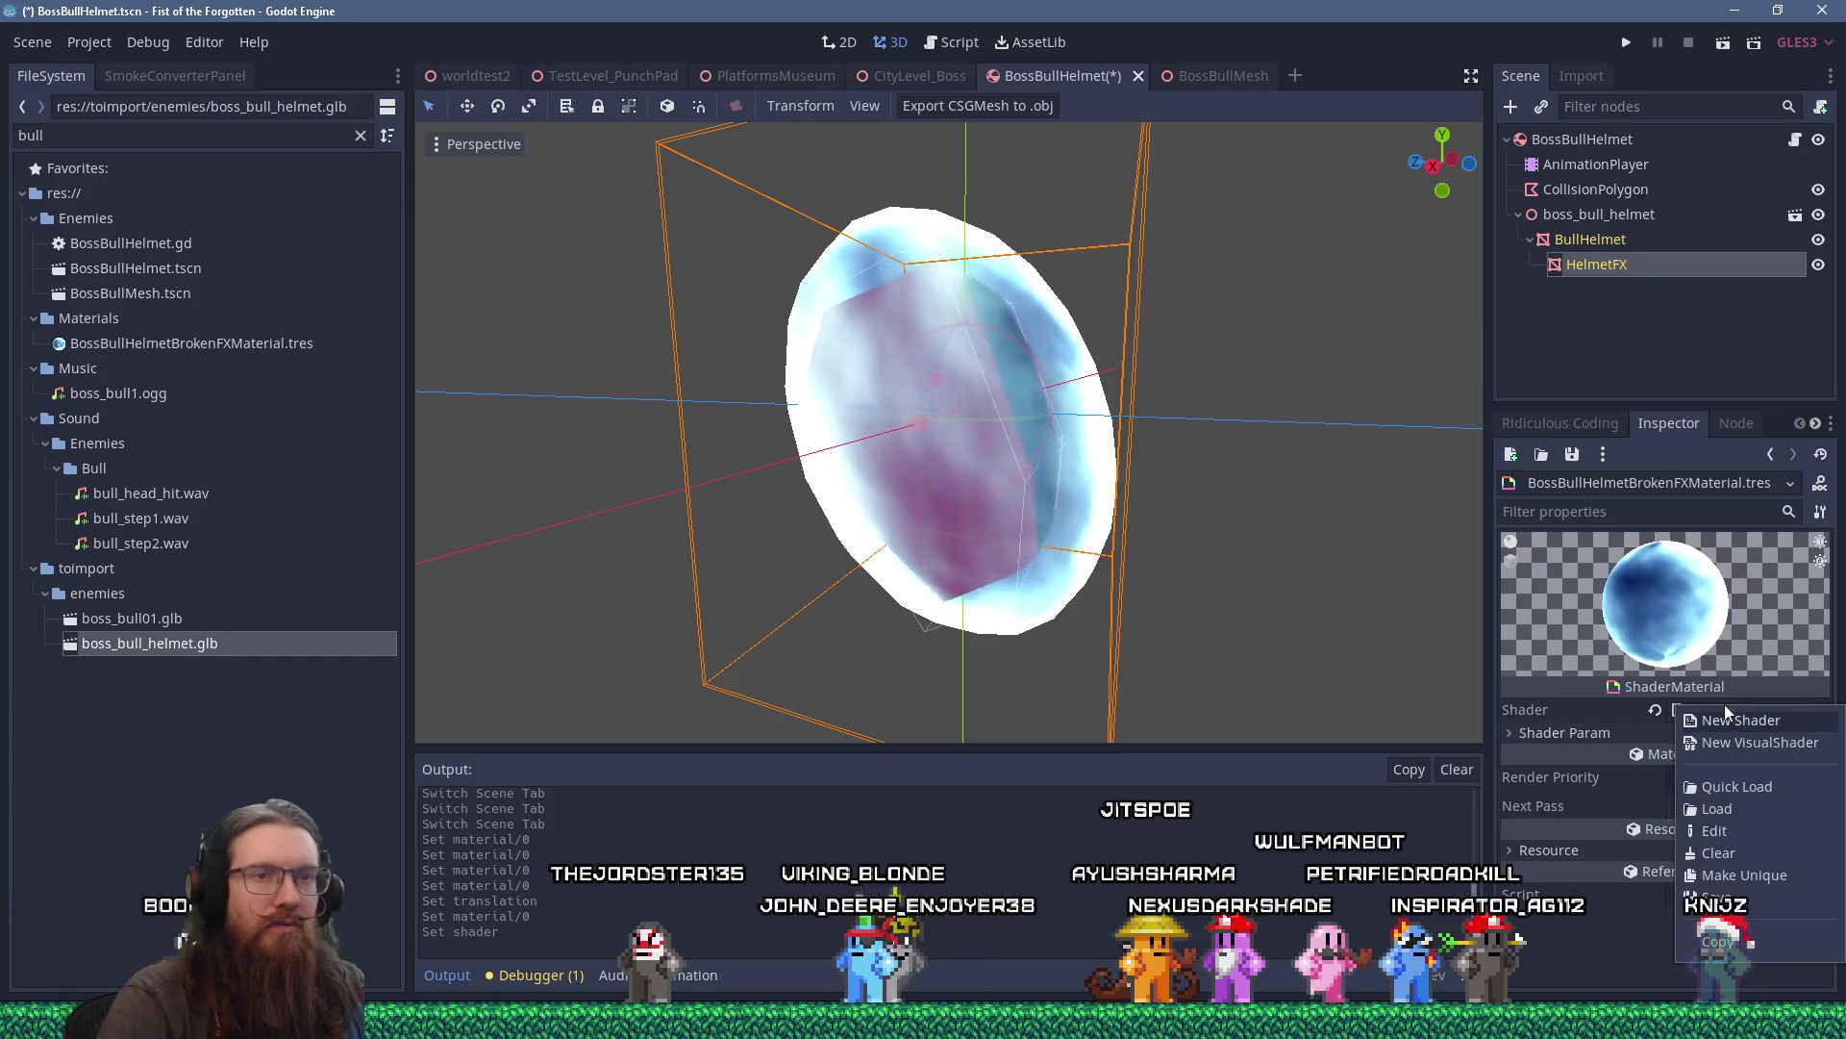
left_click(1730, 856)
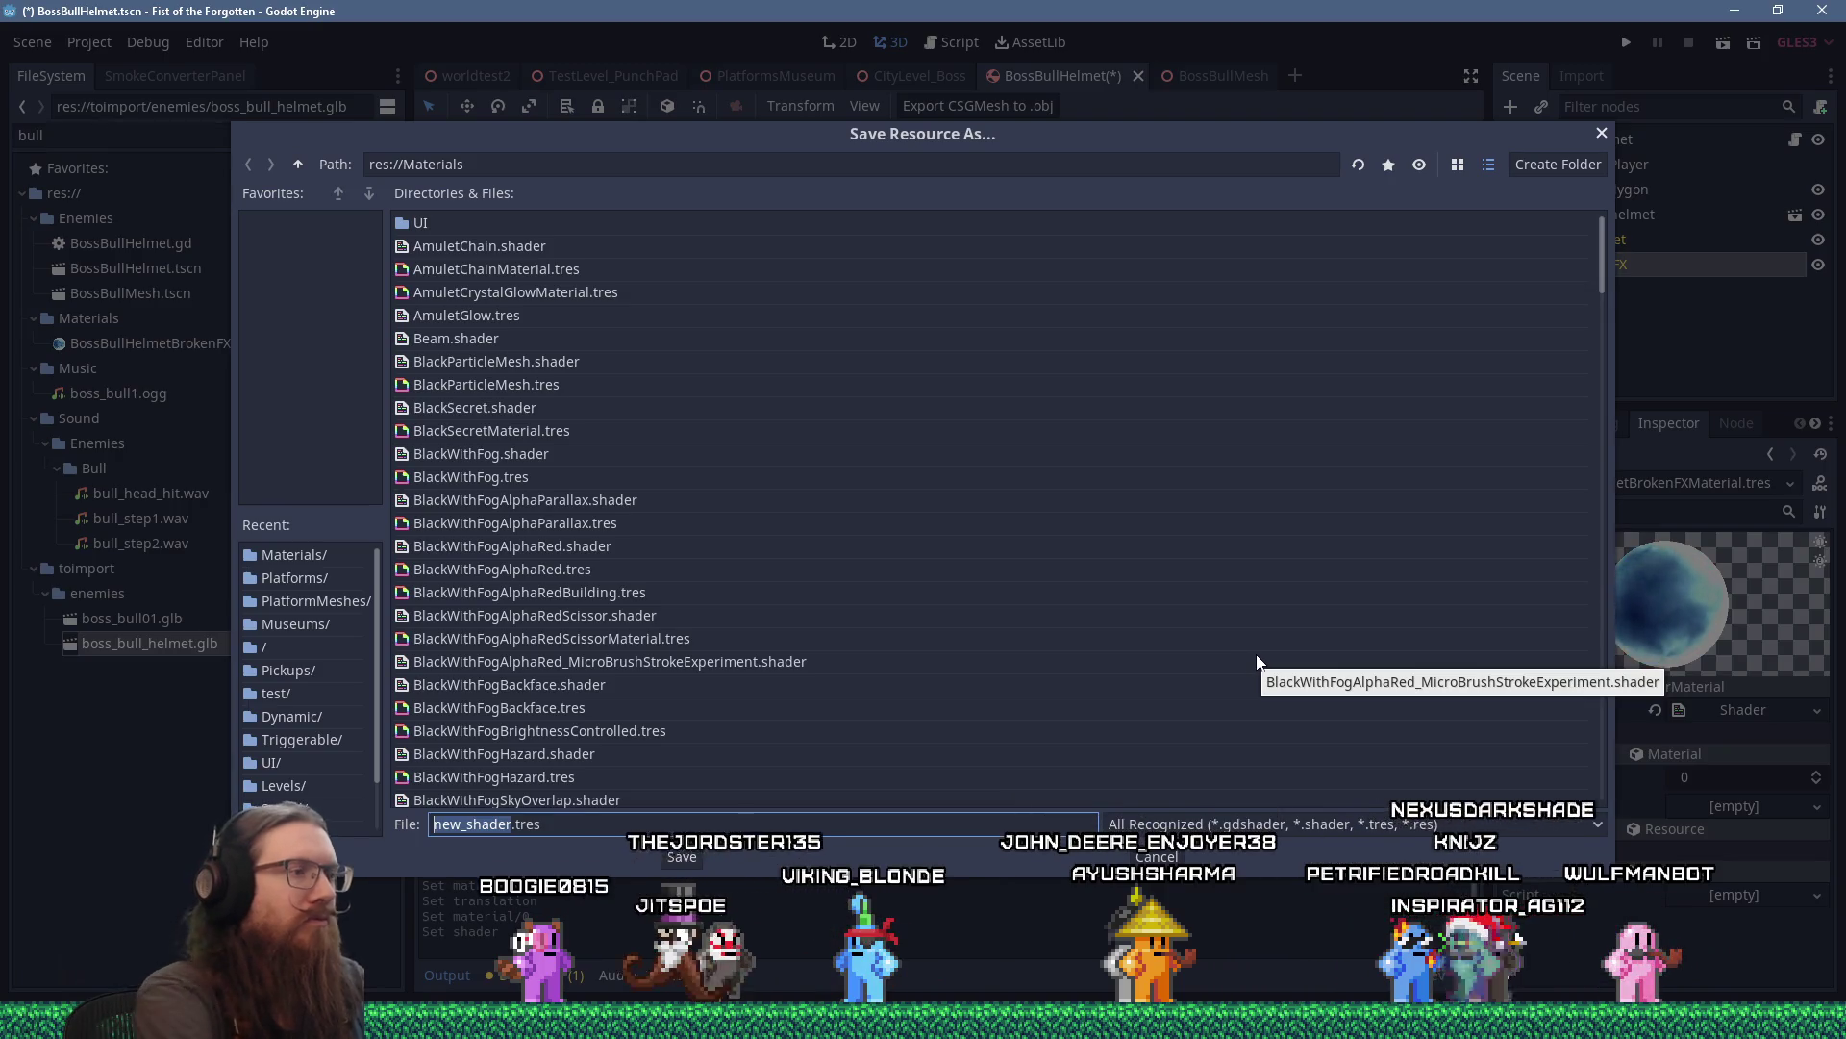
Save the new shader as BossBullHelmetBrokenFX.shader in res://Materials.
type("Bo")
type("ssBullHelme")
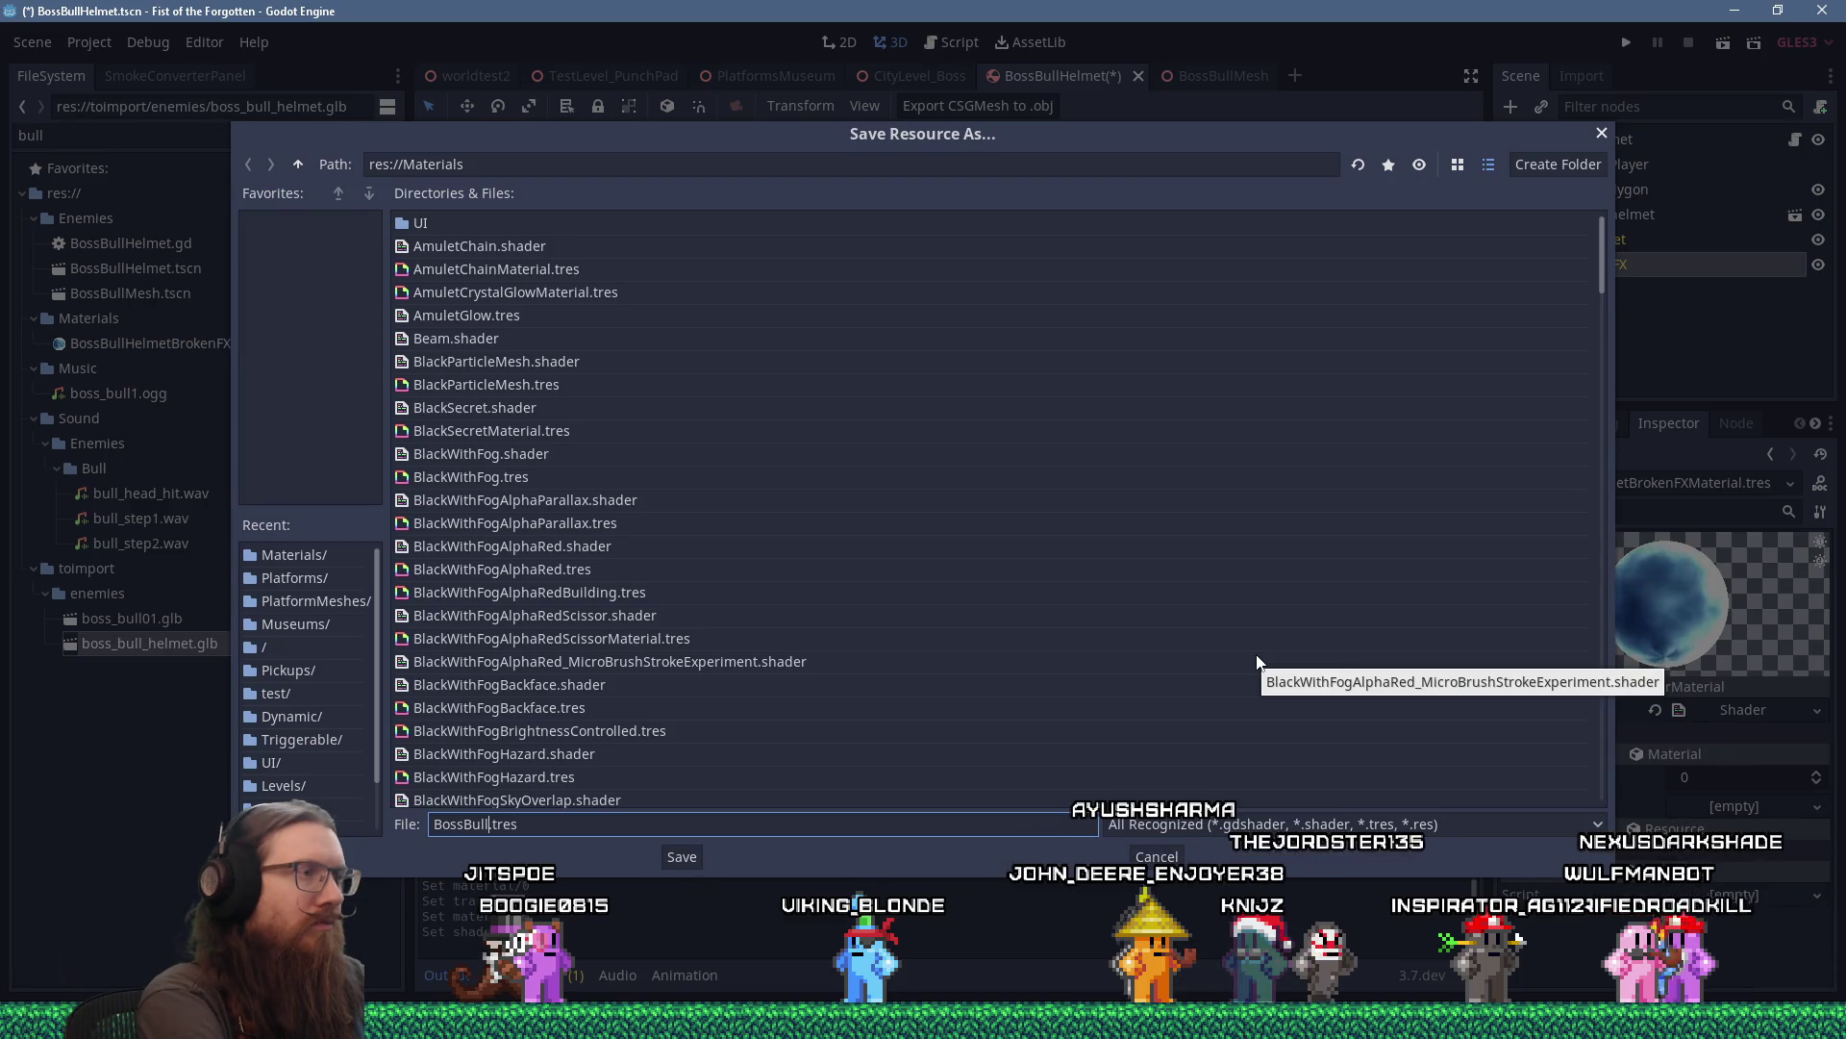
type("tBrokenFX")
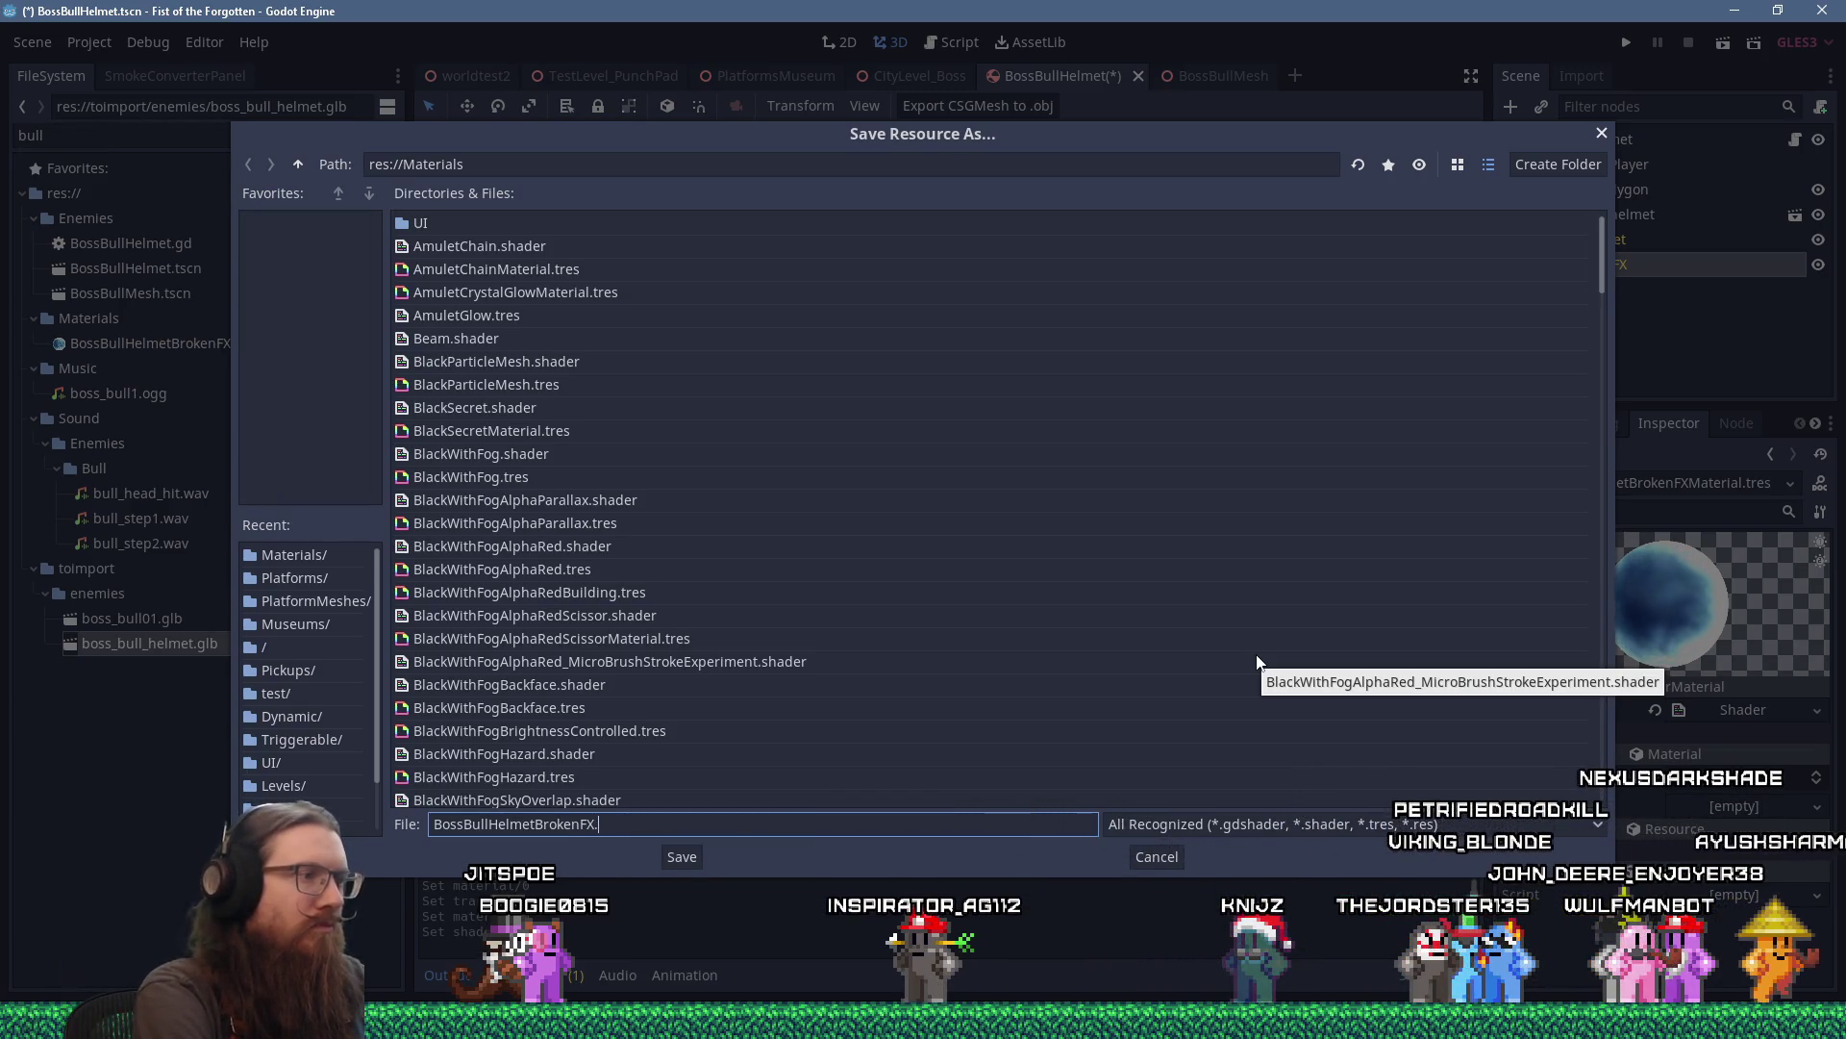
key("Return")
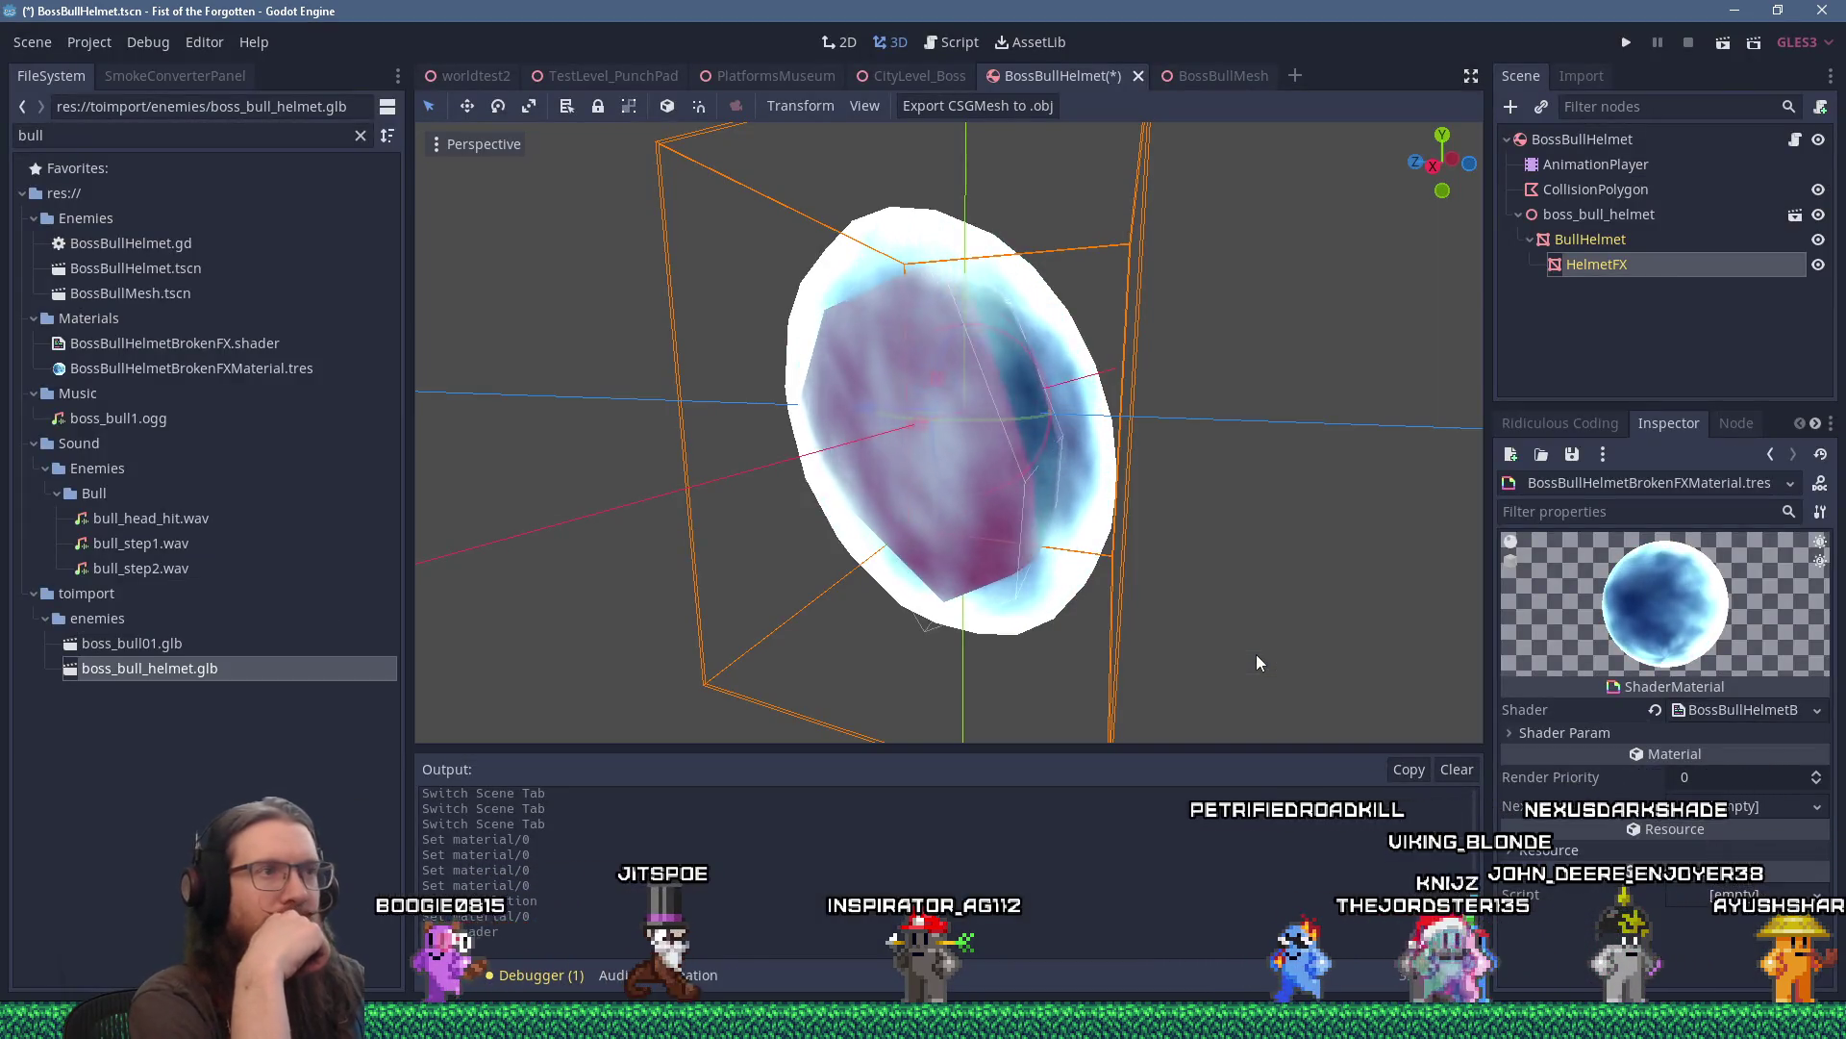
Open BossBullHelmetBrokenFX.shader in the Shader editor and enlarge the code panel.
mouse_move(1257, 656)
left_mouse_down()
mouse_move(1164, 650)
mouse_move(1184, 561)
left_mouse_up()
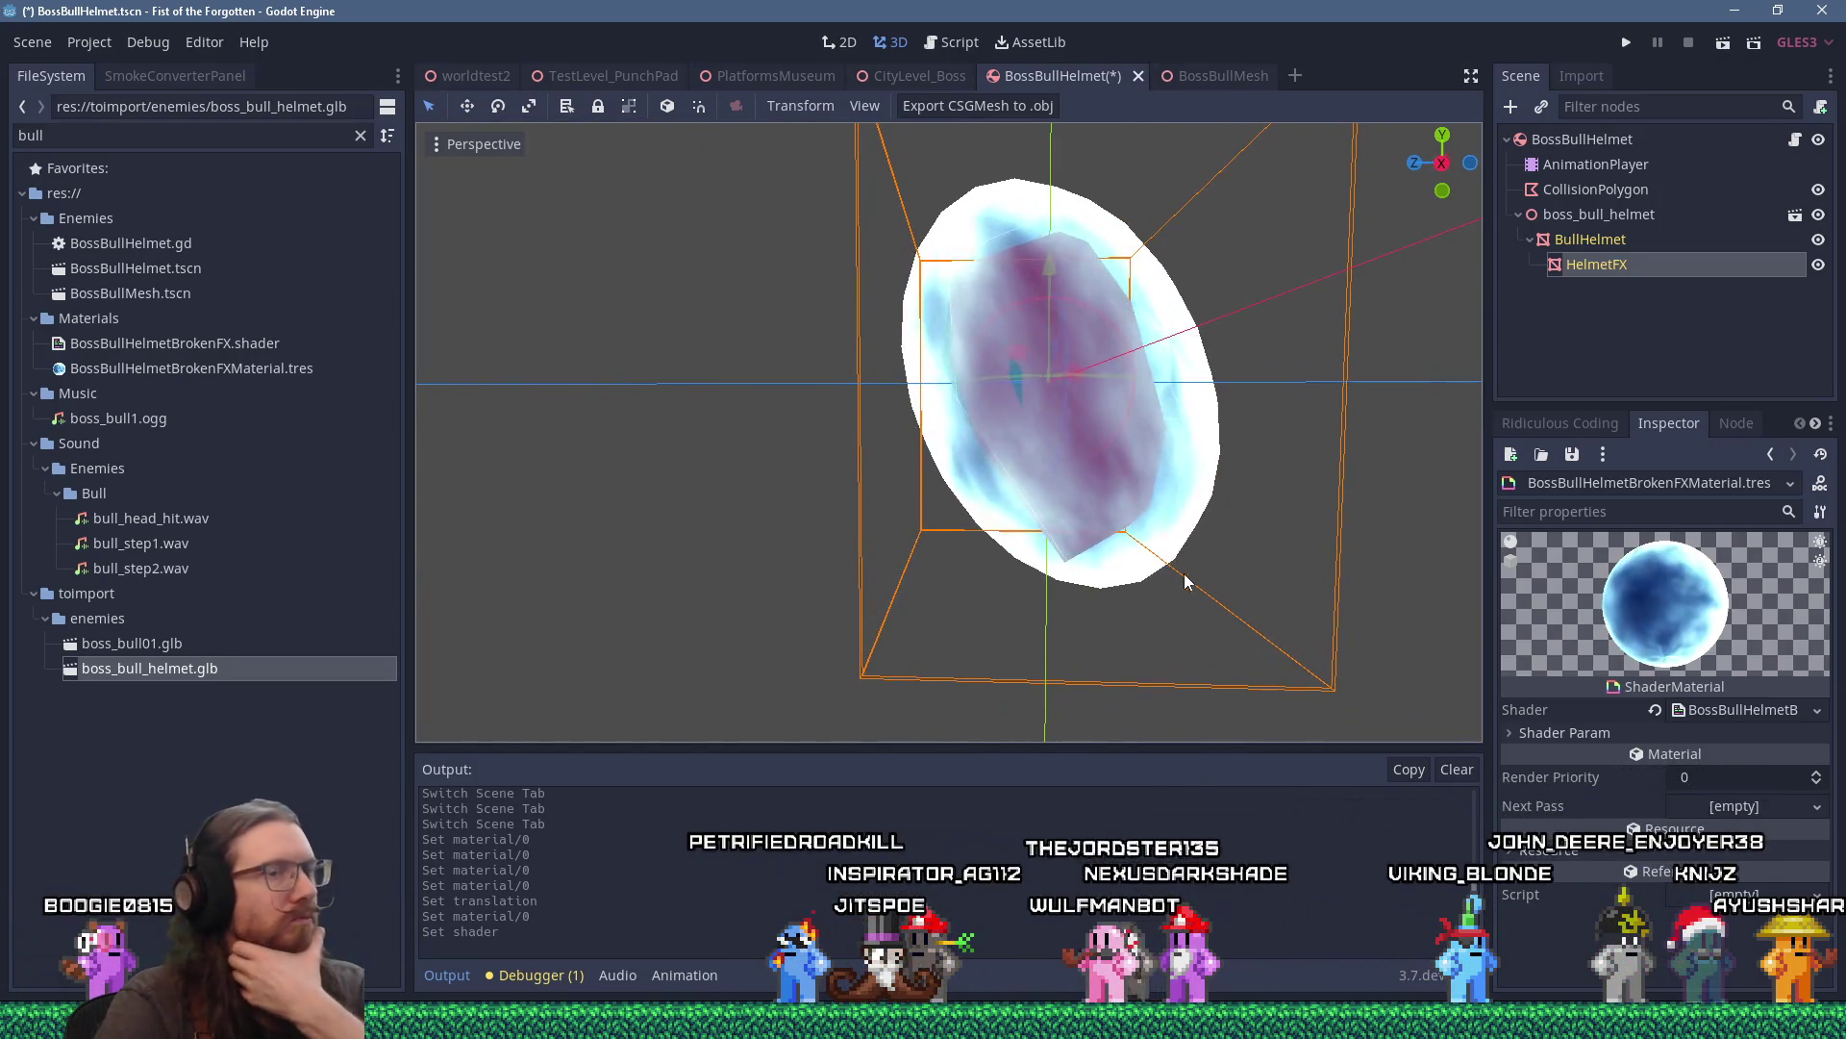
left_click(1740, 709)
left_click_drag(1154, 664, 1094, 465)
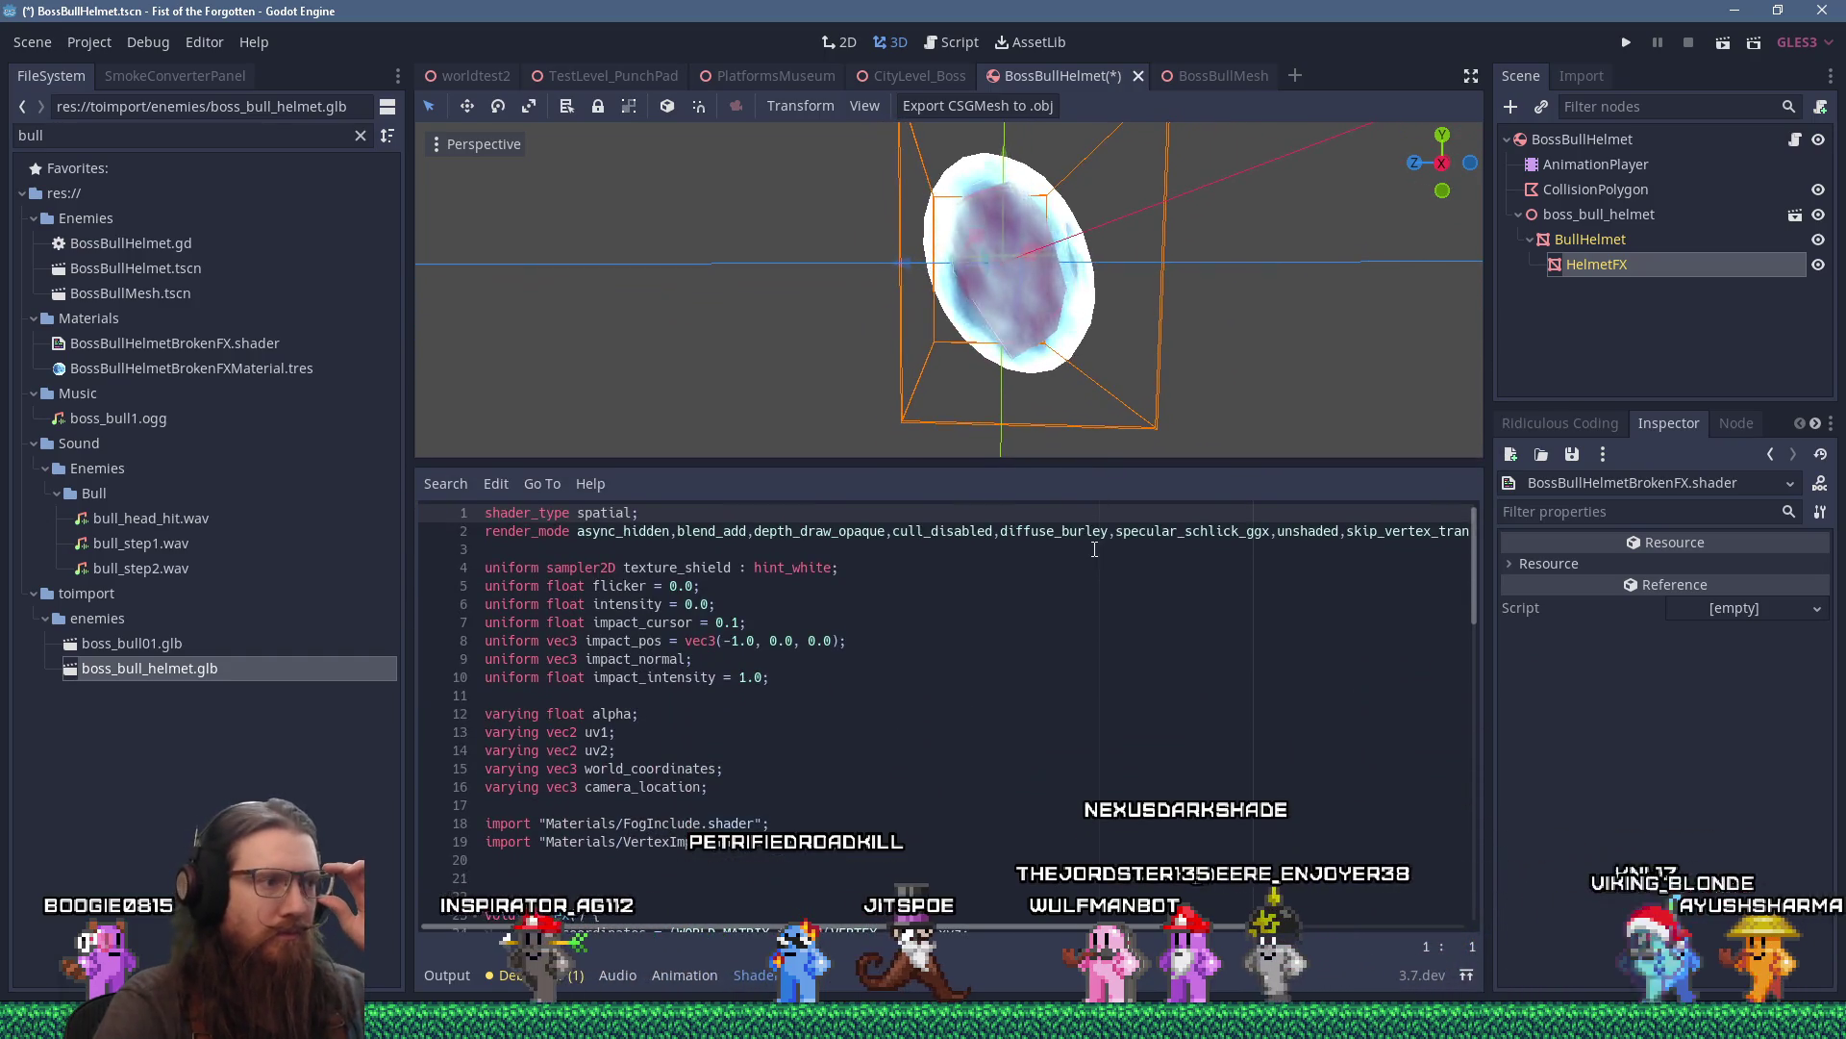
Scroll the shader code up to the vertex() function's uv1/uv2 TIME offset lines.
scroll(1106, 625, "down", 2)
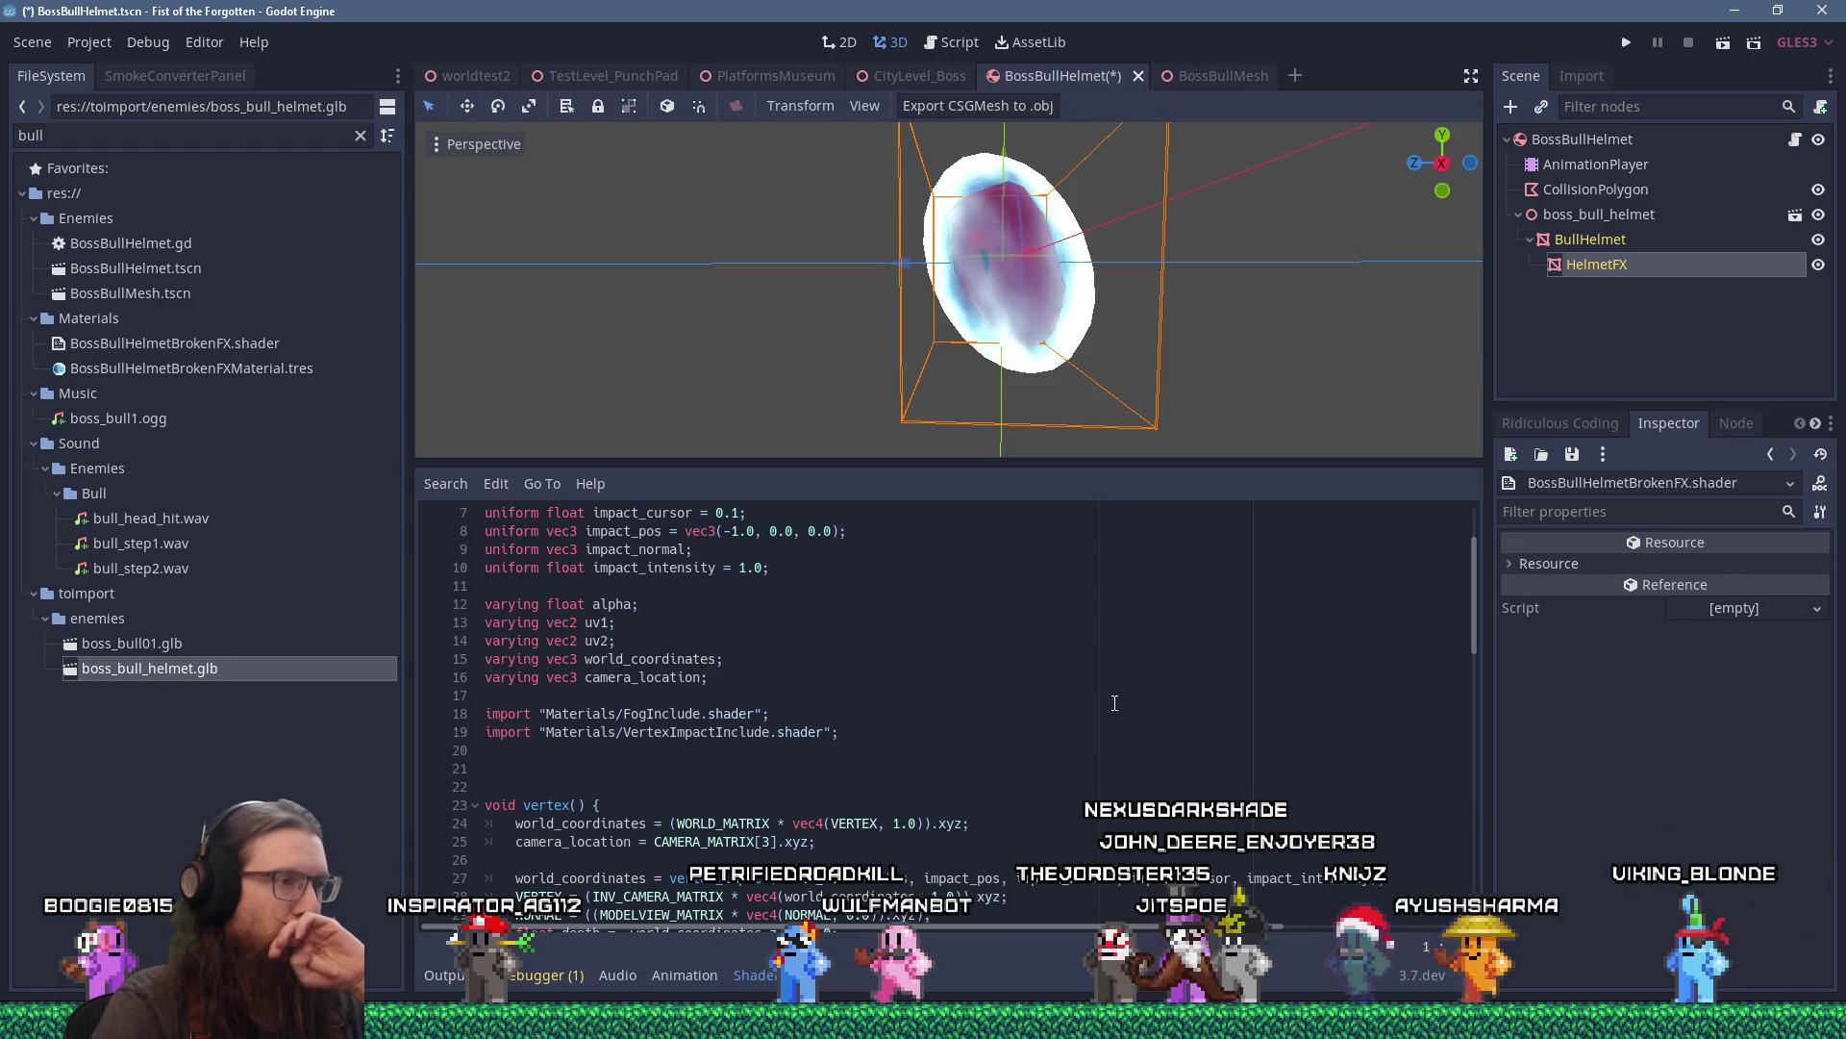
scroll(1115, 703, "down", 4)
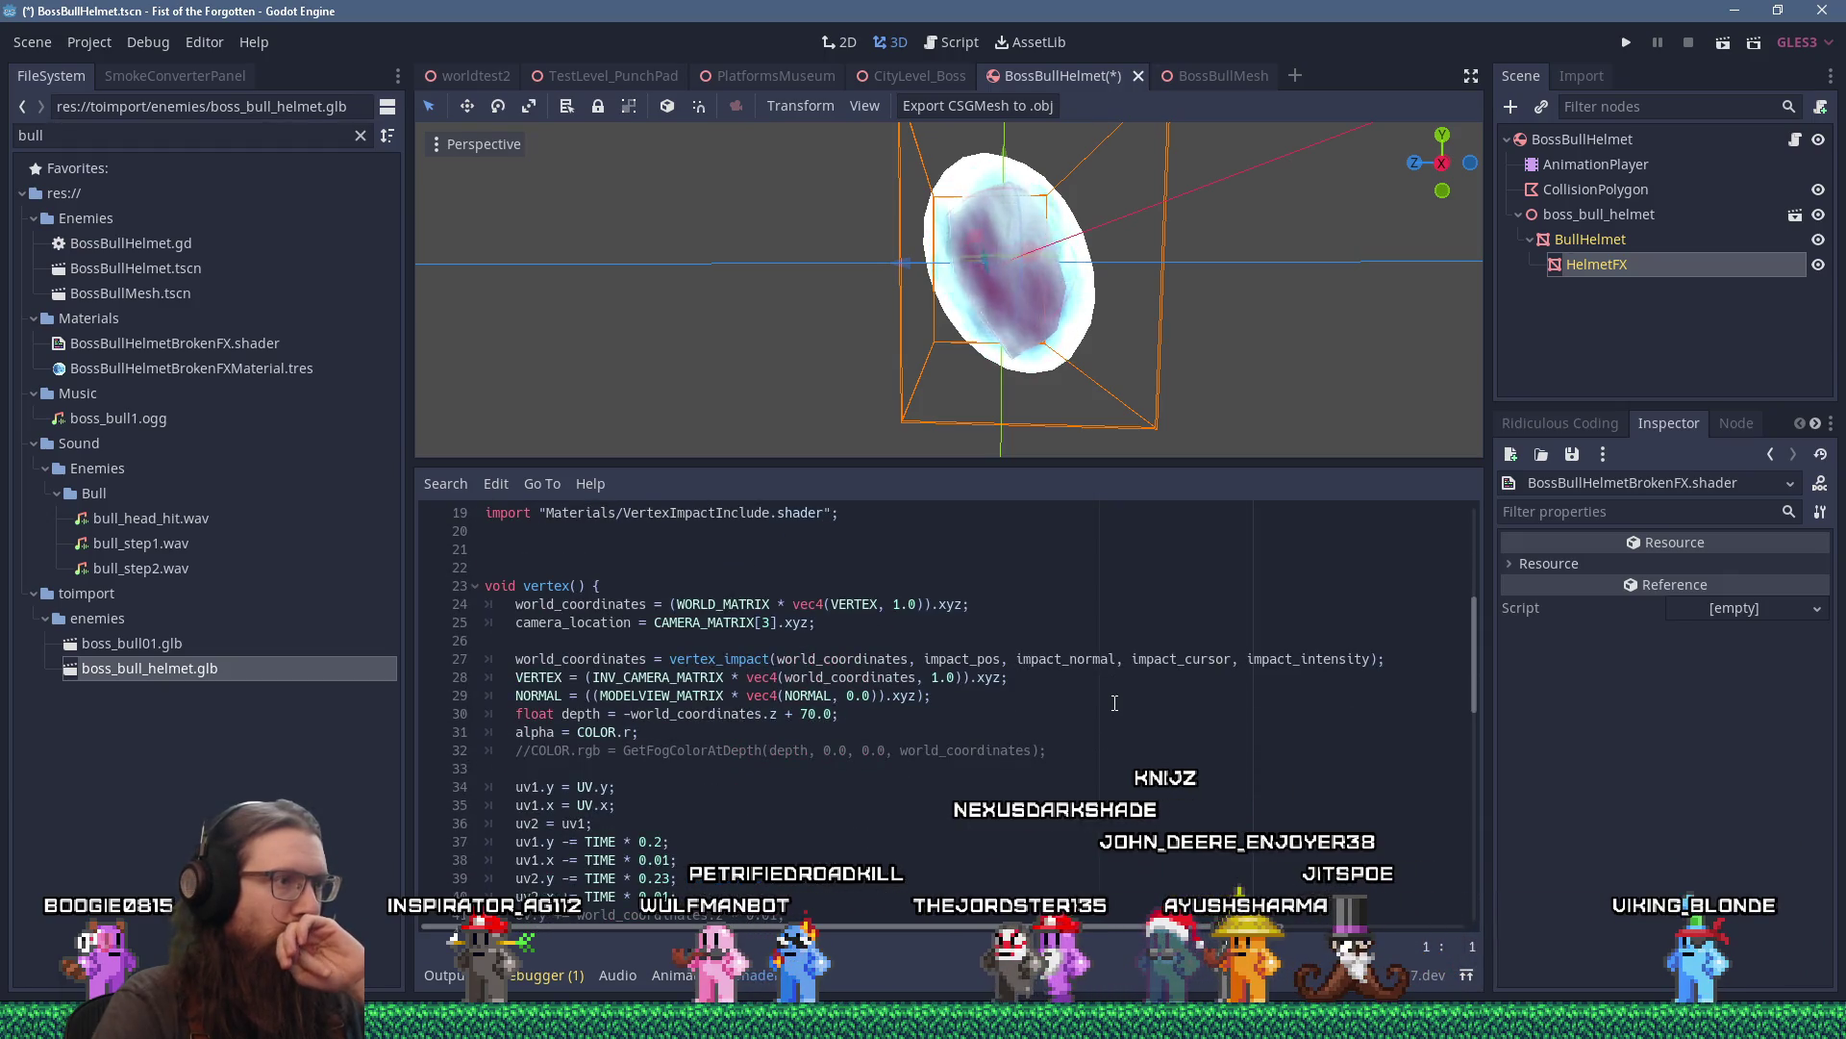
scroll(1114, 703, "down", 4)
scroll(1114, 702, "up", 3)
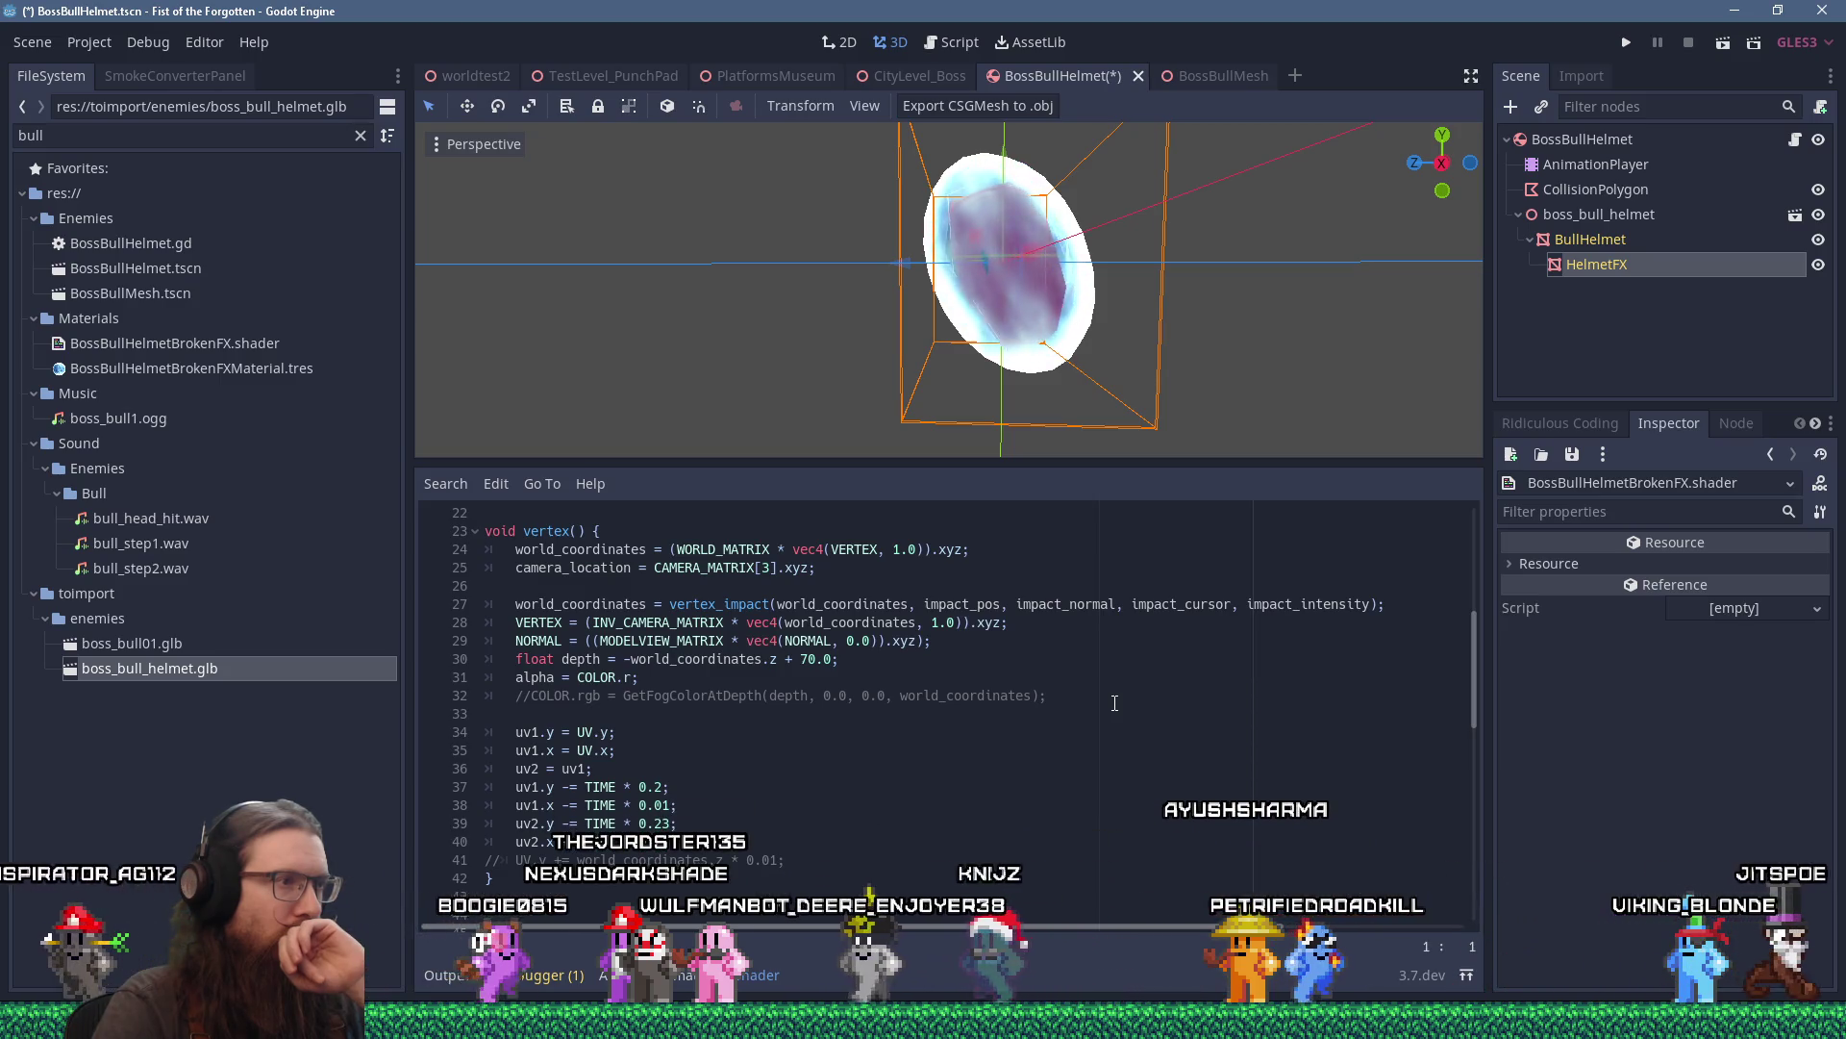
scroll(1115, 703, "up", 3)
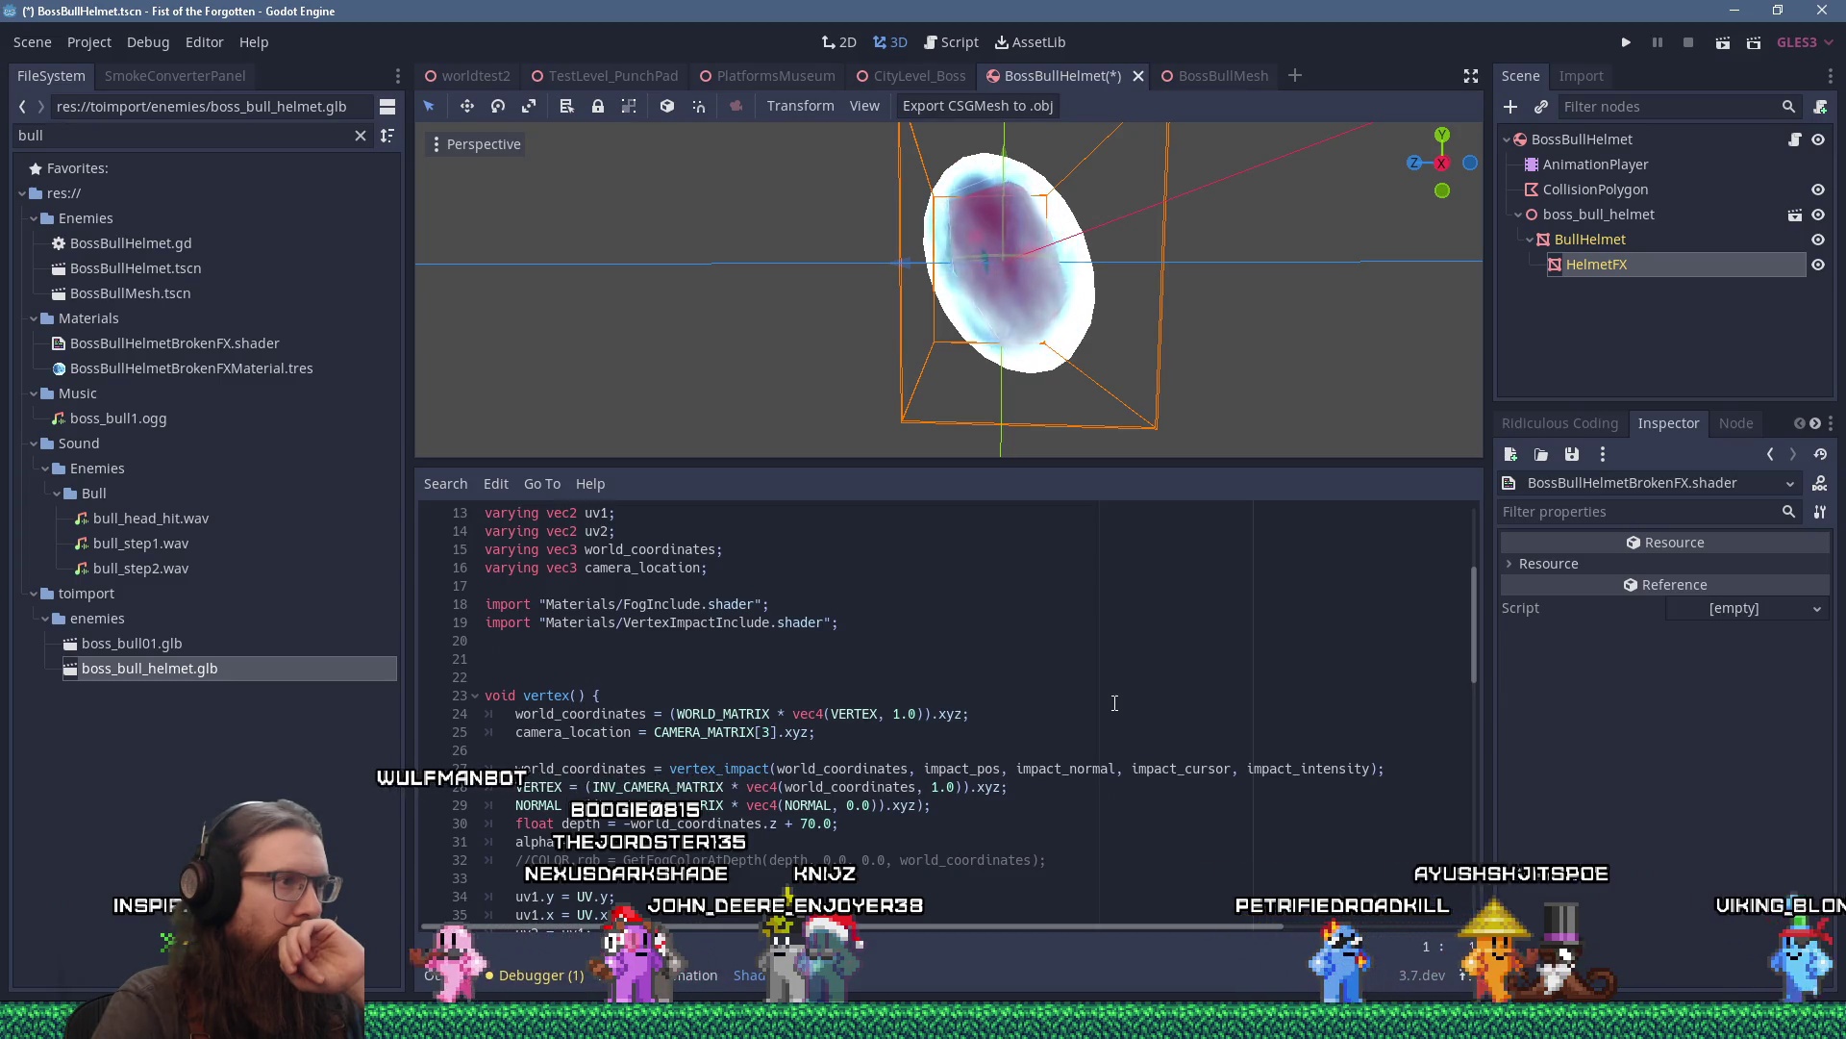
scroll(1115, 703, "down", 2)
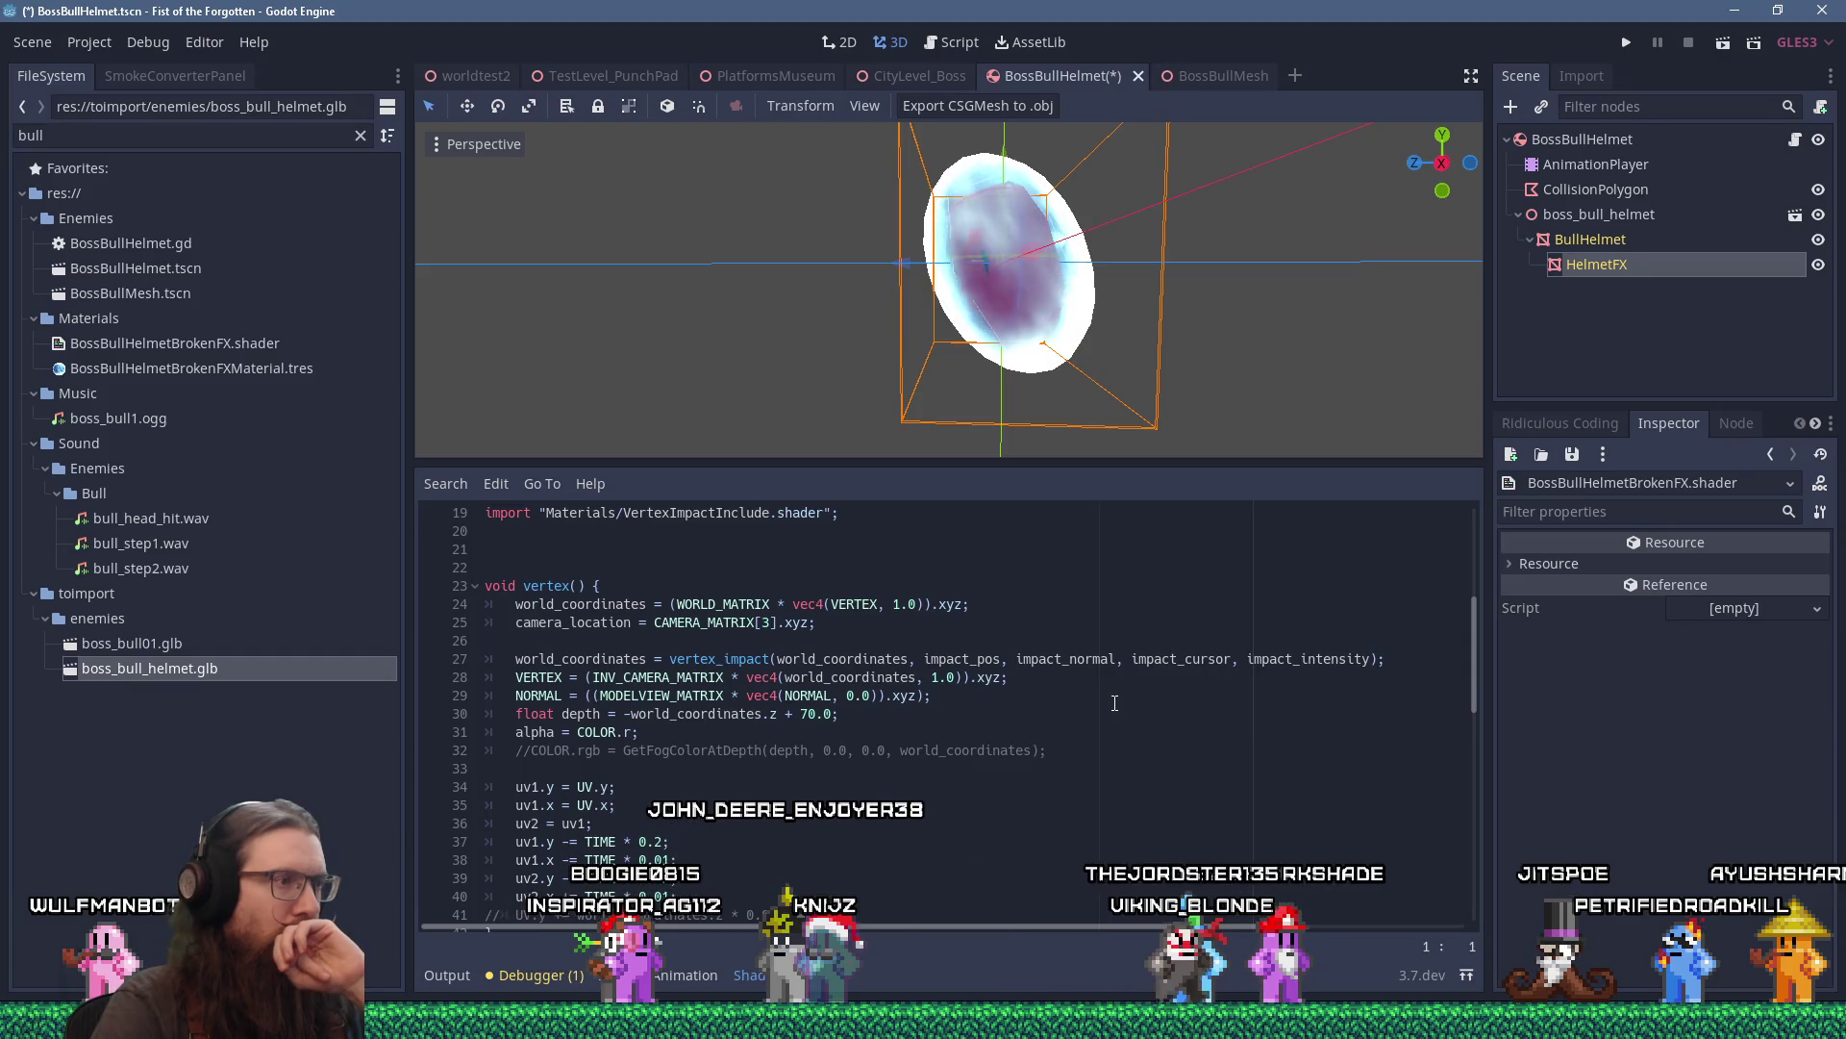
scroll(1115, 703, "down", 3)
scroll(1115, 703, "up", 3)
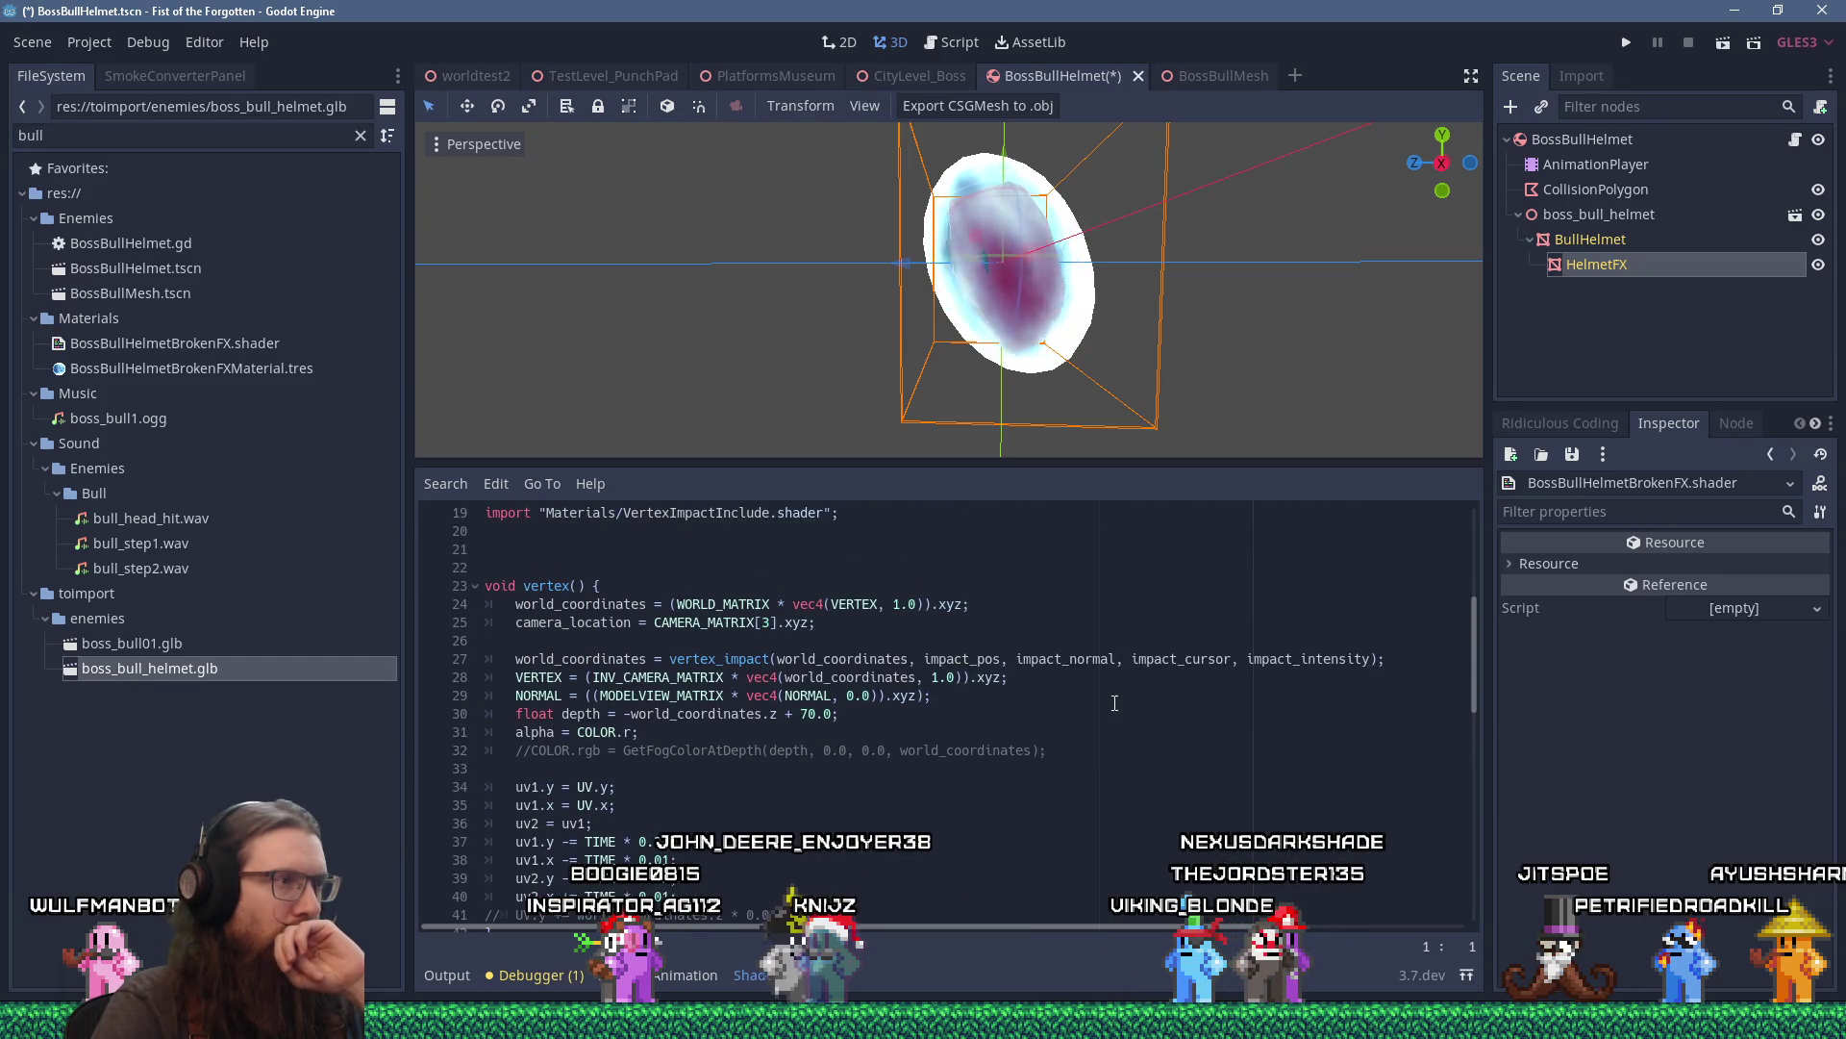
scroll(1114, 703, "down", 6)
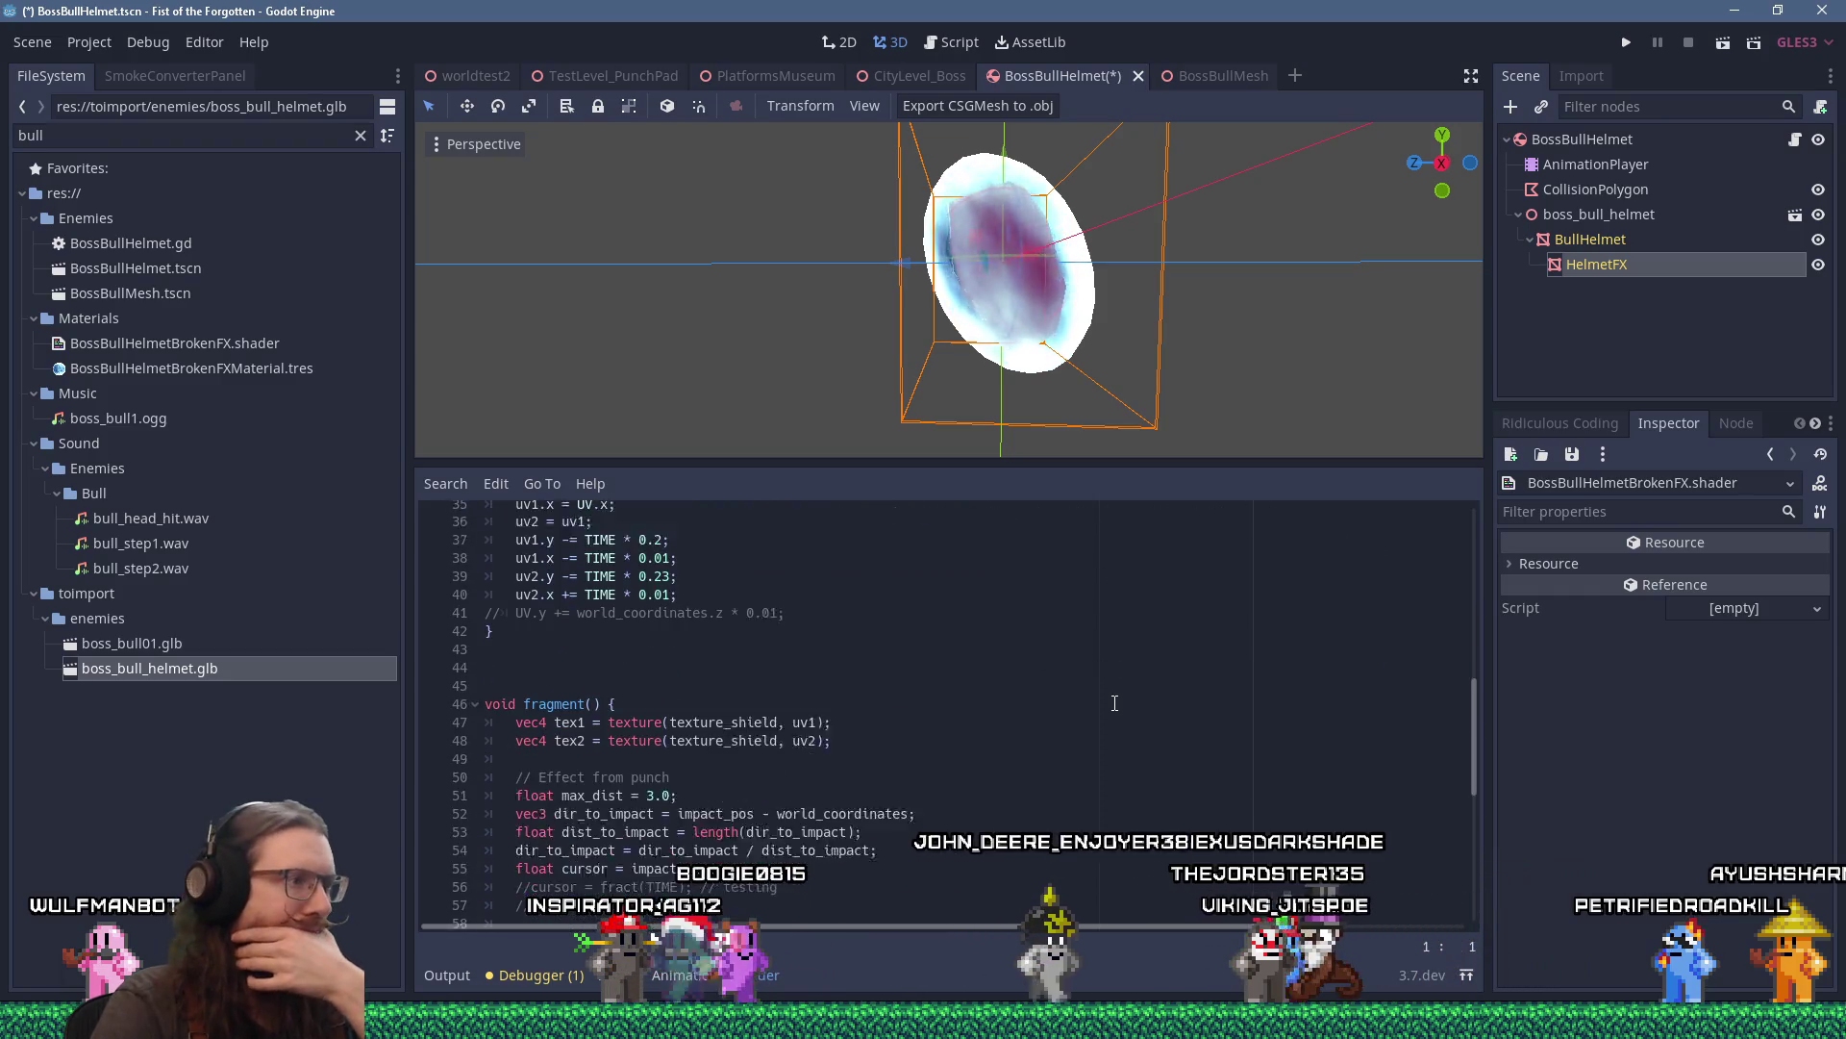
scroll(1115, 703, "down", 7)
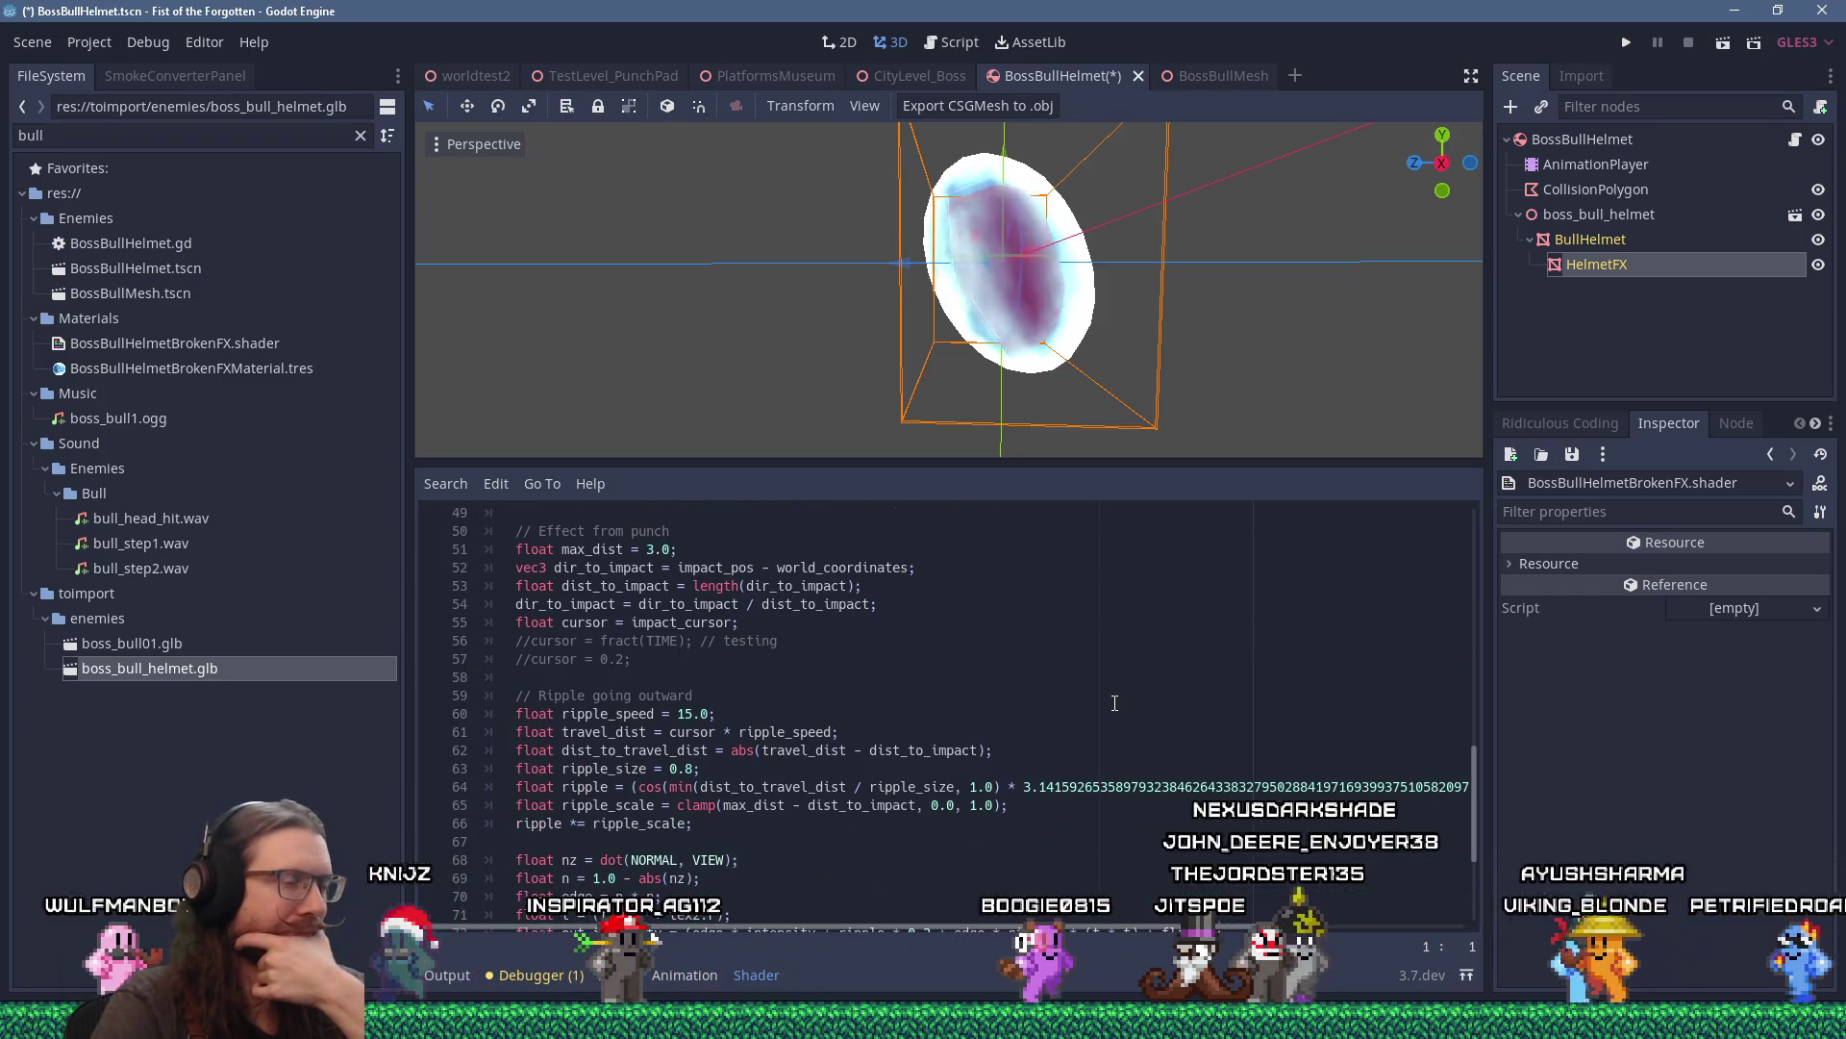
scroll(1114, 702, "up", 13)
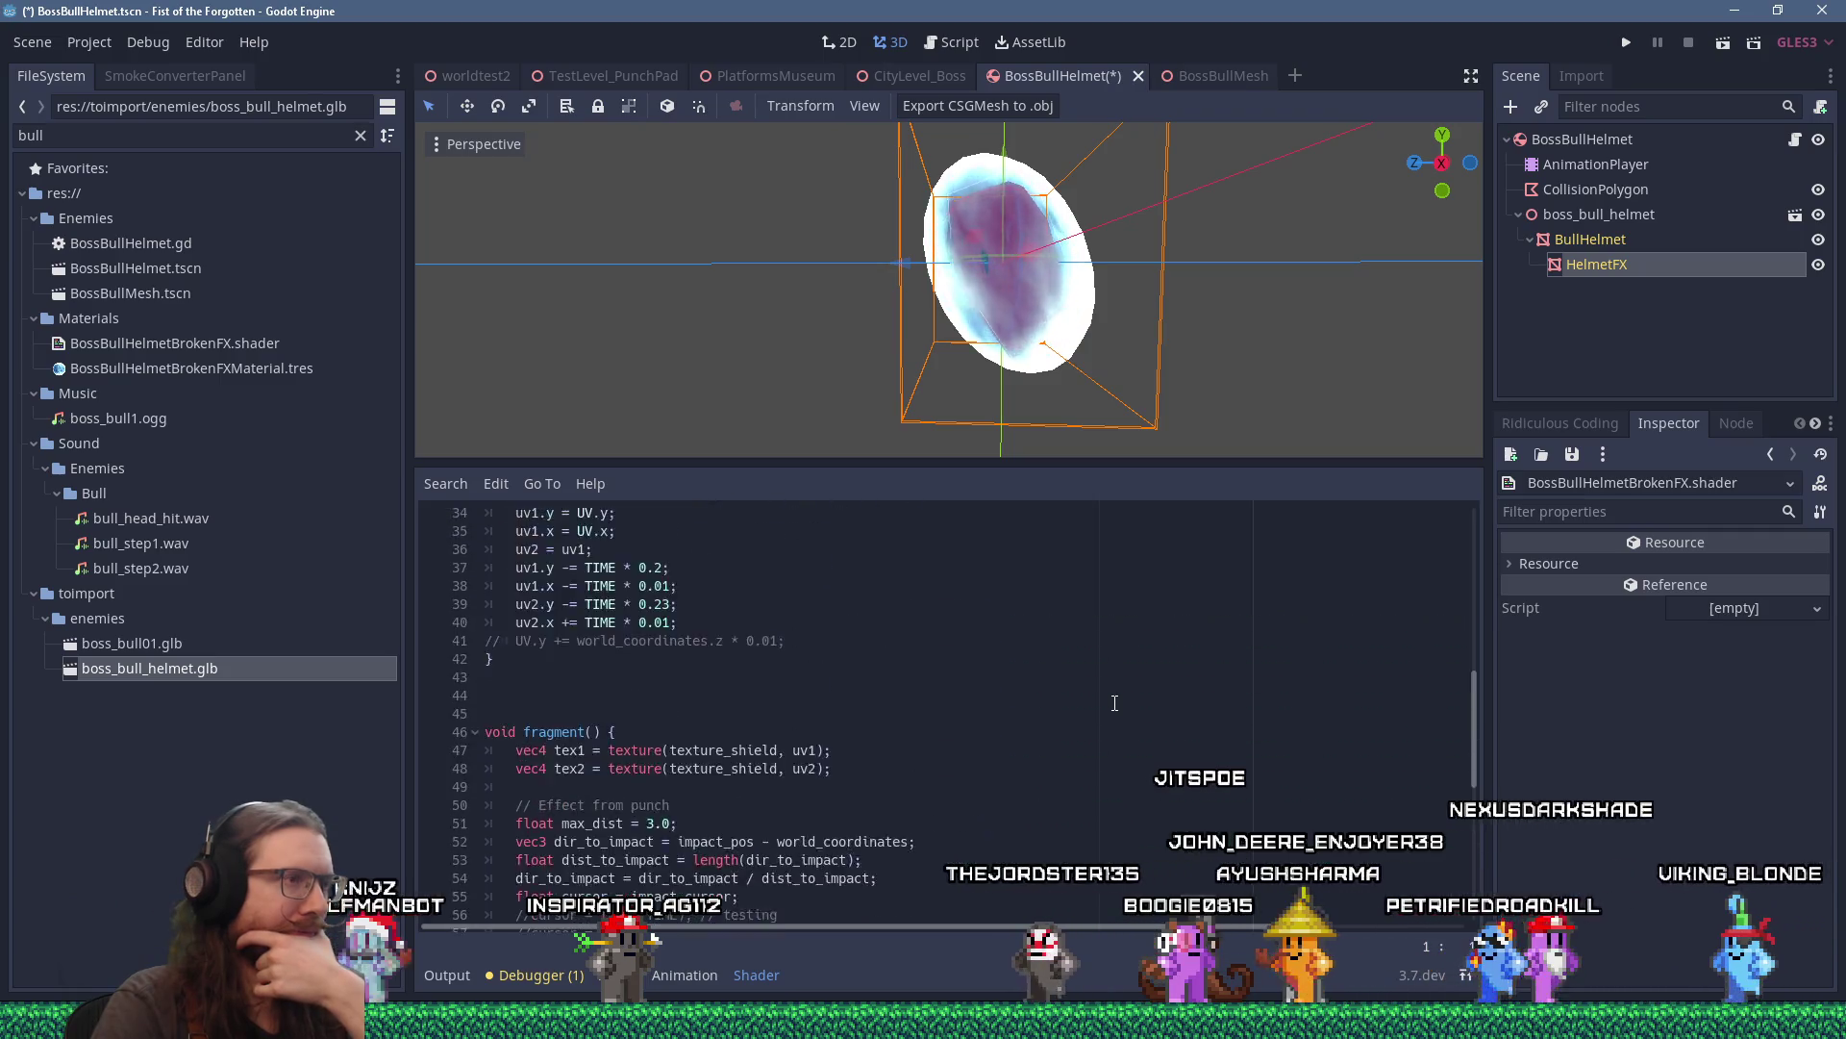
scroll(1114, 703, "down", 2)
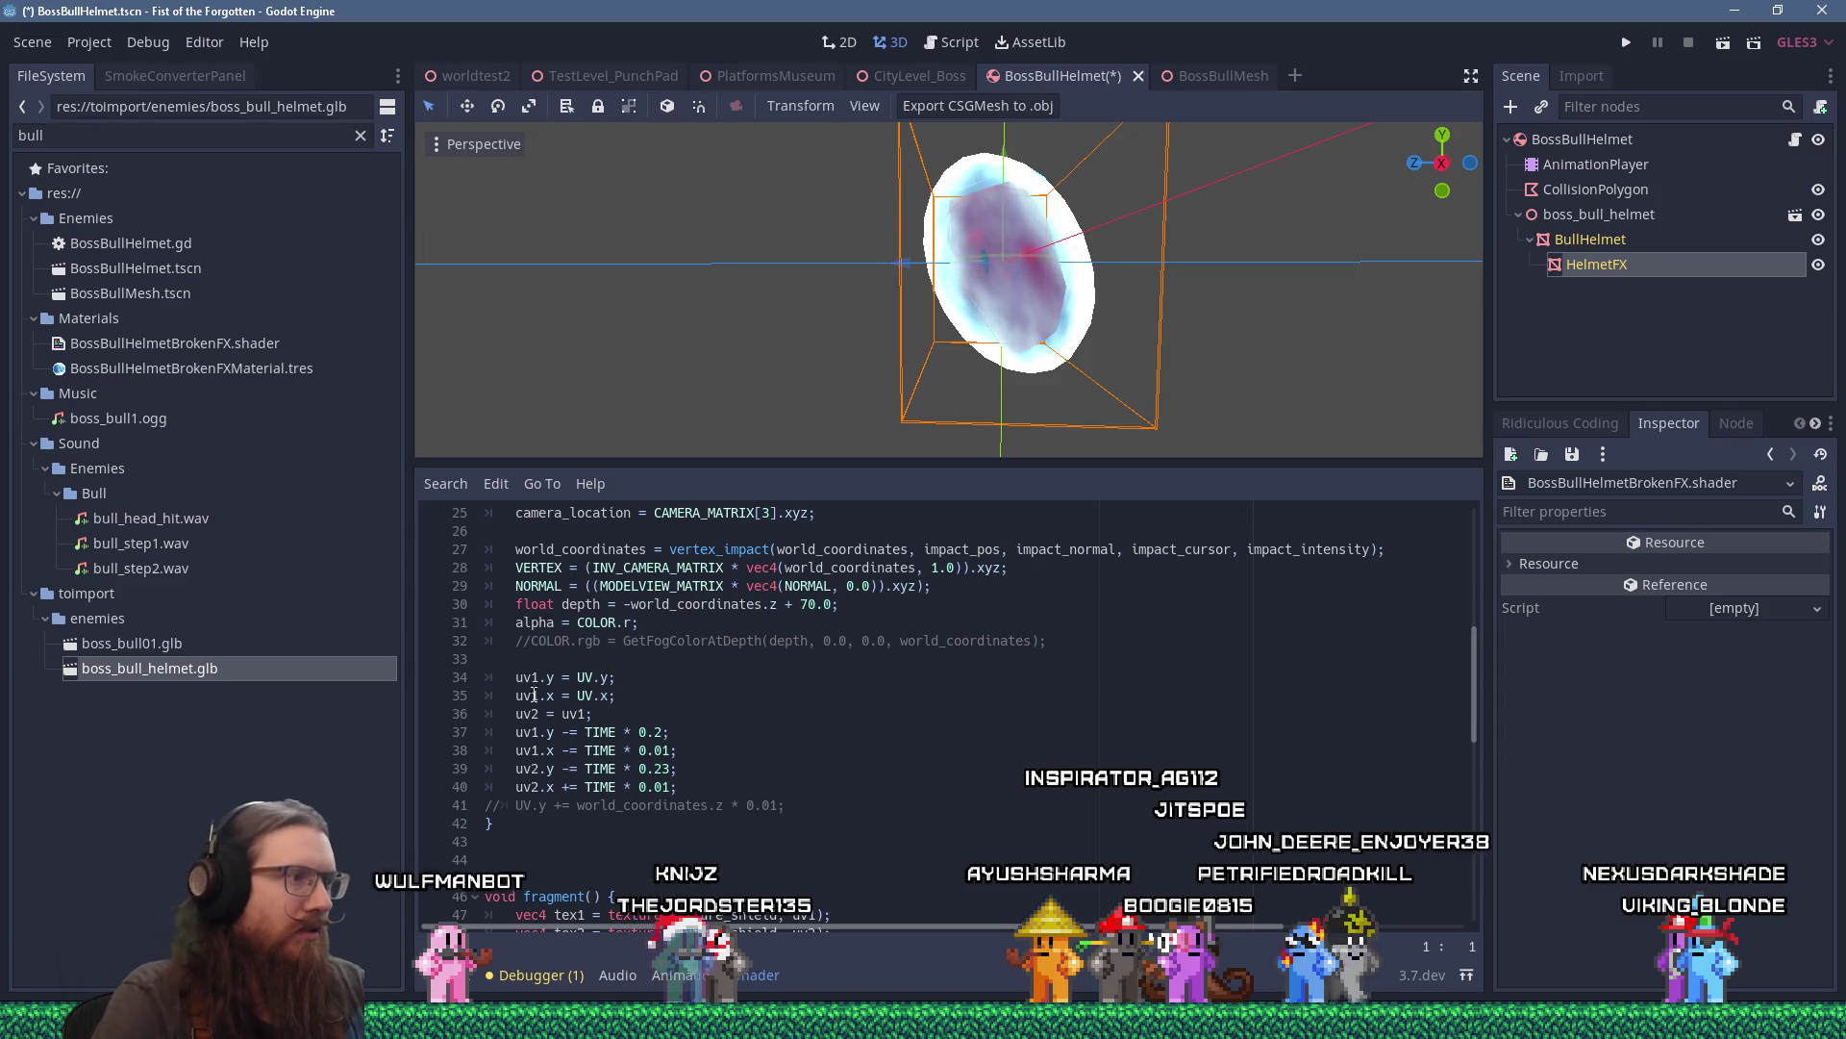
scroll(564, 701, "up", 1)
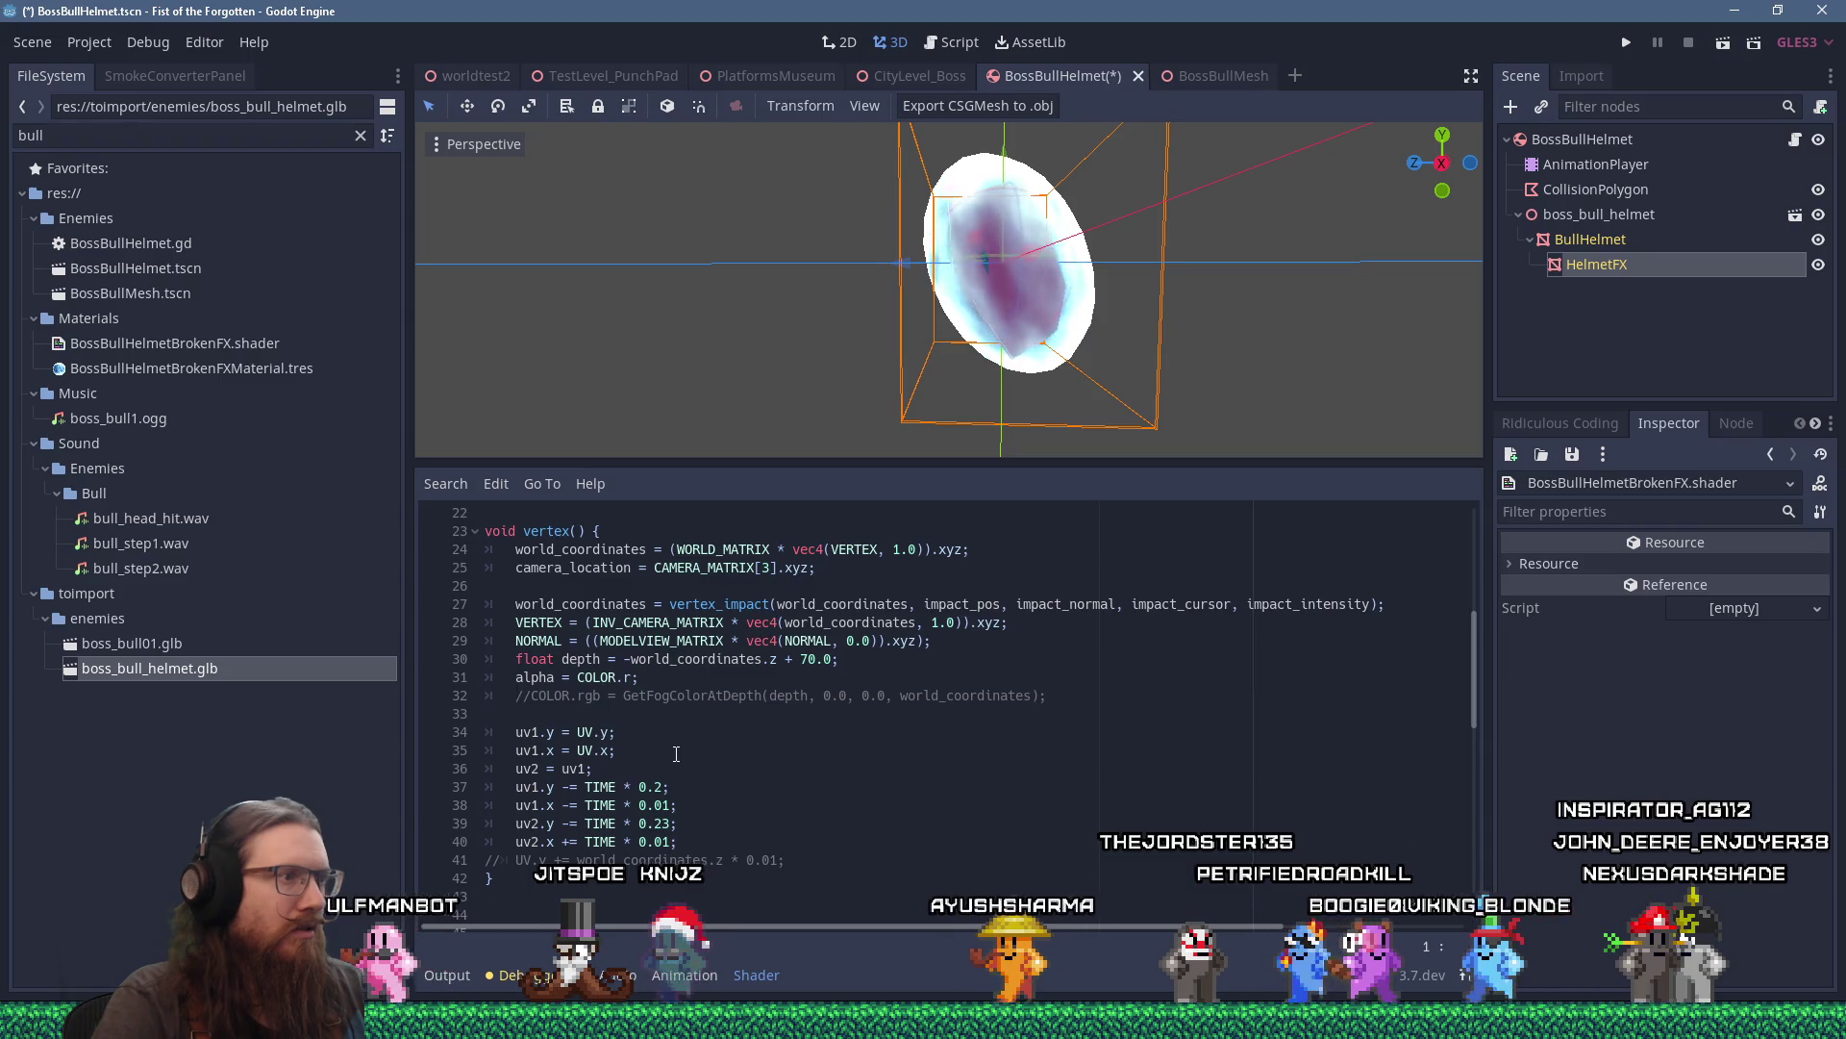
Delete the uv1.y and uv2.y TIME offset lines from vertex().
left_click(817, 861)
left_click_drag(816, 861, 728, 770)
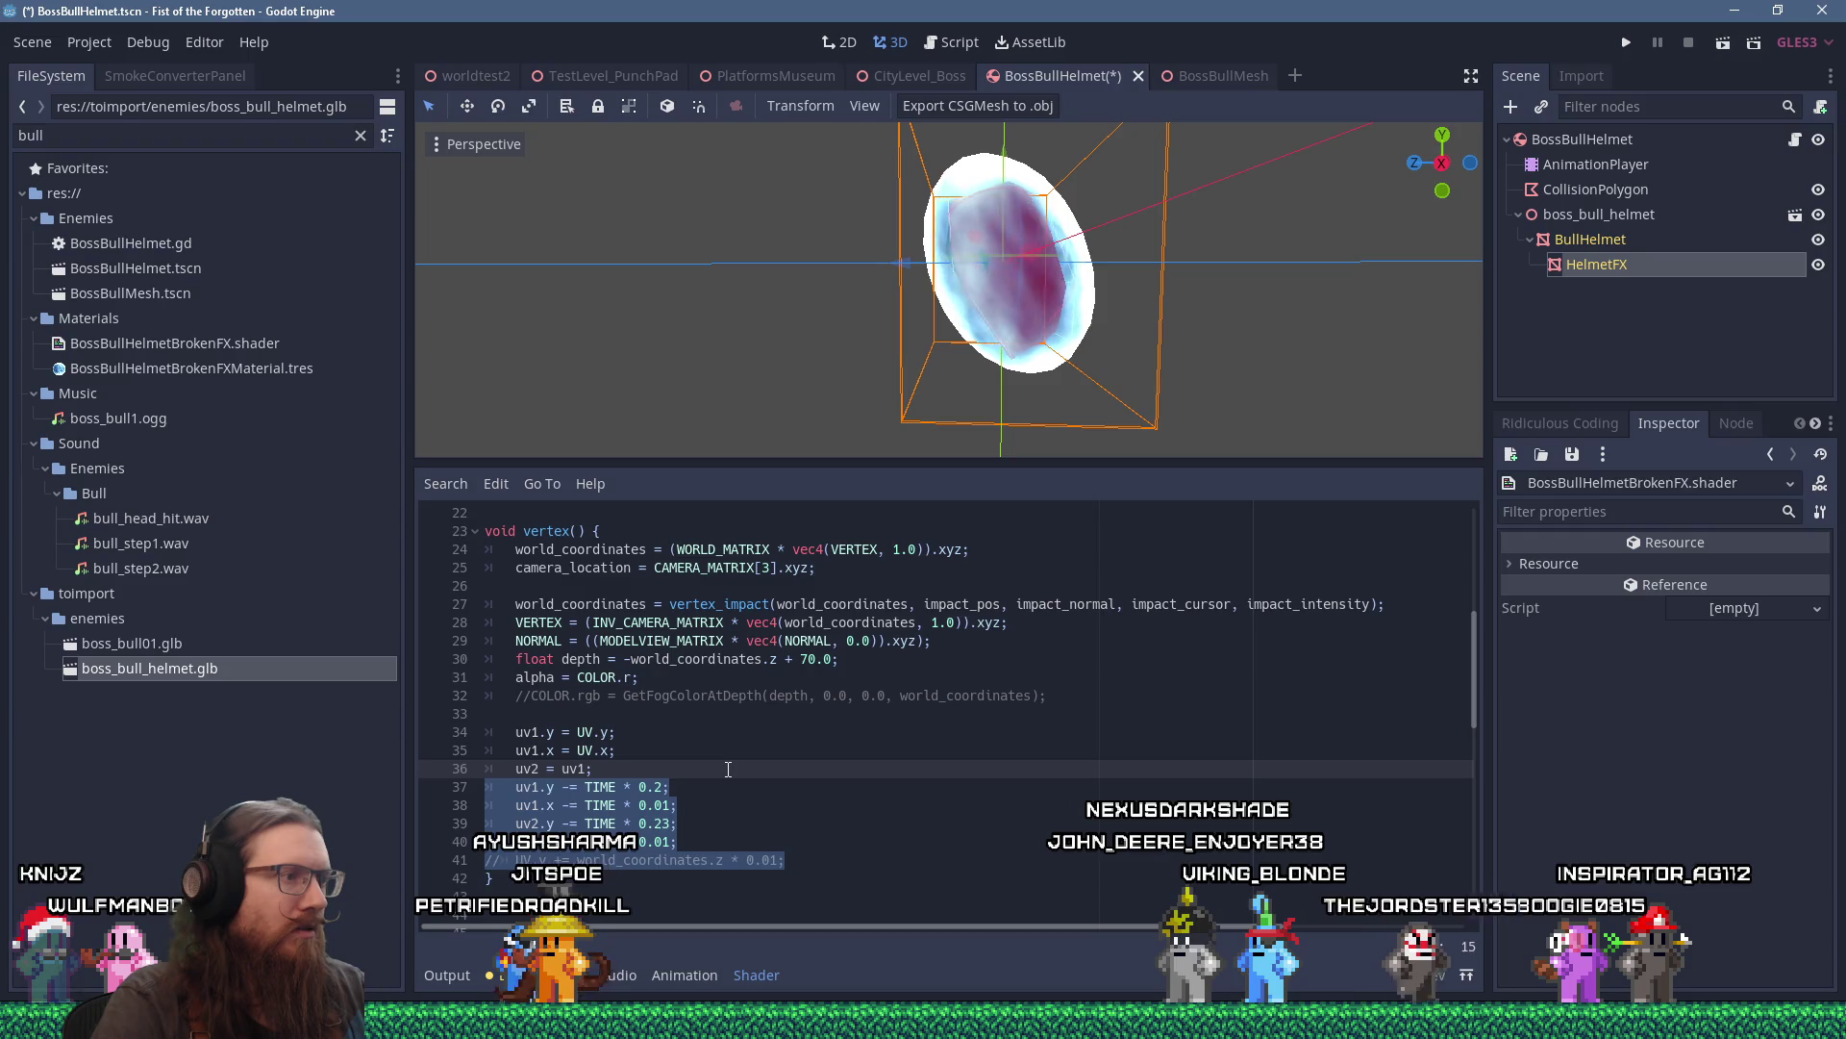
mouse_move(732, 826)
left_mouse_down()
mouse_move(745, 841)
mouse_move(757, 812)
left_mouse_up()
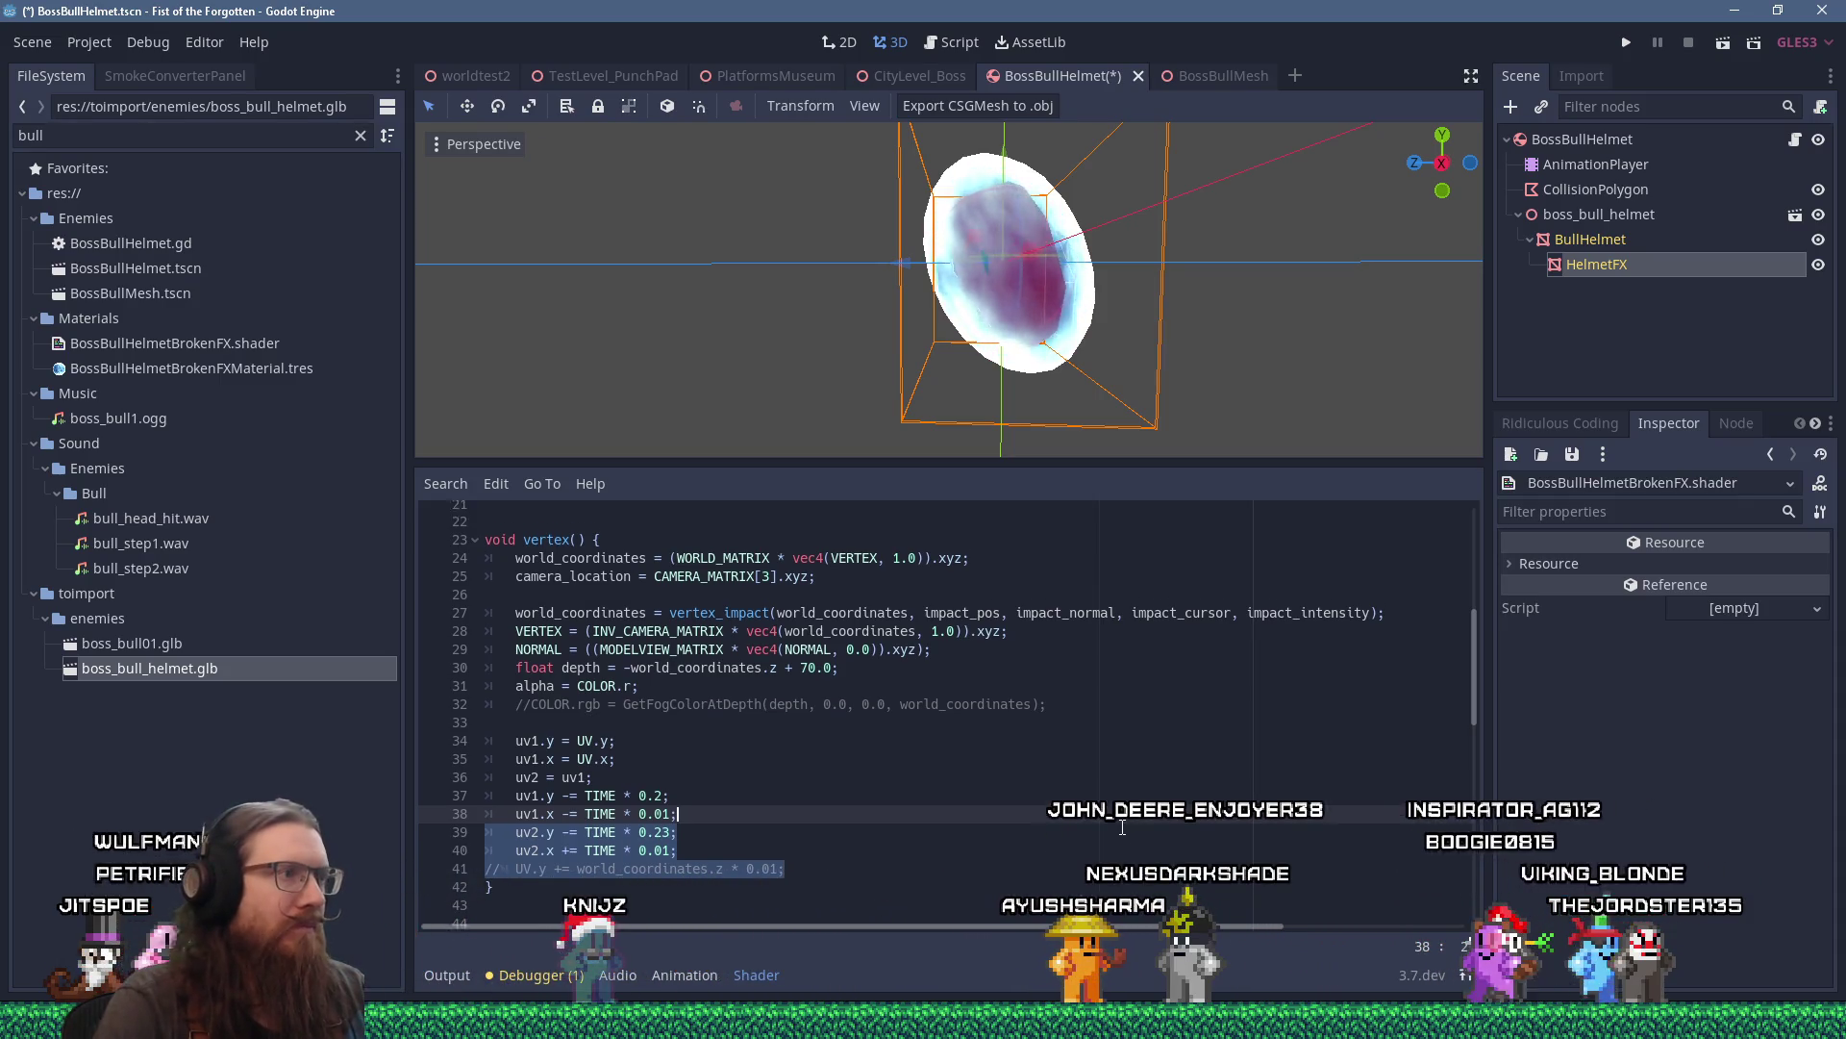
scroll(1127, 835, "up", 6)
scroll(1123, 825, "down", 4)
scroll(1122, 825, "down", 7)
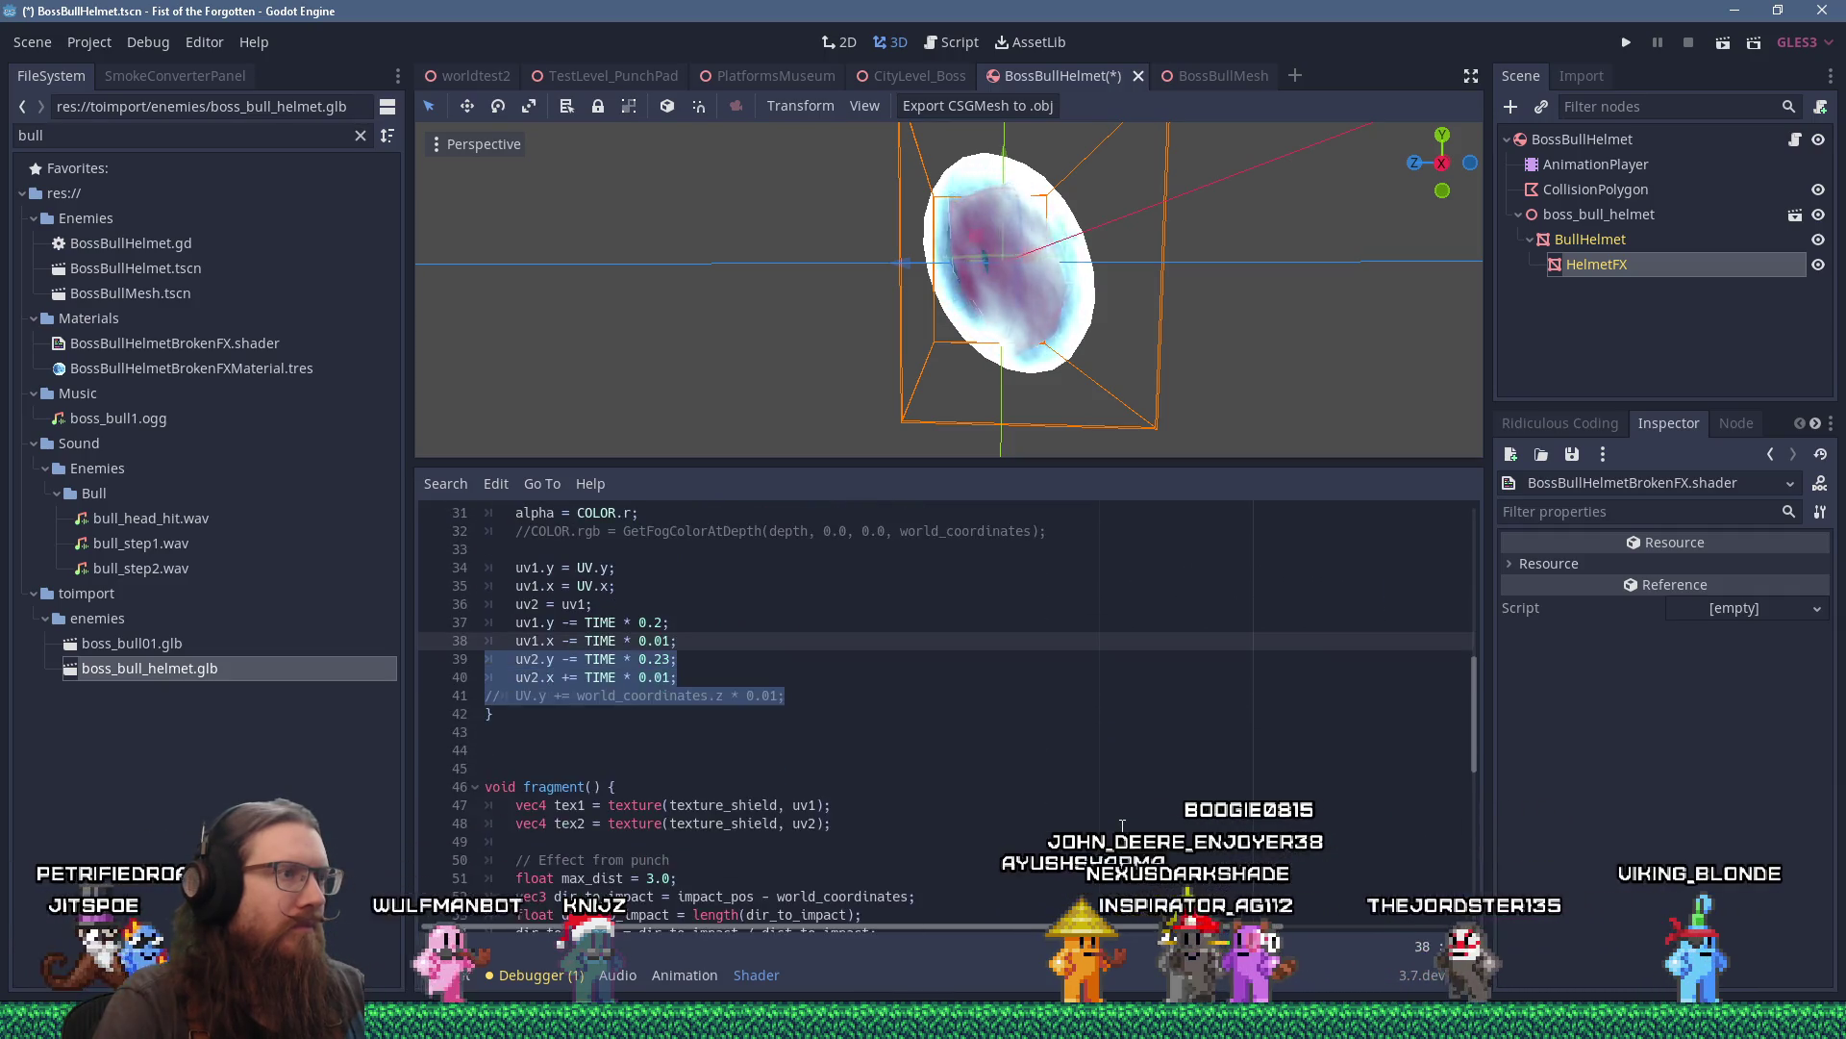
scroll(1122, 825, "up", 4)
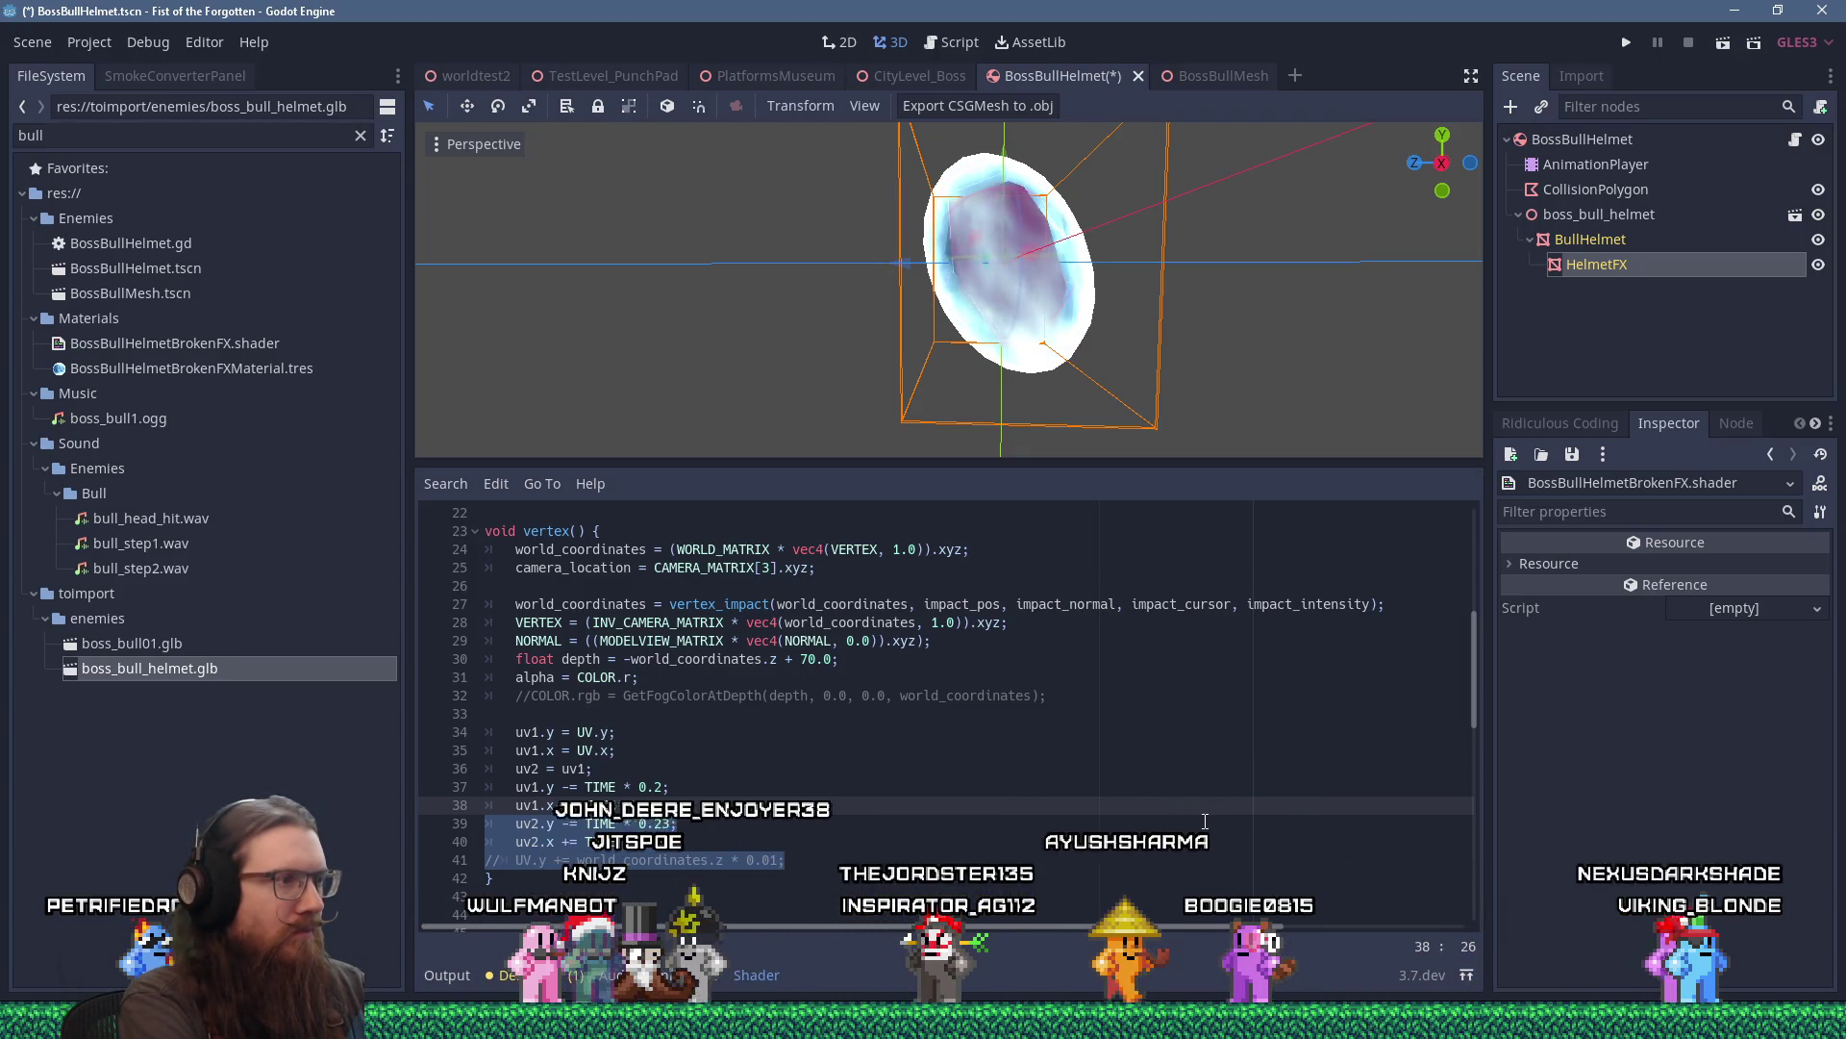
key("Up")
key("Up")
key("Up")
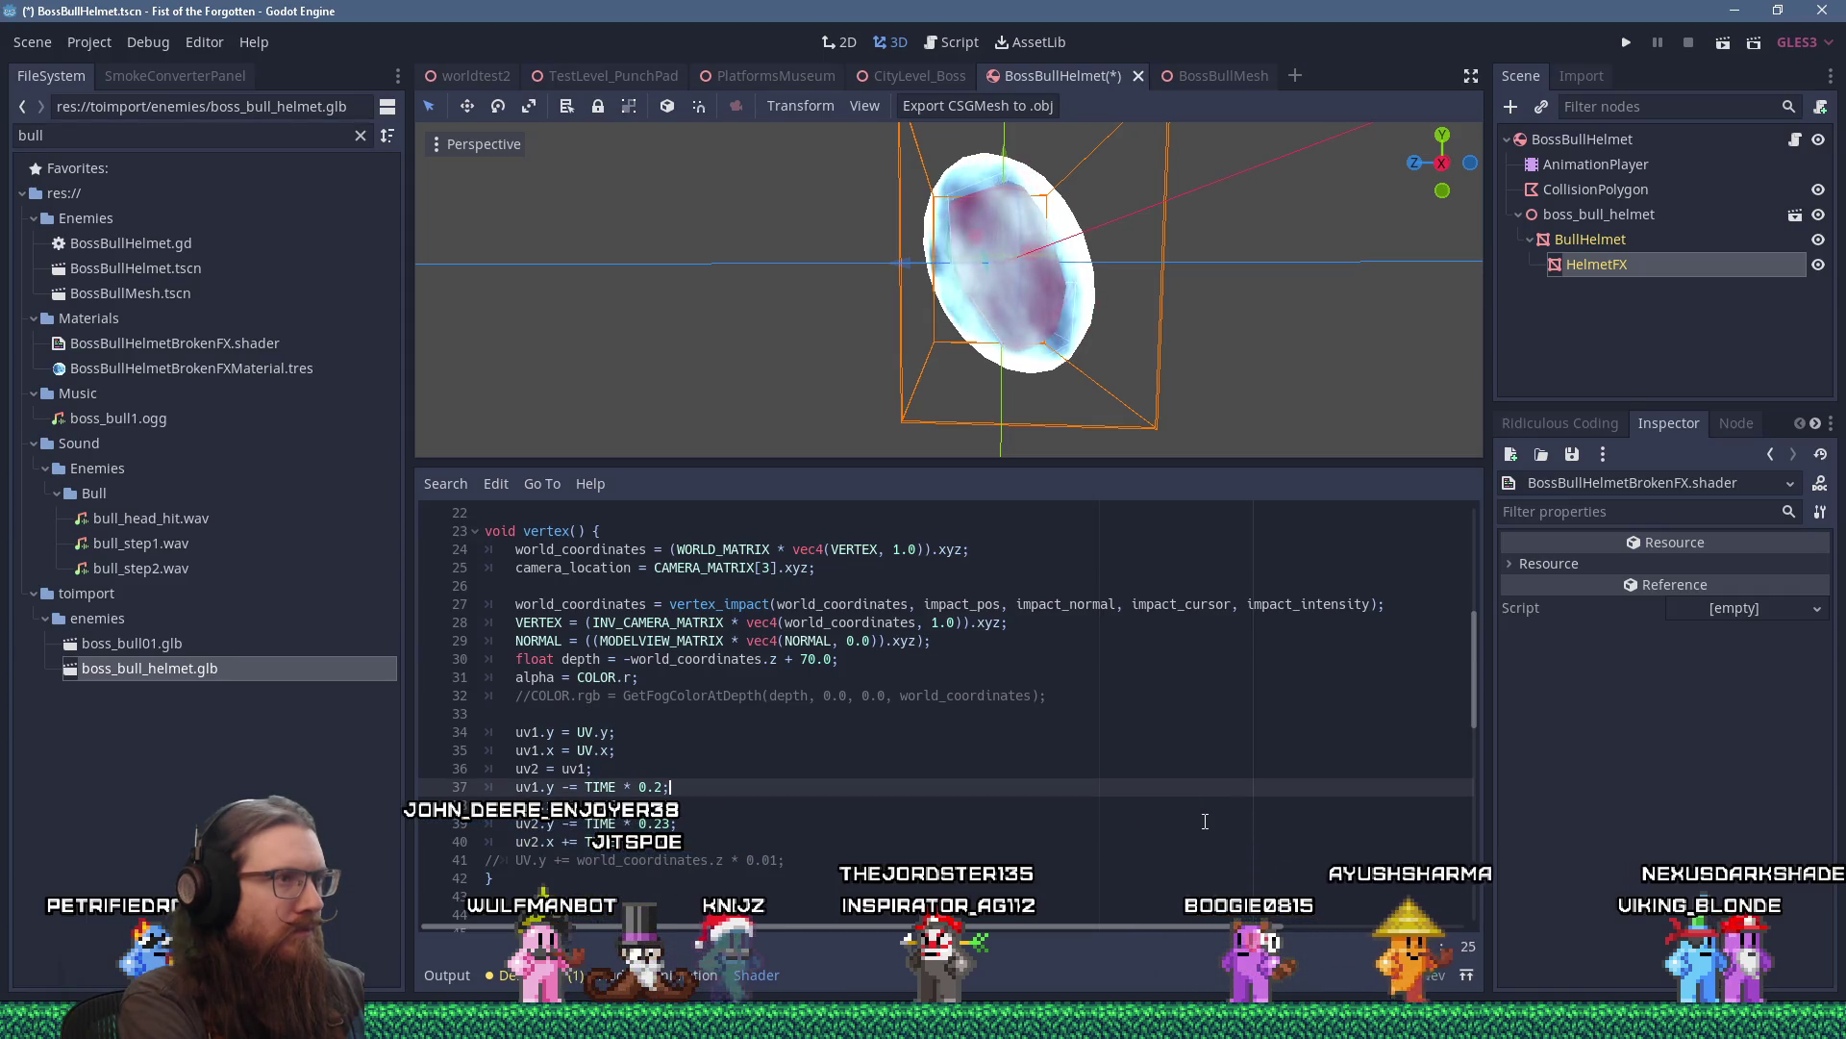
key("Up")
key("Up")
key("Up")
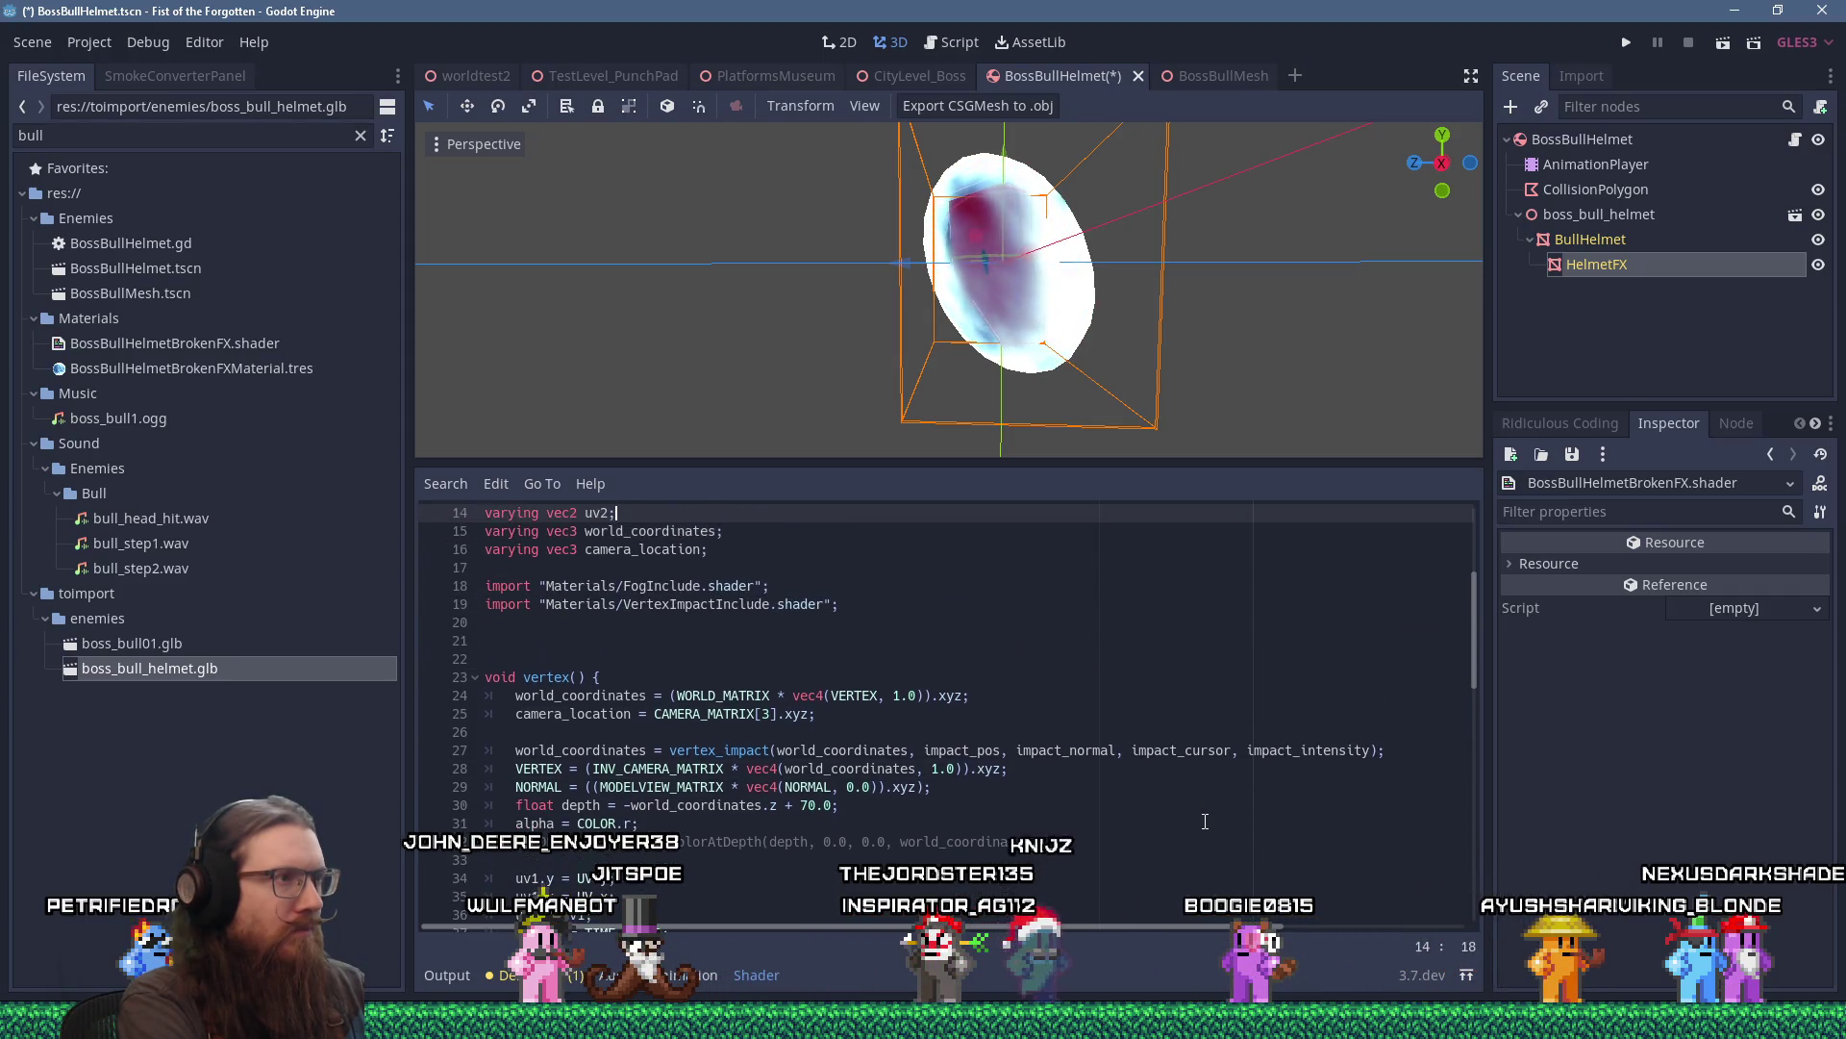
key("Down")
key("Down")
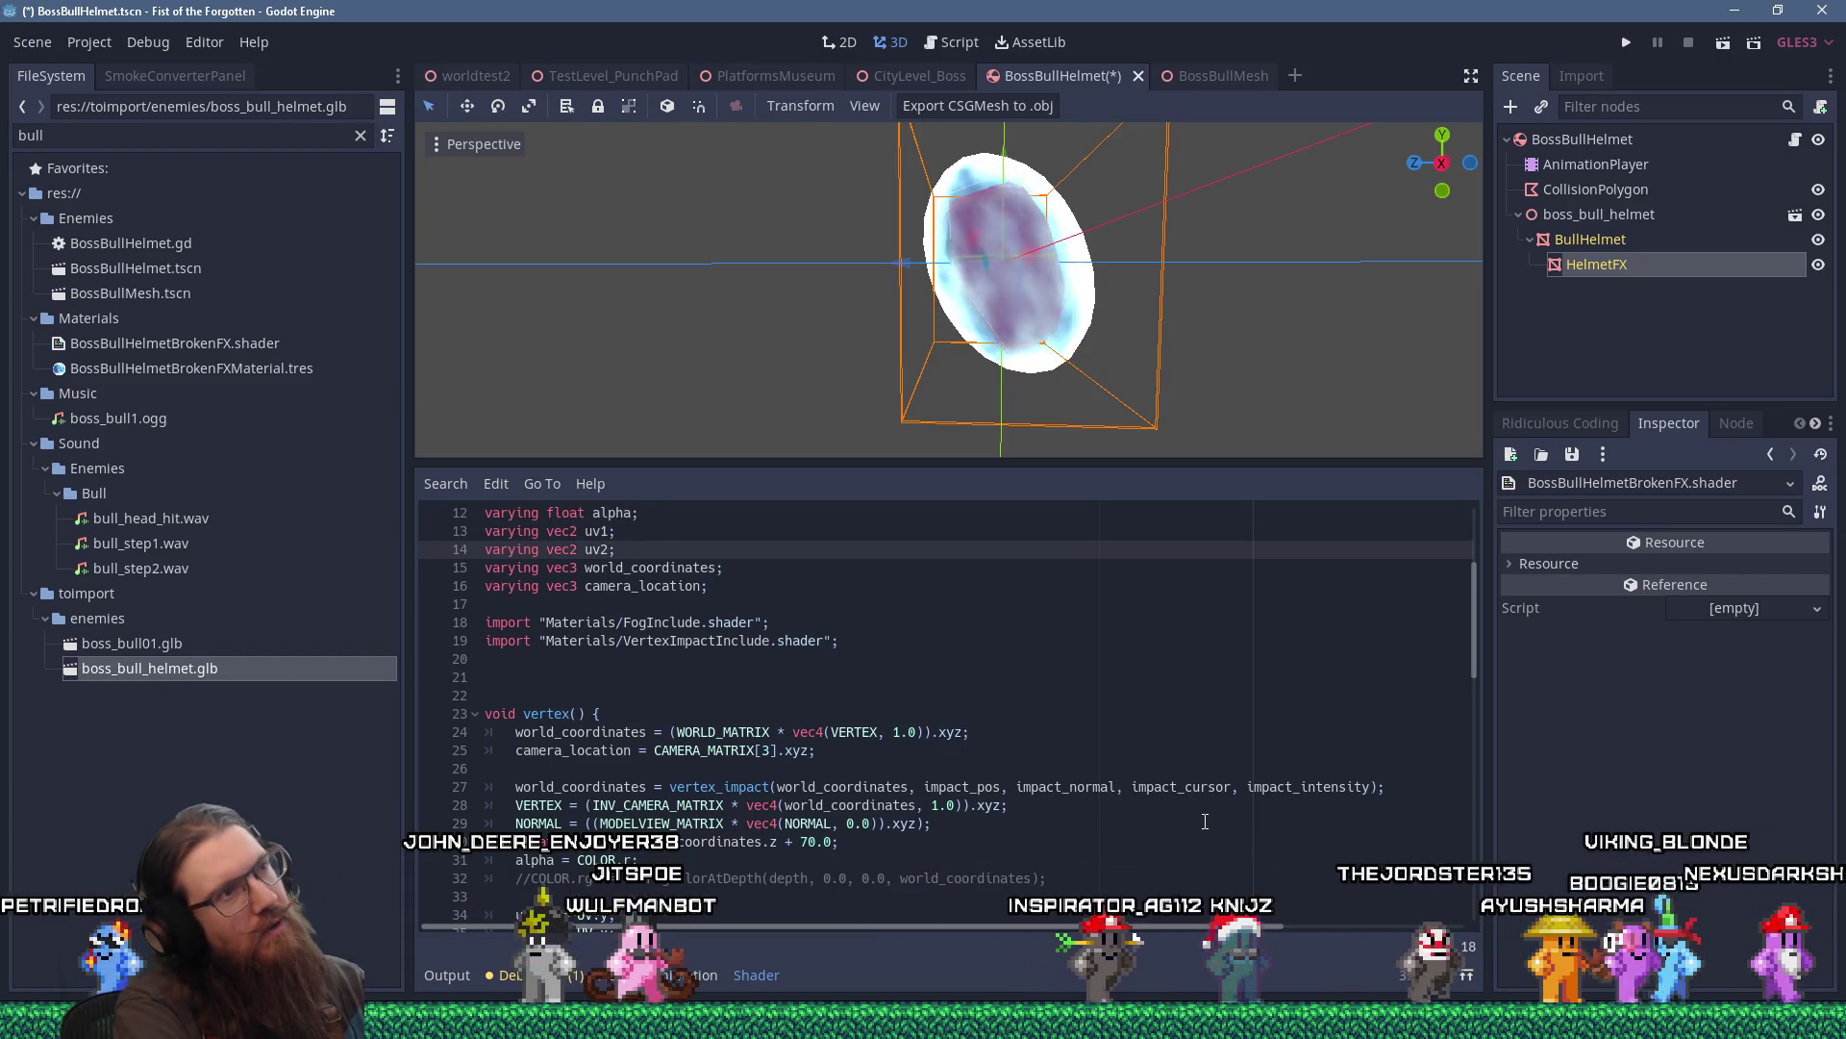
key("Down")
key("Down")
key("Down")
key("Down")
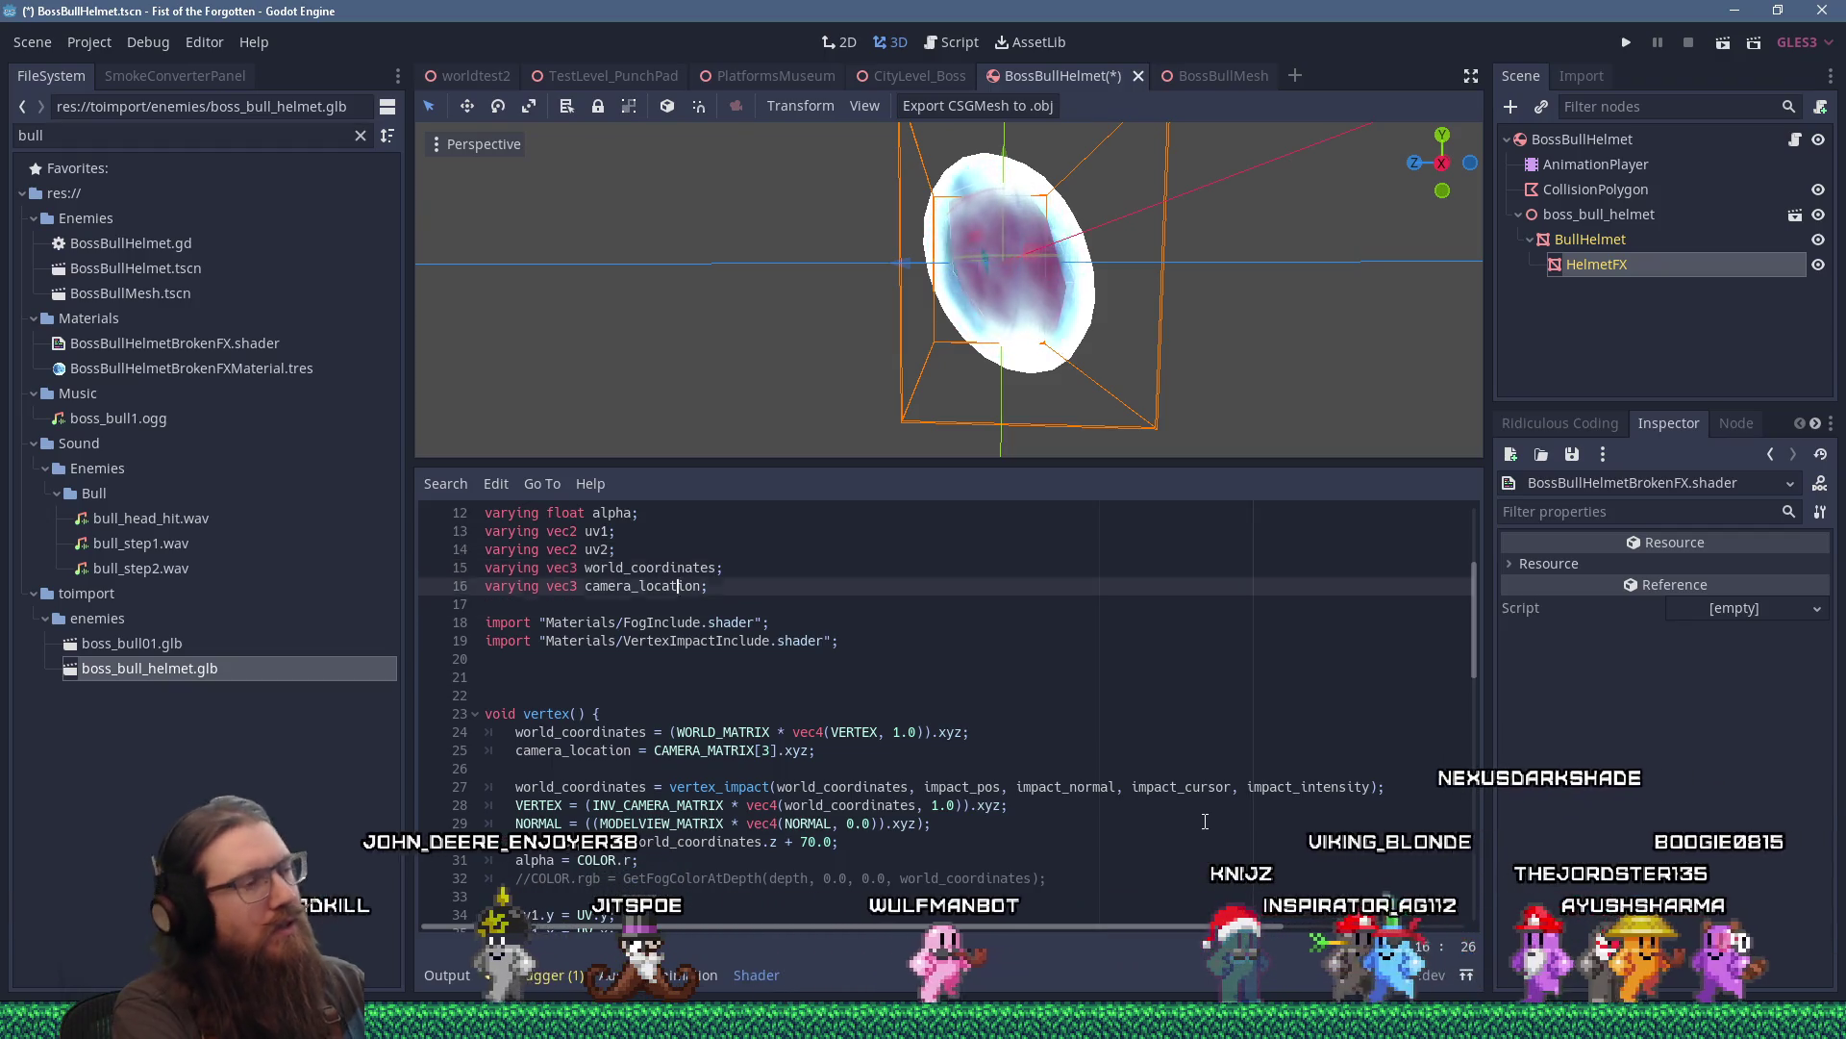
left_click(1205, 818)
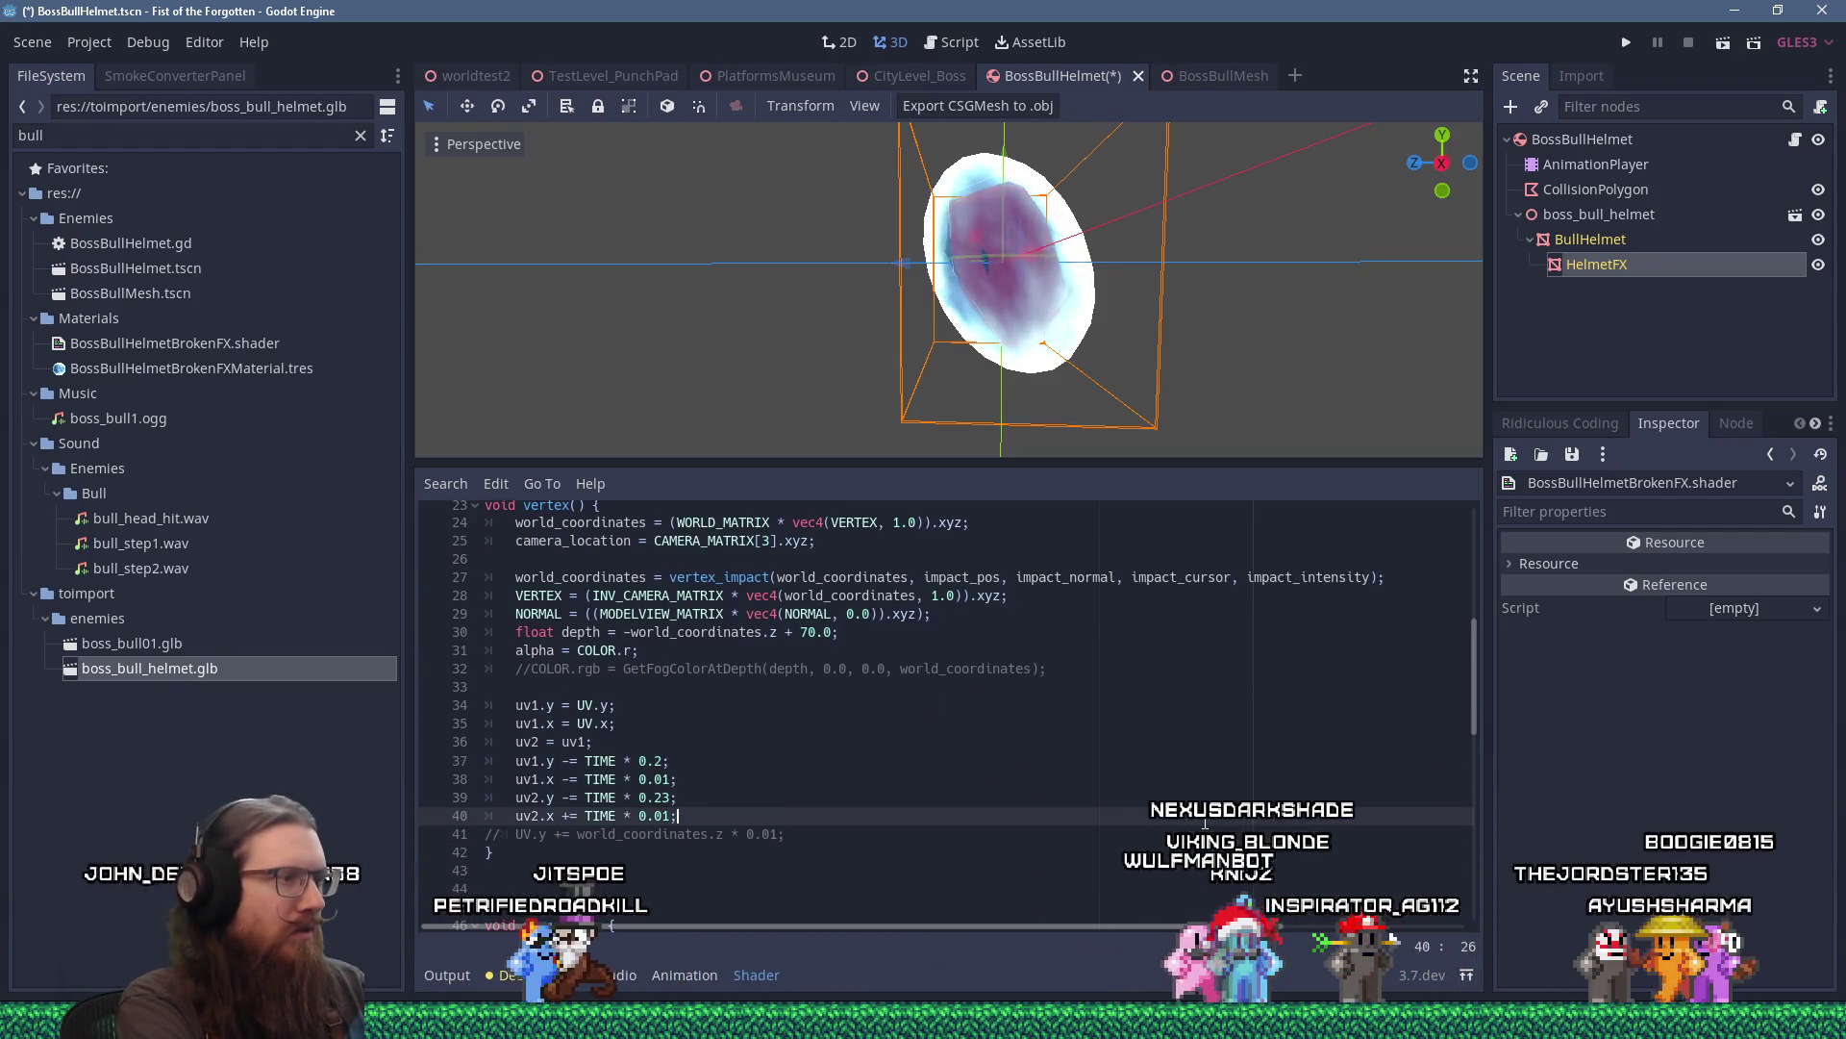
key("Up")
key("ctrl+shift+k")
key("Up")
key("Up")
key("ctrl+shift+k")
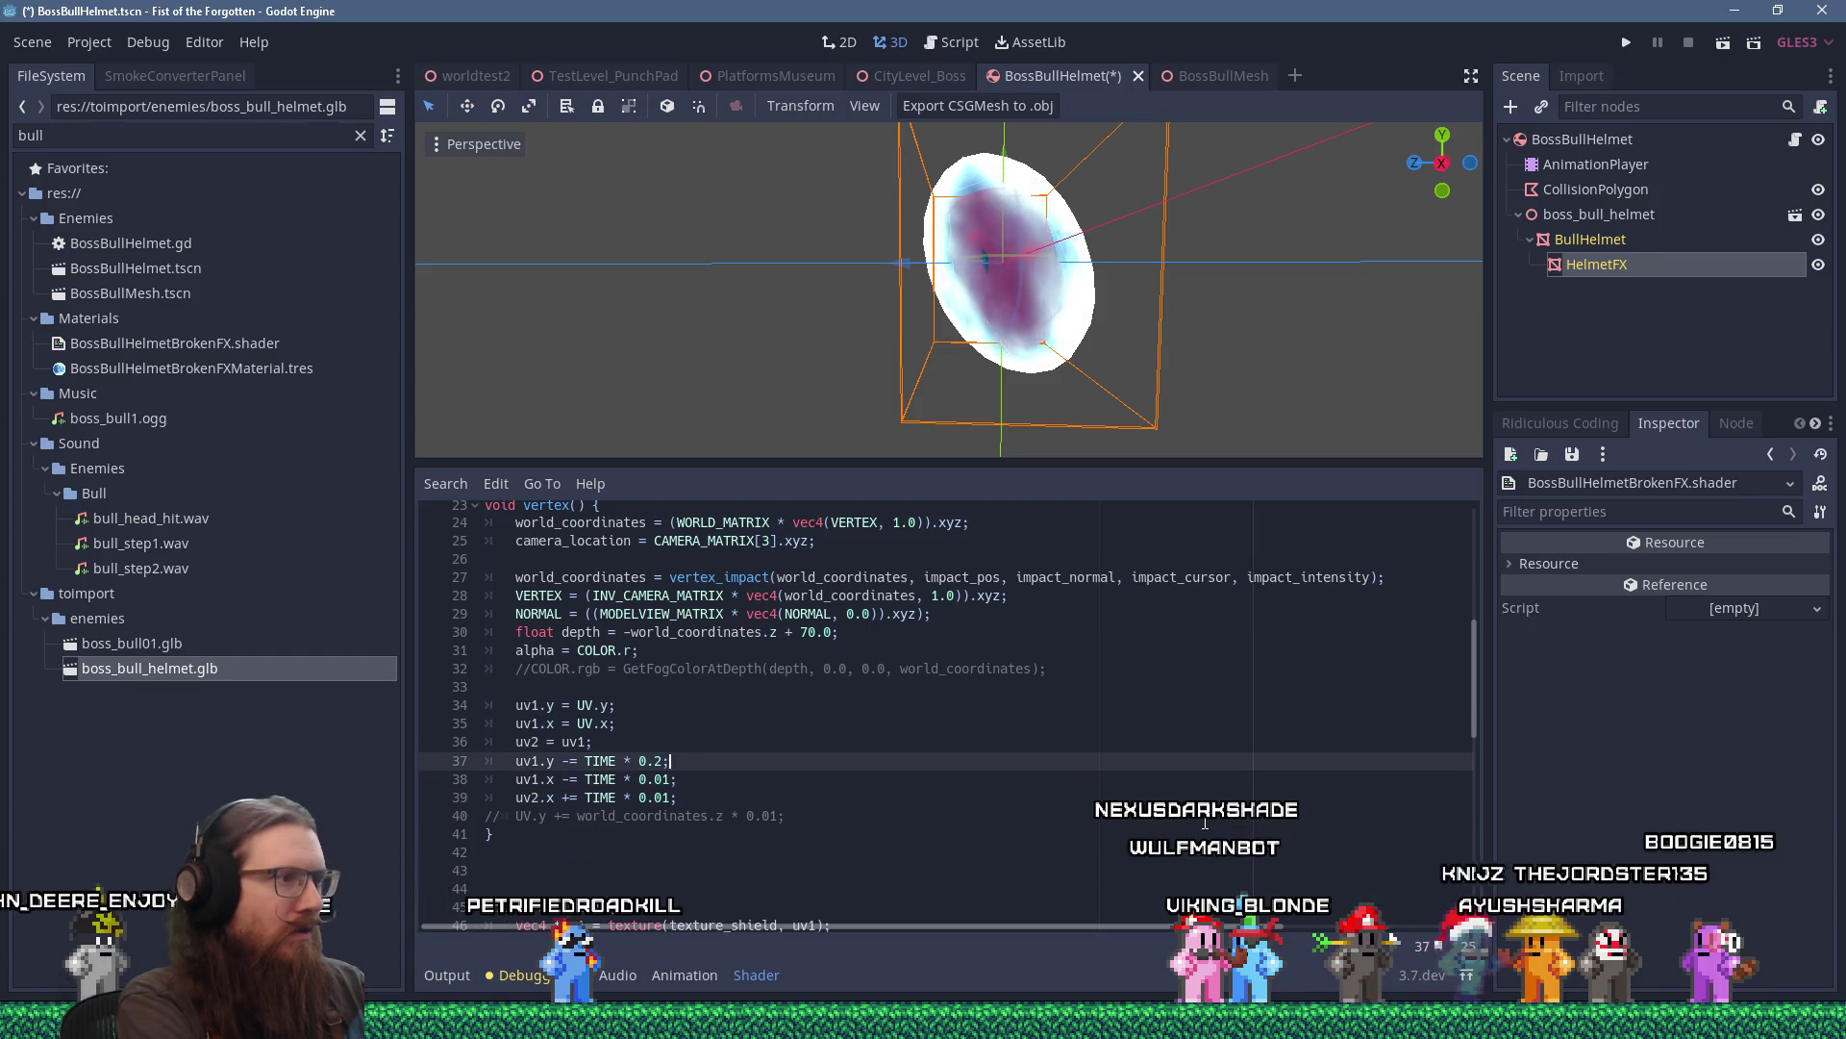
key("Up")
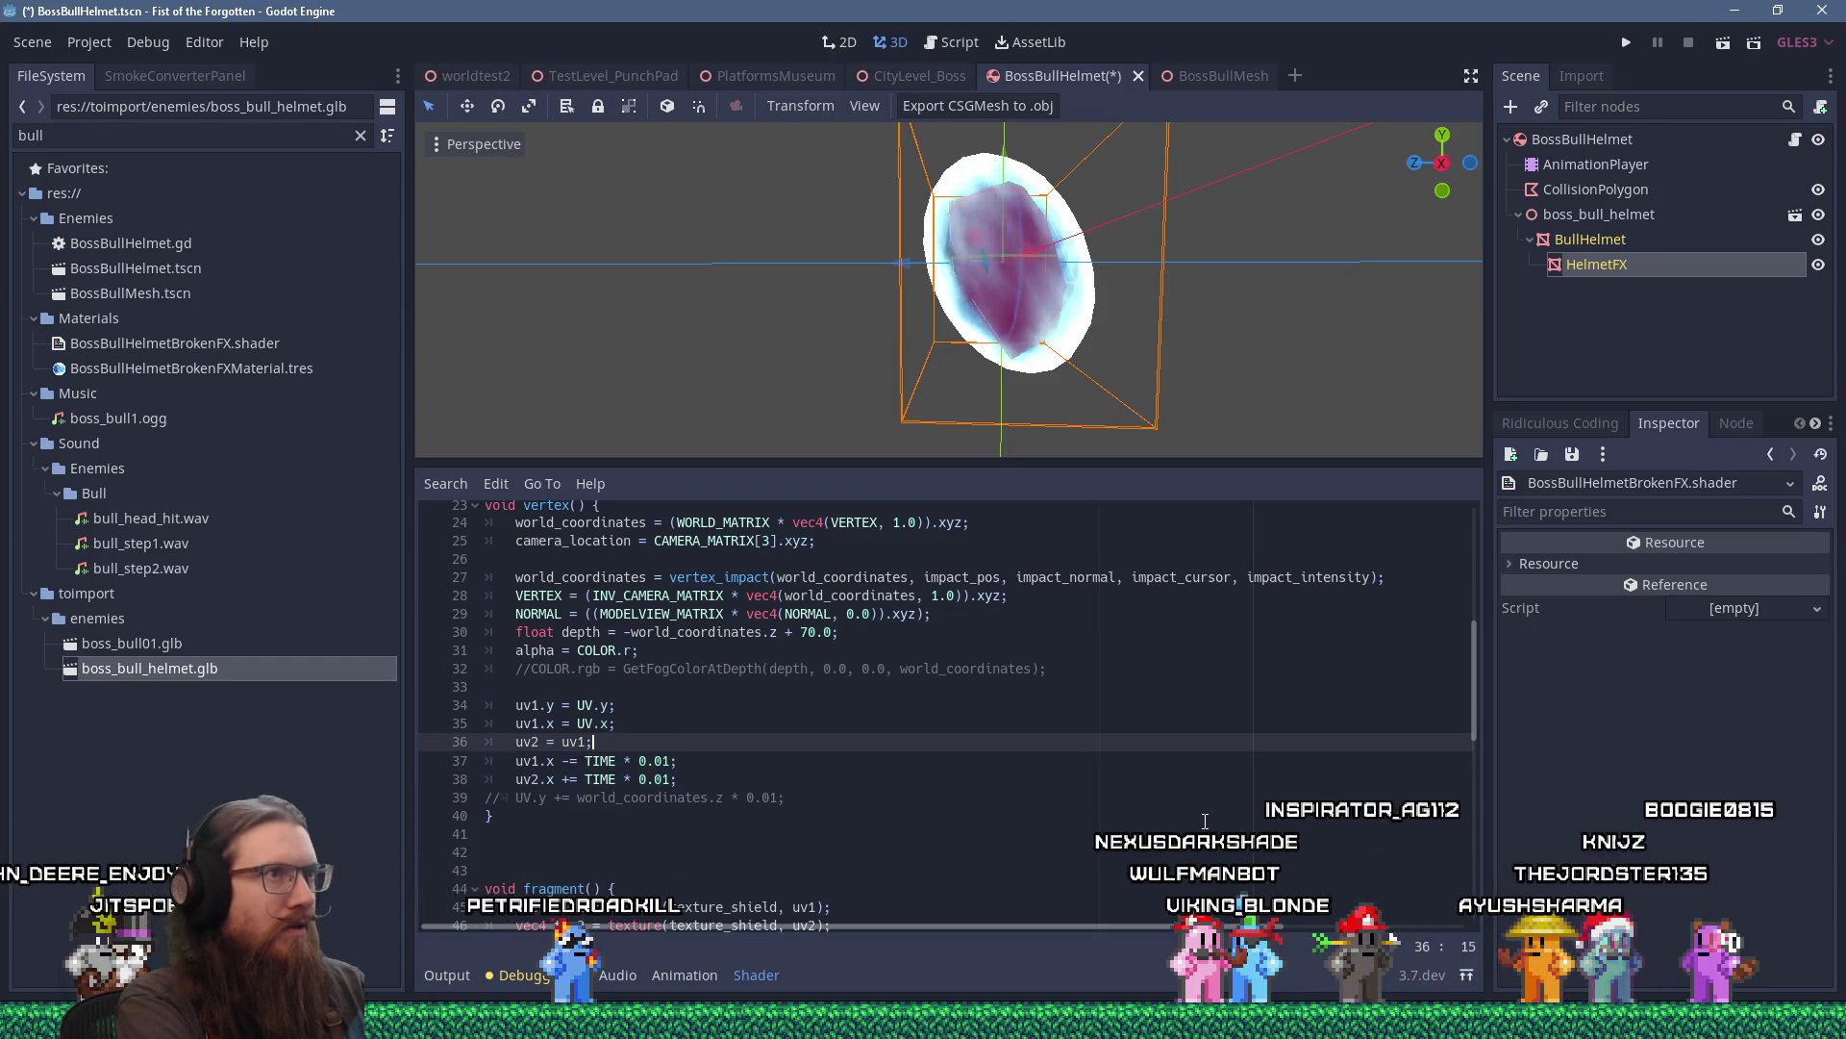
Set the uv1.x scroll speed to 0.1 and the uv2.x speed to 0.12.
key("Down")
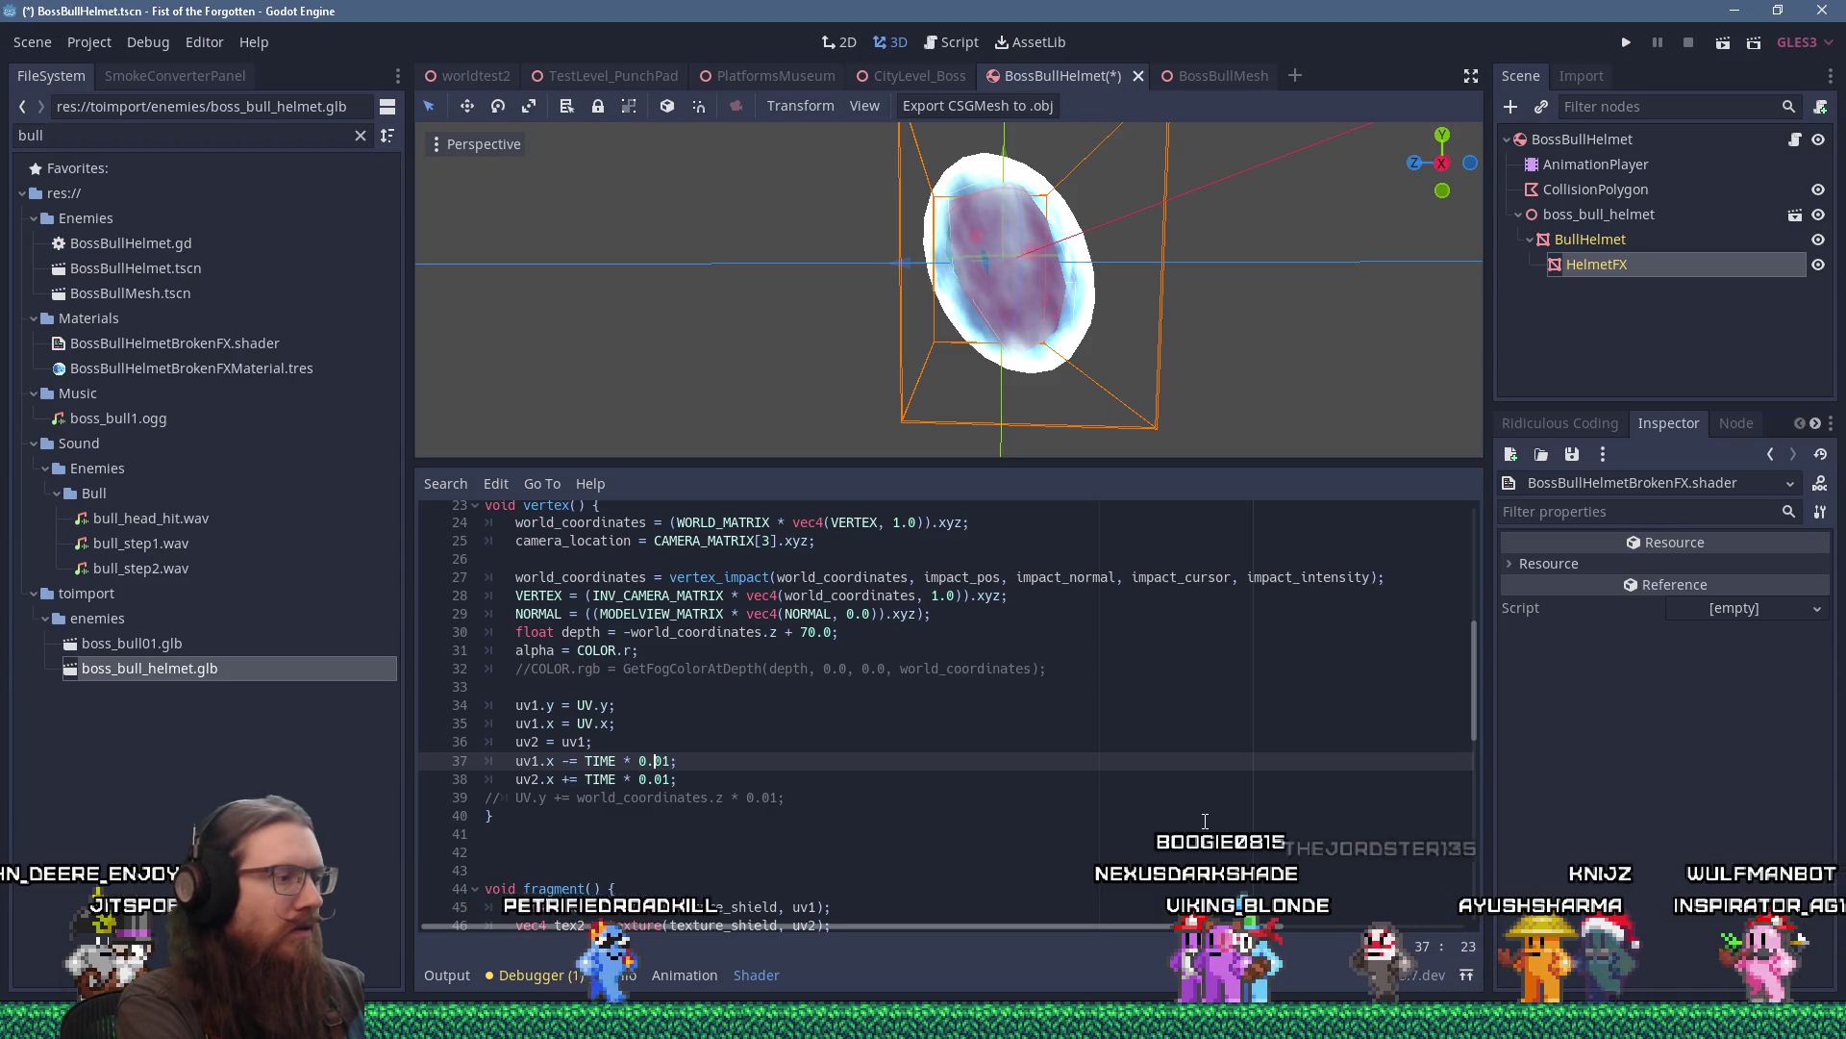
key("Down")
key("Delete")
key("Delete")
type("2")
key("Up")
key("Up")
key("Up")
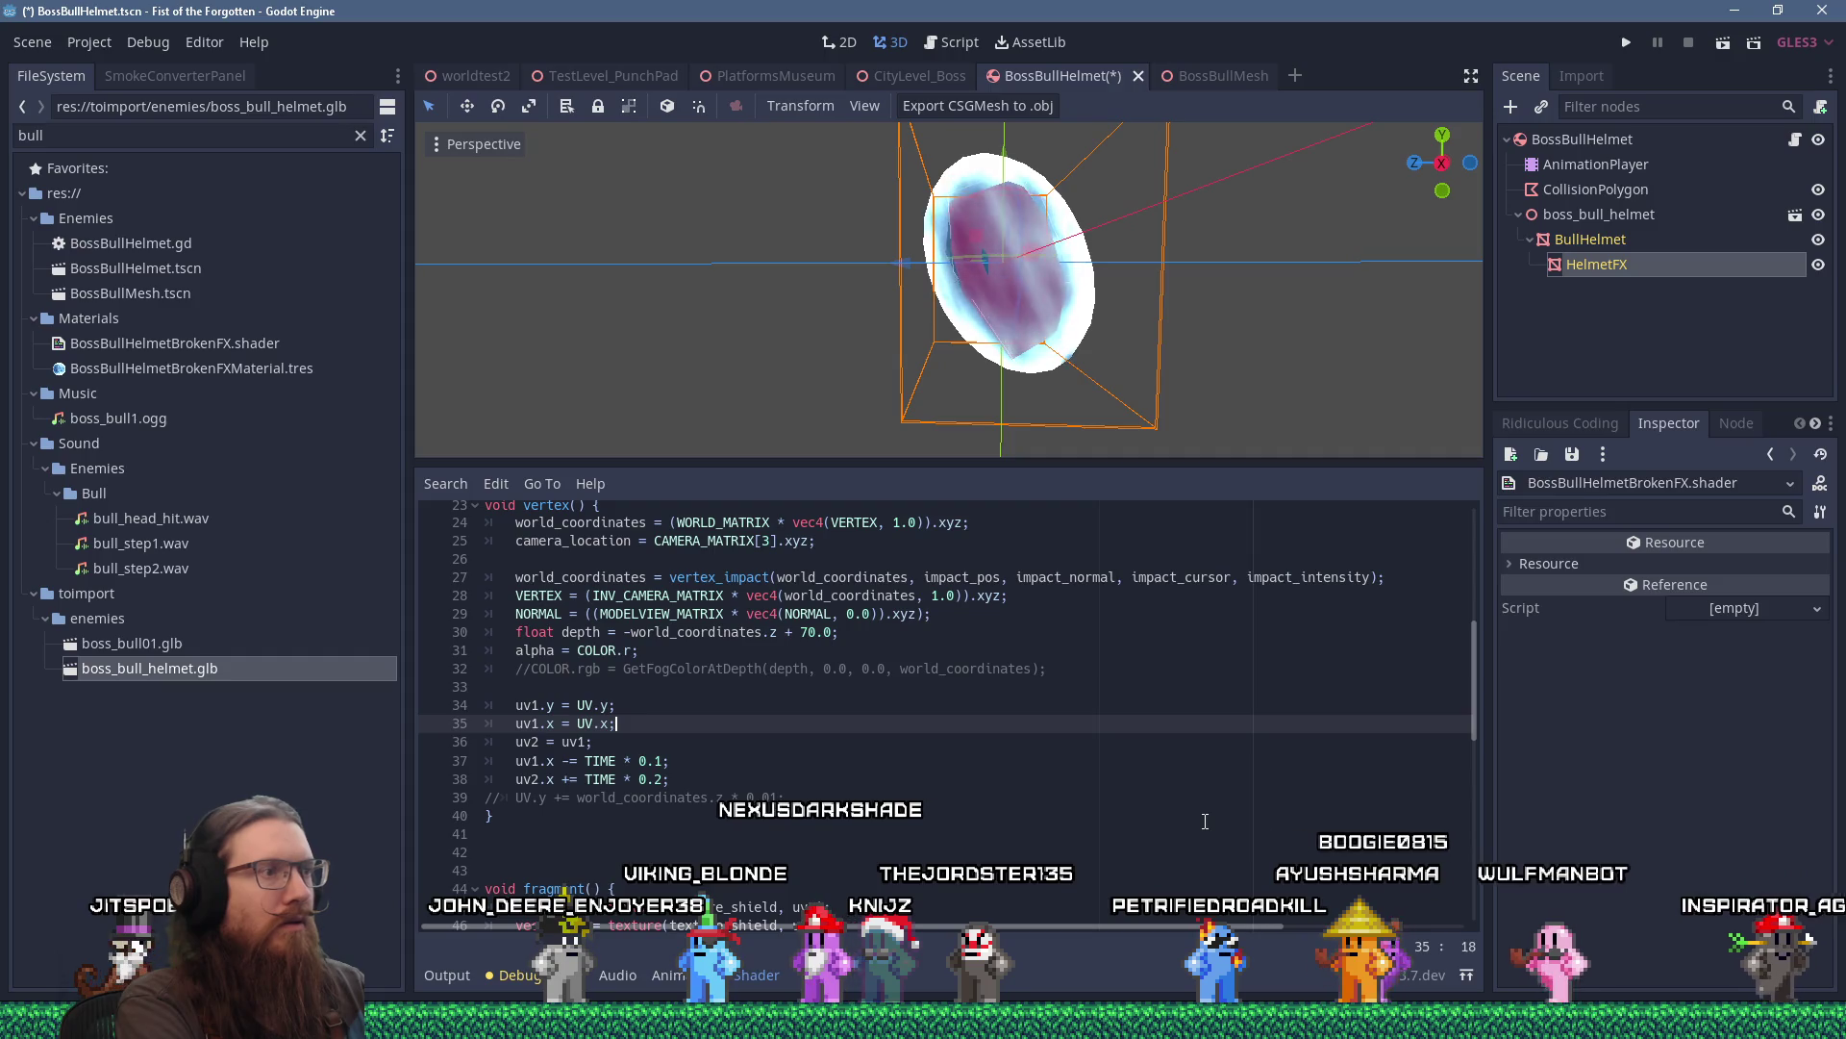
key("Down")
key("Down")
key("Down")
key("End")
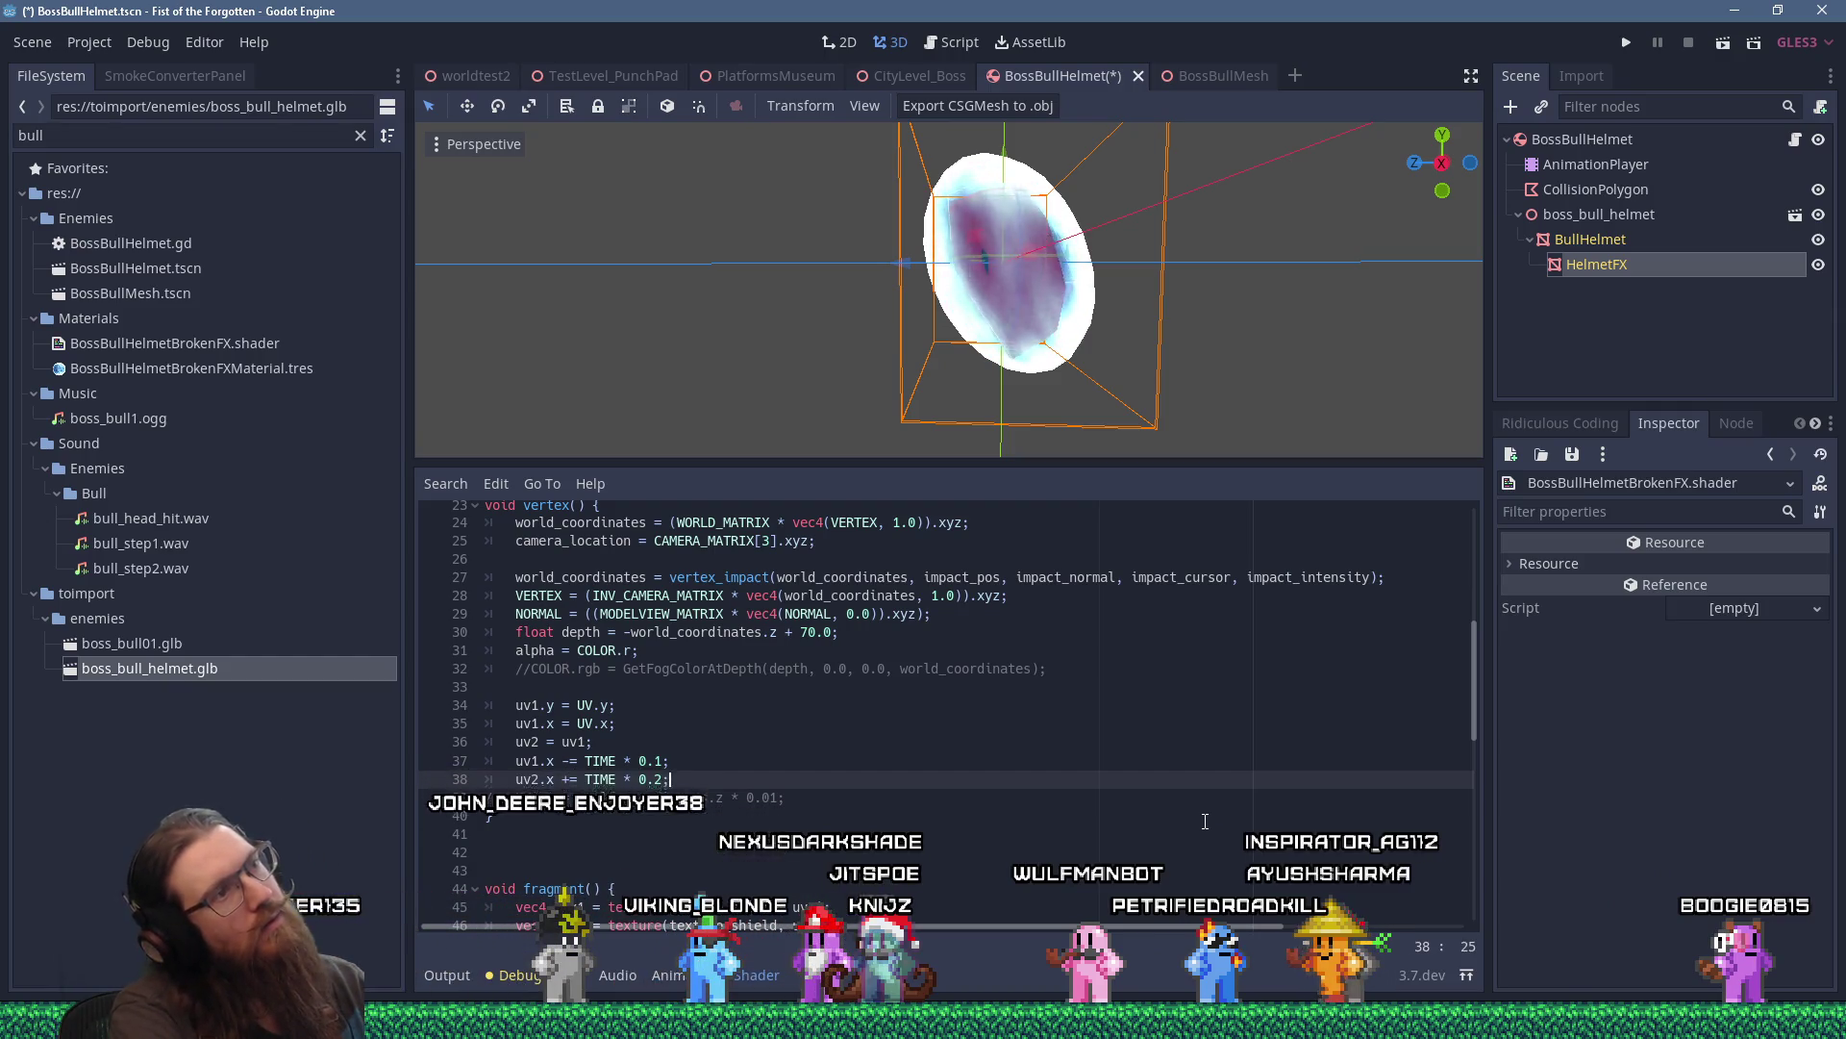
key("Up")
key("Left")
key("Left")
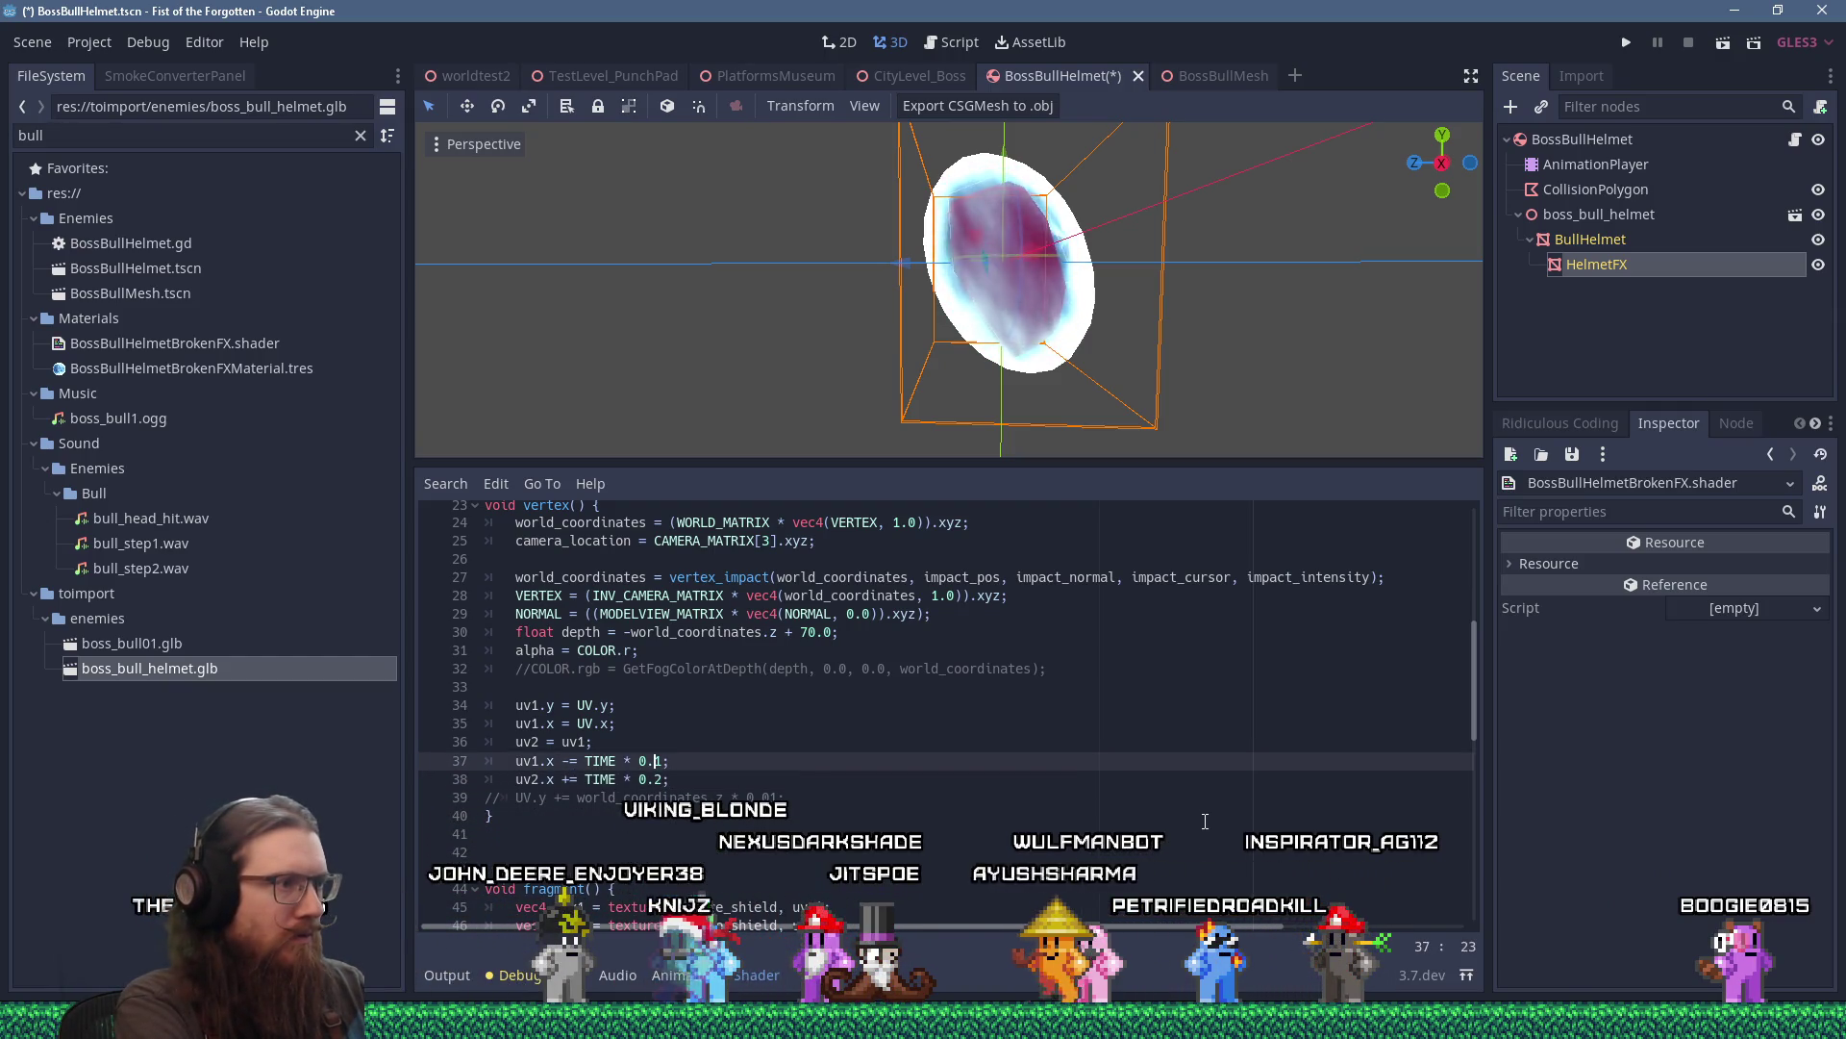
key("Down")
key("Right")
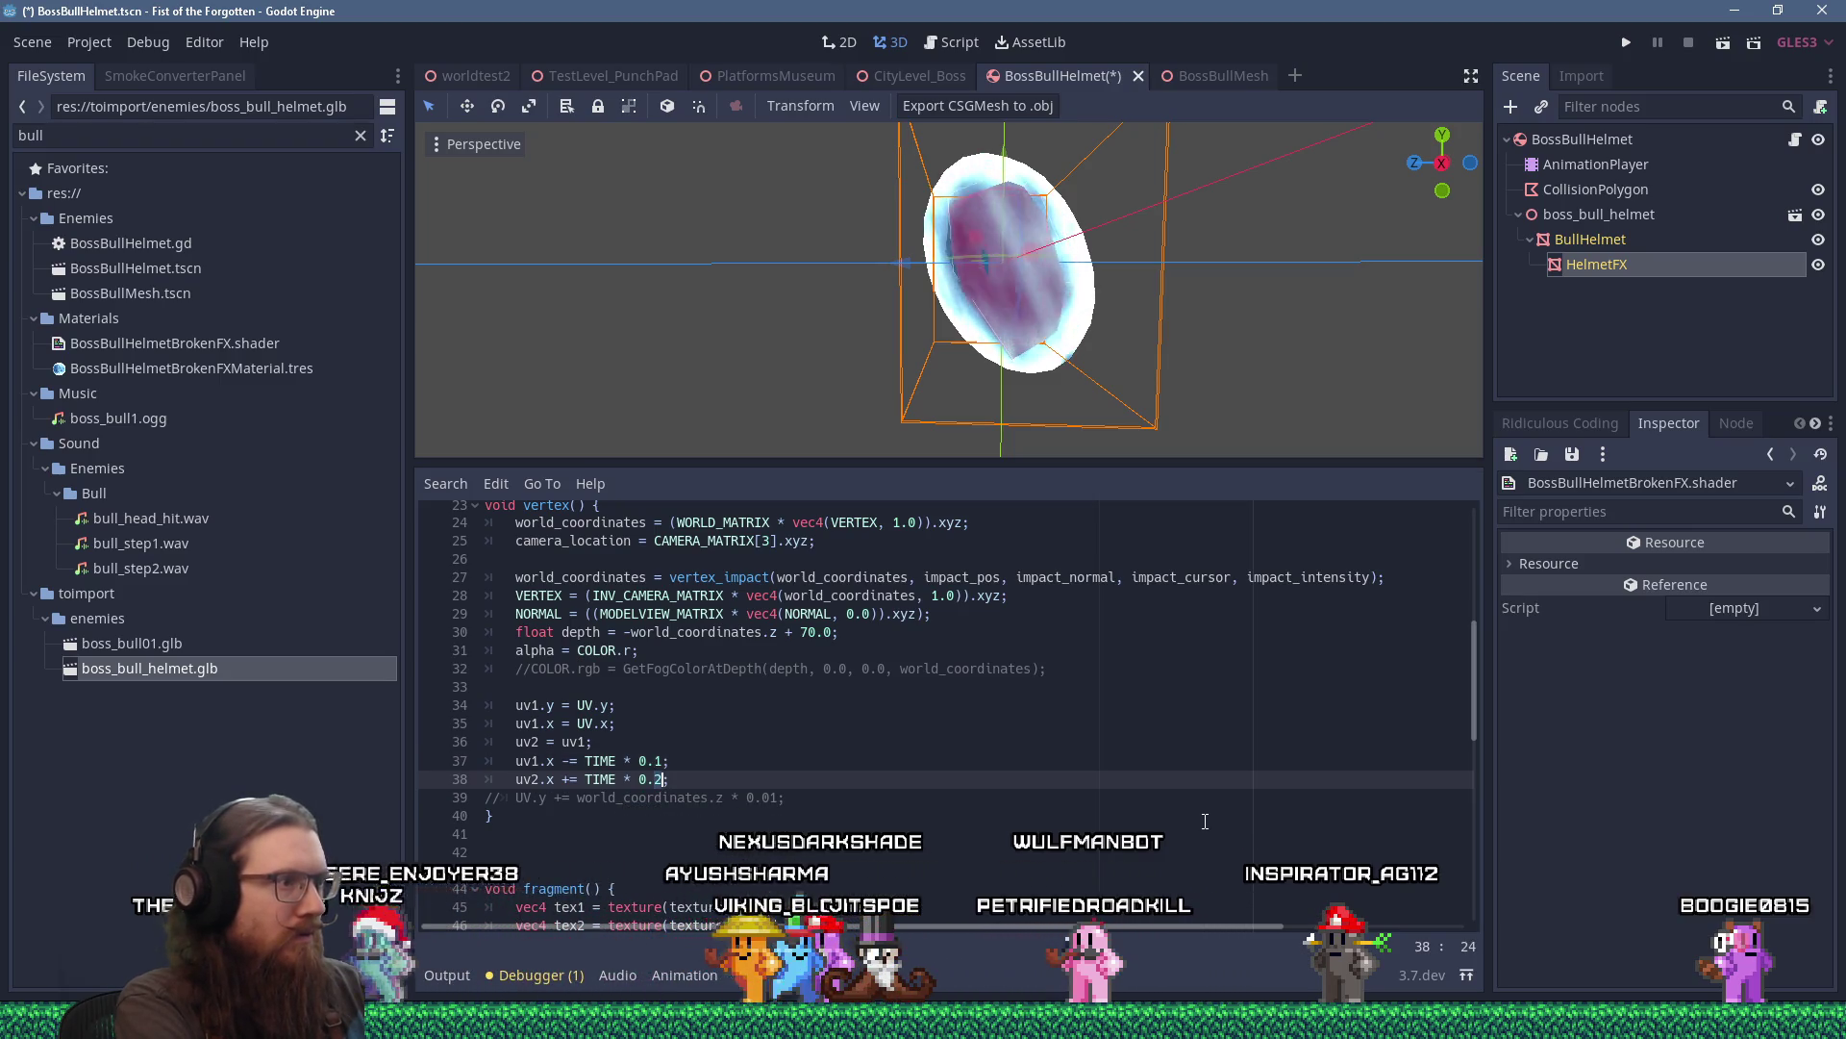
key("BackSpace")
type("12")
key("Up")
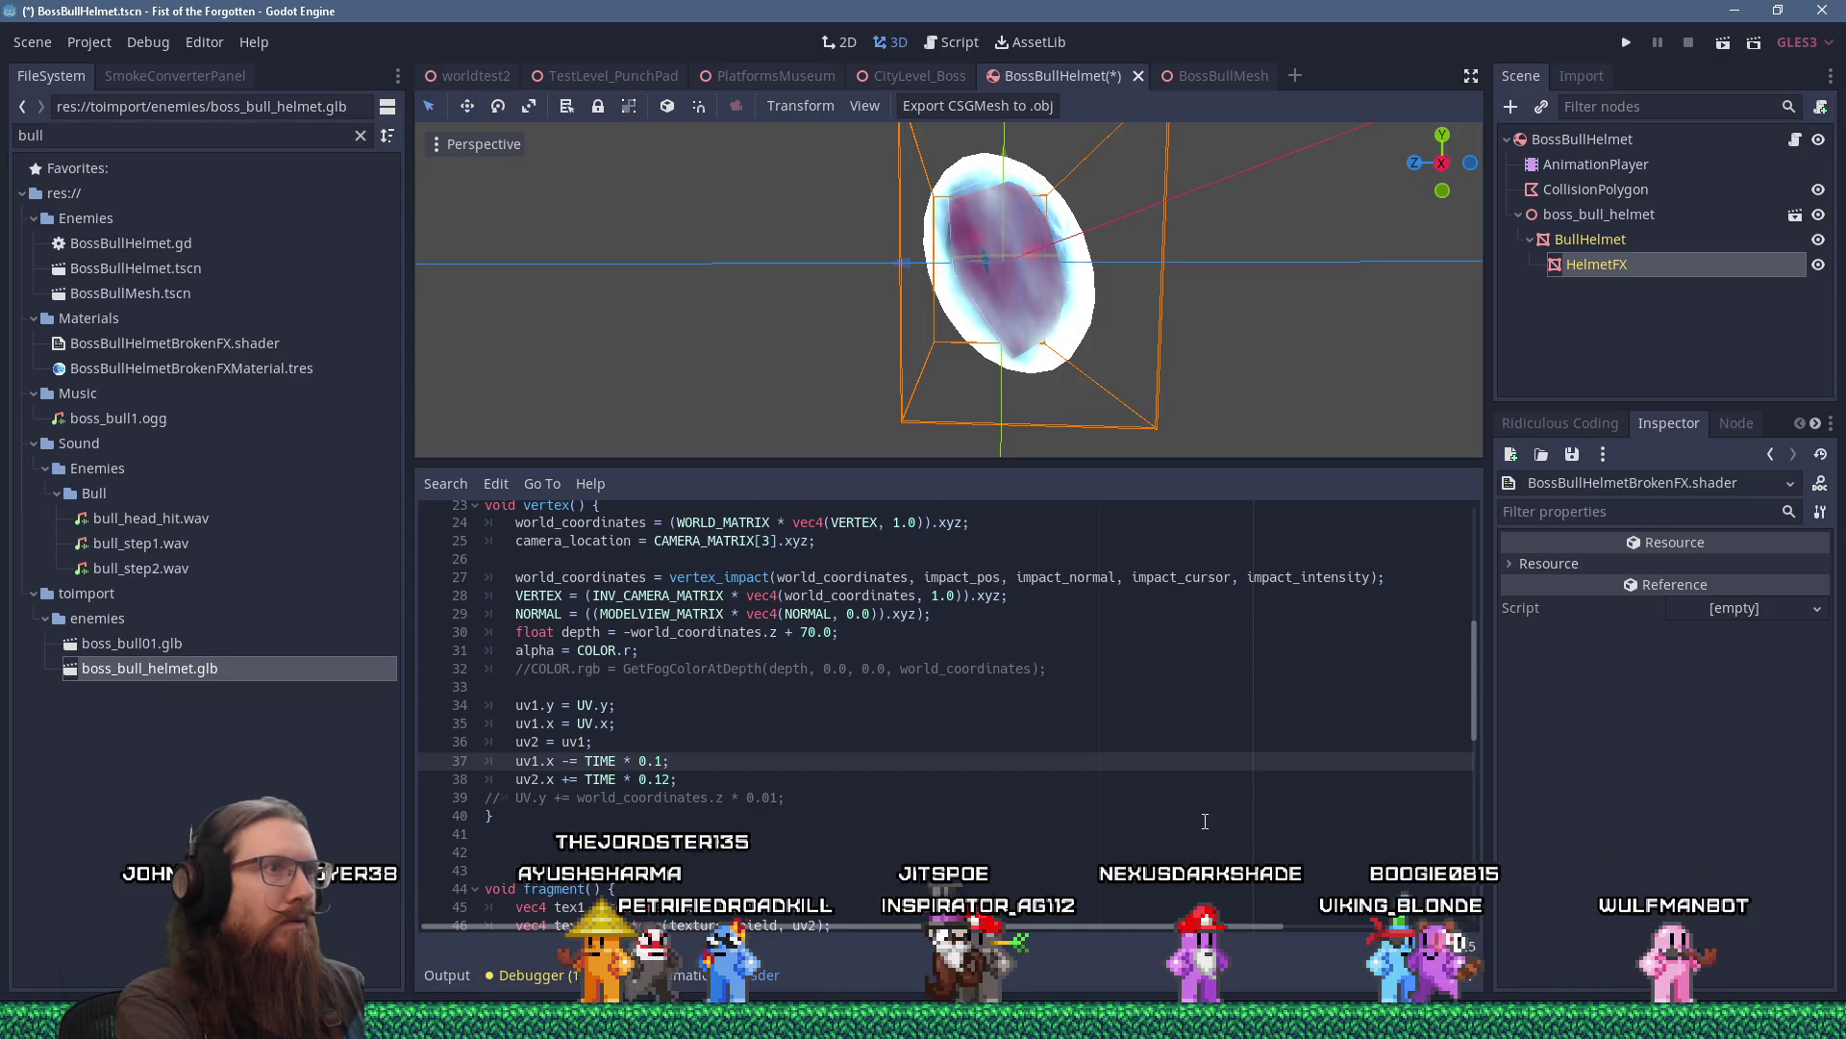
Delete the commented UV.y offset line.
key("Down")
key("Down")
key("ctrl+shift+k")
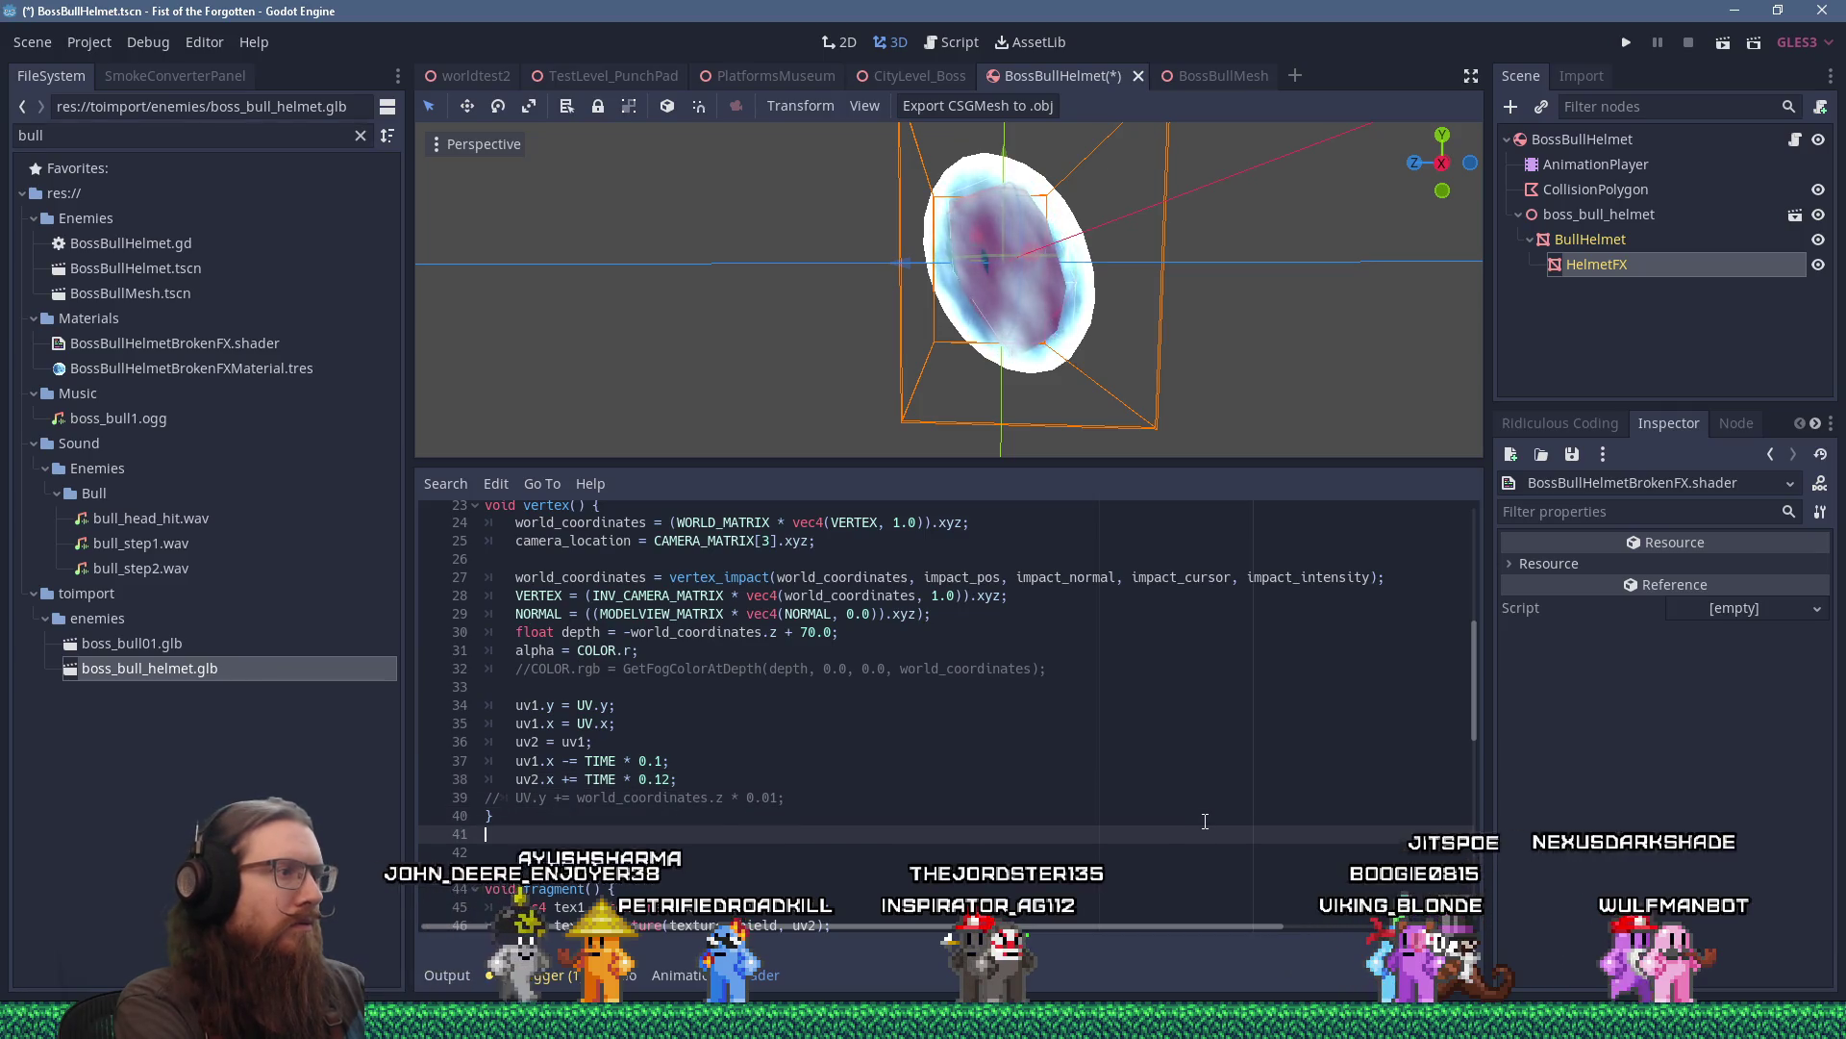
key("Up")
key("End")
key("Down")
key("Down")
key("Down")
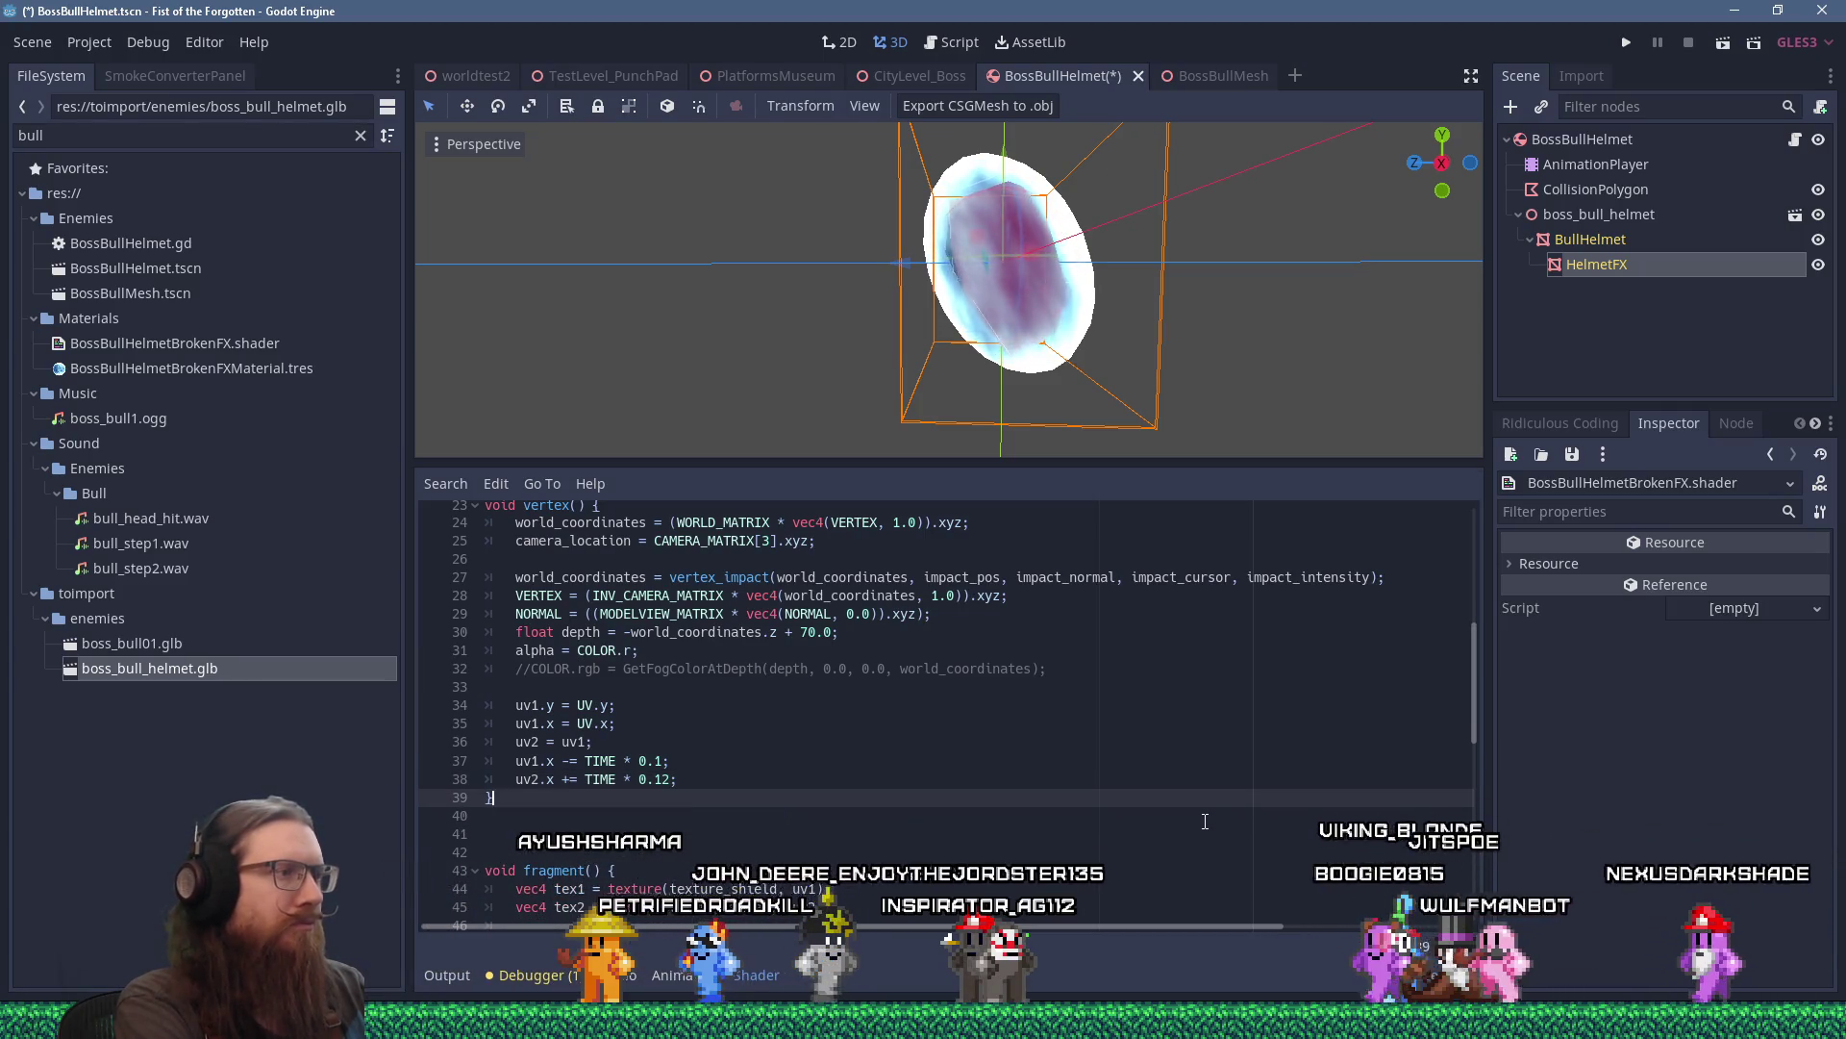
key("Up")
key("Up")
key("Up")
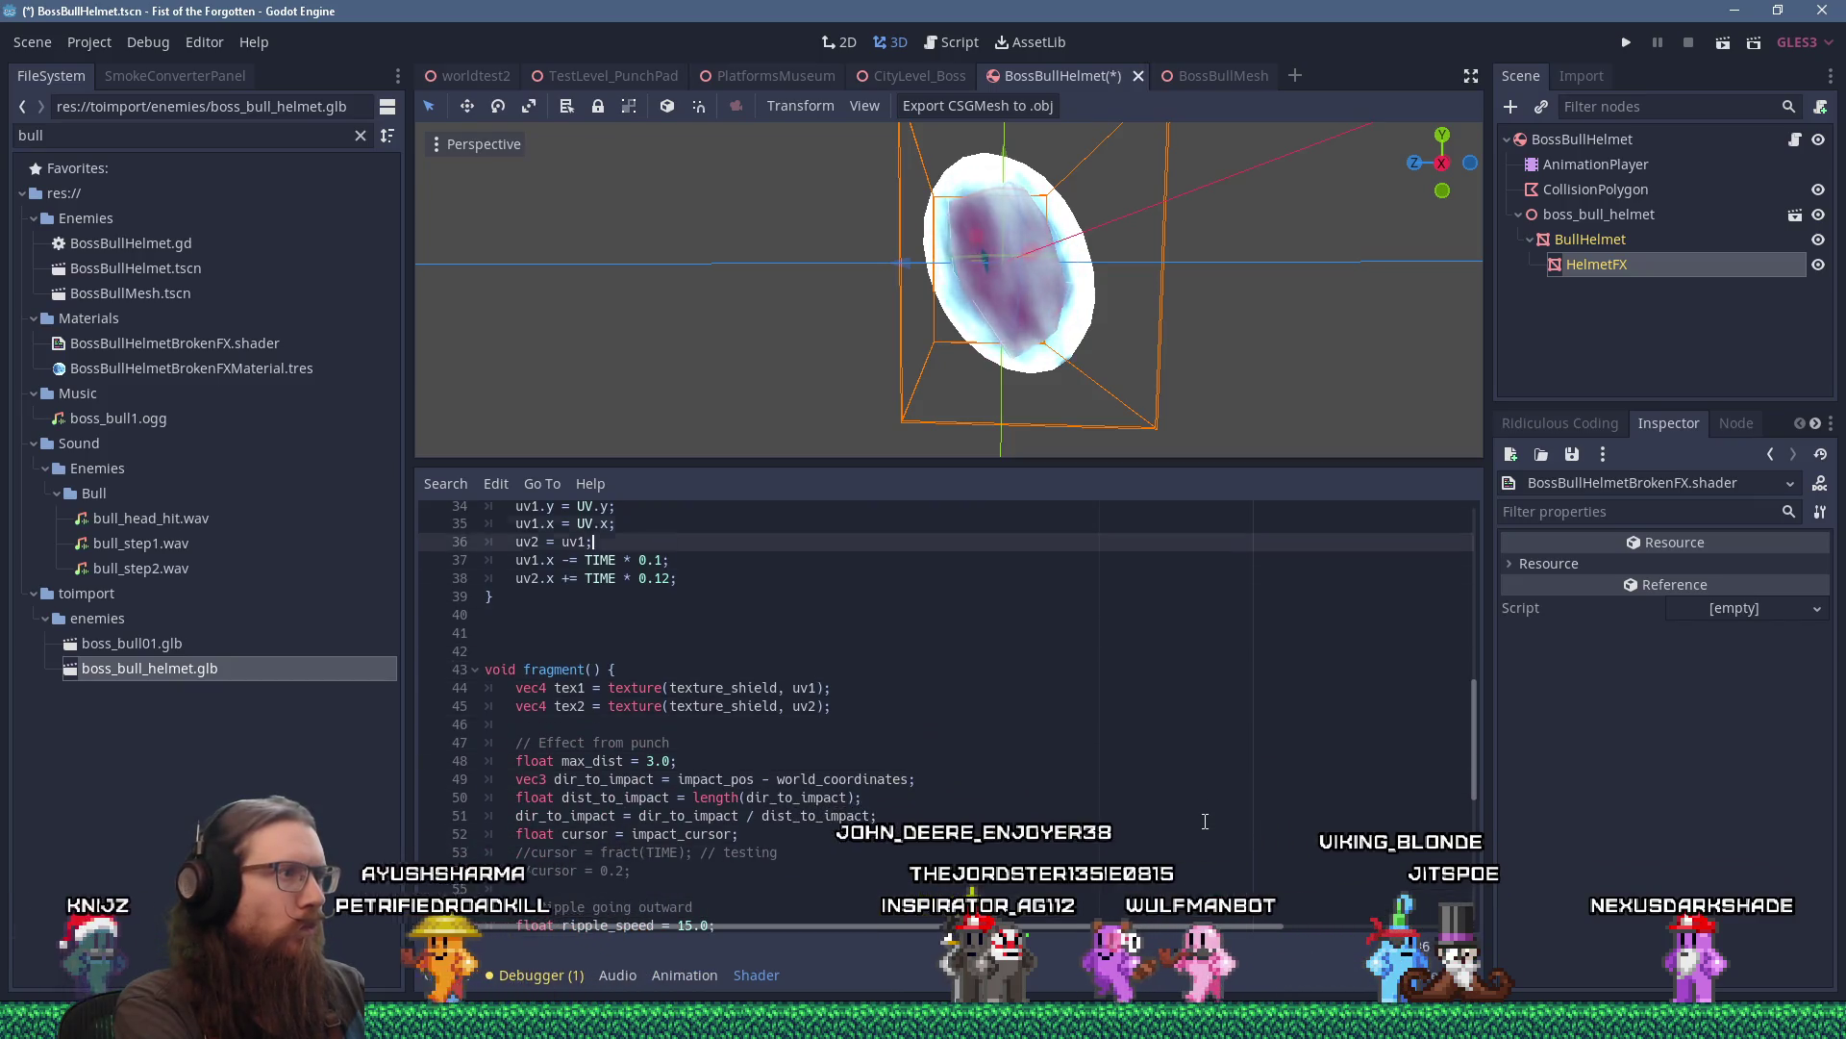
key("shift+Up")
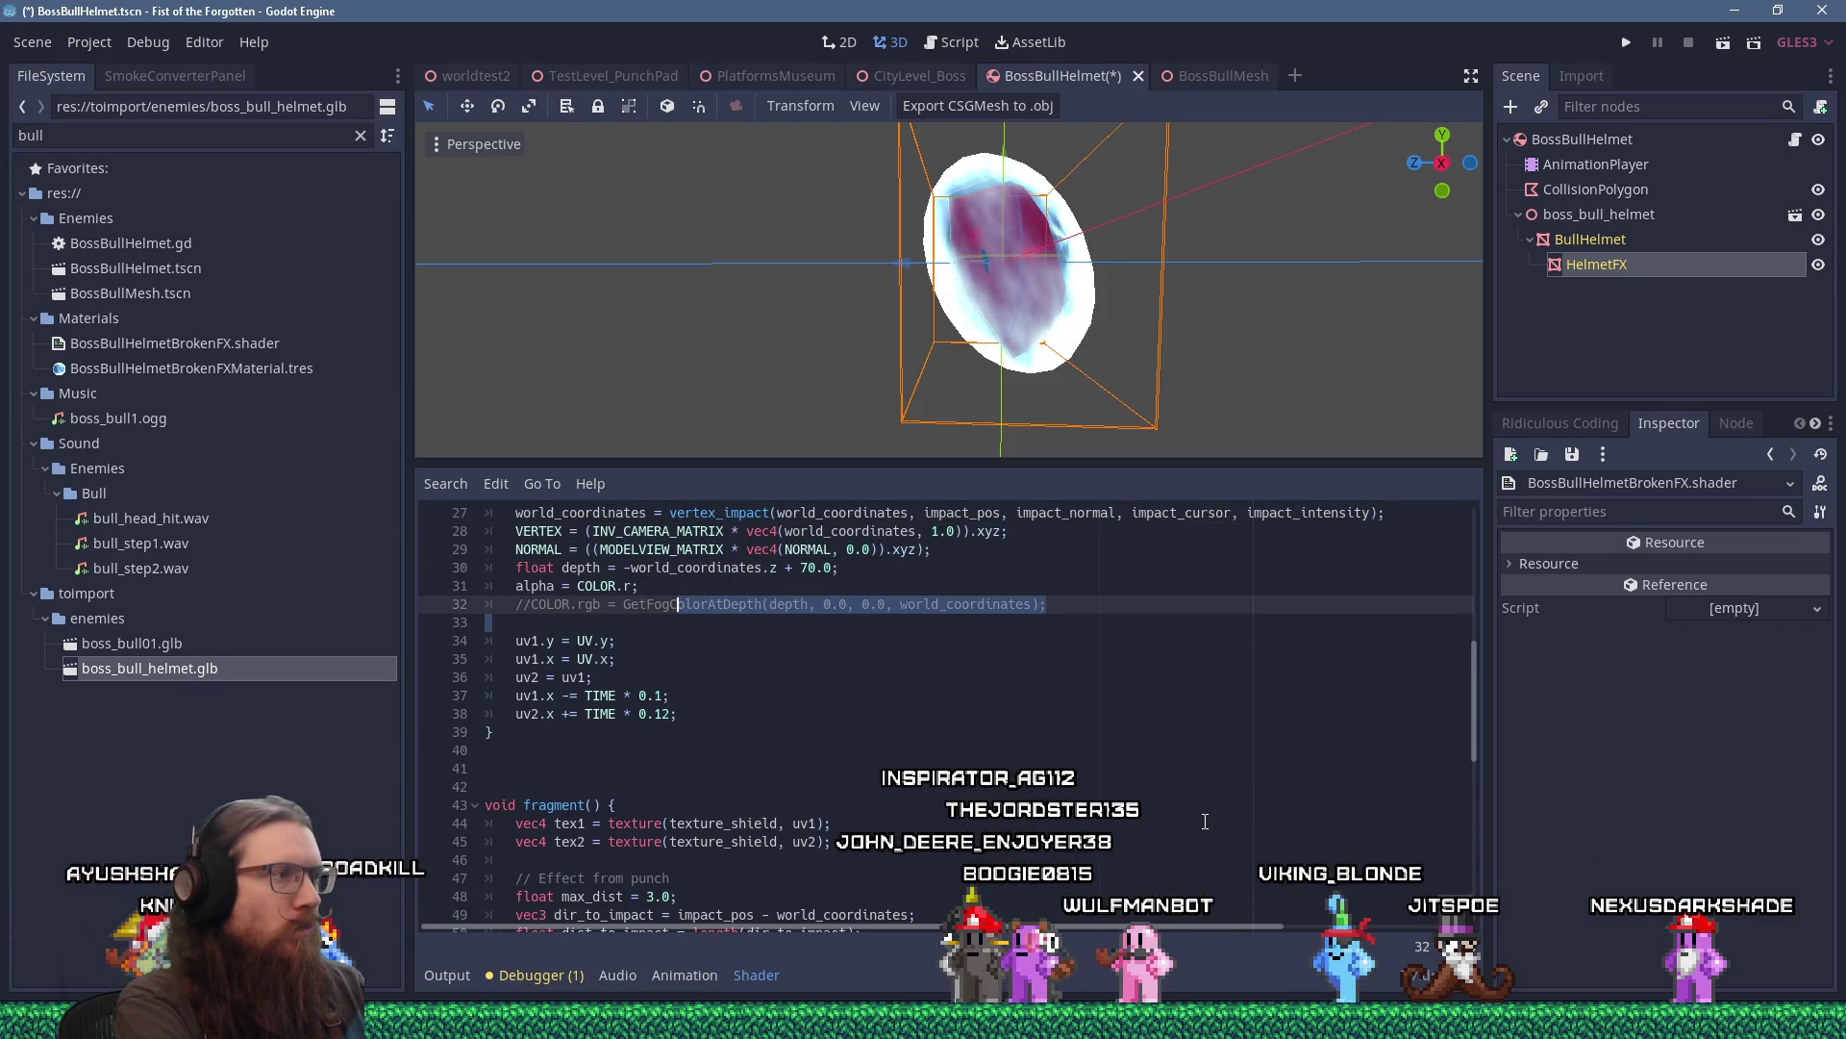
Set out_intensity to just t, where t = tex1.r + tex2.r.
key("Down")
key("Down")
key("Down")
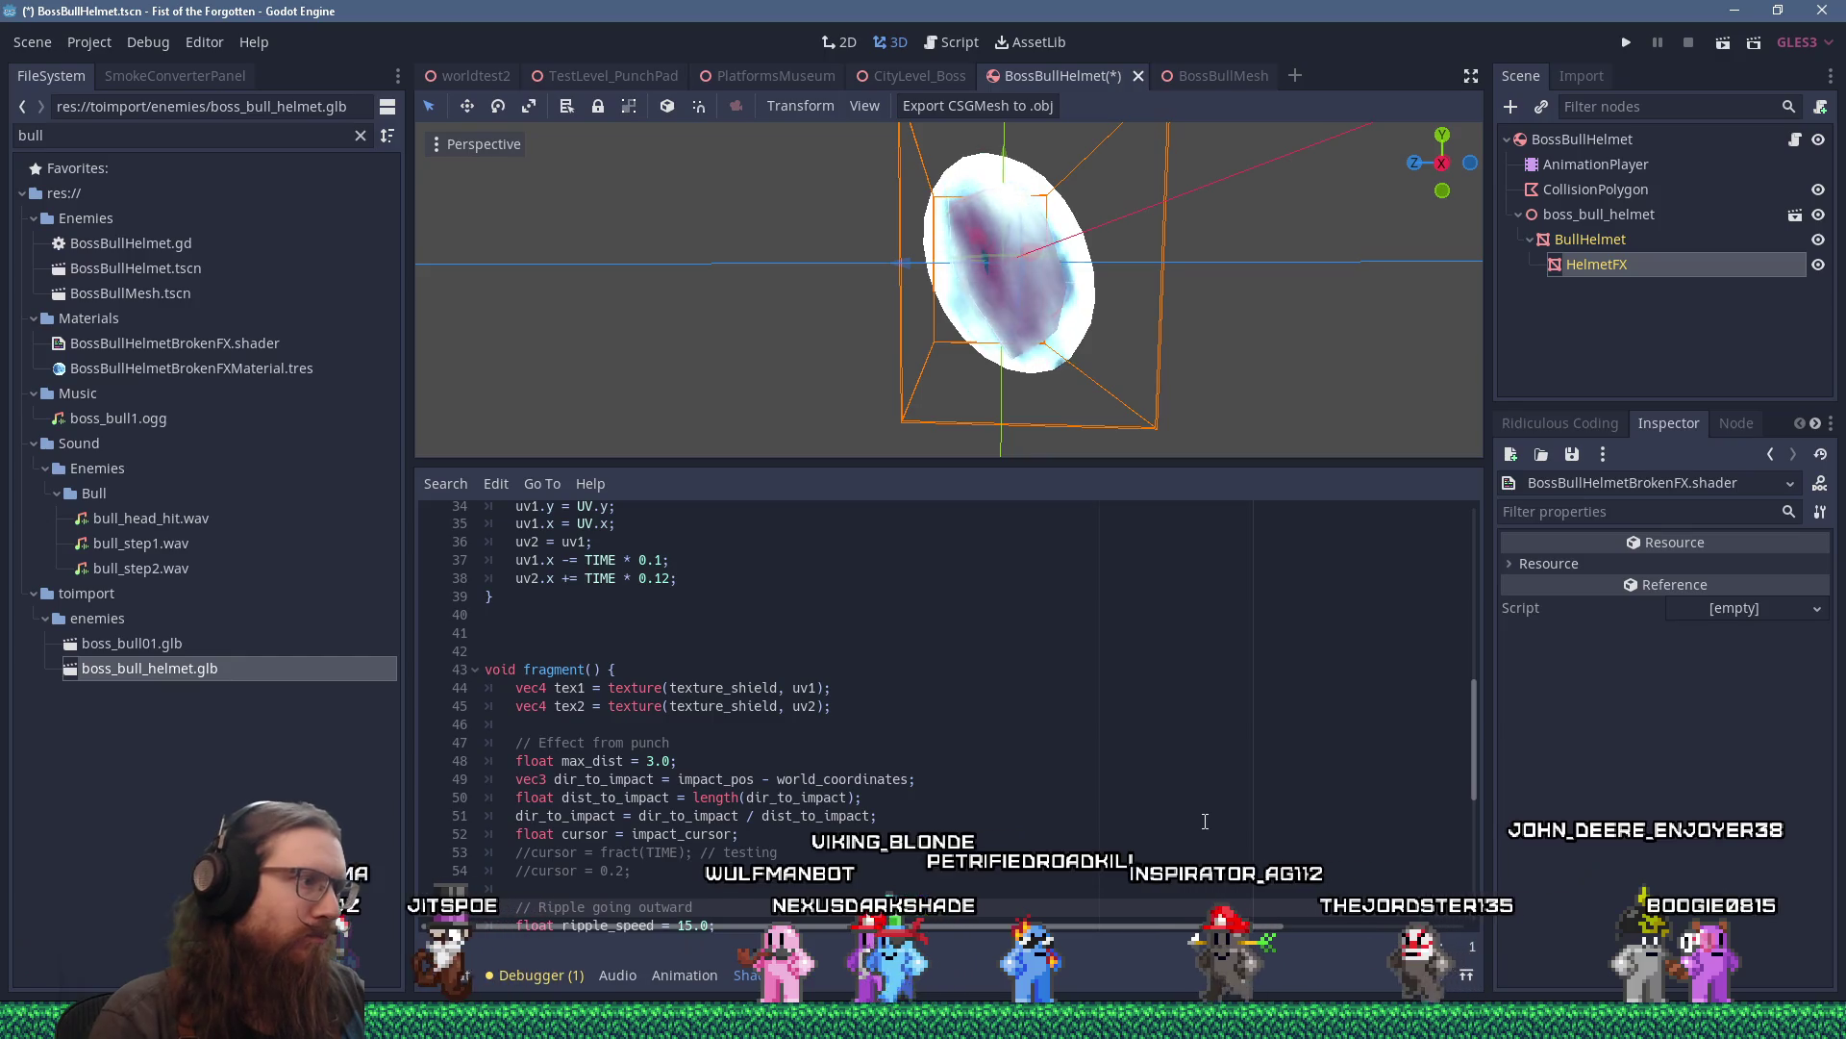
scroll(1205, 820, "down", 8)
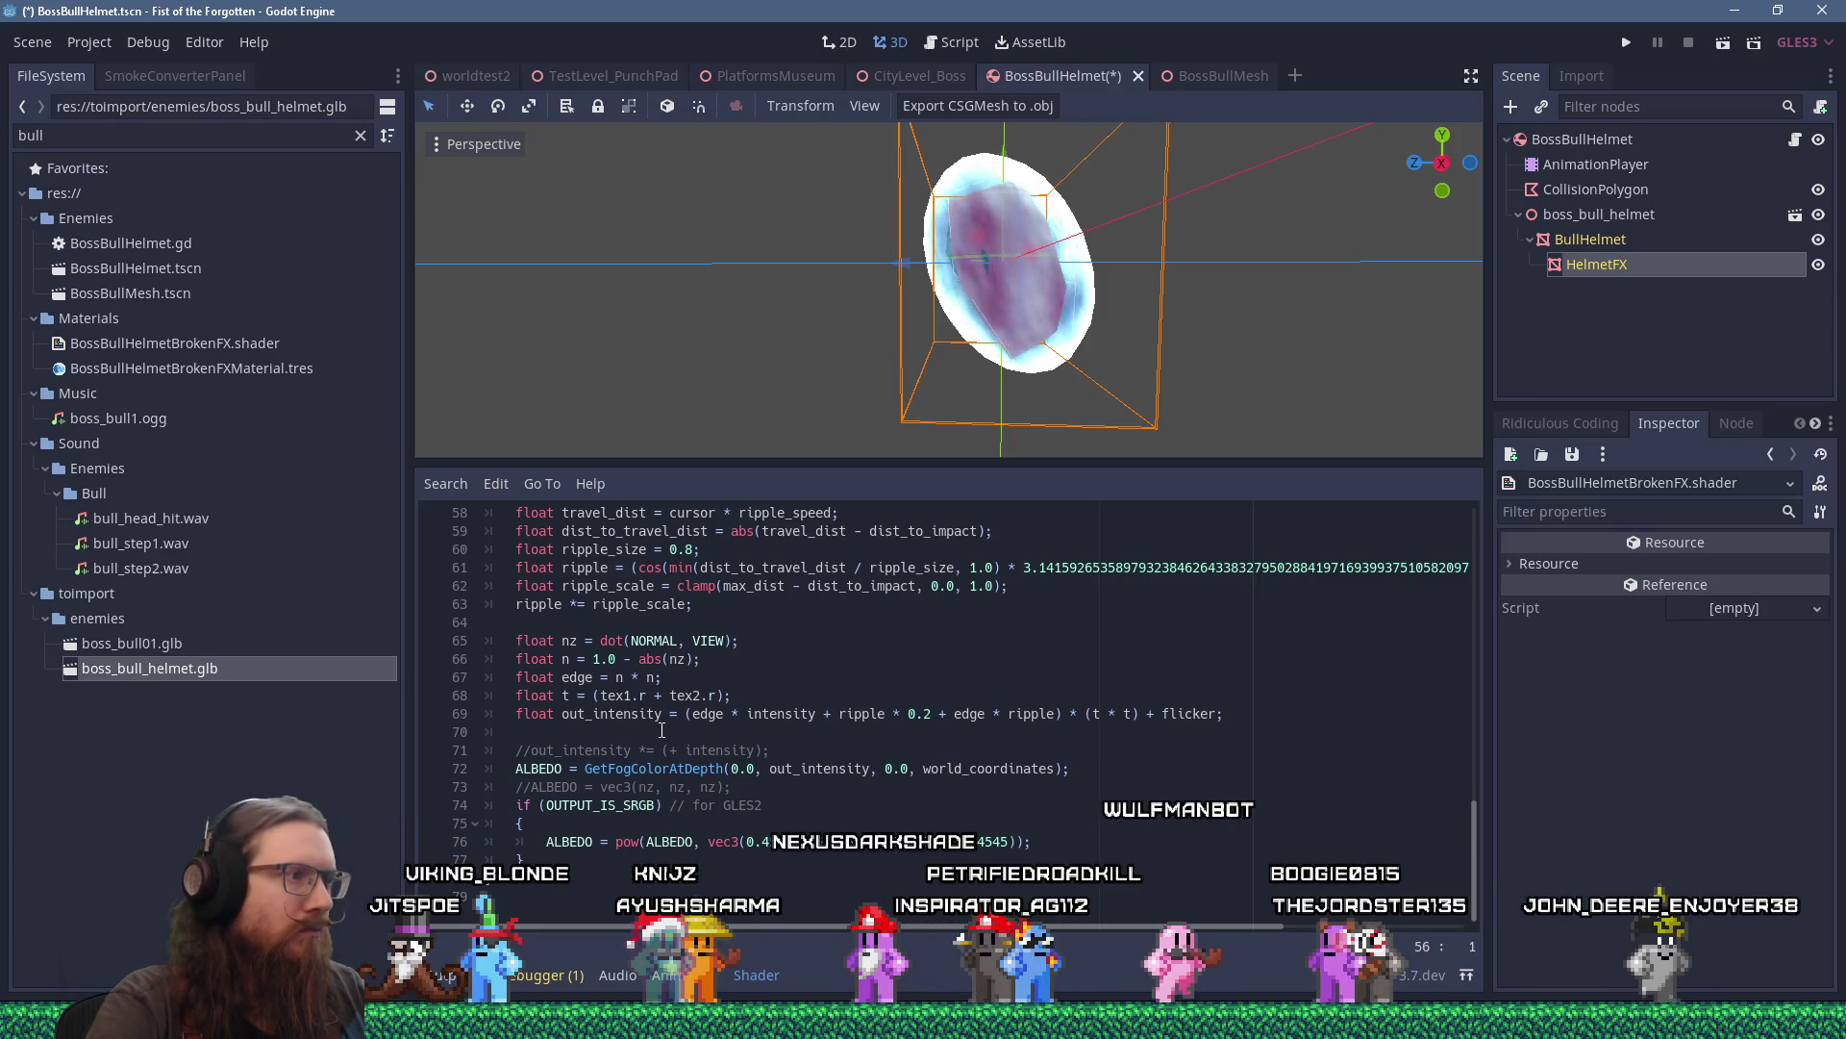
mouse_move(963, 456)
left_mouse_down()
mouse_move(1225, 311)
mouse_move(1091, 344)
left_mouse_up()
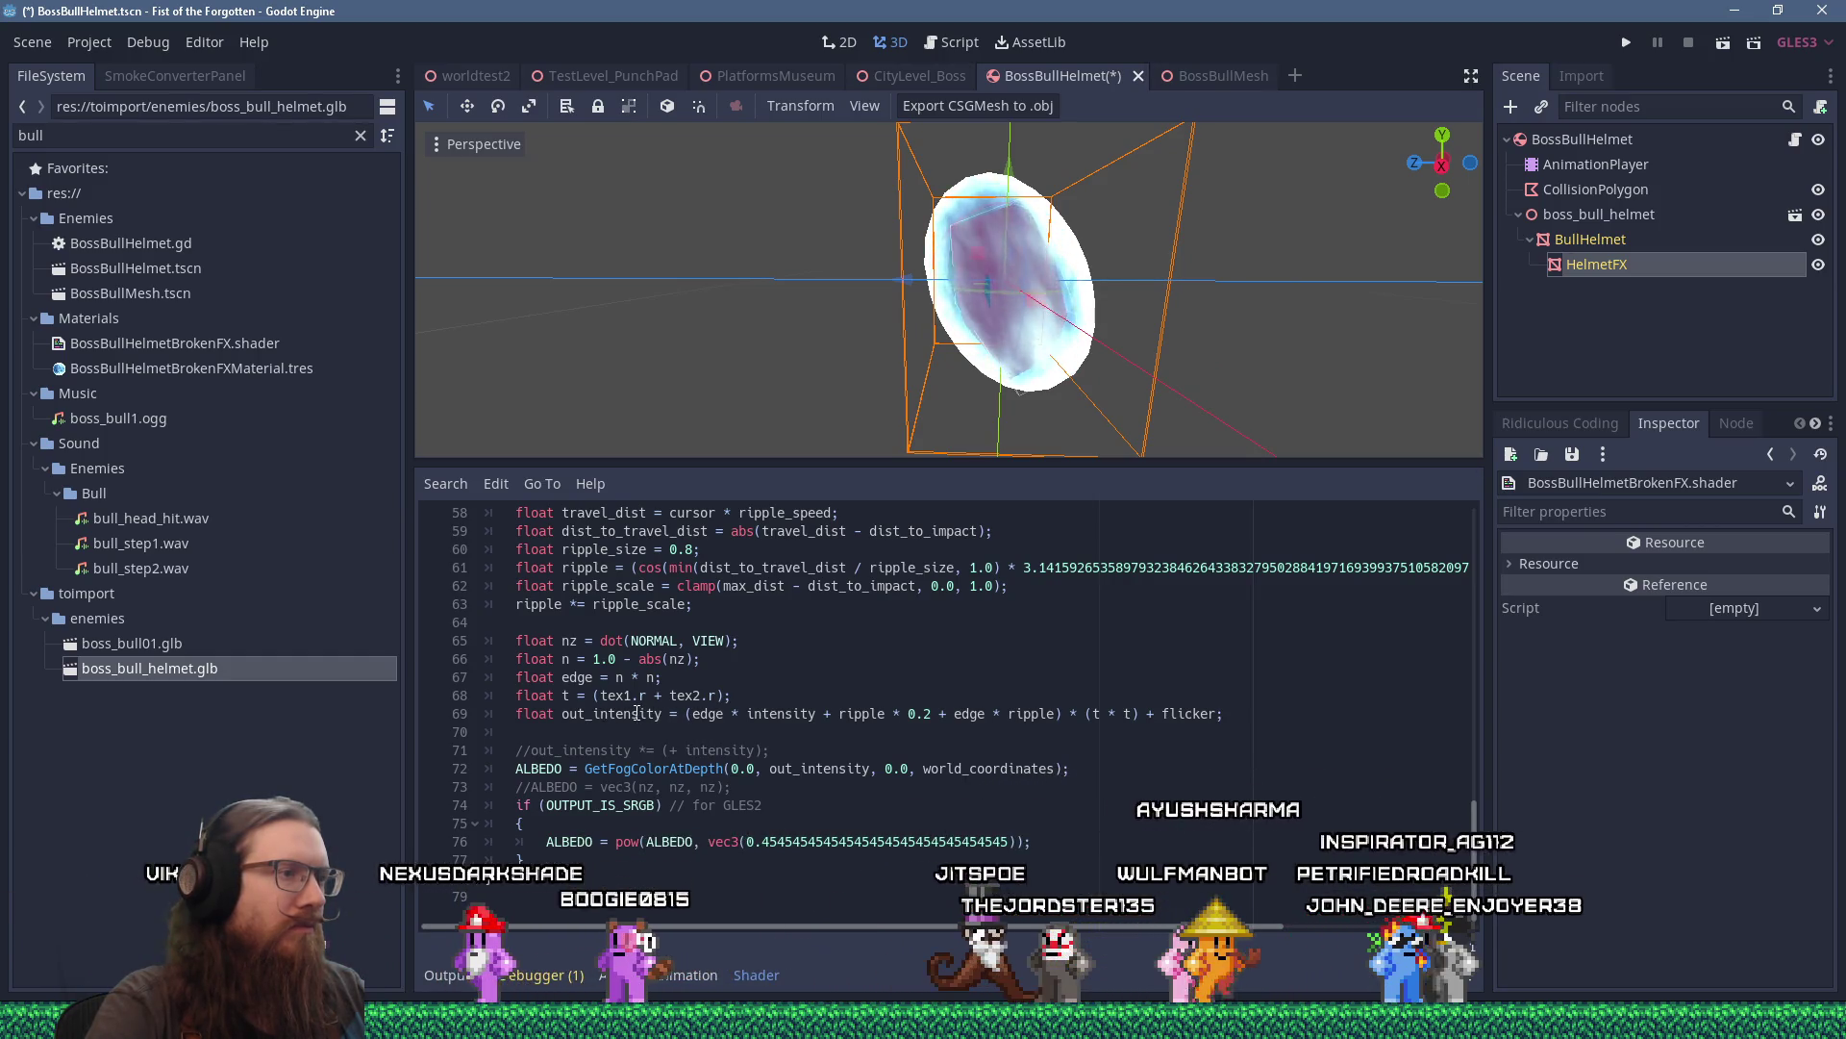
double_click(636, 713)
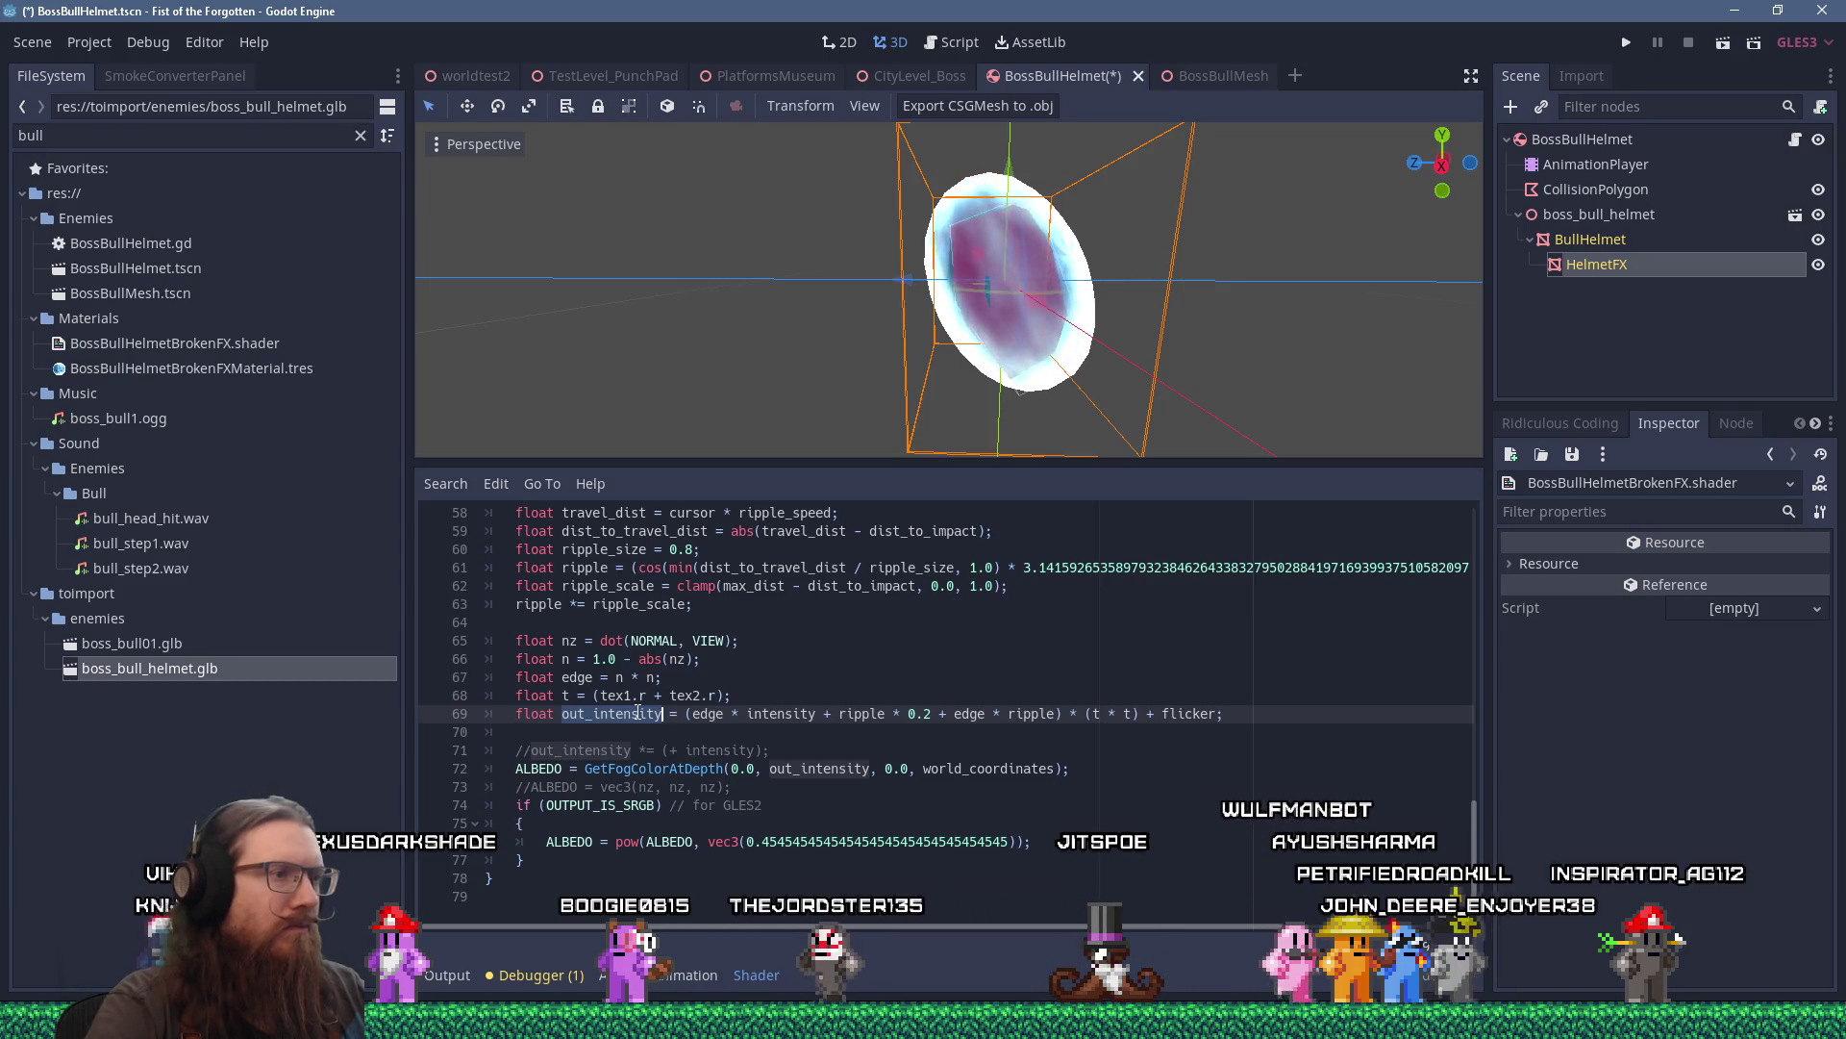
left_click_drag(1270, 719, 441, 709)
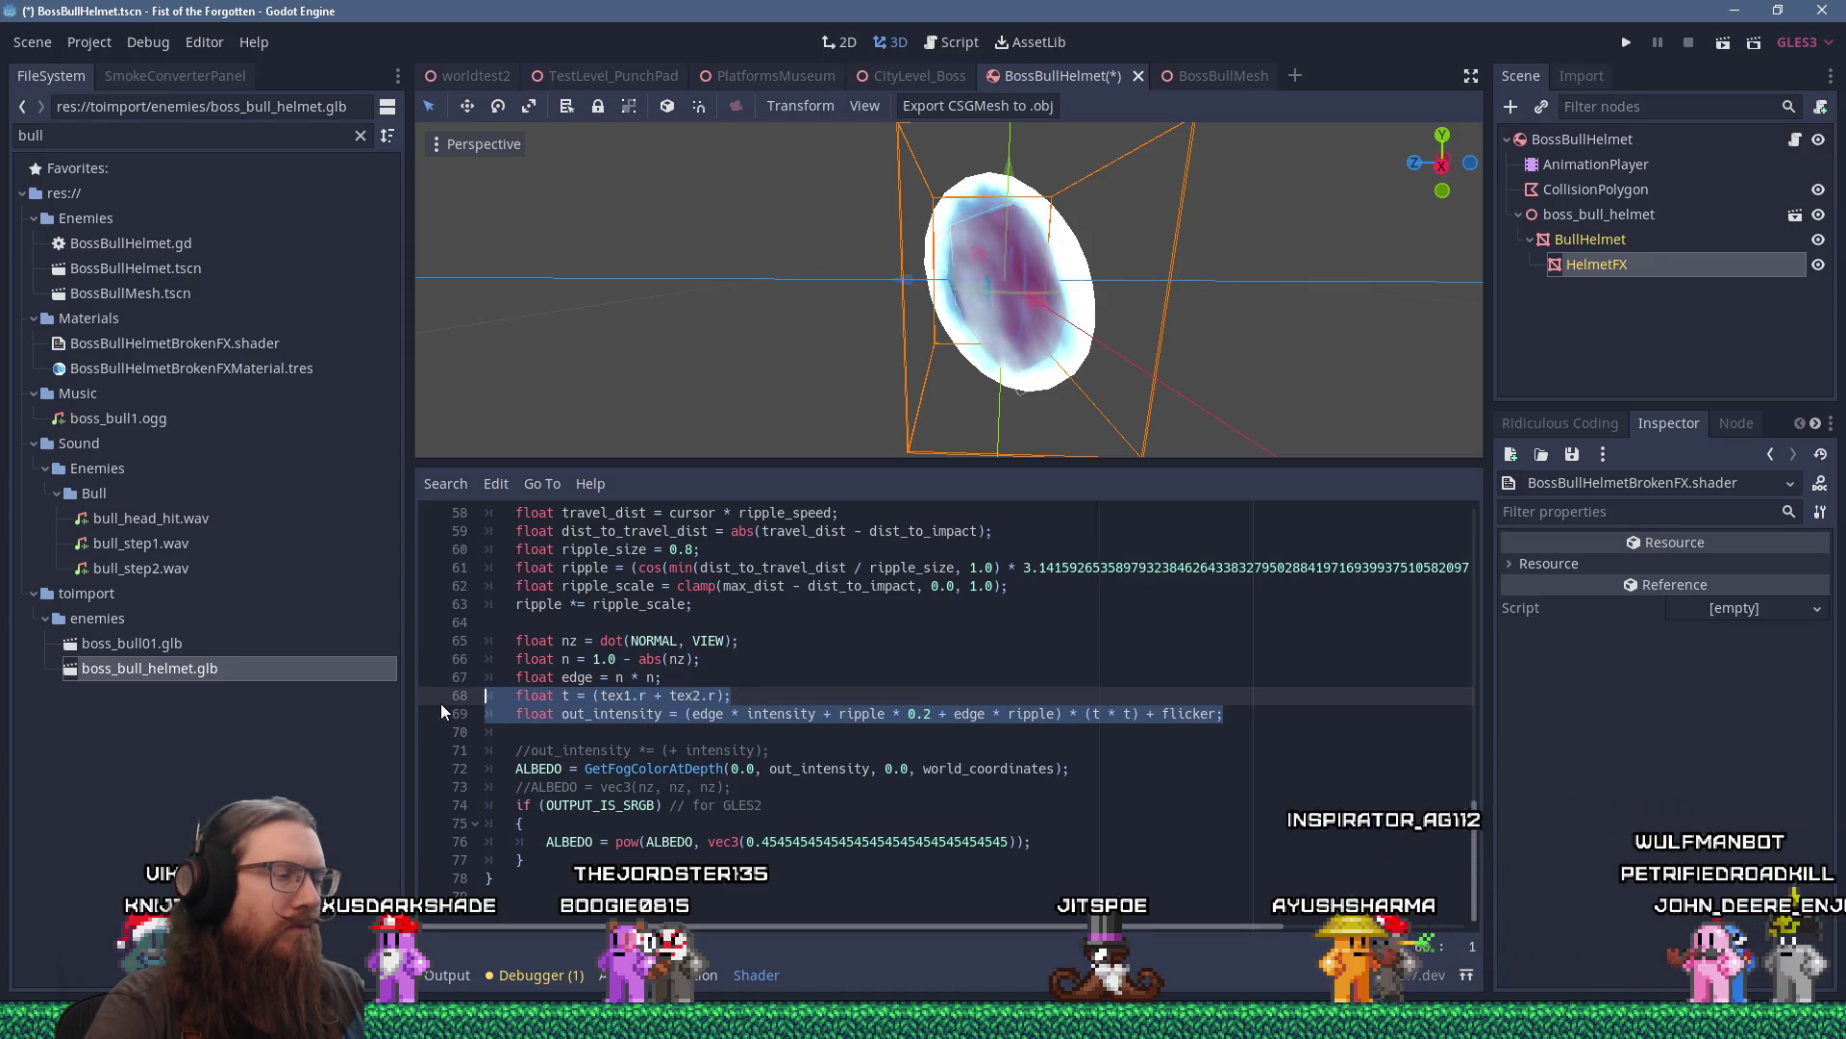
left_click(690, 713, "shift")
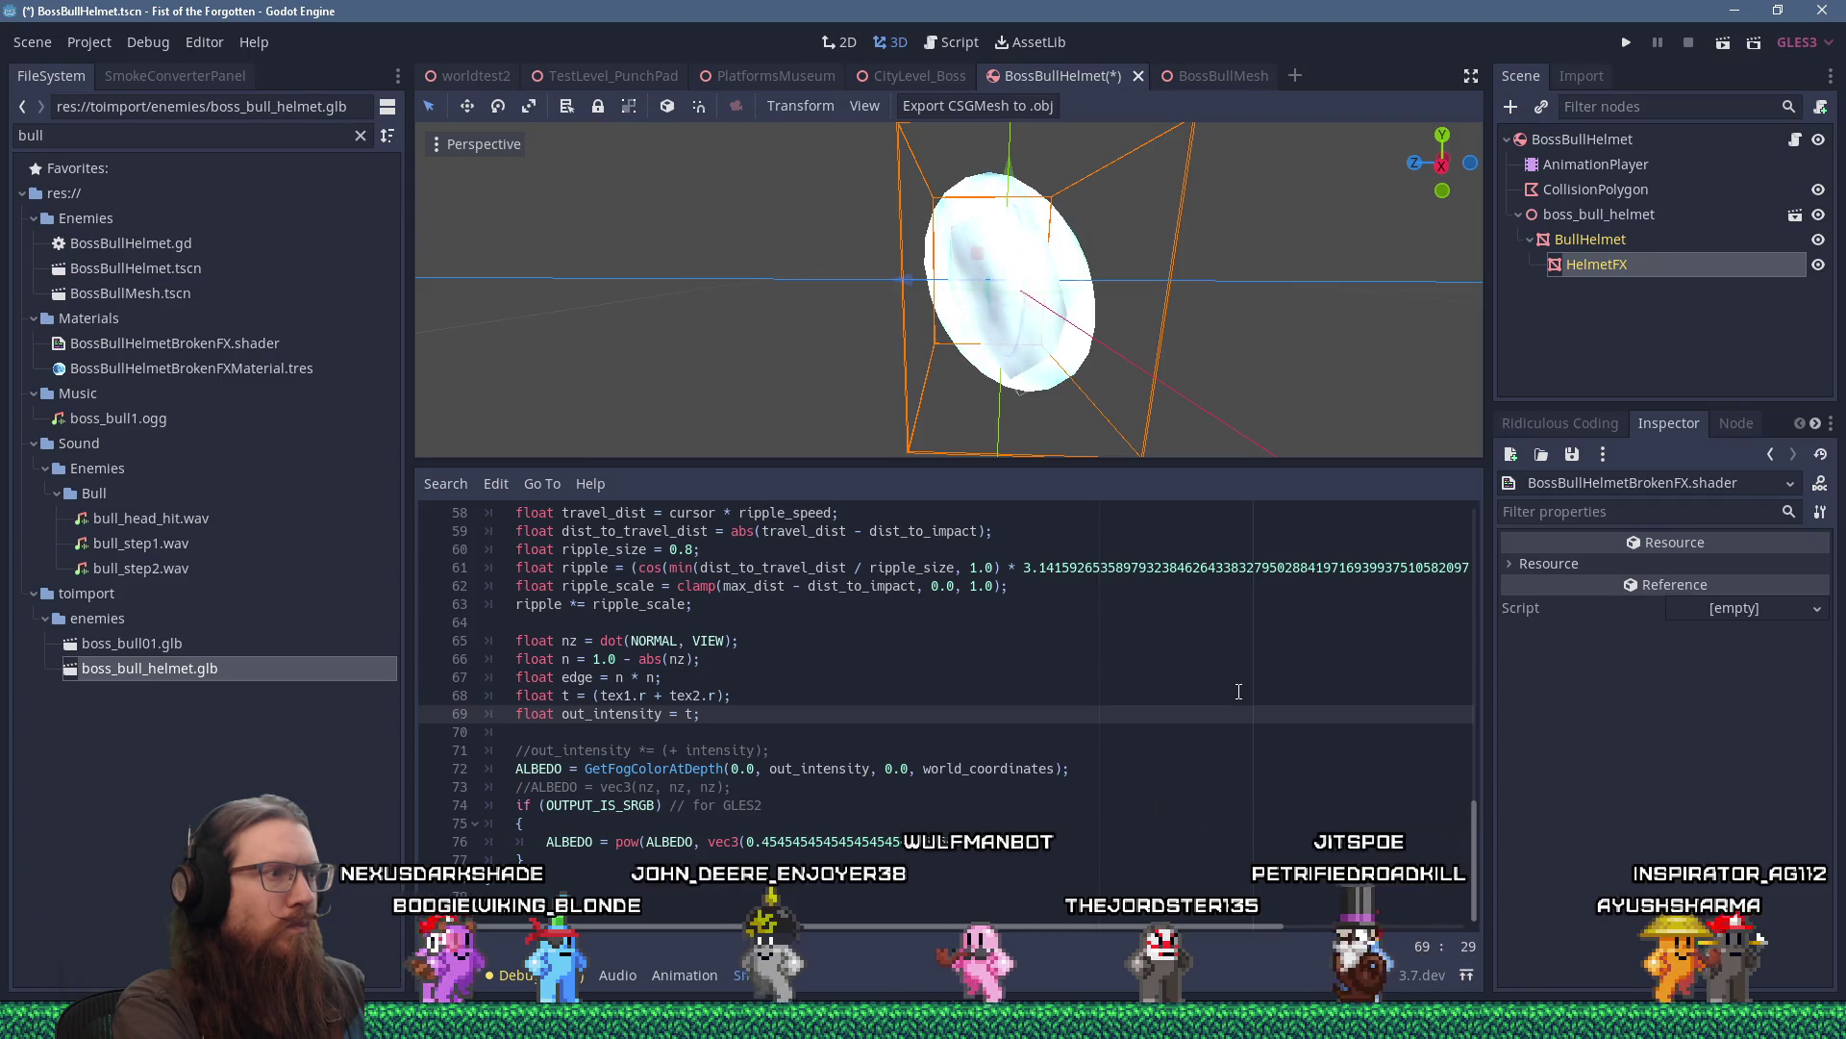
key("Up")
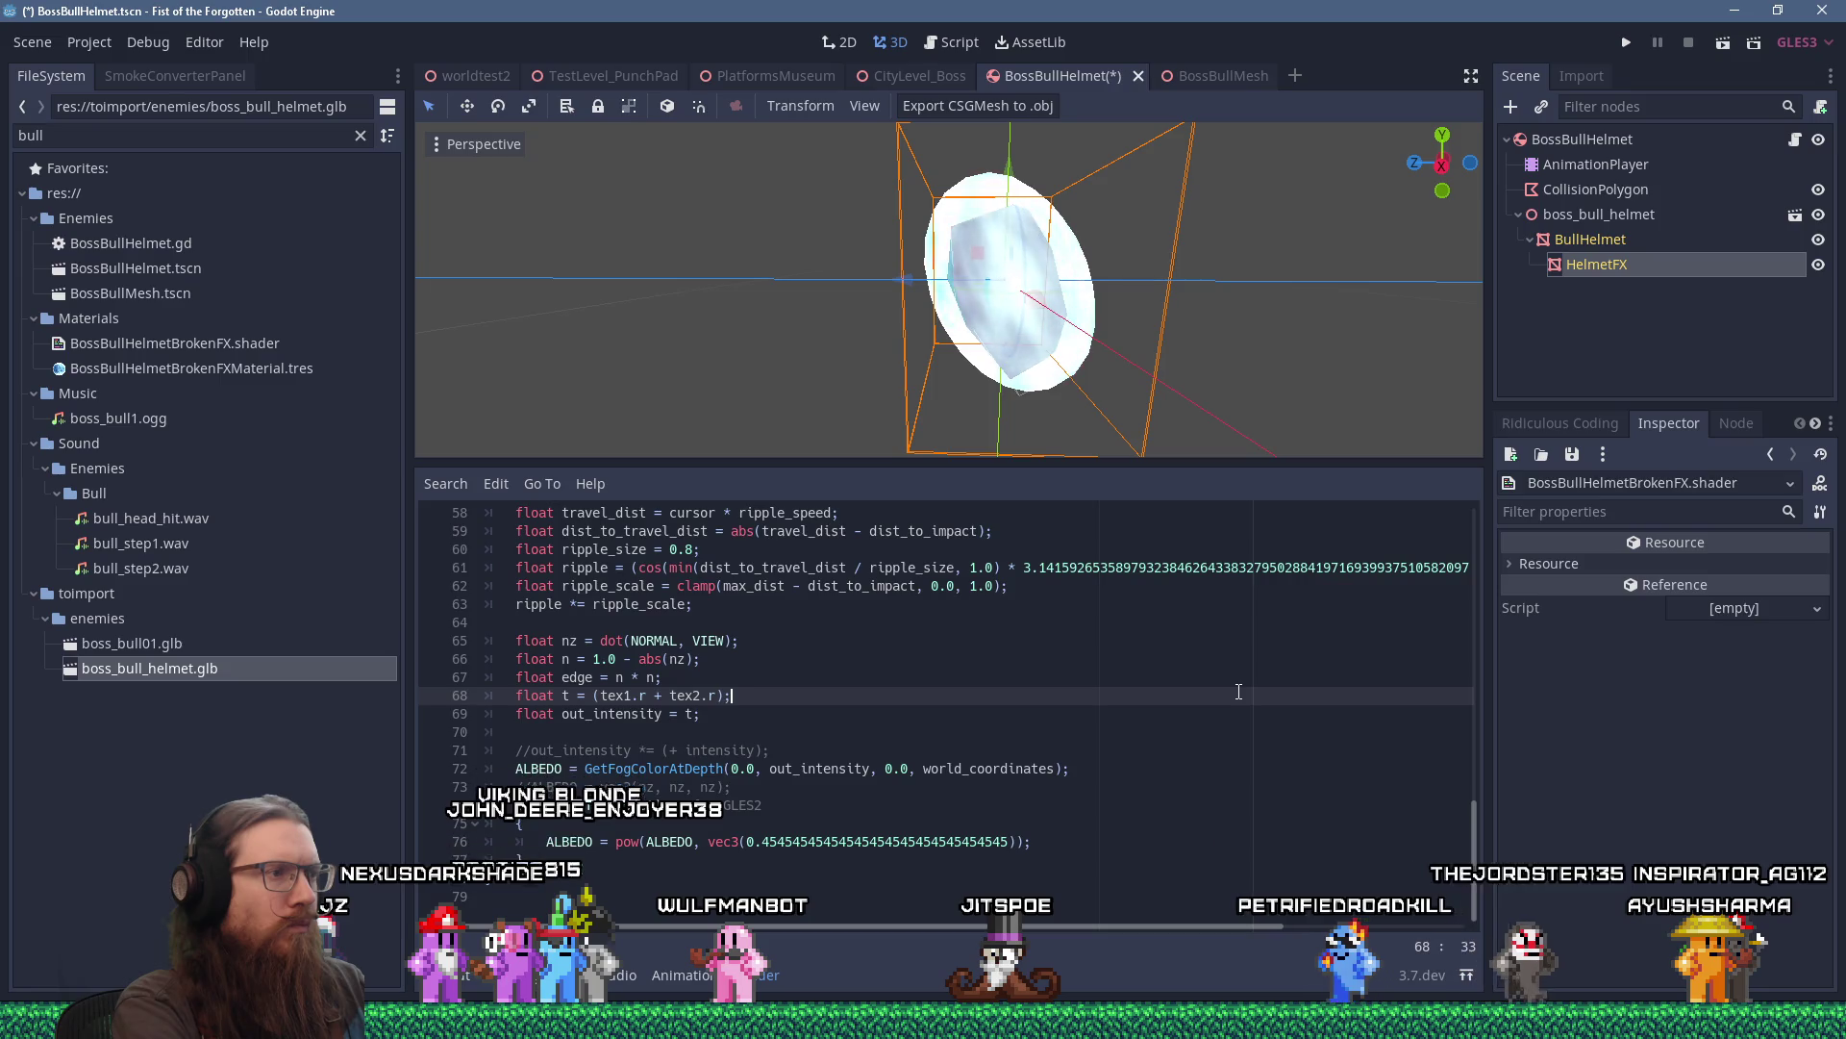
Insert the line t = t * t * t; after line 68 of the helmet shader.
key("Return")
type("t = t * t * t")
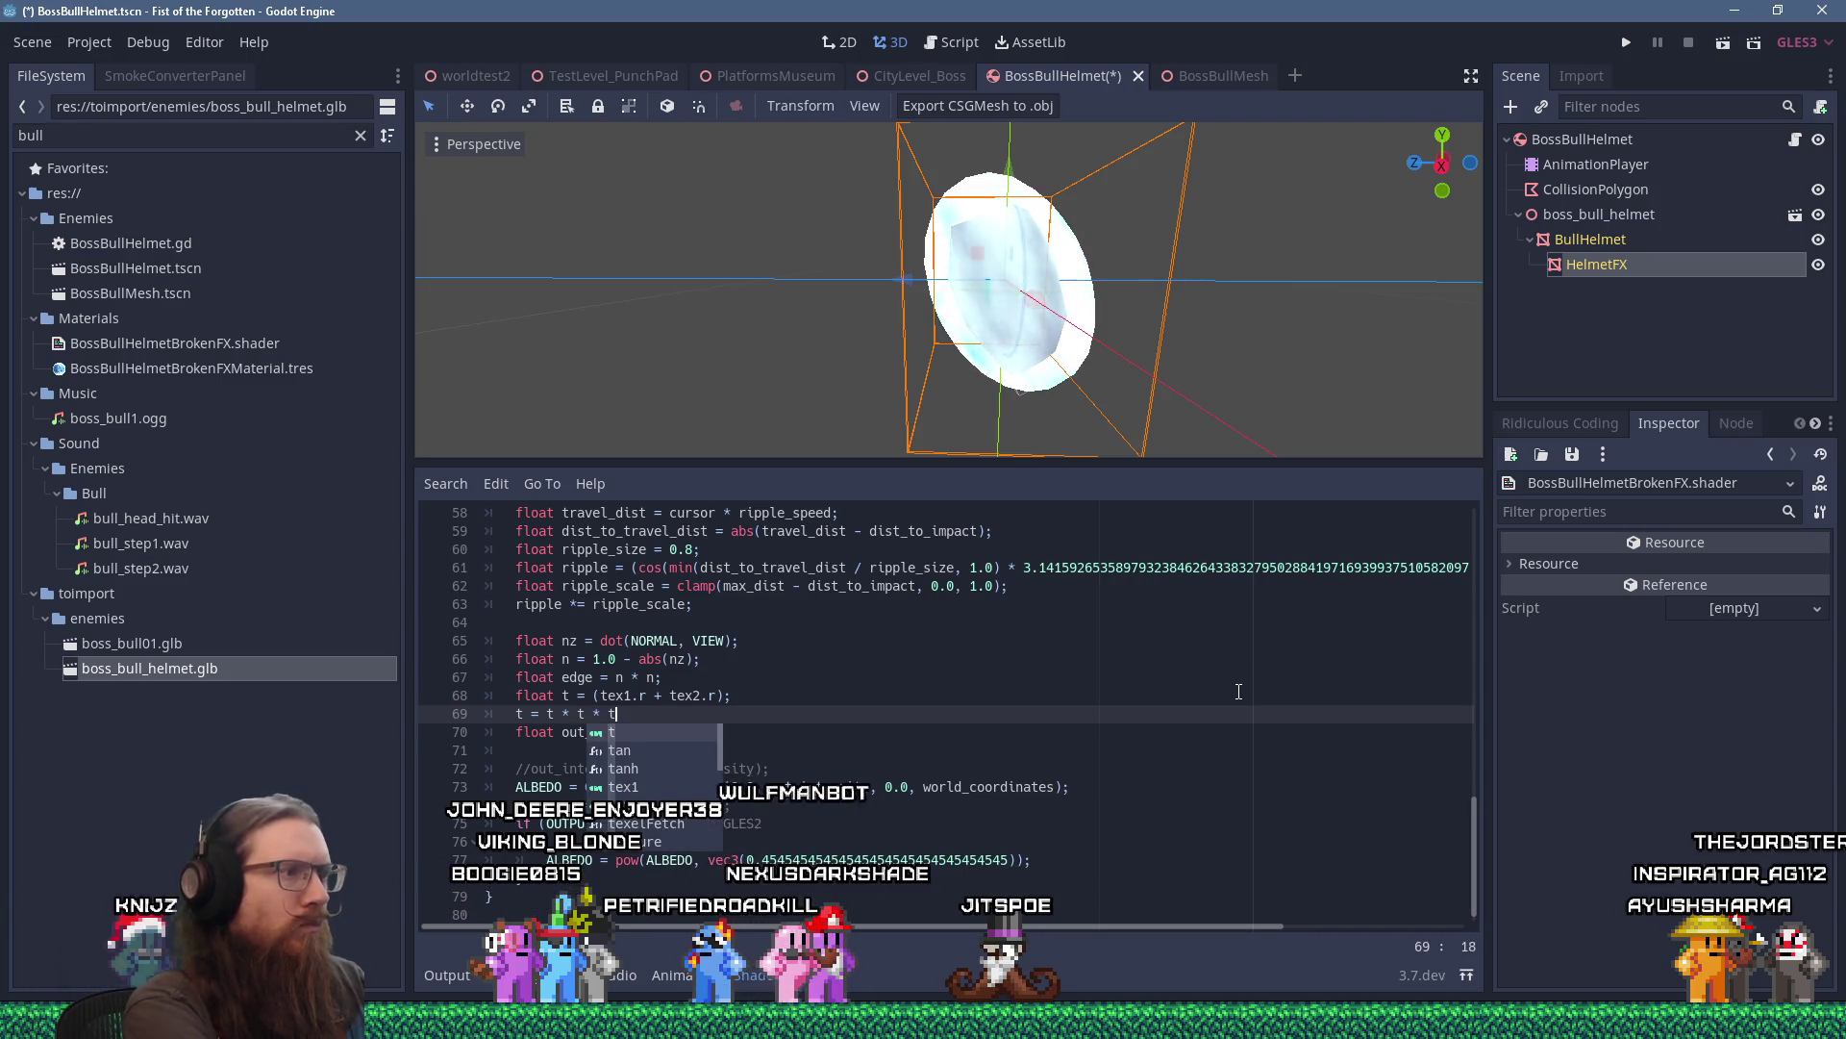
type(";")
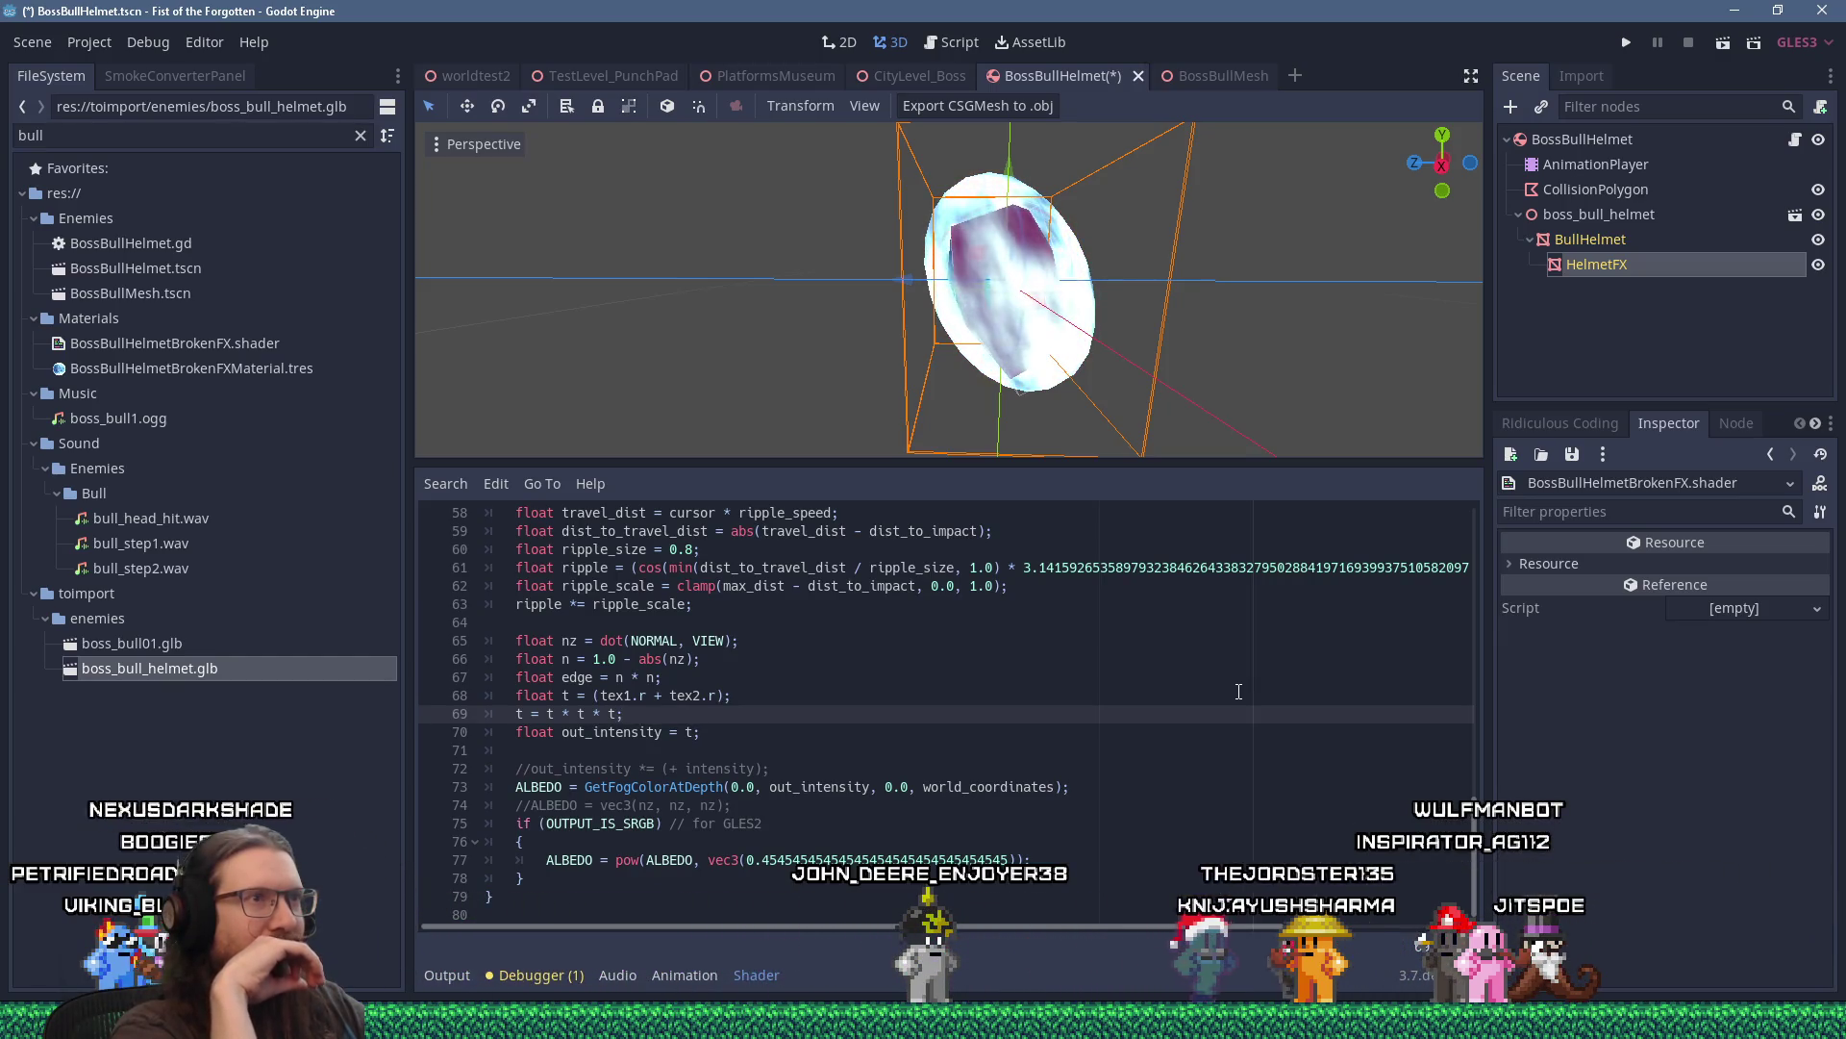
scroll(1065, 301, "down", 1)
left_click_drag(1064, 301, 893, 358)
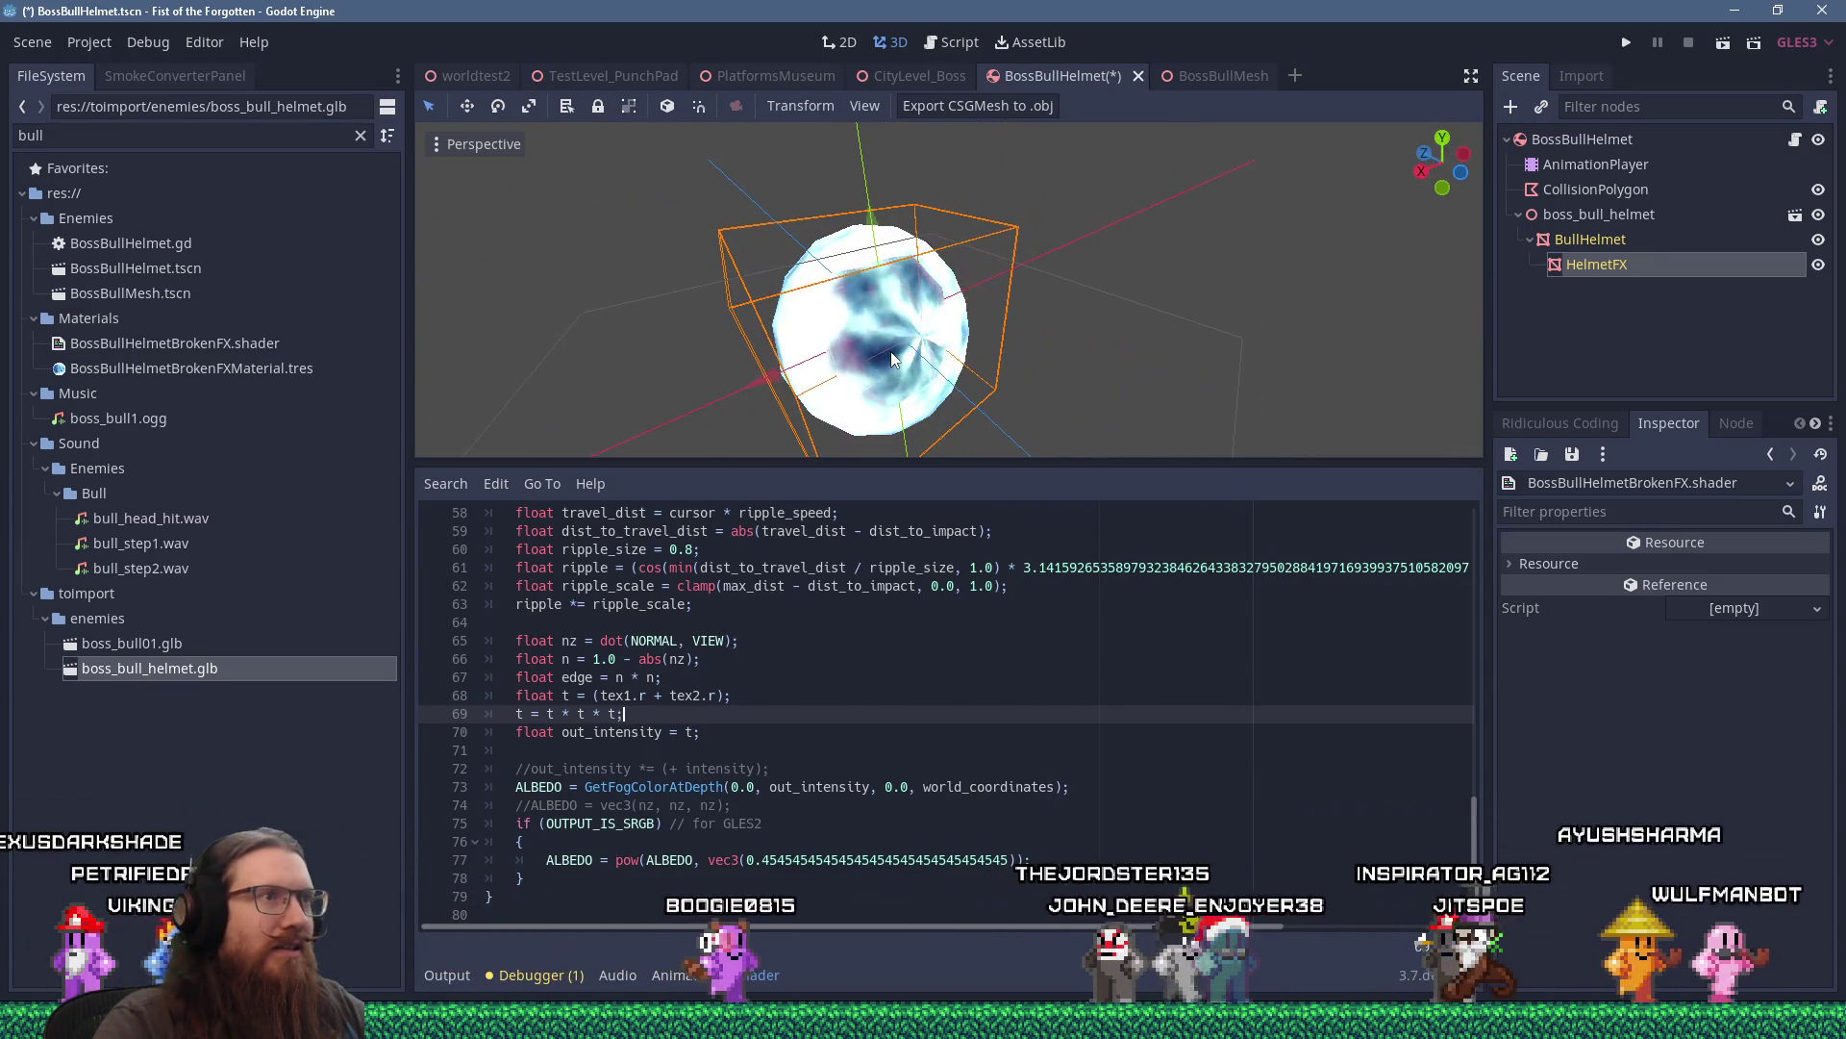
scroll(892, 352, "up", 5)
left_click_drag(892, 358, 838, 354)
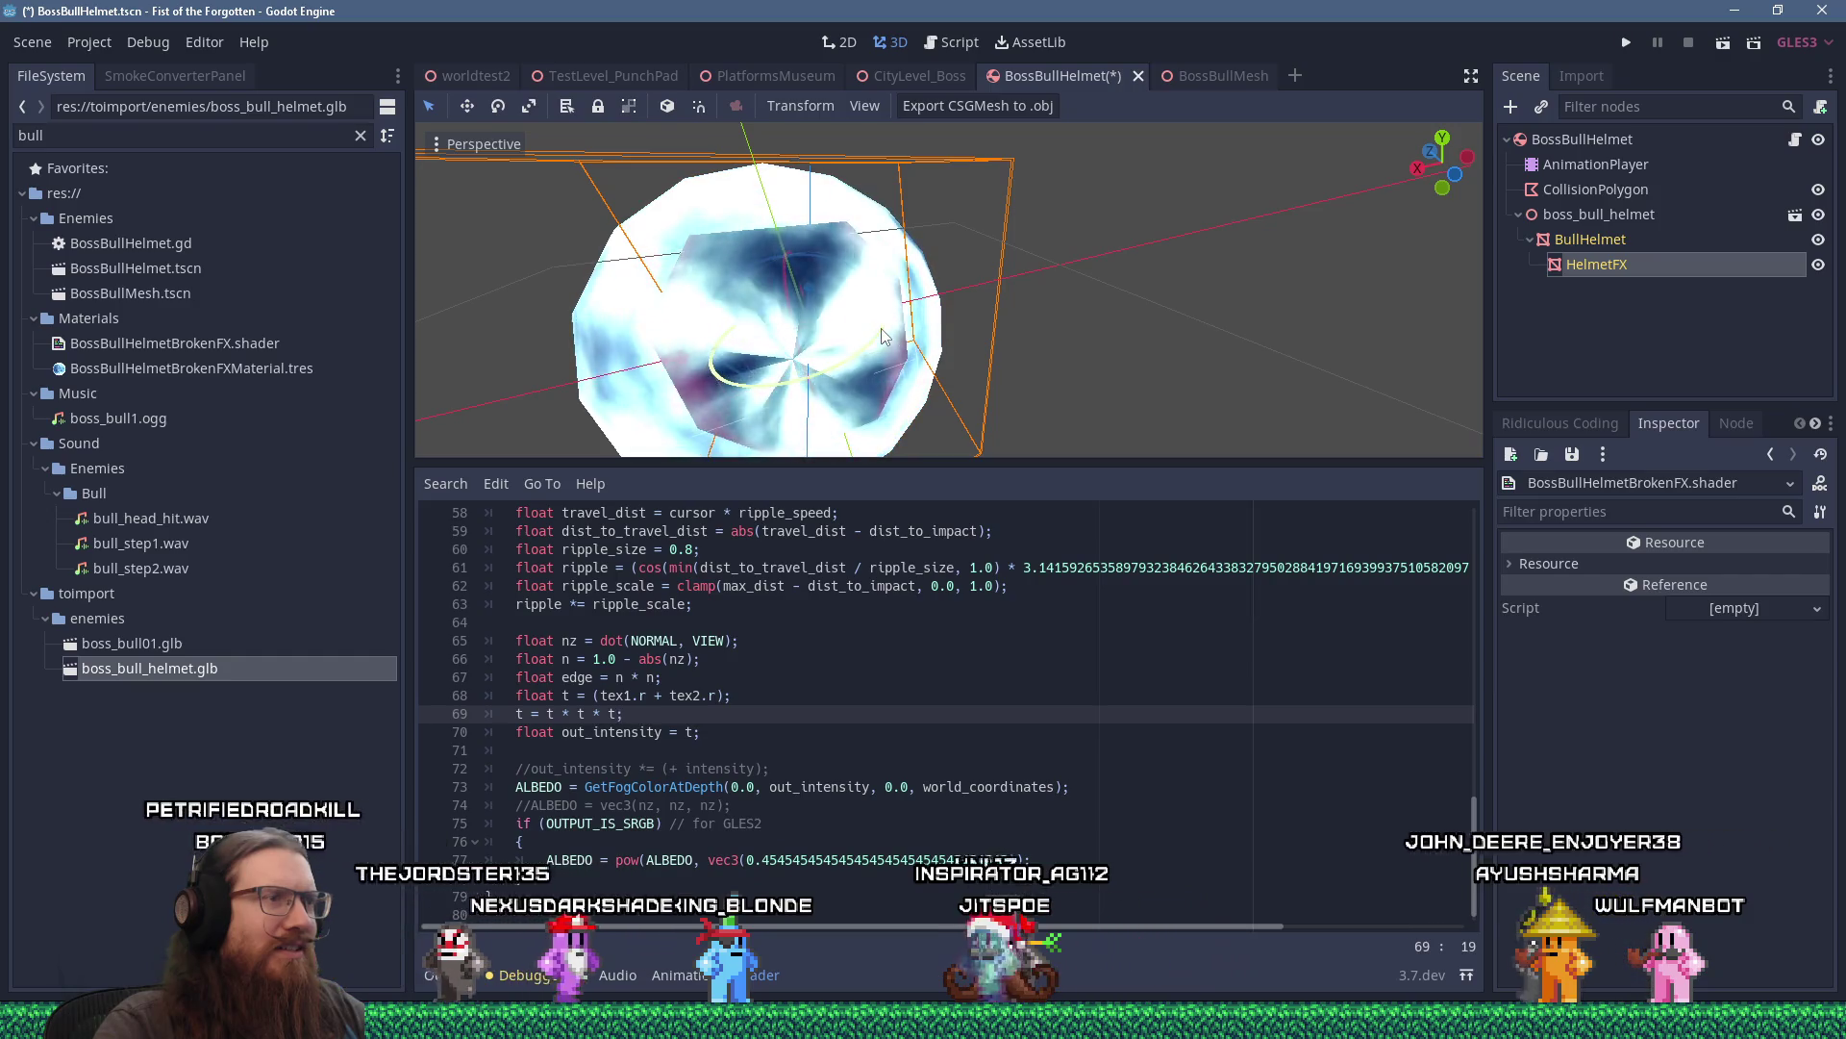
scroll(924, 725, "up", 13)
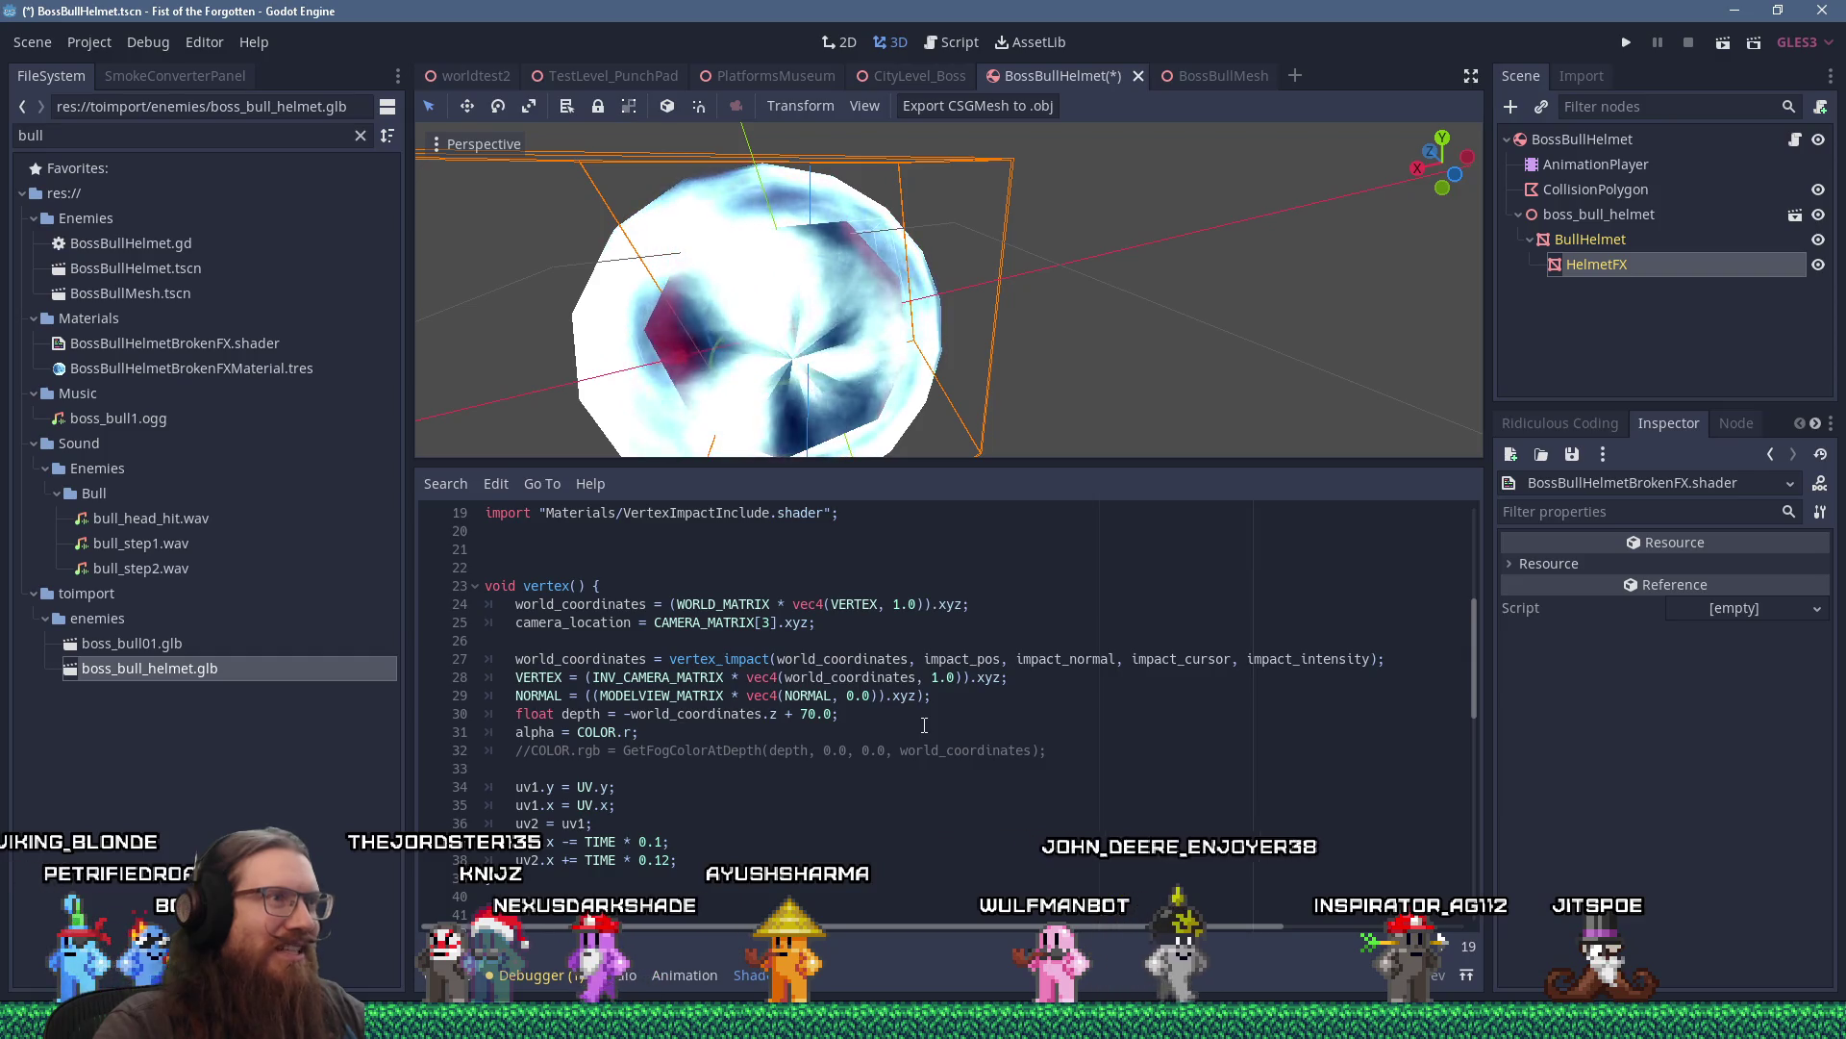
left_click_drag(1007, 490, 1010, 671)
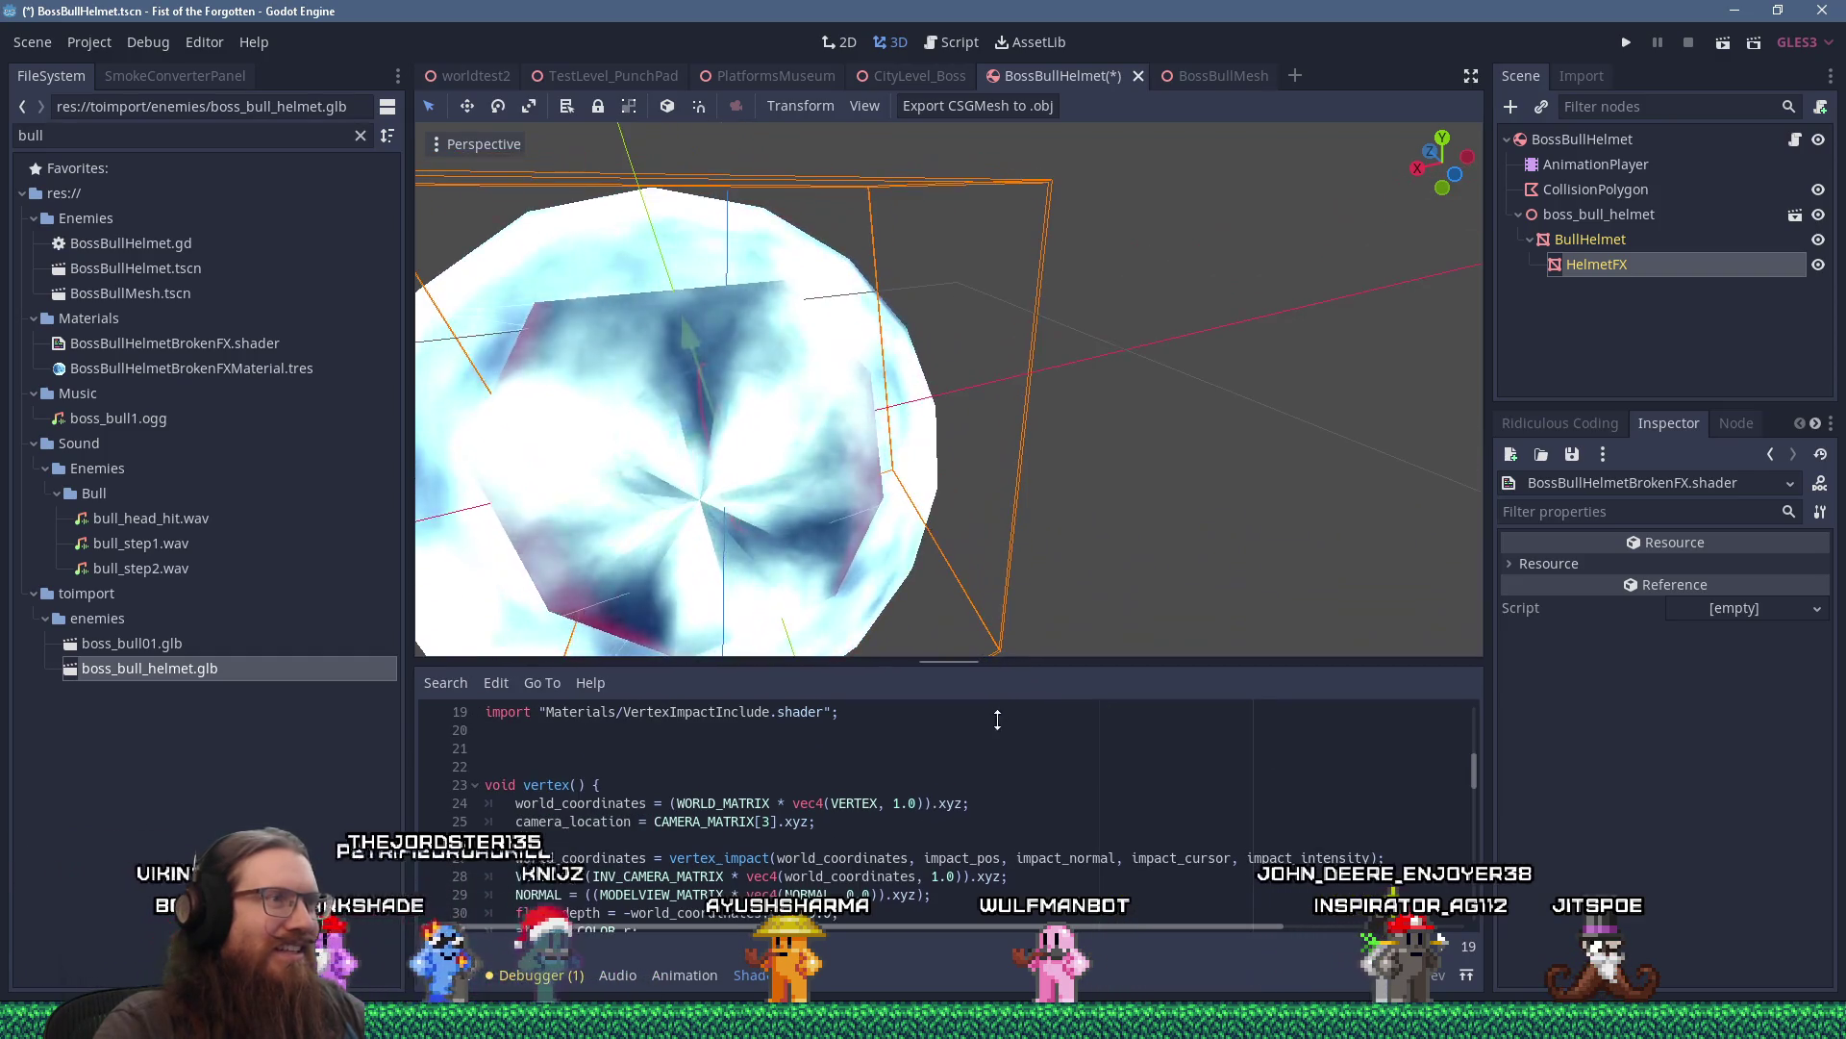
left_click_drag(1062, 513, 1019, 523)
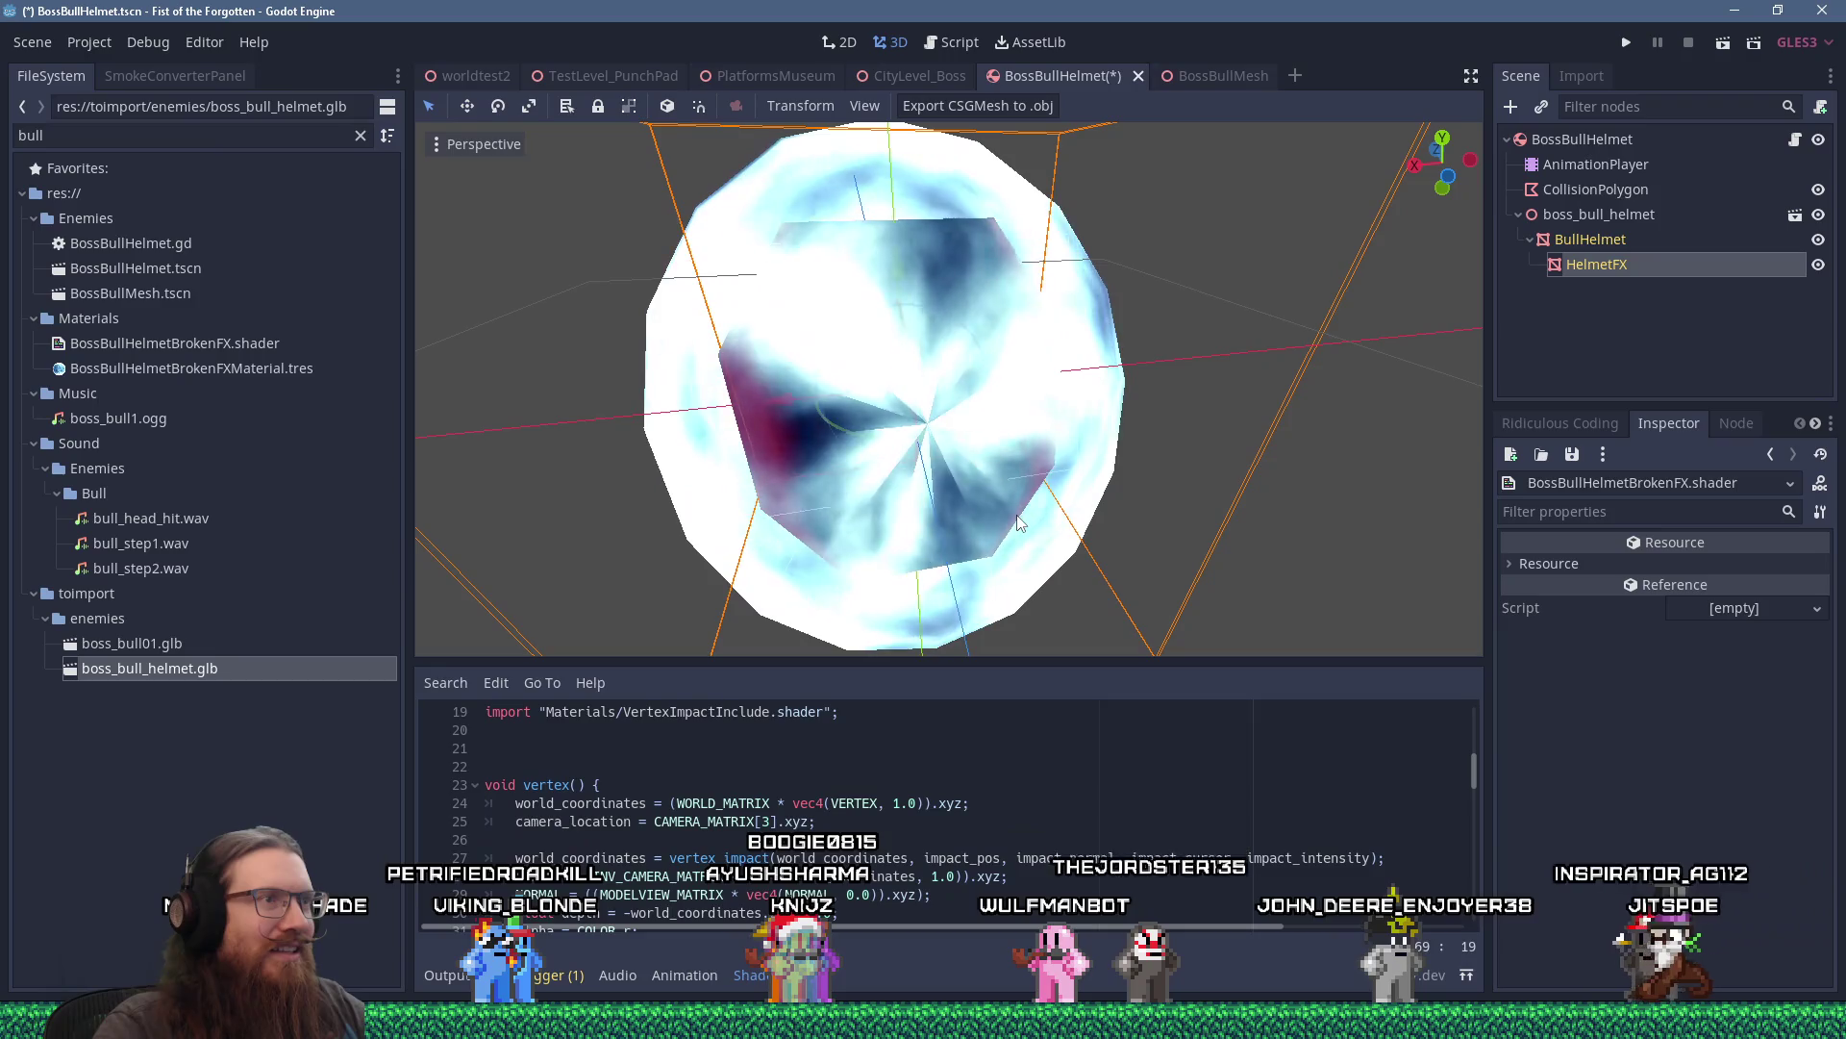
mouse_move(1019, 522)
left_mouse_down()
mouse_move(1129, 495)
mouse_move(1134, 535)
left_mouse_up()
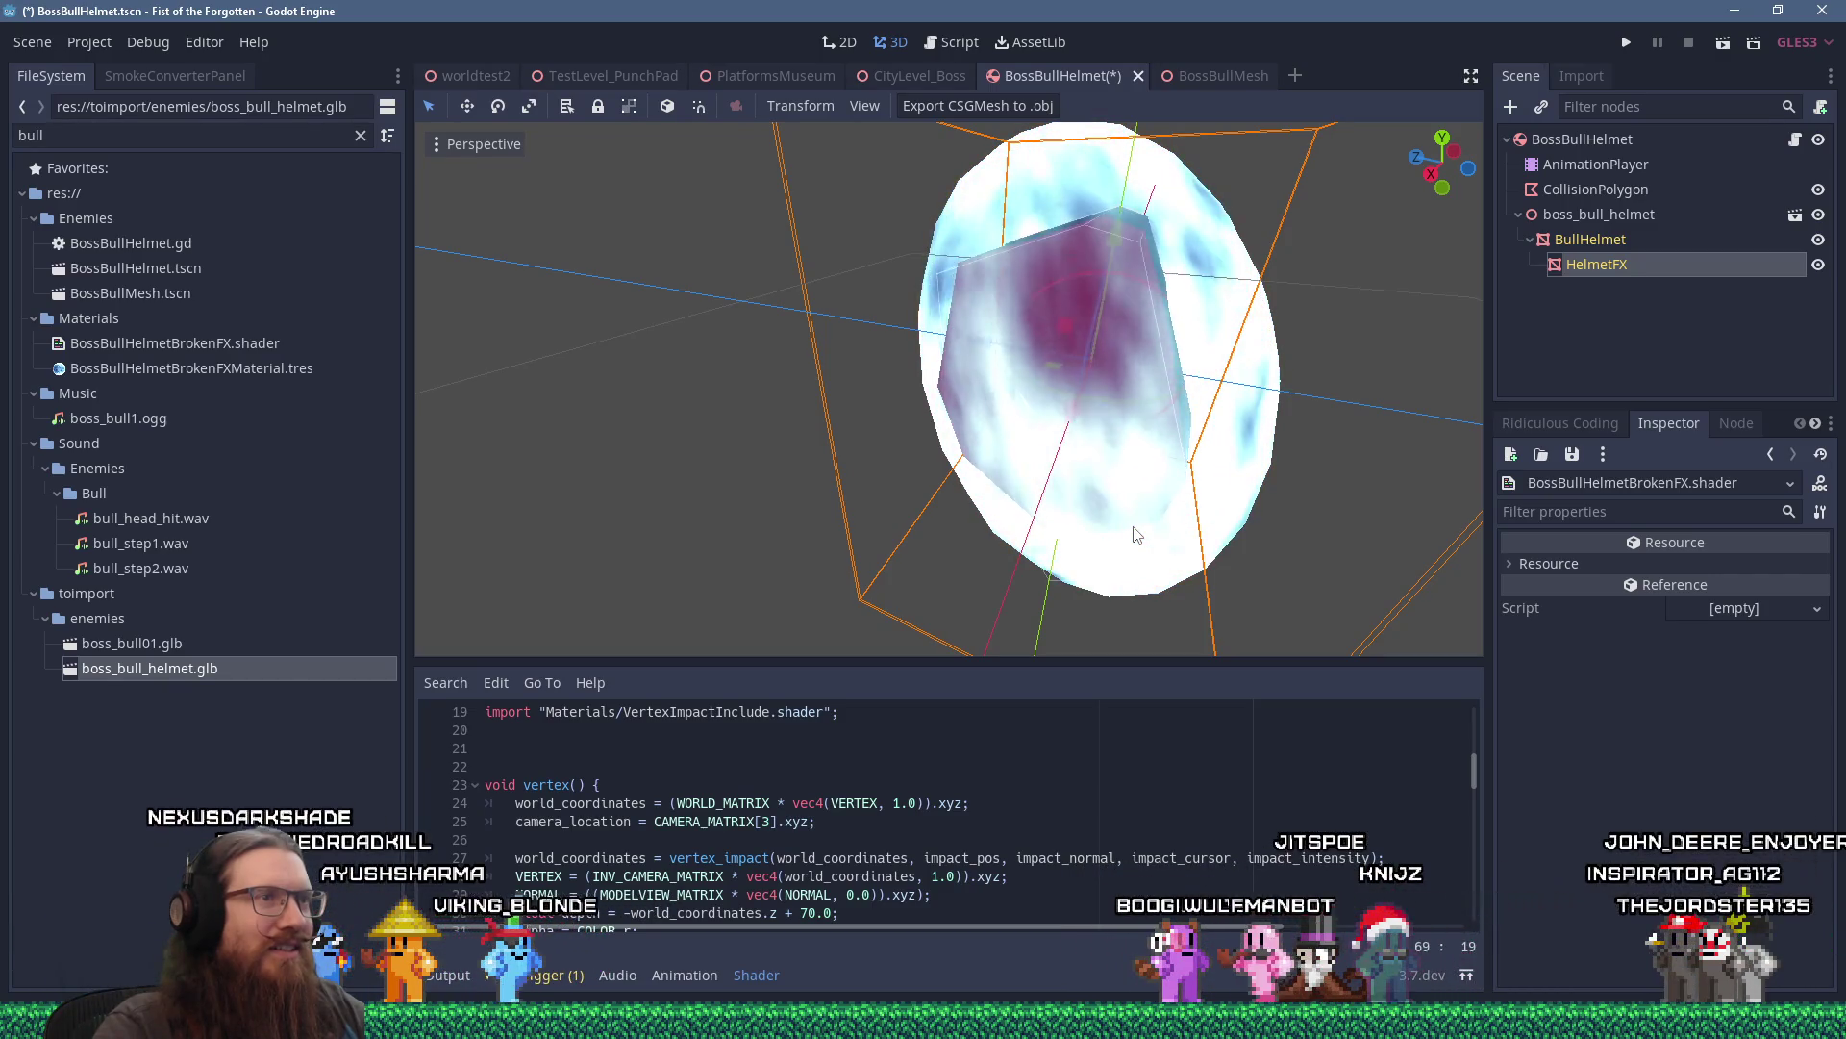
scroll(1135, 535, "down", 5)
left_click_drag(1133, 535, 853, 550)
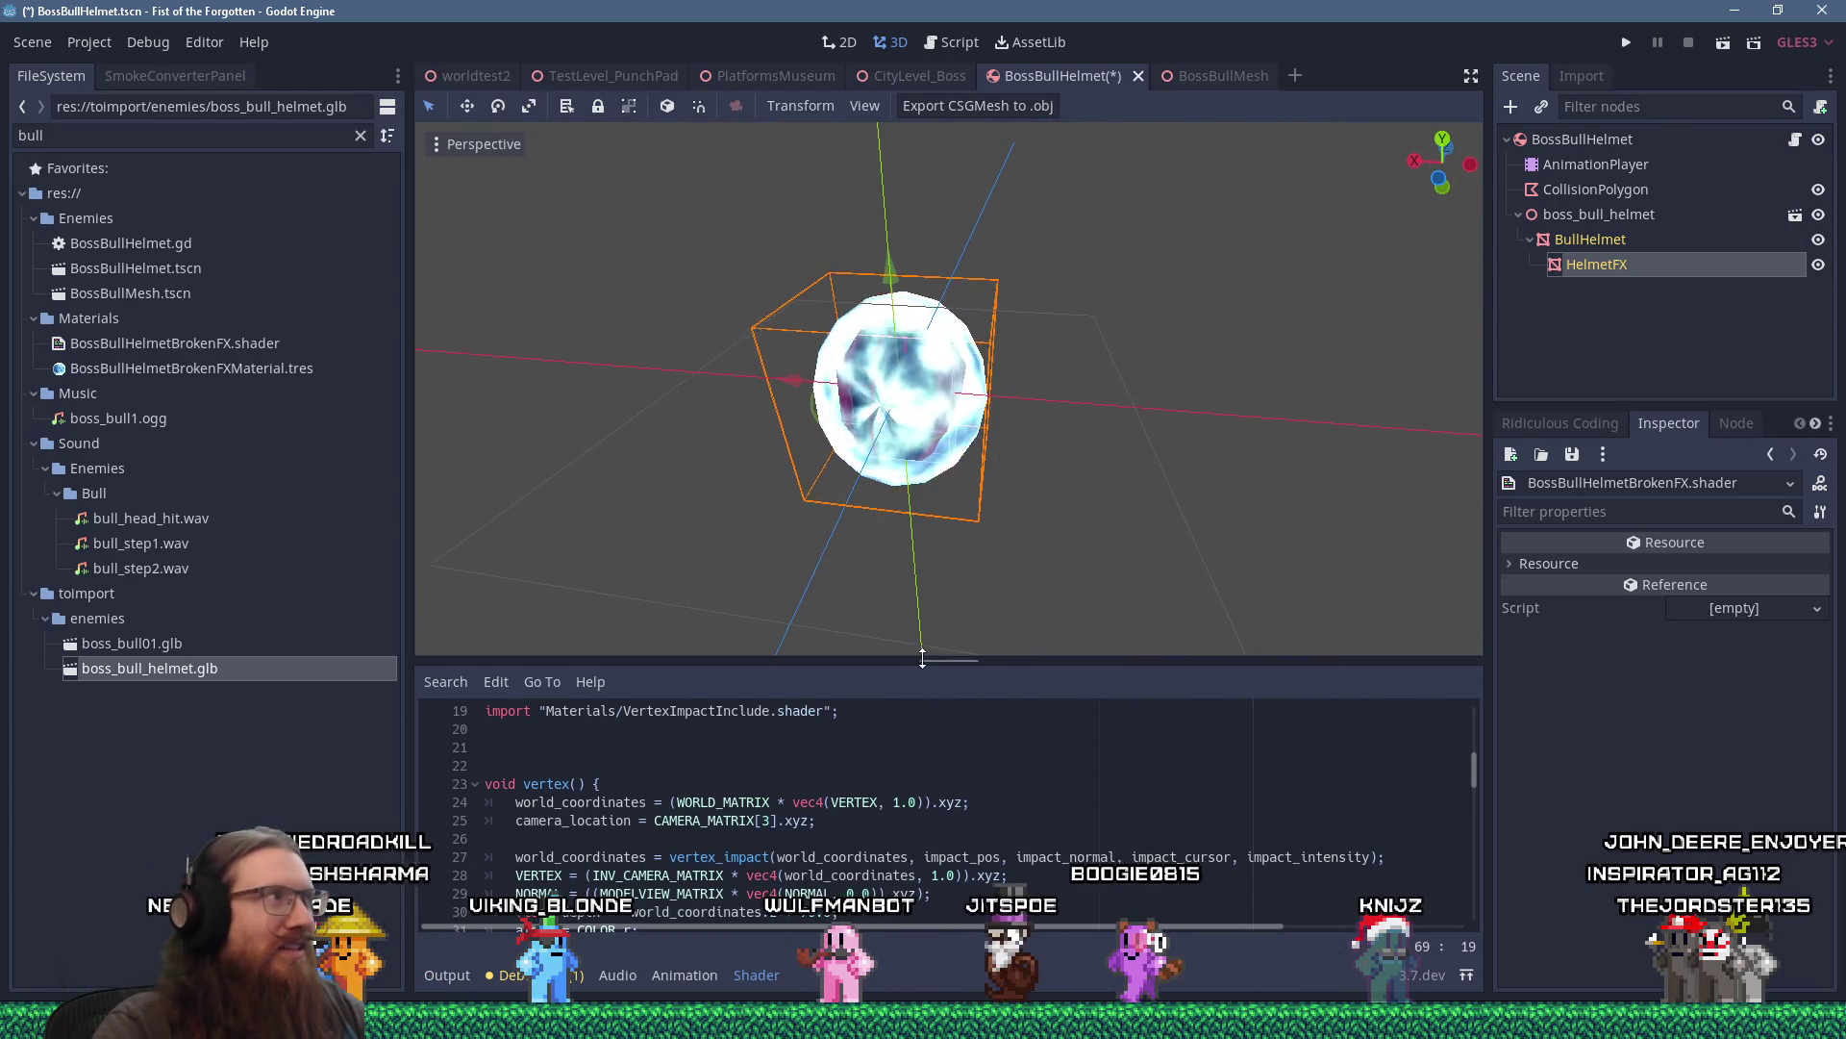
left_click_drag(938, 664, 939, 529)
scroll(945, 647, "down", 4)
scroll(632, 635, "up", 3)
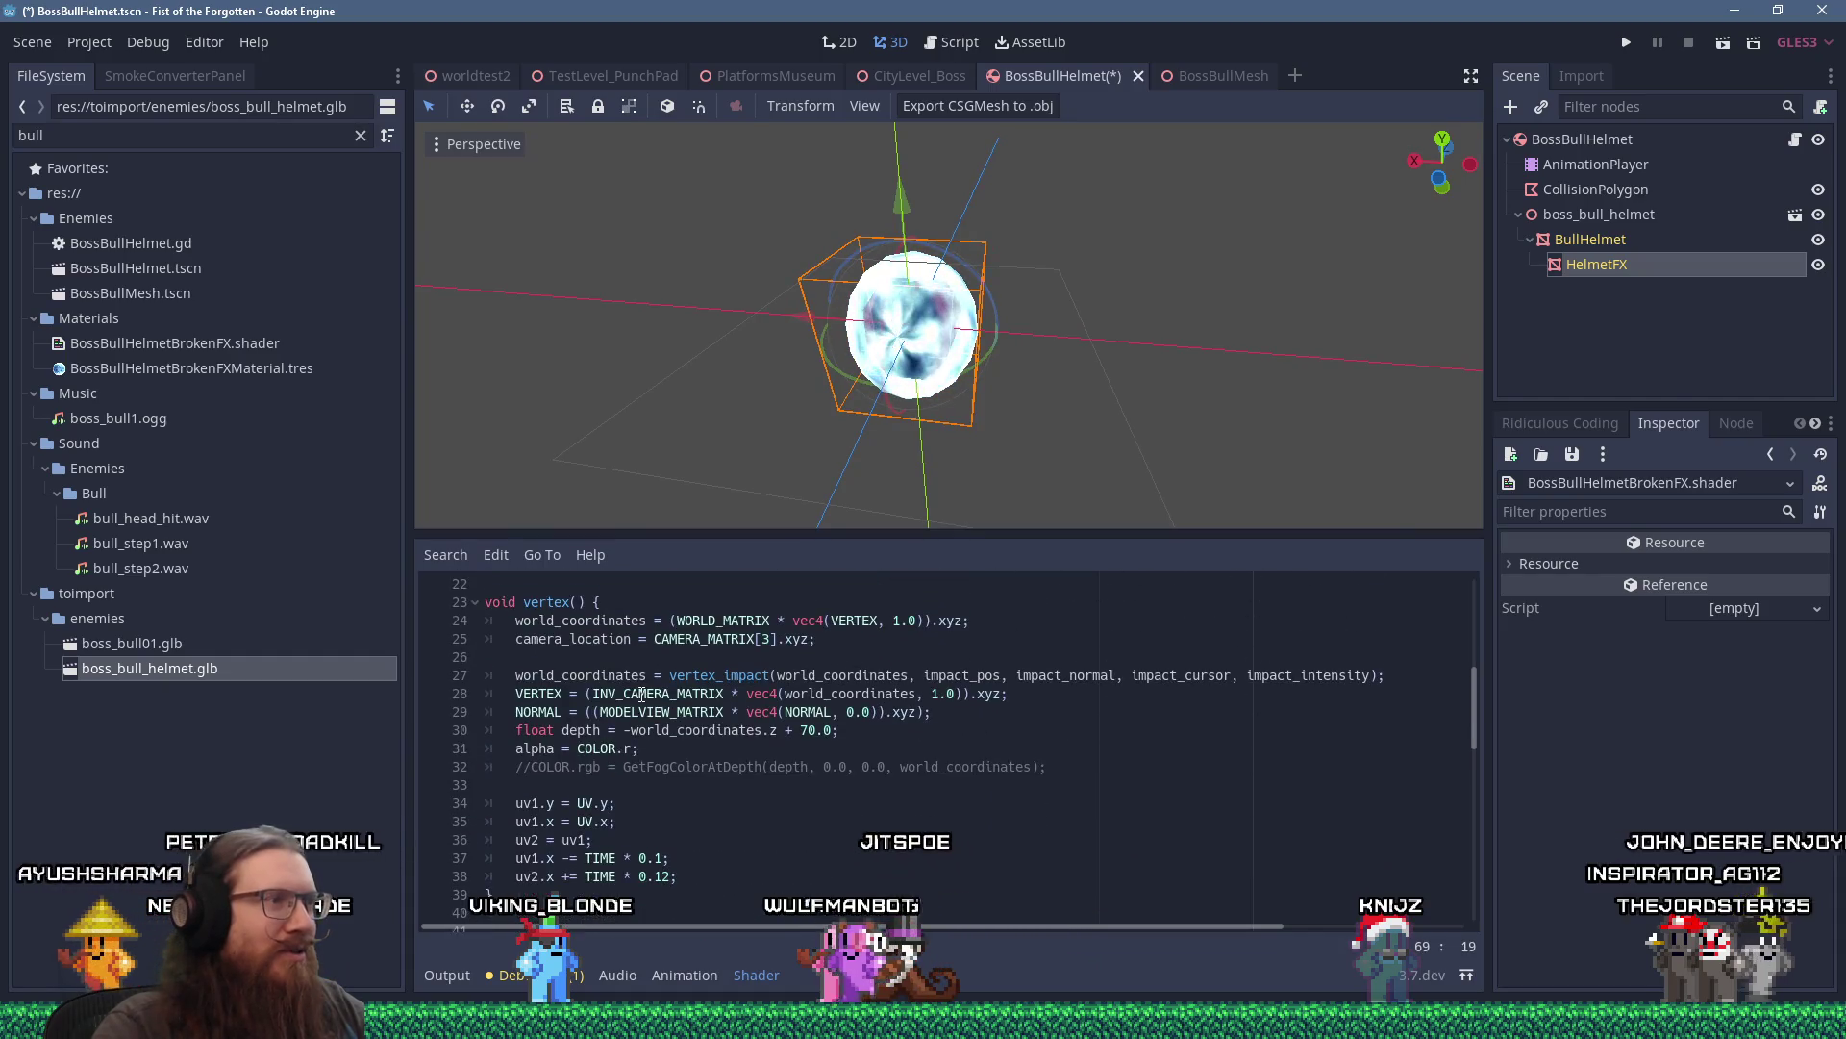
left_click_drag(678, 876, 516, 860)
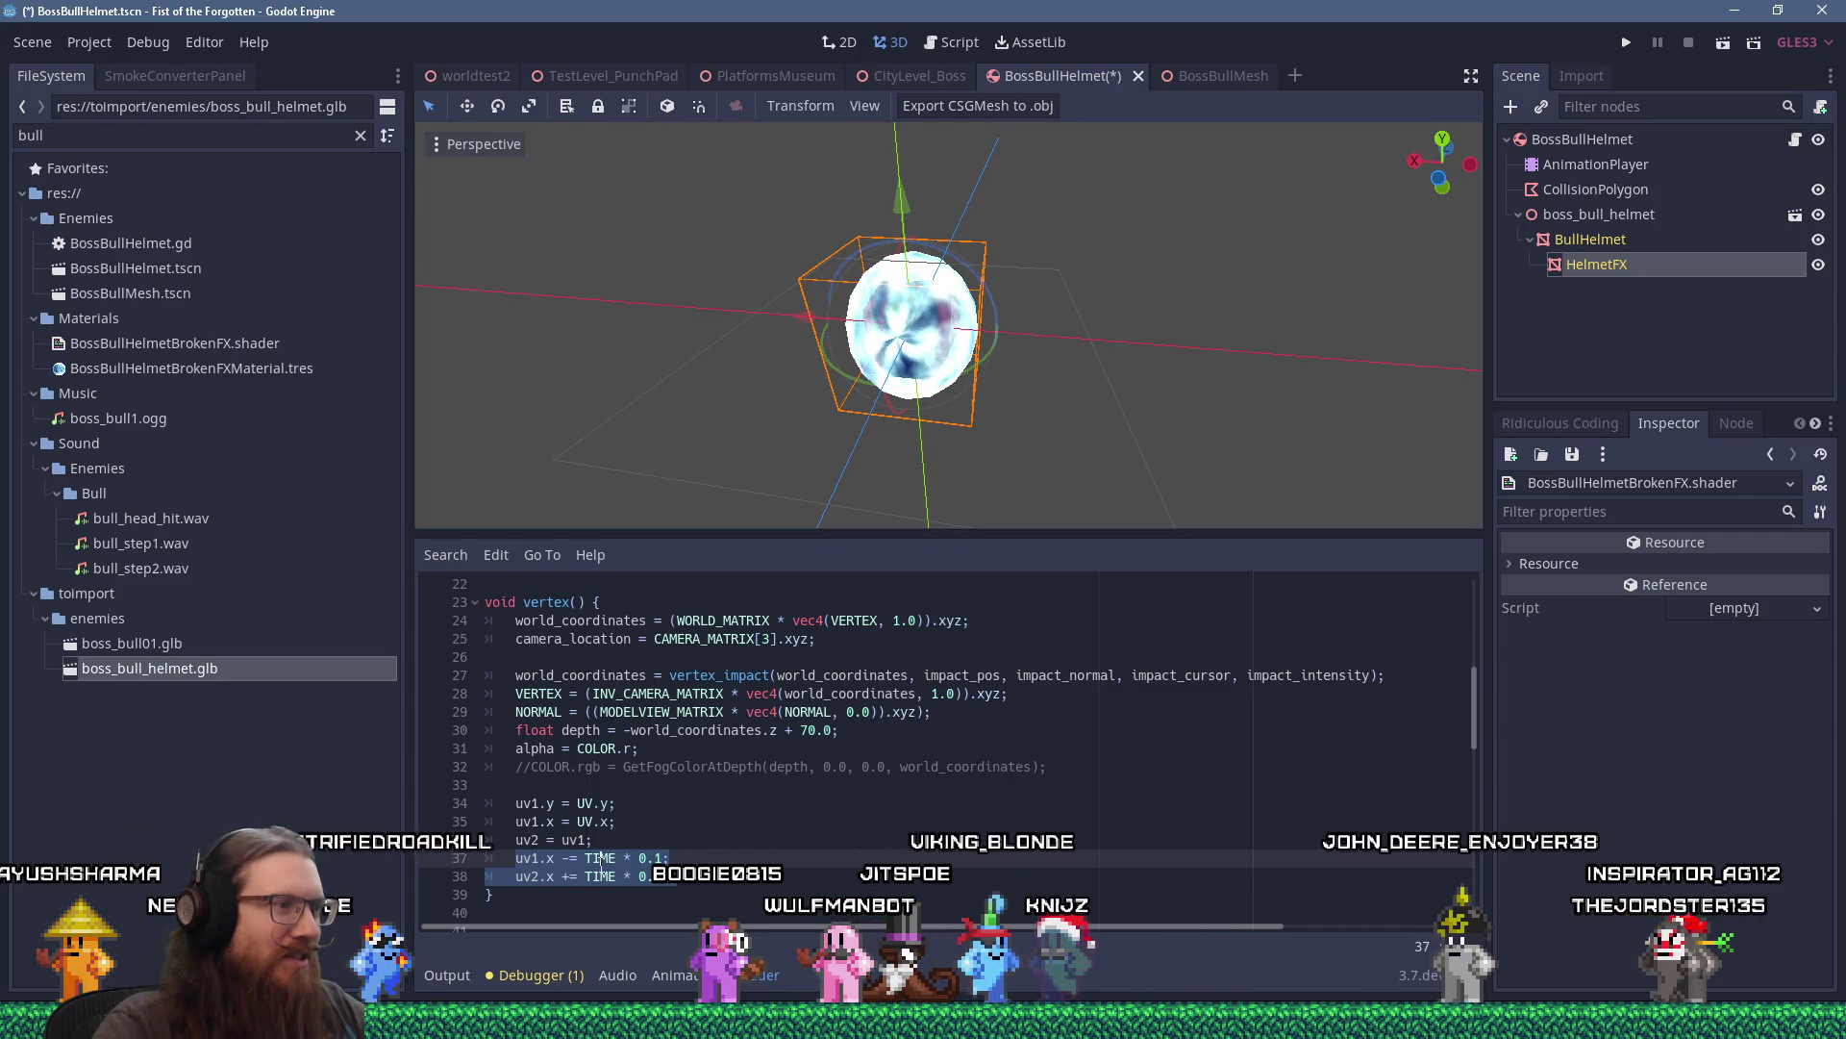
left_click(721, 814)
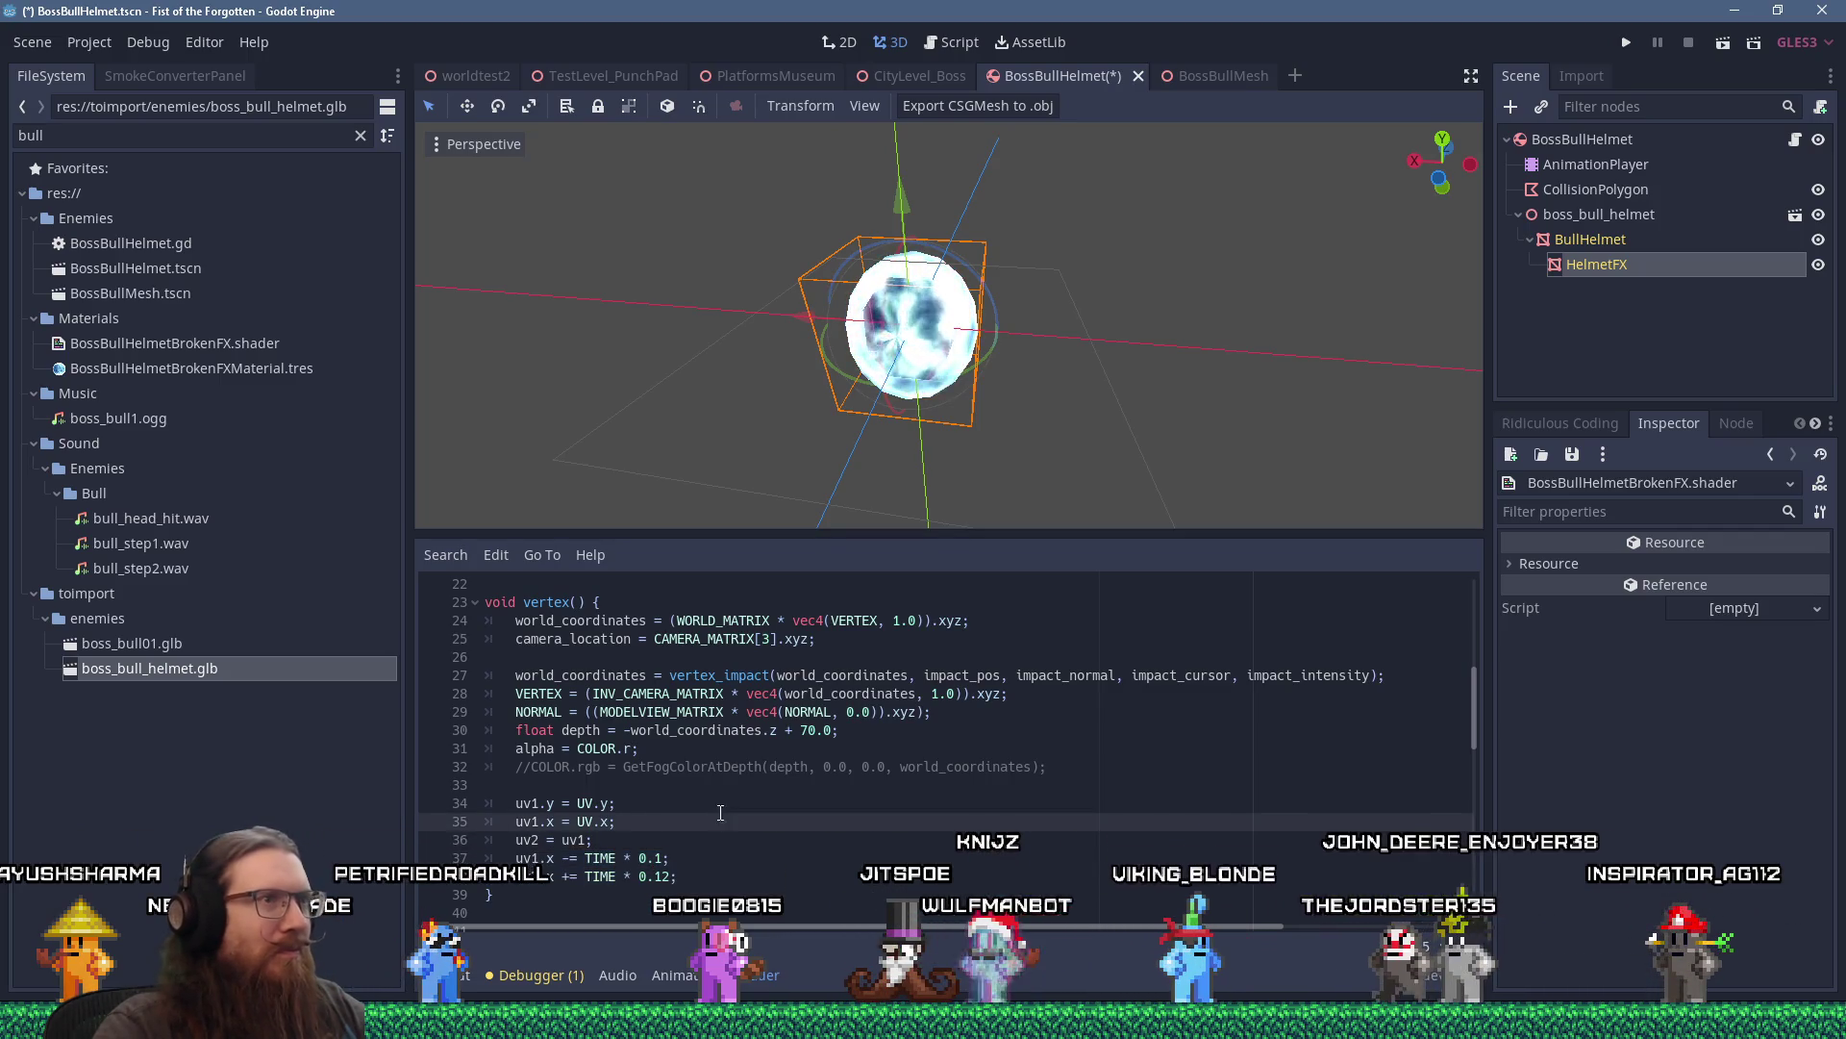
scroll(1185, 382, "up", 5)
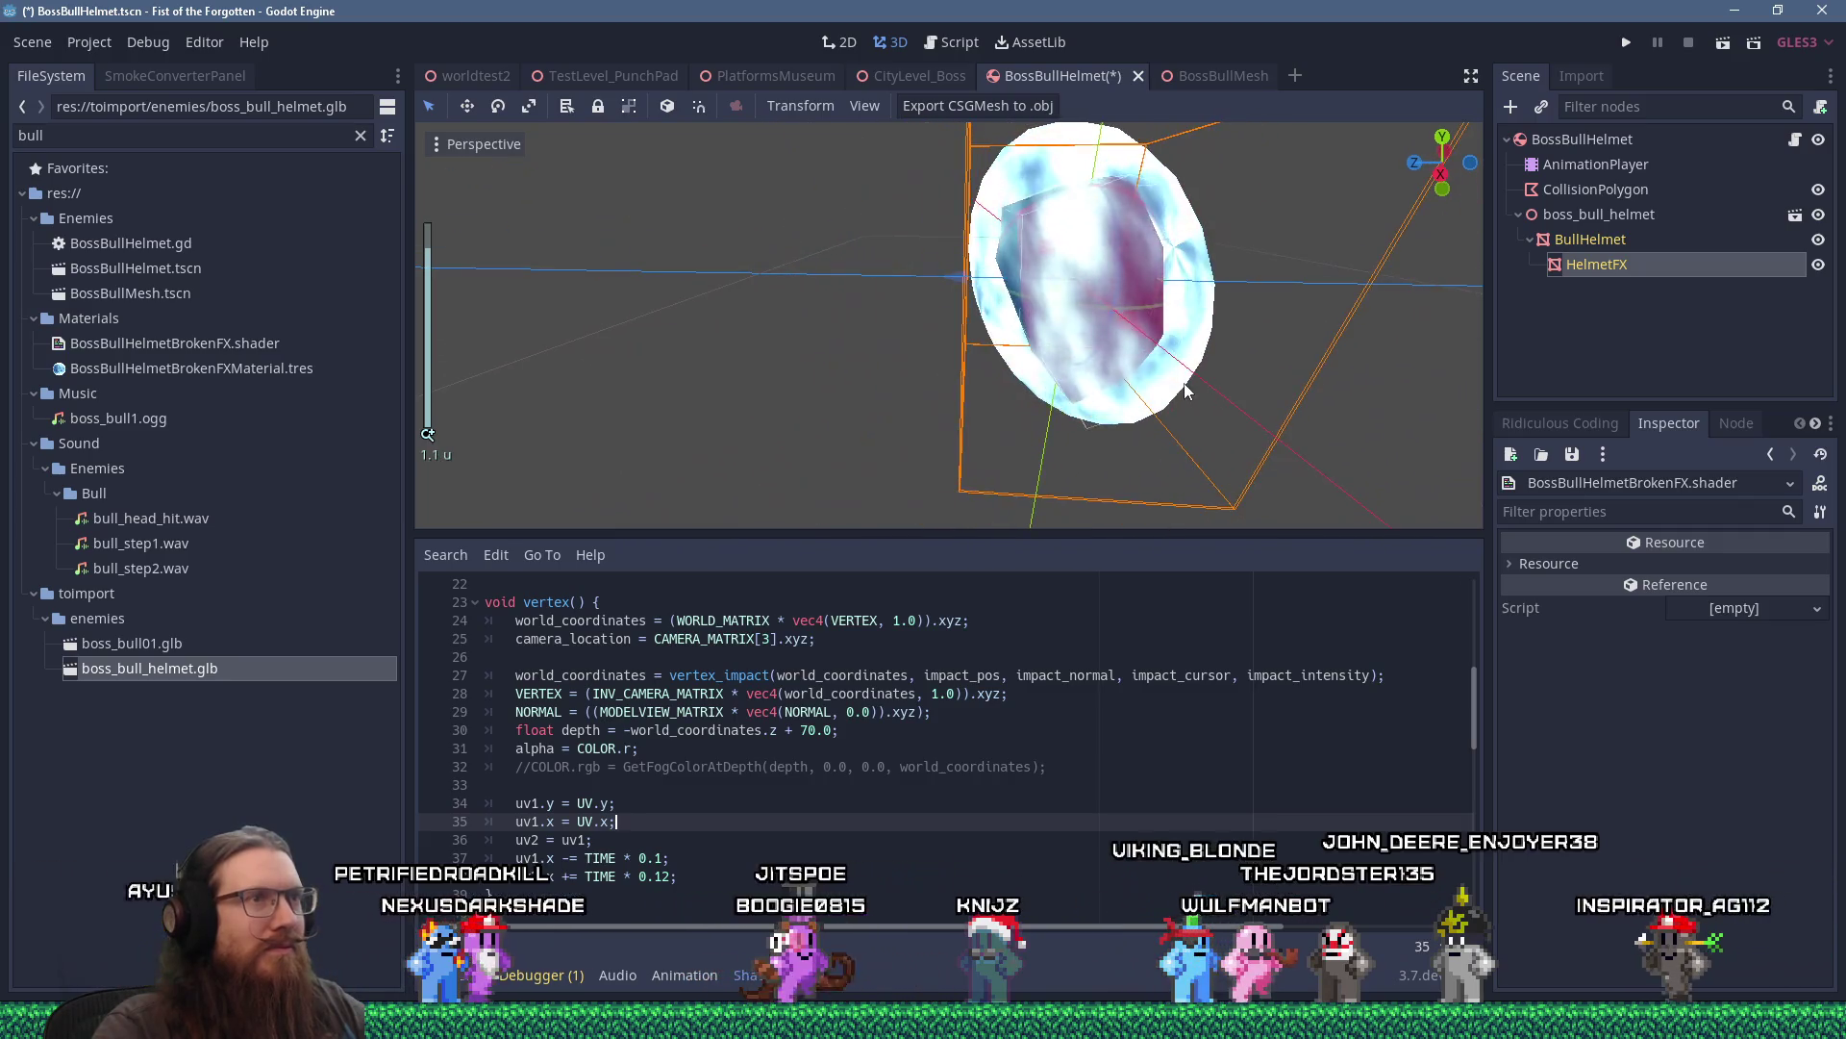
left_click_drag(1191, 378, 1152, 353)
scroll(1101, 417, "down", 5)
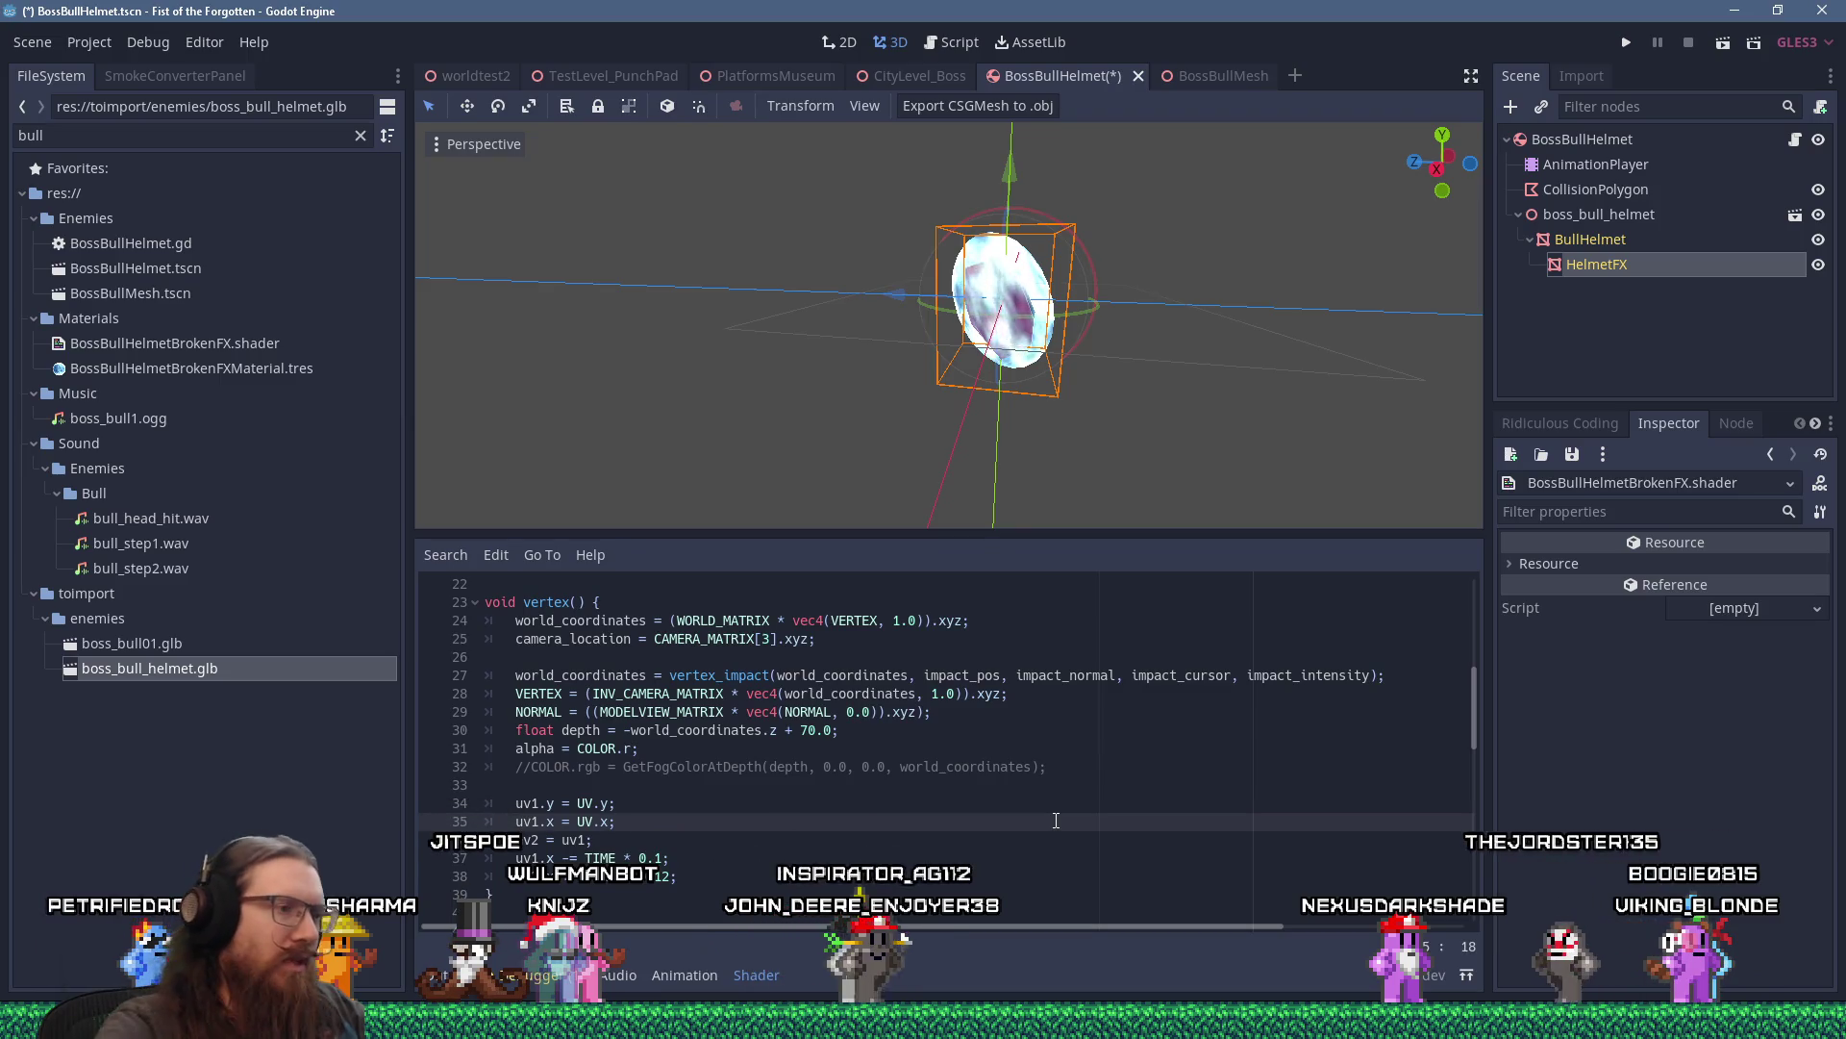
key("alt+Tab")
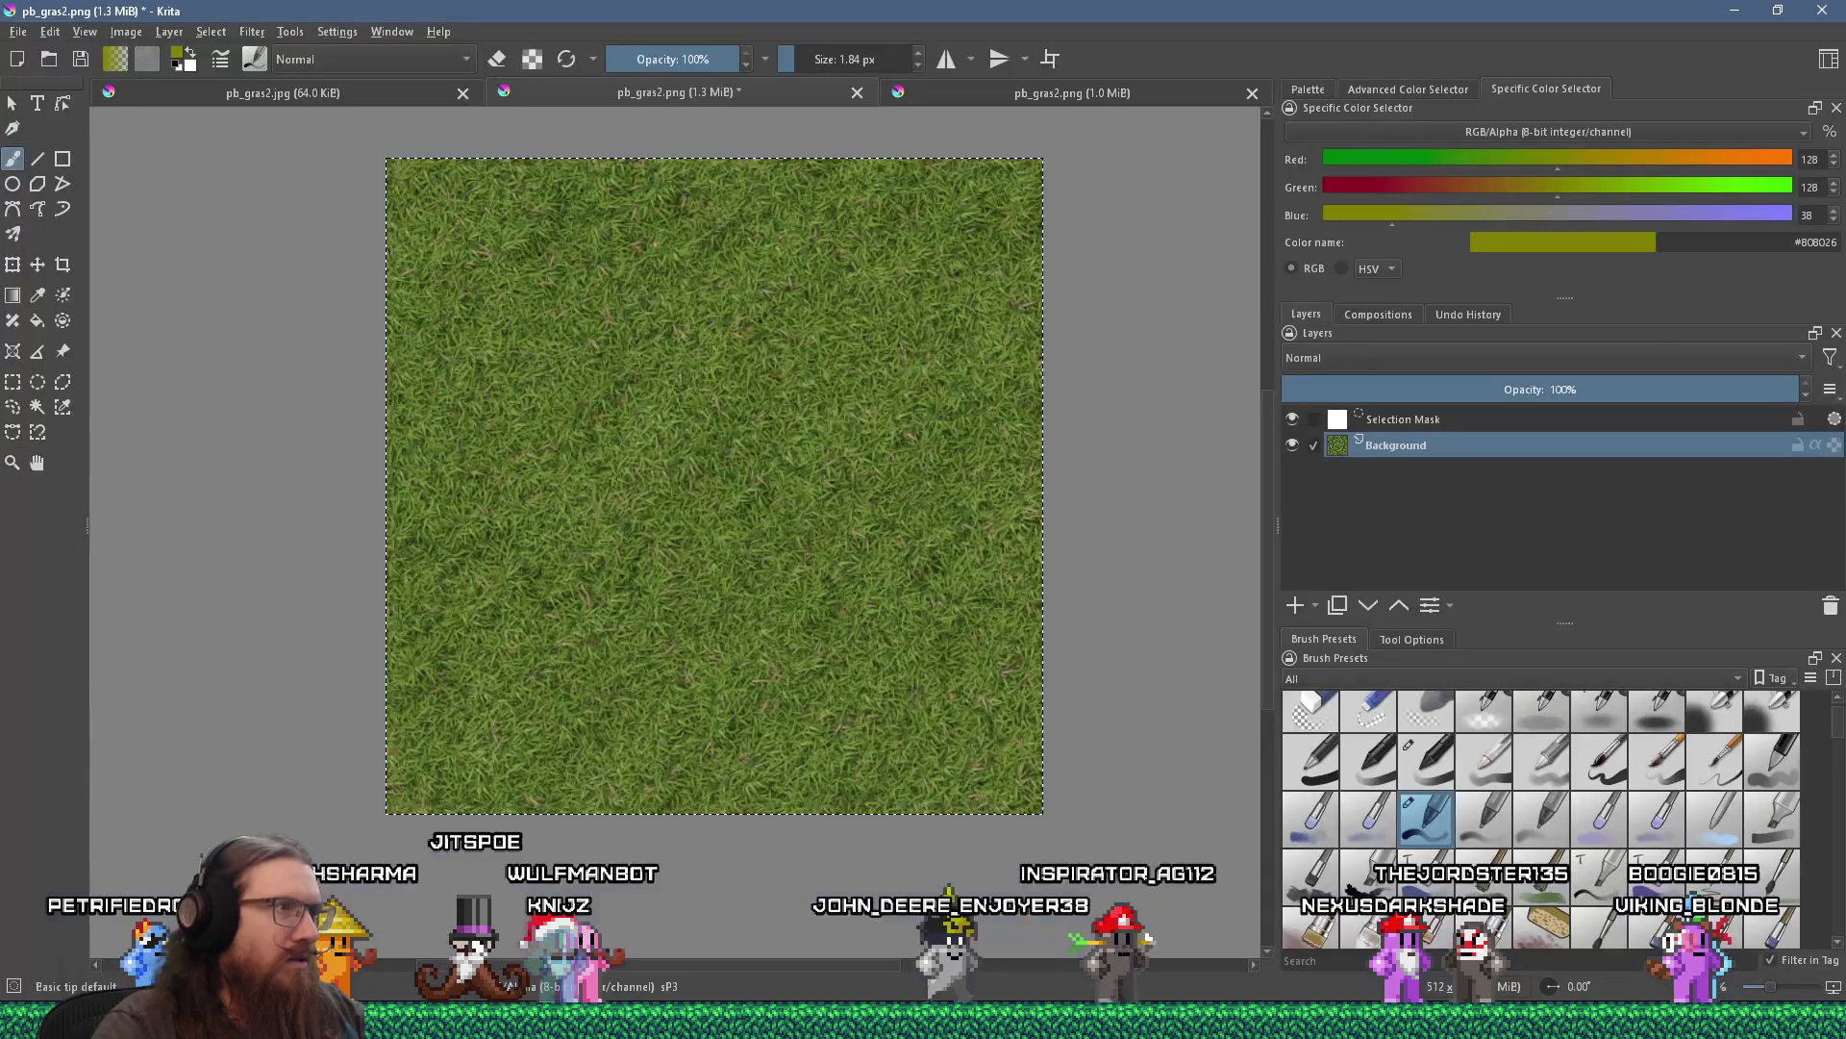
Open File > New for a 32 × 32 pixel, 8-bit RGB/Alpha document.
left_click(18, 31)
left_click(53, 47)
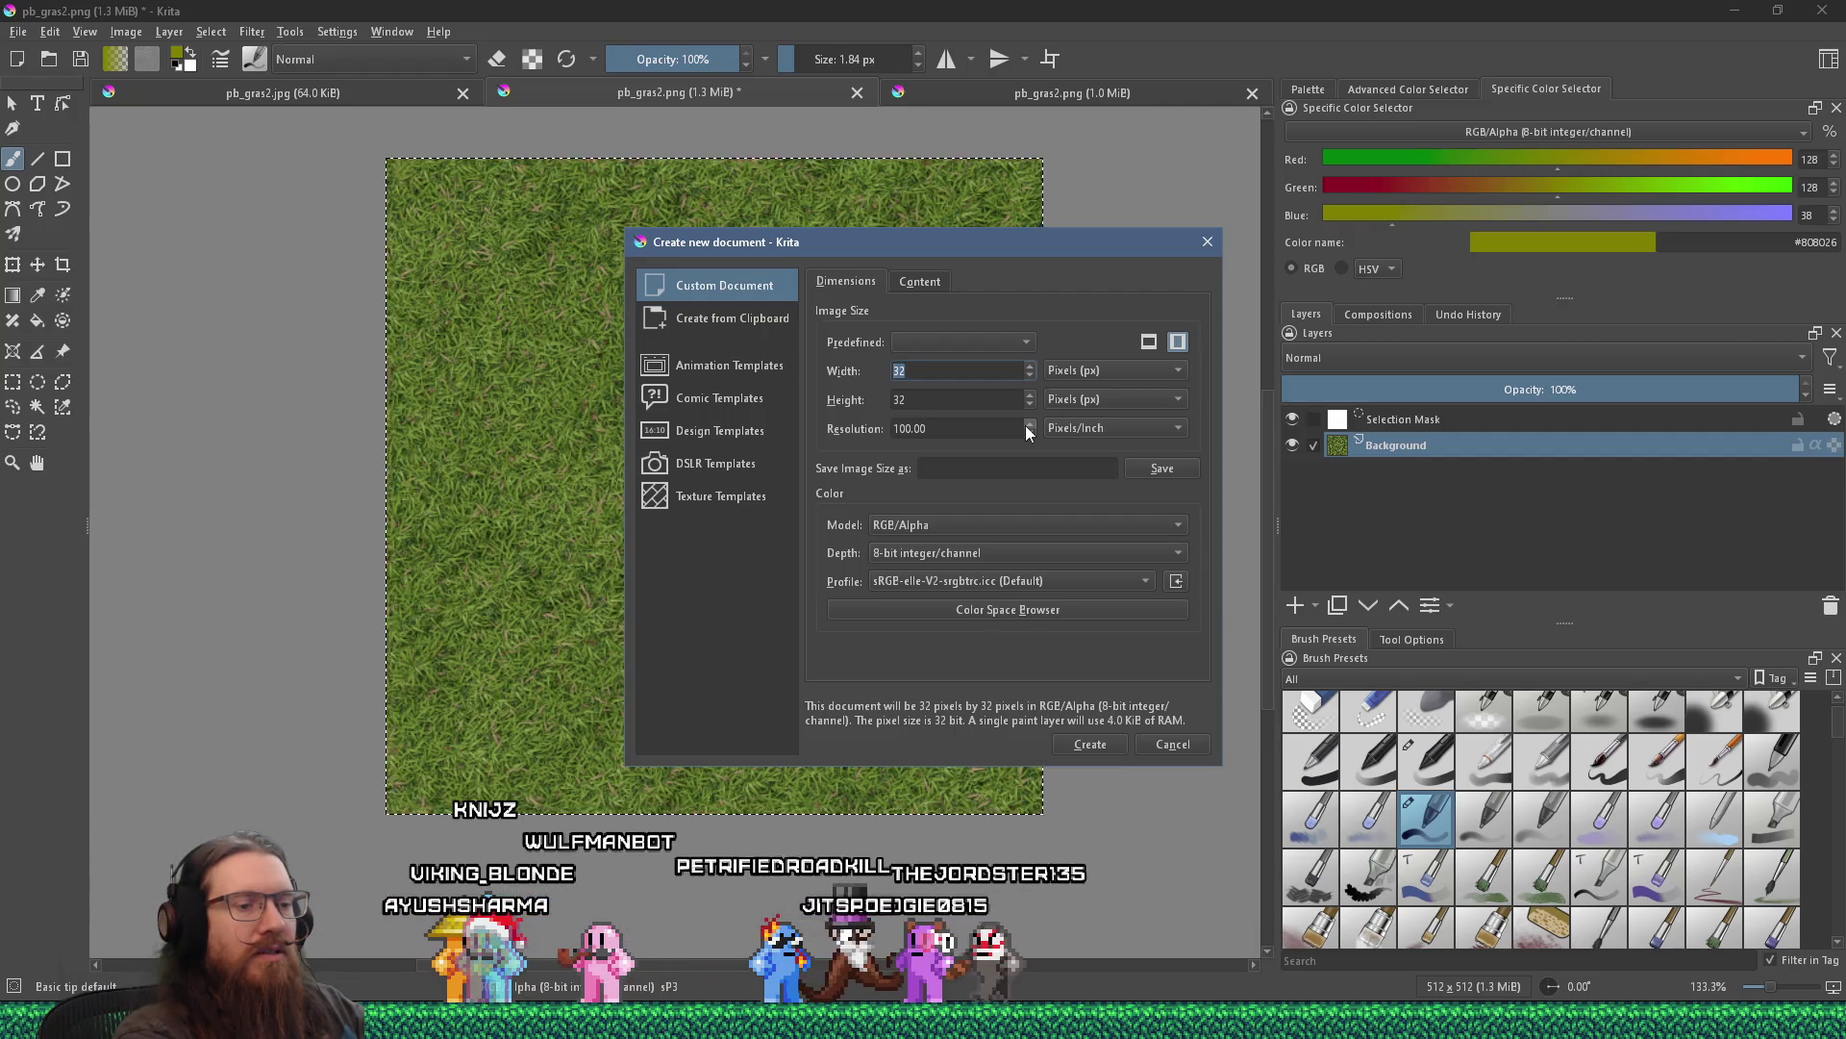
Create a 64 × 32 pixel document and delete its white Background layer.
type("64")
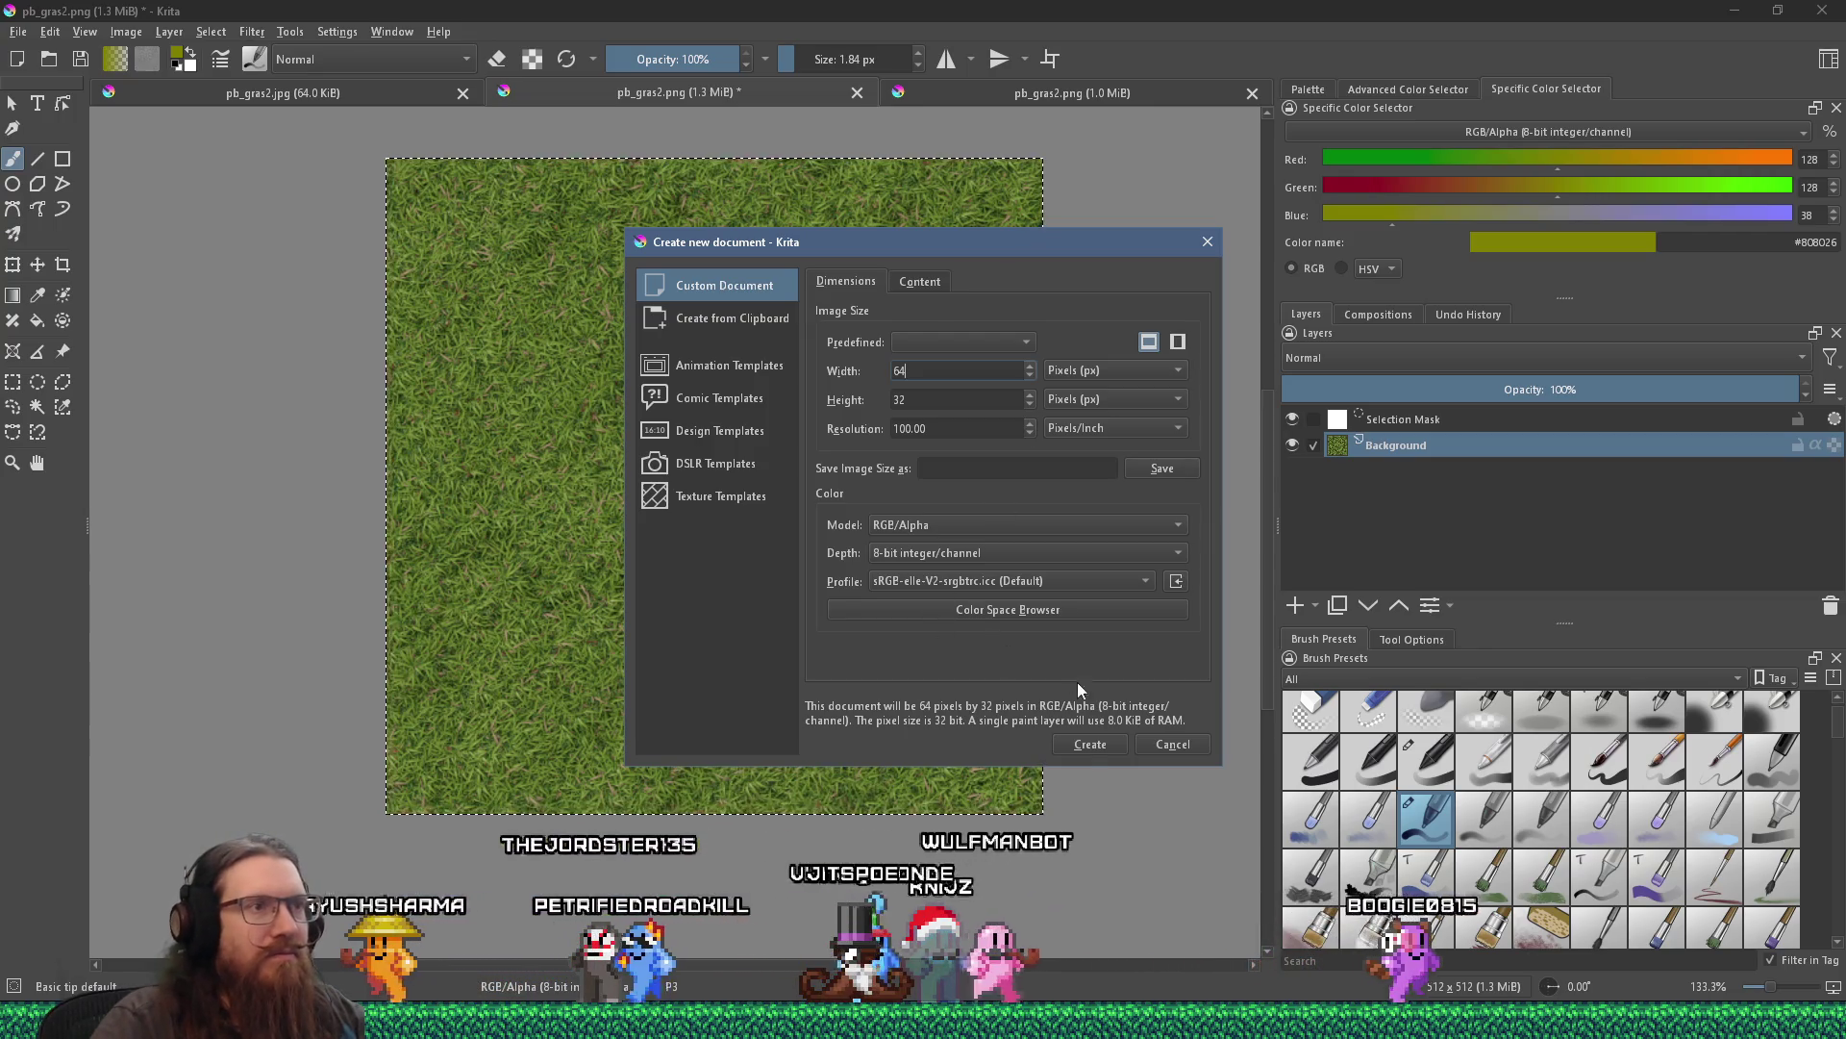
left_click(1086, 743)
scroll(824, 602, "down", 5)
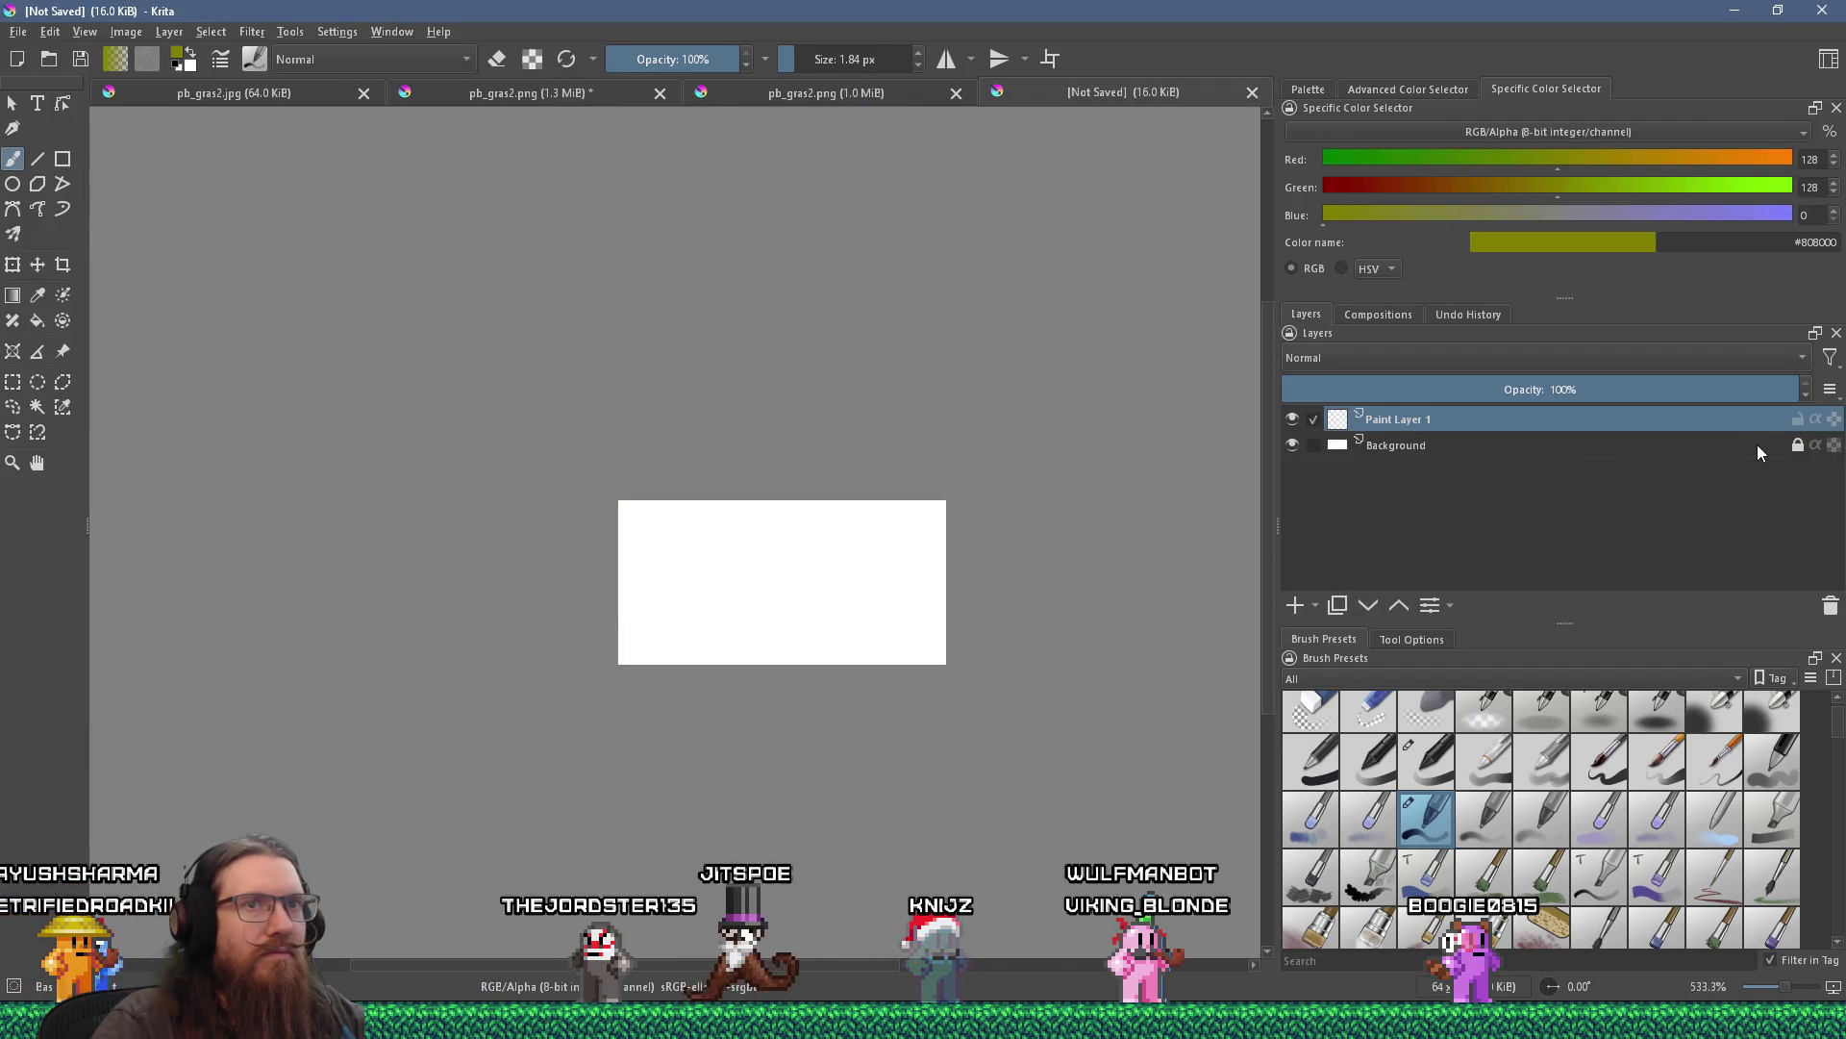
left_click(1759, 448)
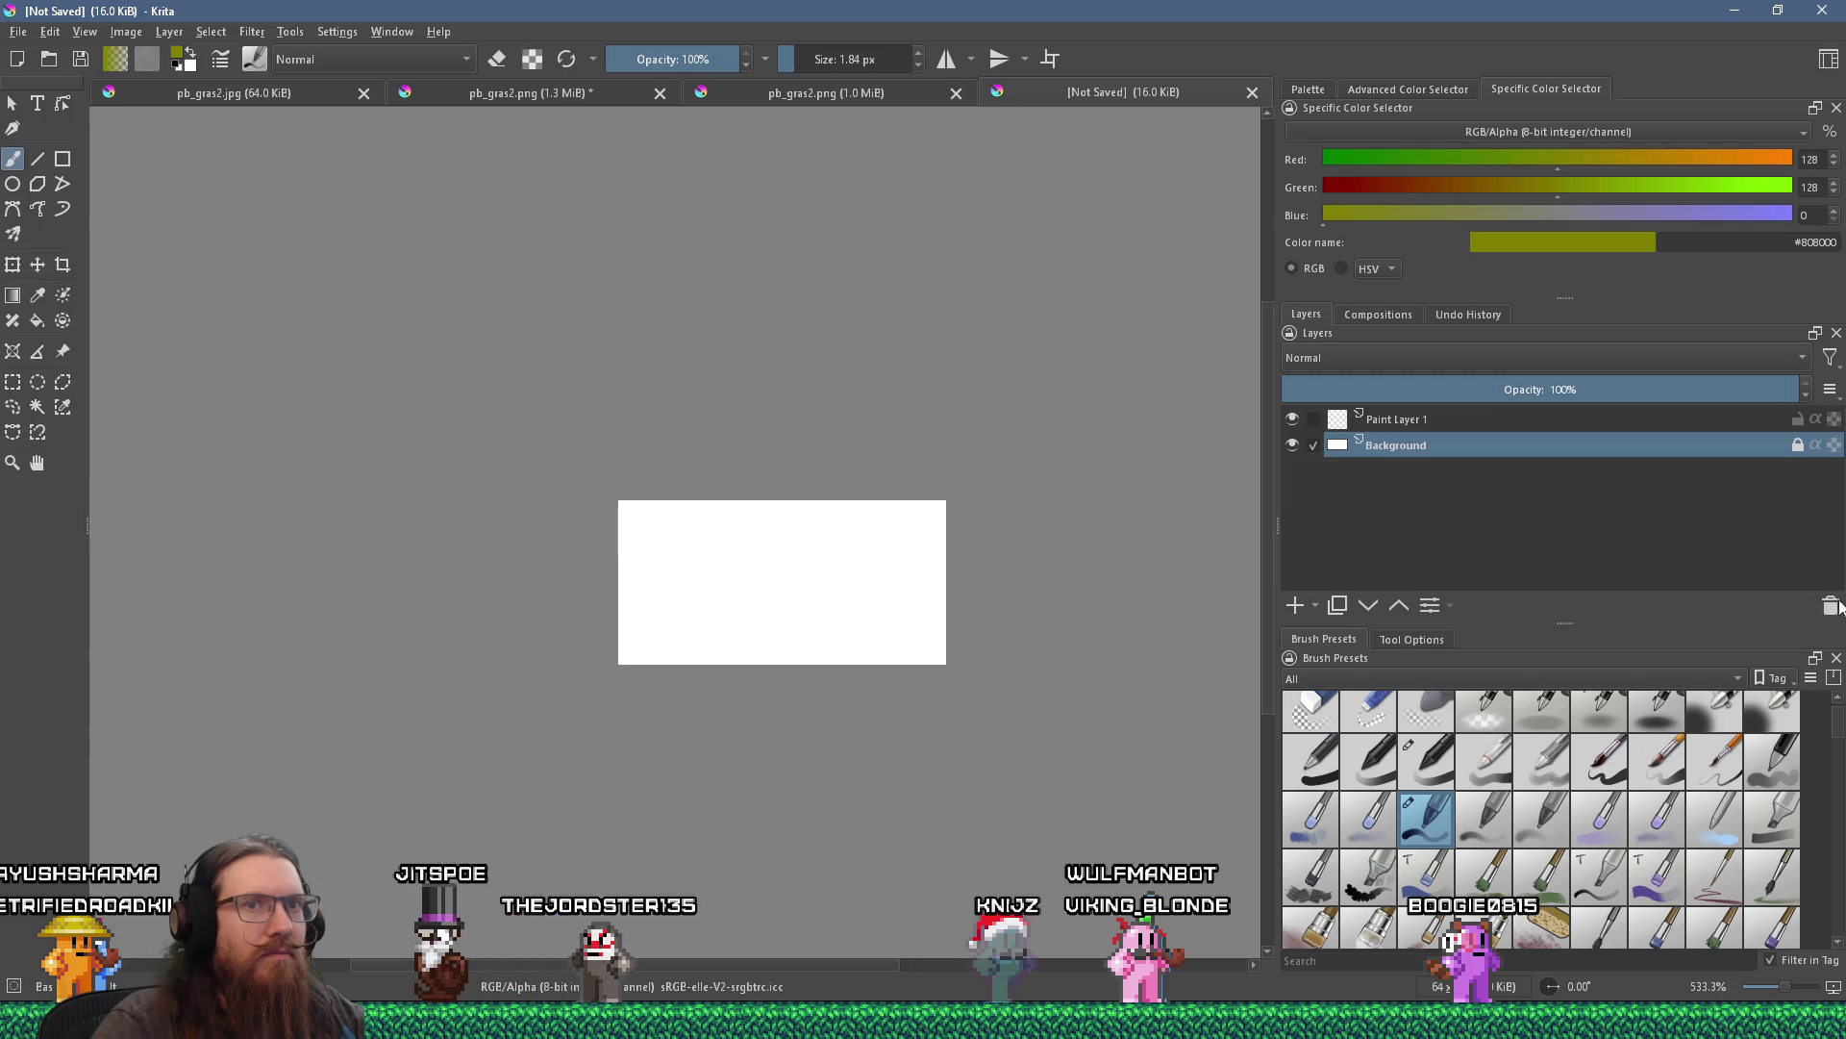
left_click(1833, 605)
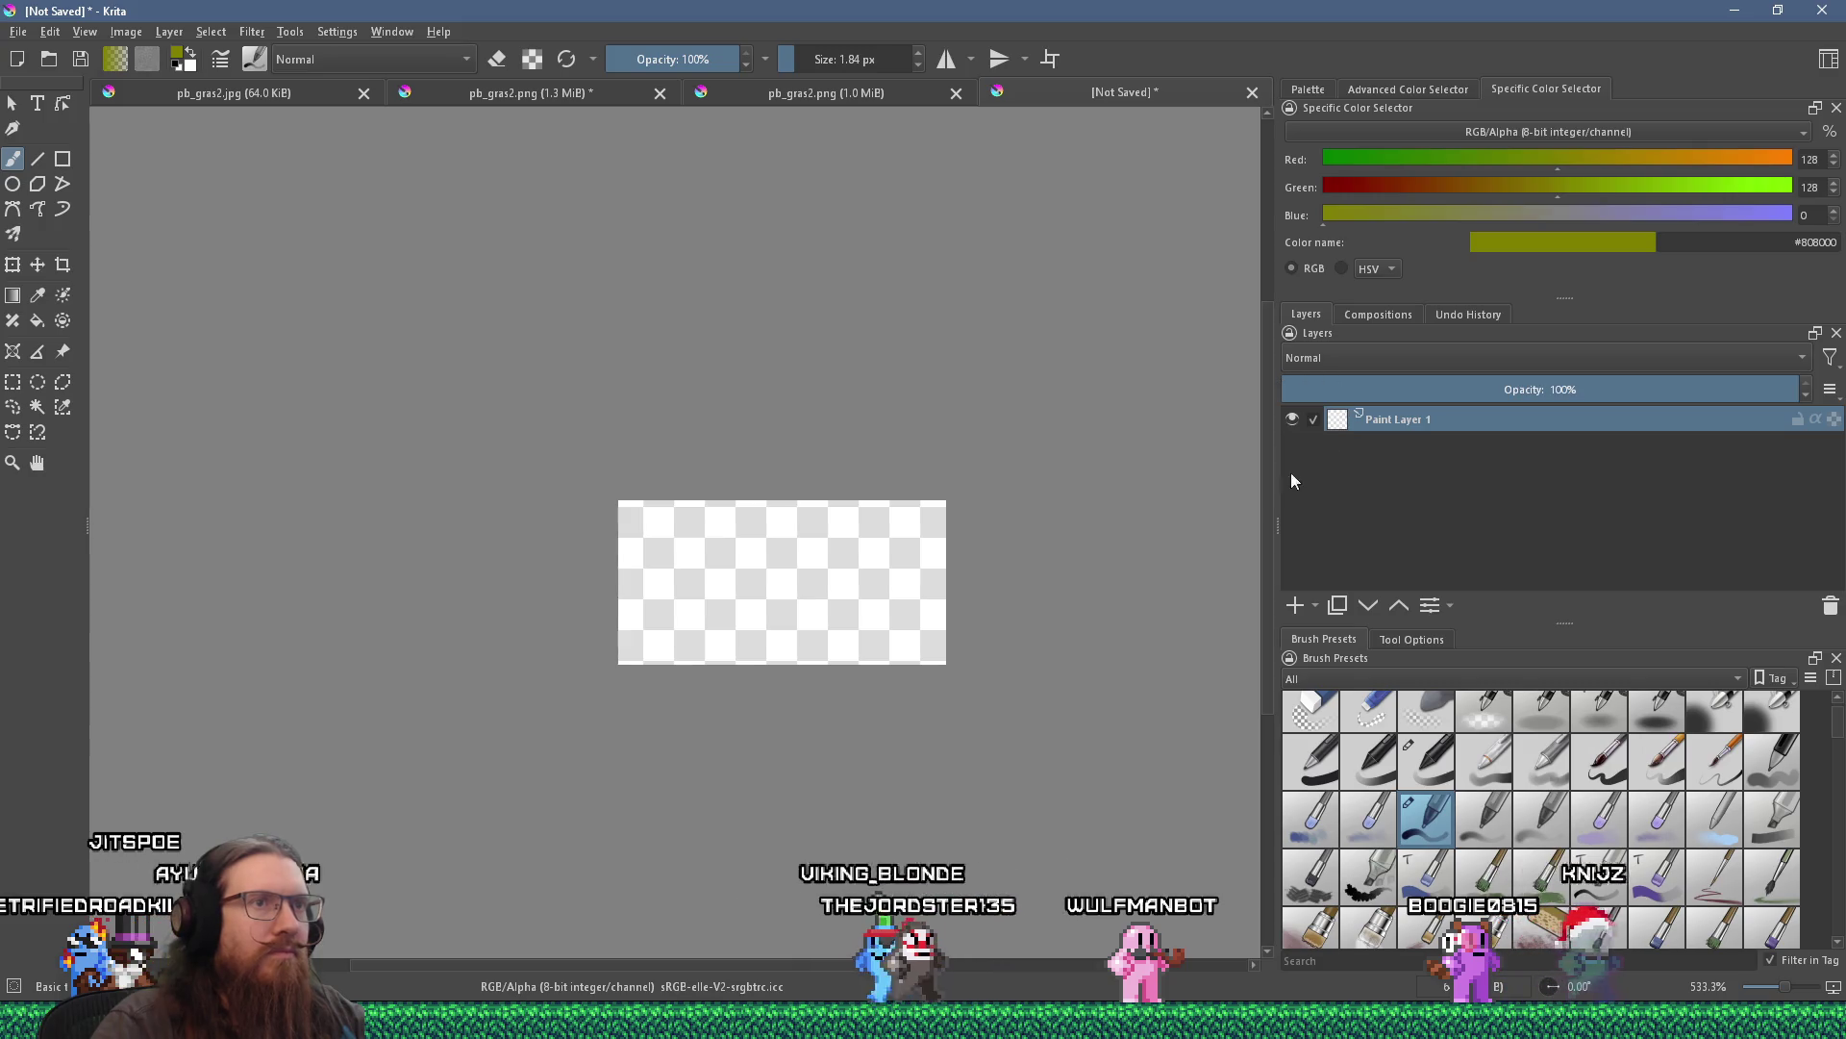
left_click(1317, 606)
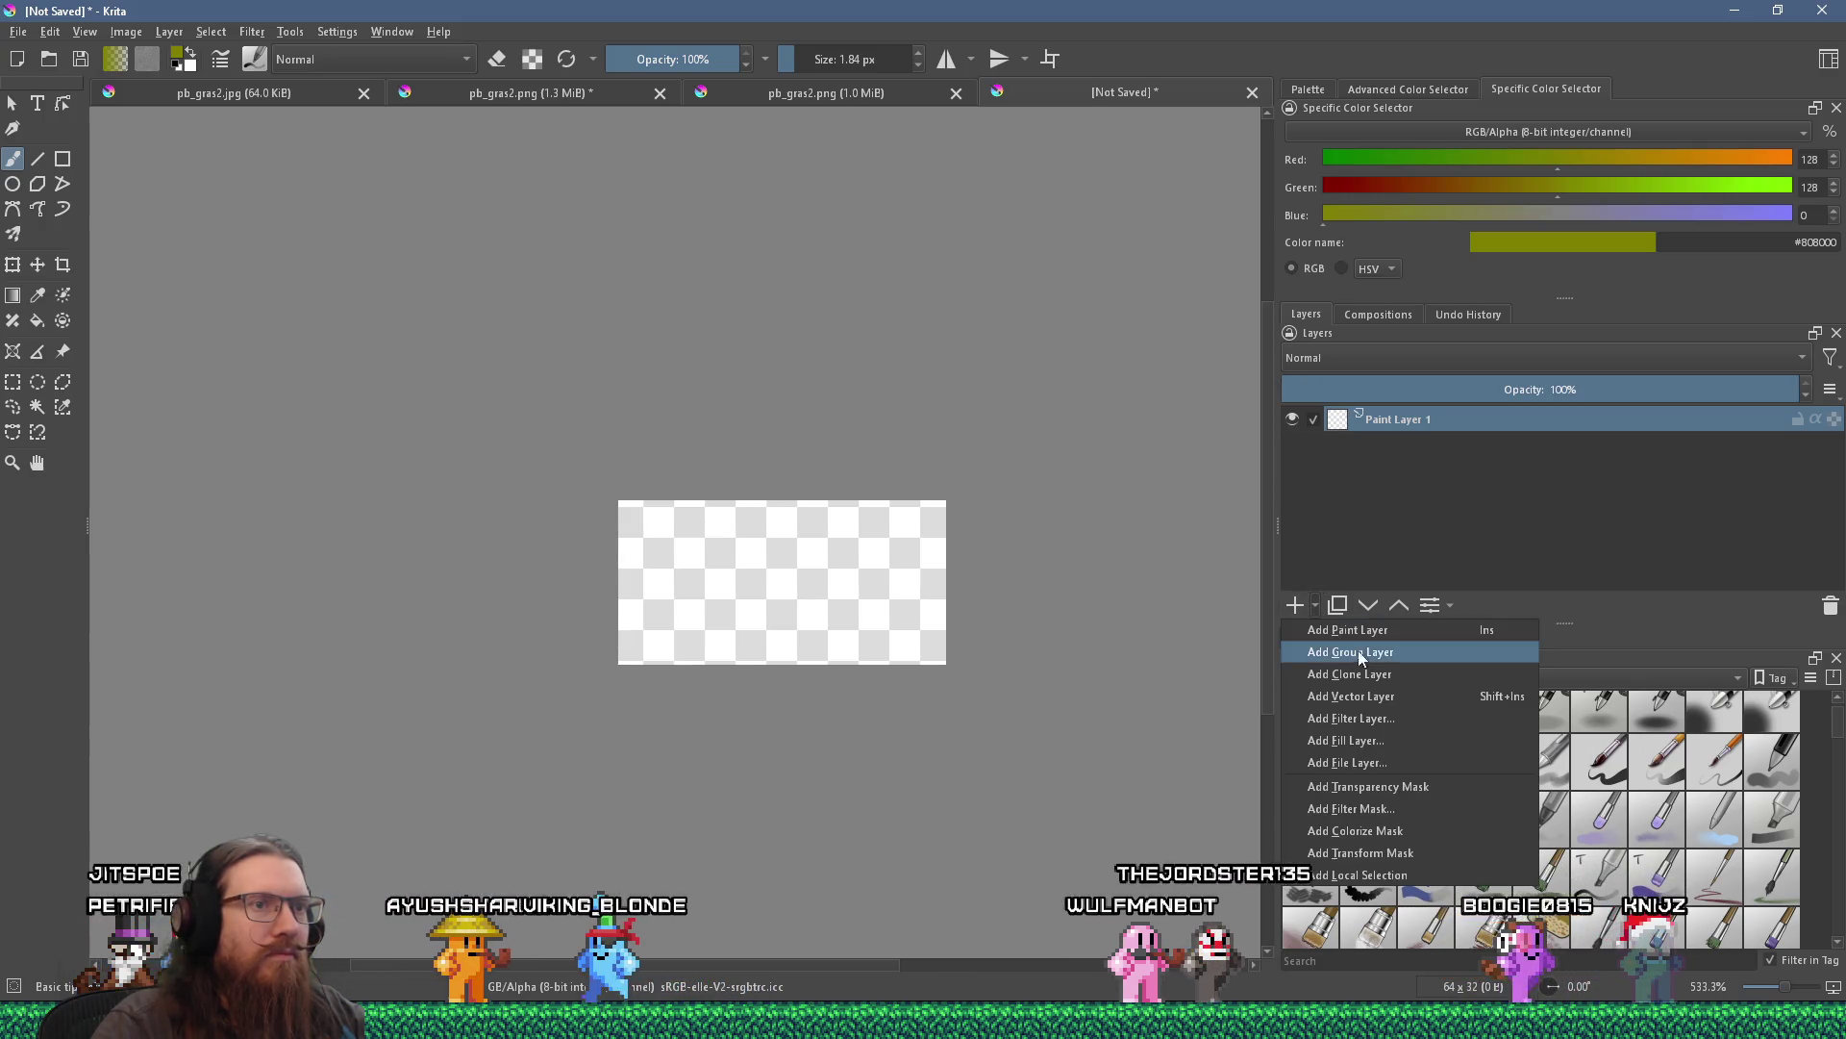
Add a Fill Layer filled with pure black.
left_click(1411, 739)
left_click(842, 545)
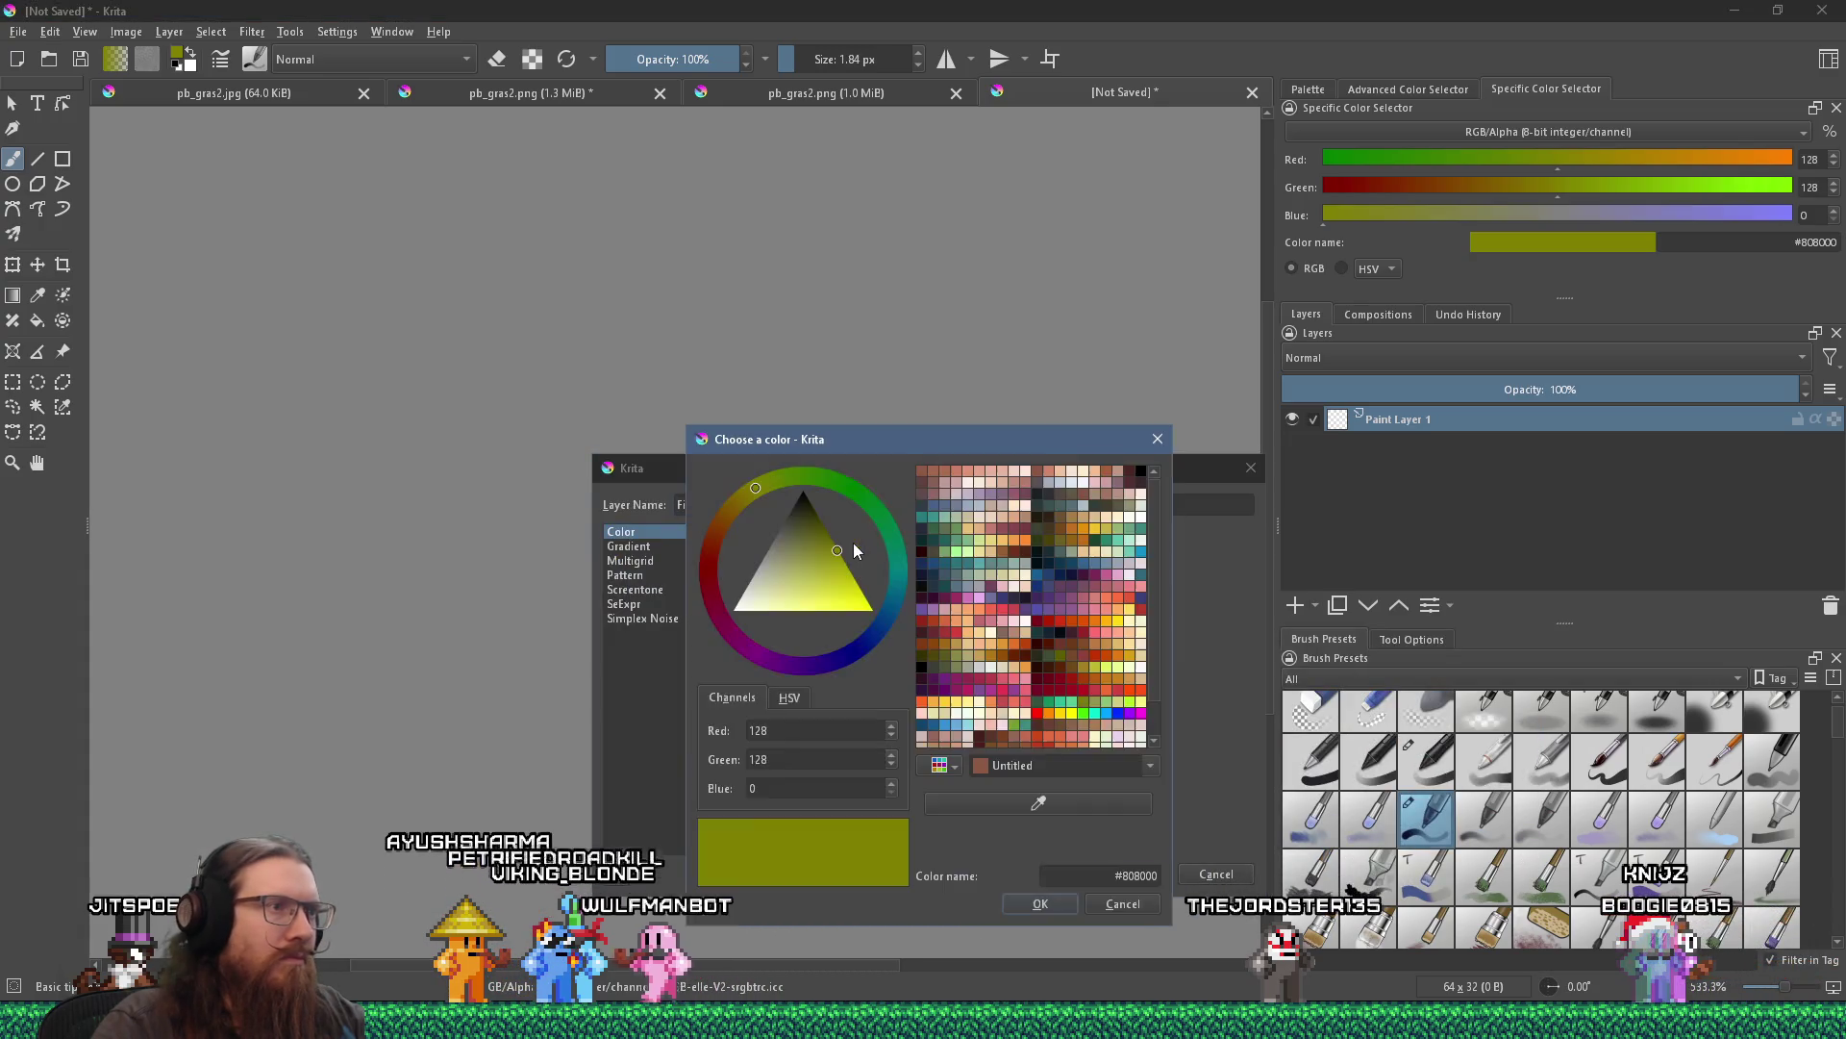
left_click(1141, 470)
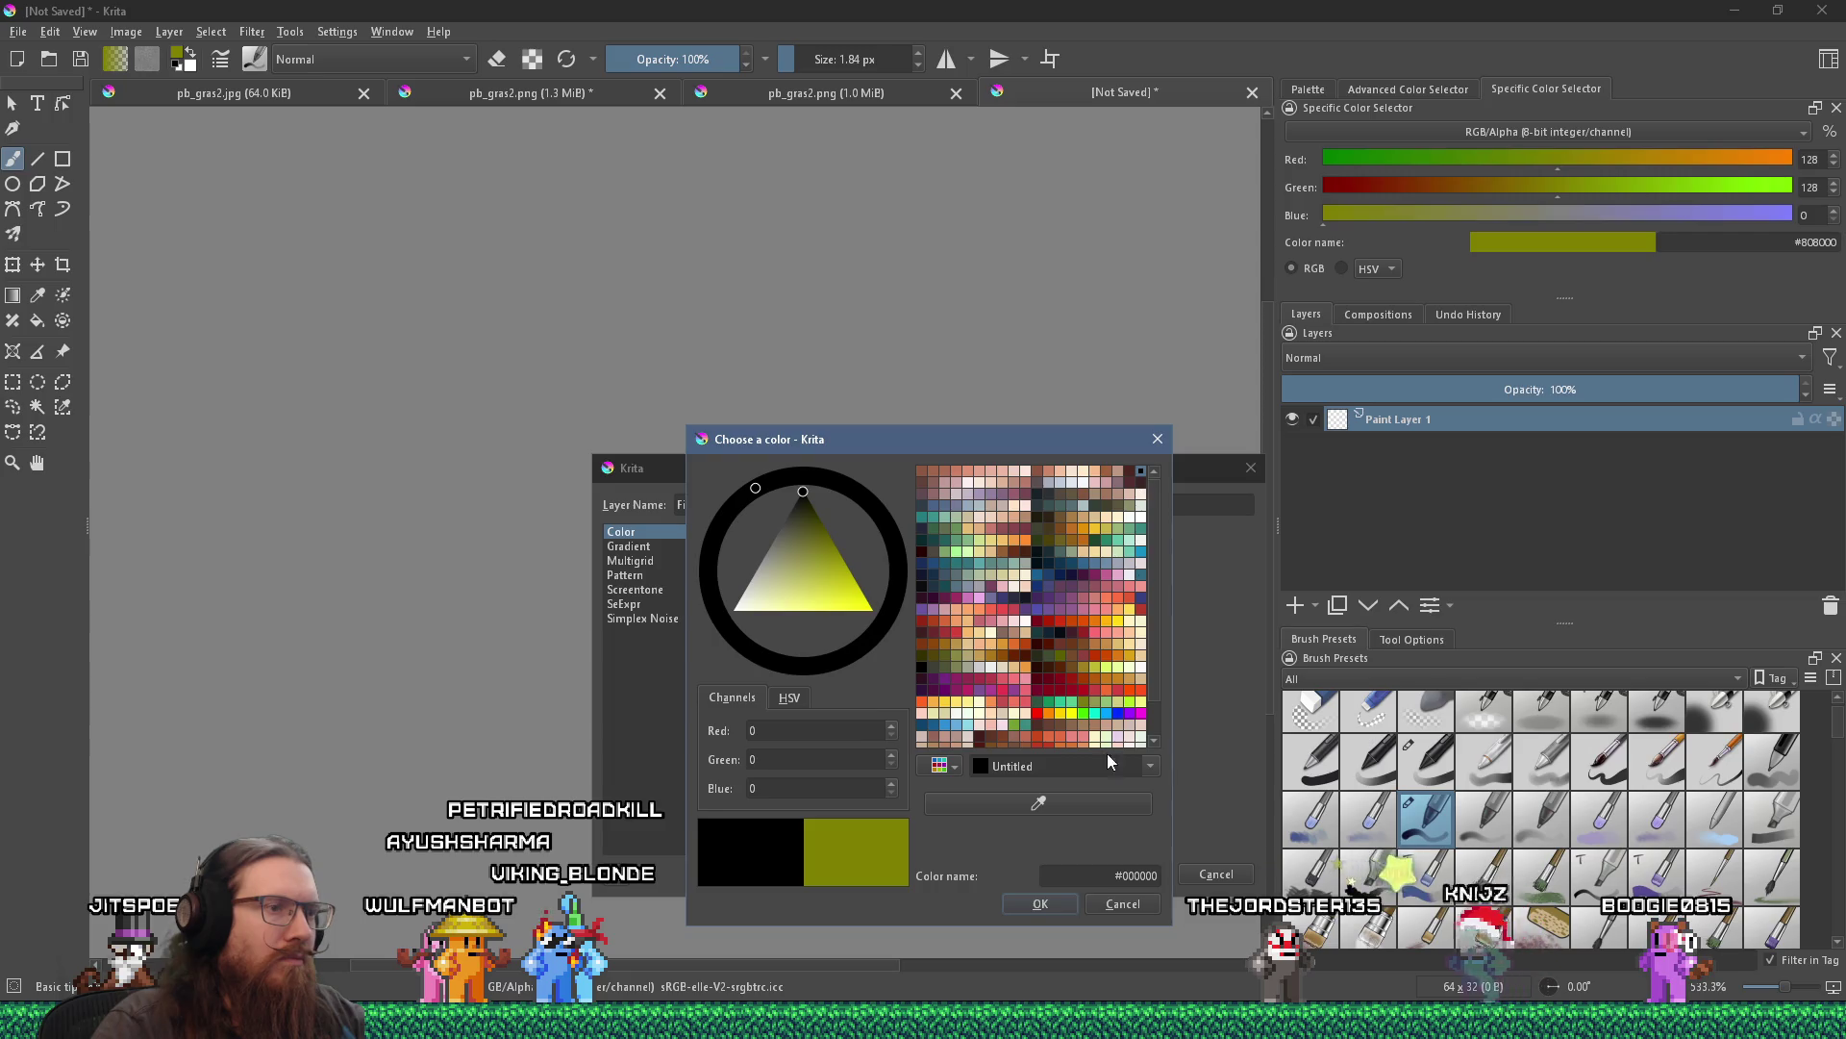
left_click(1041, 905)
left_click(1131, 875)
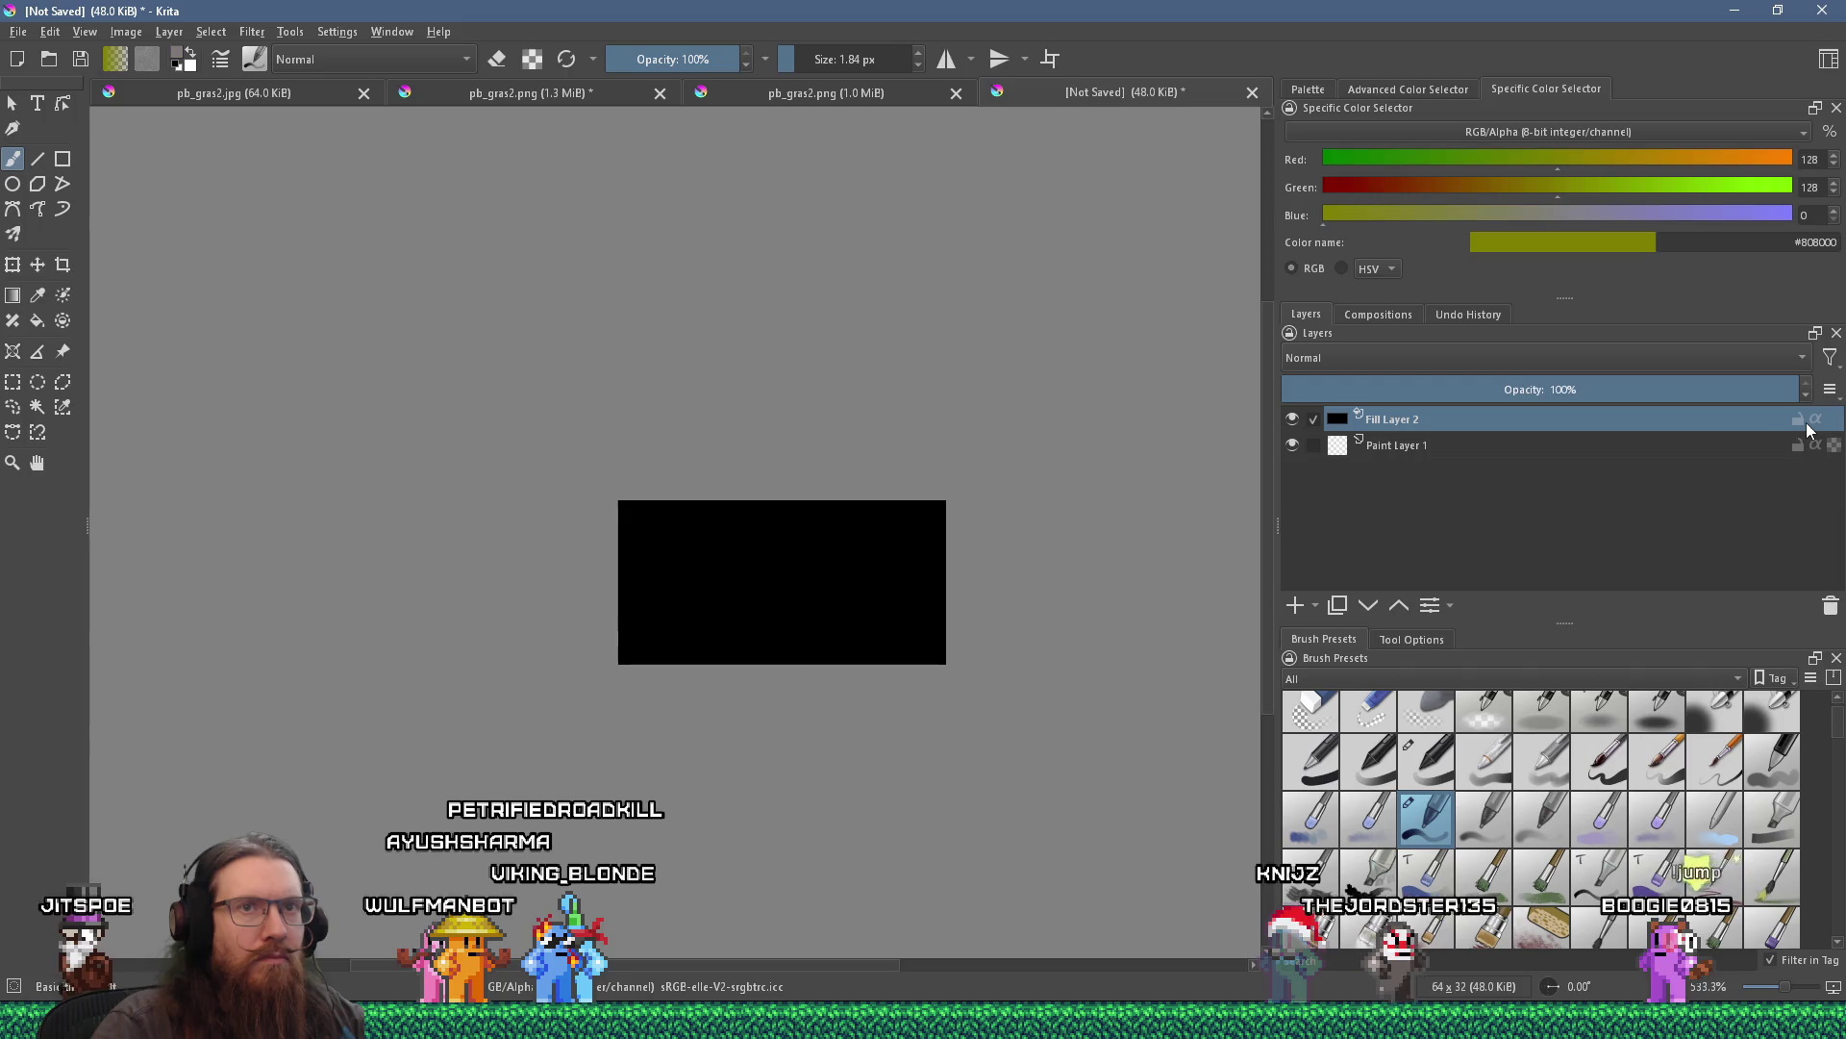
Delete Paint Layer 1 and add a new paint layer above the black fill.
left_click(1801, 444)
left_click(1830, 605)
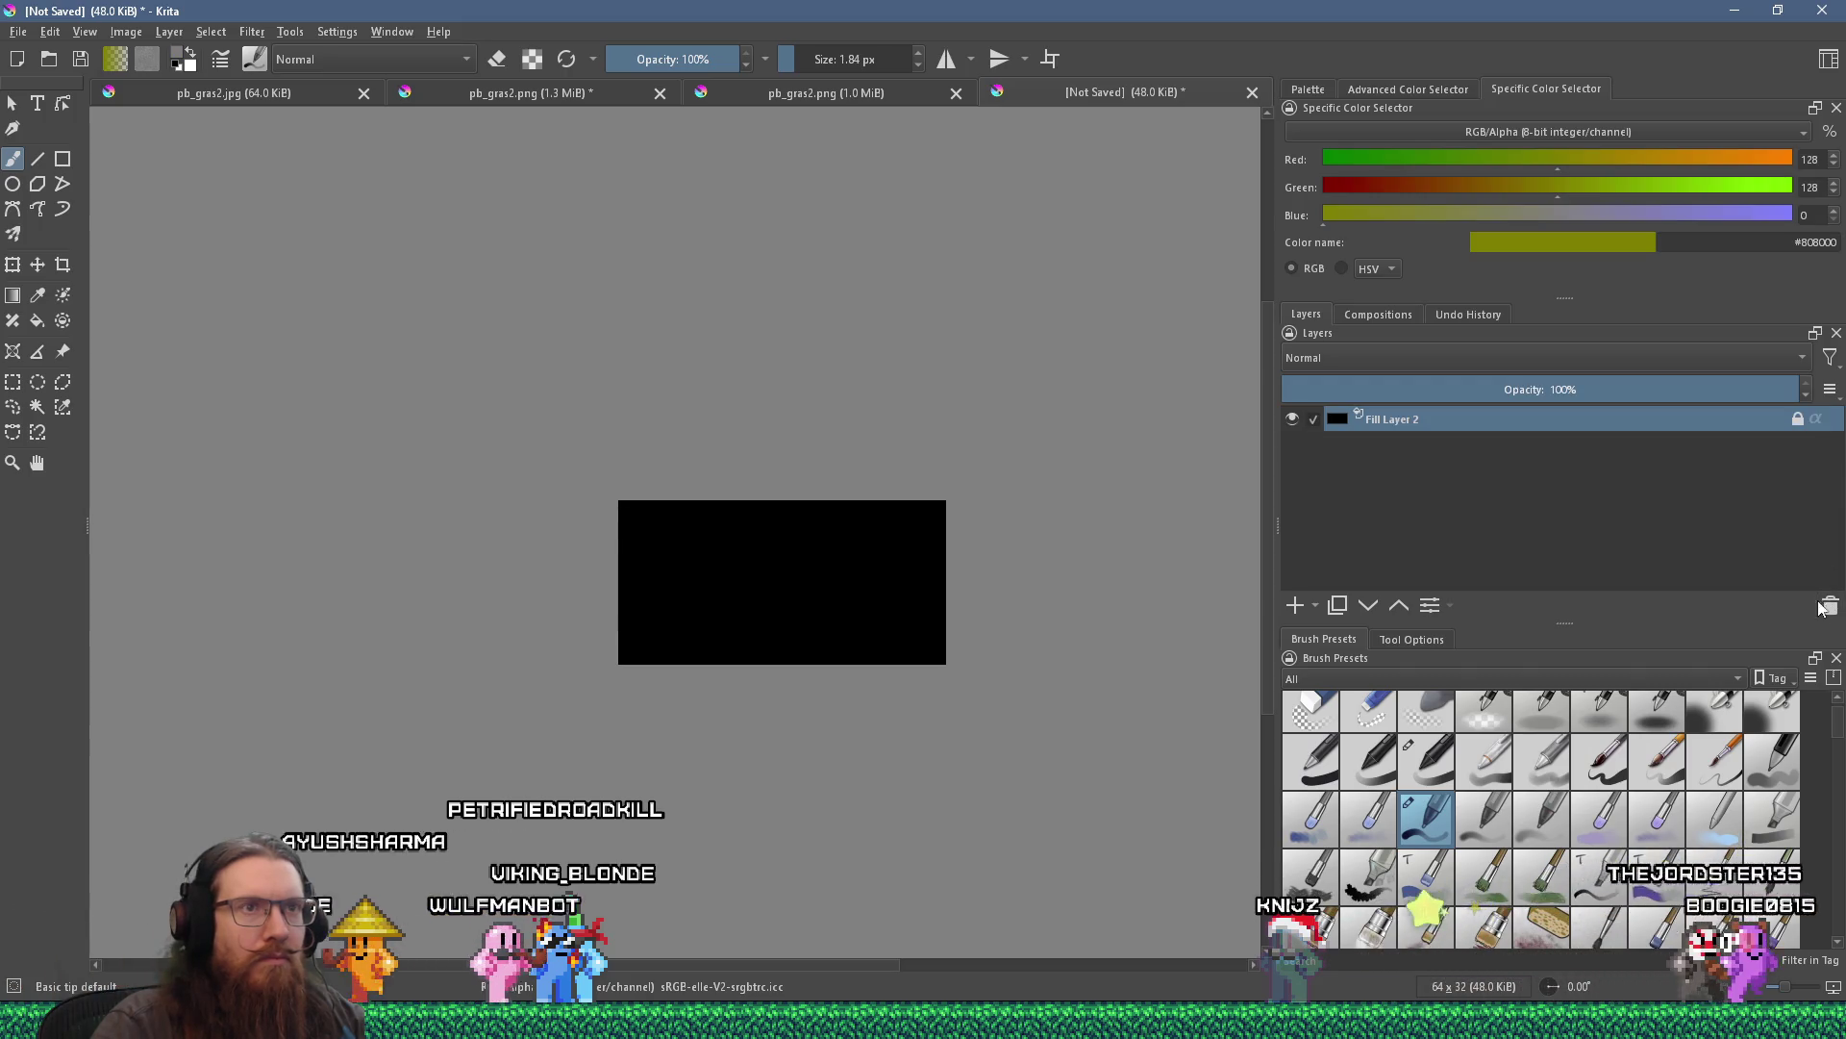
scroll(708, 596, "up", 3)
left_click_drag(708, 596, 519, 625)
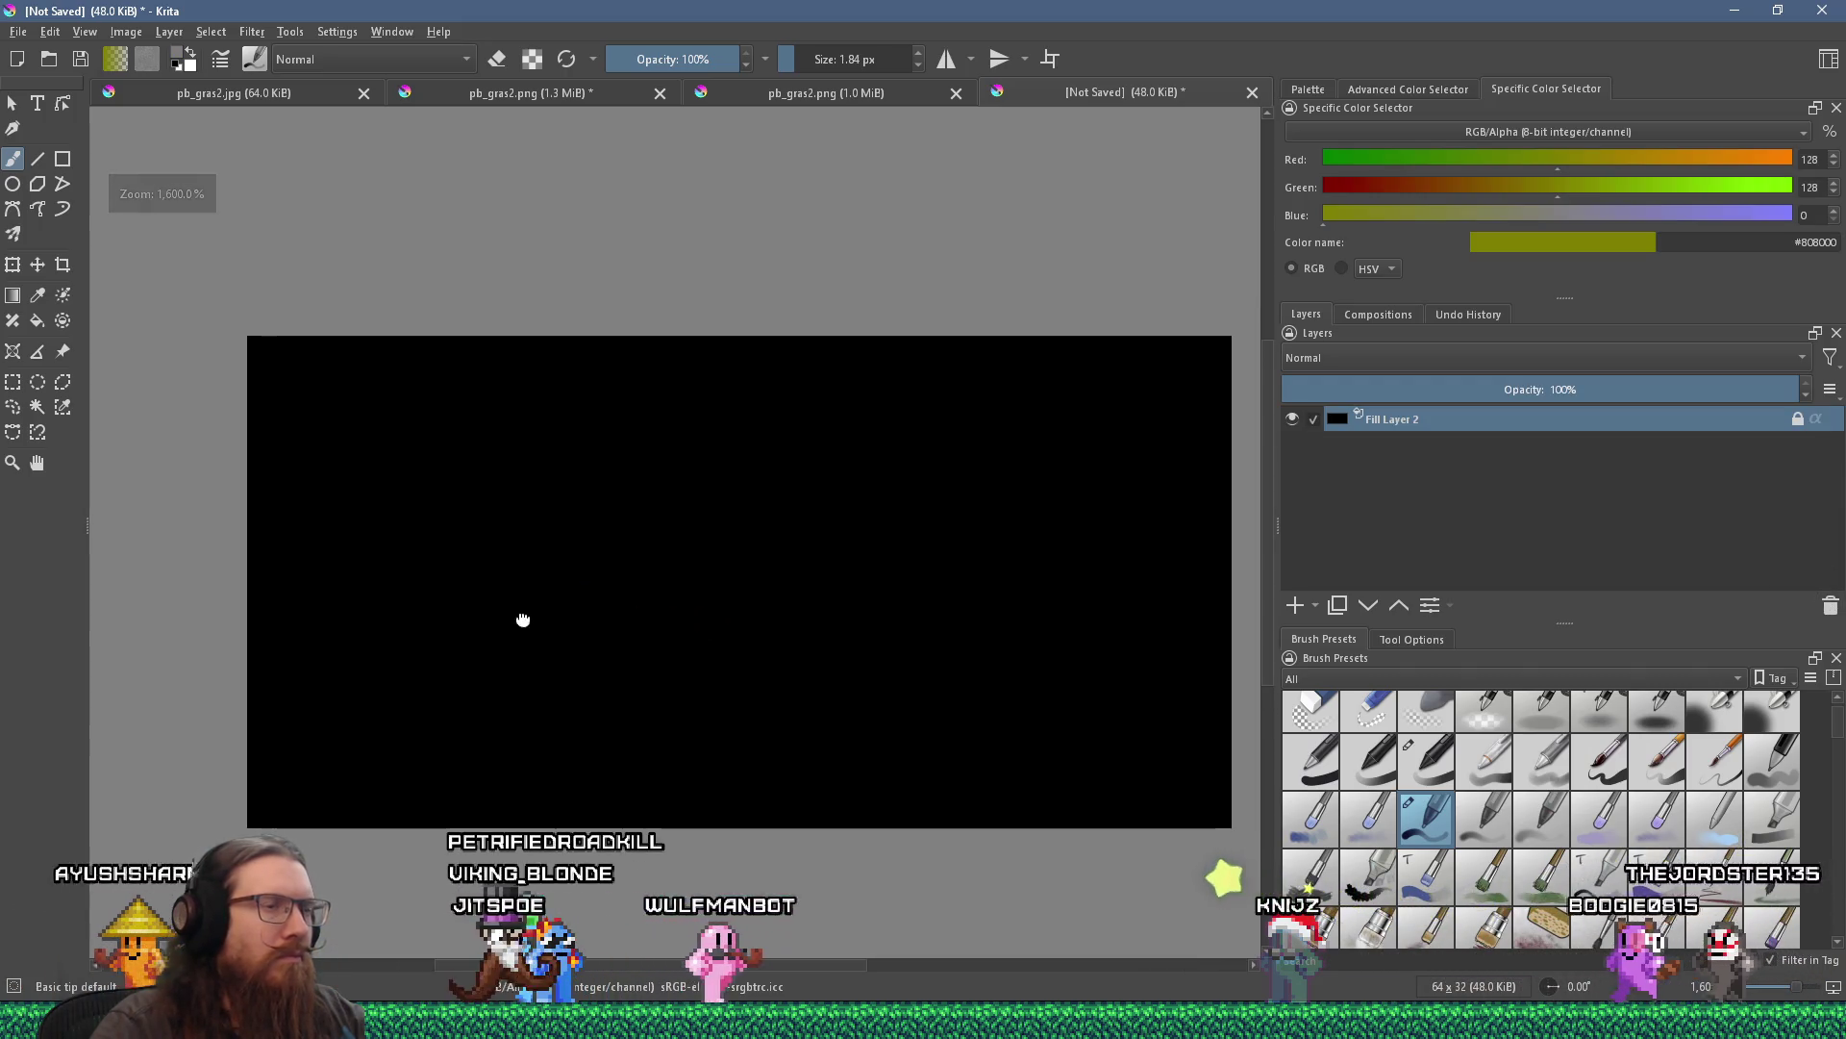
left_click(1295, 605)
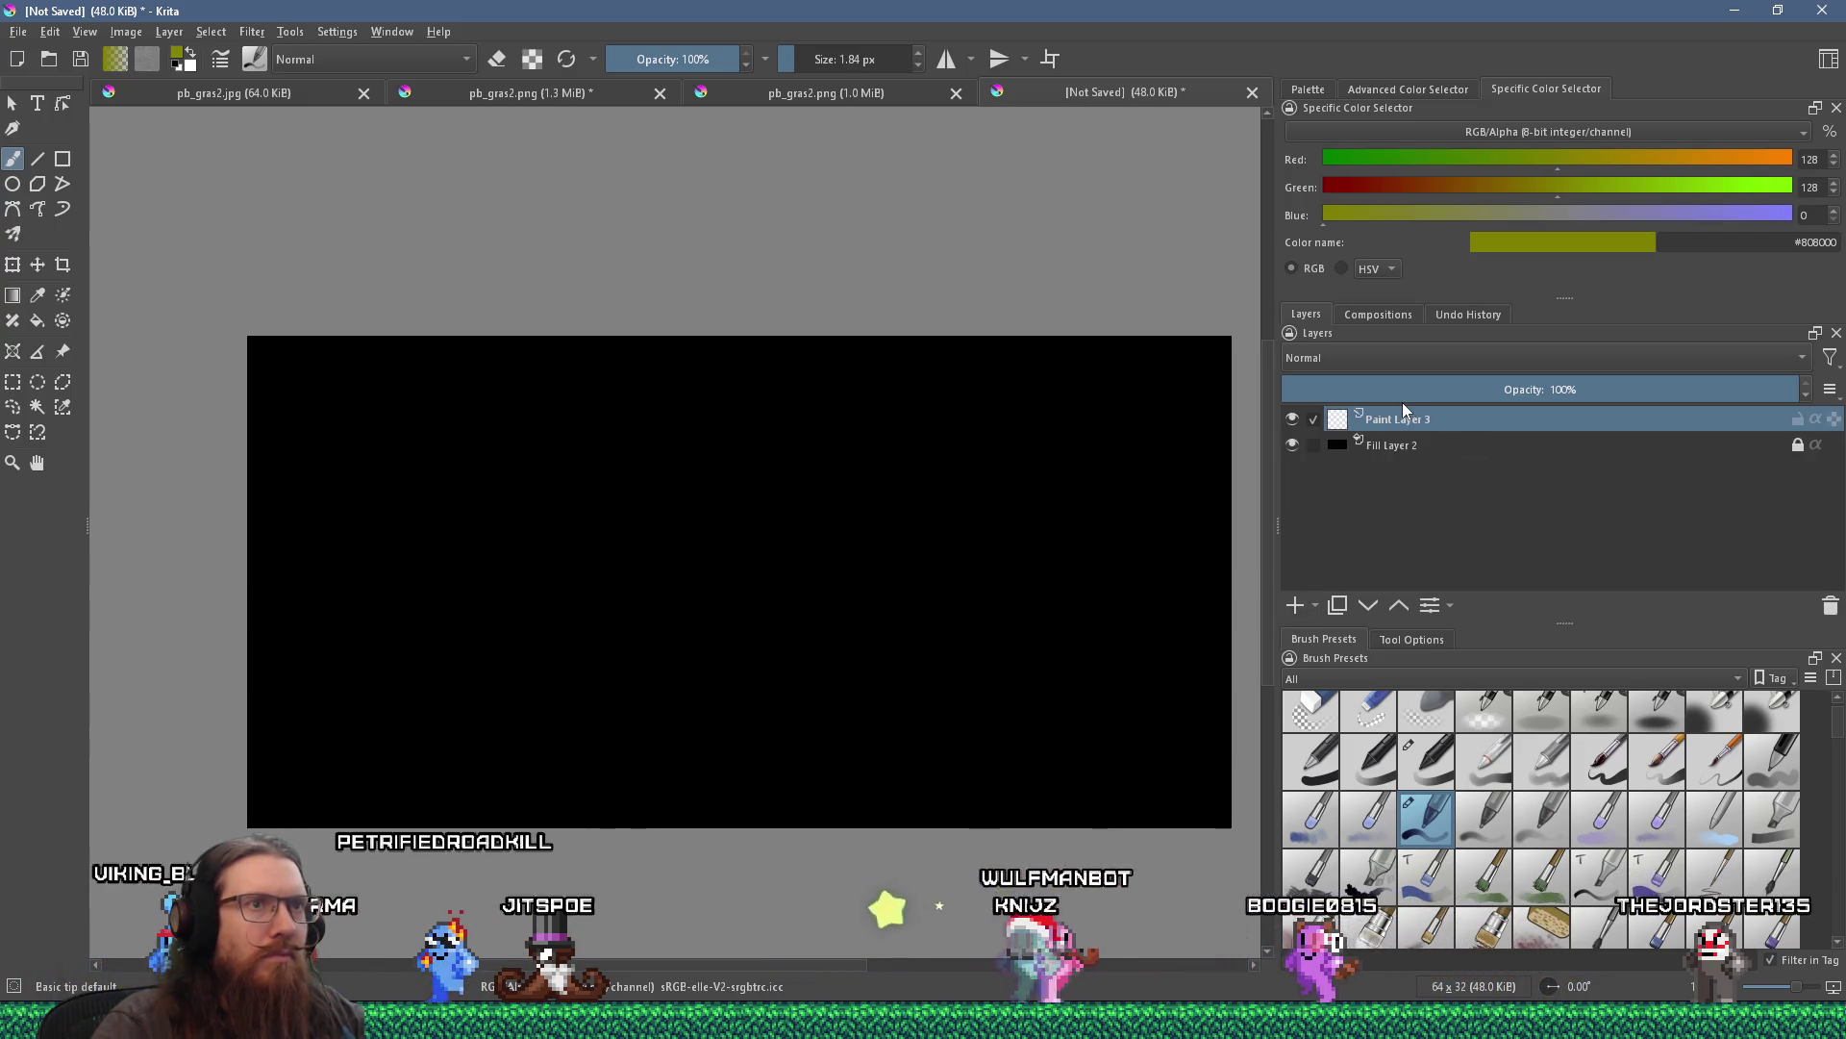
mouse_move(1438, 438)
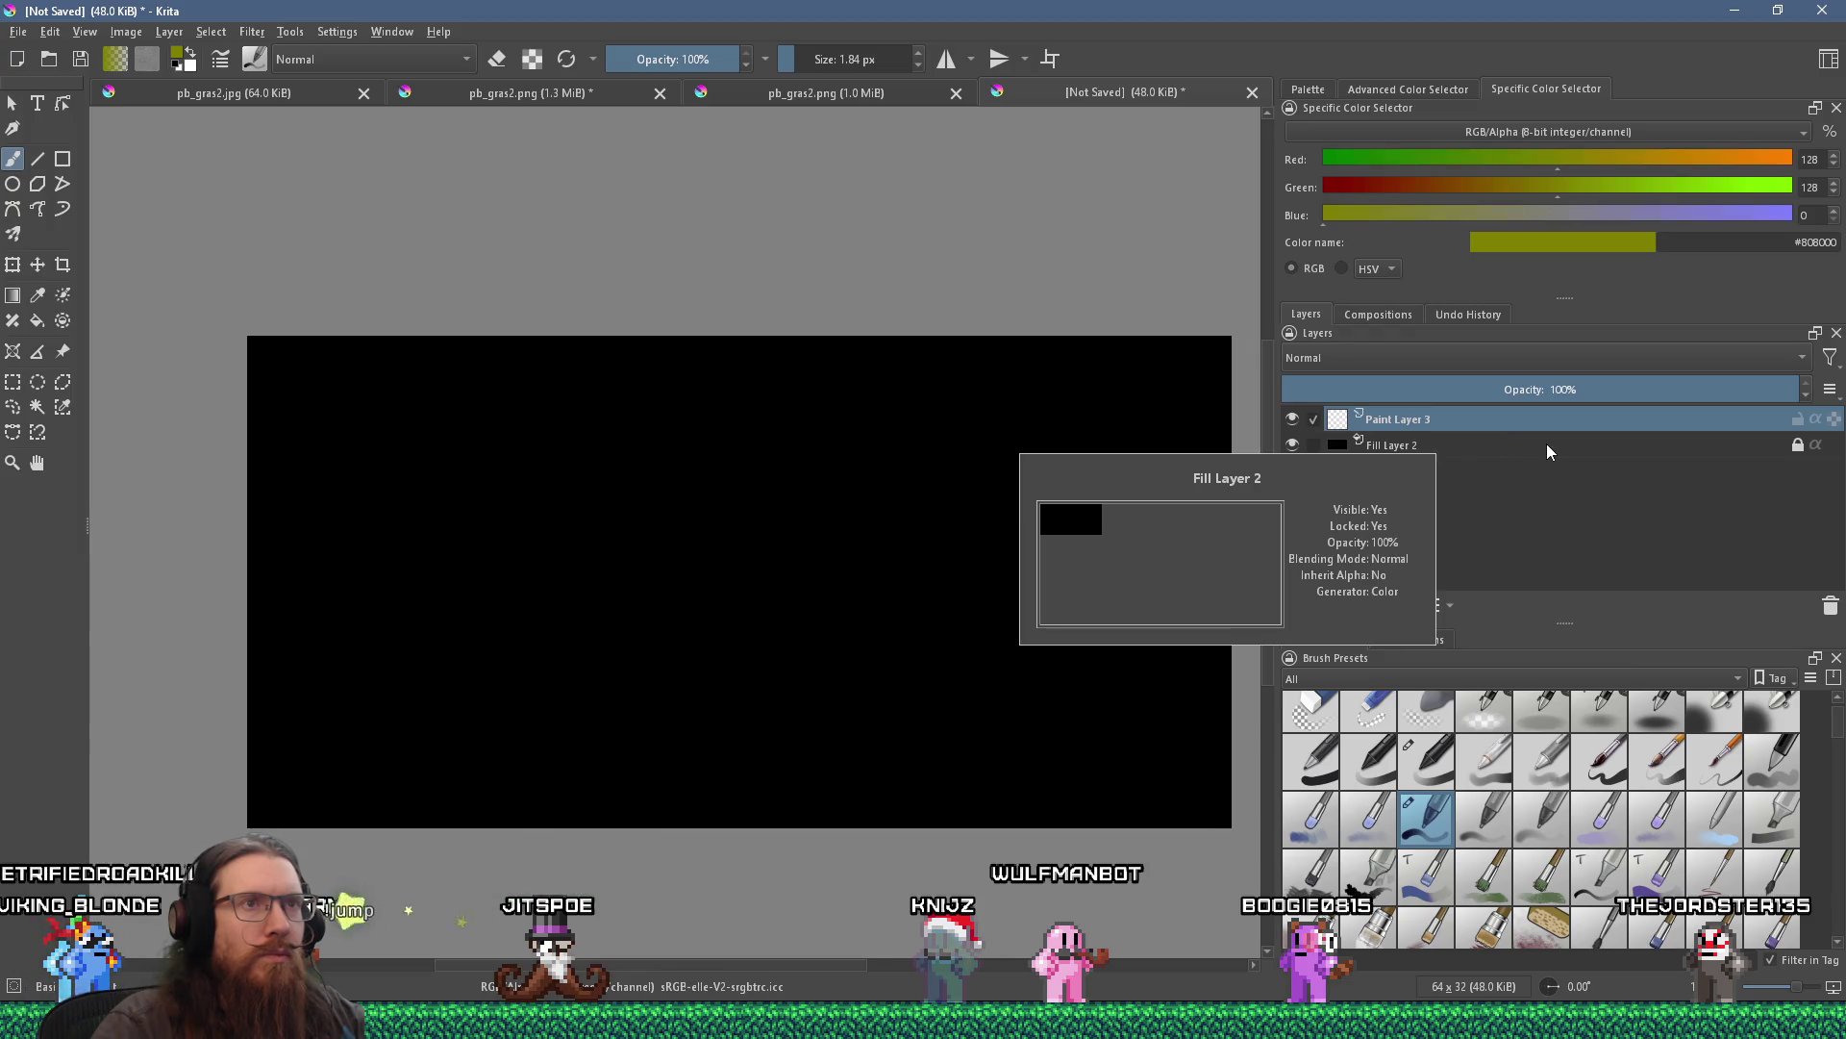
Rename Paint Layer 3 to Red and set its blend mode to Addition.
double_click(1513, 421)
type("Red")
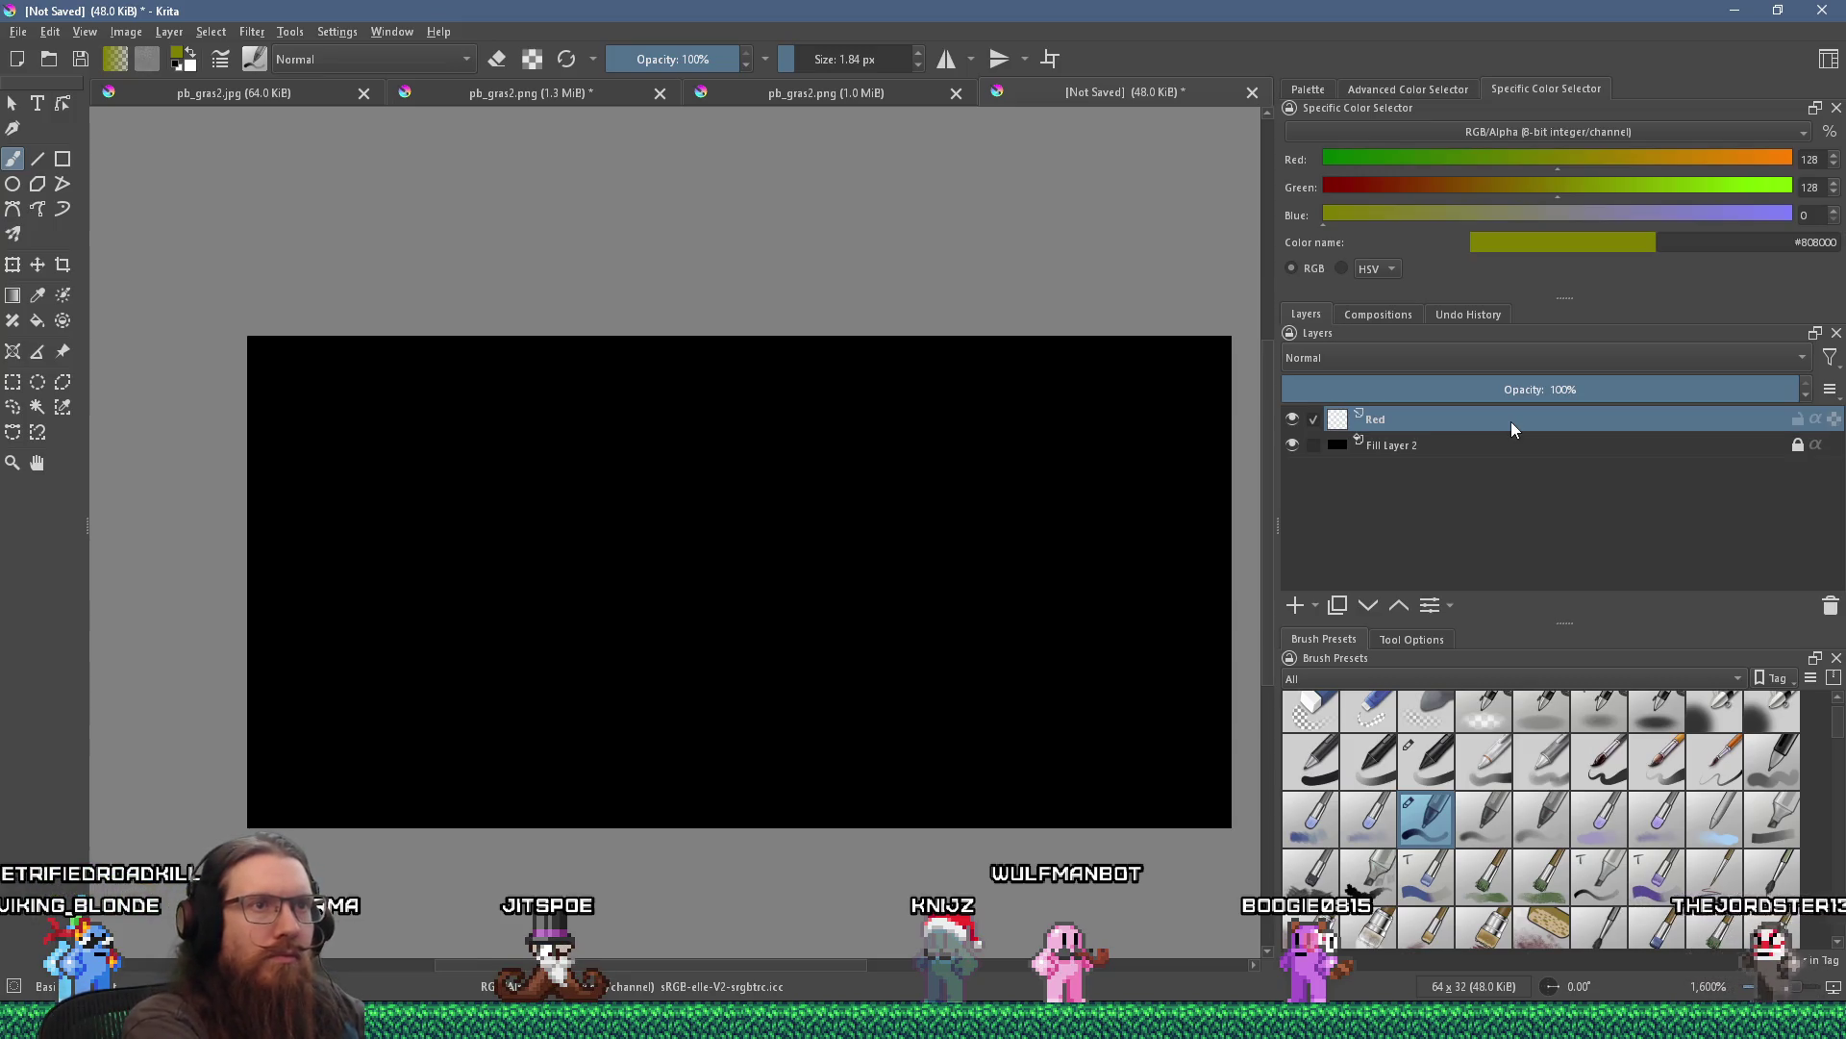
left_click(1442, 358)
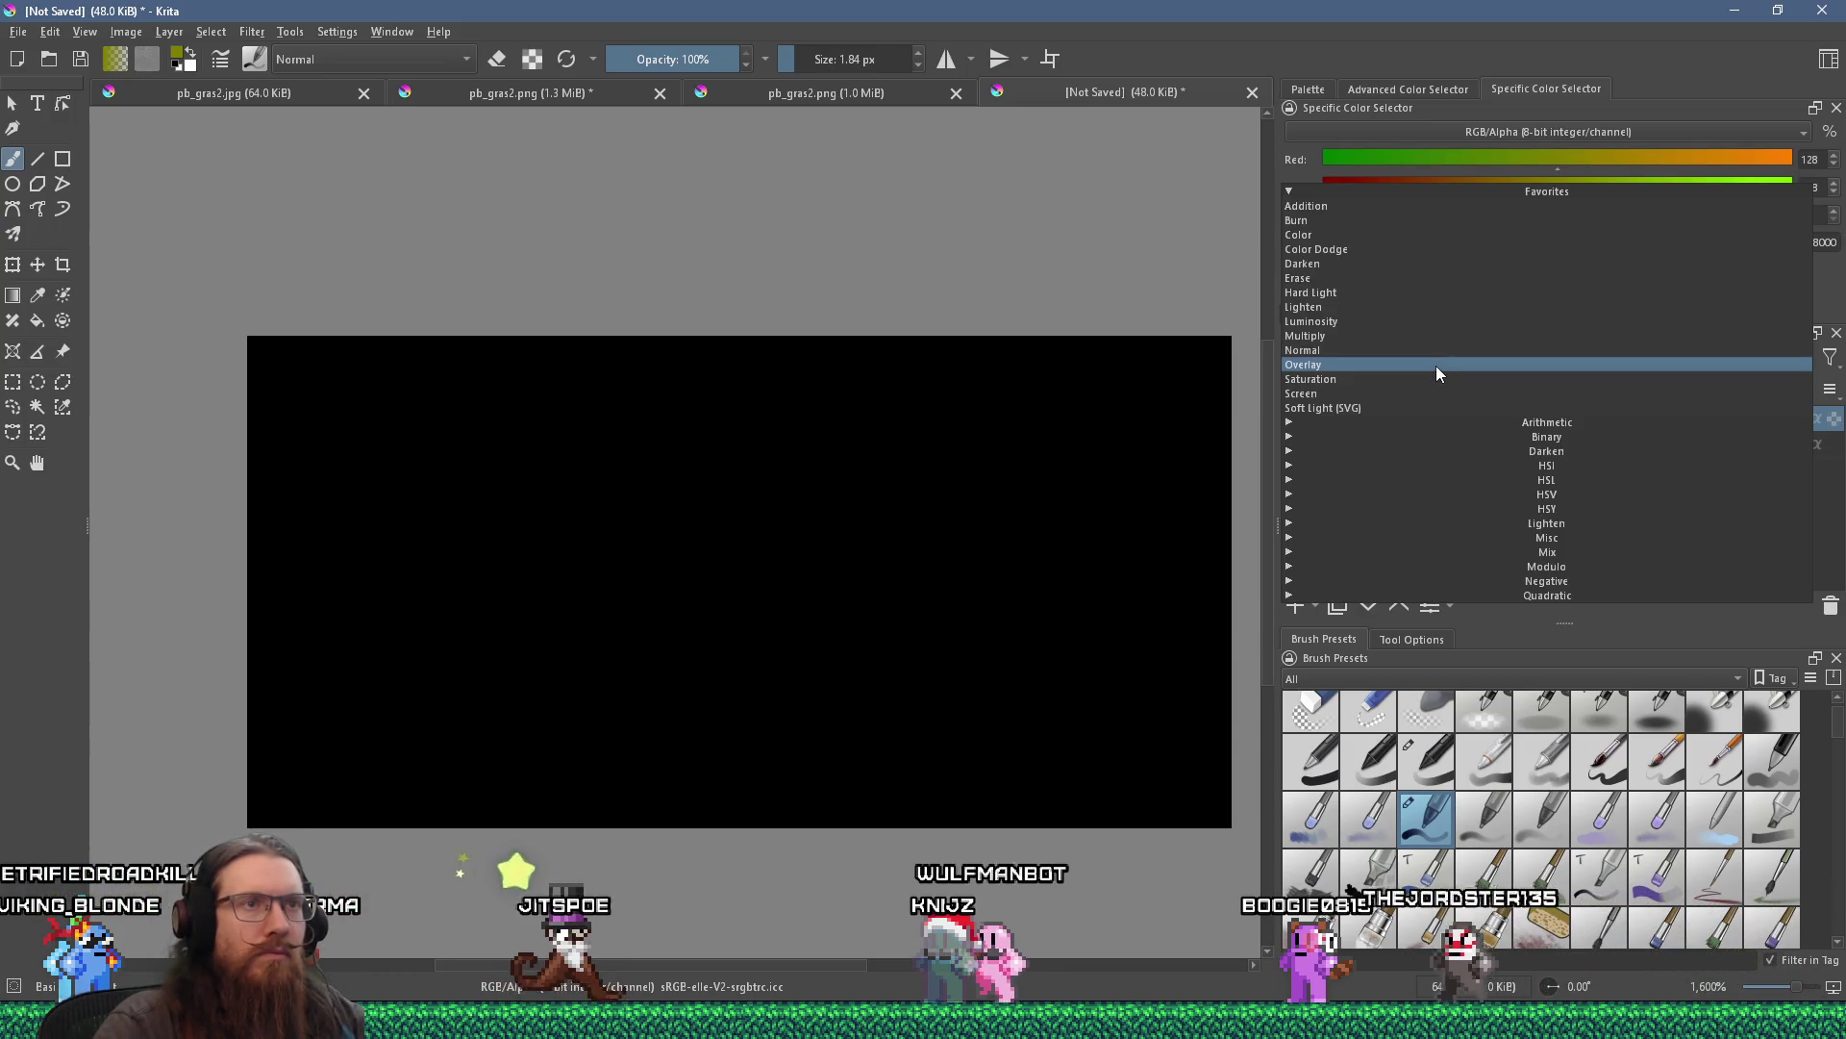
left_click(1389, 205)
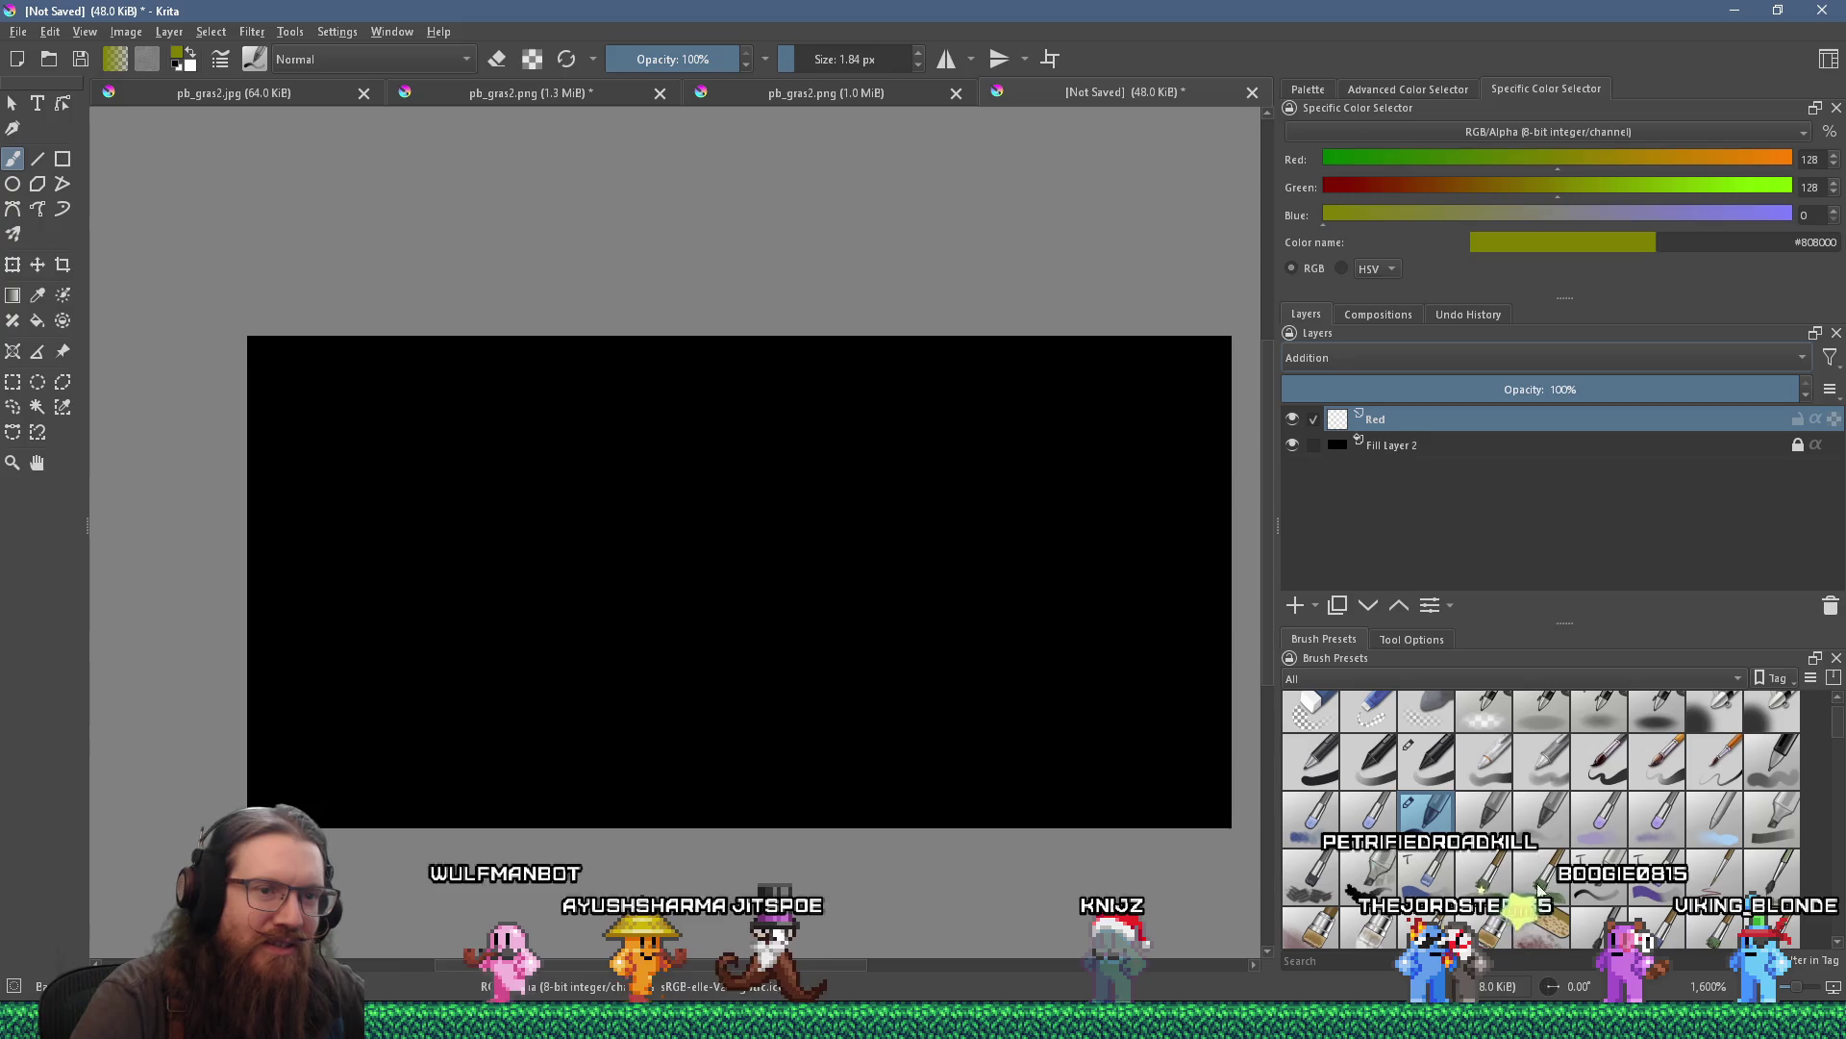
left_click(1555, 1001)
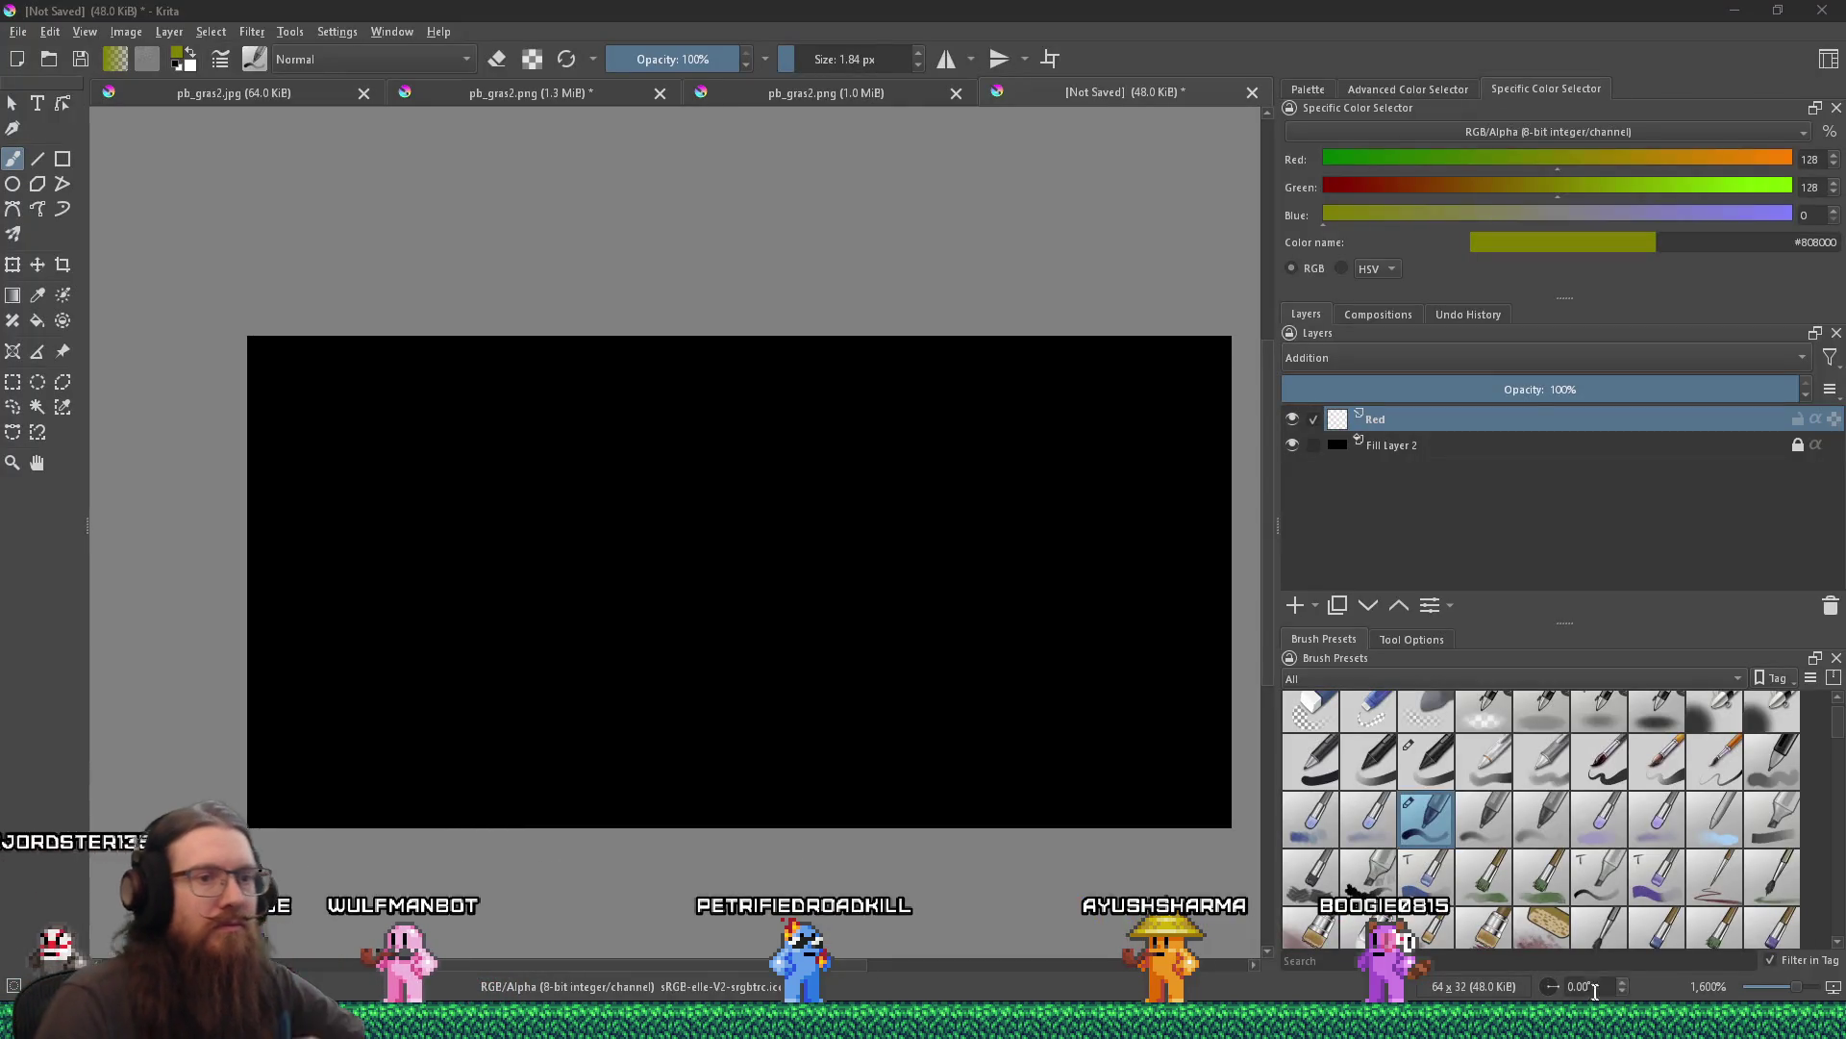
left_click(1534, 906)
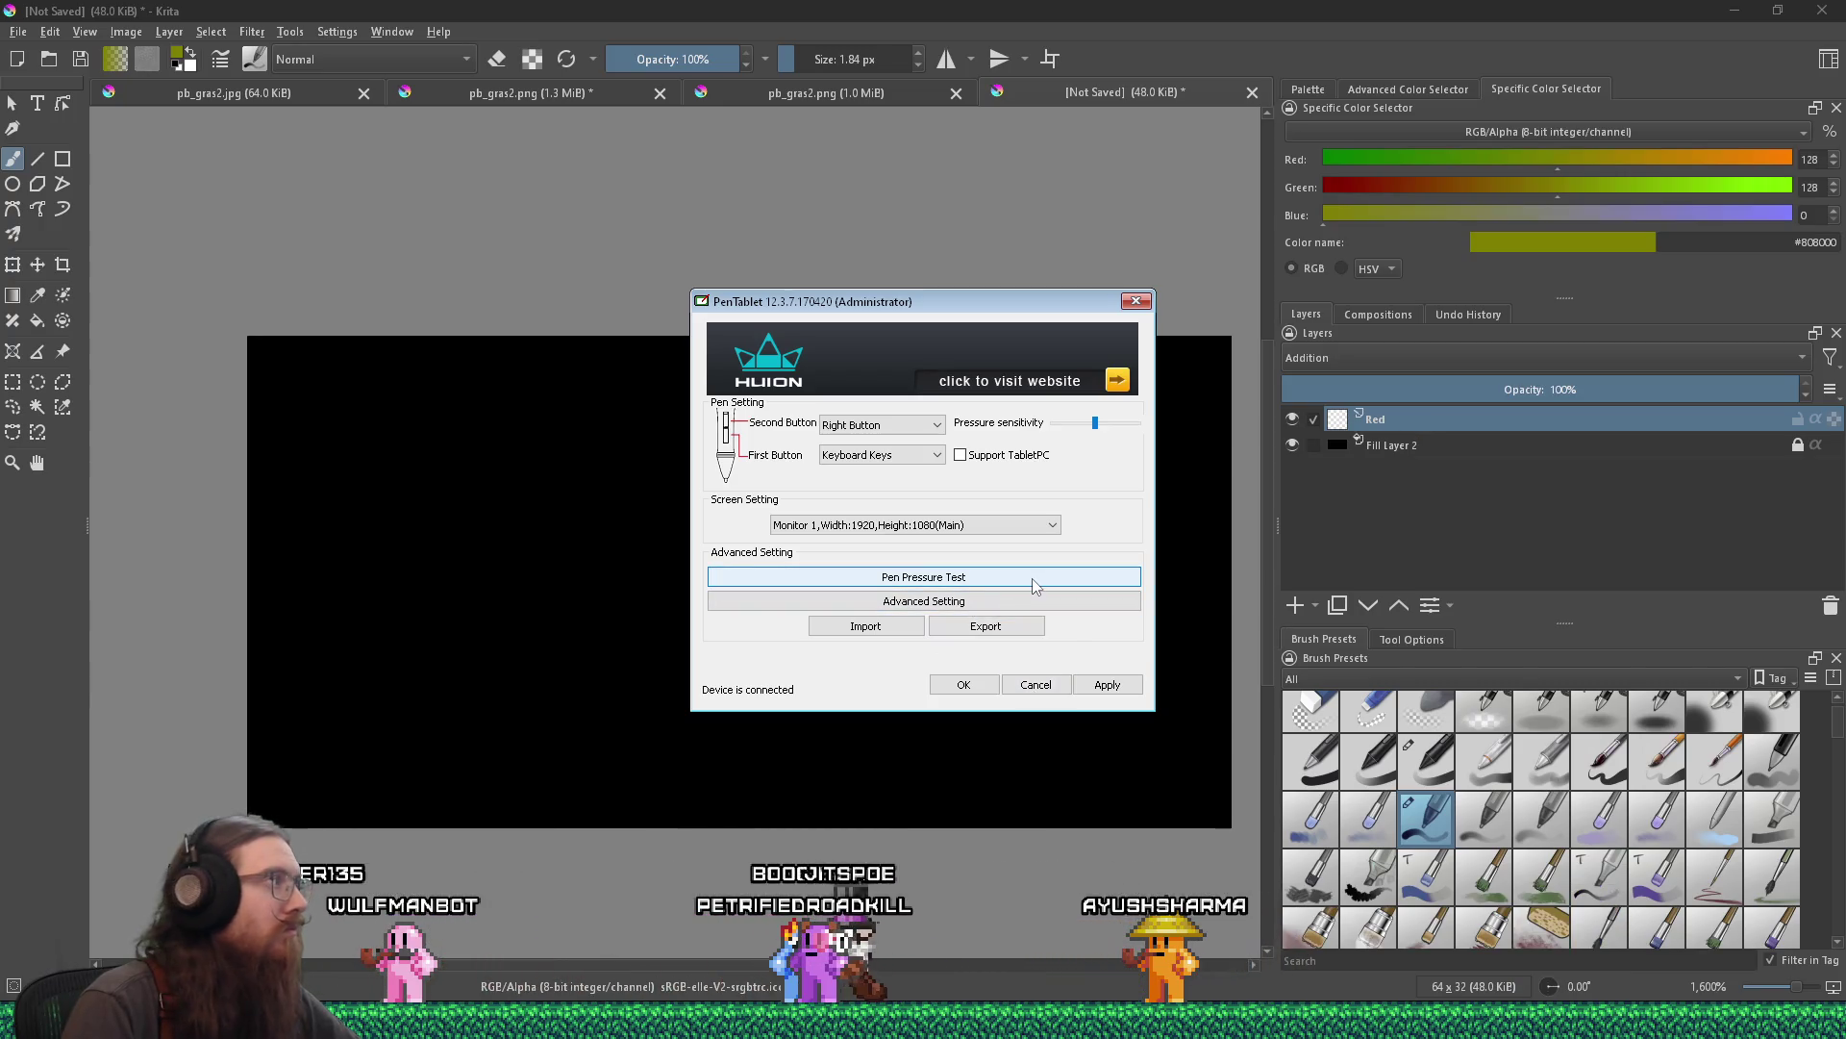
left_click_drag(985, 317, 1044, 325)
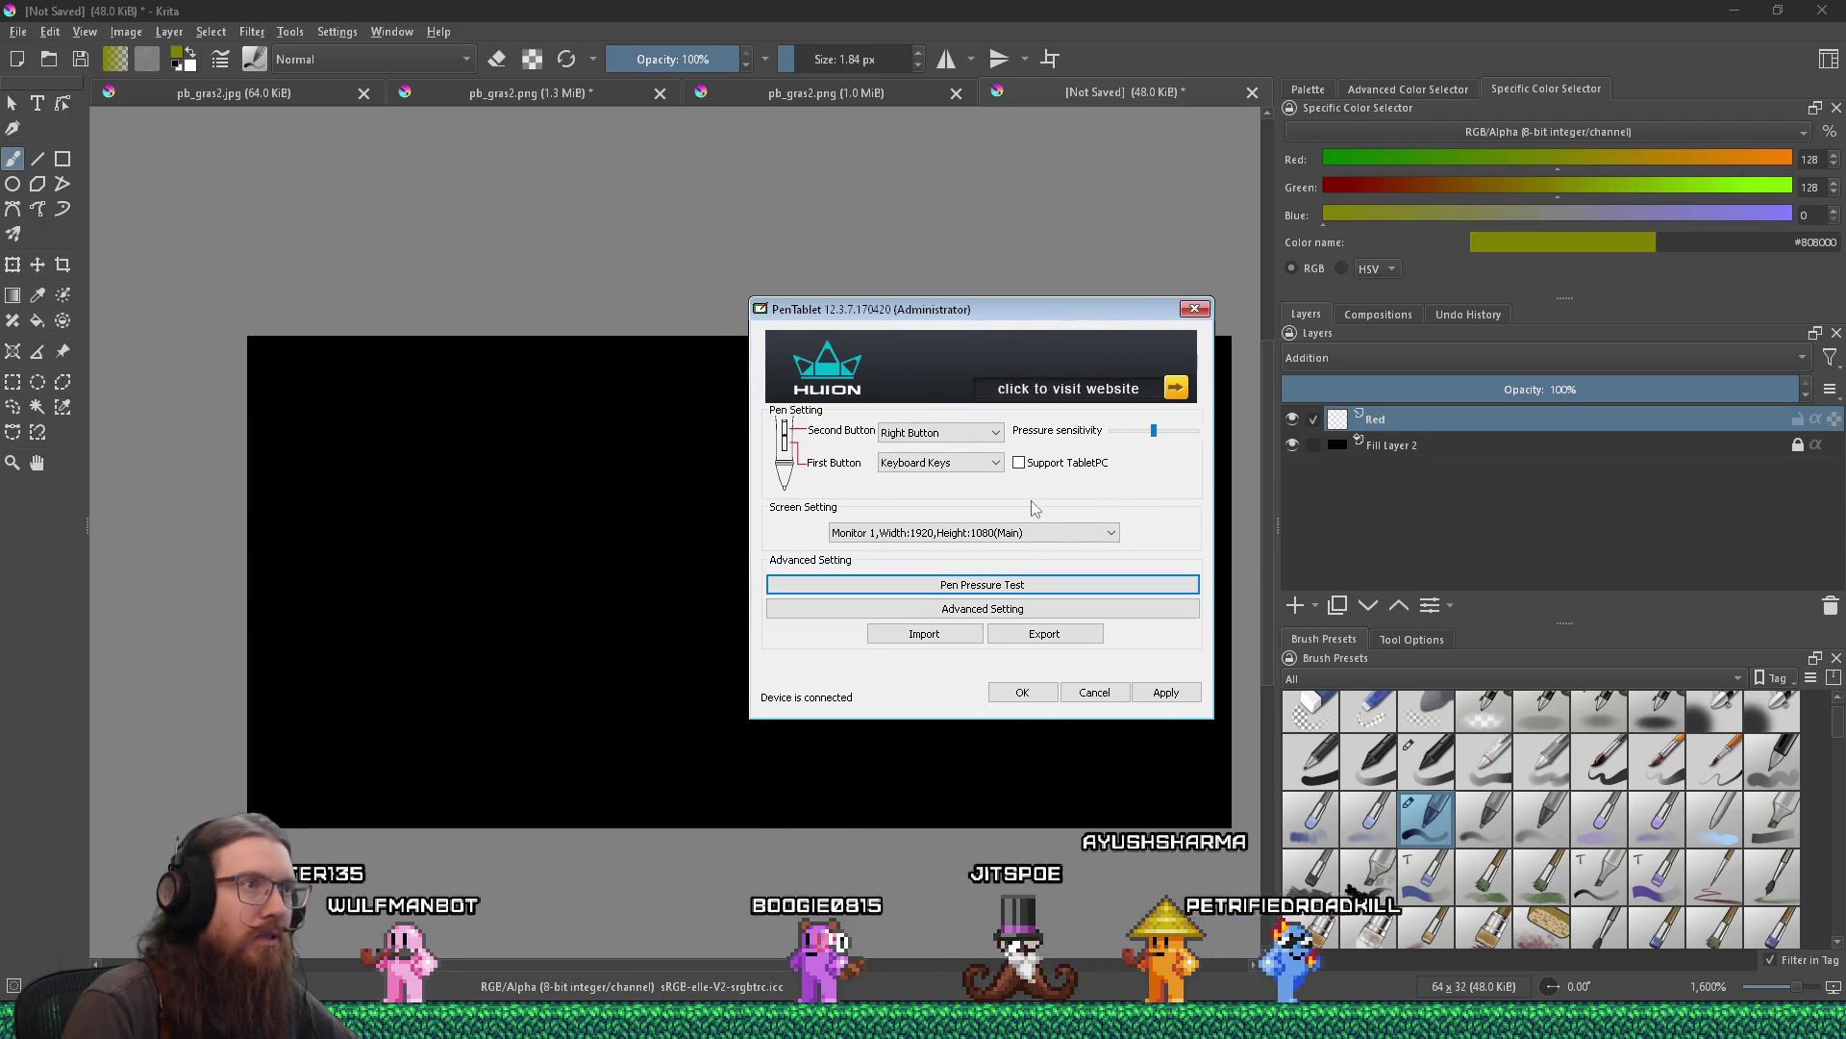
key("Escape")
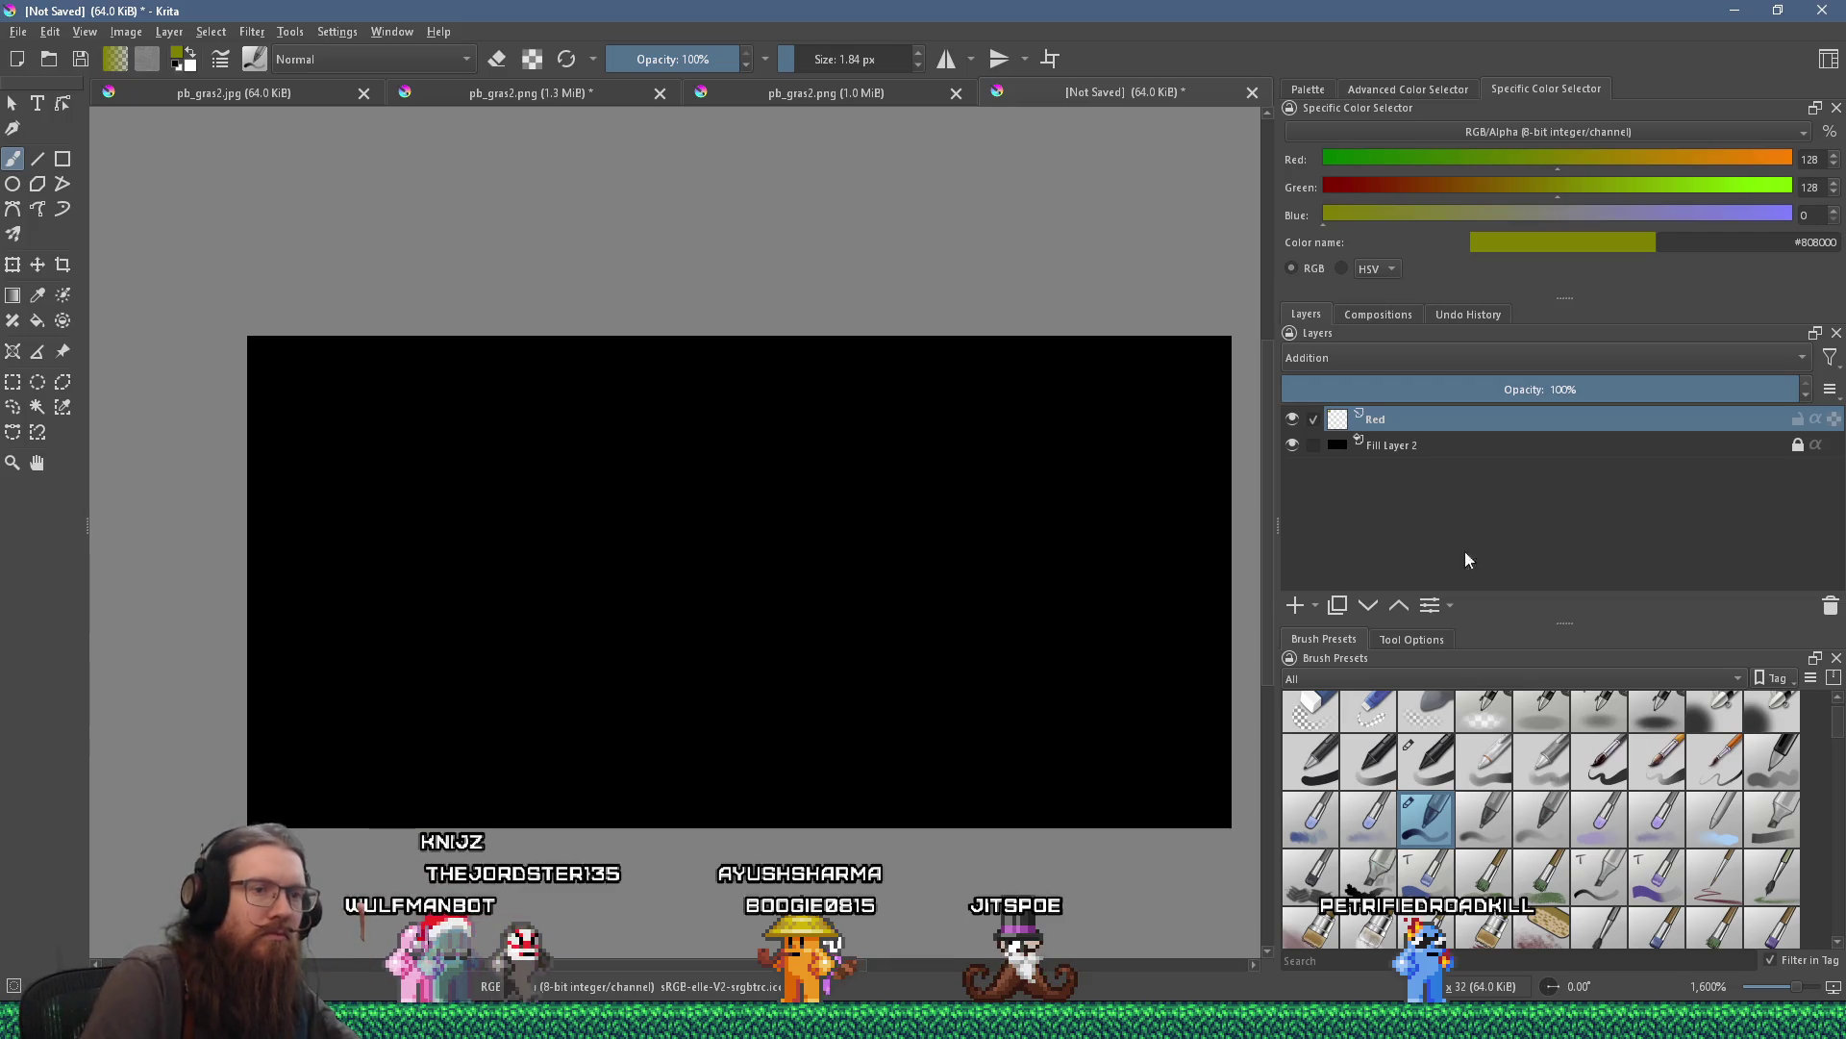
key("alt+Tab")
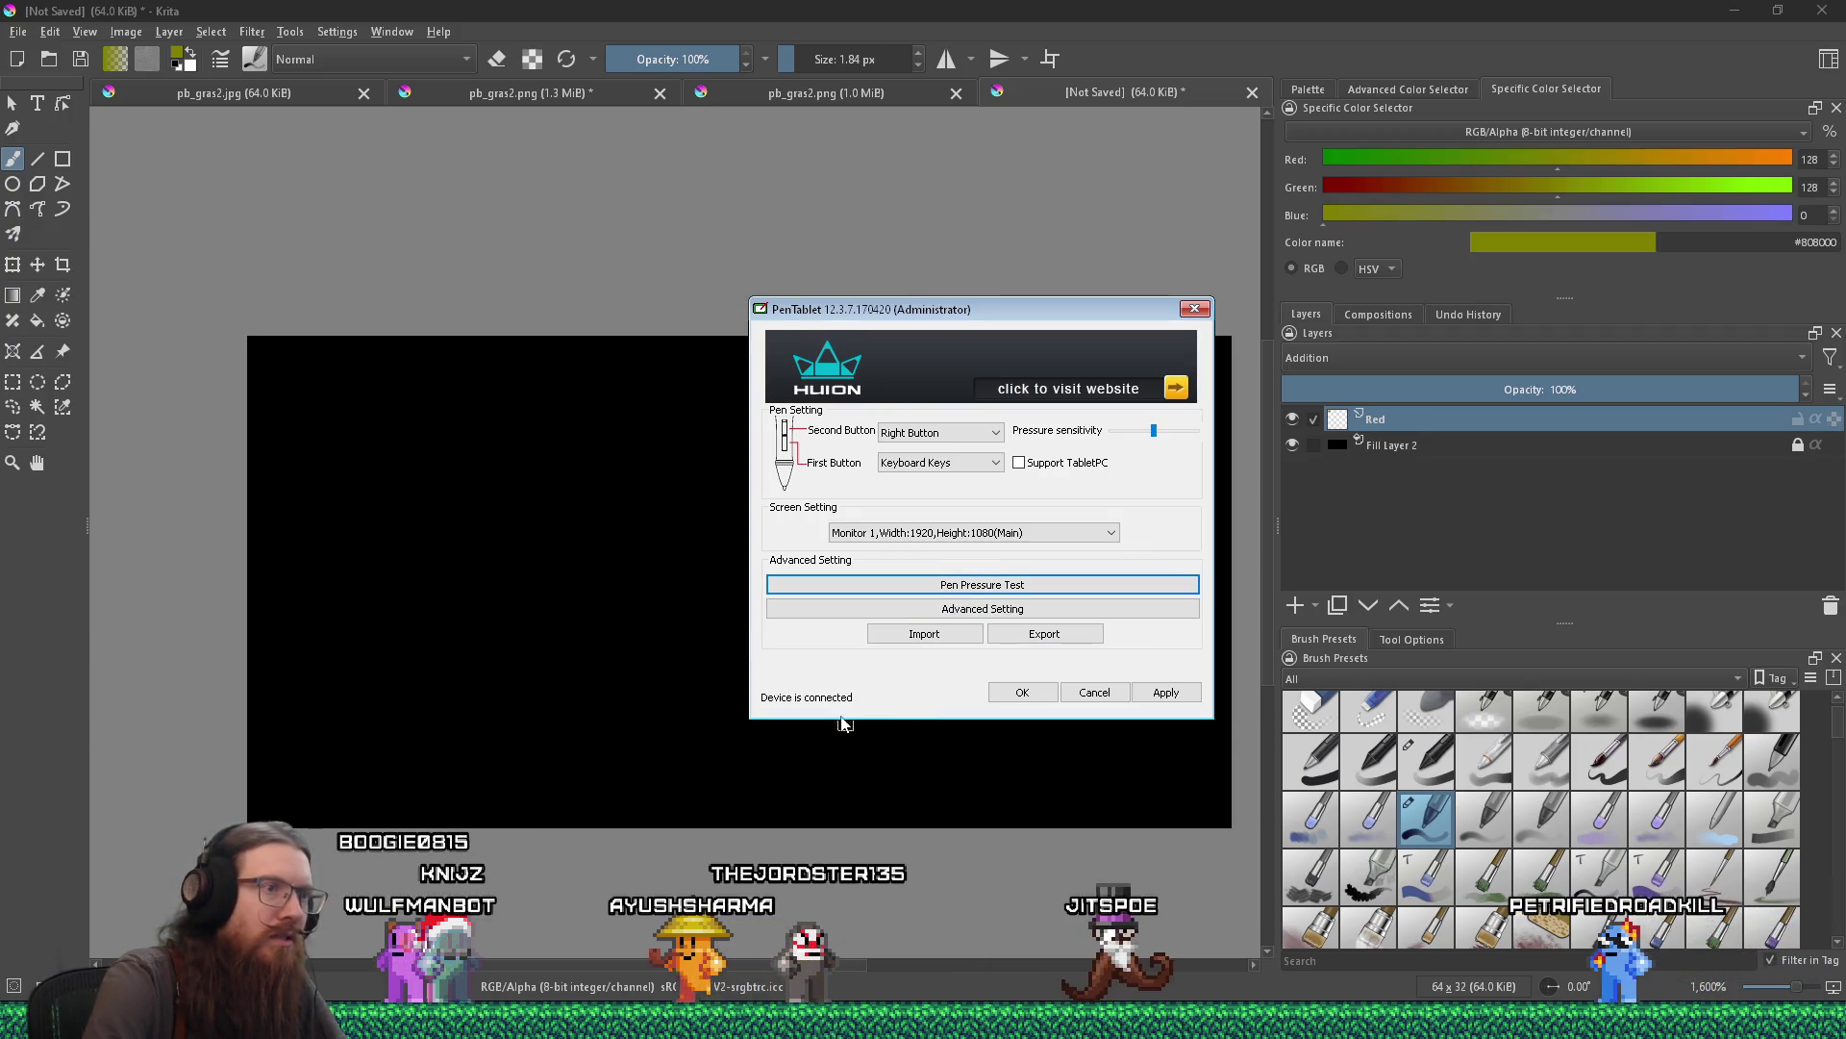
left_click(974, 611)
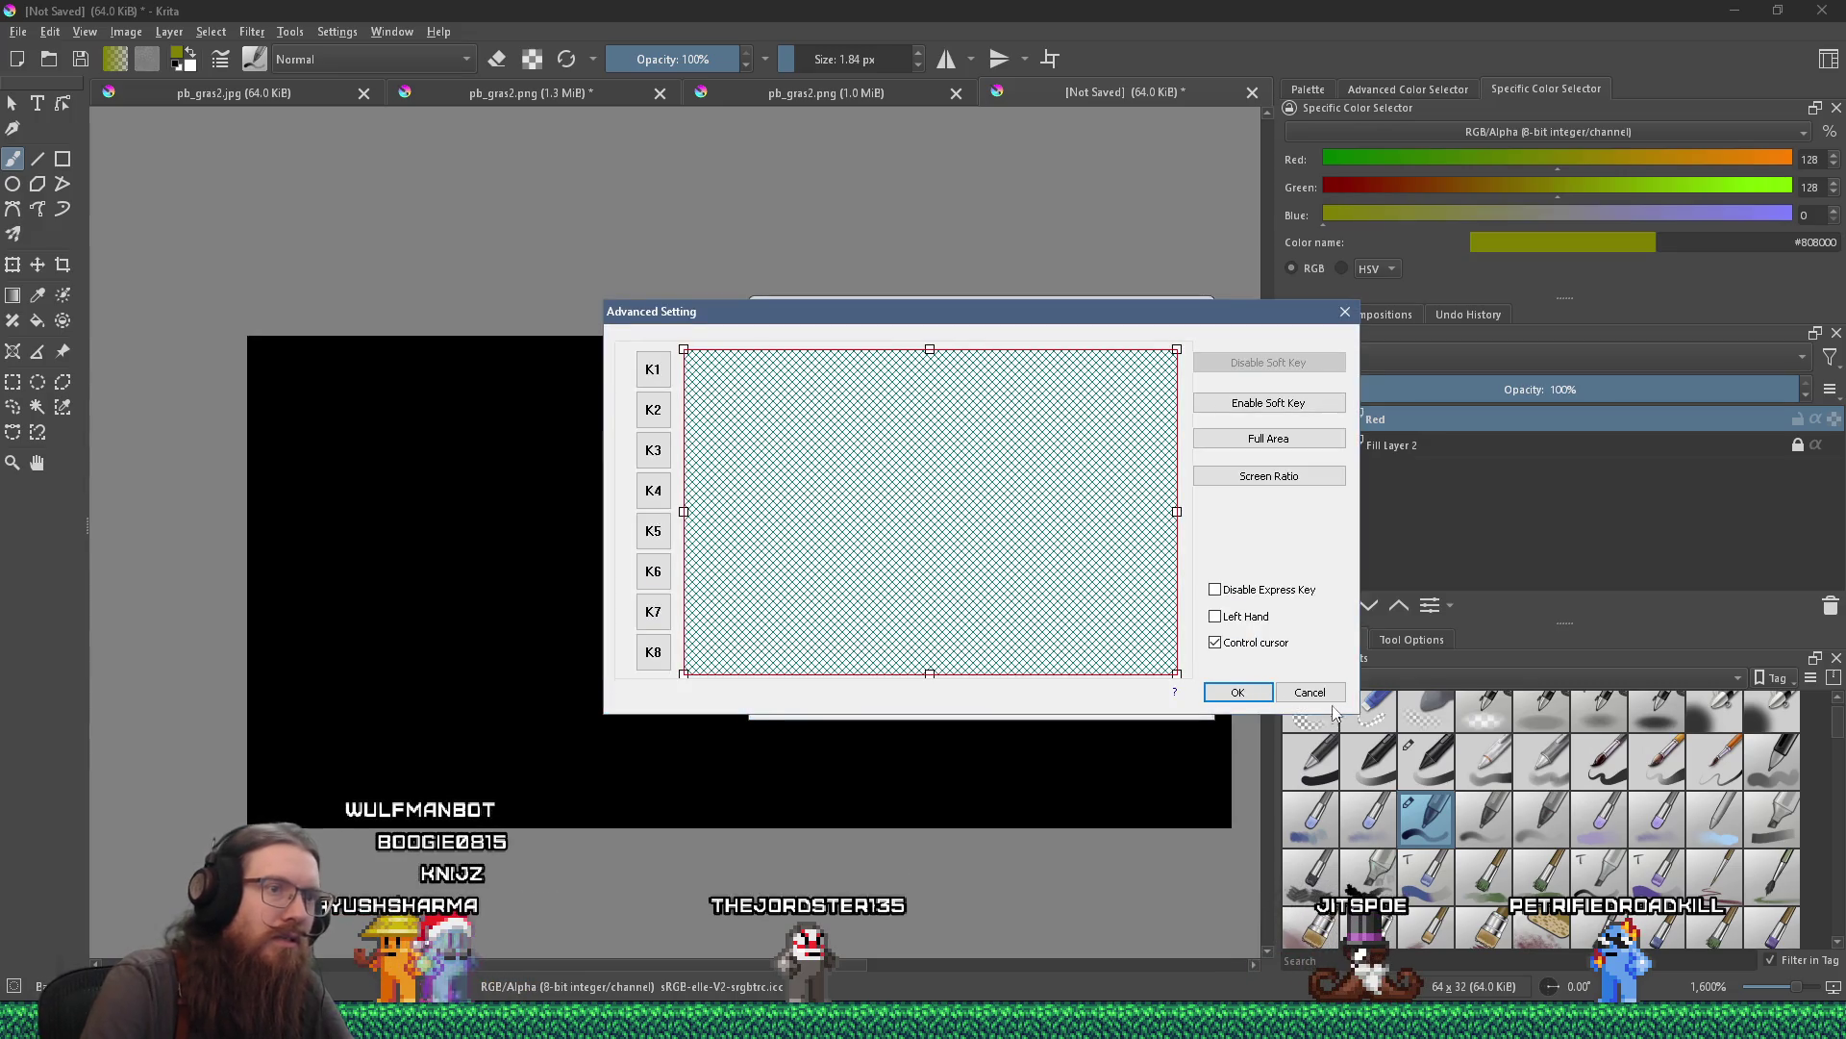
left_click(1318, 693)
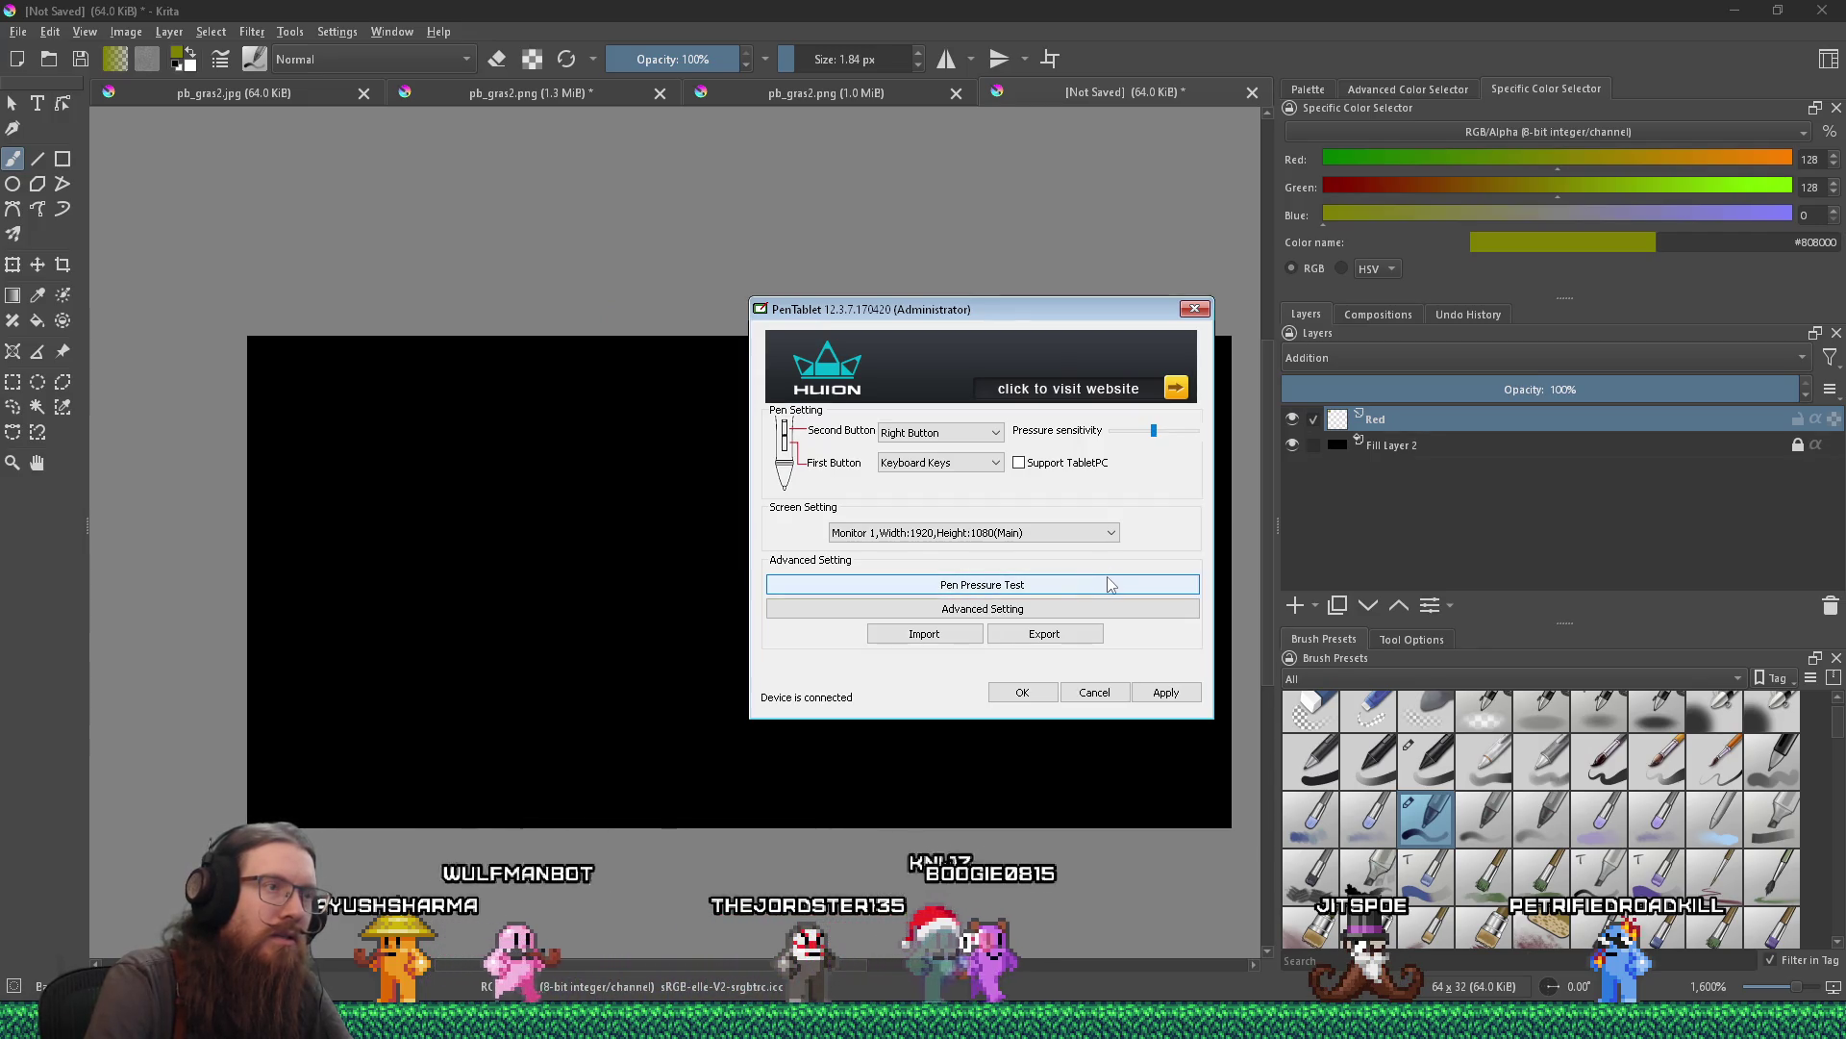
left_click(1203, 312)
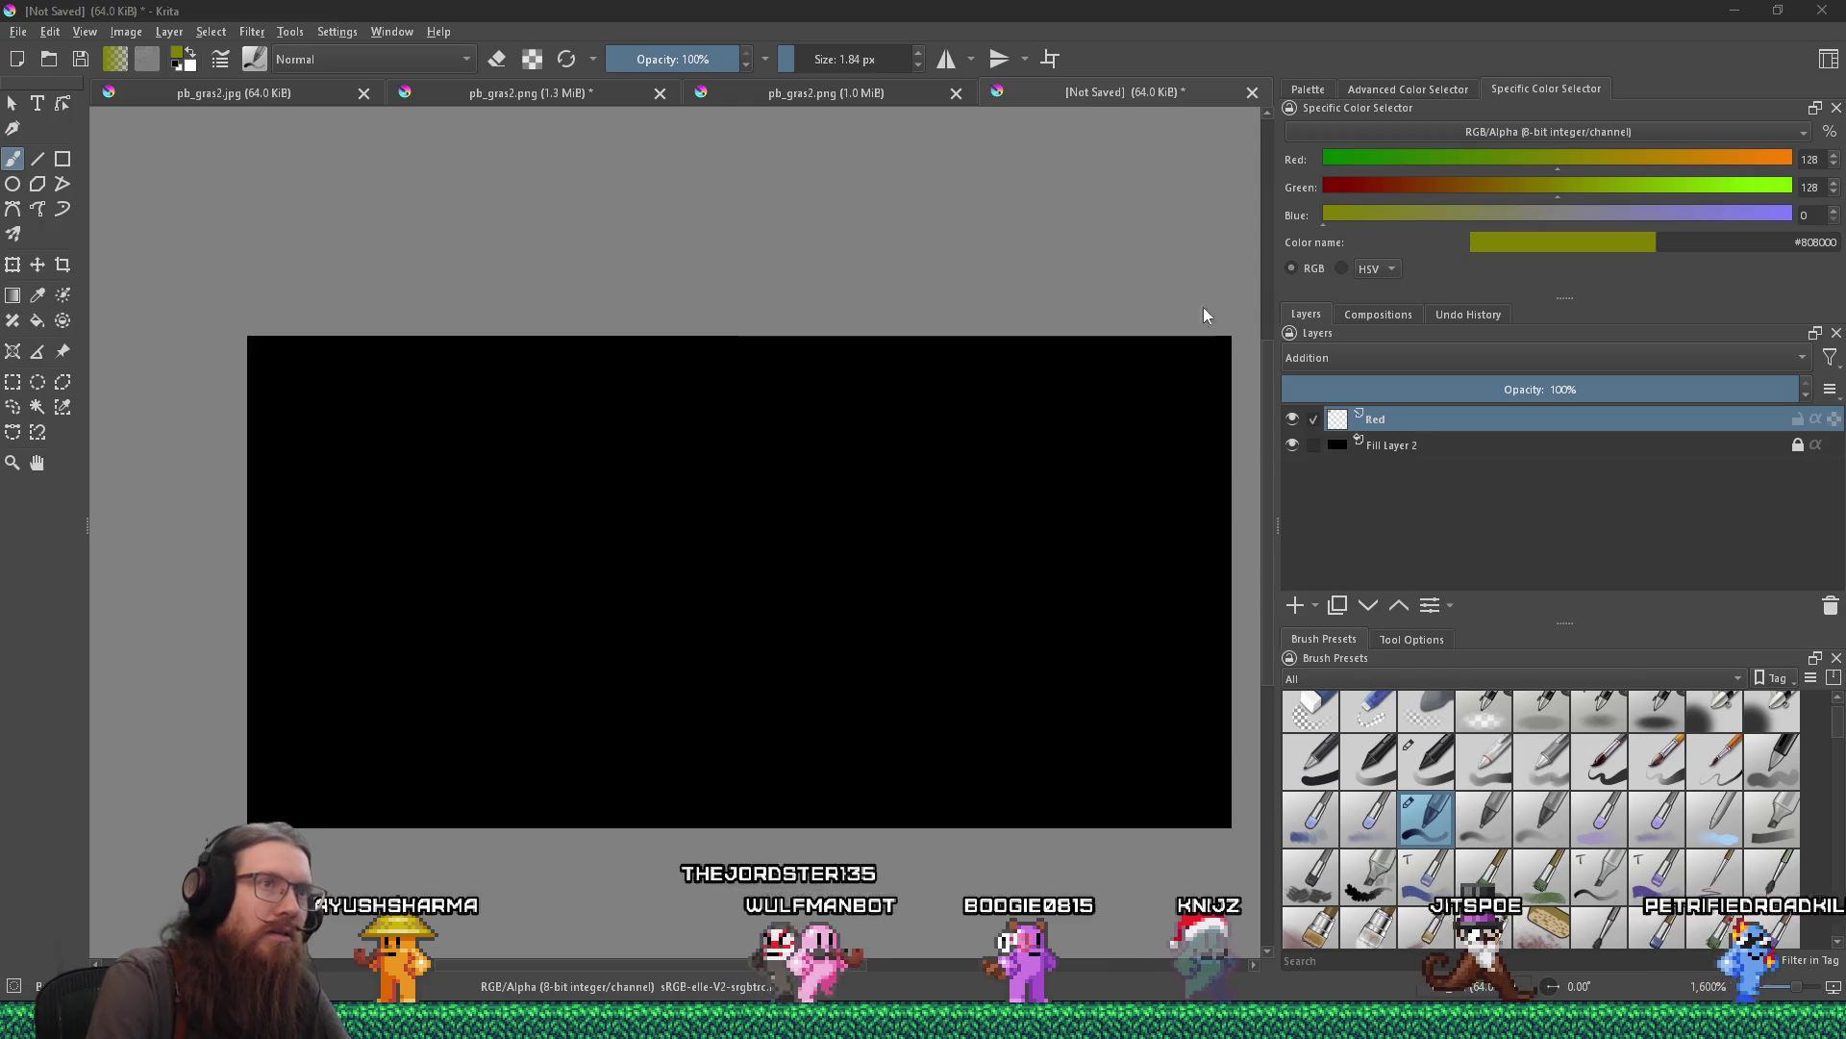
mouse_move(944, 511)
left_mouse_down()
mouse_move(971, 502)
mouse_move(1010, 575)
mouse_move(813, 601)
mouse_move(757, 588)
left_mouse_up()
Paint olive test strokes, then raise the Red slider to 255 for orange #ff8000.
left_click_drag(707, 591, 558, 611)
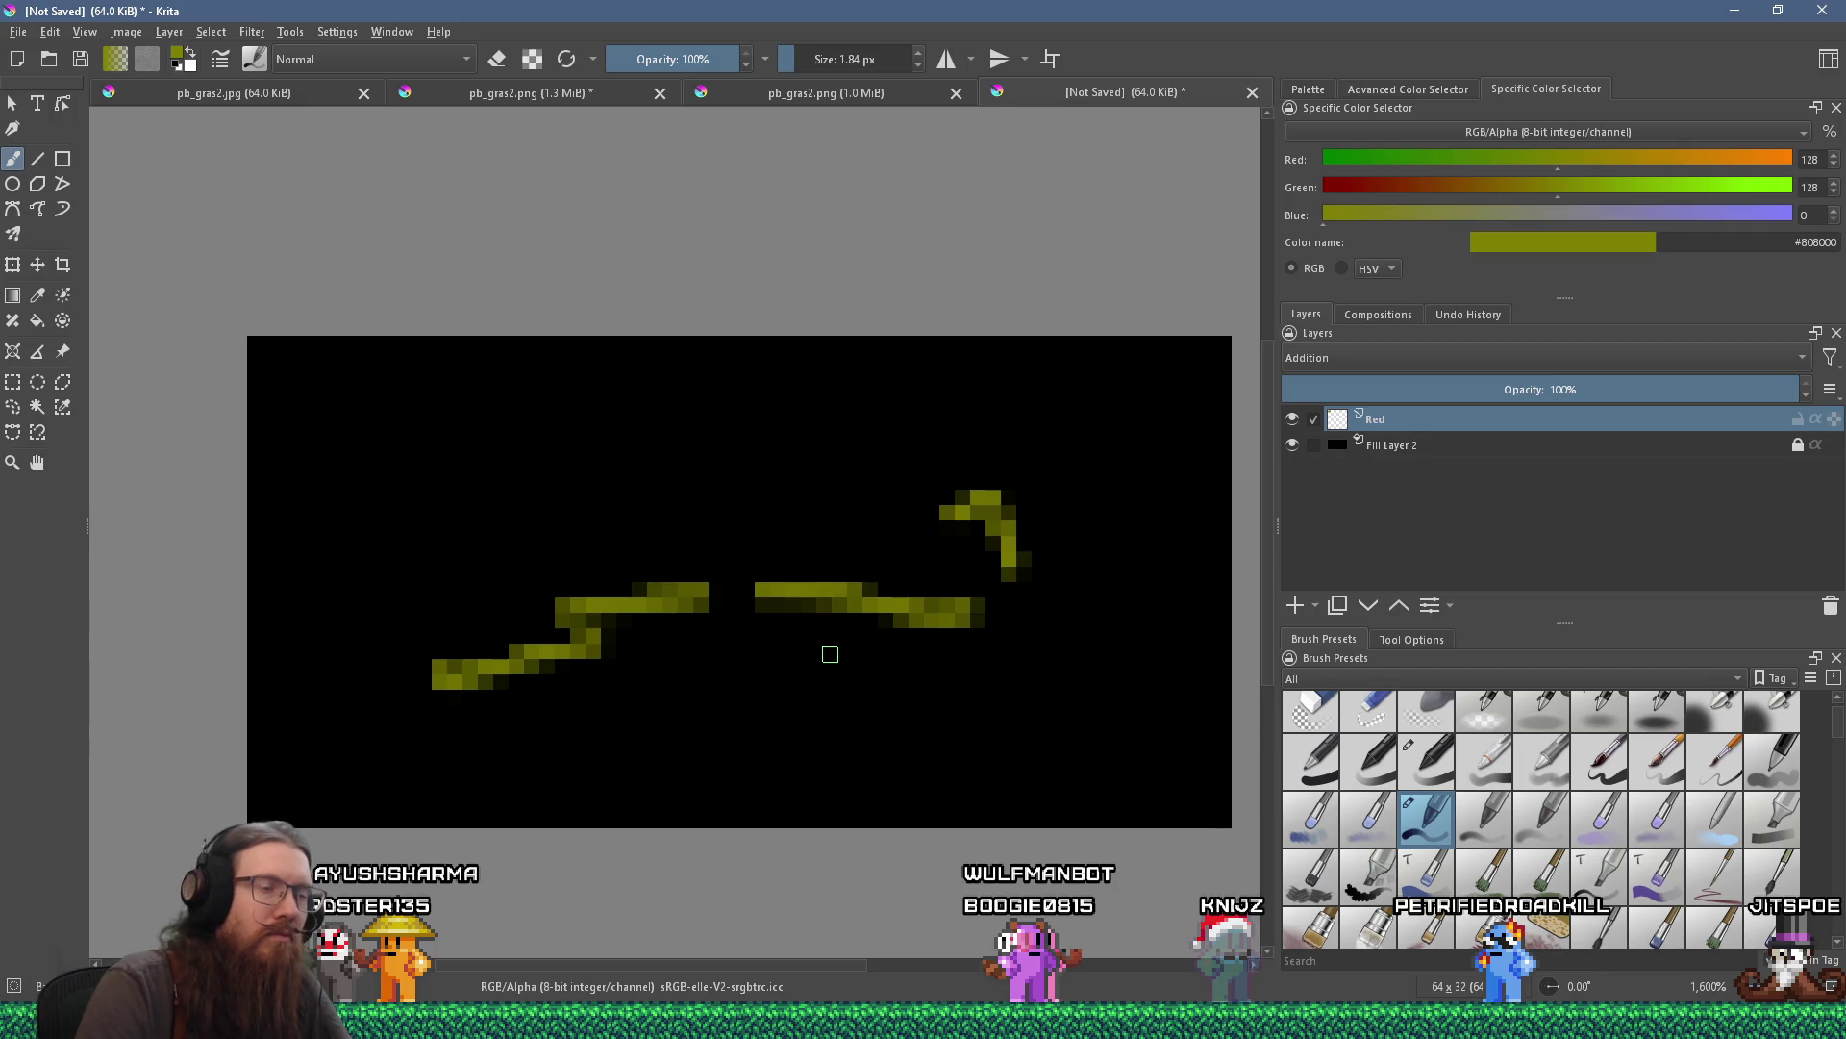
scroll(830, 635, "down", 6)
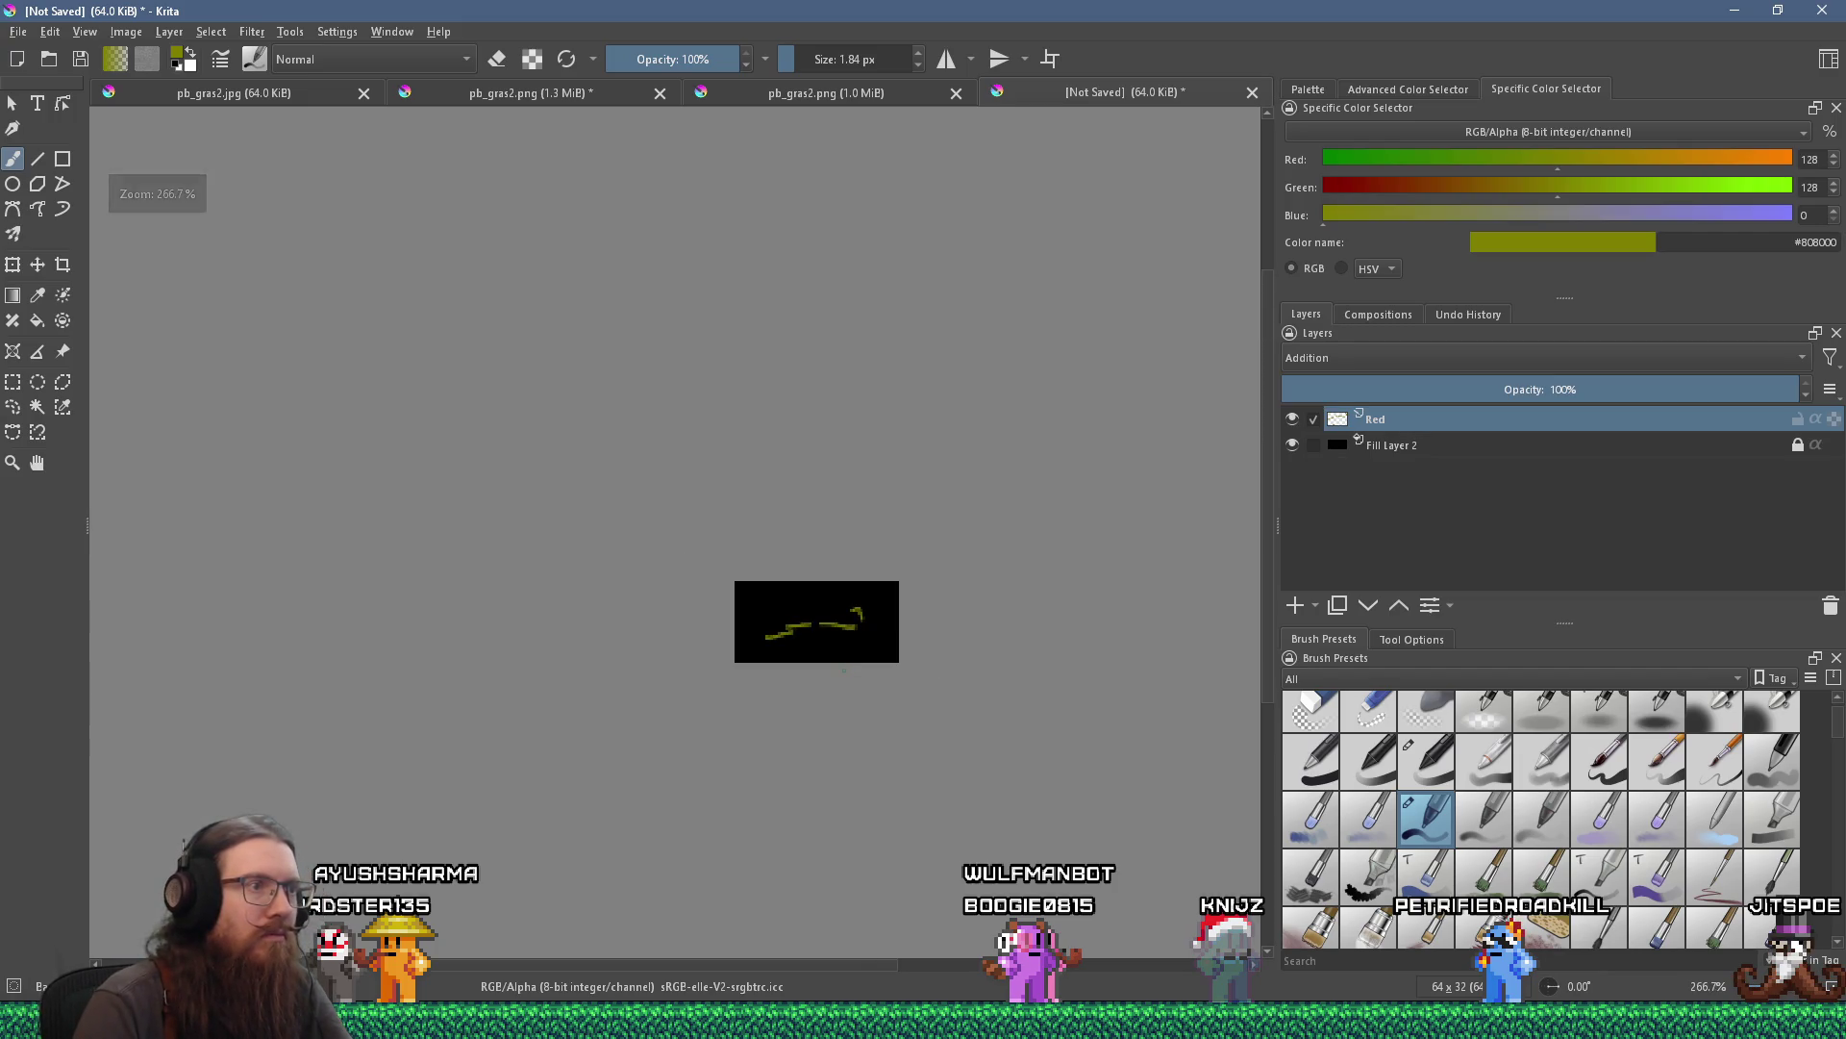
scroll(843, 669, "up", 3)
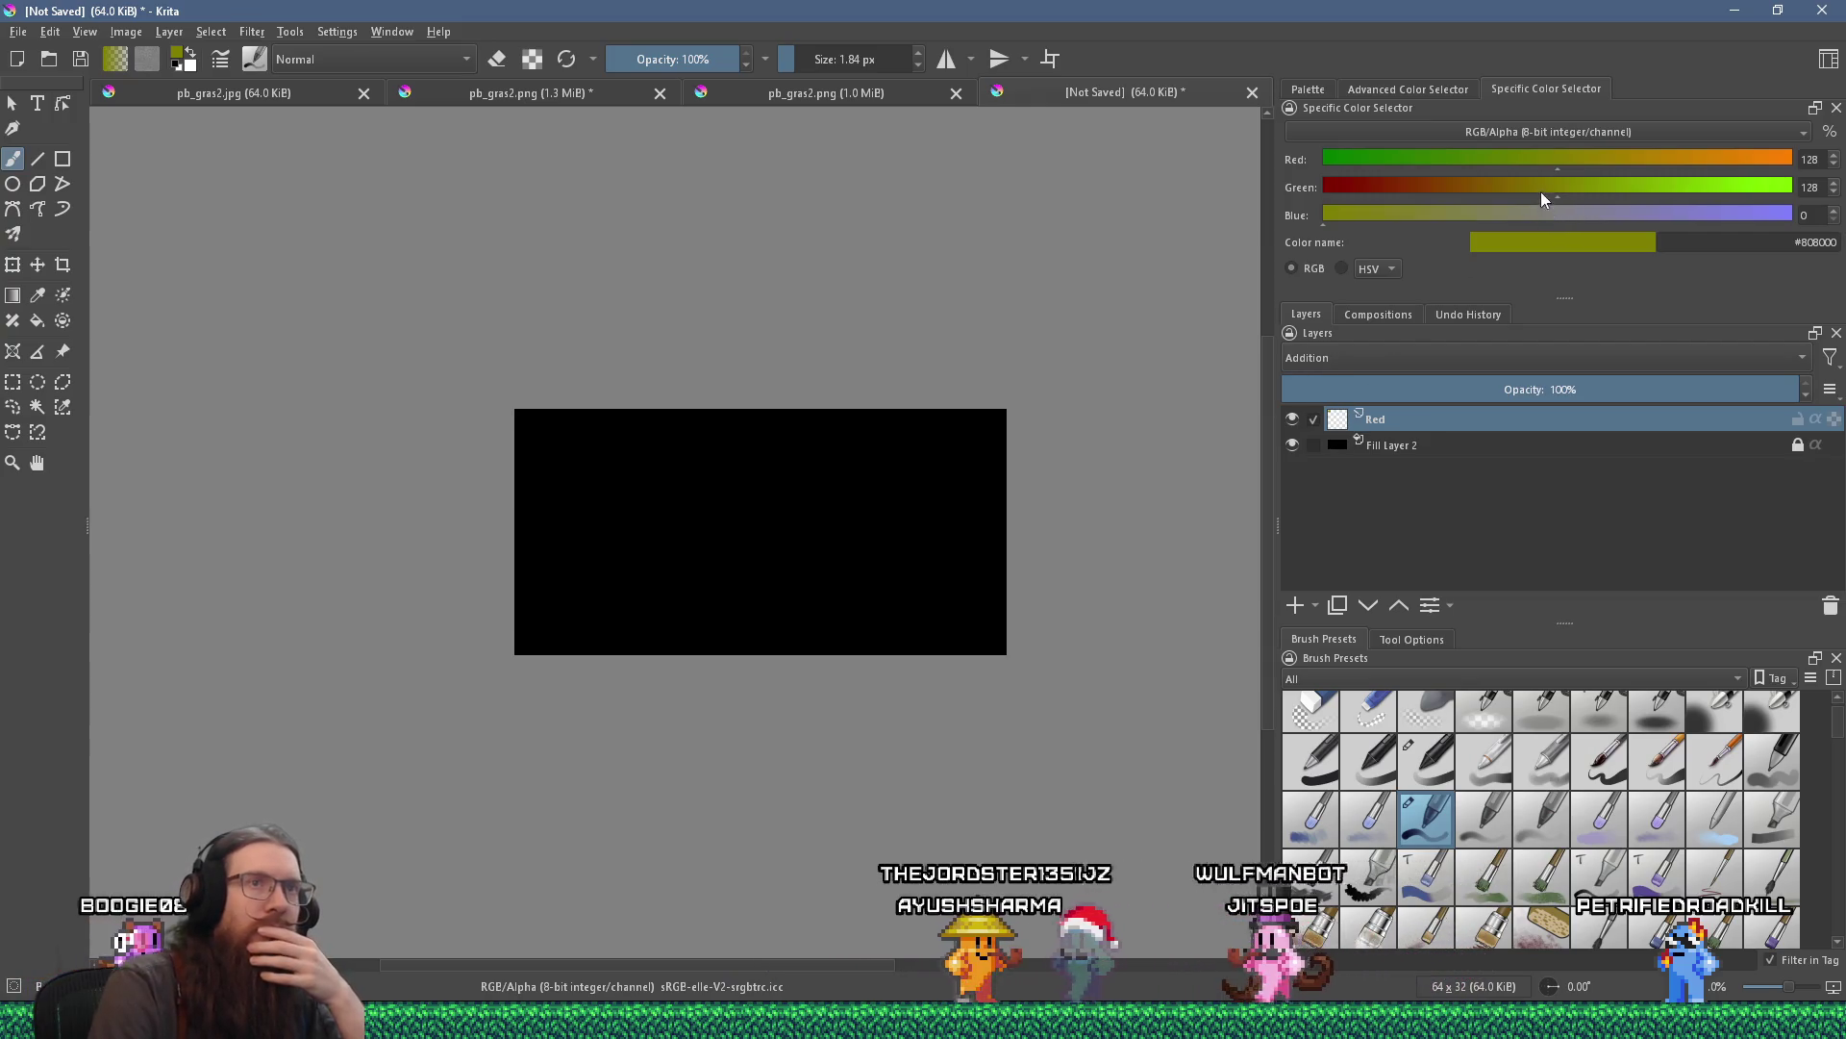
left_click_drag(1563, 159, 1816, 161)
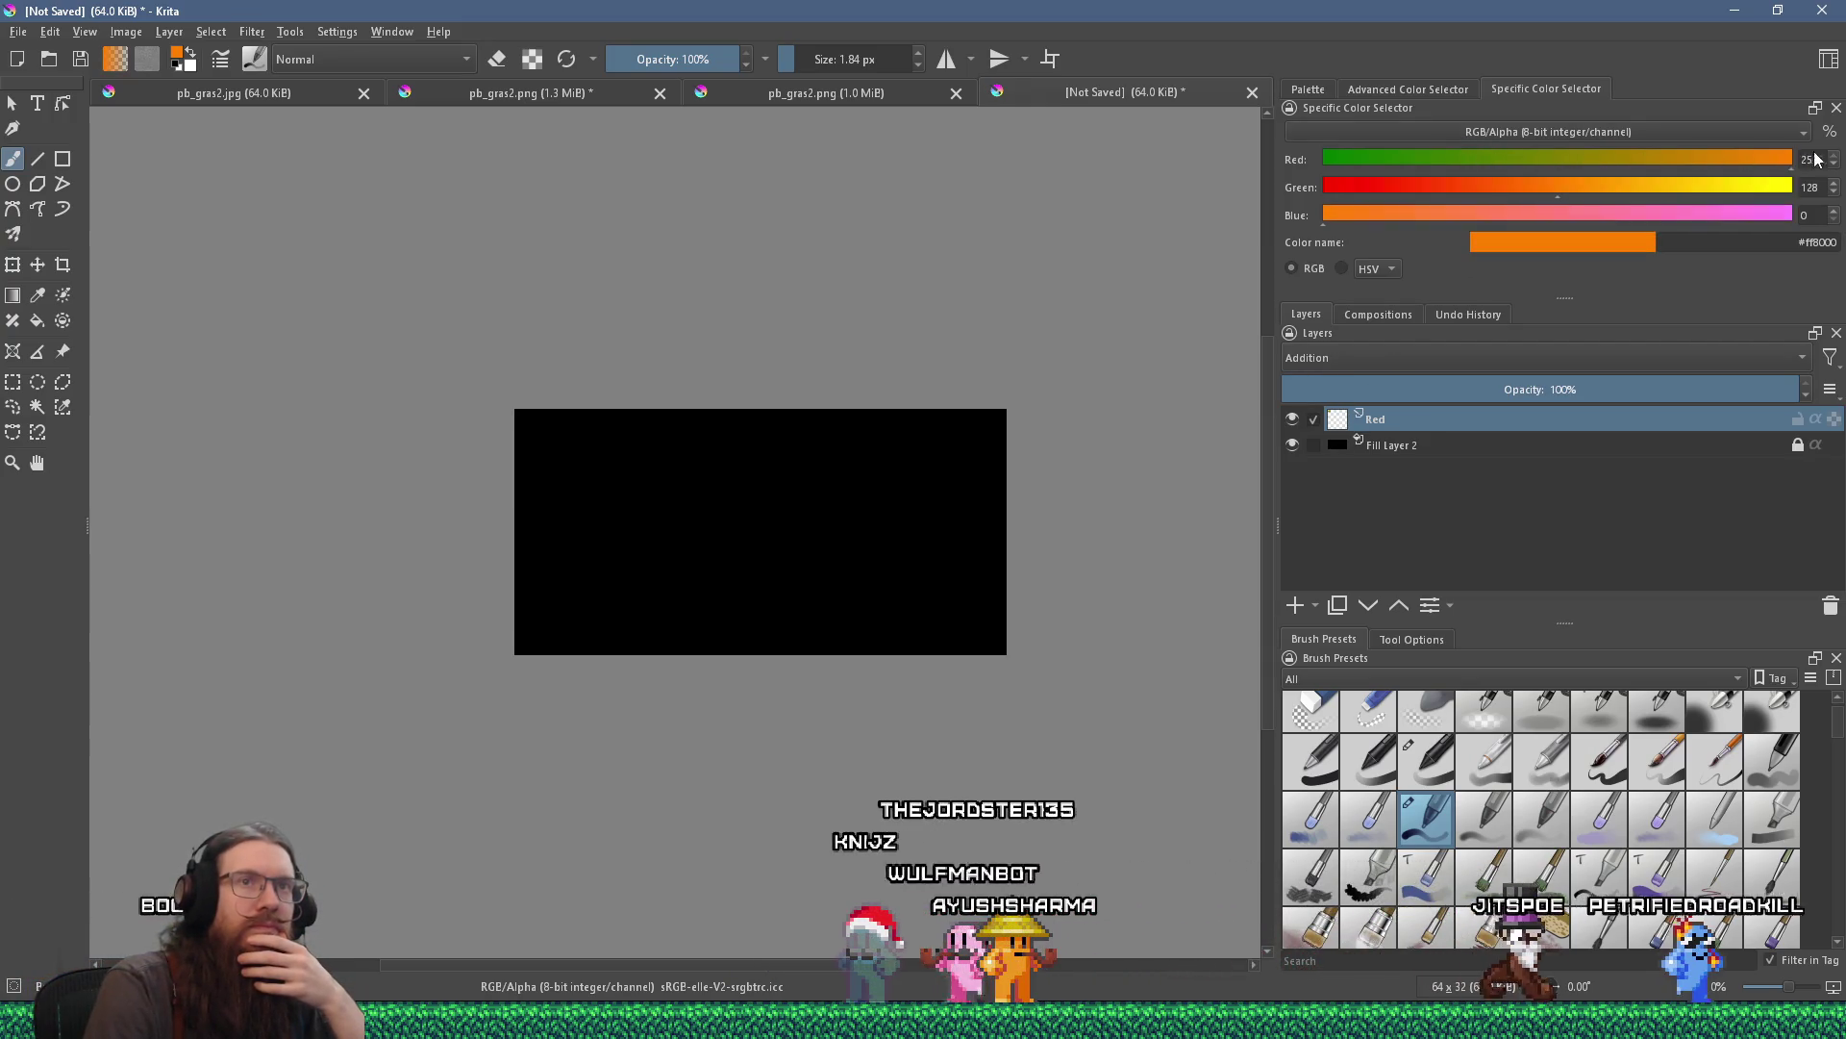
Set Green to 0 for #ff0000 and paint branching red crack strokes.
left_click_drag(1512, 189, 1266, 224)
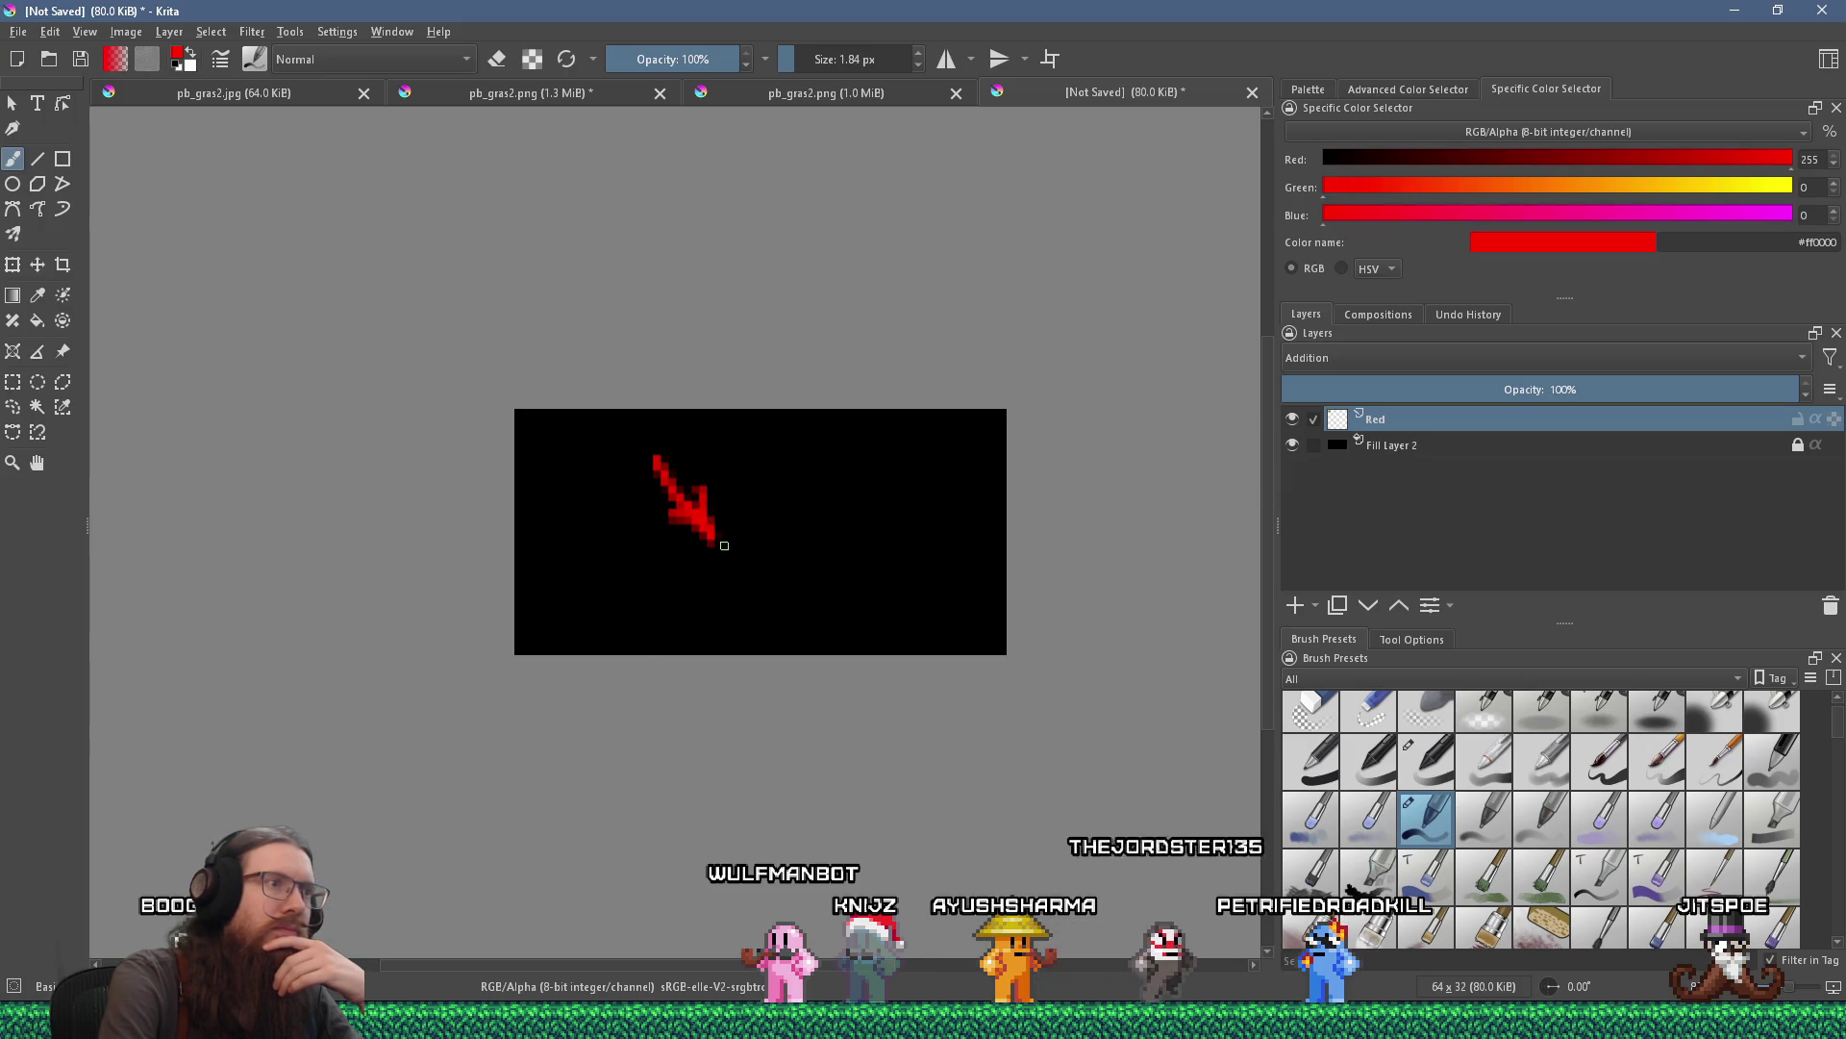
mouse_move(714, 535)
left_mouse_down()
mouse_move(745, 549)
mouse_move(796, 520)
mouse_move(822, 542)
mouse_move(790, 487)
mouse_move(811, 466)
left_mouse_up()
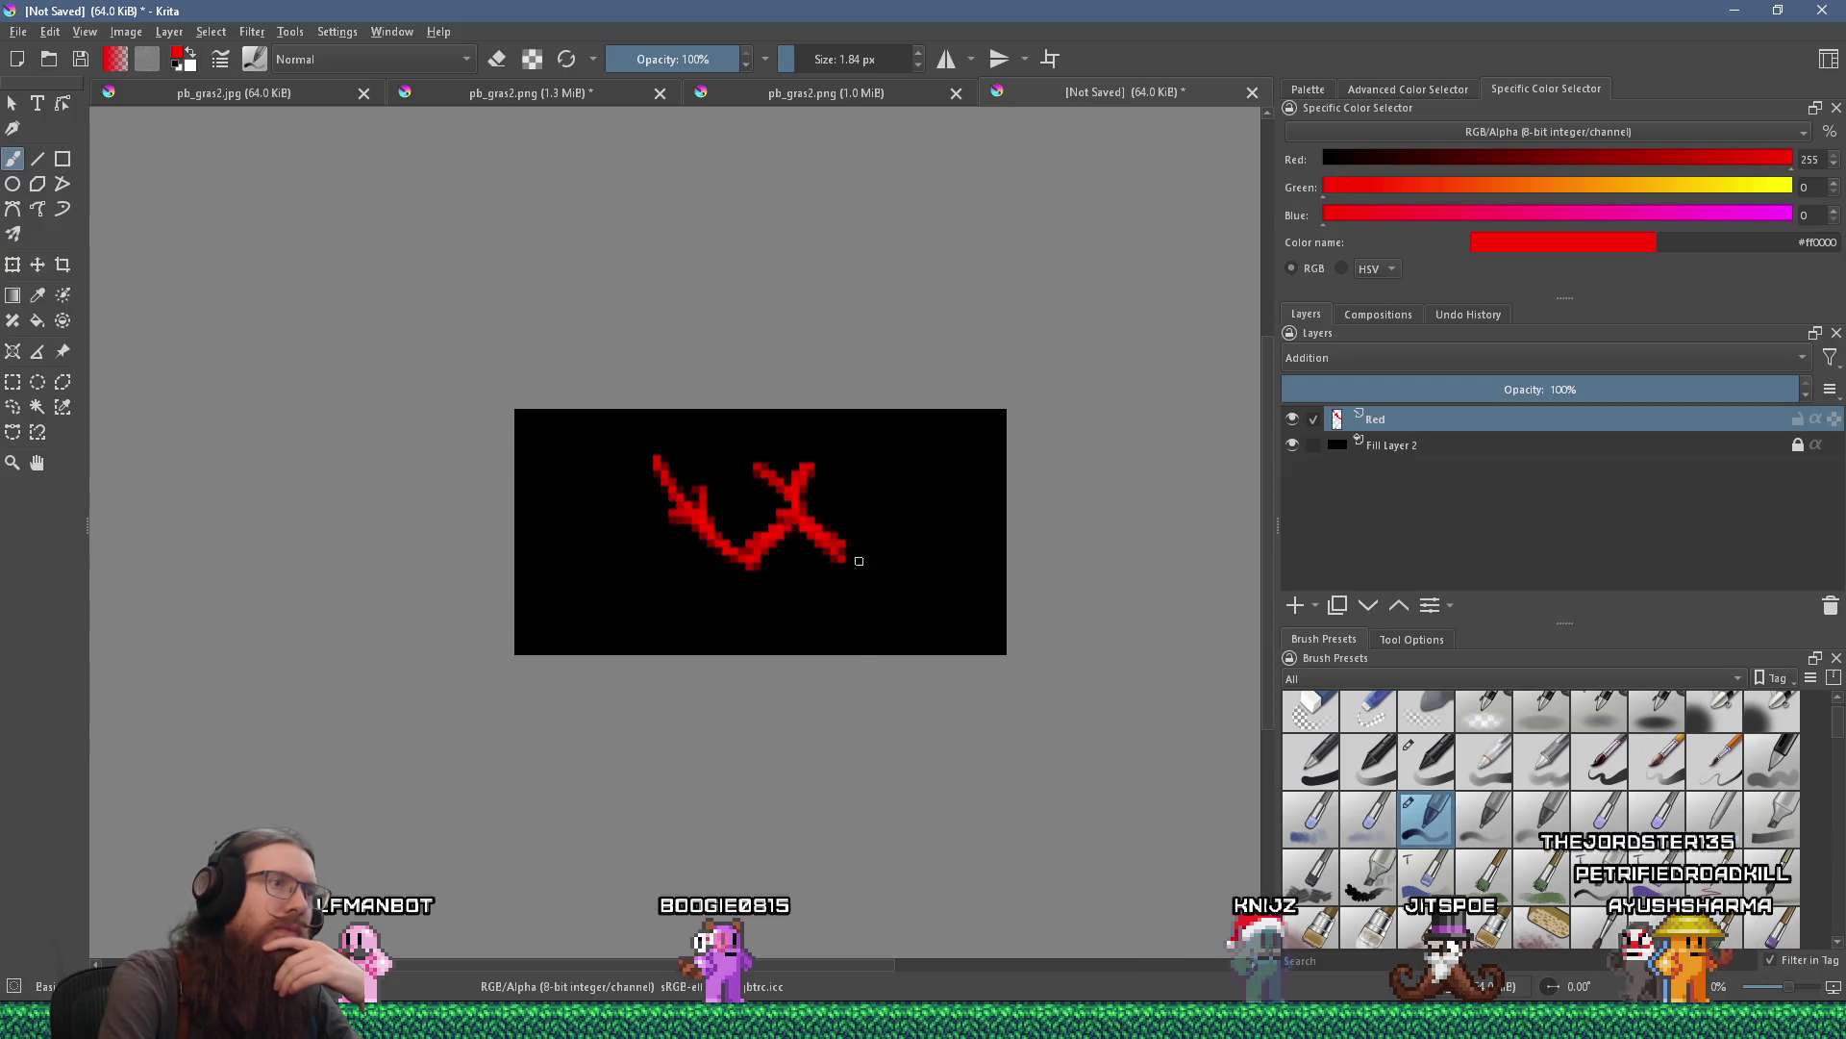
left_click_drag(829, 527, 858, 513)
left_click_drag(745, 556, 718, 596)
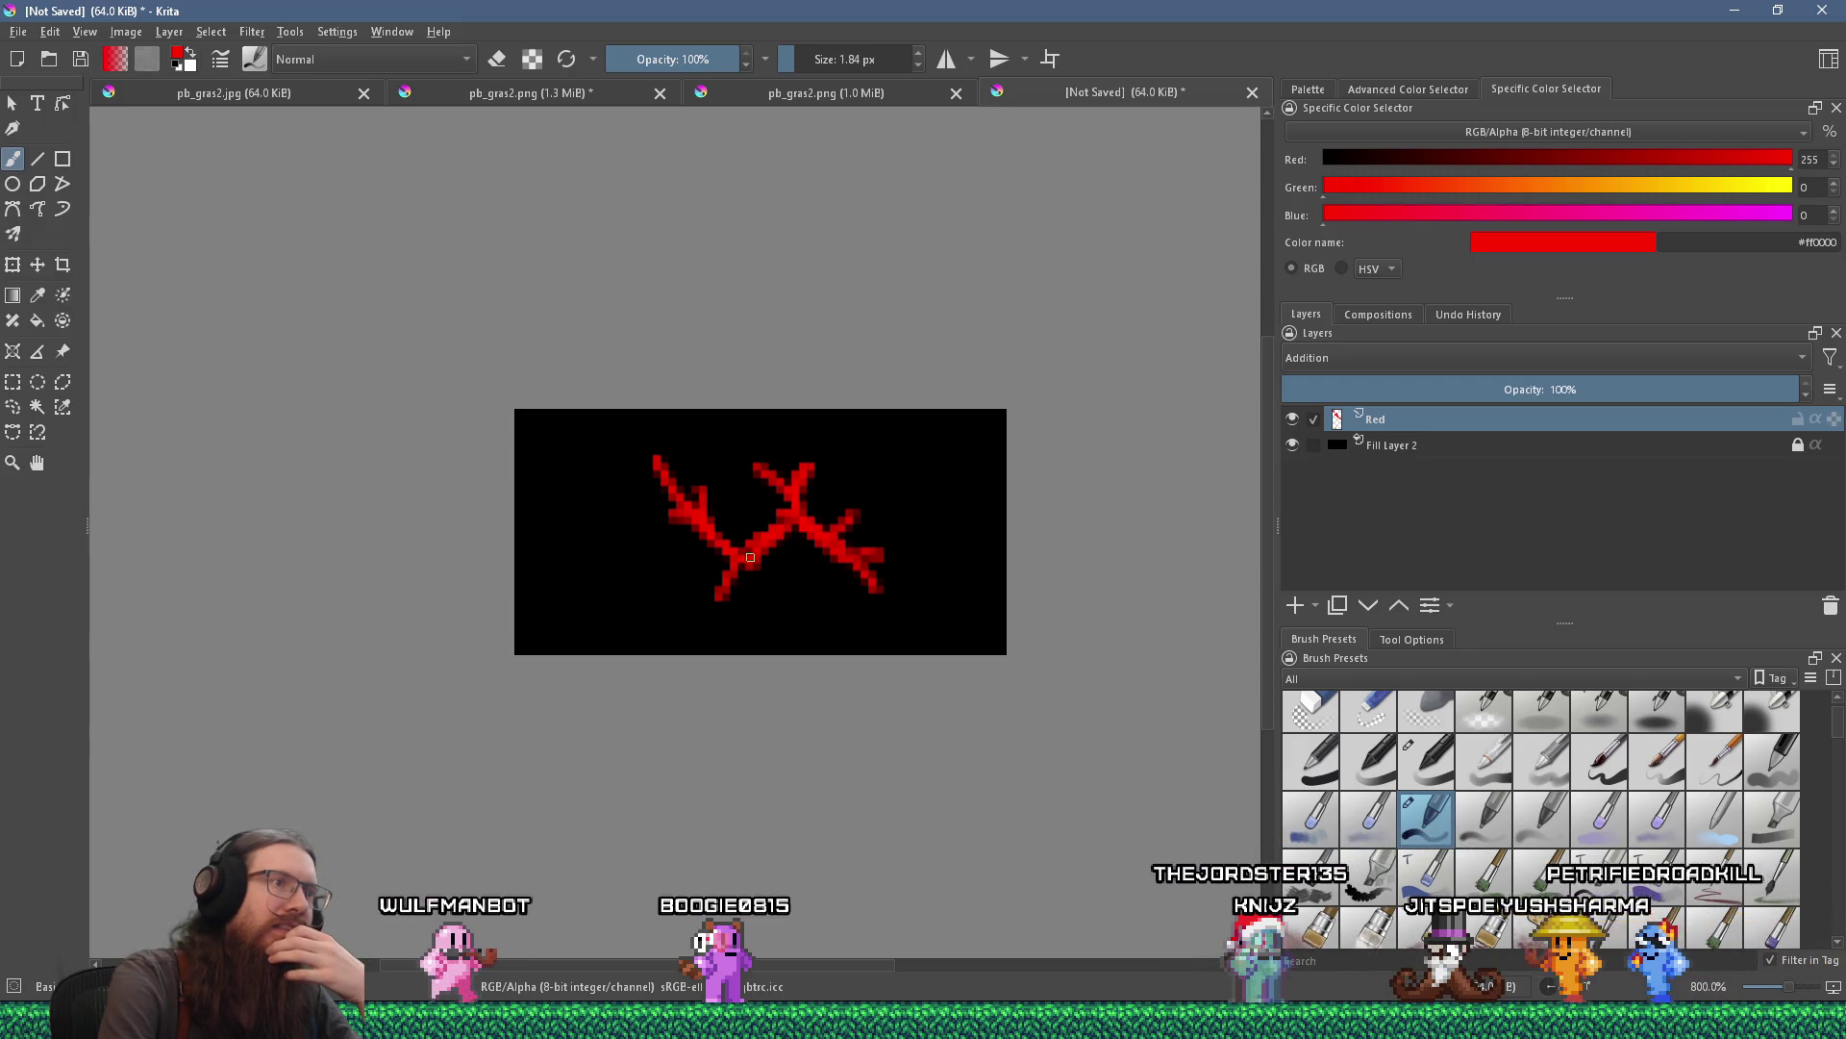
left_click_drag(764, 546, 781, 580)
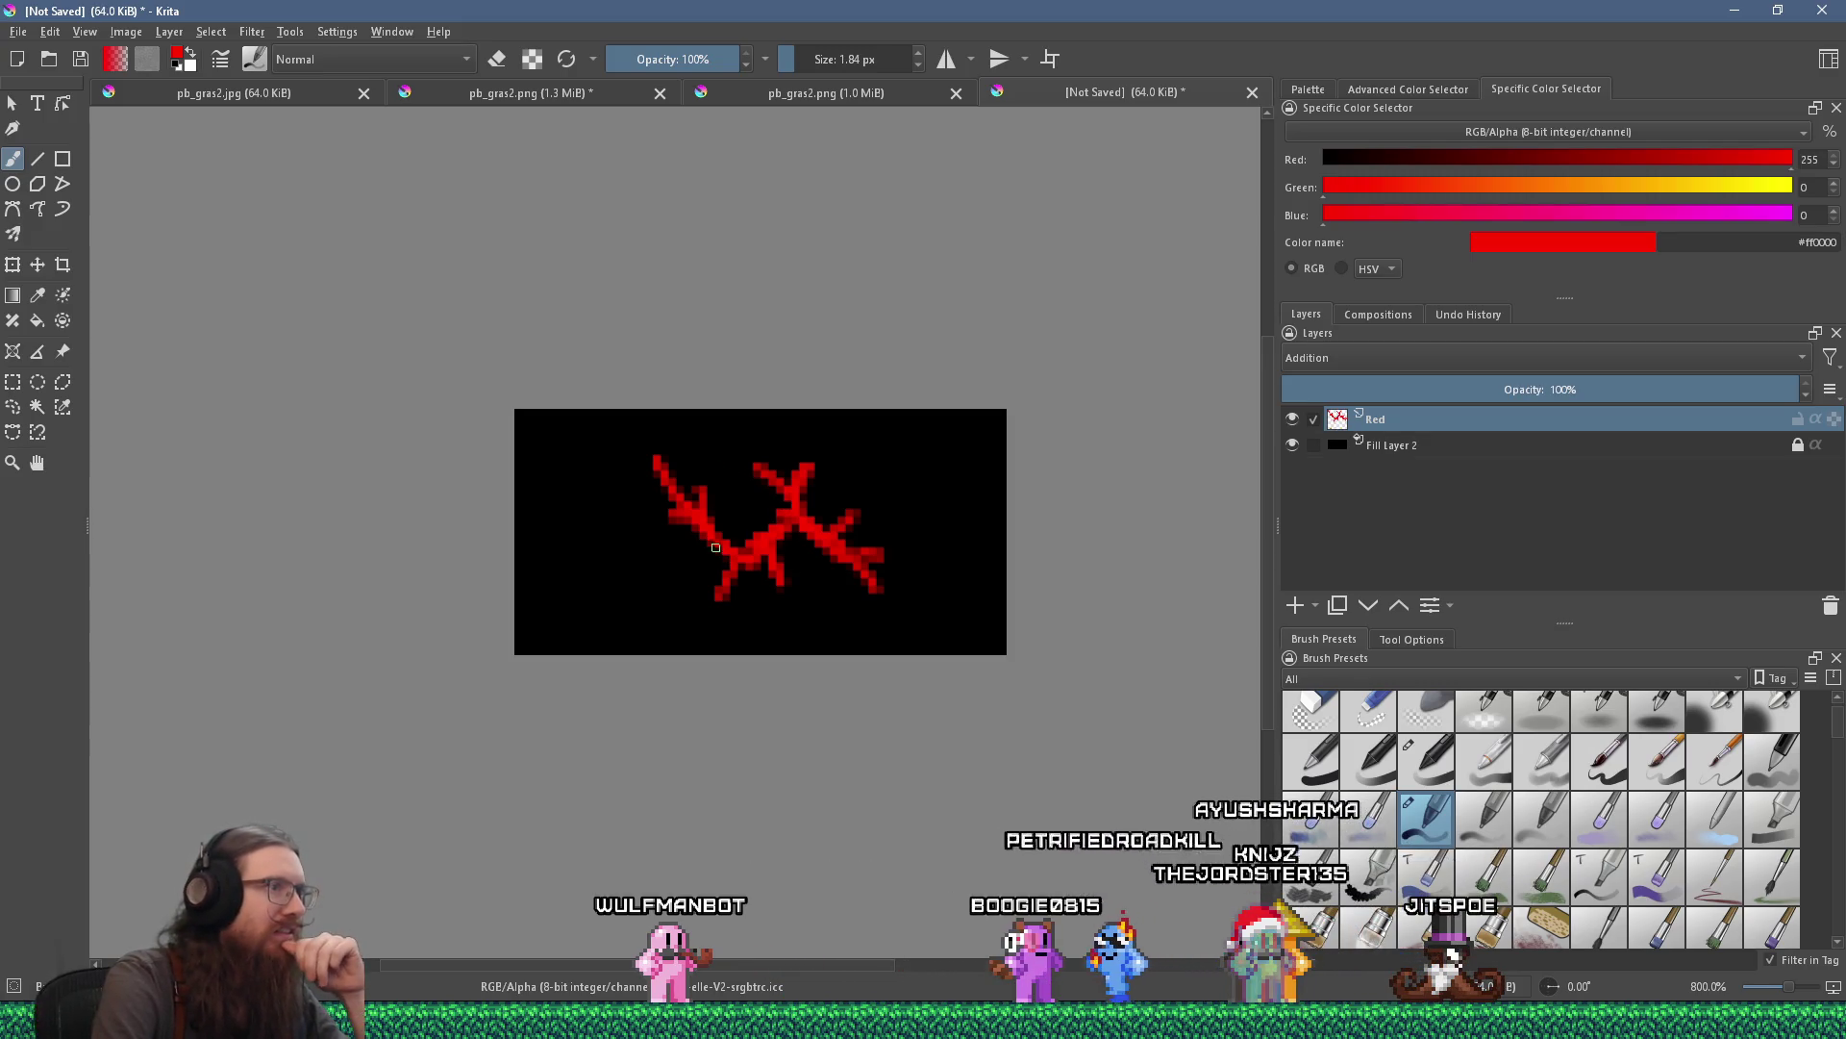
Zoom out to see the whole crack and pick a soft airbrush preset.
key("minus")
key("minus")
key("minus")
scroll(722, 579, "down", 2)
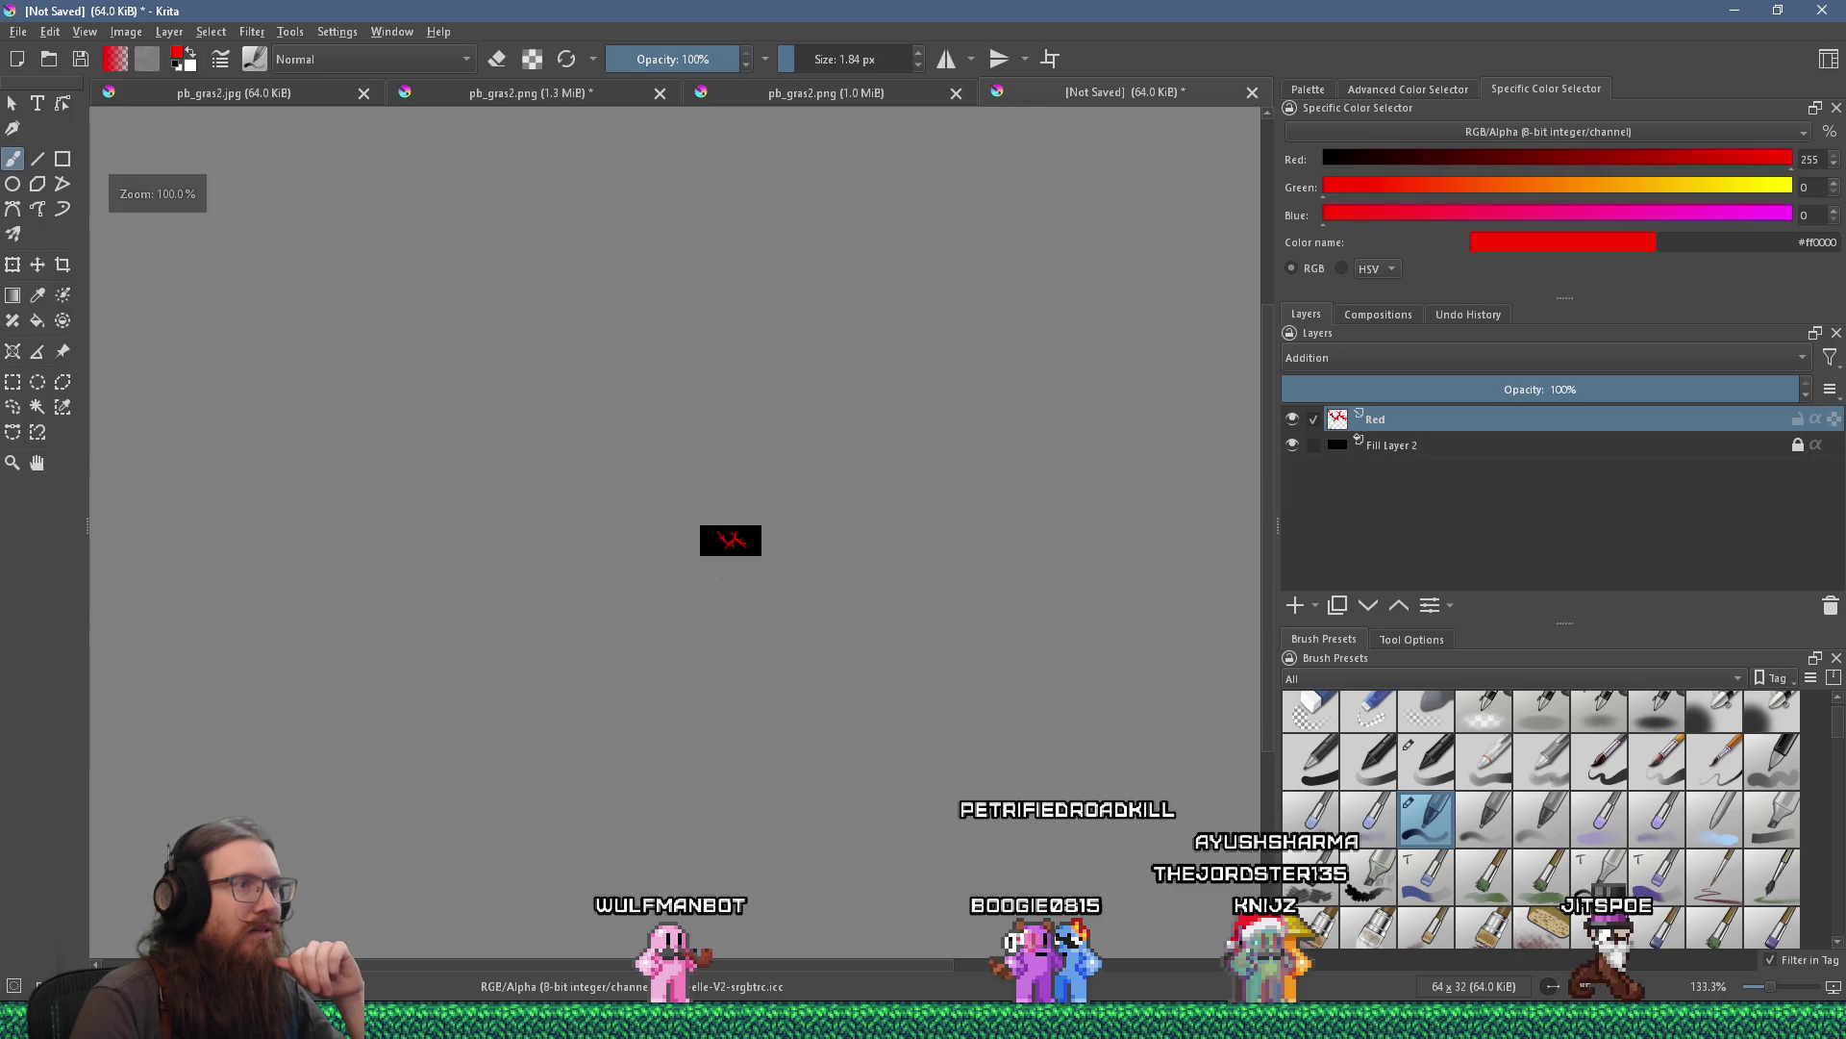
scroll(686, 571, "up", 3)
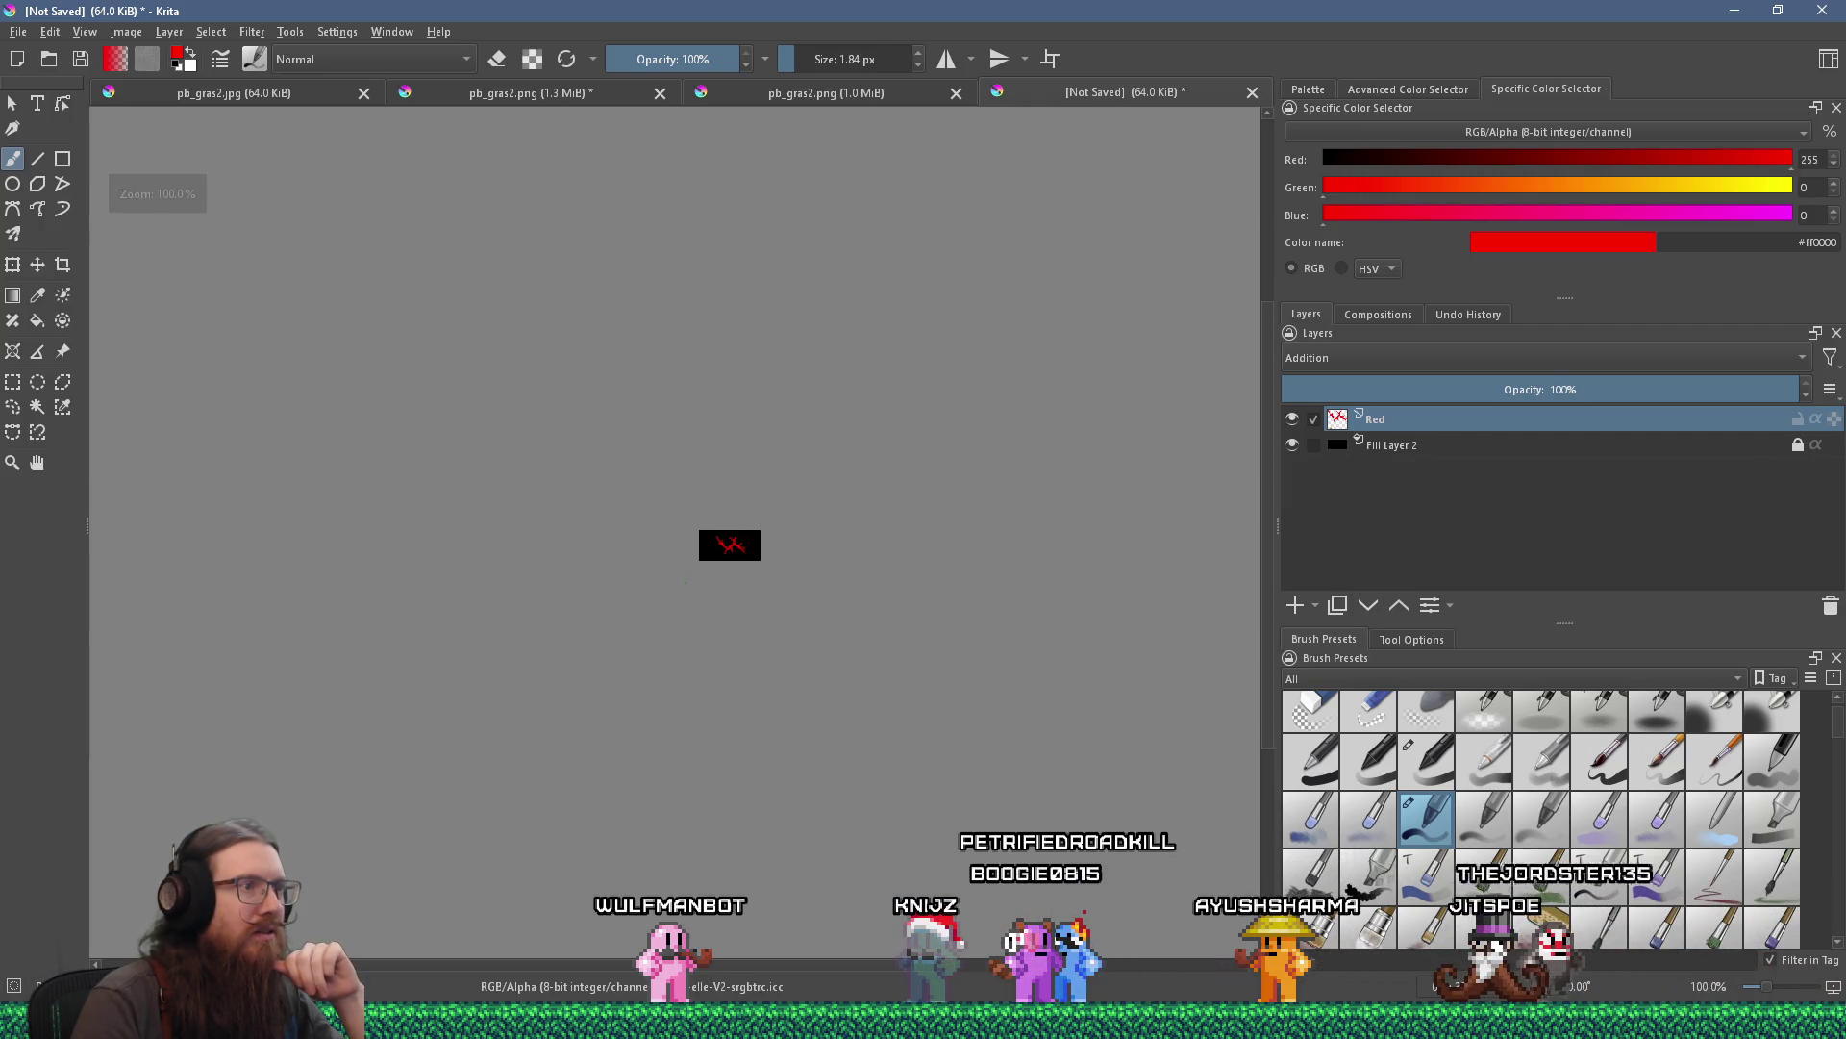
scroll(685, 580, "up", 2)
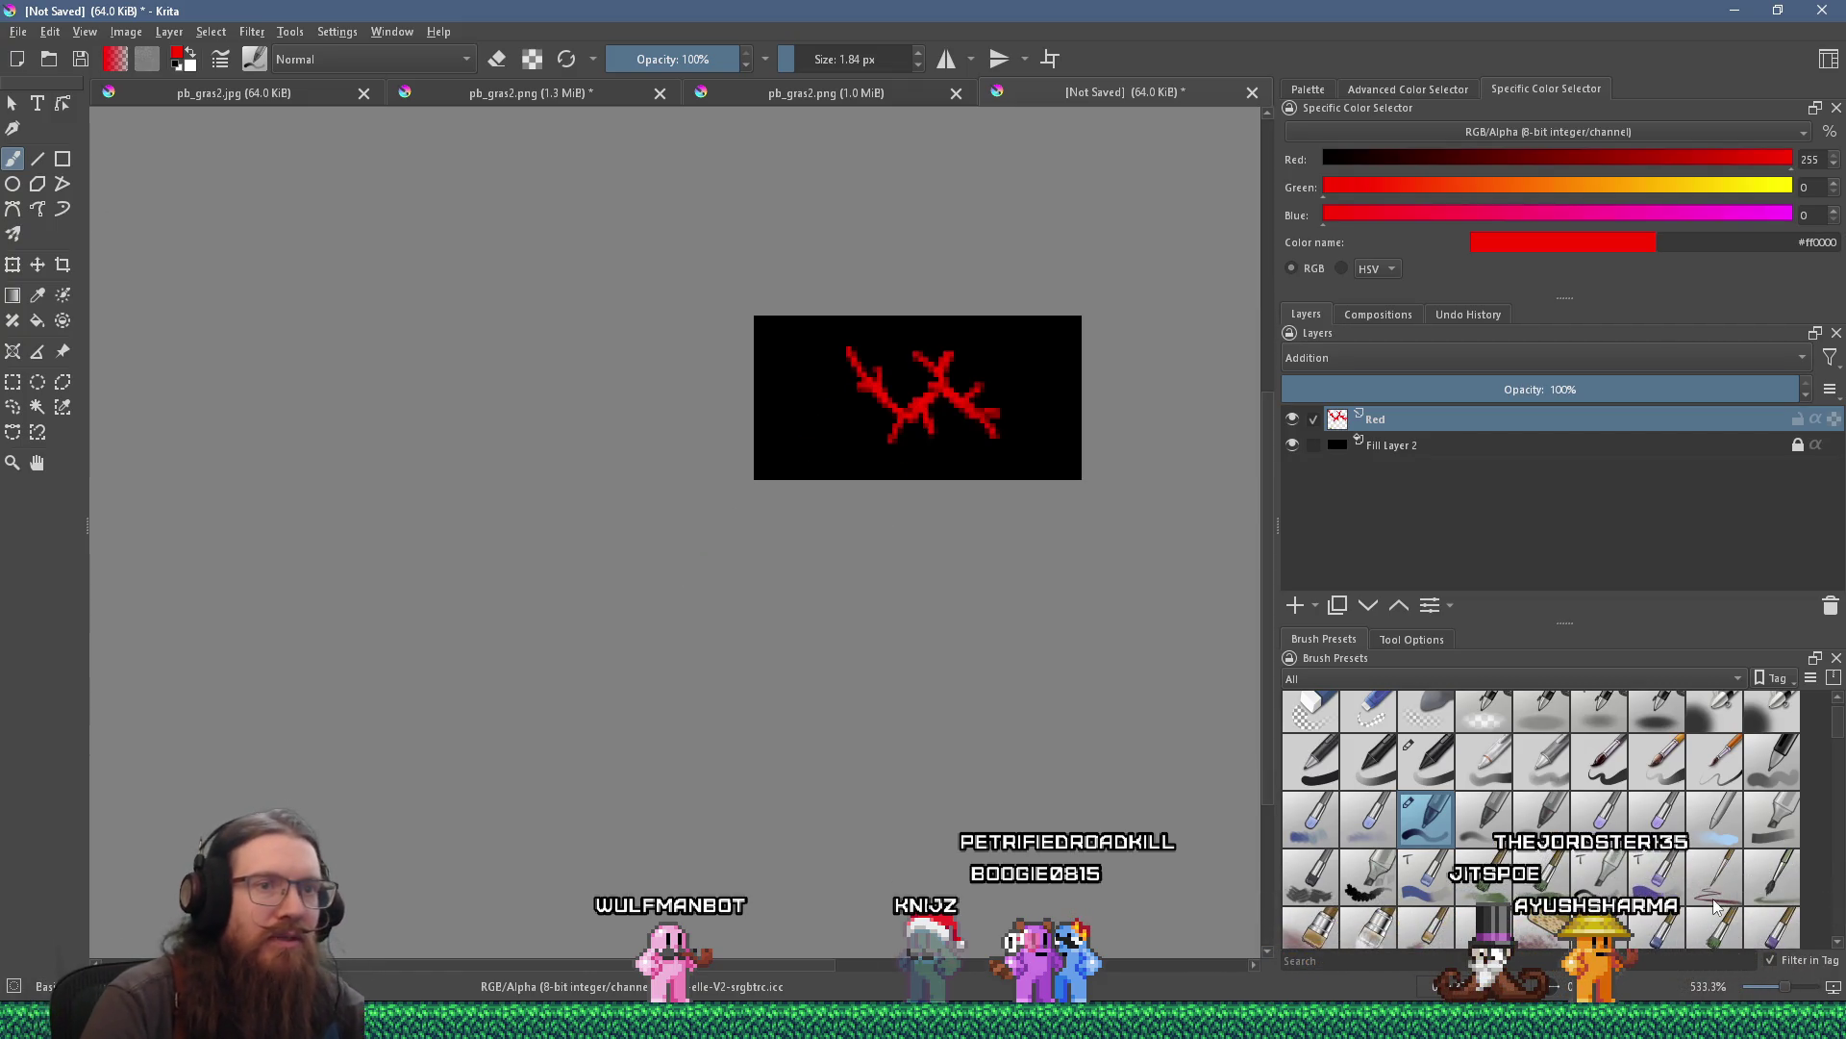
scroll(1658, 749, "up", 1)
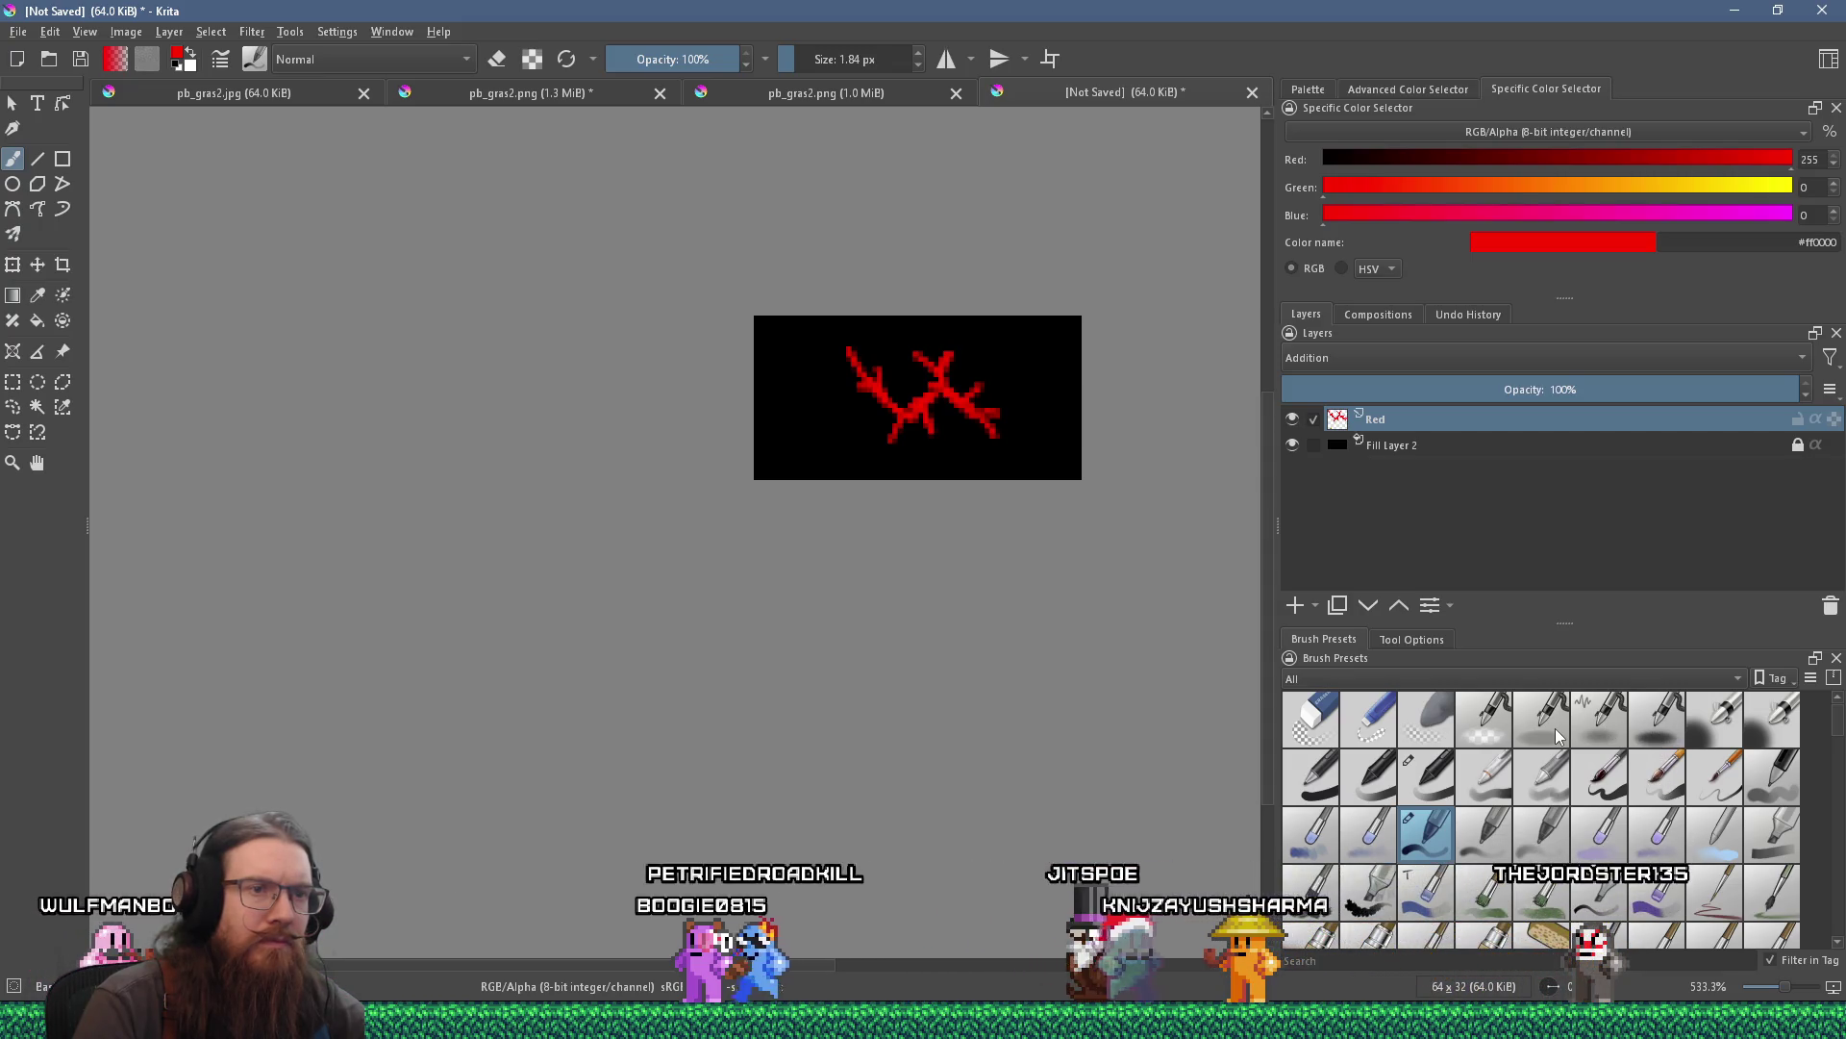
left_click(1599, 722)
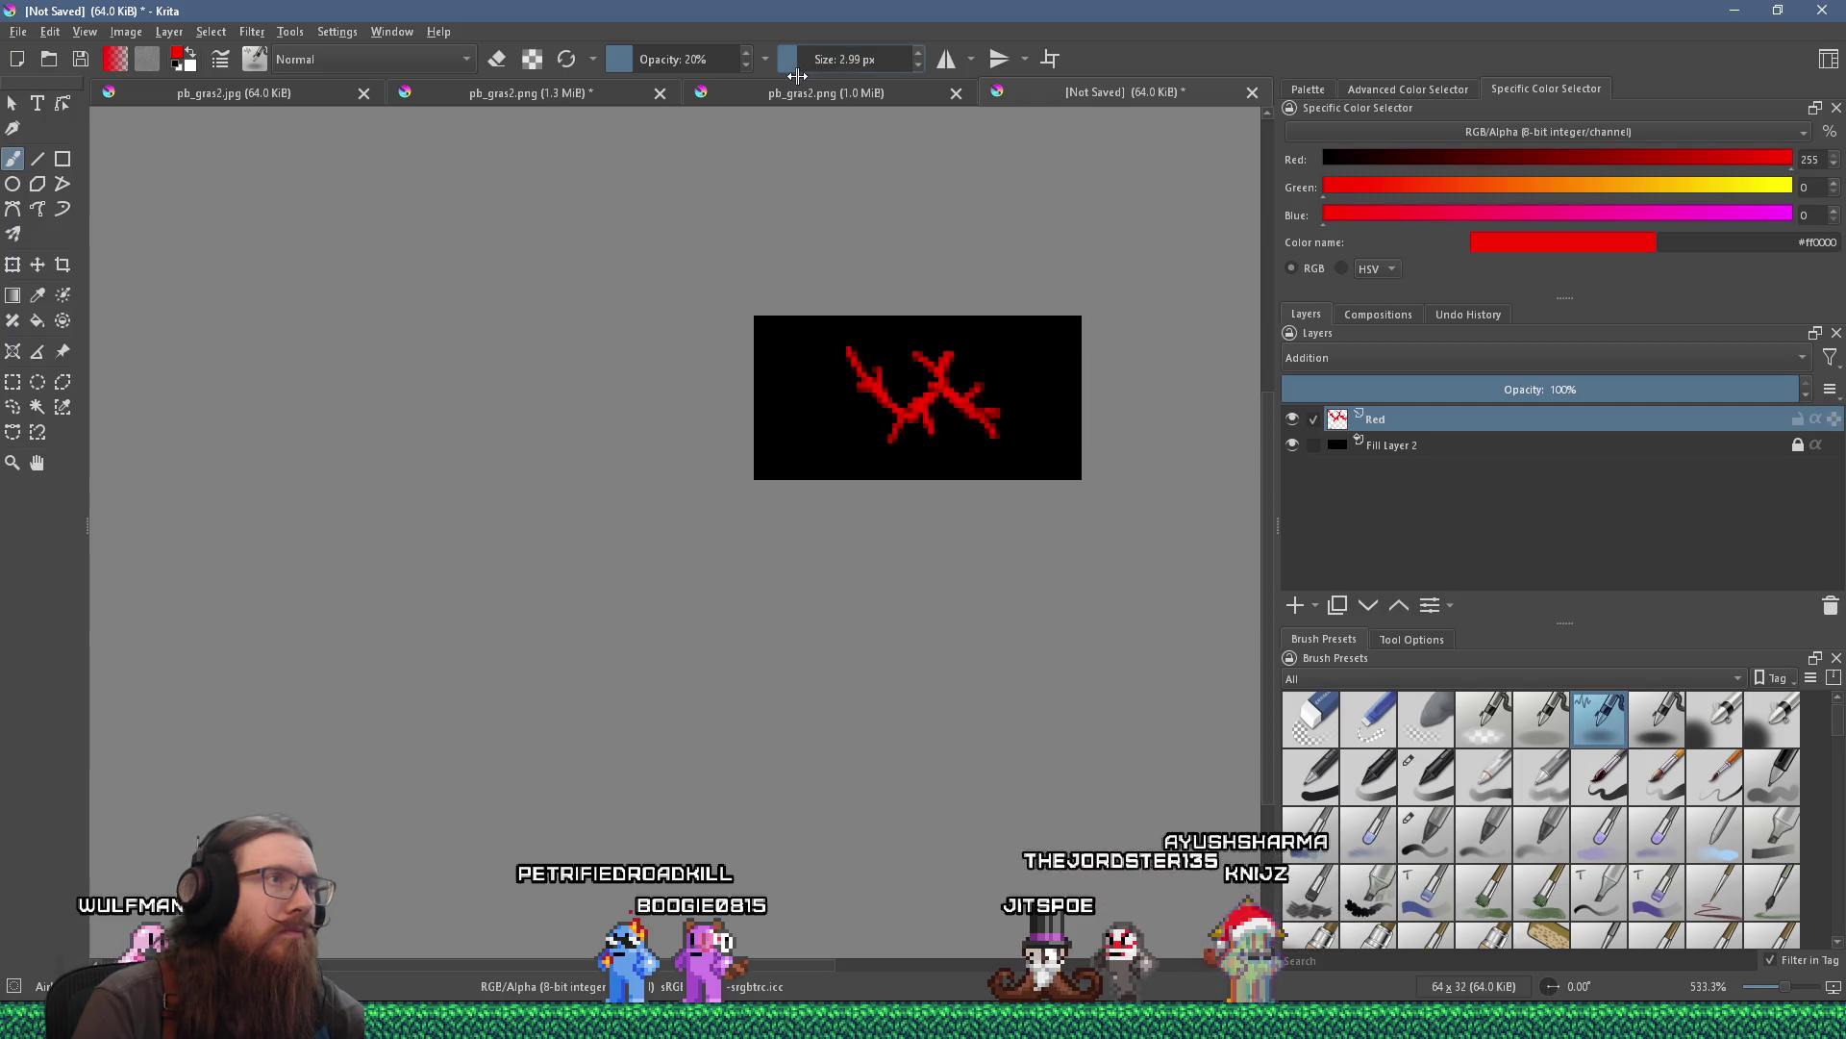
Raise the brush size to 4.99 px and airbrush glow along the red branches.
scroll(836, 62, "up", 1)
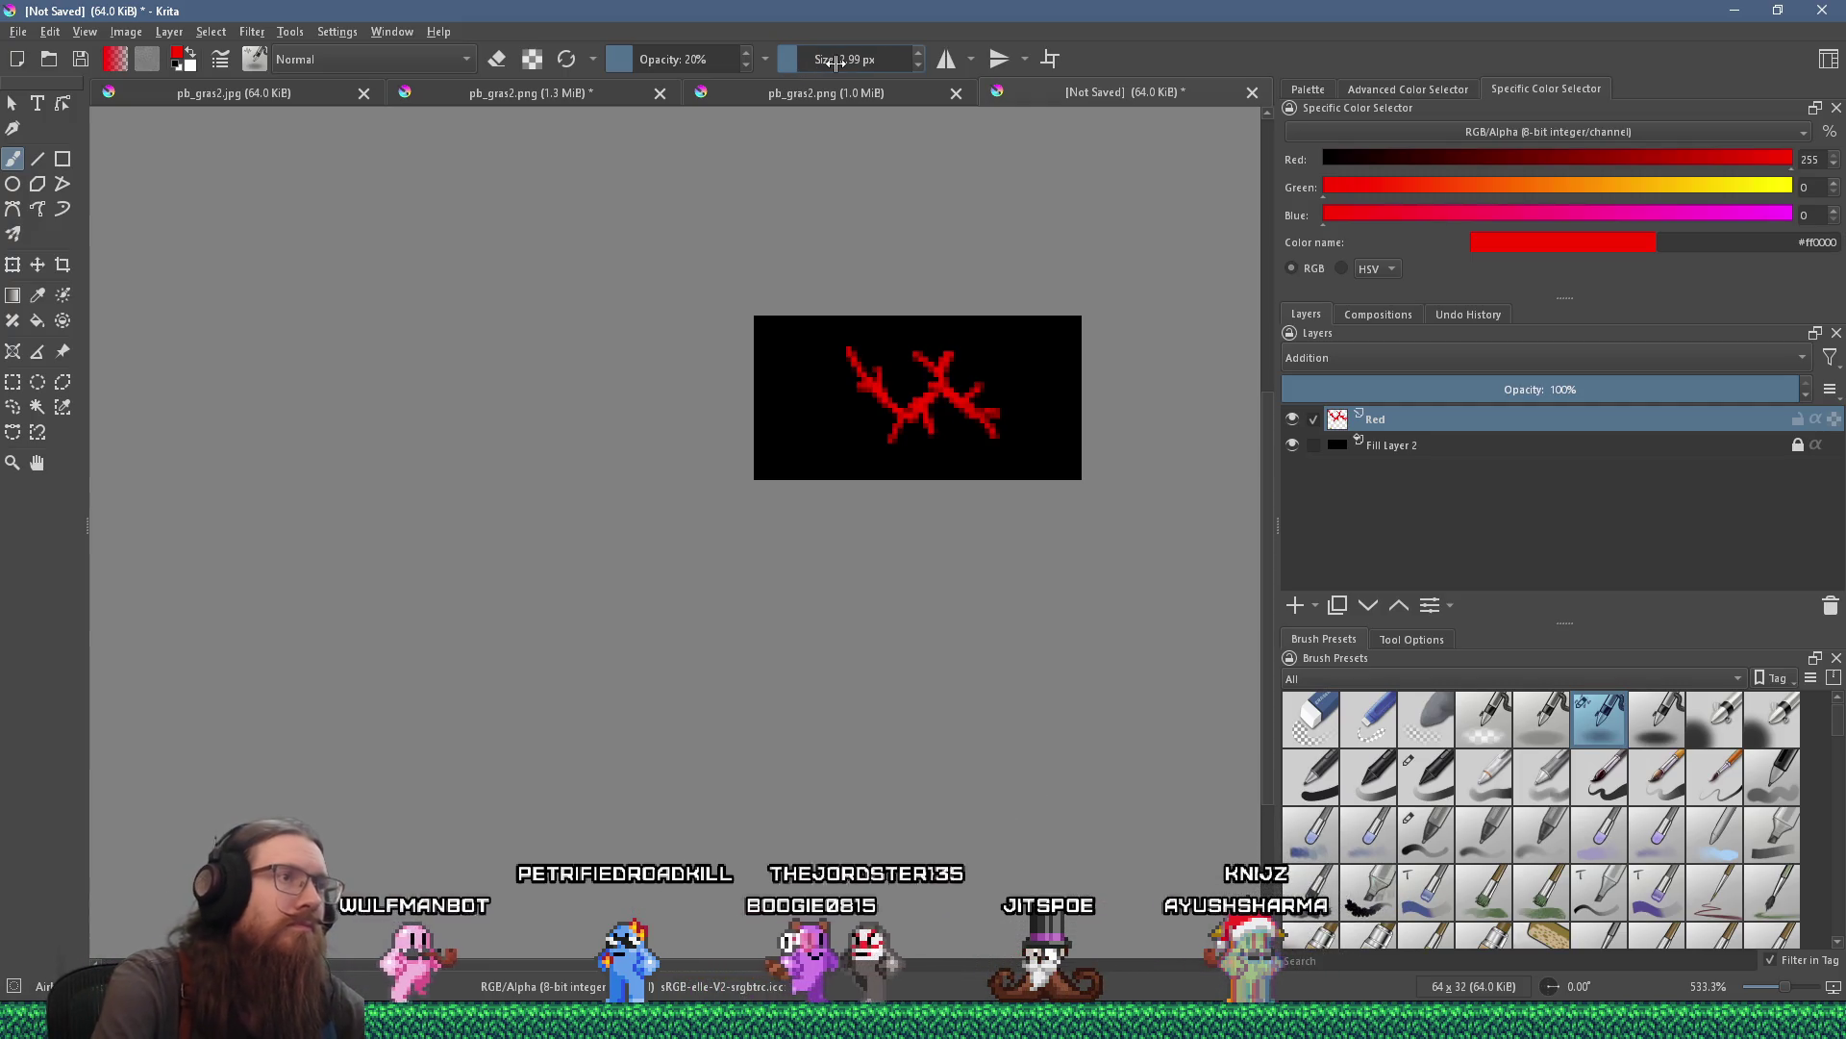
left_click(920, 58)
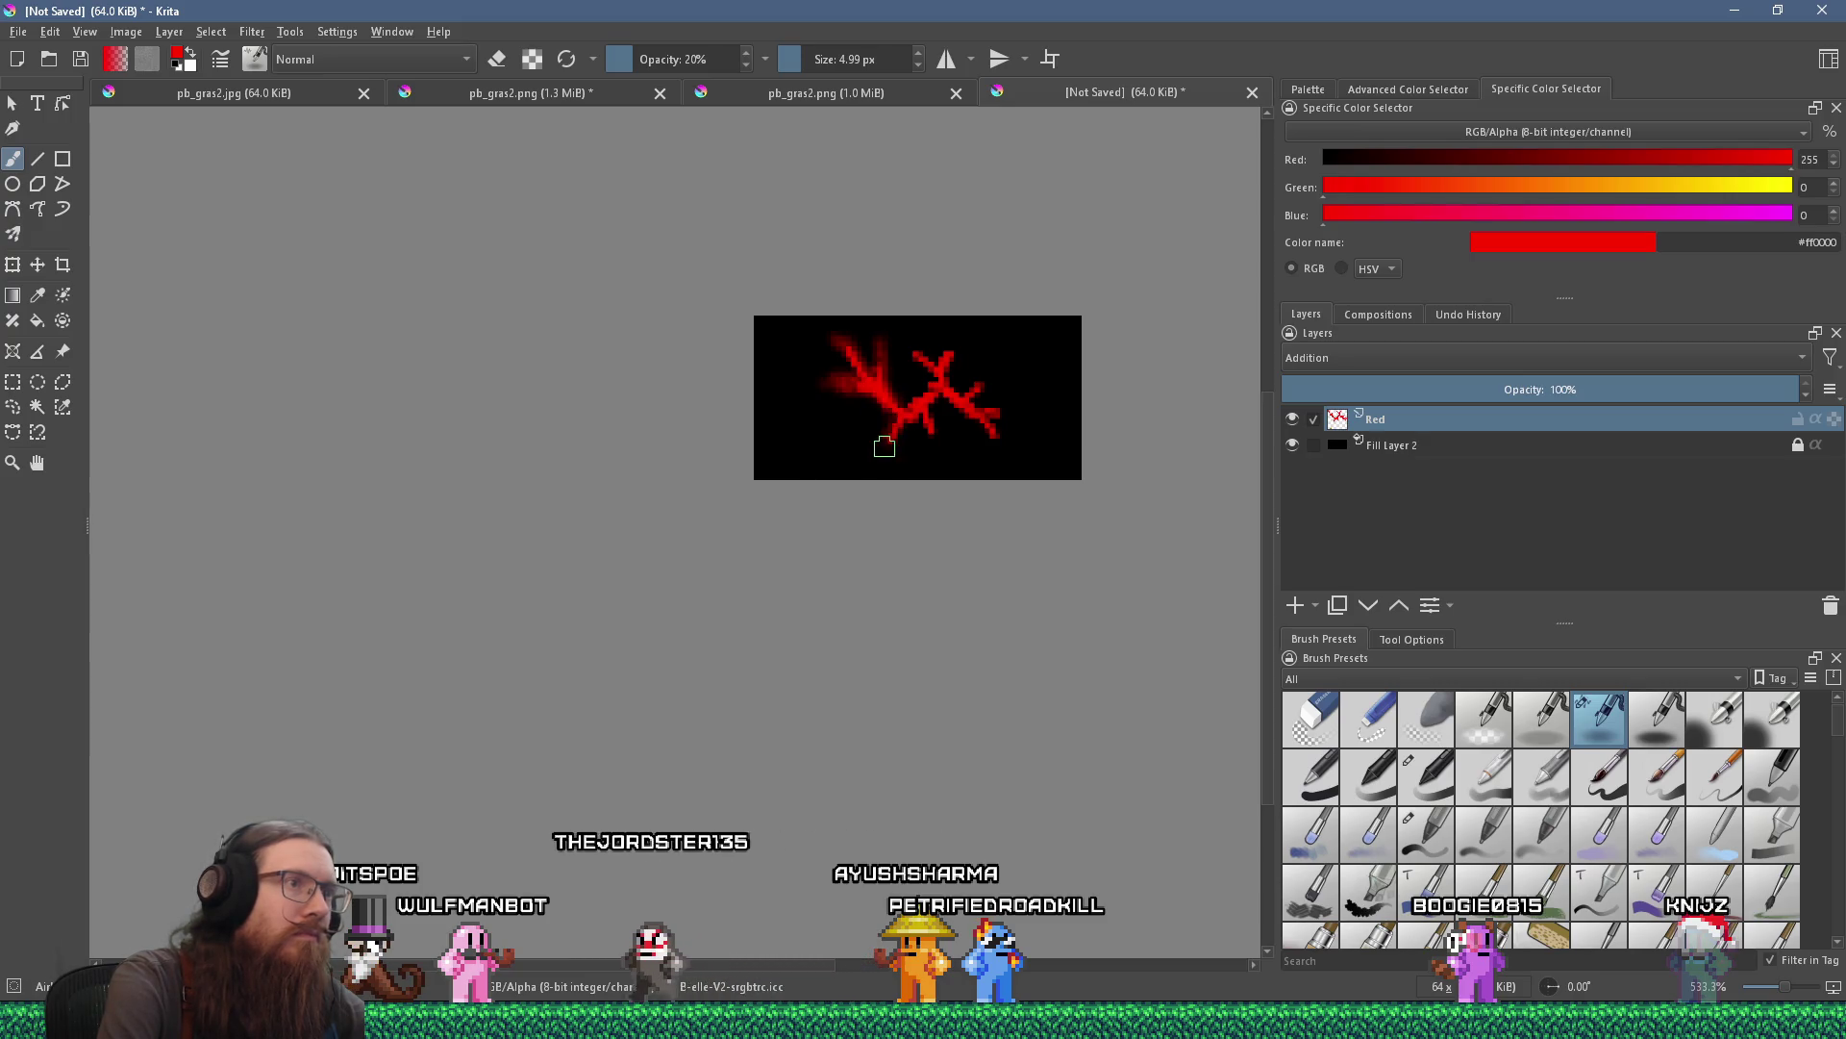
mouse_move(890, 449)
left_mouse_down()
mouse_move(948, 445)
mouse_move(923, 423)
mouse_move(948, 413)
mouse_move(917, 345)
left_mouse_up()
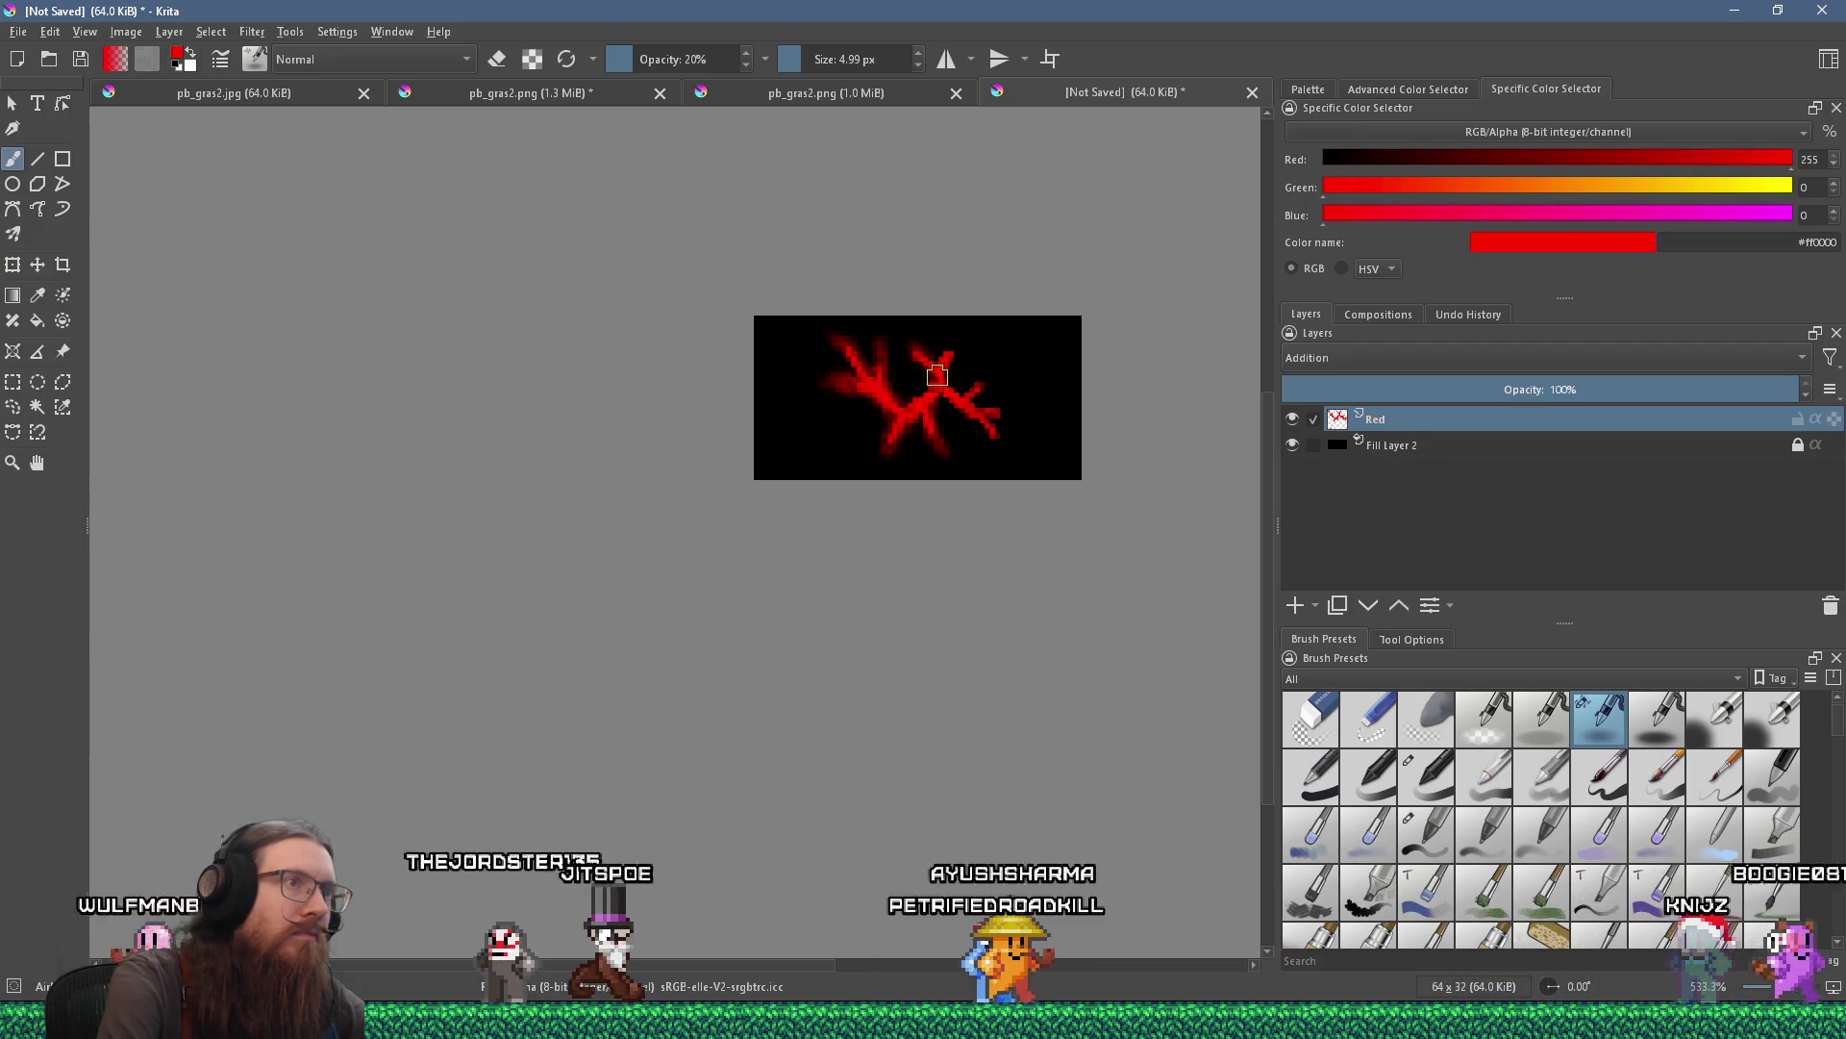
left_click_drag(918, 389, 967, 334)
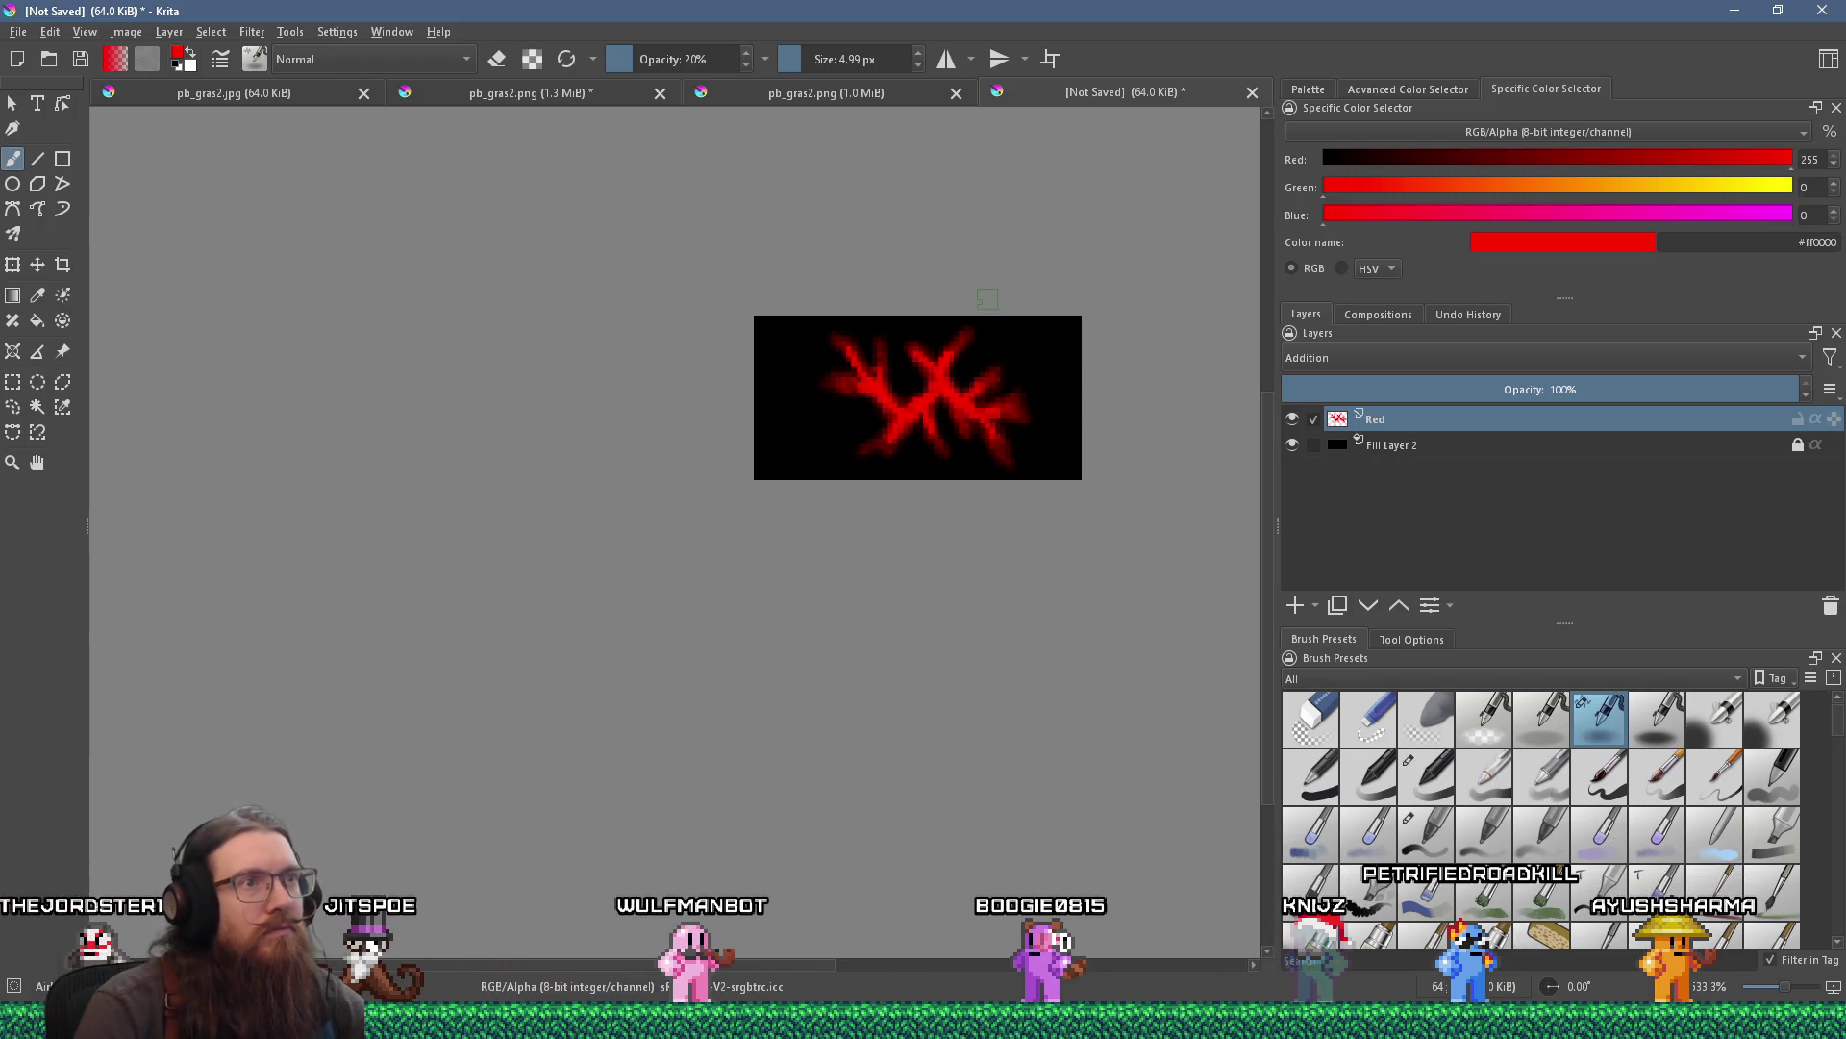
At 100% zoom, extend the lower-left branch, toggle Wrap Around Mode, and add a layer above Red.
scroll(965, 366, "down", 2)
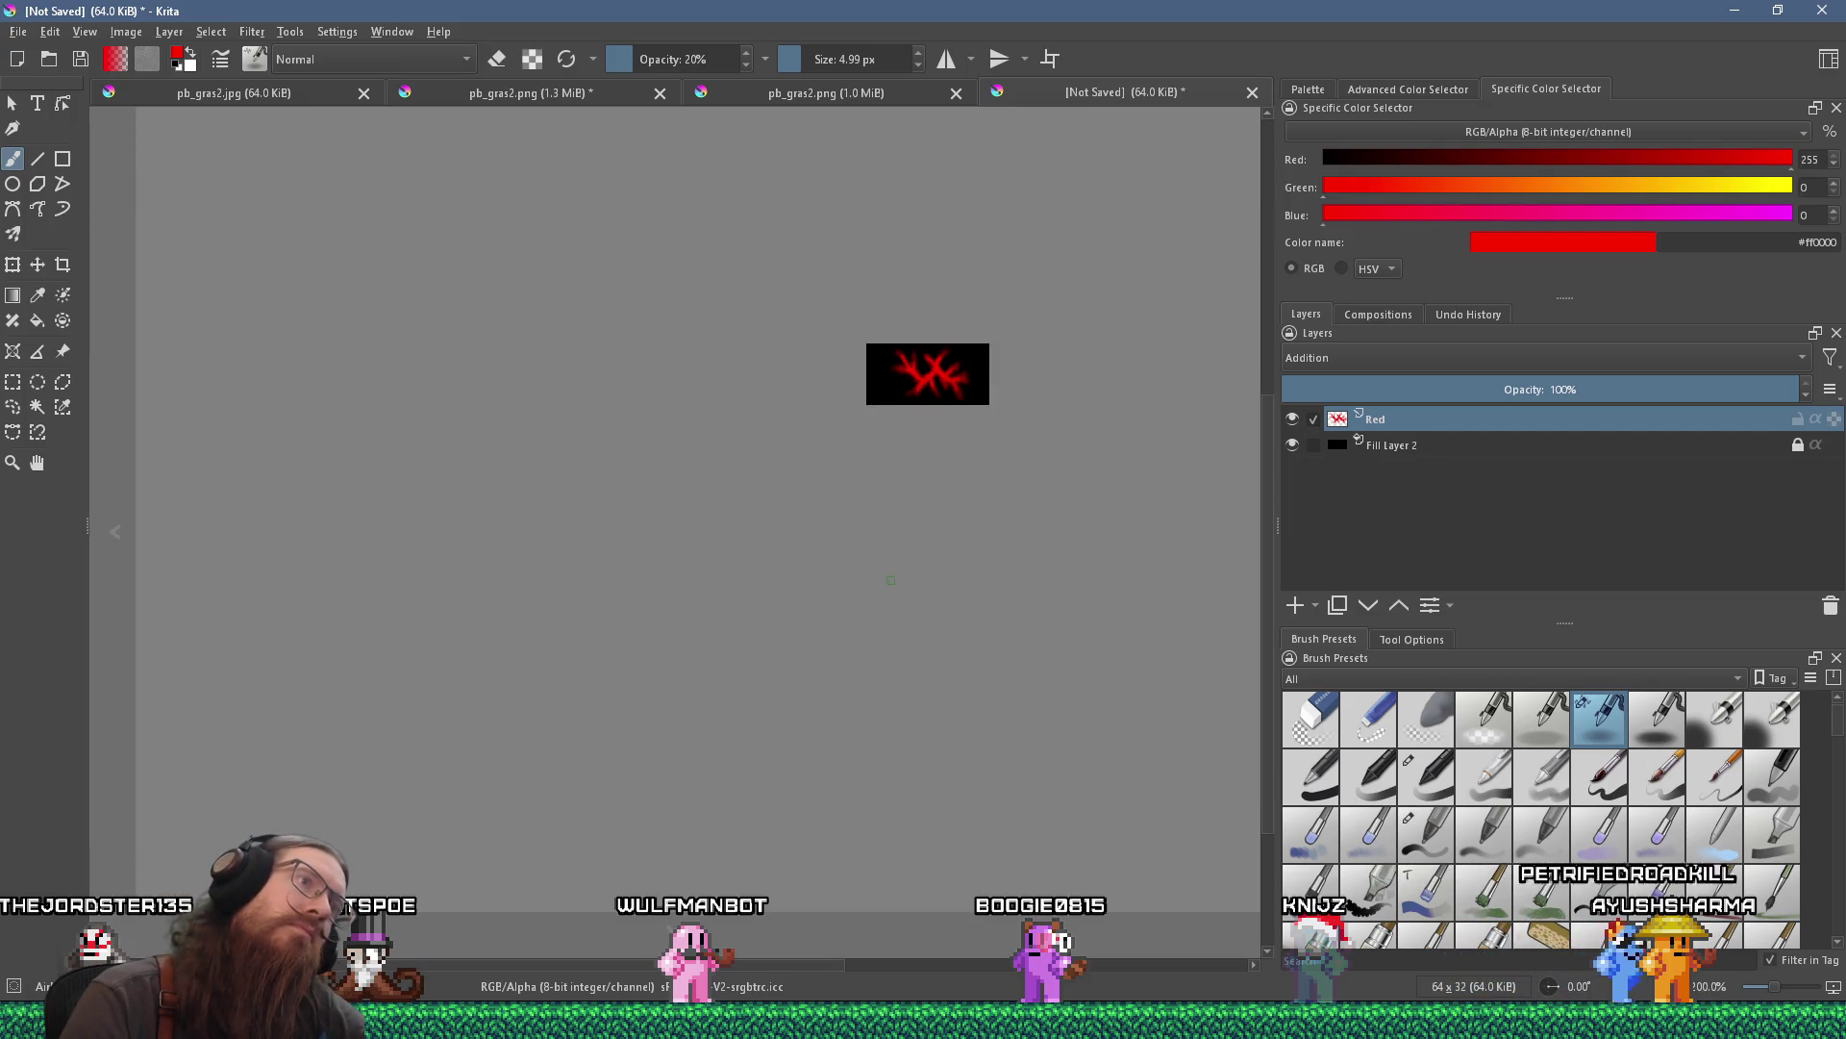
scroll(890, 580, "up", 4)
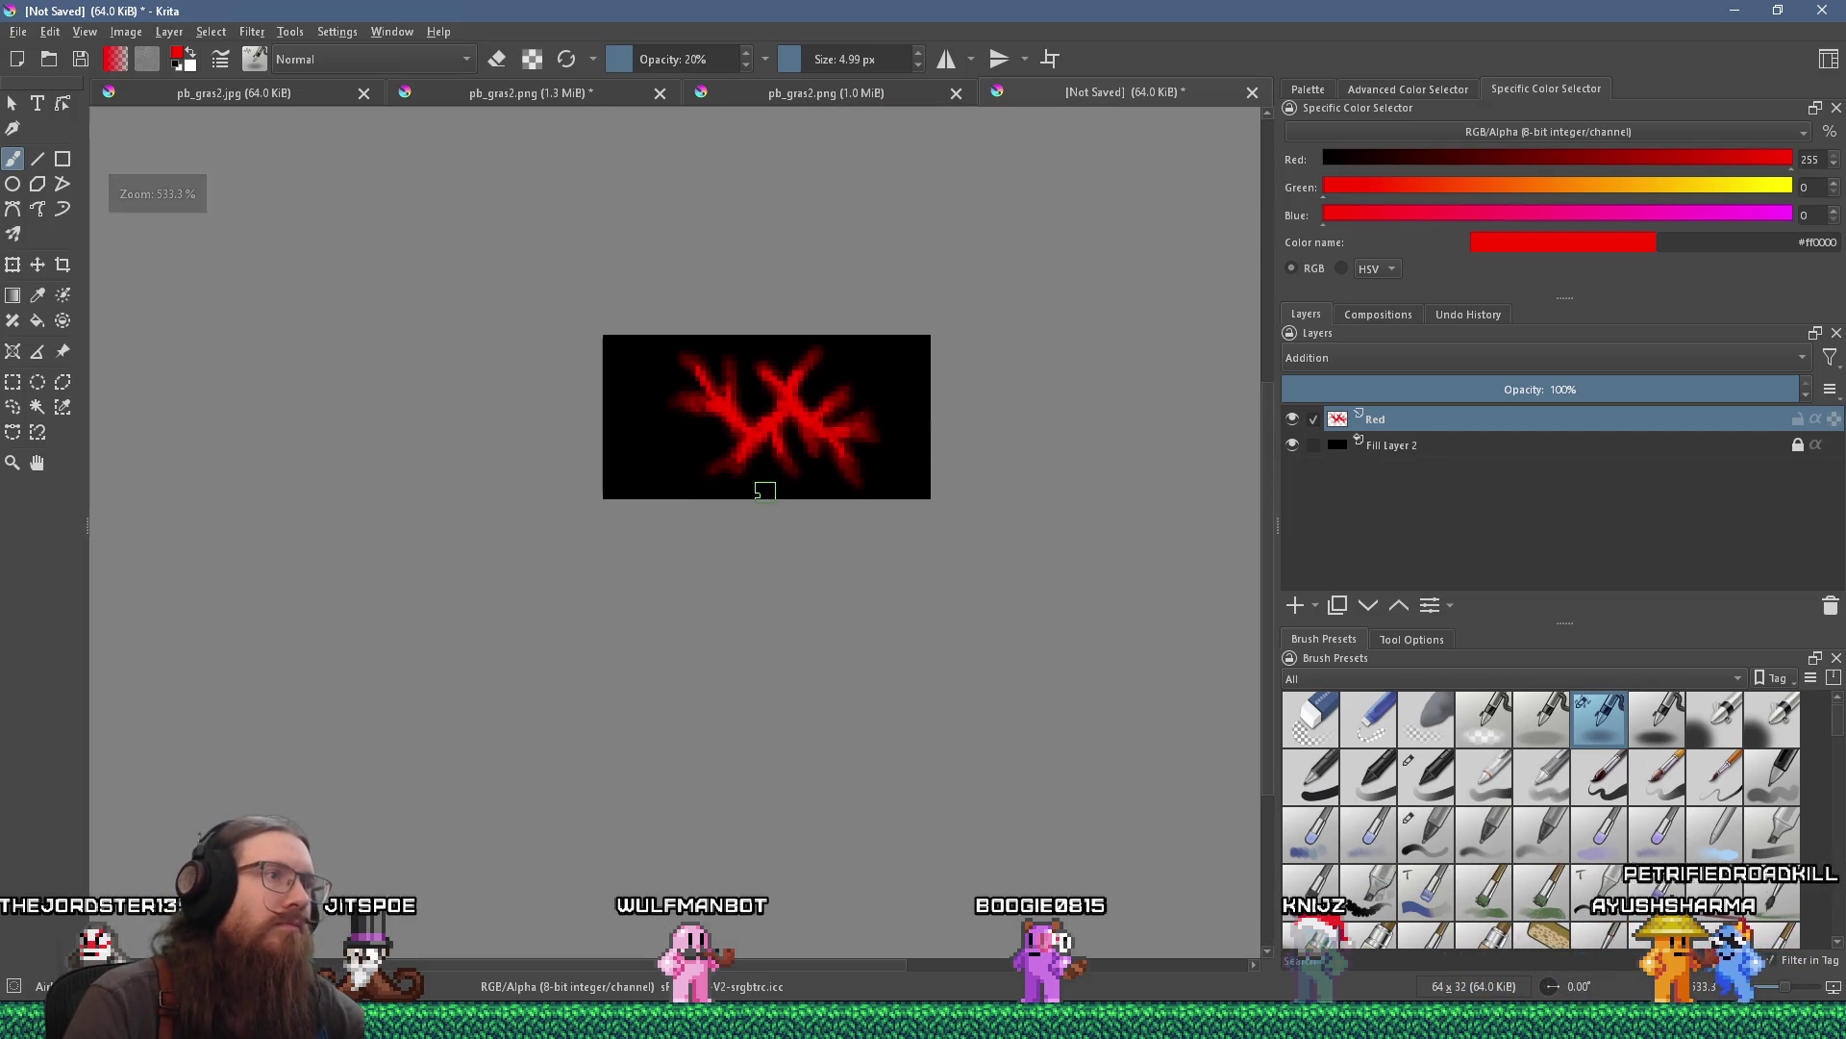
key("1")
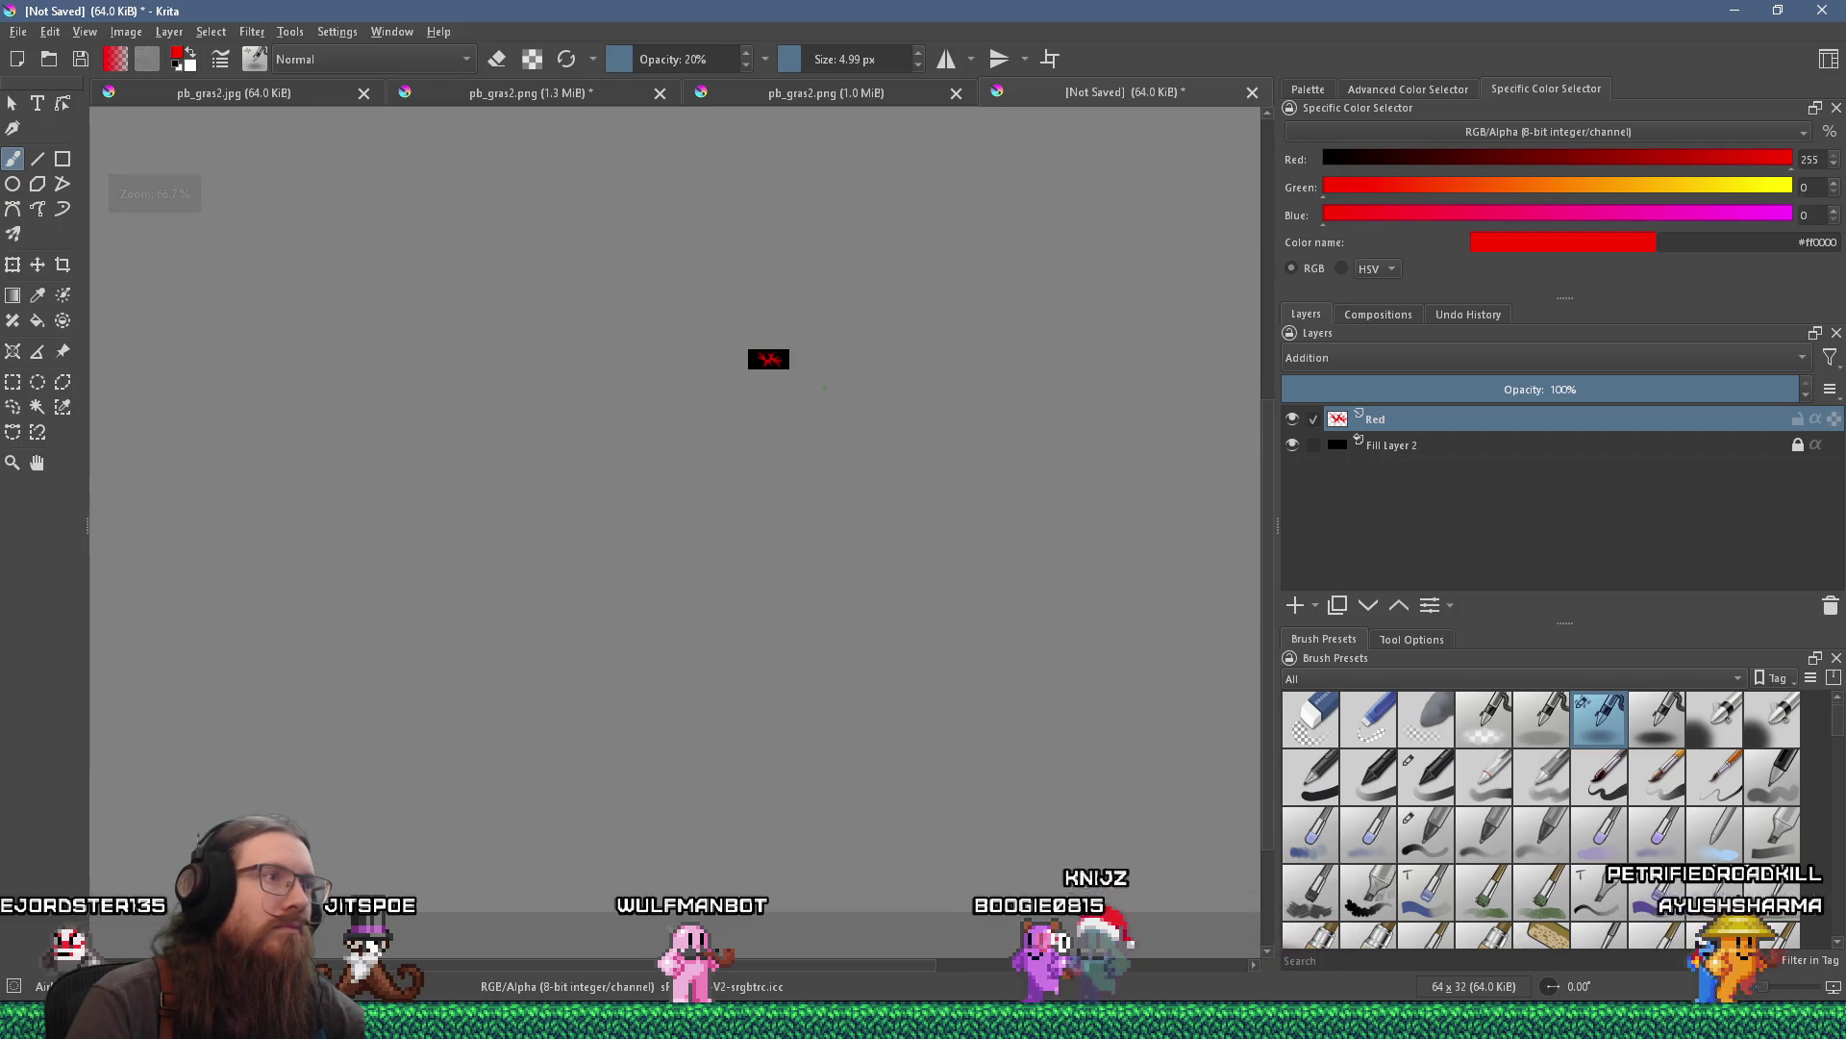
key("1")
scroll(808, 394, "up", 6)
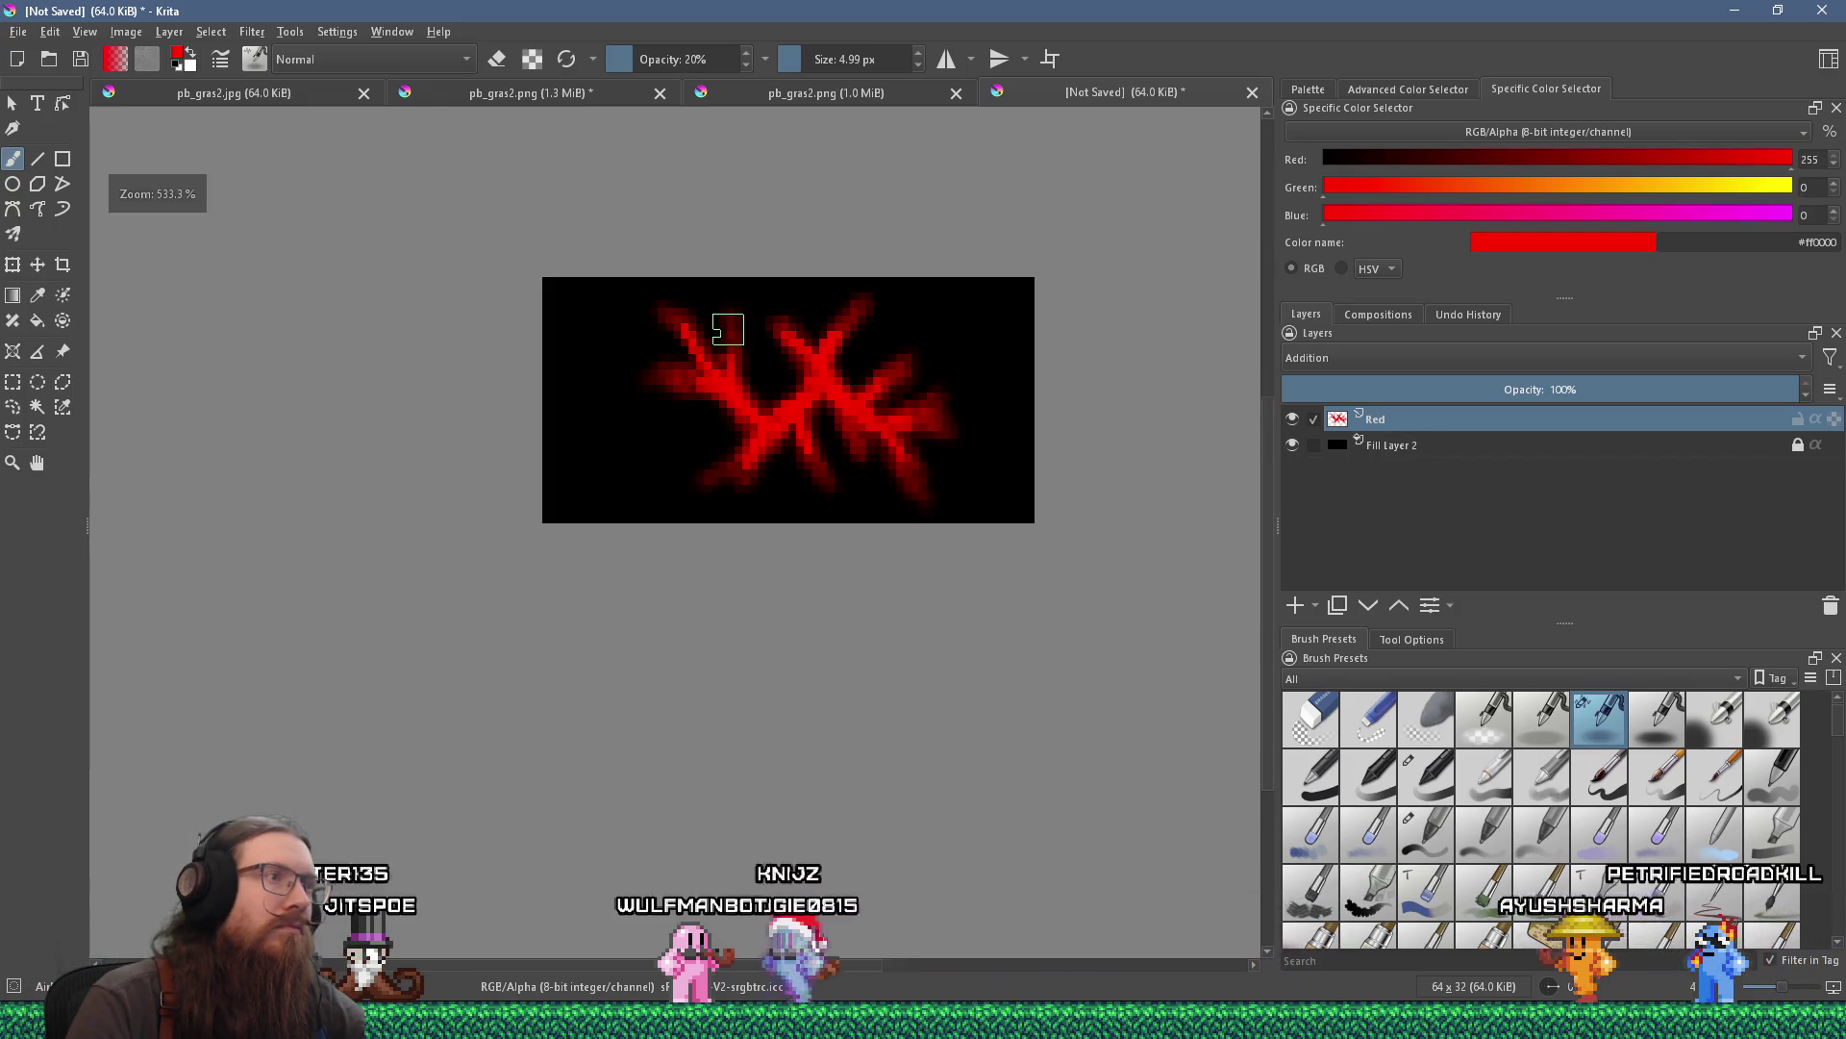
left_click_drag(721, 326, 680, 441)
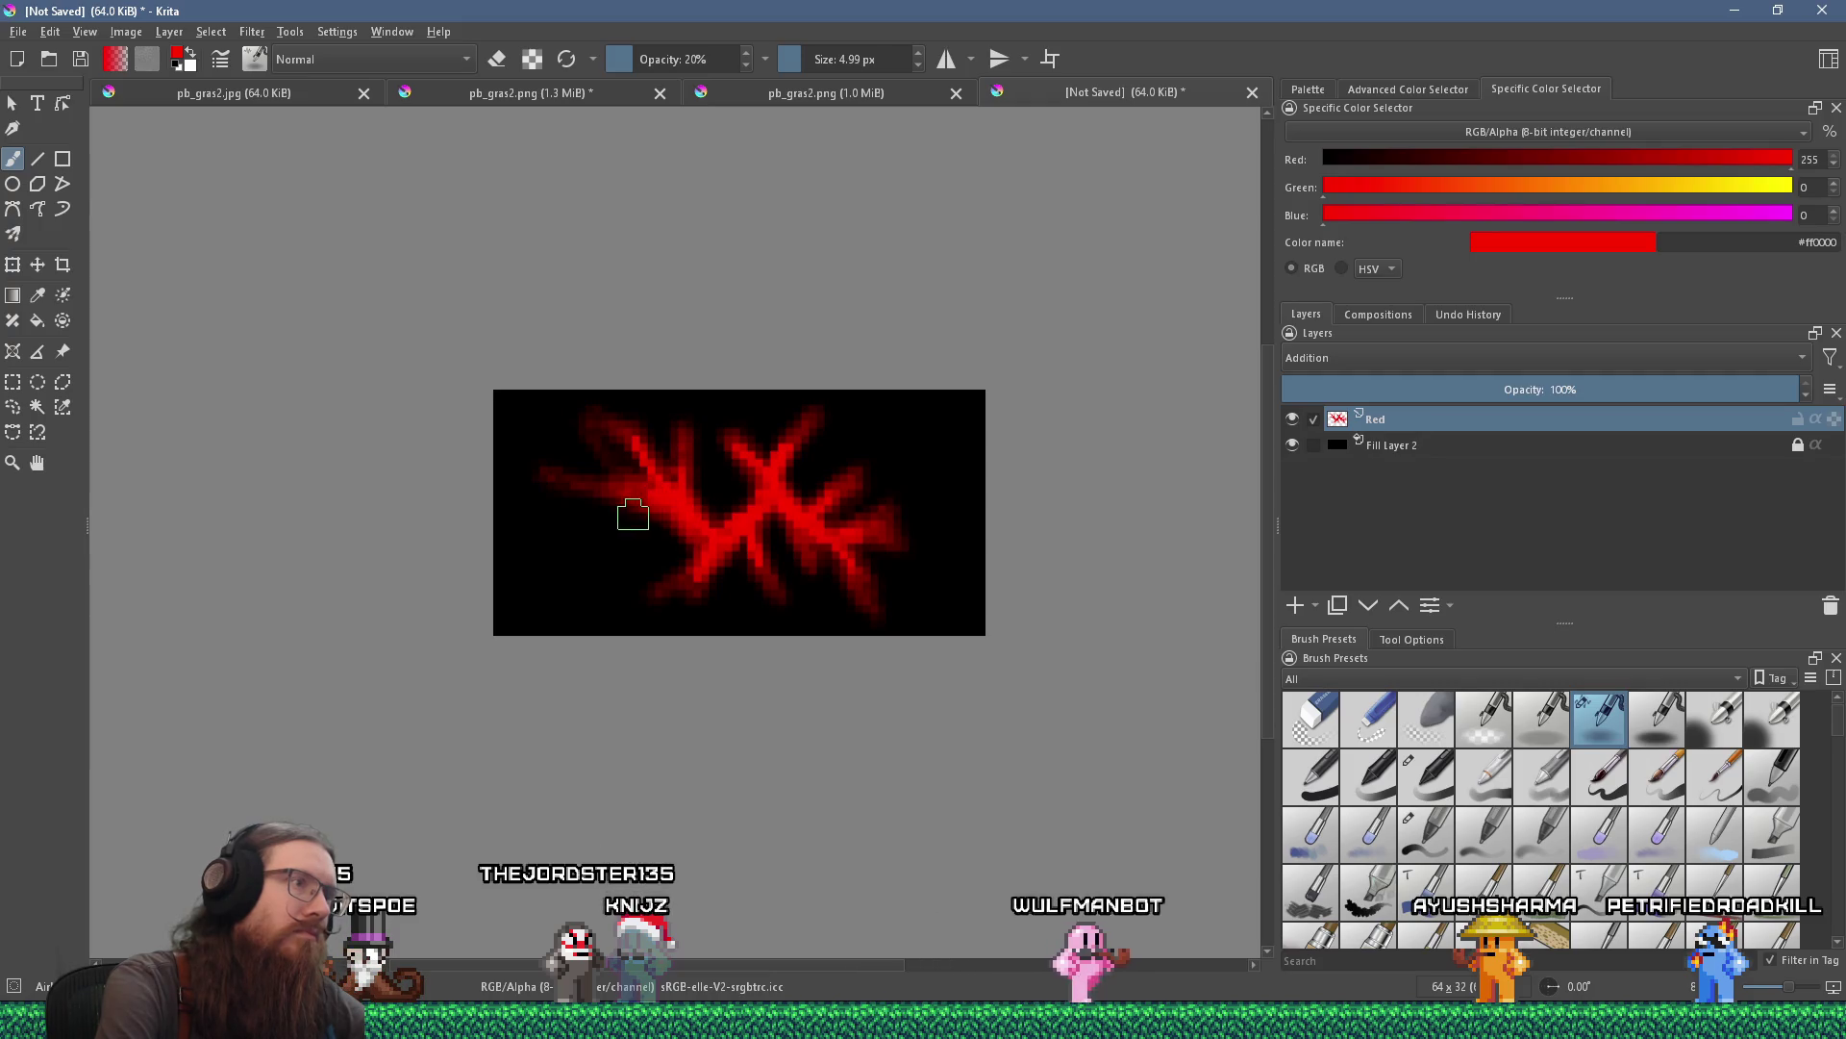
mouse_move(687, 507)
left_mouse_down()
mouse_move(622, 593)
mouse_move(709, 536)
mouse_move(684, 622)
mouse_move(701, 585)
left_mouse_up()
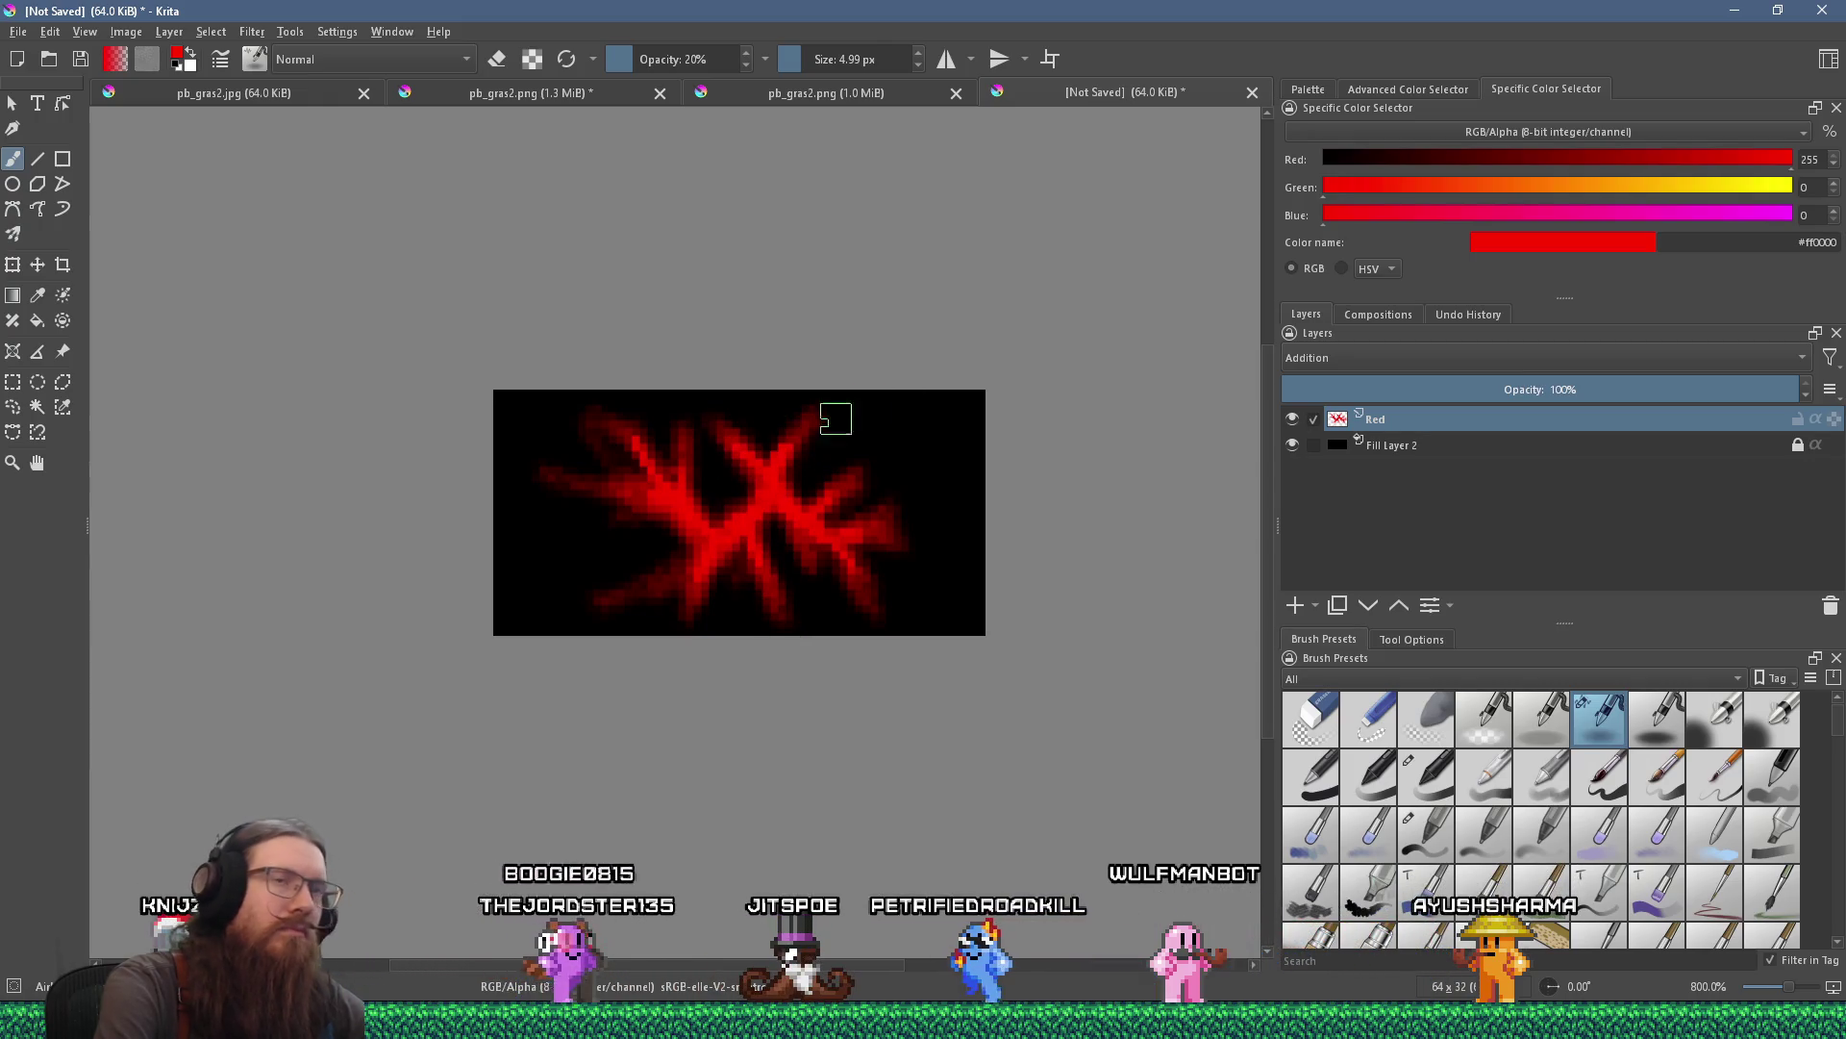
left_click(1060, 61)
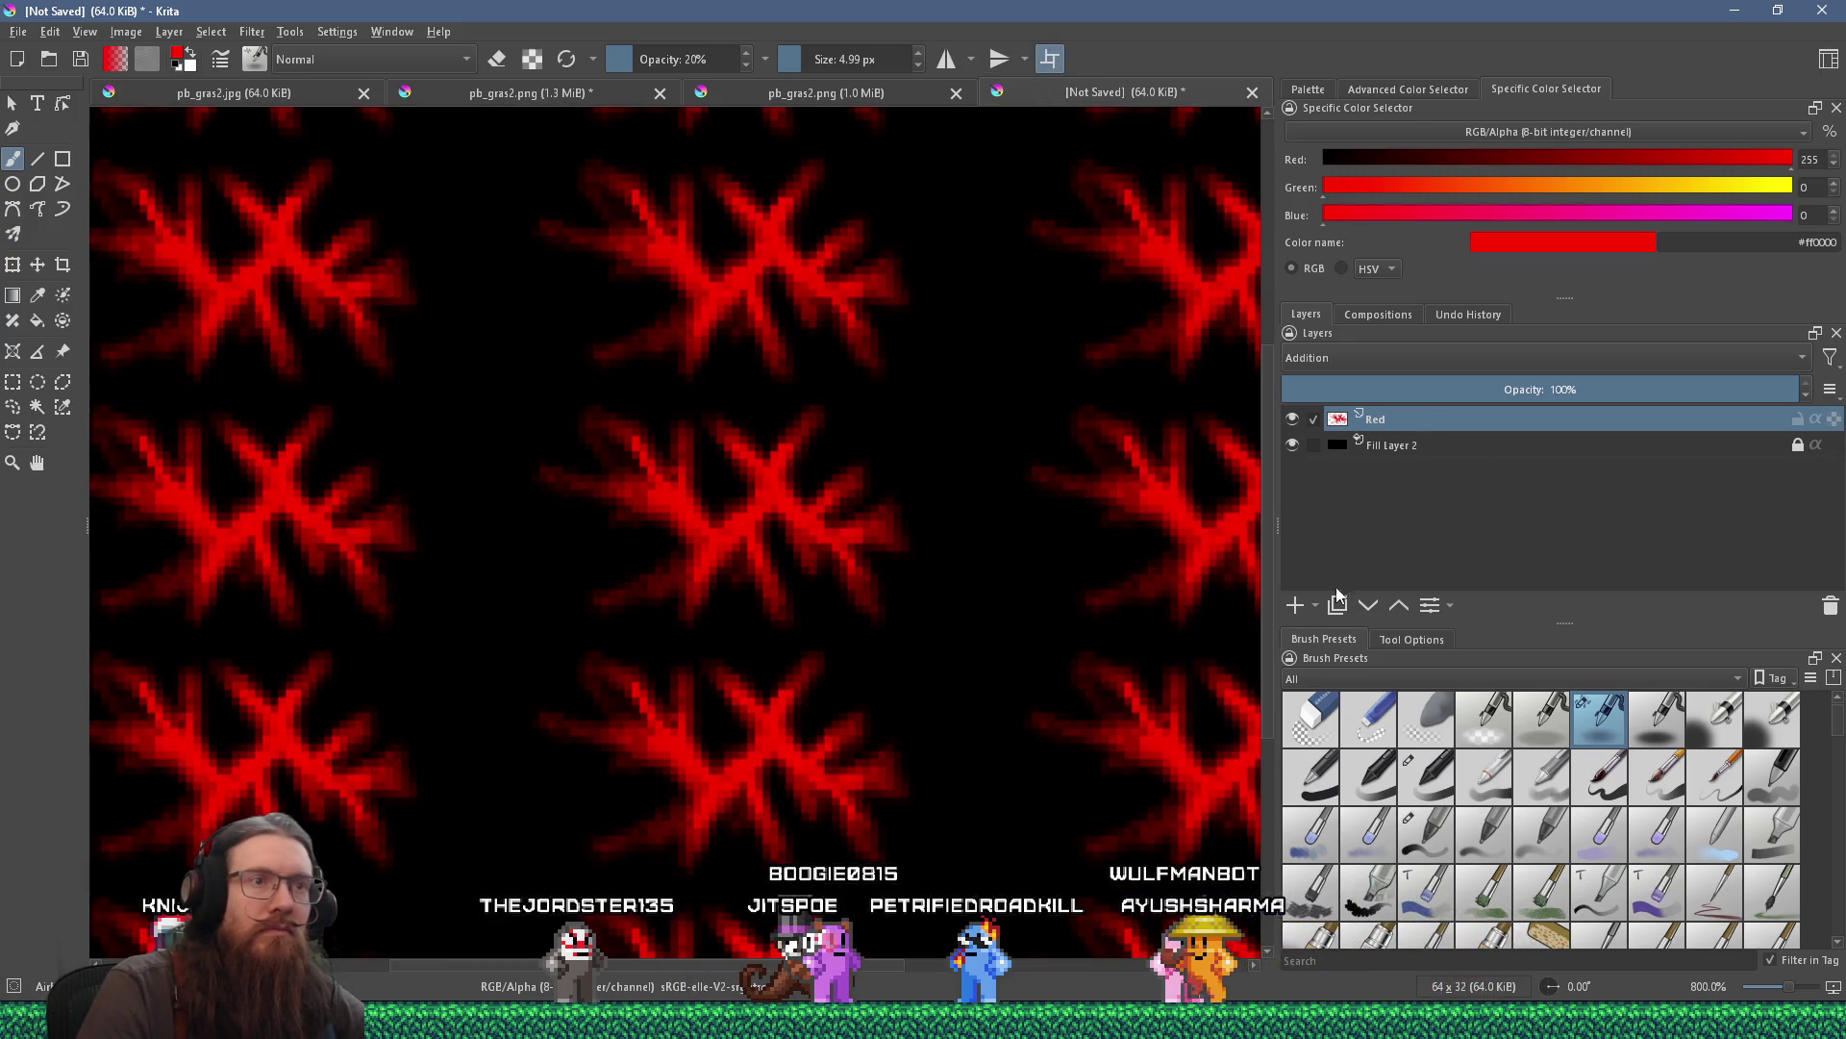
left_click(1298, 605)
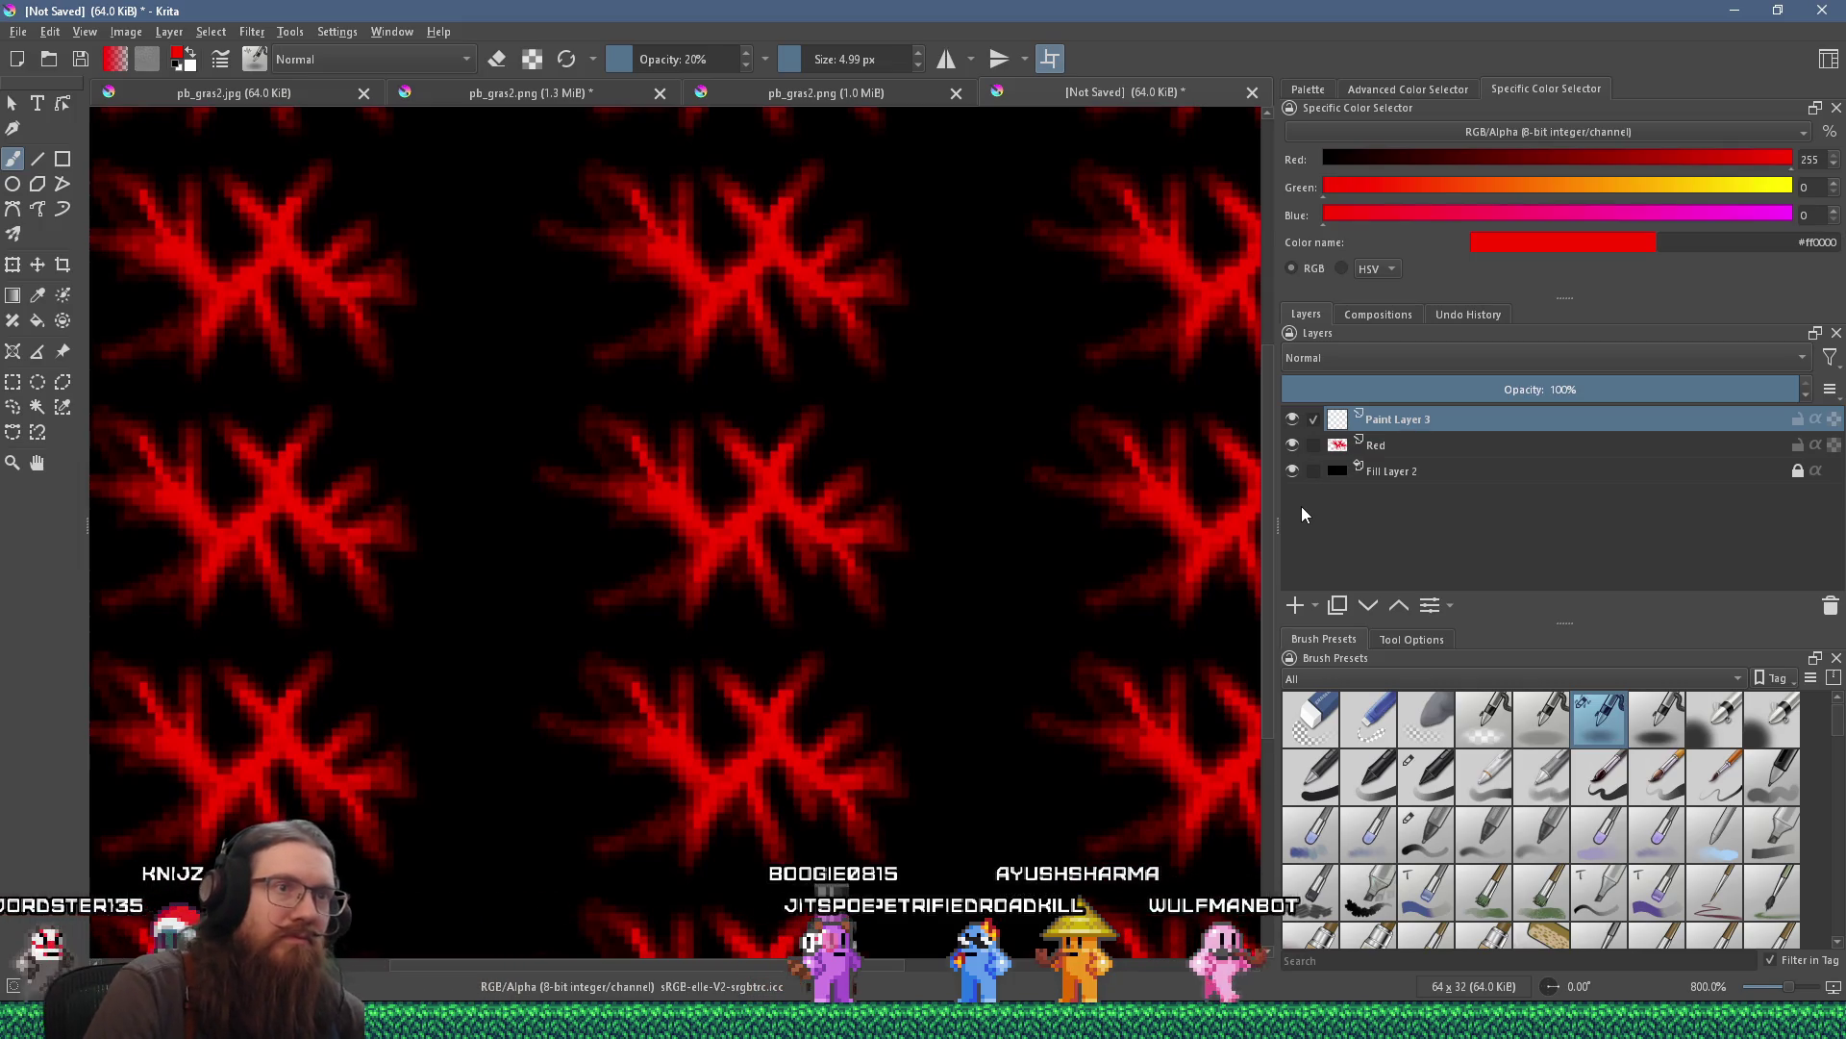
Name the new layer Green, set the colour to #00ff00, and use Addition blending.
double_click(1431, 406)
type("Green")
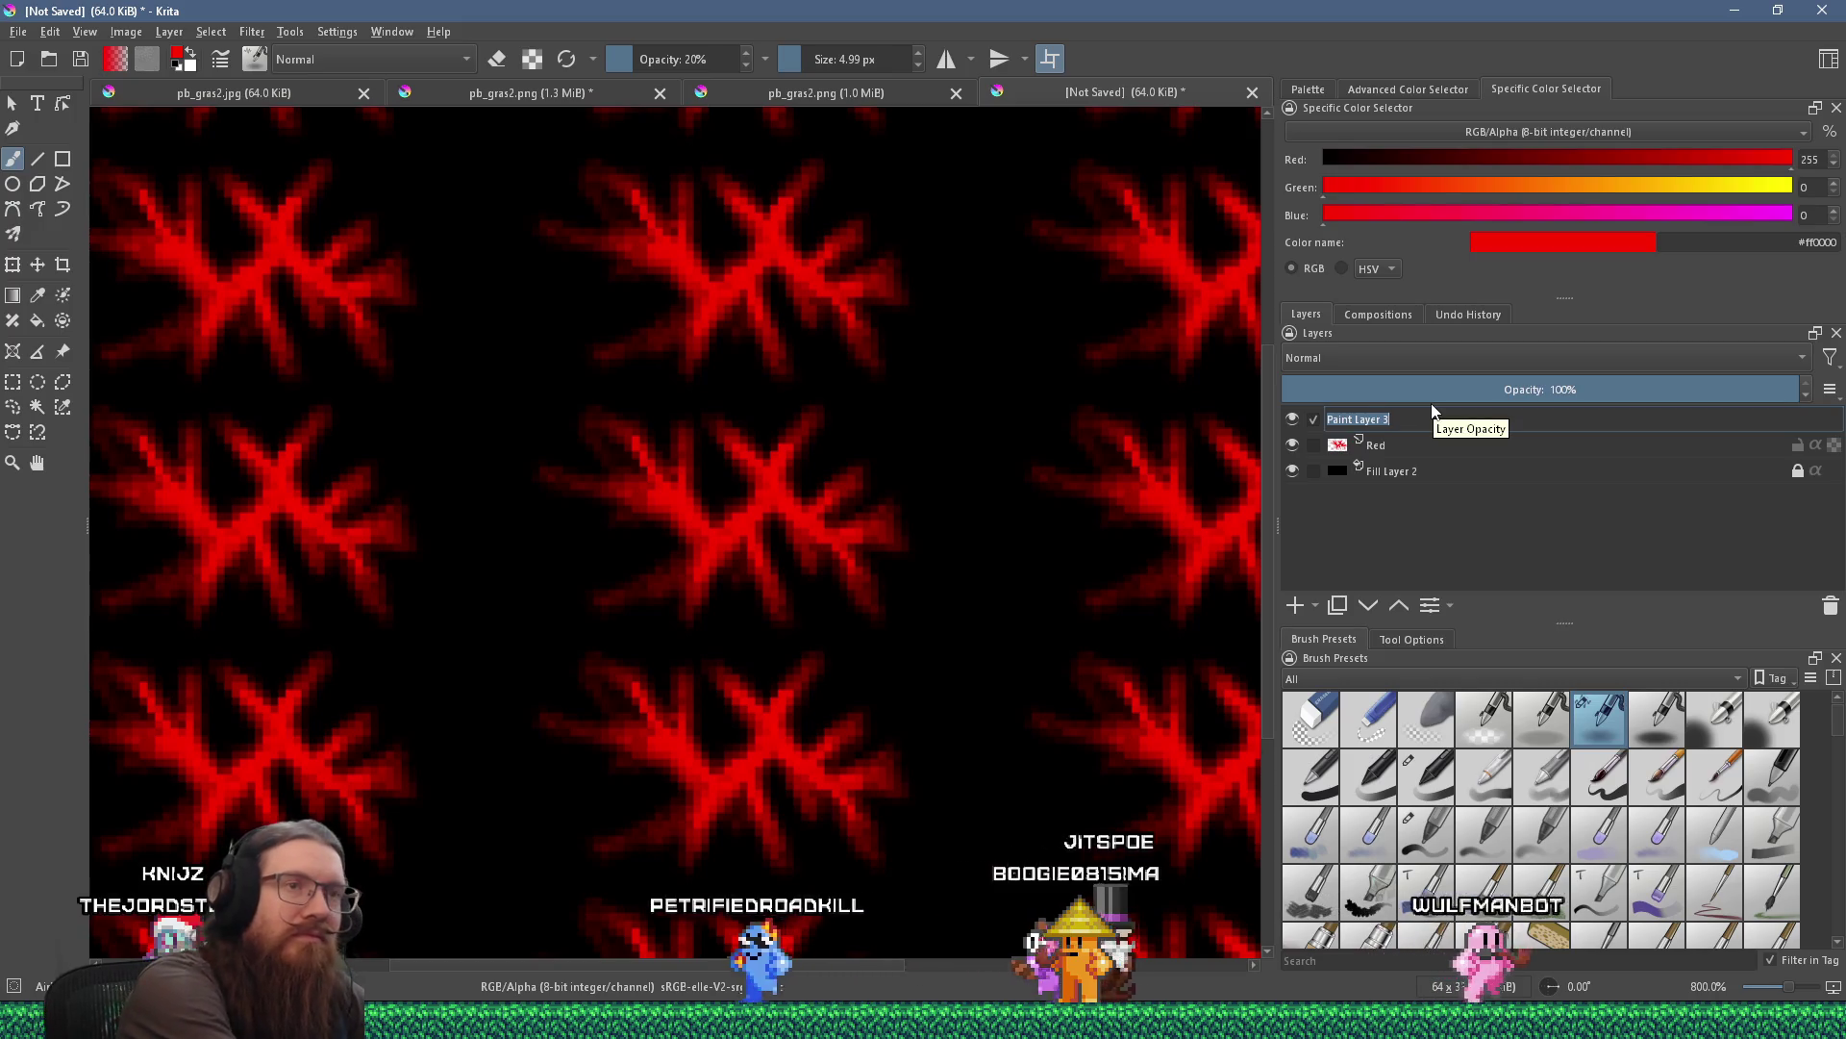
key("Return")
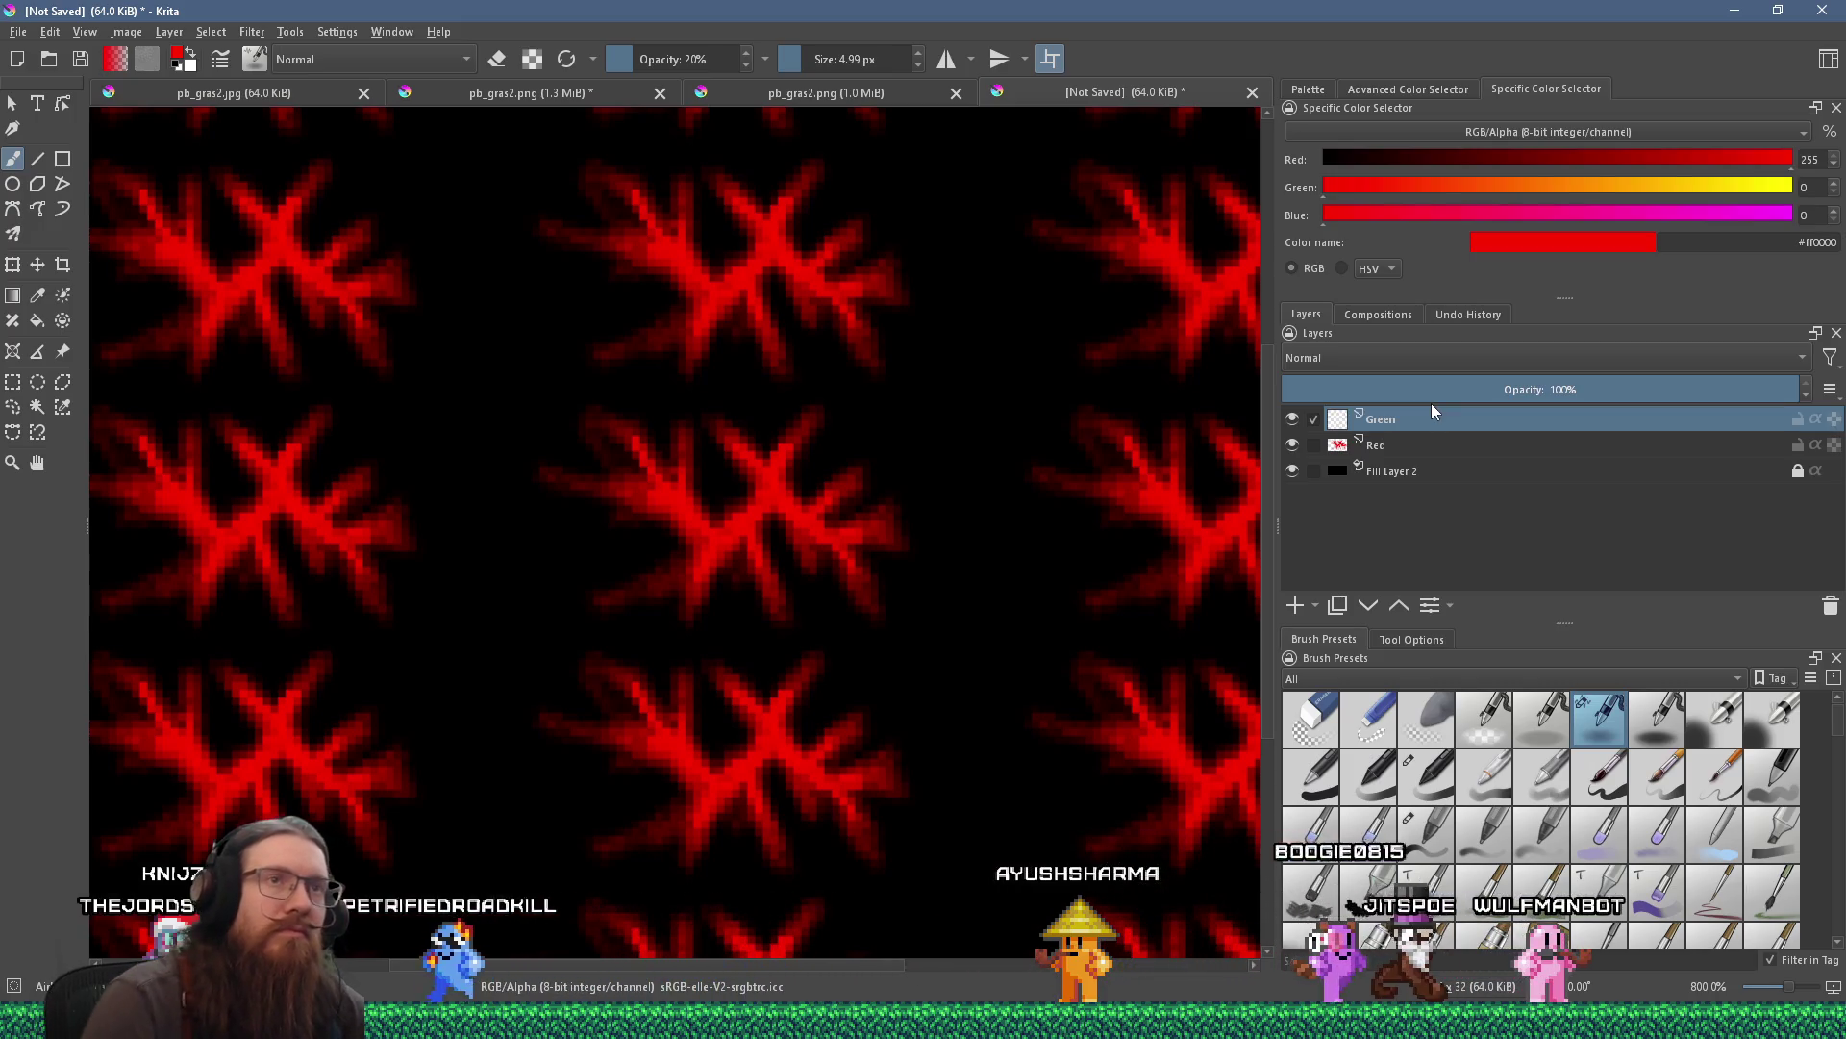
left_click_drag(1346, 188, 1839, 217)
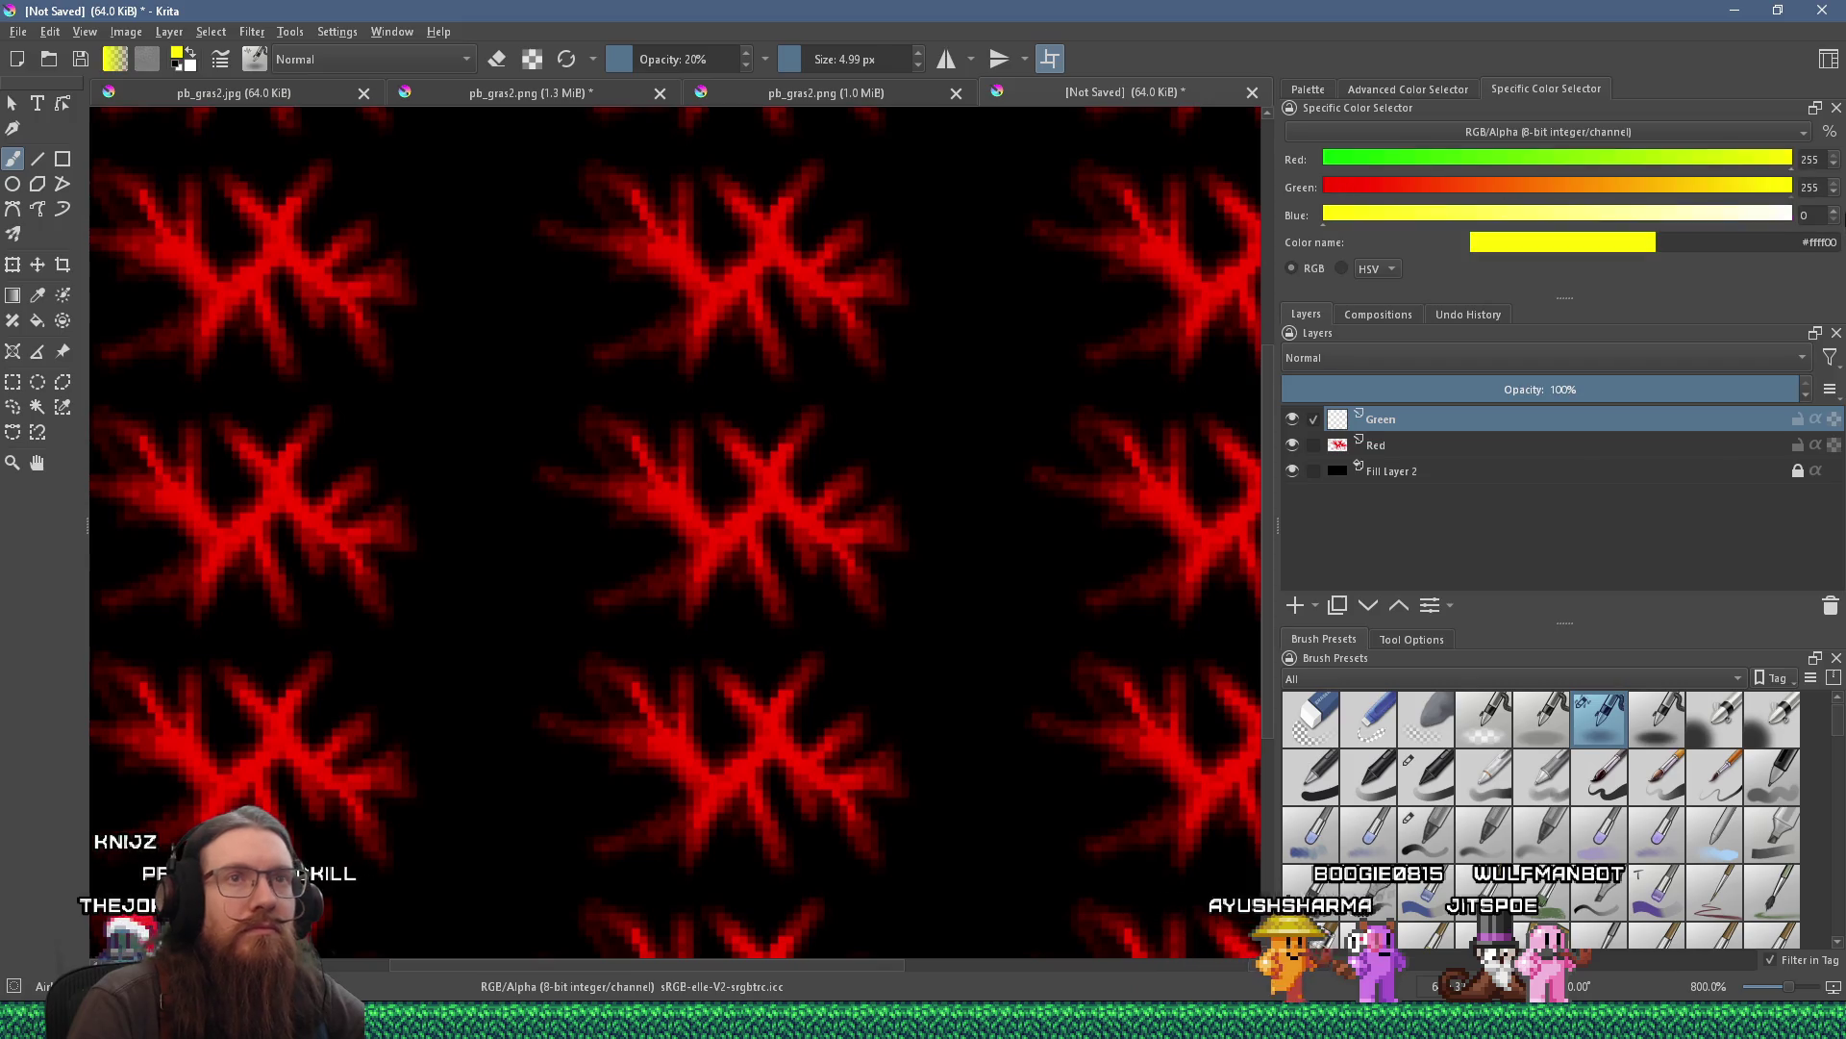
left_click_drag(1745, 159, 1186, 146)
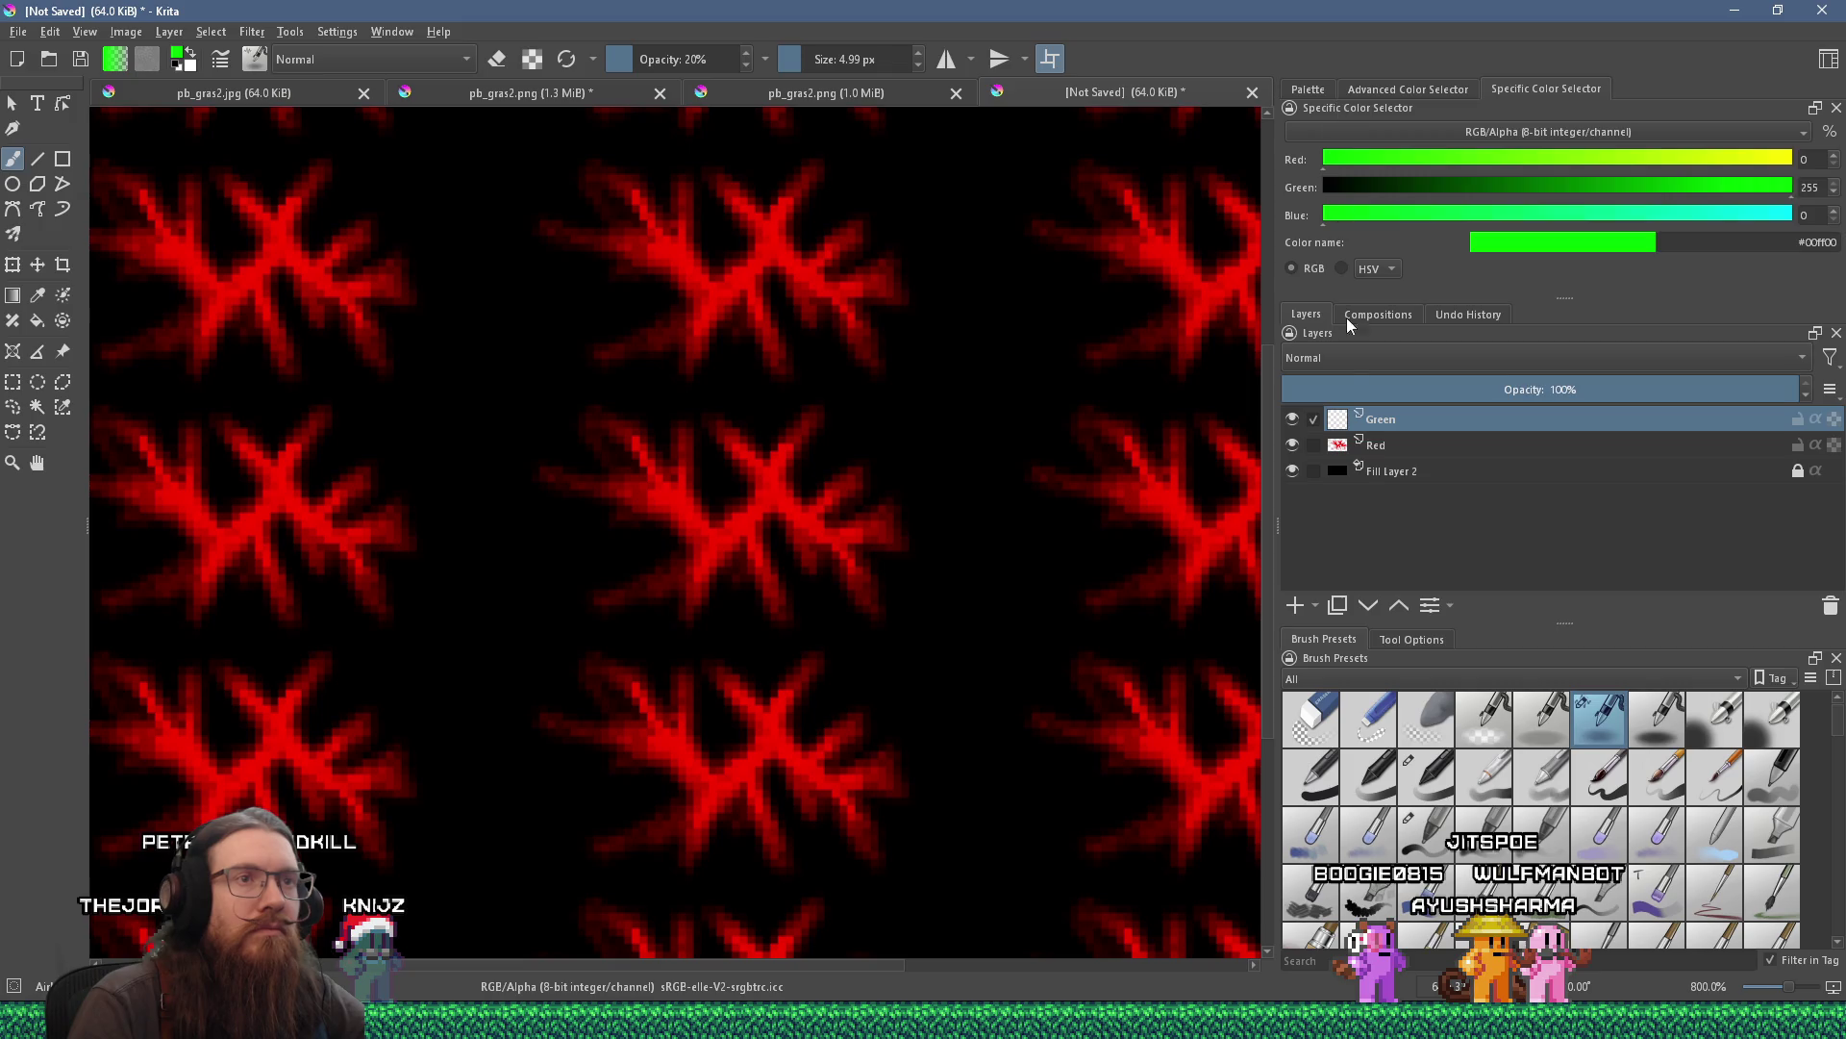
left_click(1335, 359)
left_click(1341, 219)
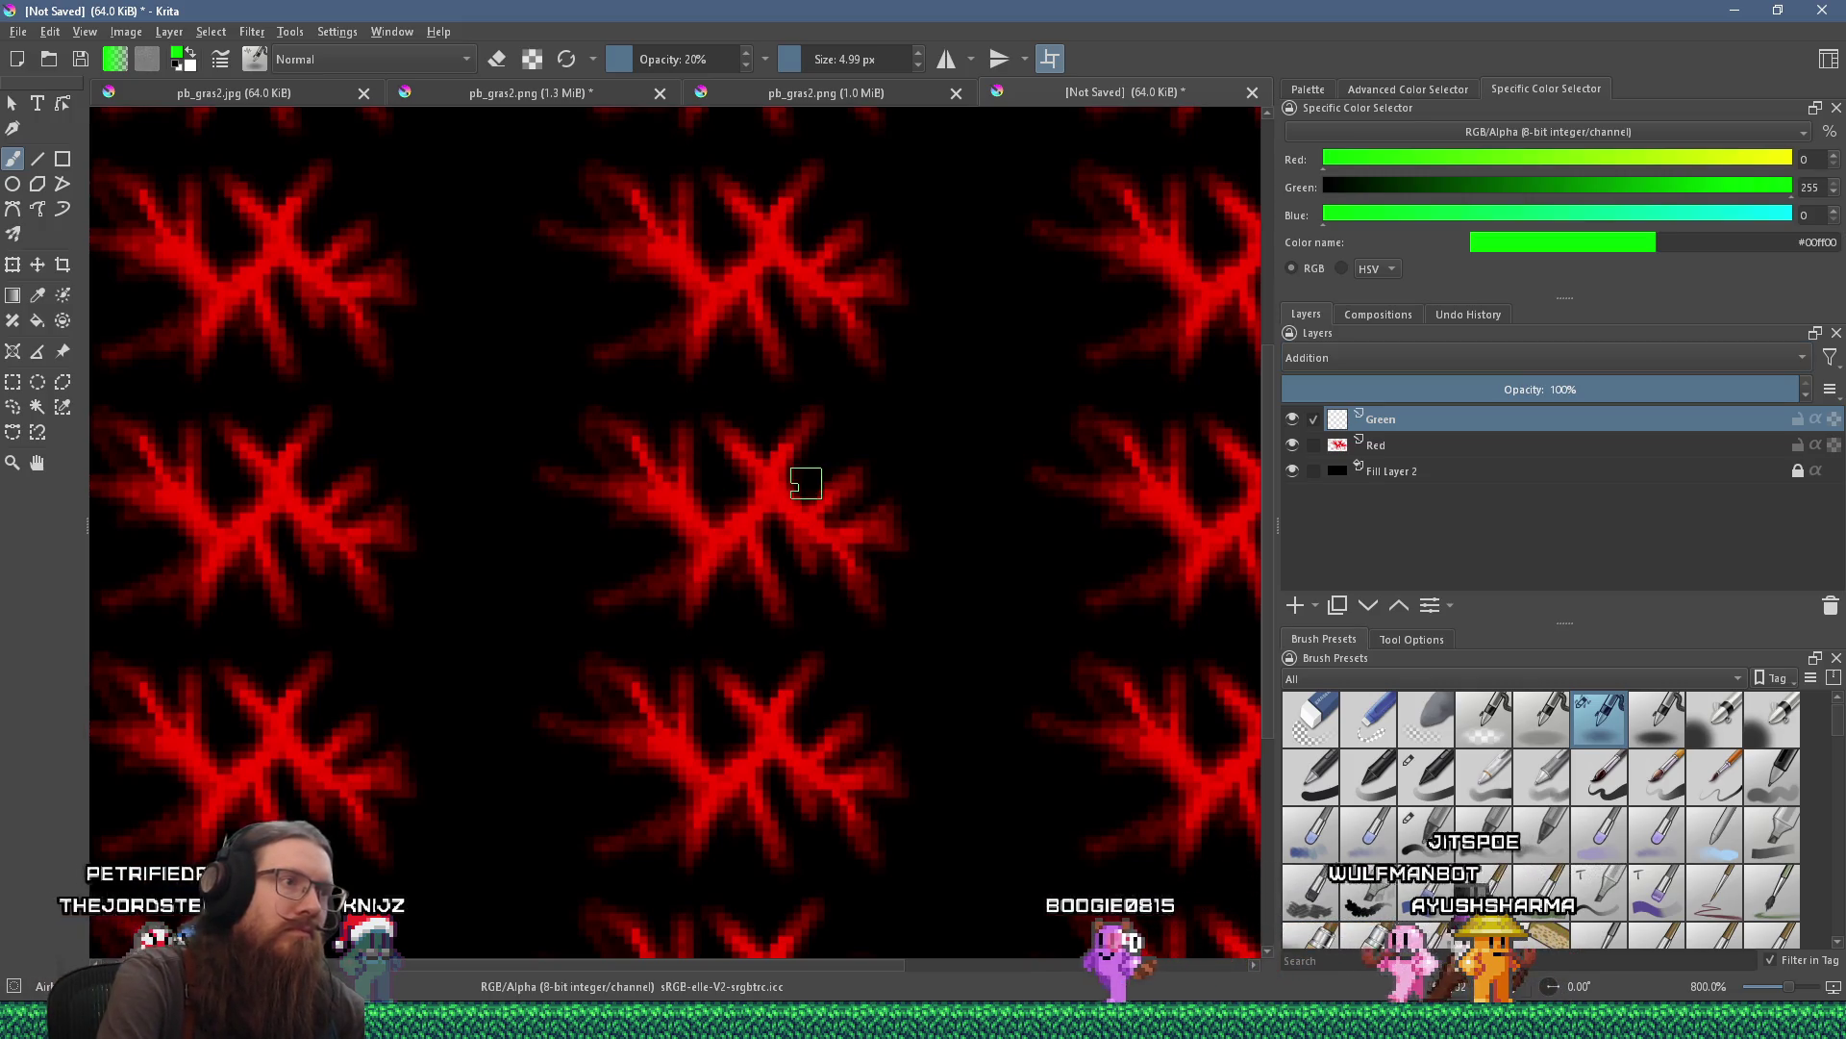
Paint forked green crack branches with the Red layer temporarily hidden, then show Red again.
mouse_move(833, 511)
left_mouse_down()
mouse_move(812, 474)
mouse_move(825, 521)
mouse_move(797, 514)
left_mouse_up()
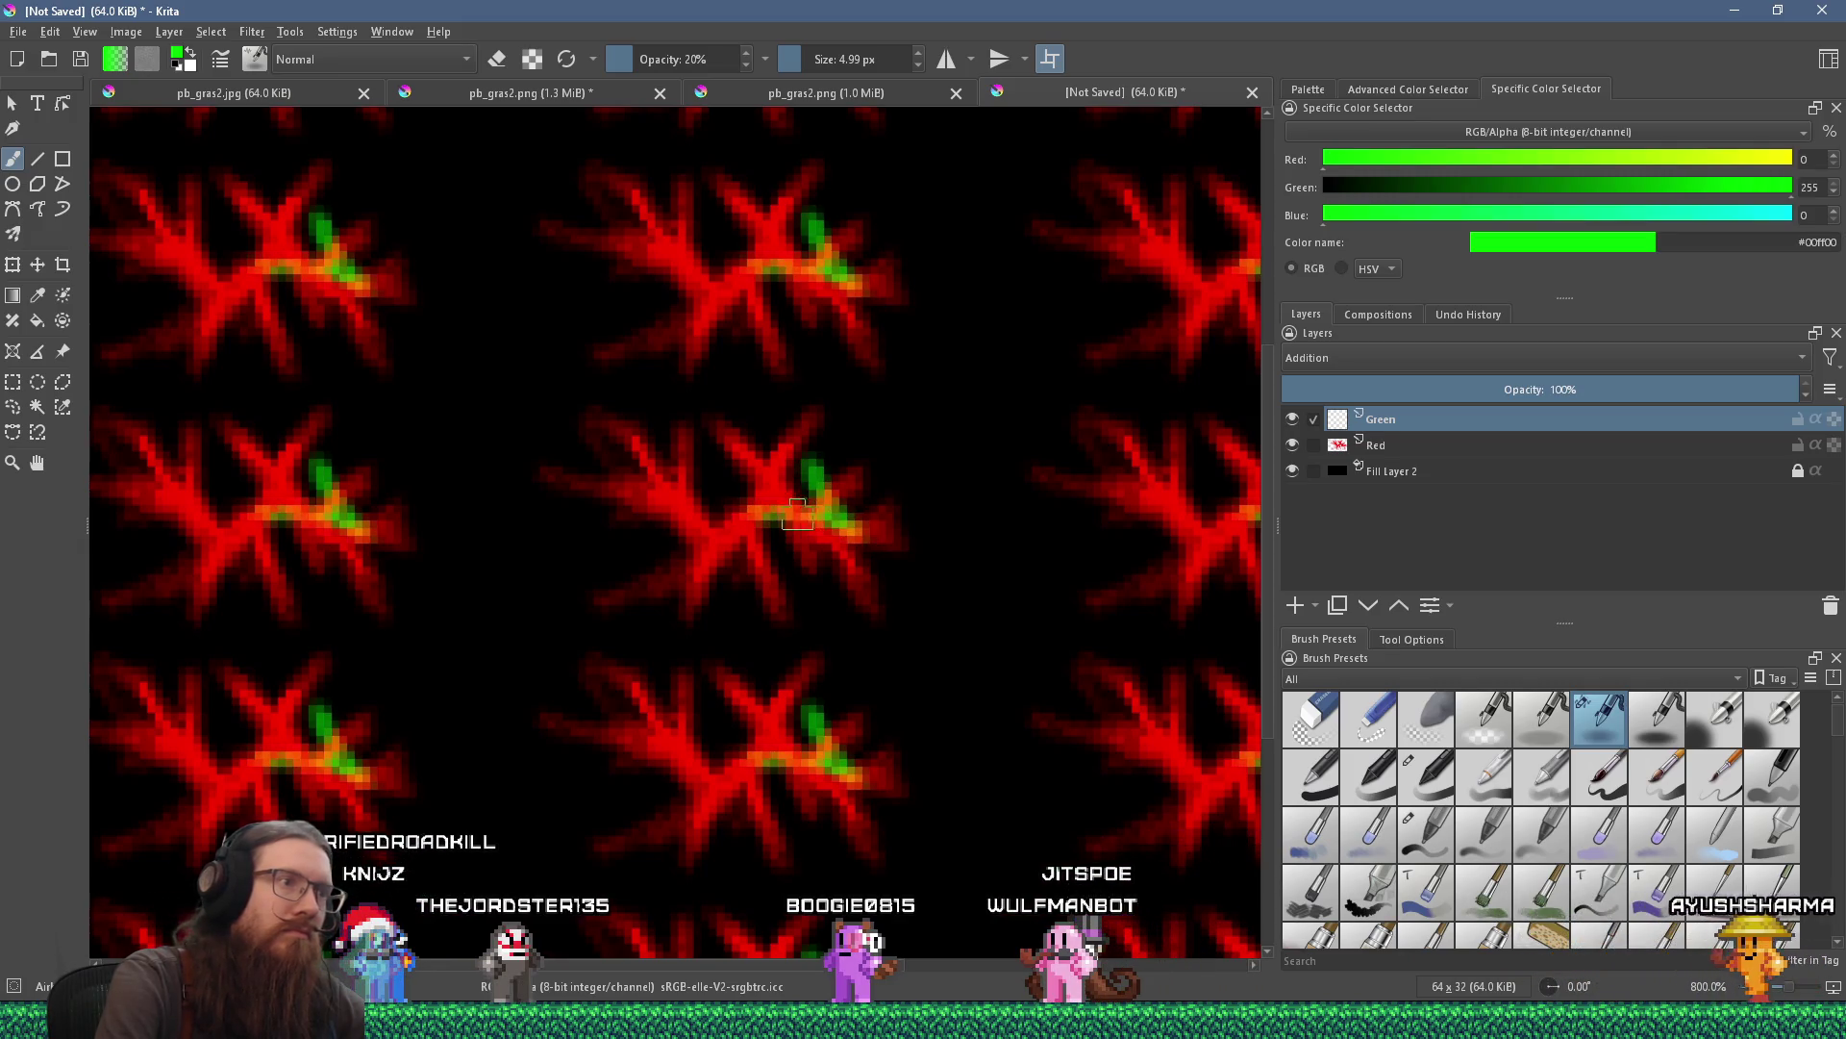
left_click(1292, 445)
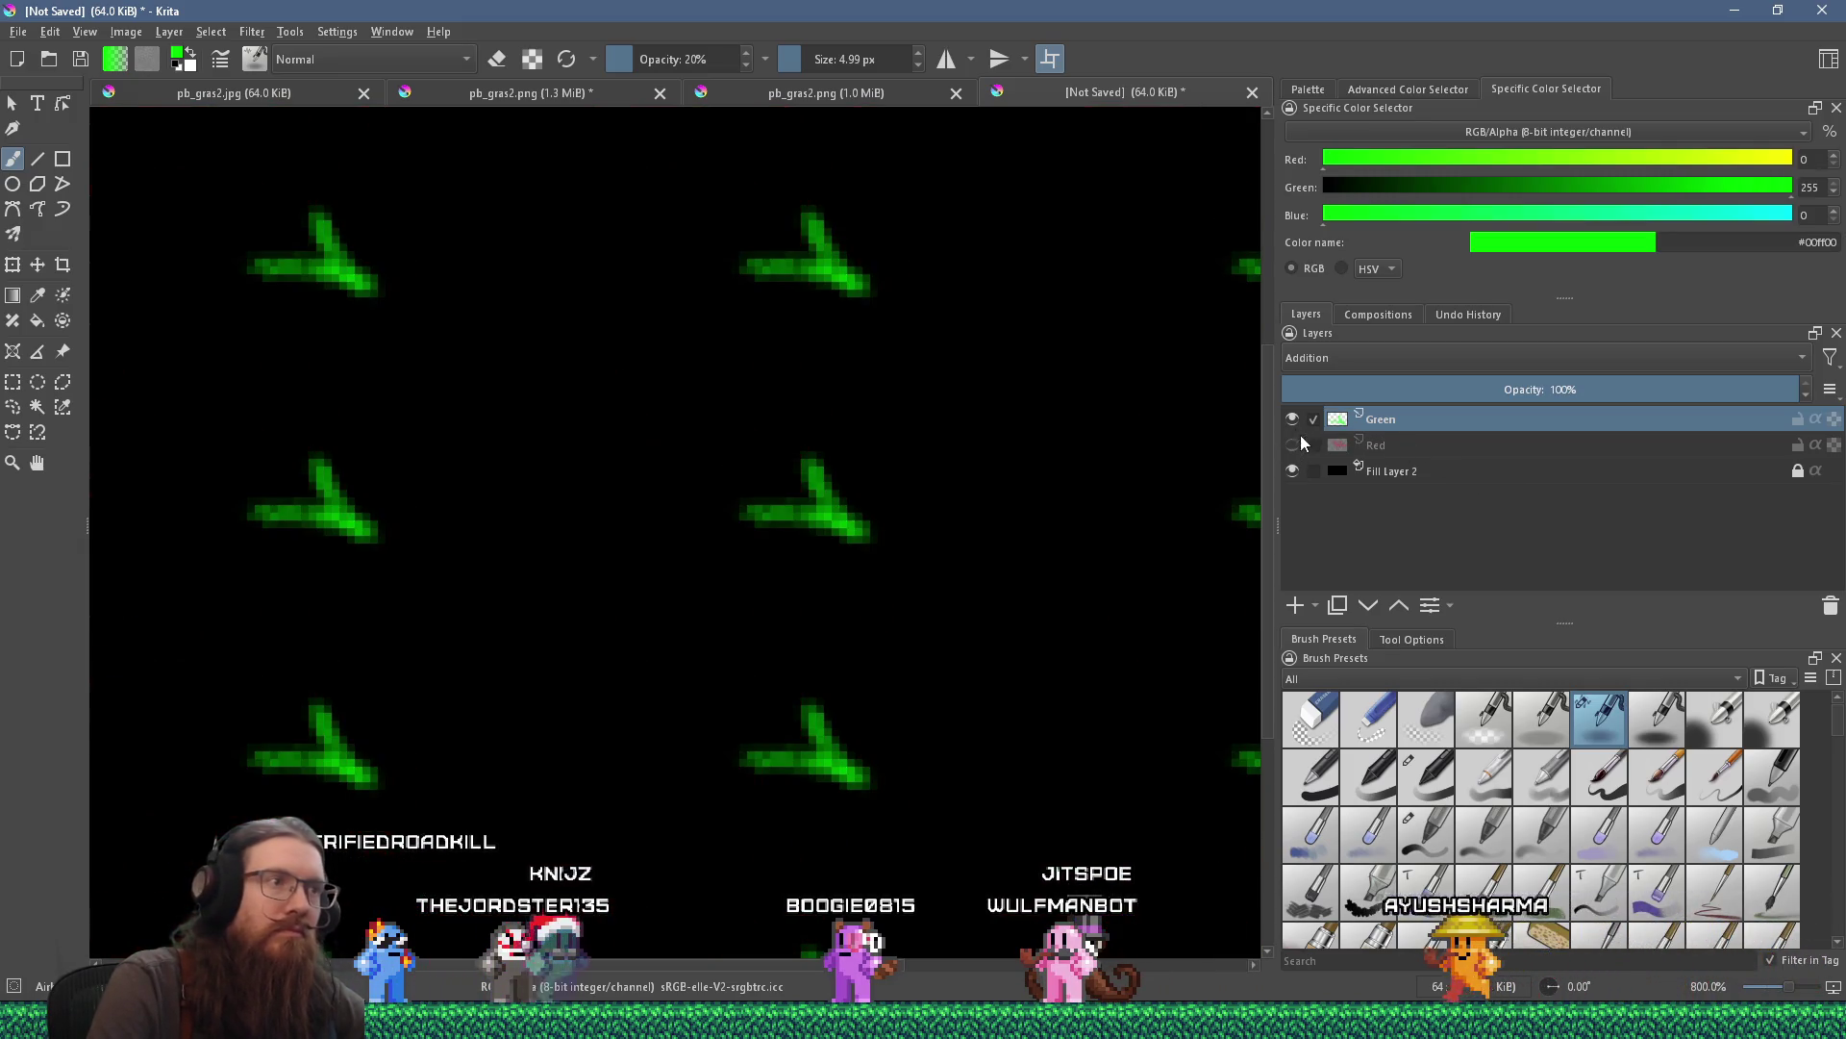
left_click_drag(870, 532, 988, 528)
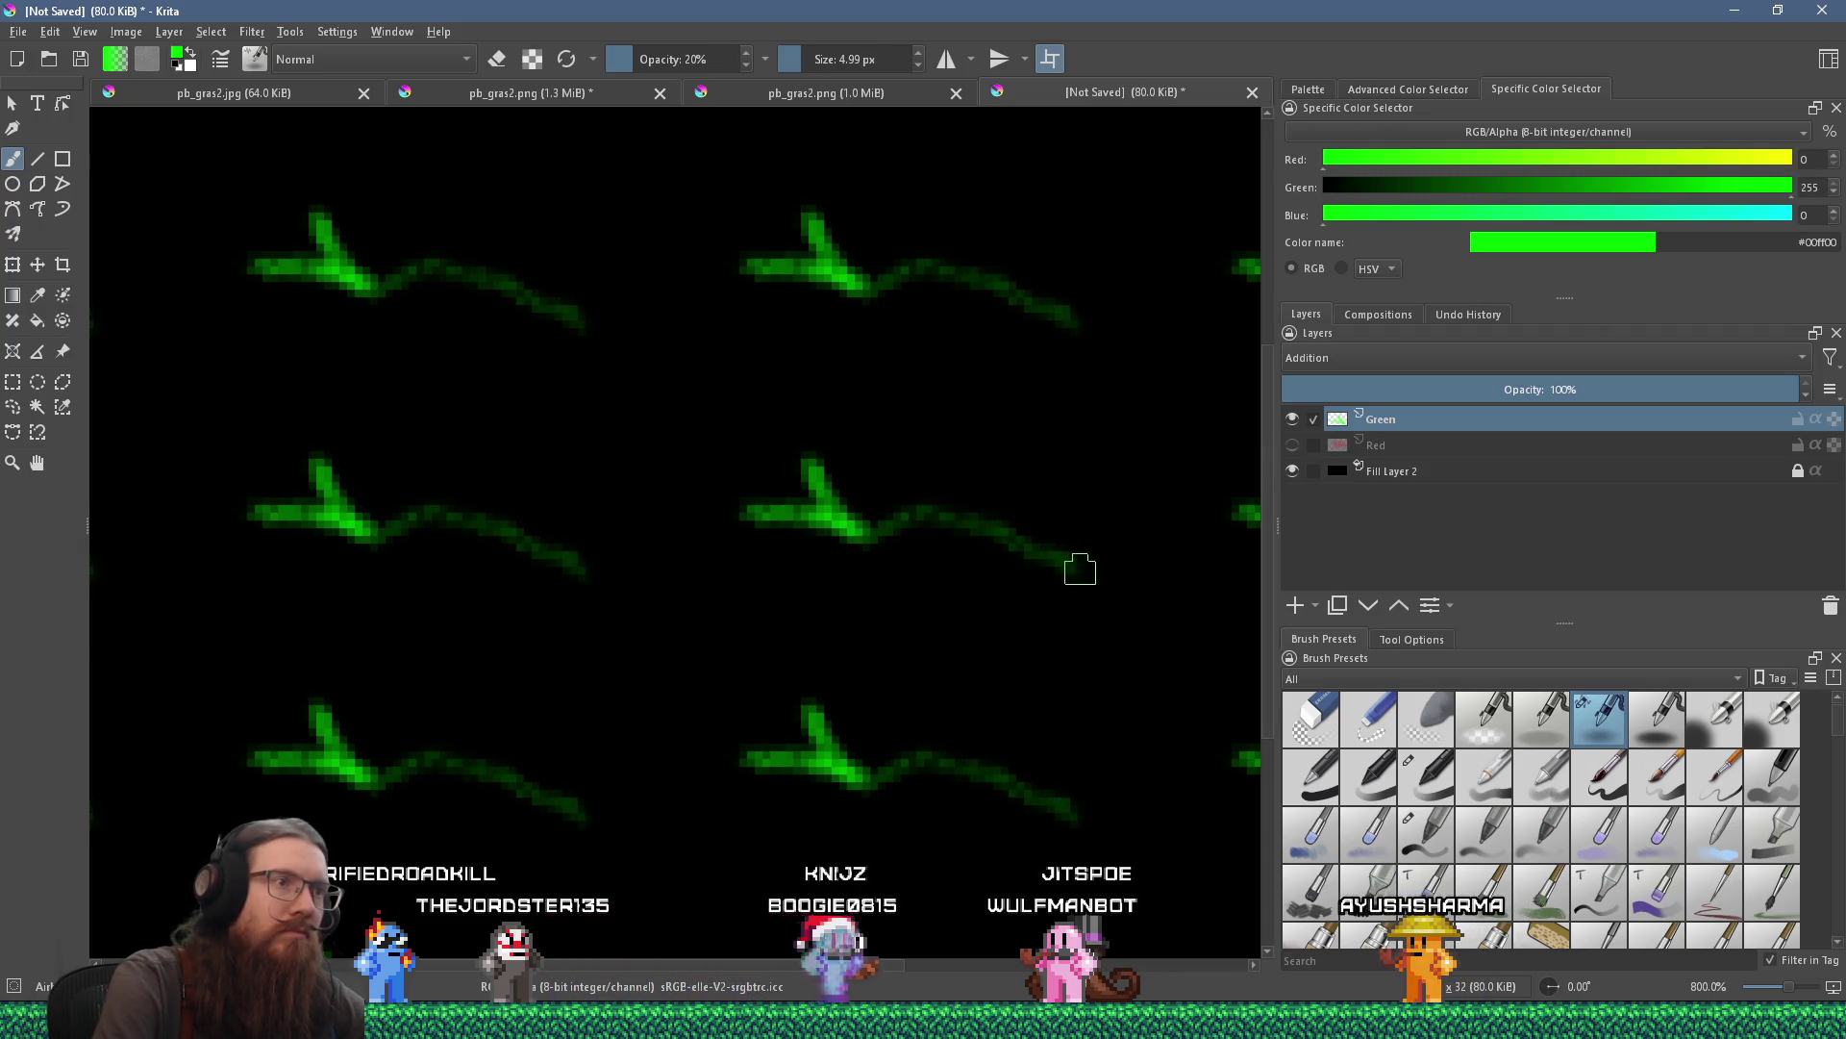
mouse_move(1135, 530)
left_mouse_down()
mouse_move(1018, 539)
mouse_move(1055, 528)
mouse_move(994, 528)
mouse_move(952, 481)
mouse_move(952, 507)
left_mouse_up()
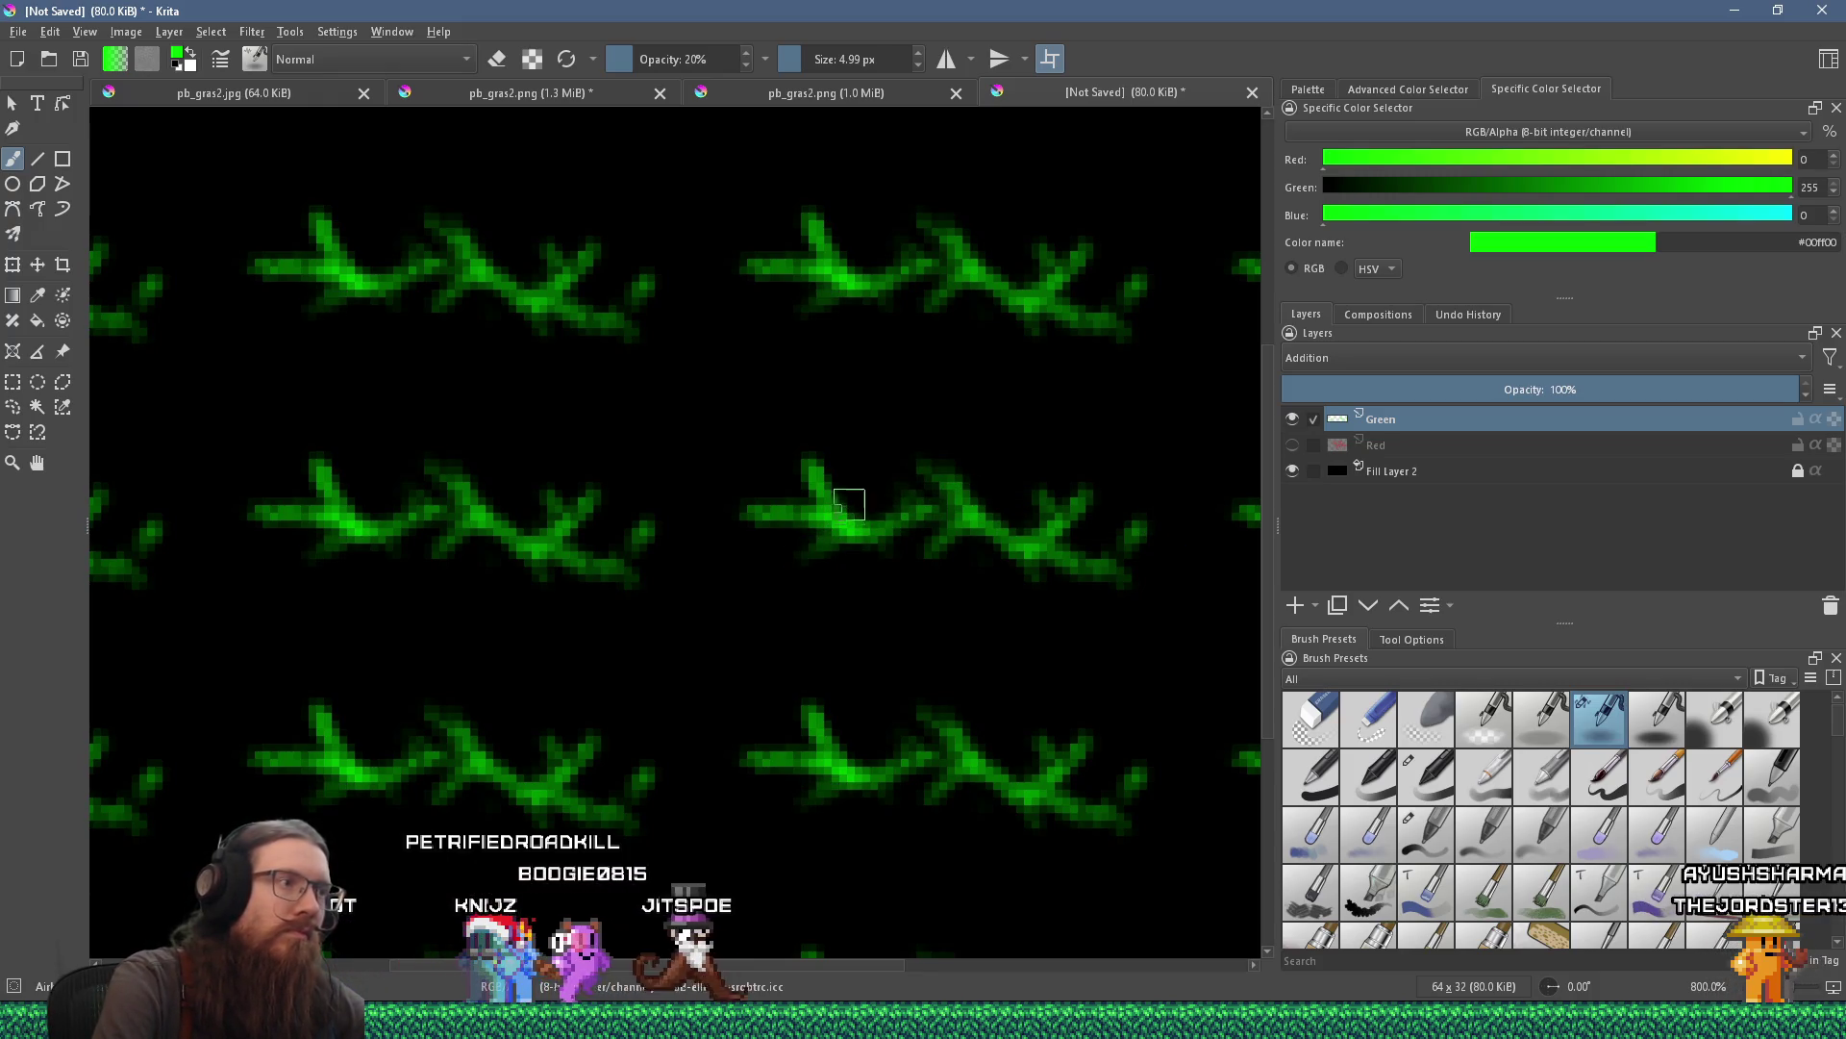
left_click(1292, 444)
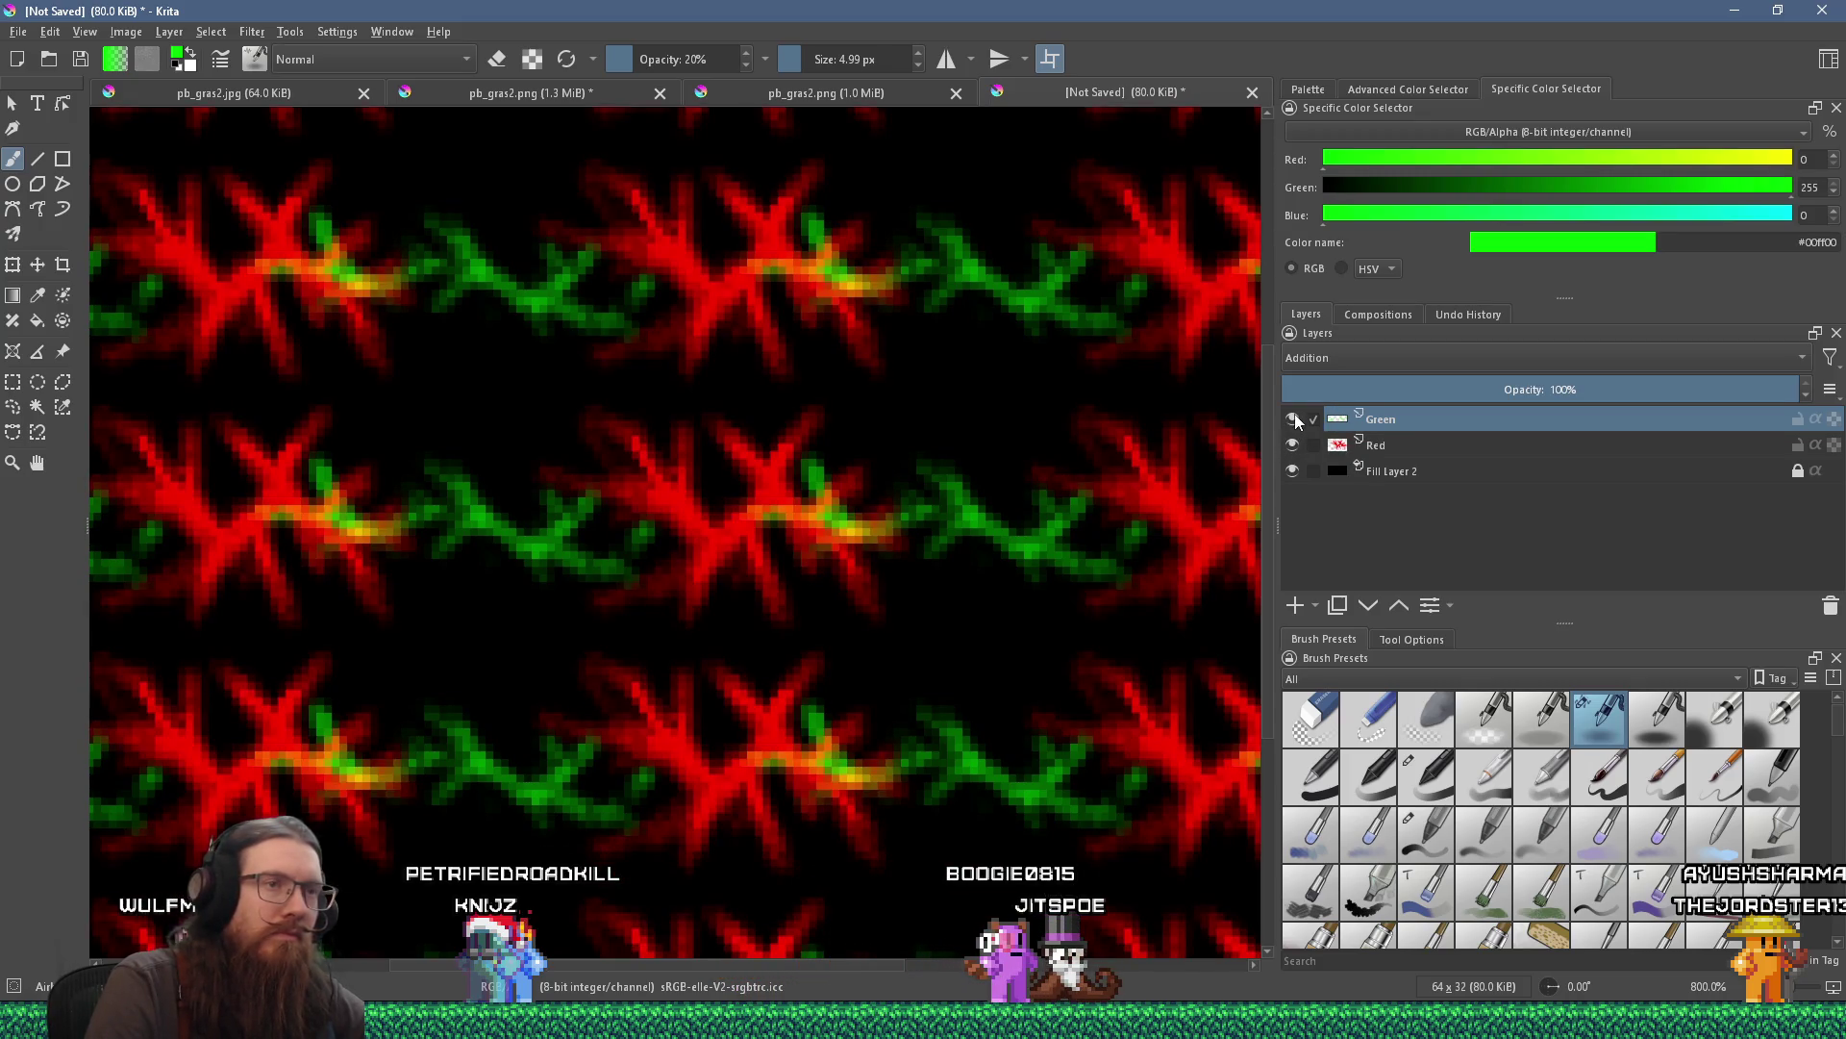
Add a new layer named Blue with Addition blend mode.
left_click(1294, 604)
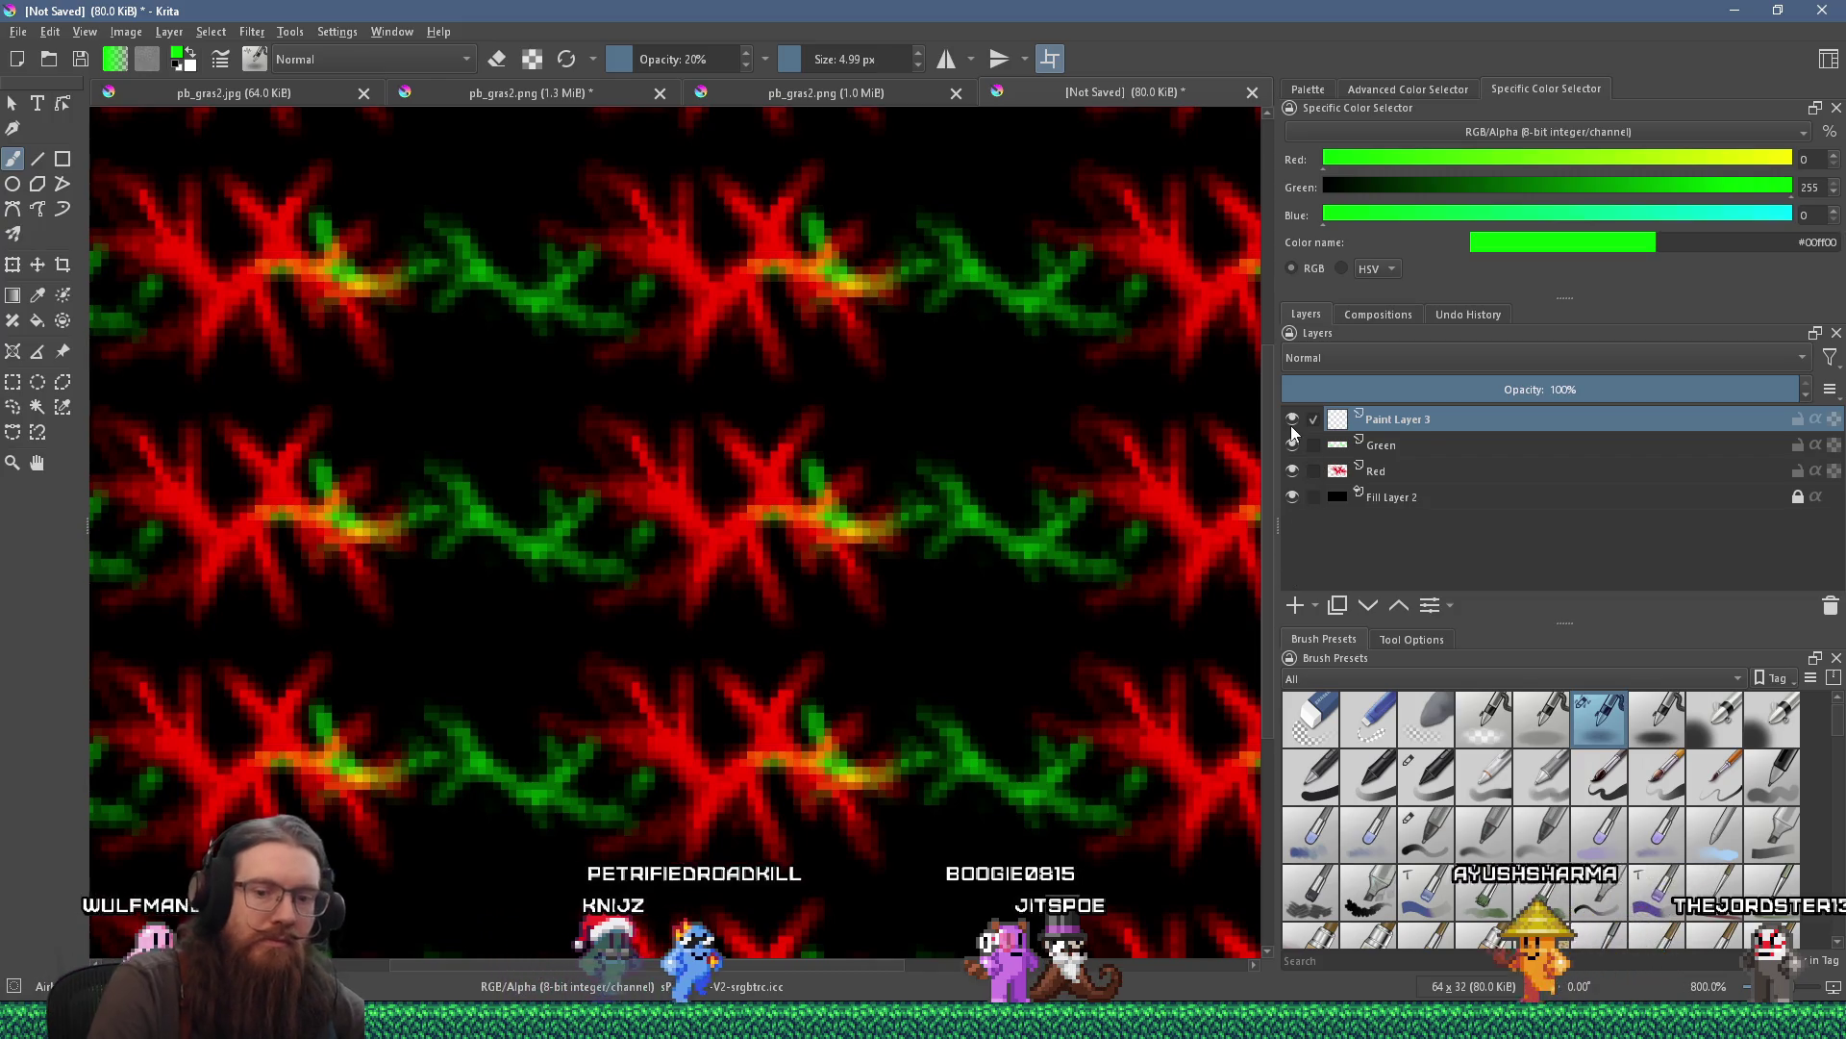
mouse_move(1291, 428)
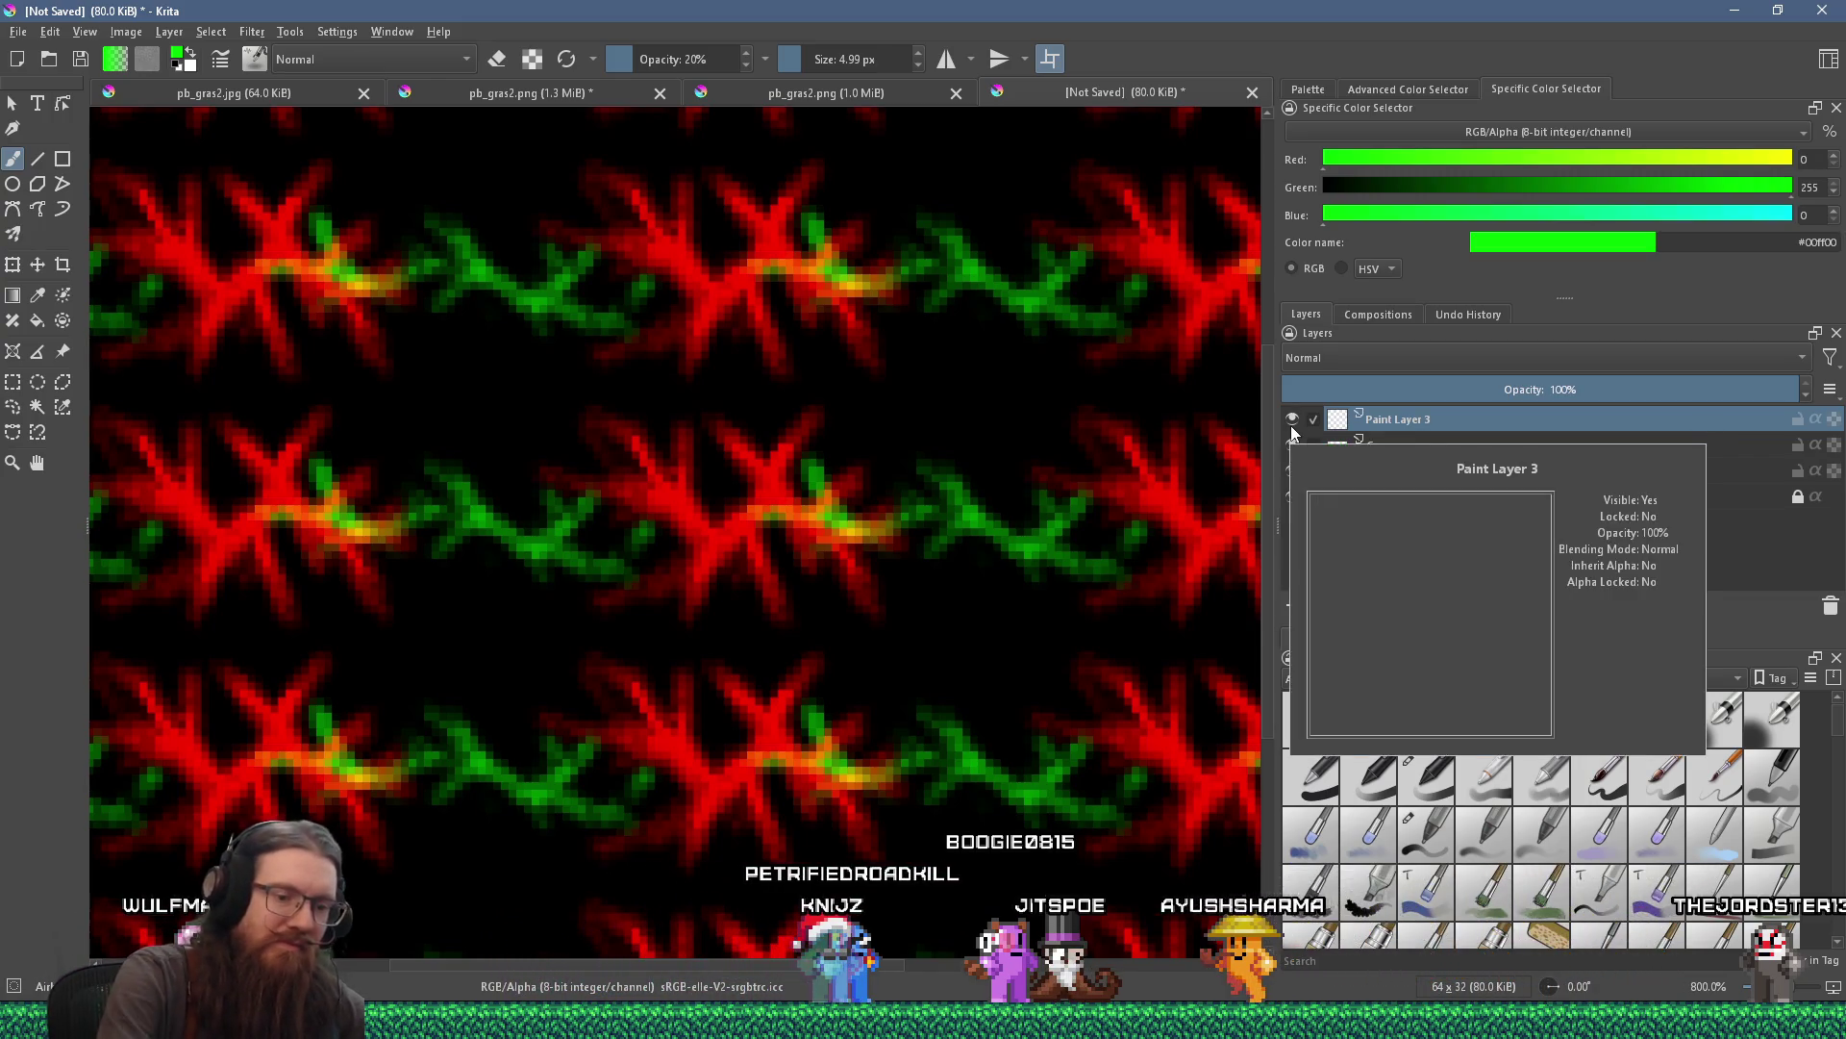
double_click(1396, 420)
type("Blue")
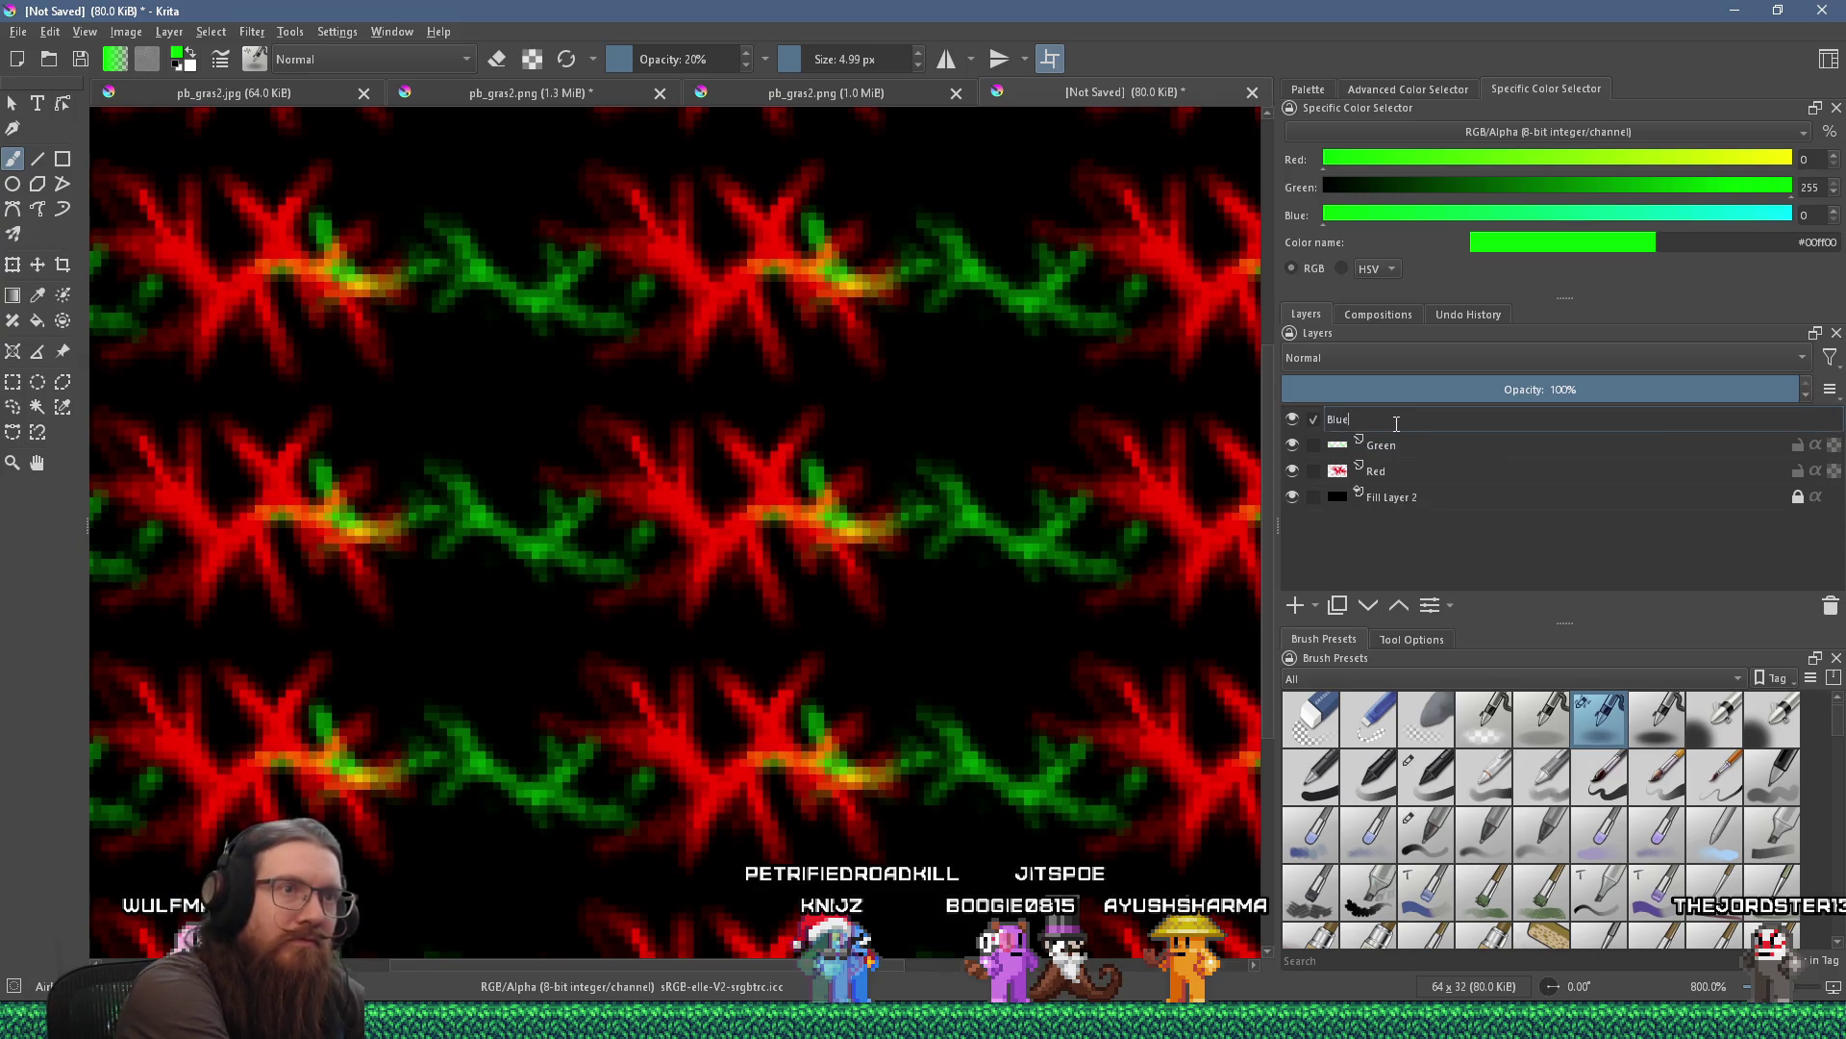
left_click(1400, 361)
left_click(1331, 206)
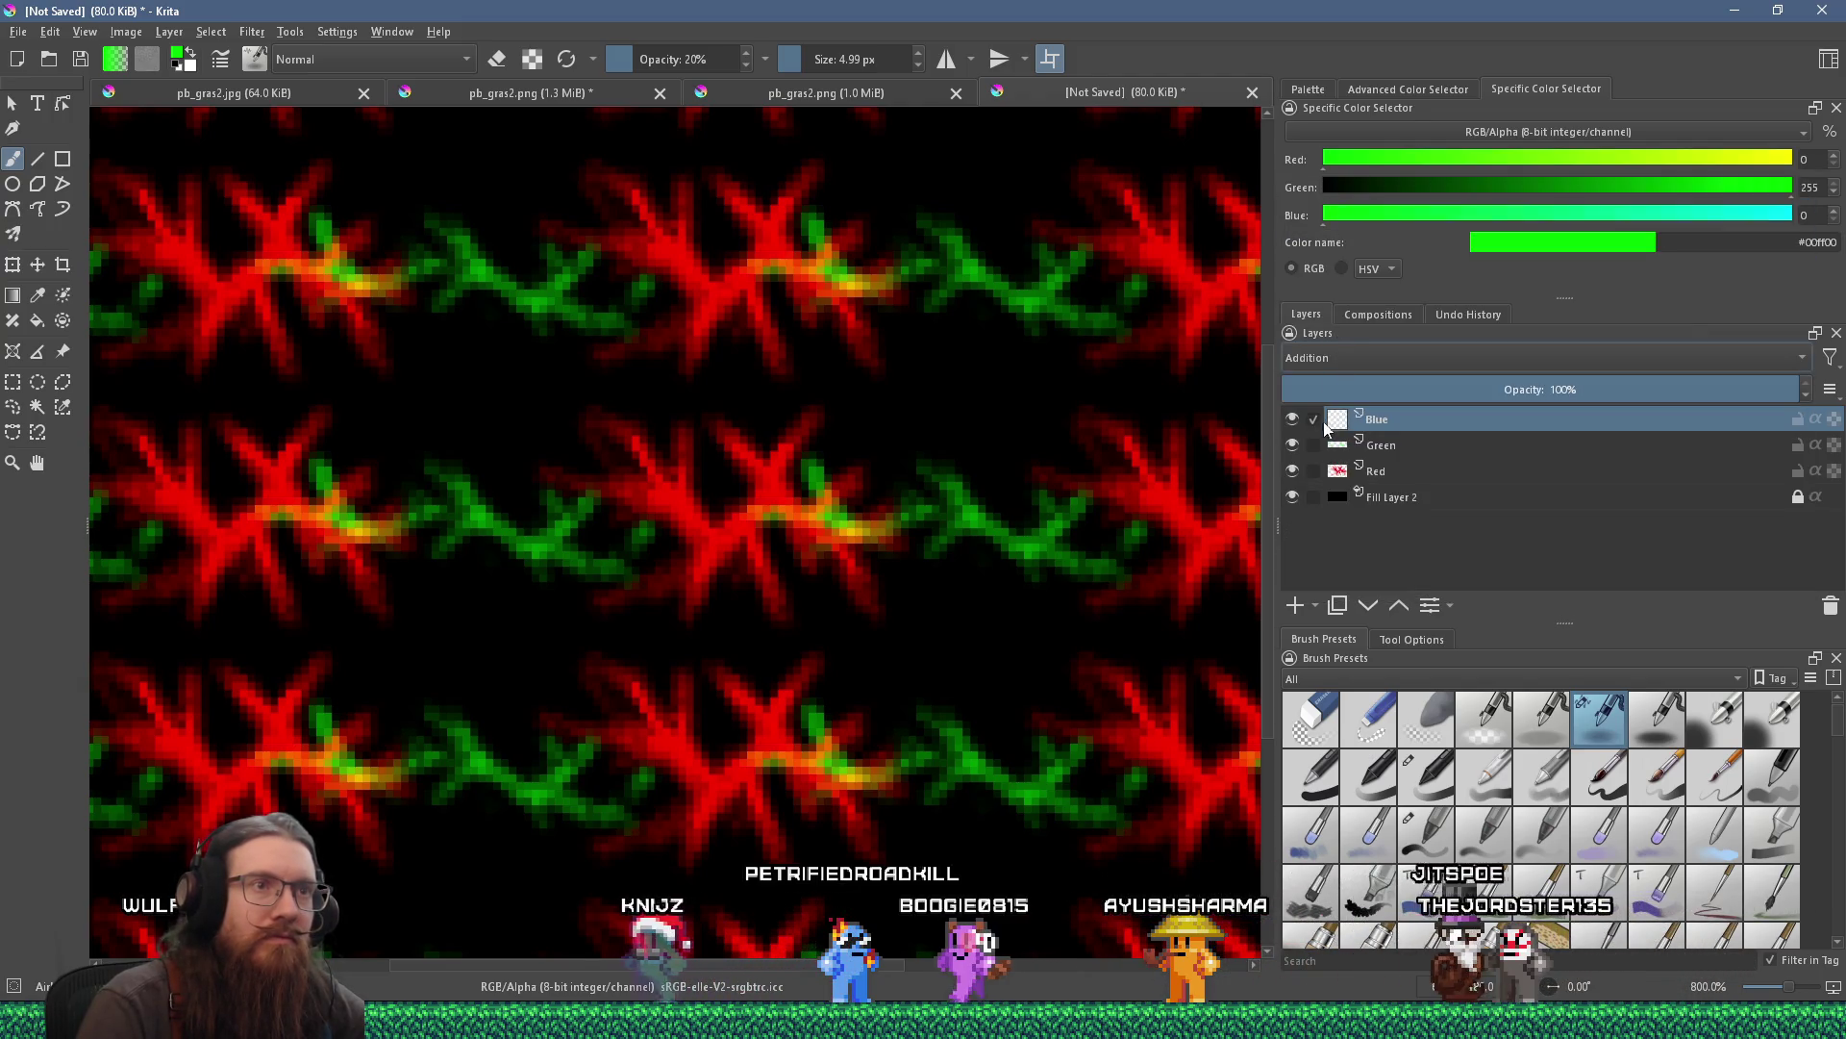
left_click(1292, 445)
left_click(1293, 446)
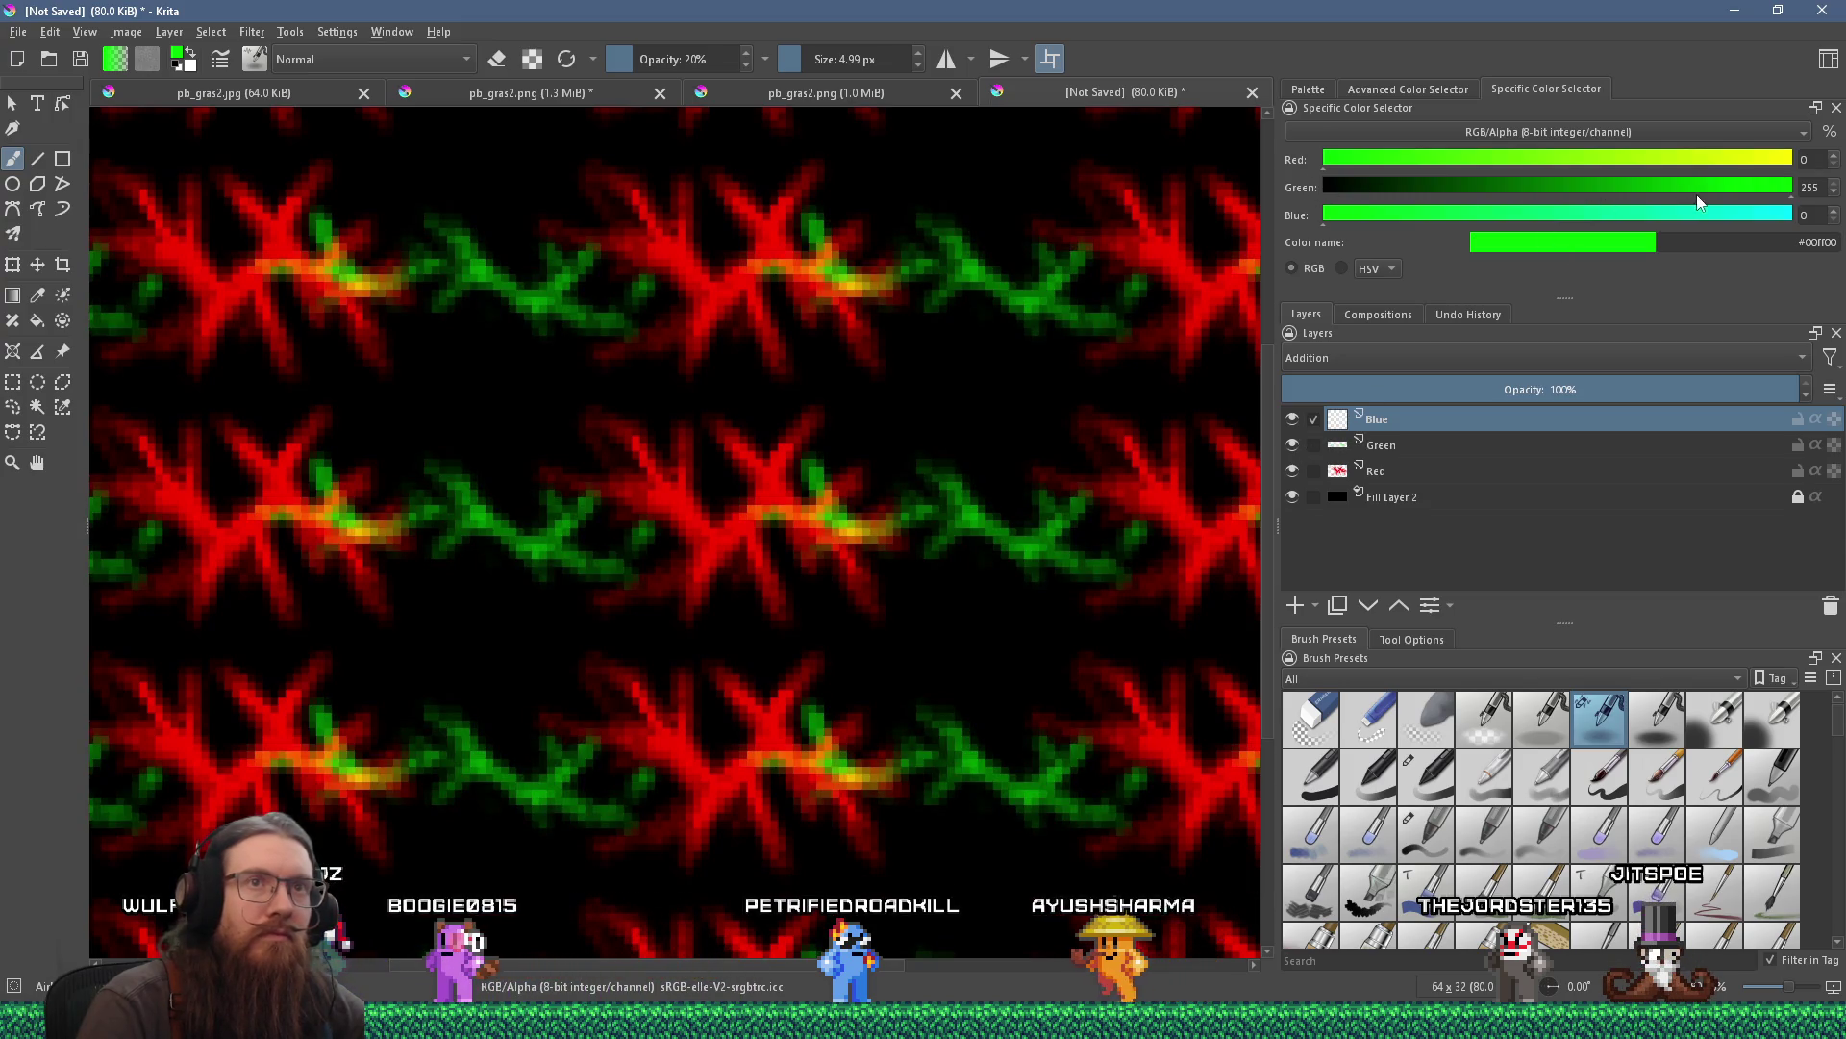
Set the colour to #0000ff, airbrush faint blue crack strokes, and hide Red and Green.
left_click_drag(1696, 194, 1318, 190)
left_click_drag(1437, 215, 1798, 216)
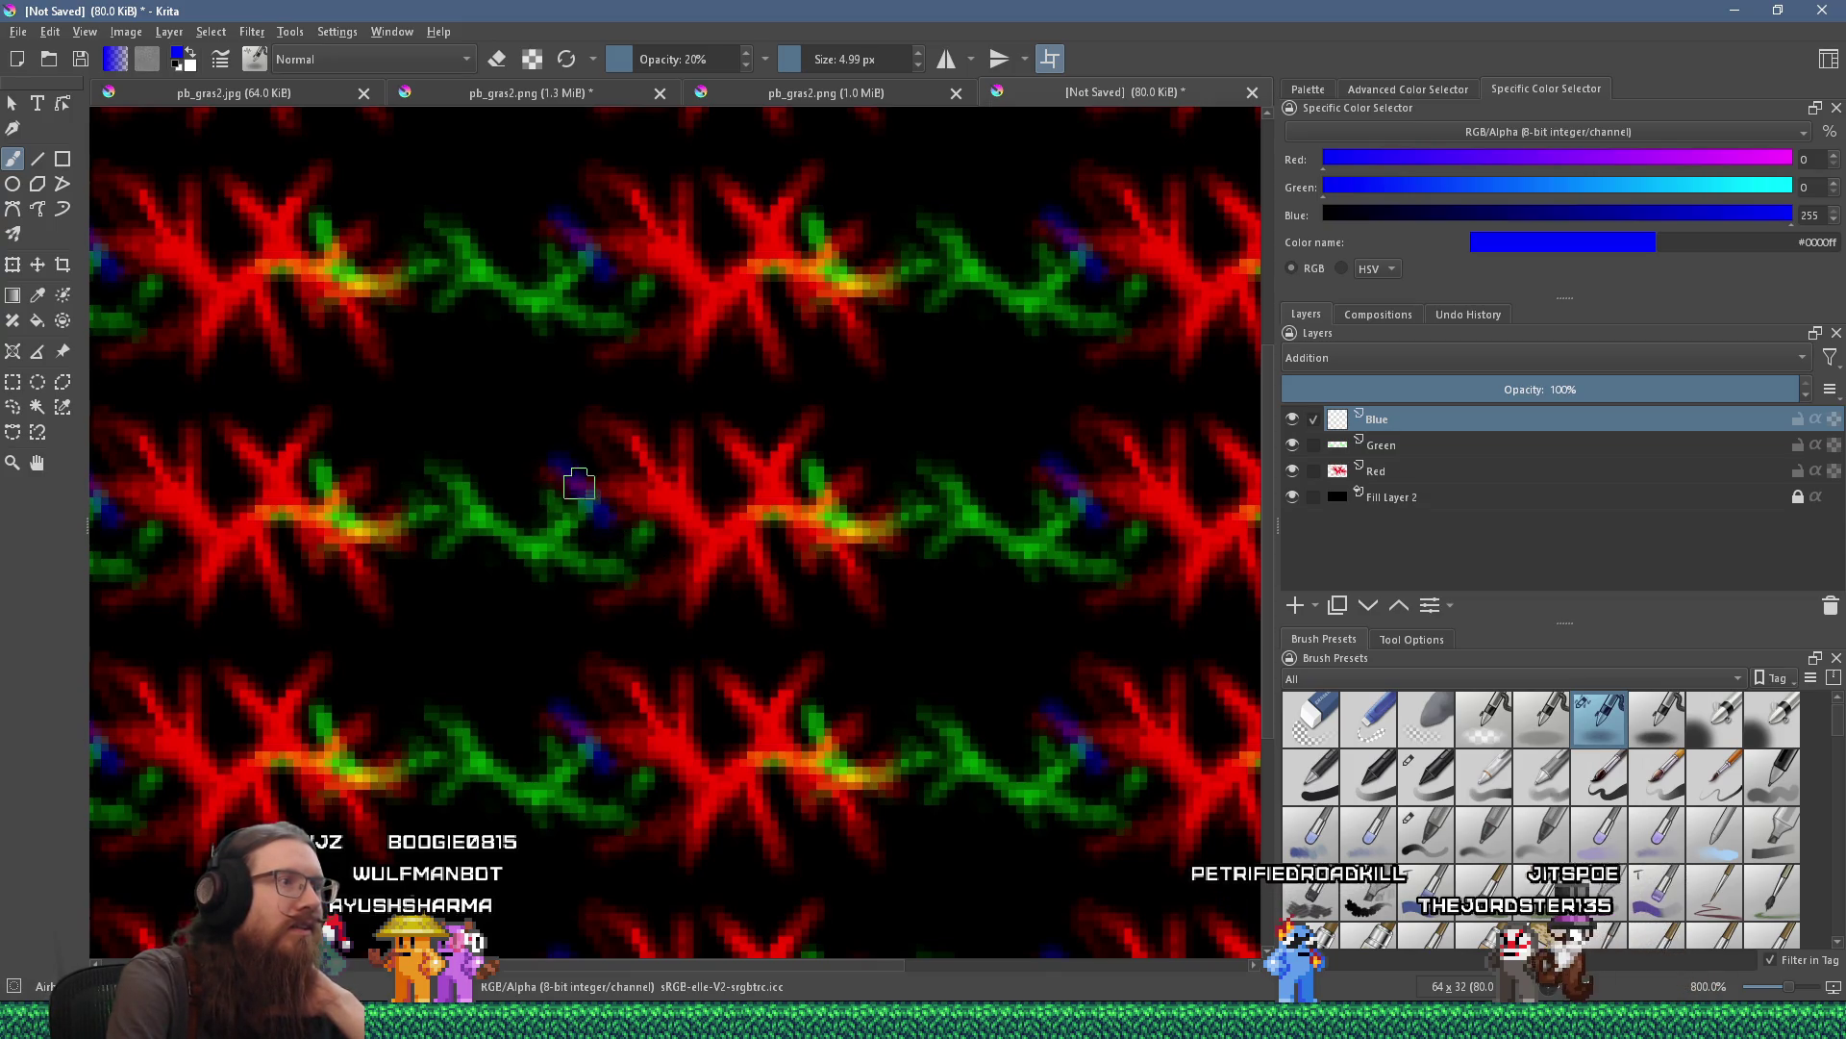
left_click_drag(606, 490, 605, 519)
mouse_move(649, 505)
left_mouse_down()
mouse_move(709, 487)
mouse_move(660, 494)
mouse_move(725, 536)
left_mouse_up()
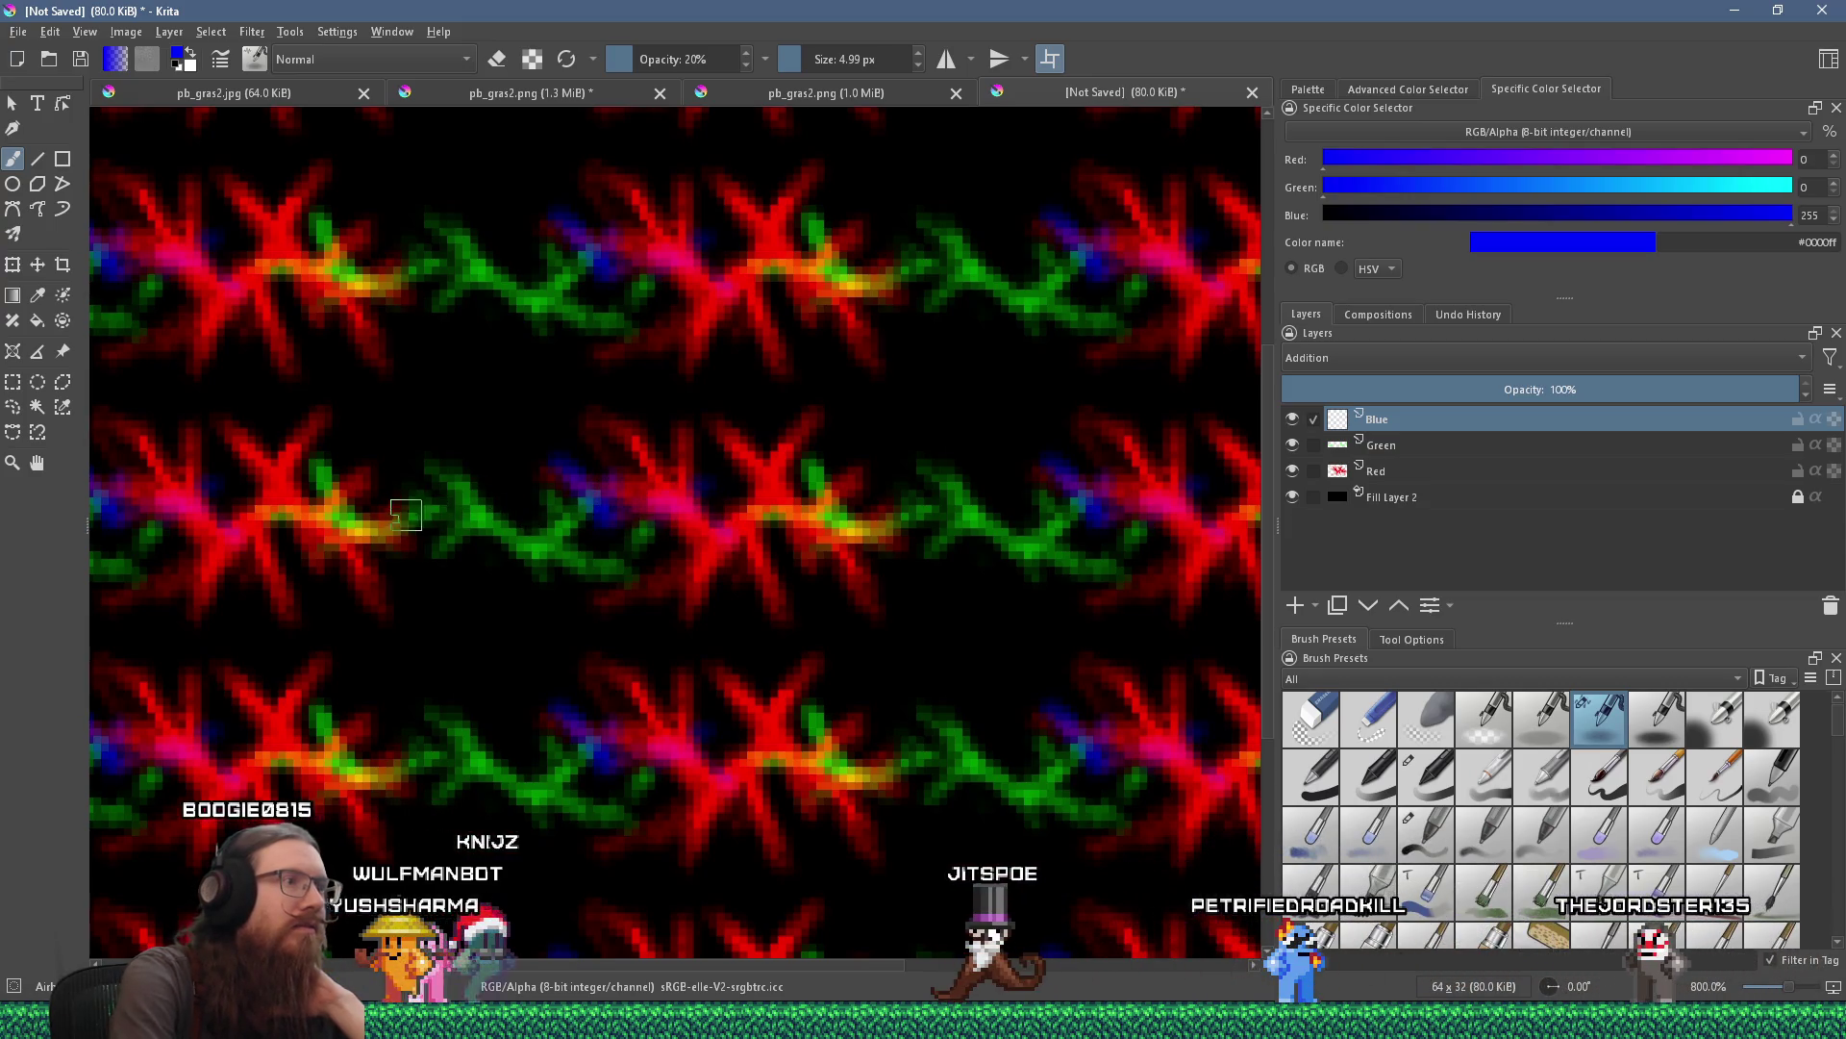
mouse_move(428, 532)
left_mouse_down()
mouse_move(413, 494)
mouse_move(486, 548)
mouse_move(419, 532)
left_mouse_up()
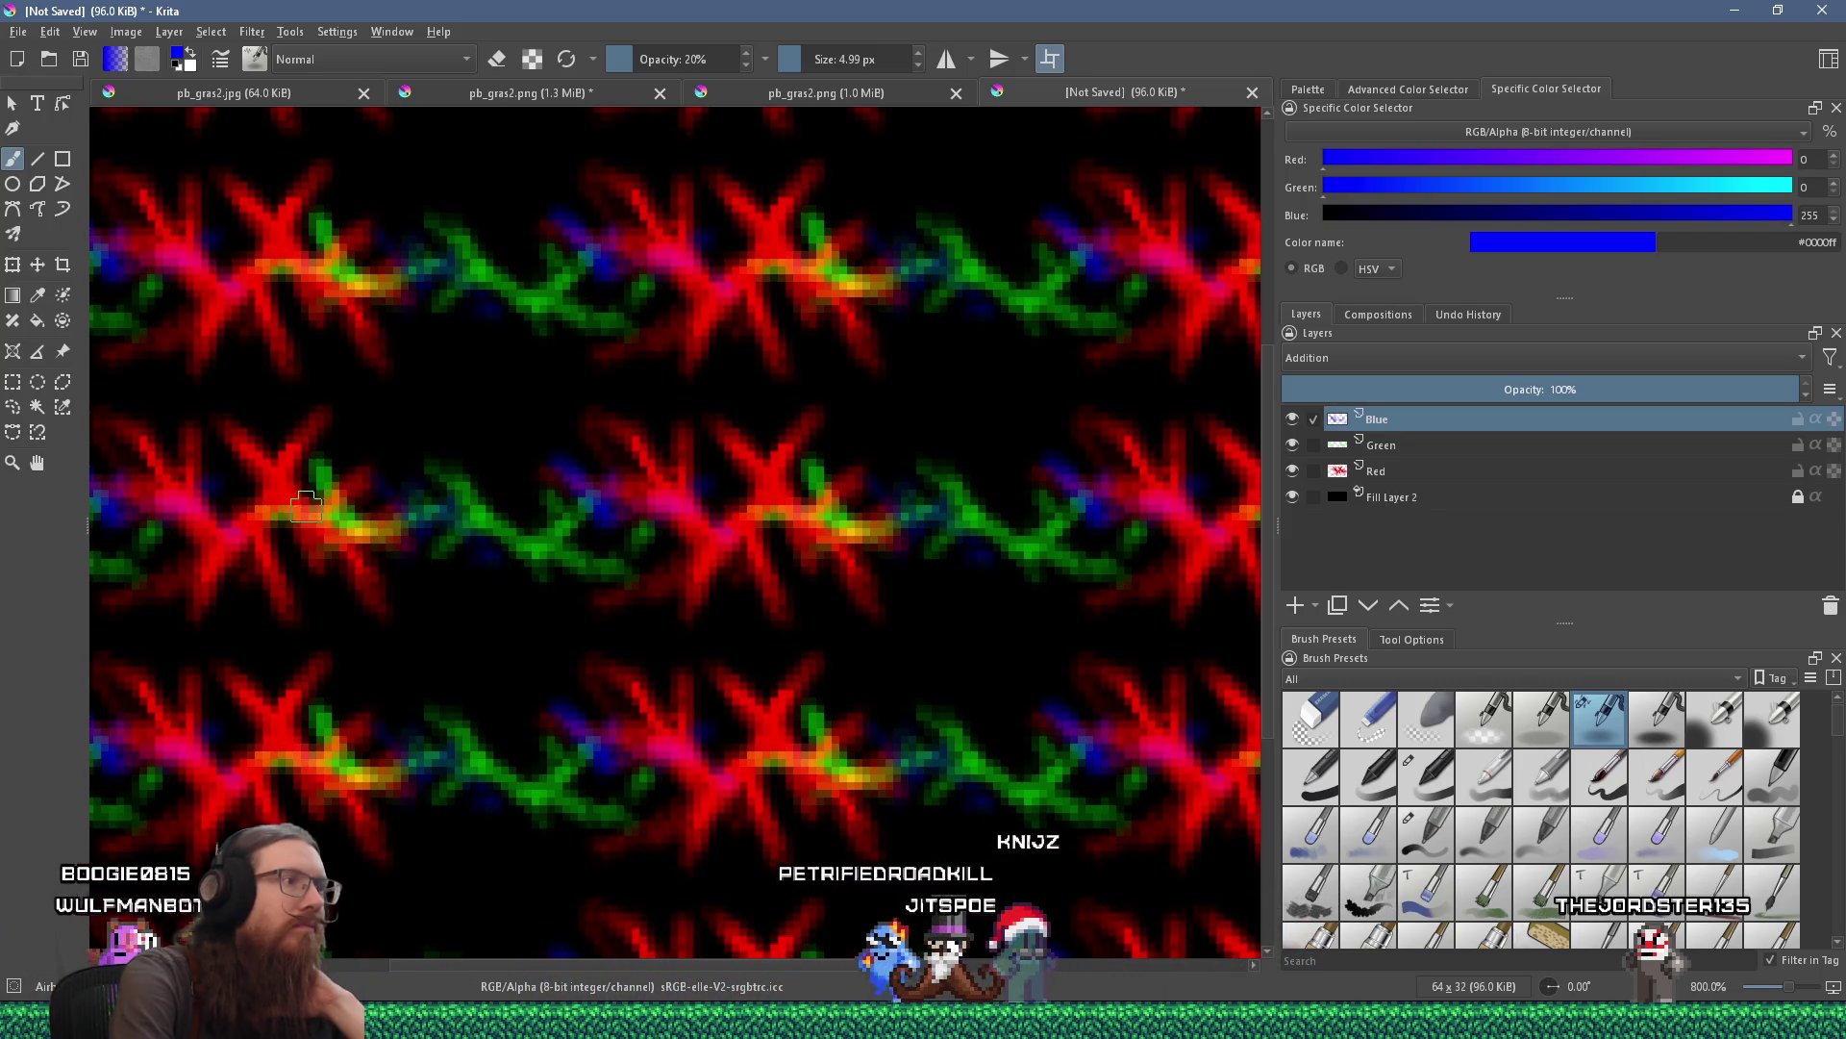
left_click(1293, 470)
left_click(1293, 444)
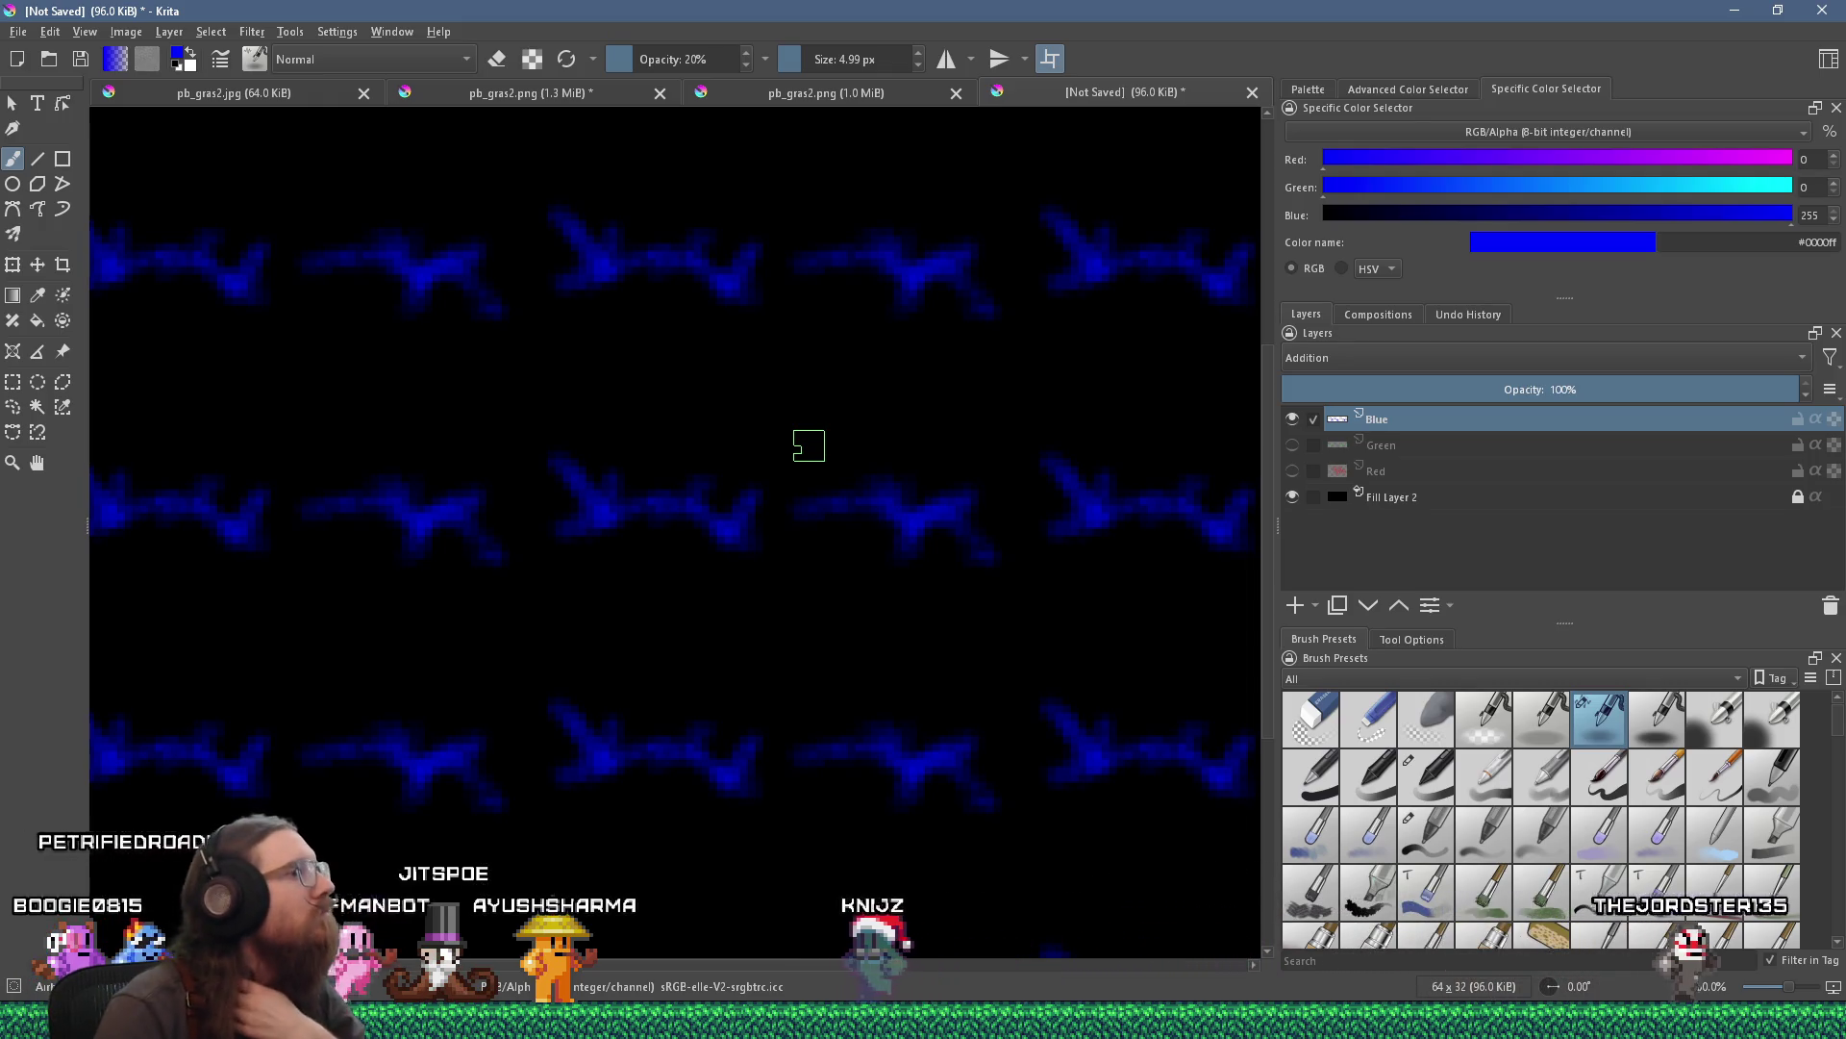
Zoom the crack-texture canvas and bring up Krita's Save As dialog from the toolbar.
scroll(676, 308, "down", 6)
scroll(709, 343, "up", 6)
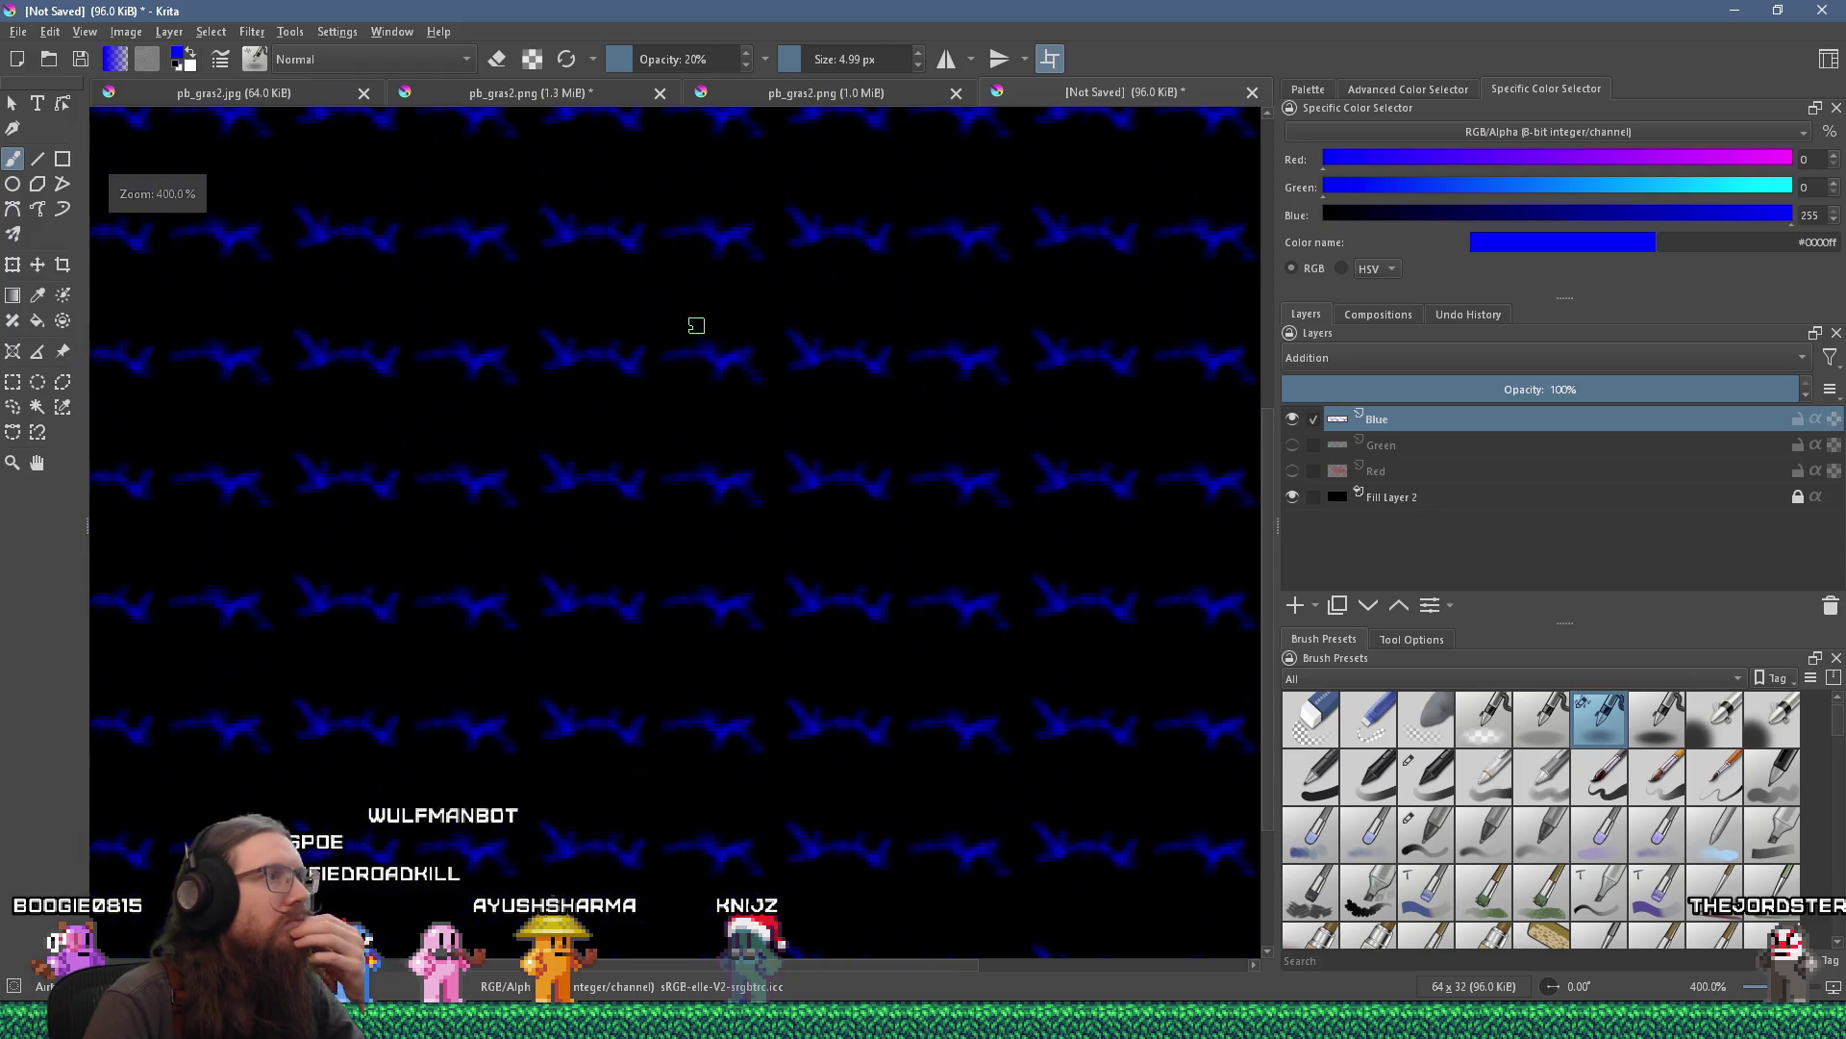
scroll(696, 323, "up", 1)
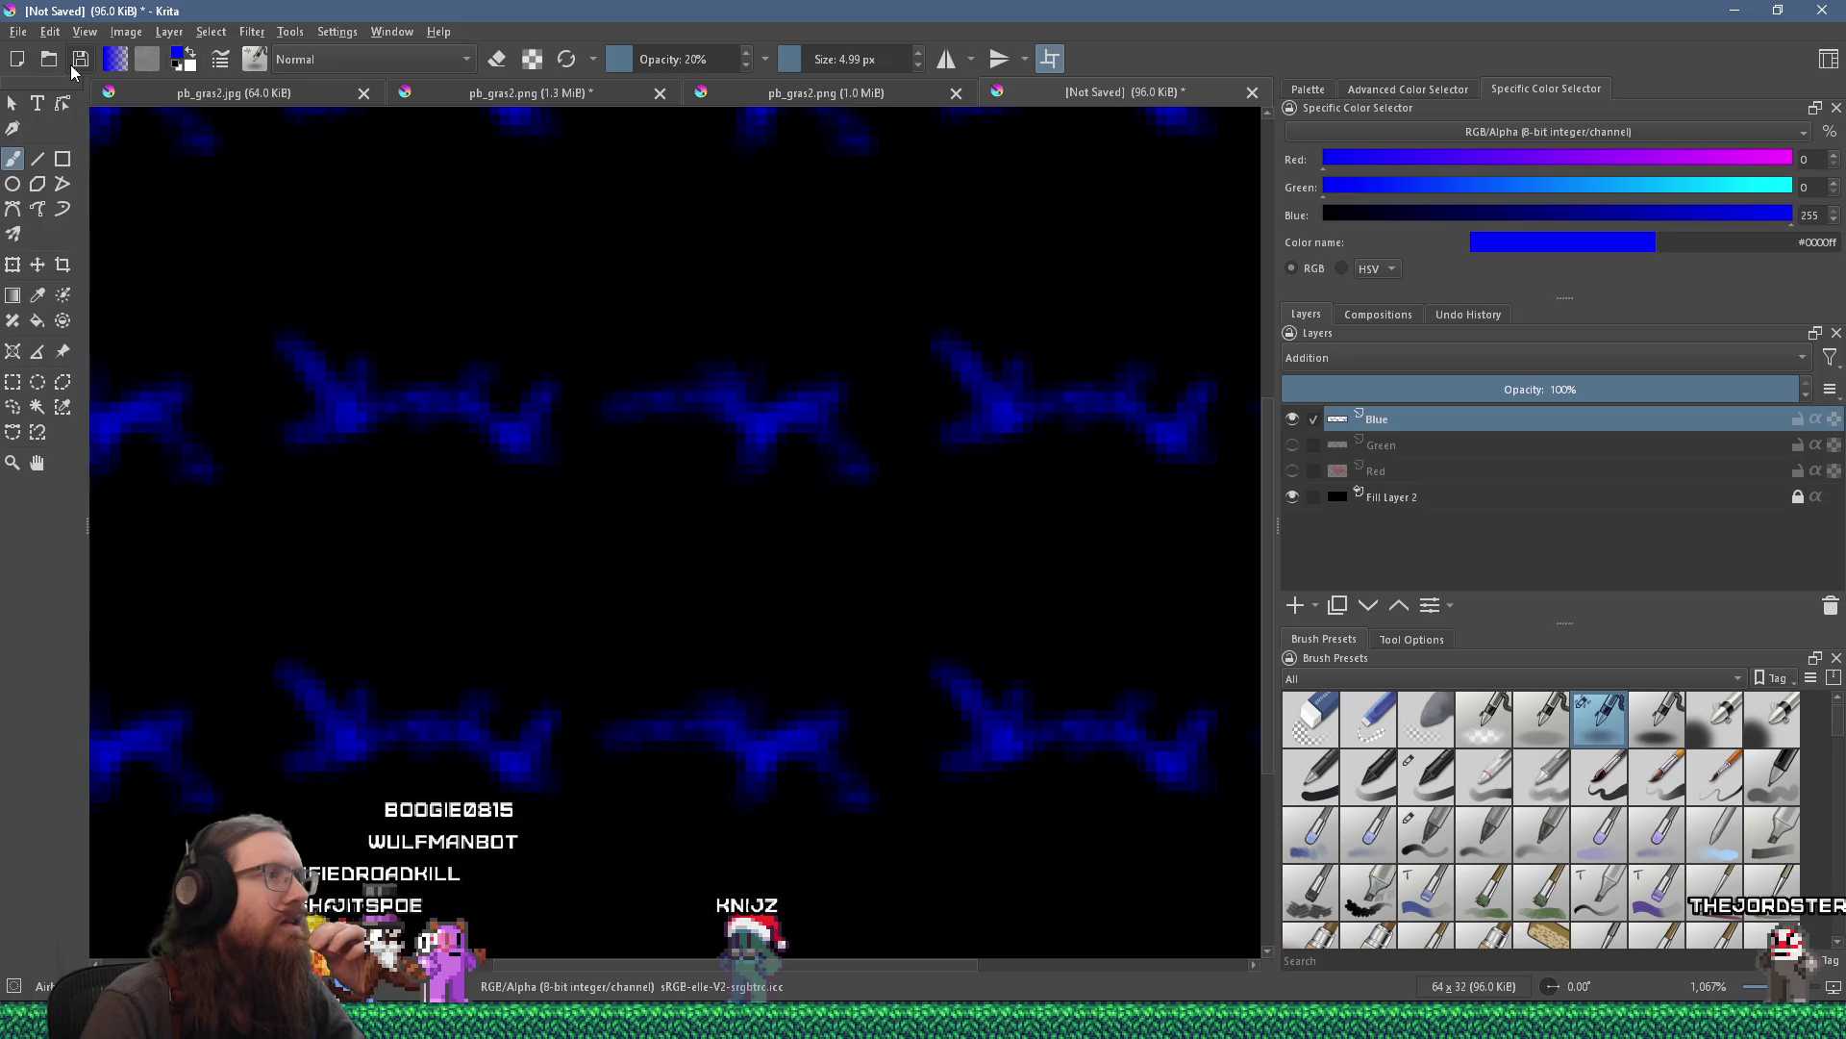
left_click(76, 64)
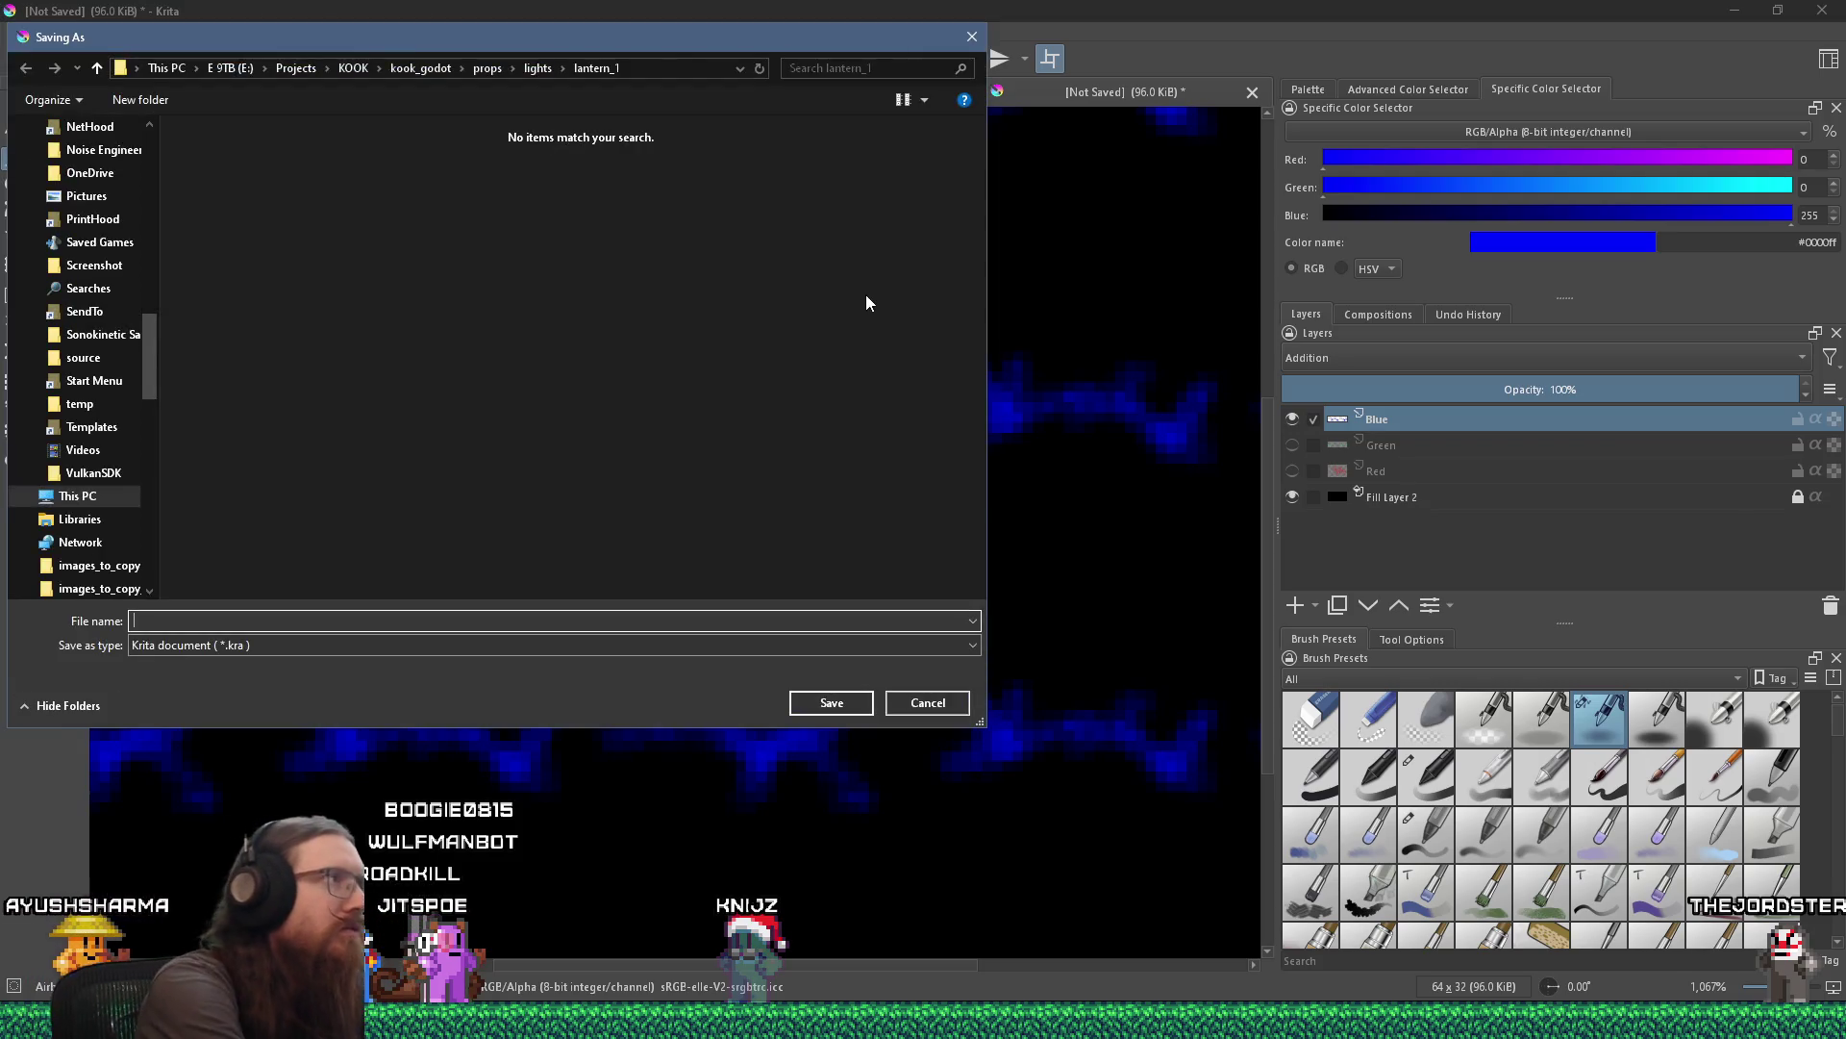
Save the texture as boss_bull_helmet_broken_fx_lightning.kra in fotf\art_source\fx.
type("e:\\projec")
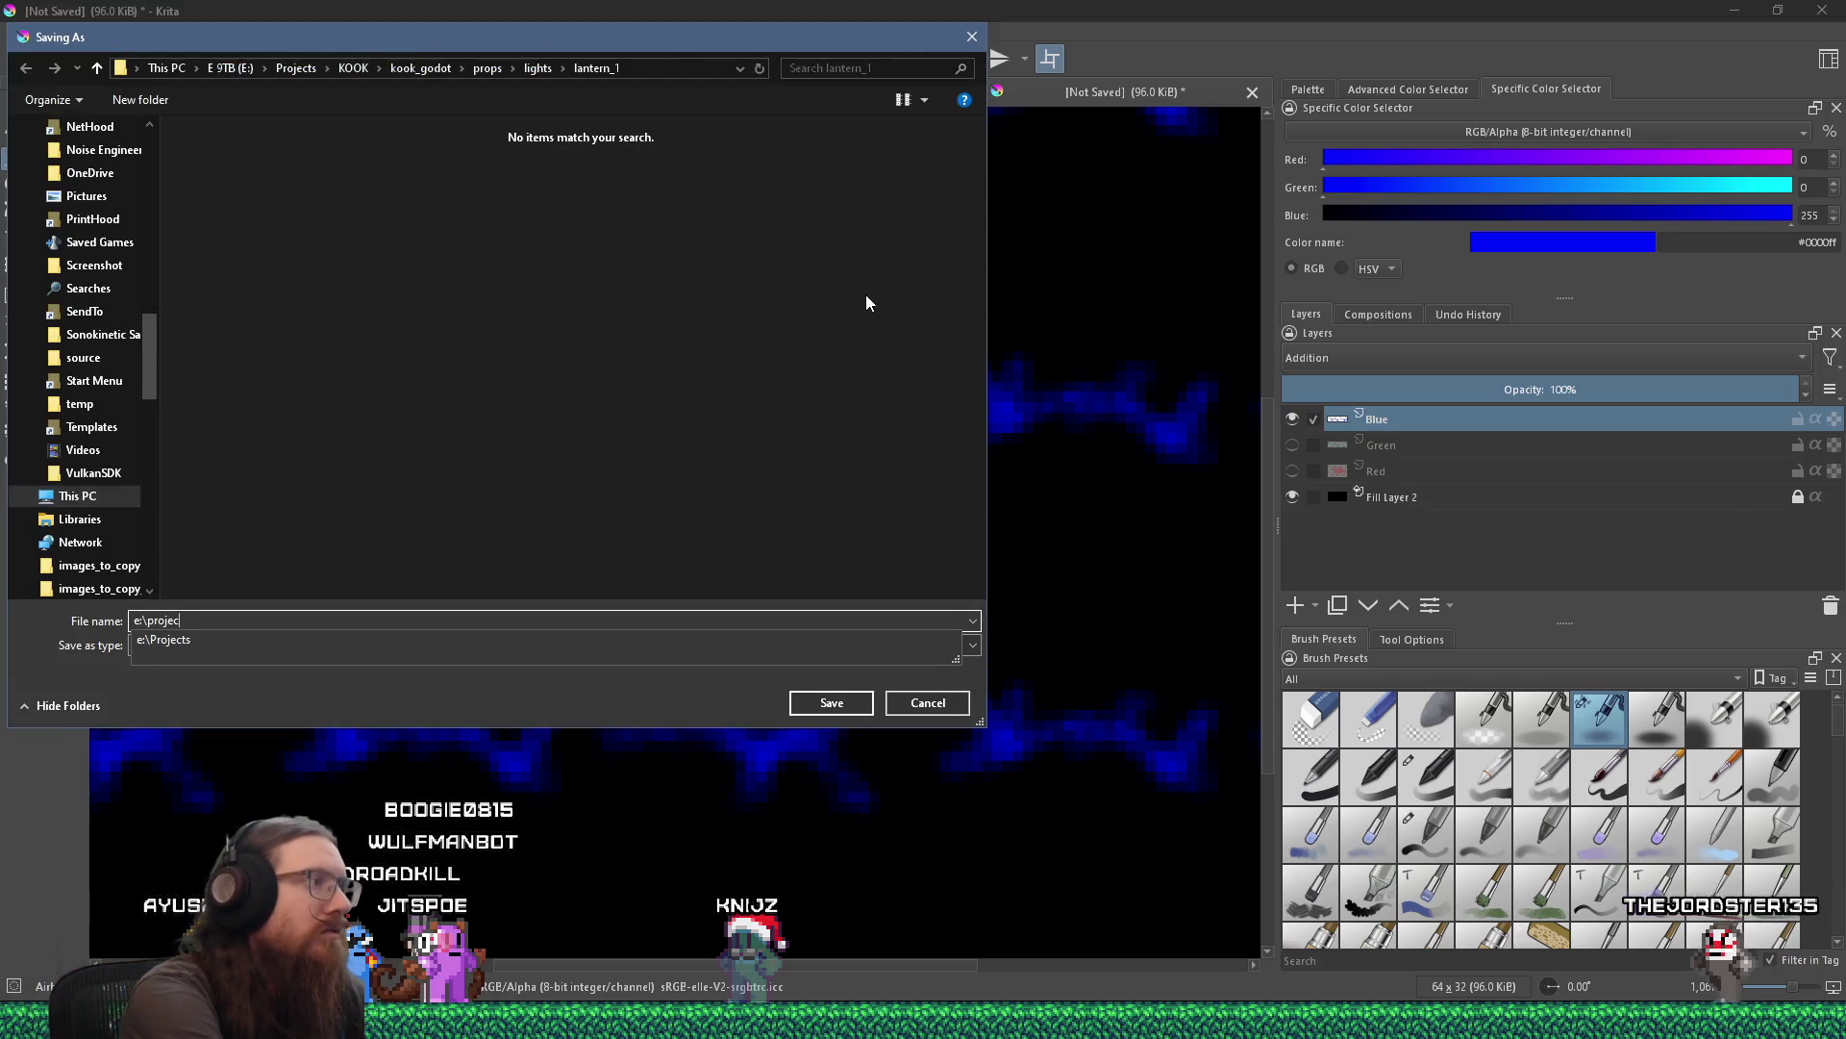
type("ts\\fotf\\")
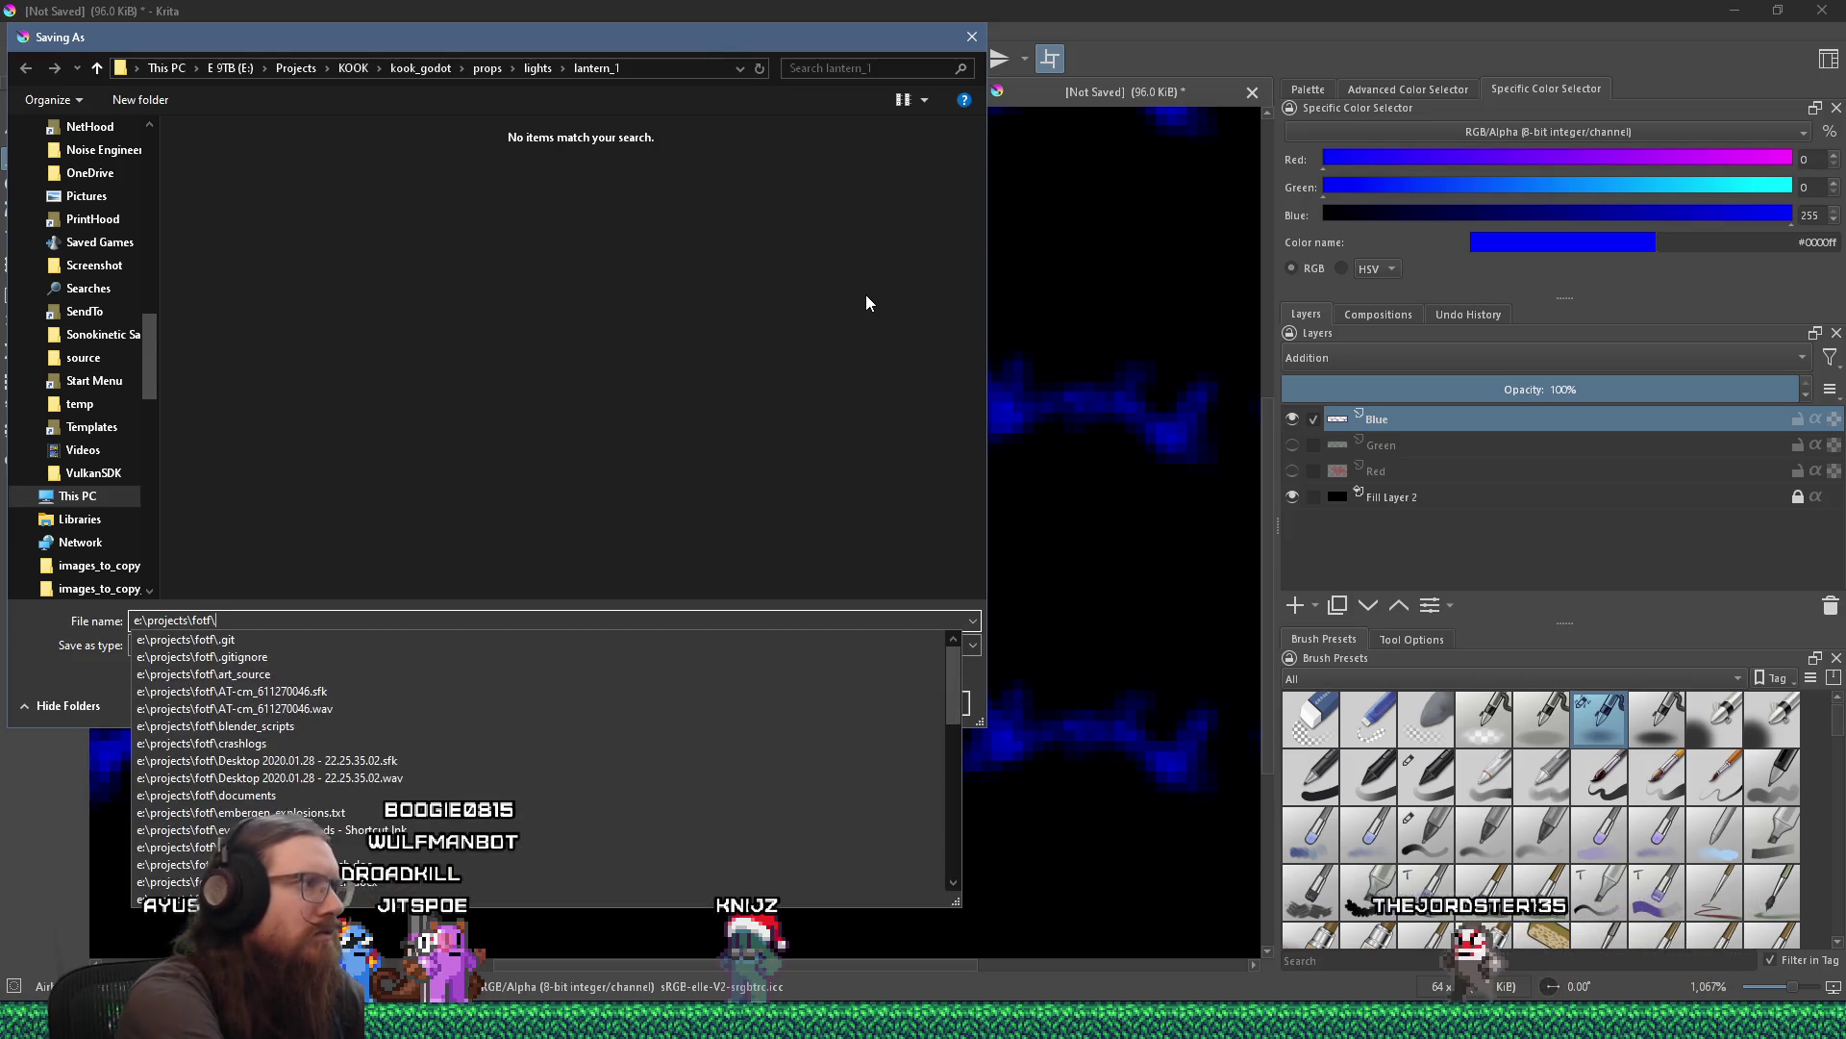
type("art_source\\")
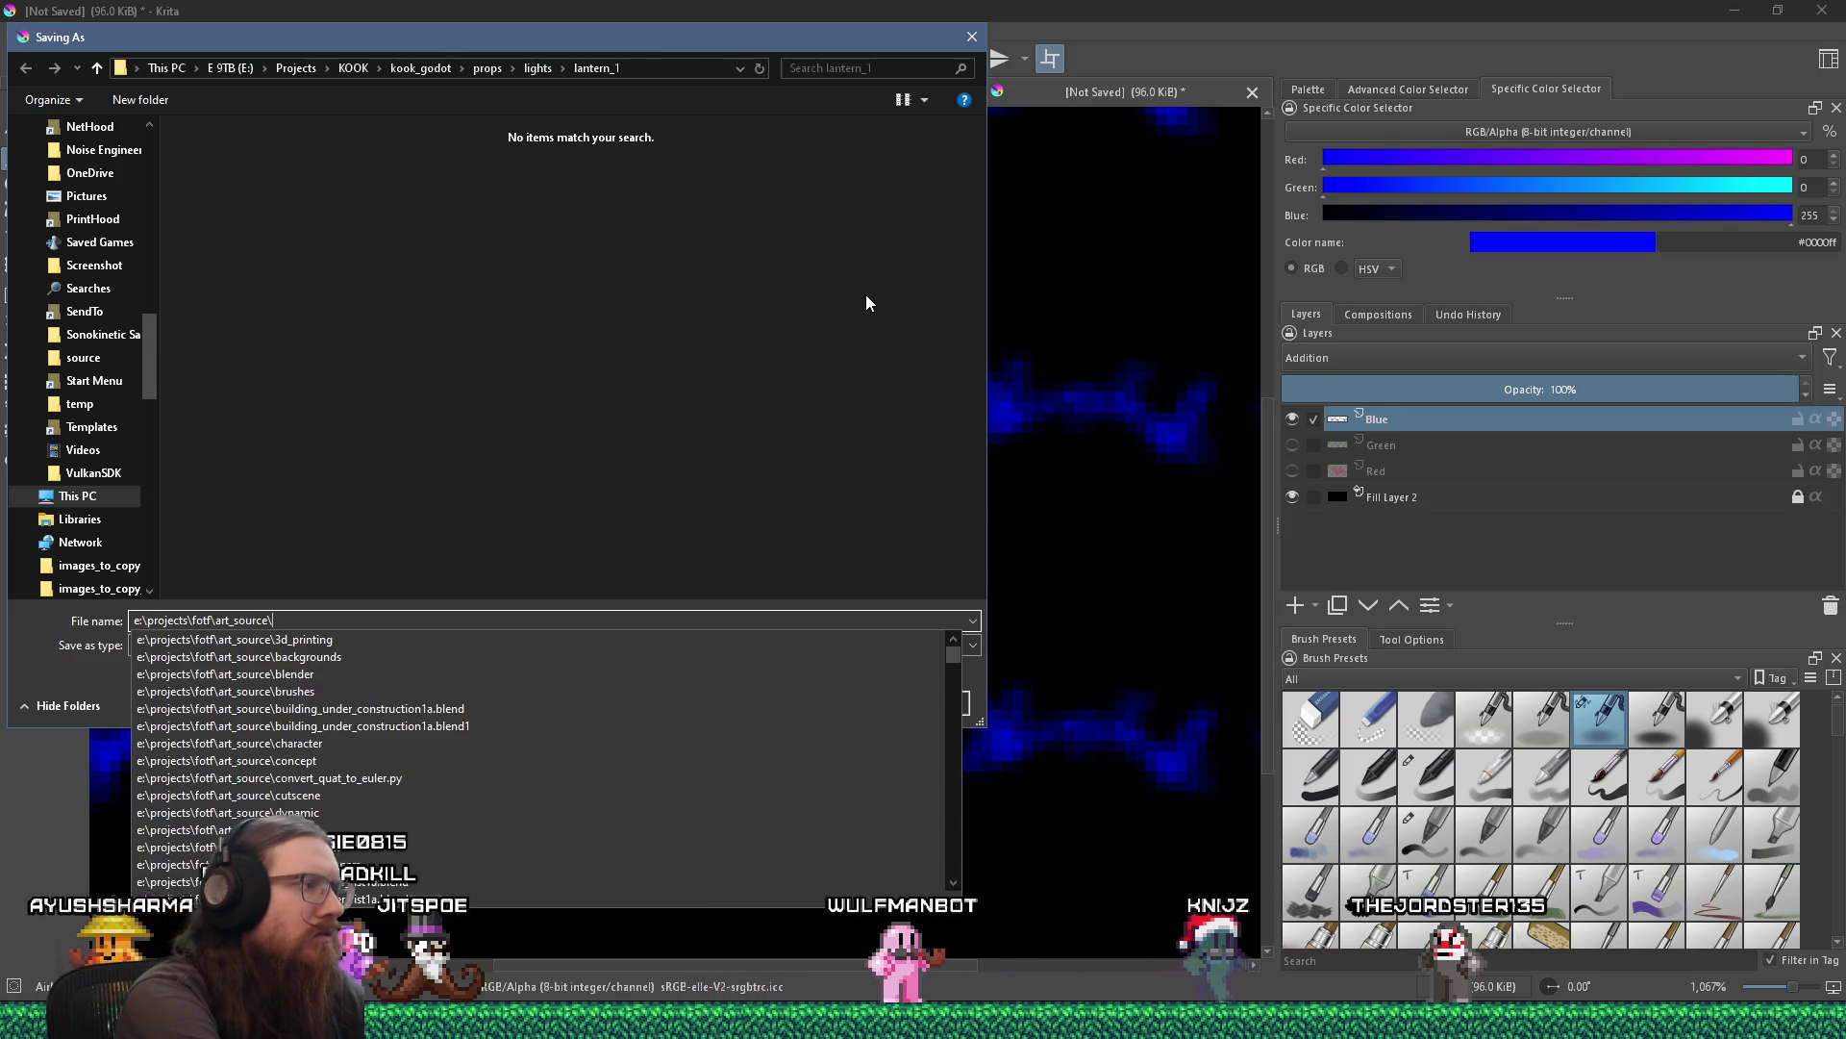
key("Return")
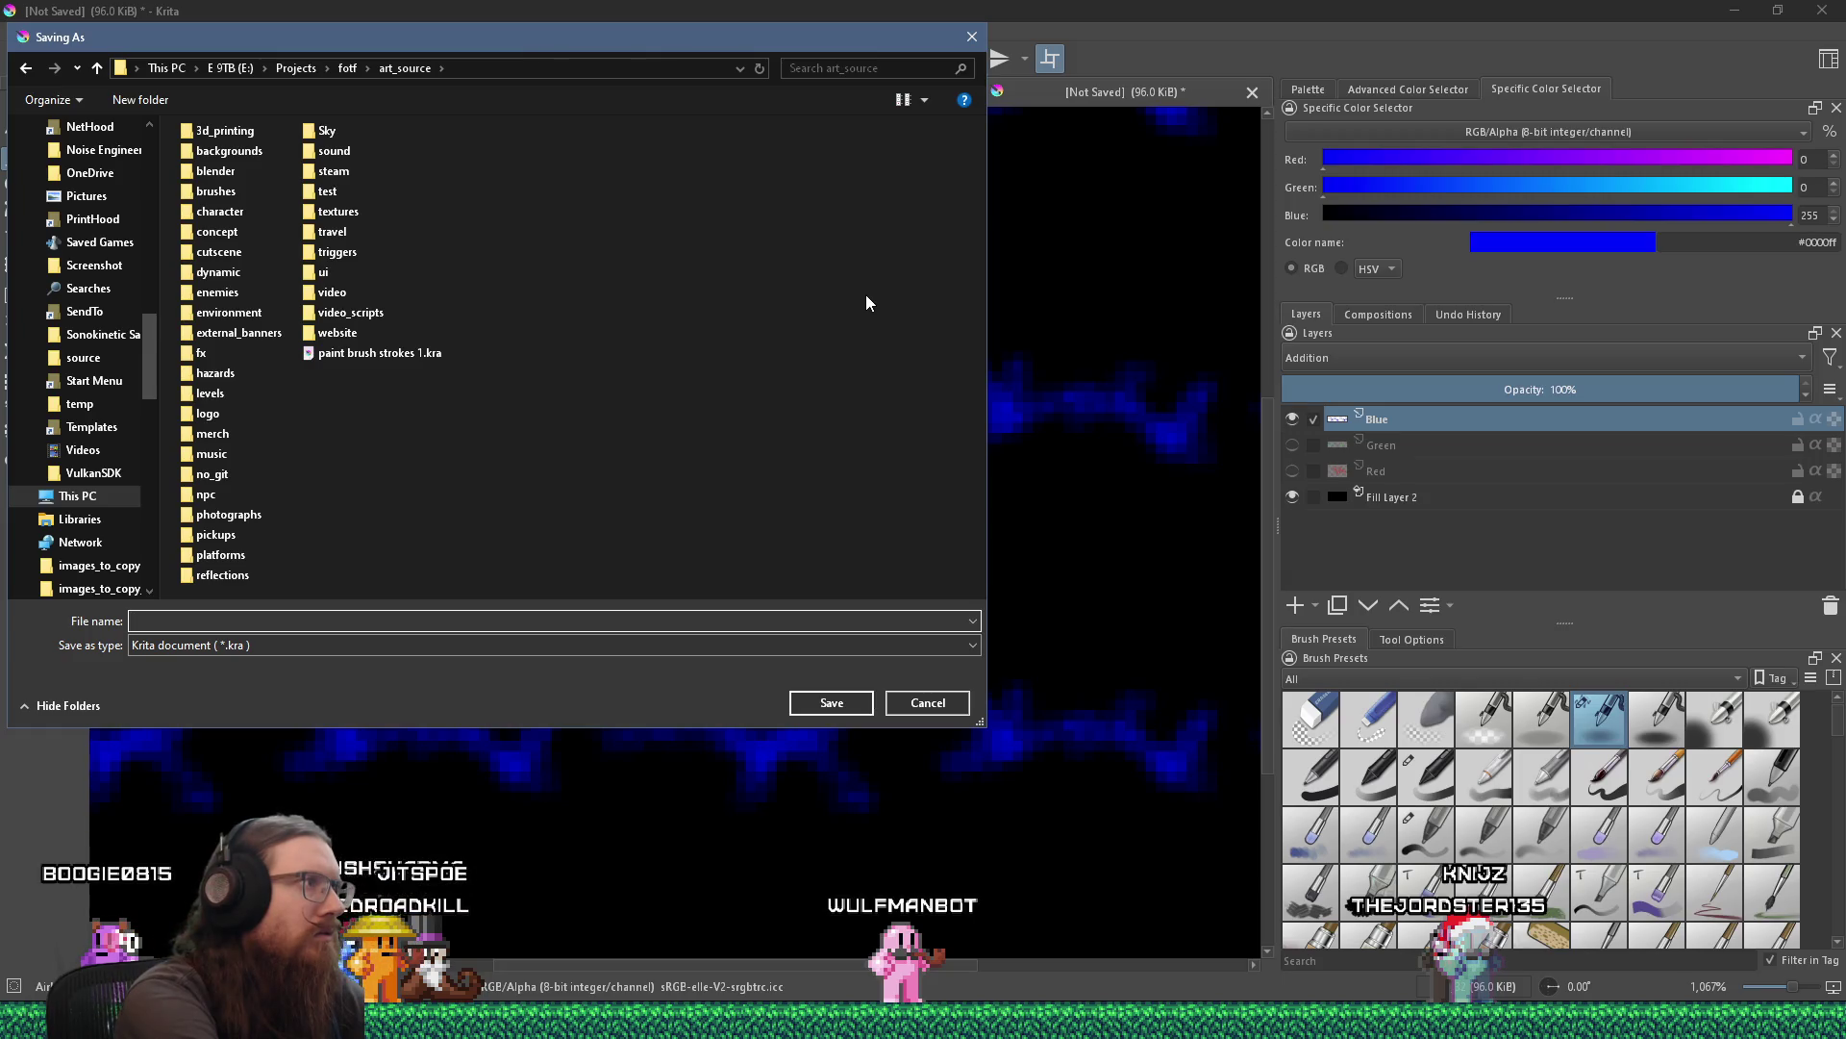
double_click(197, 353)
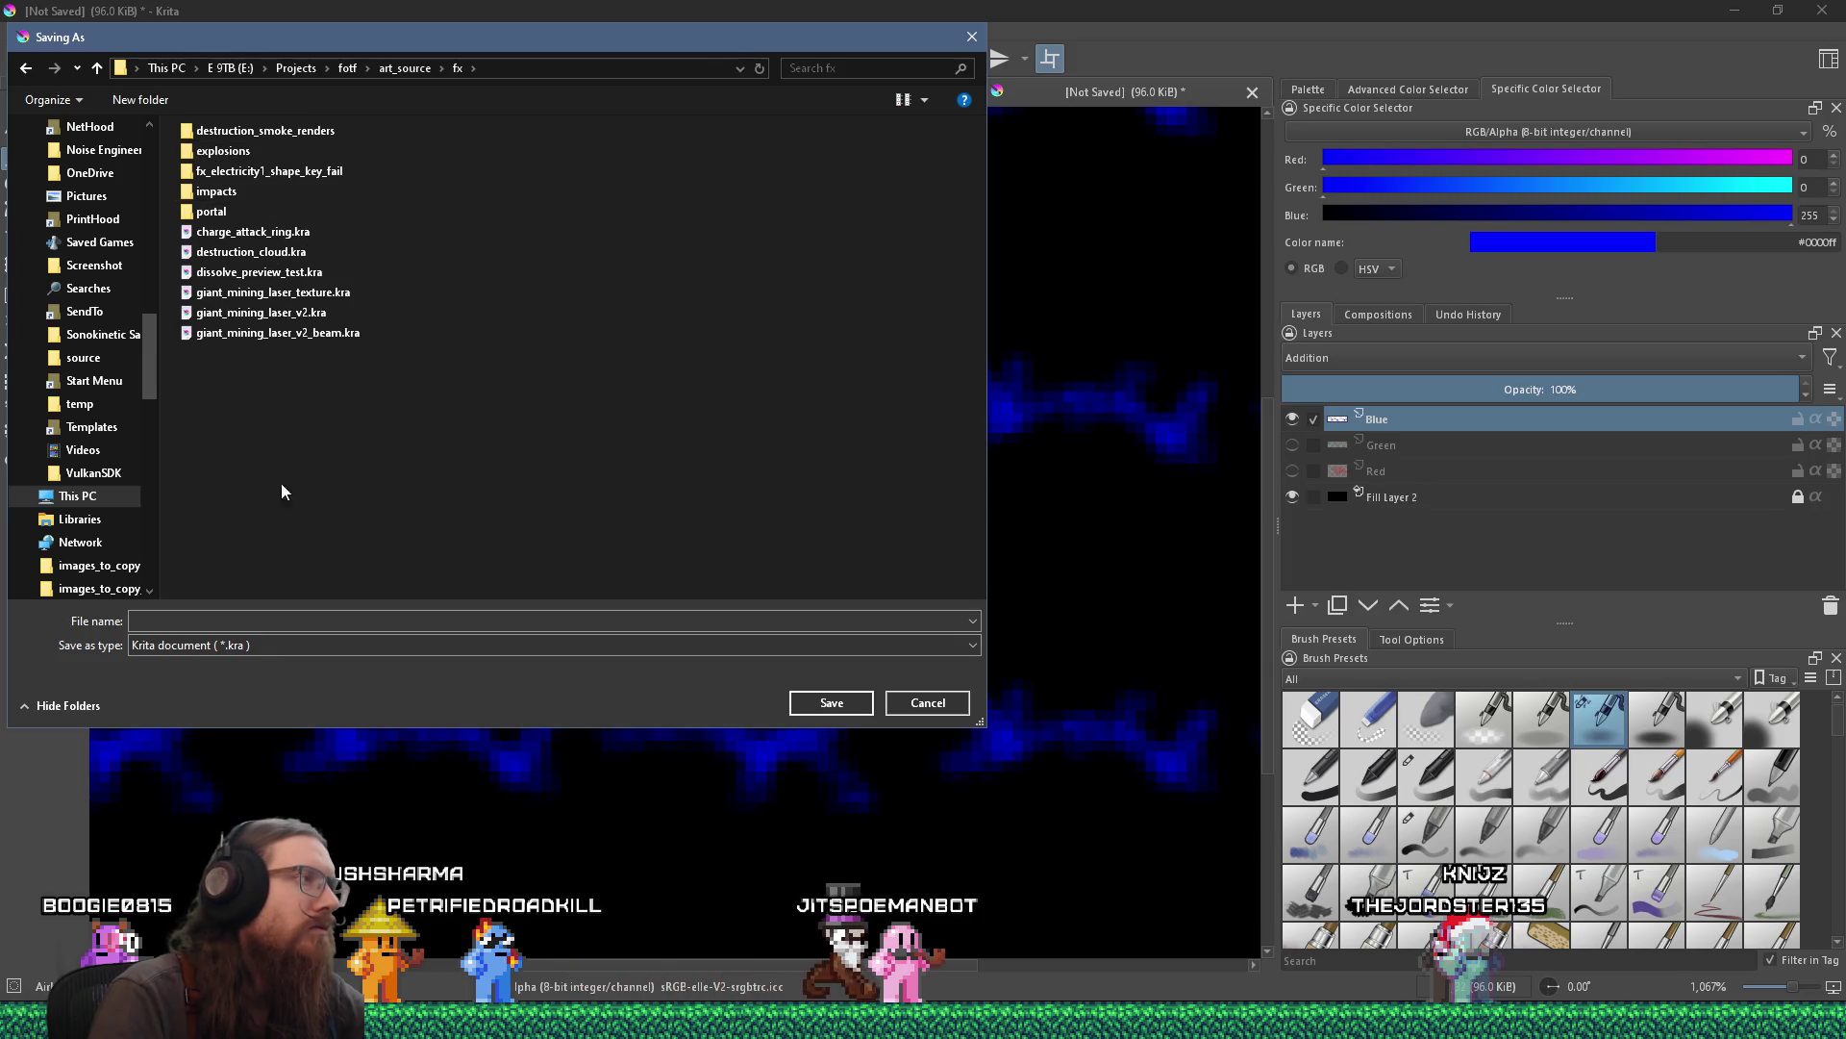
left_click(254, 616)
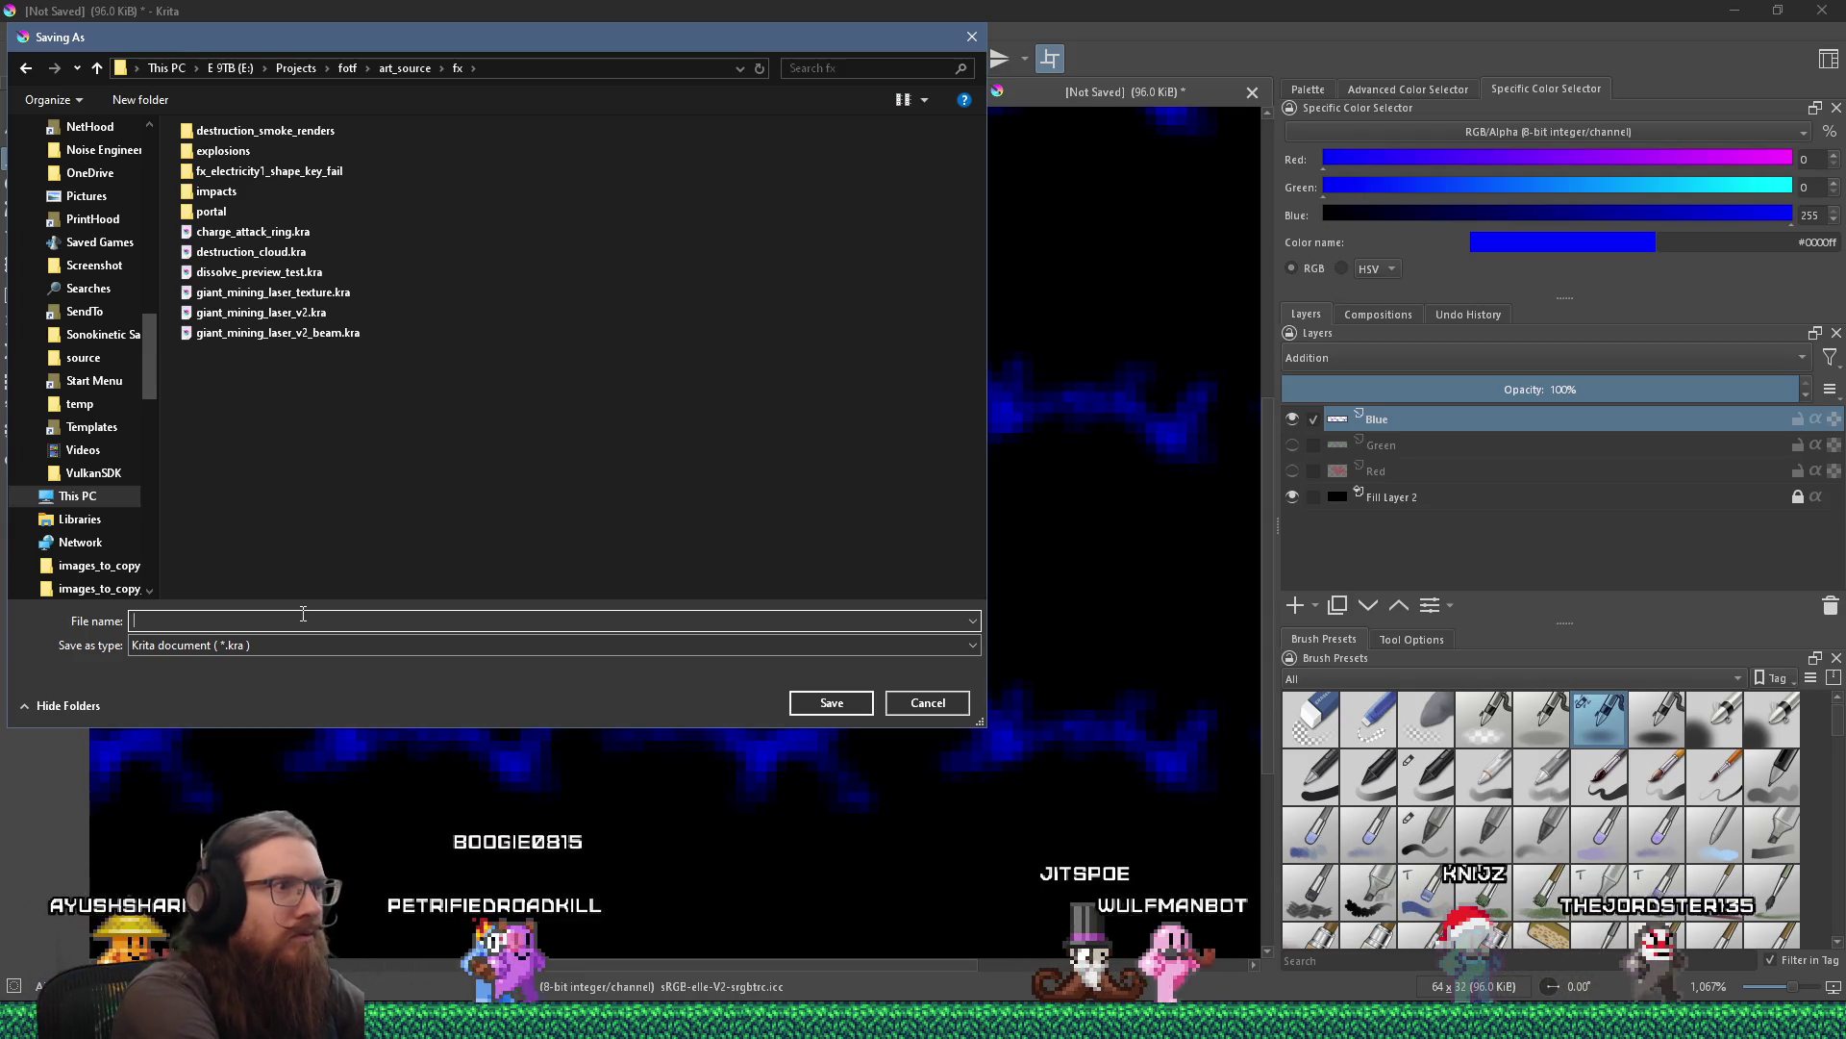
type("b")
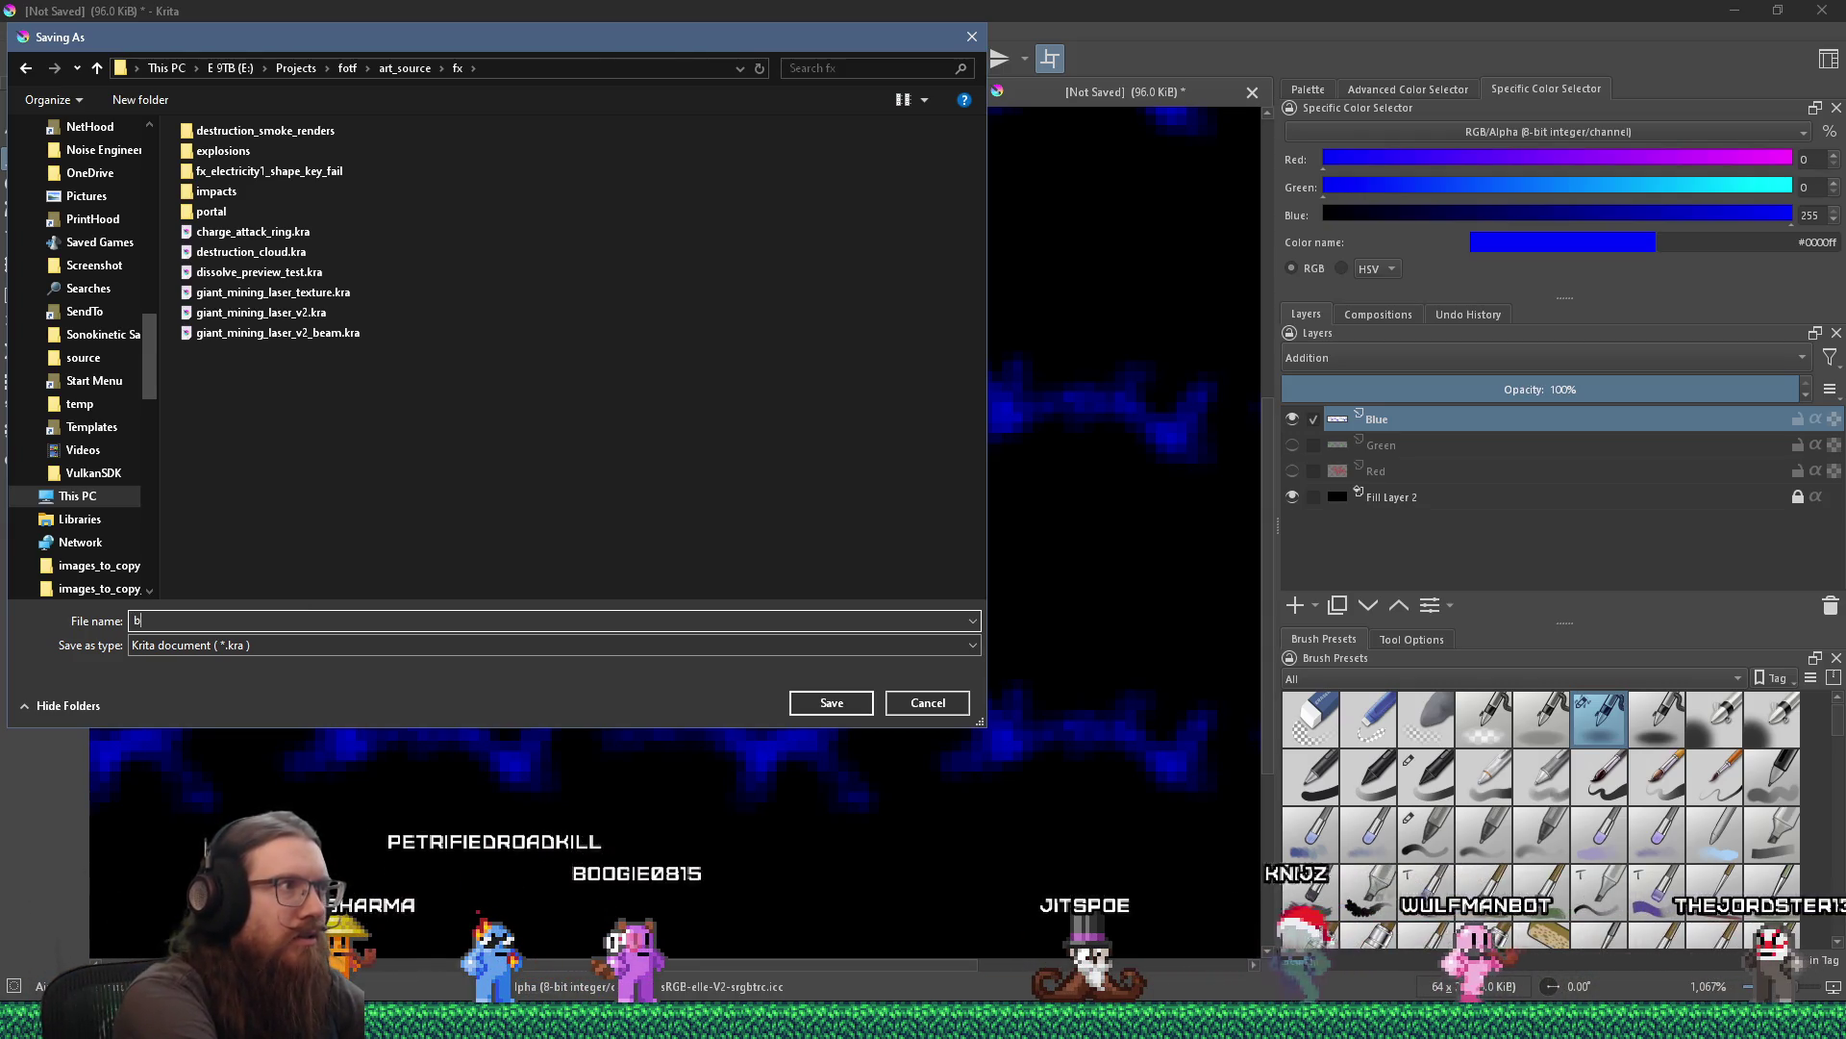
type("oss_bu")
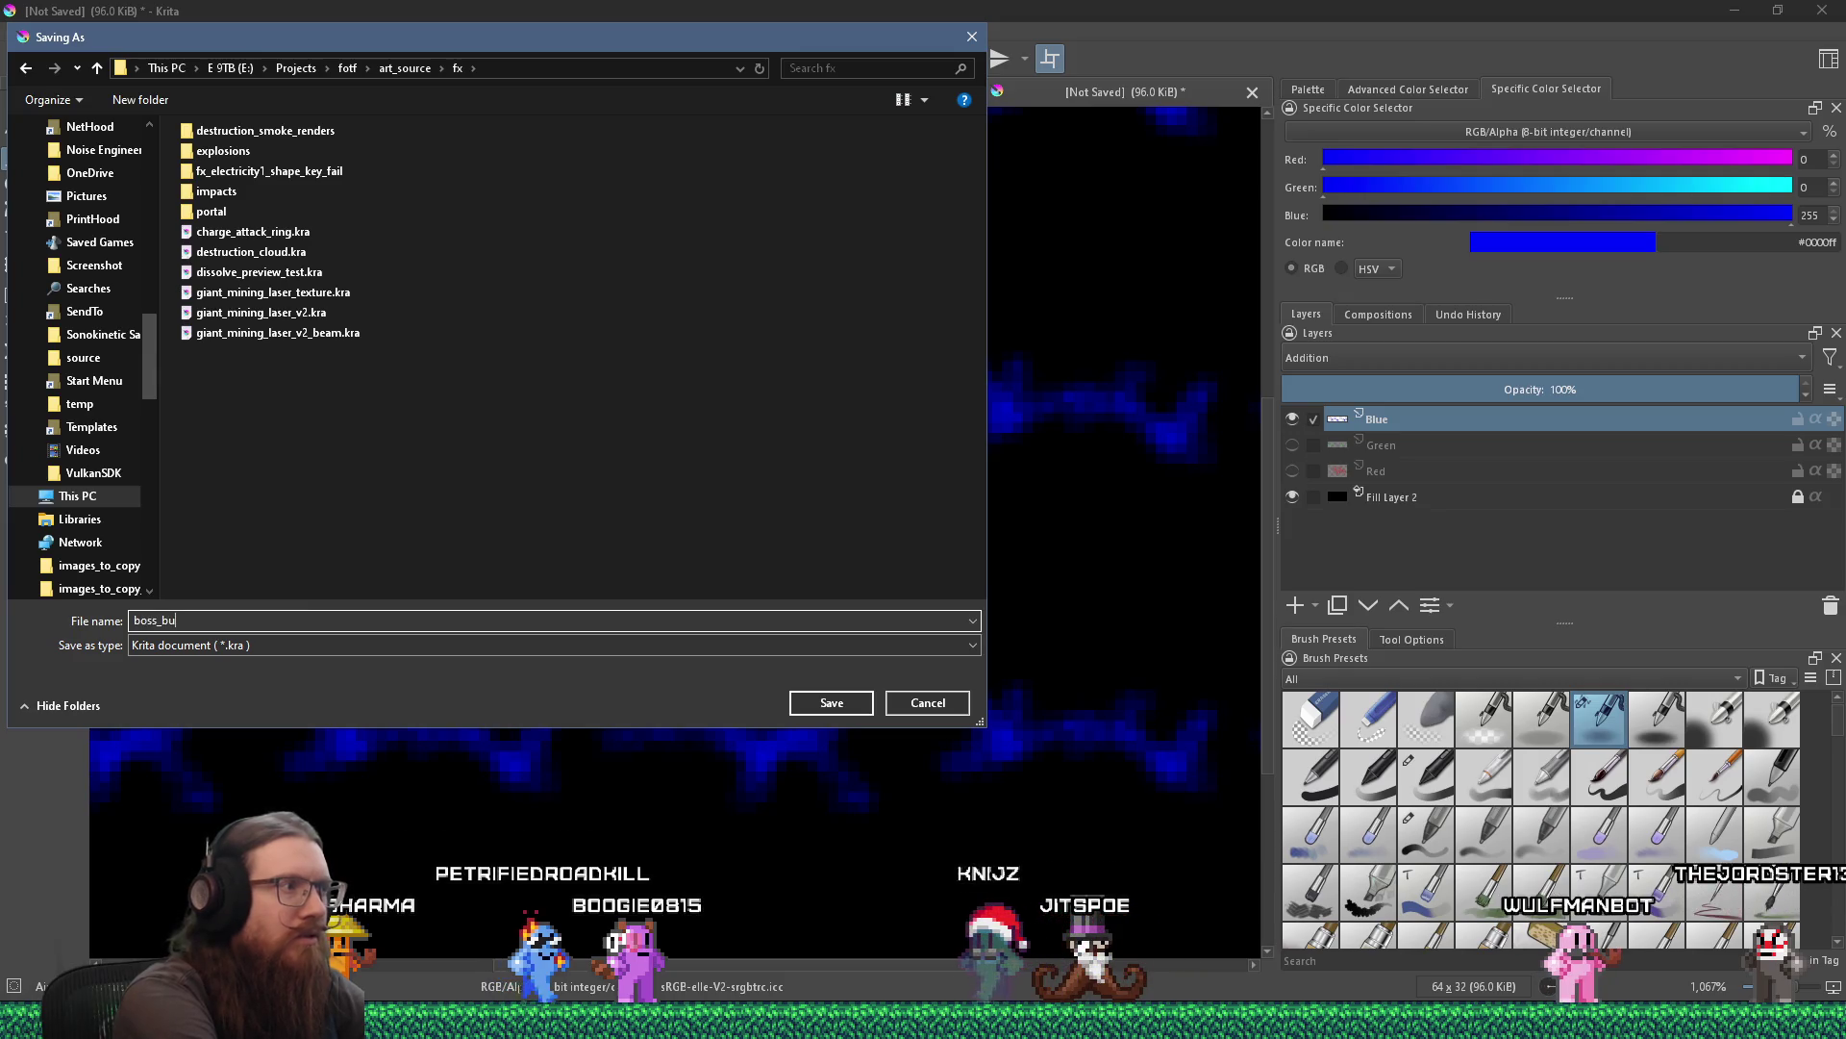
type("ll_helmet_broken_fx_")
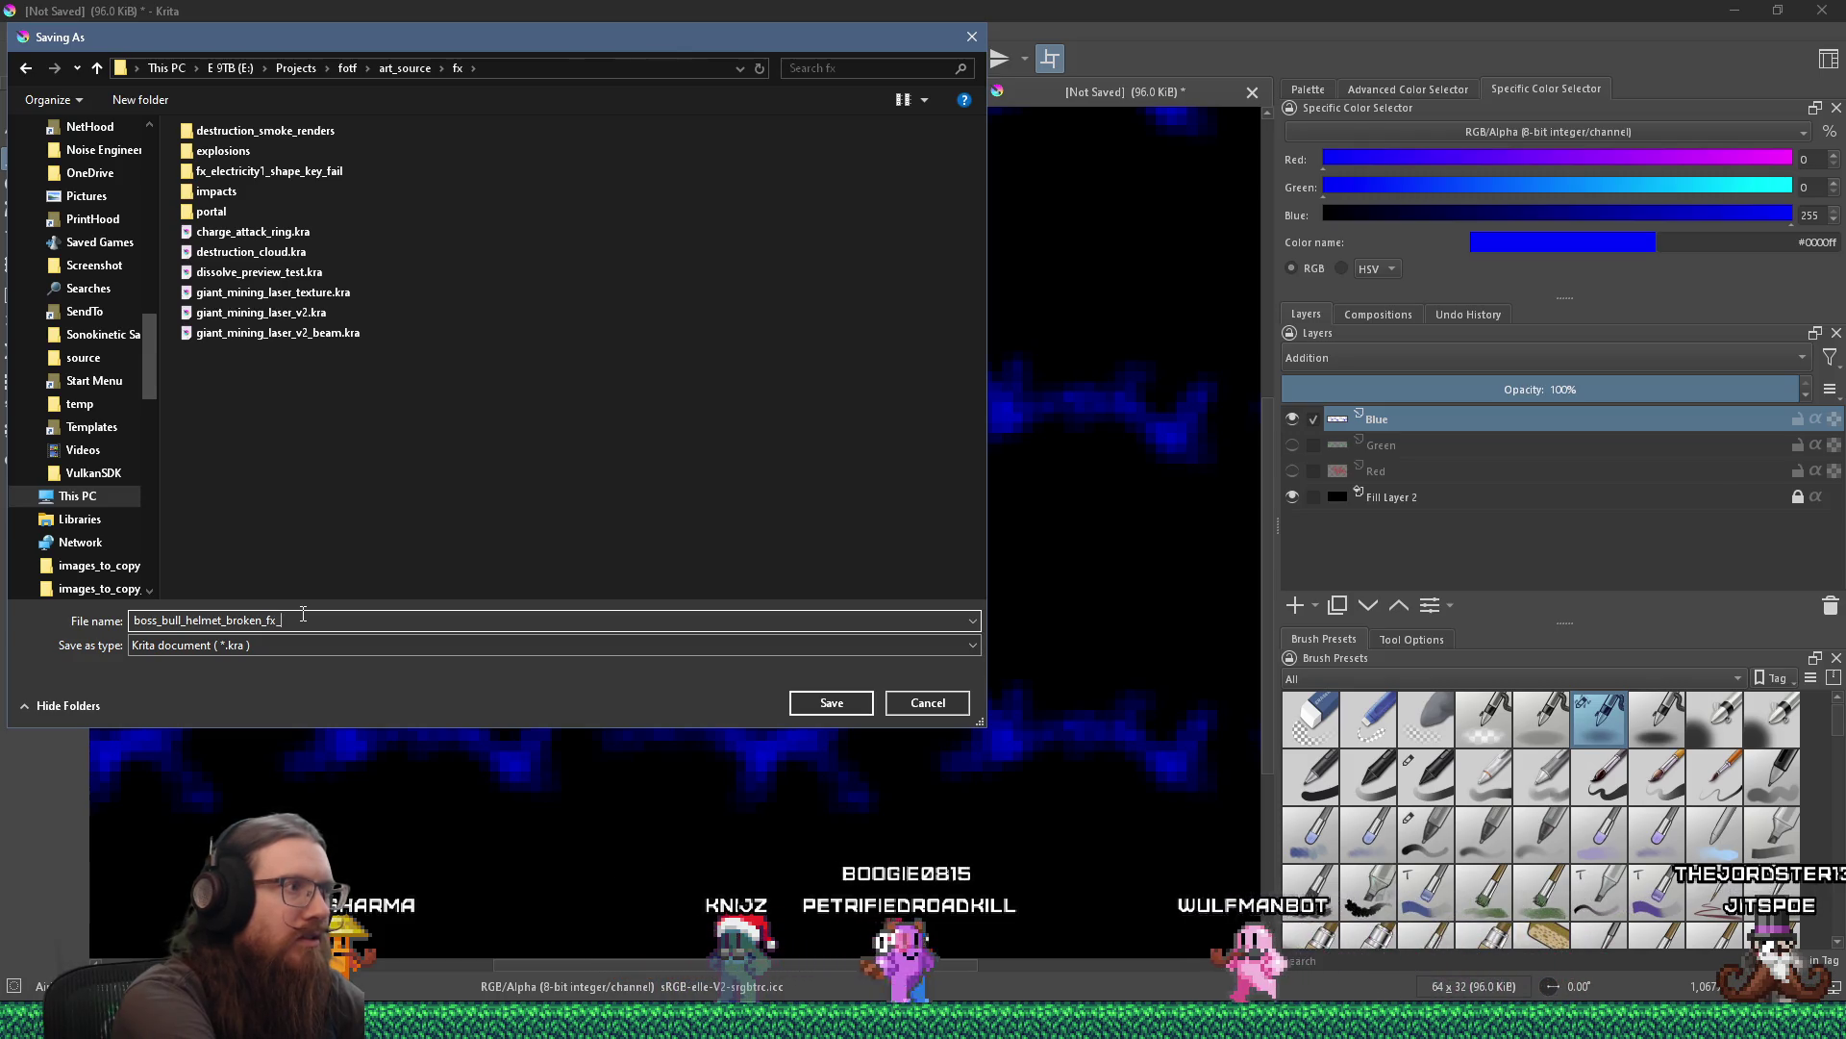
type("lightni")
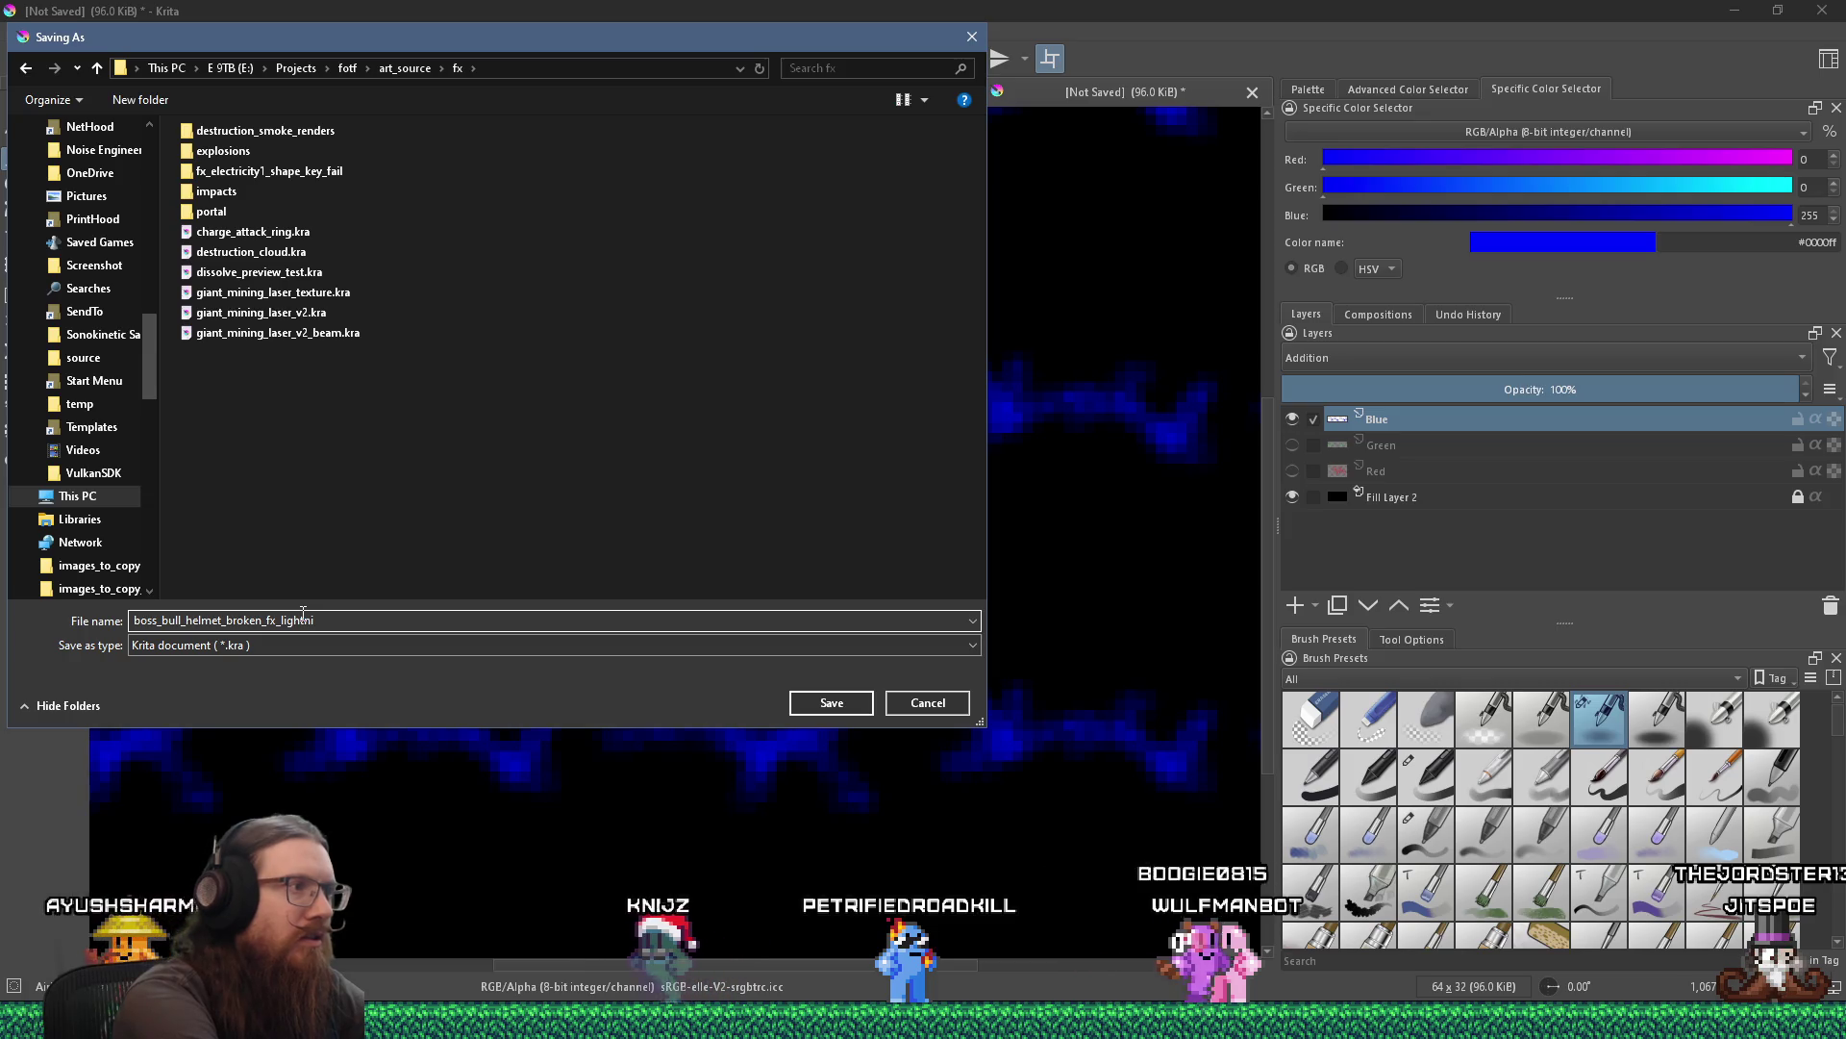
type("ng")
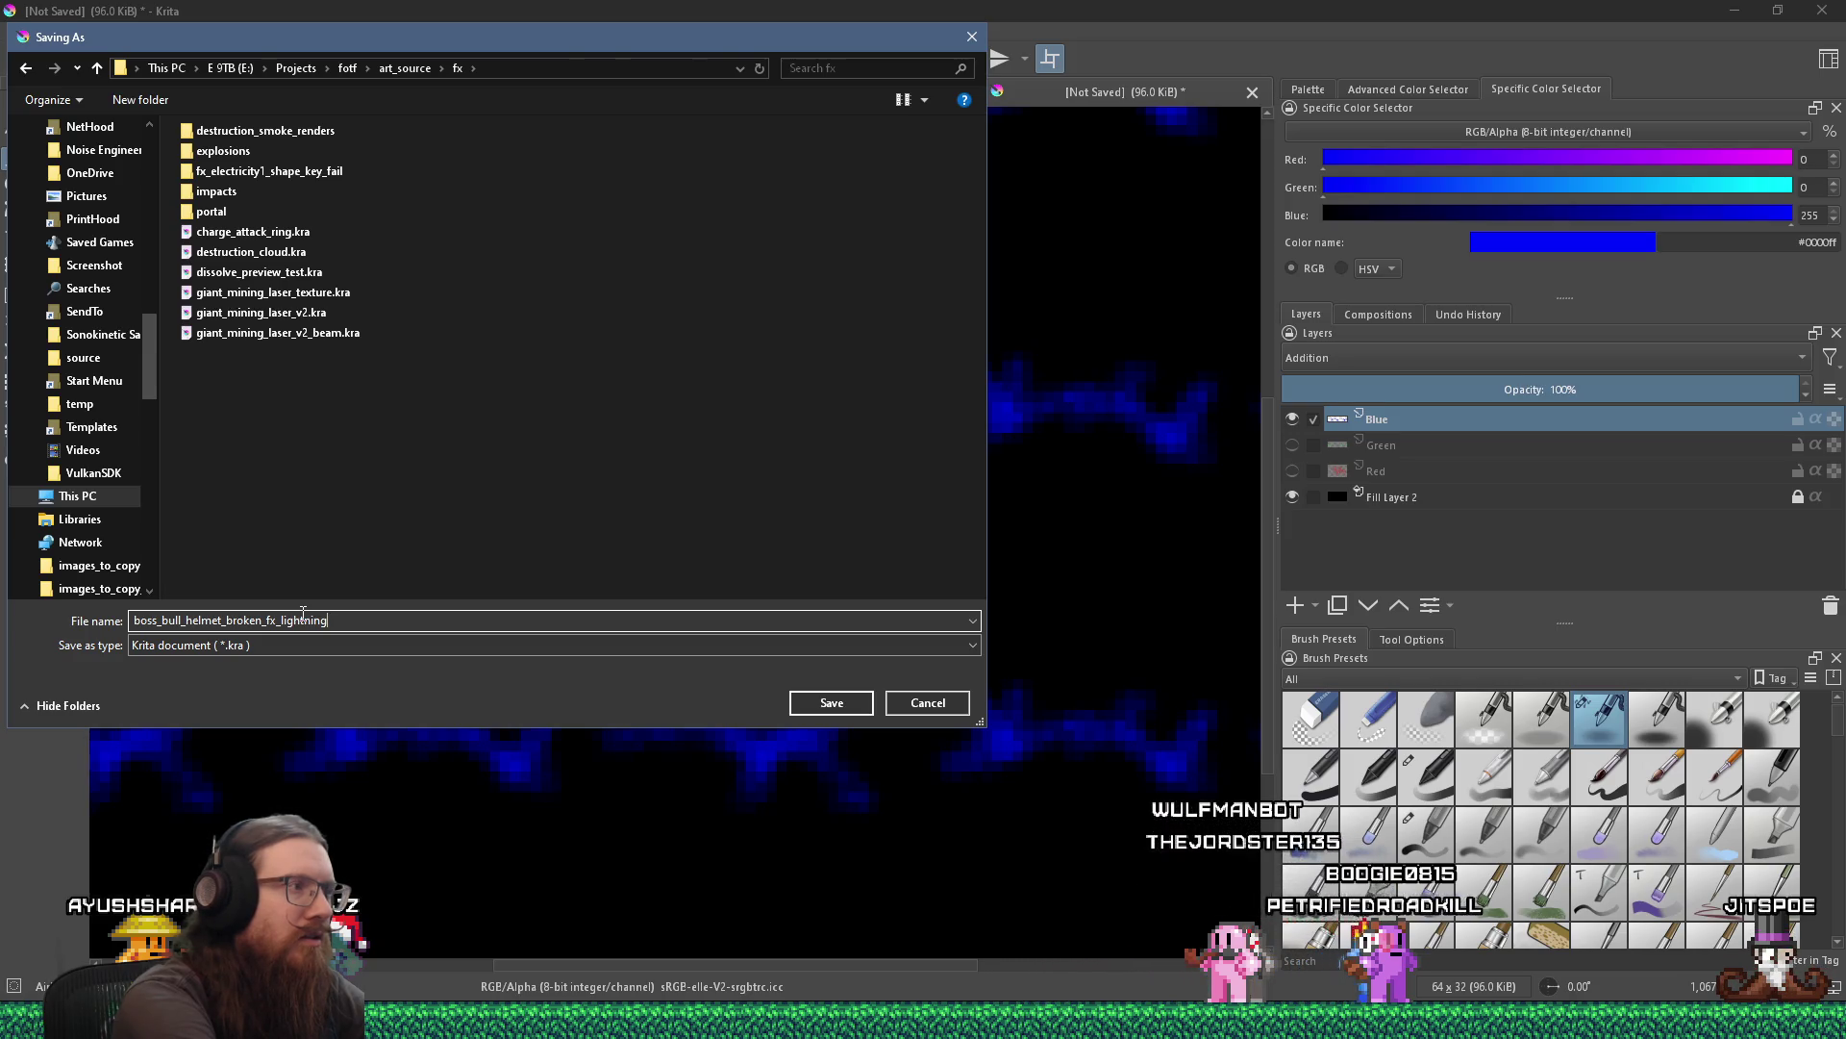
key("Return")
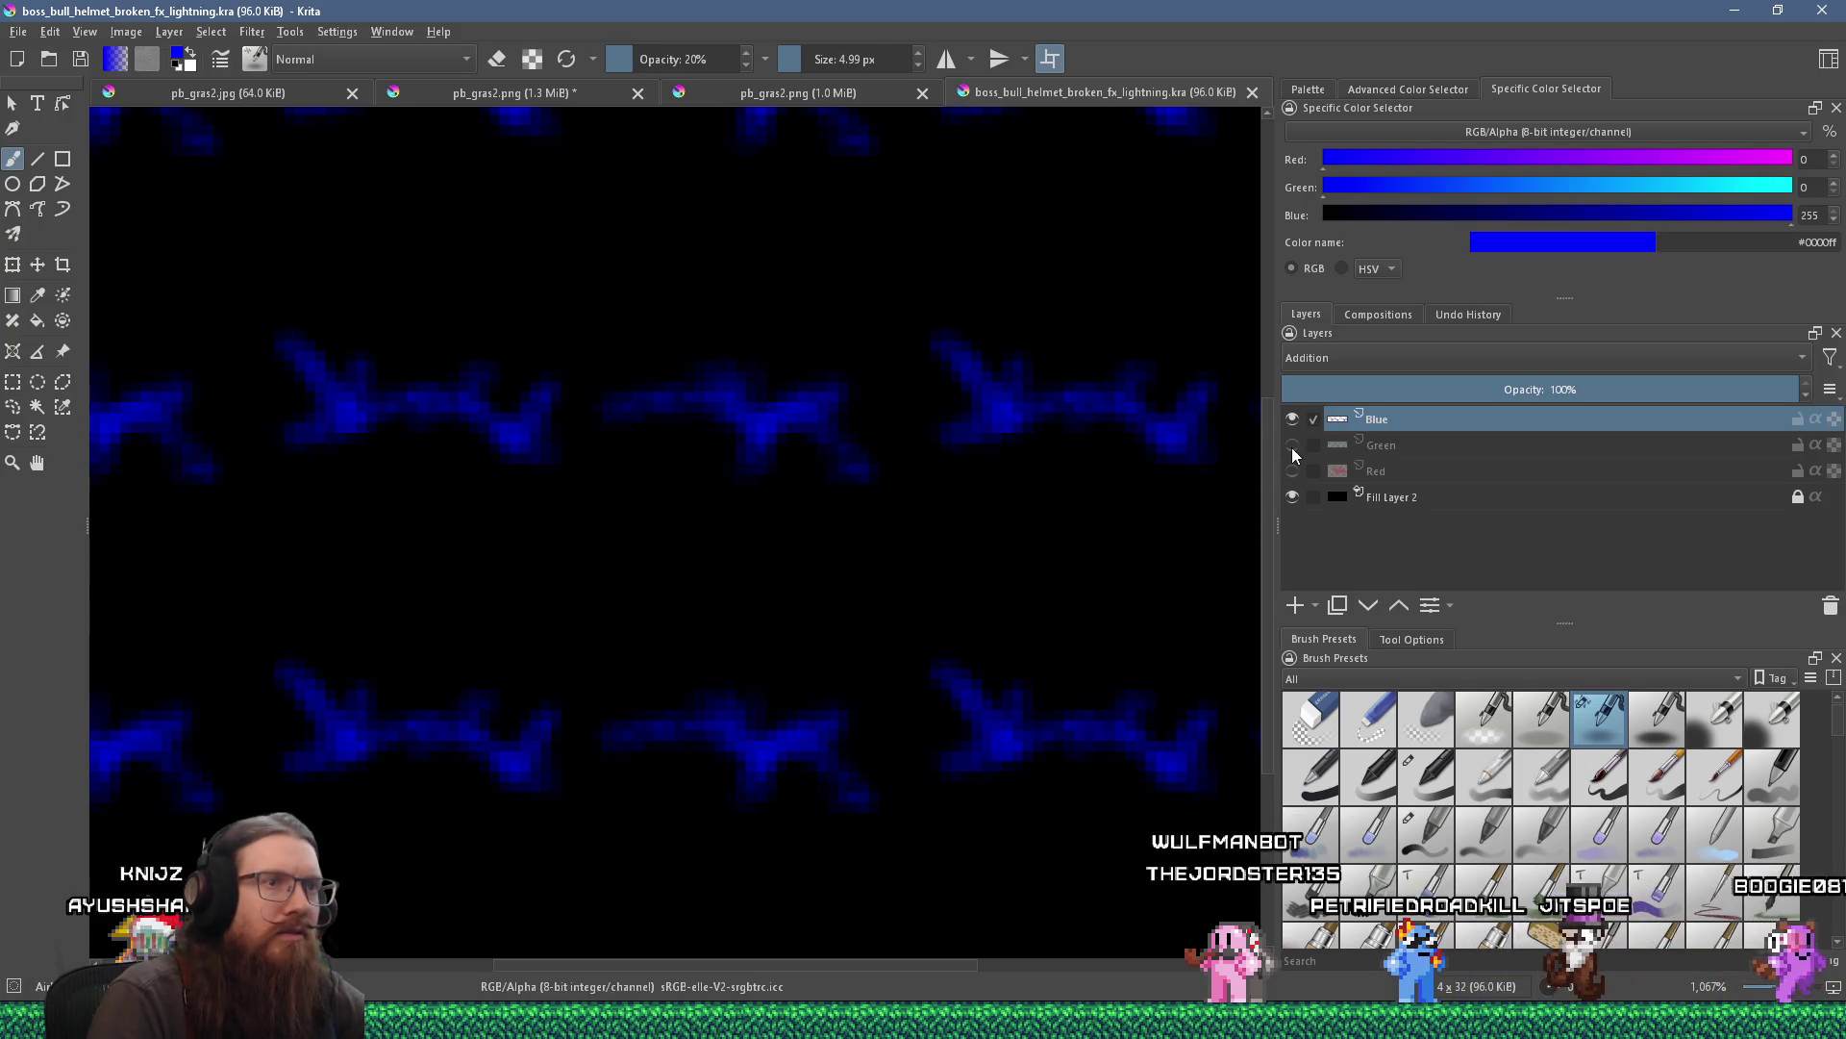
Turn the Green and Red layers back on so all three crack colours show.
mouse_move(1293, 451)
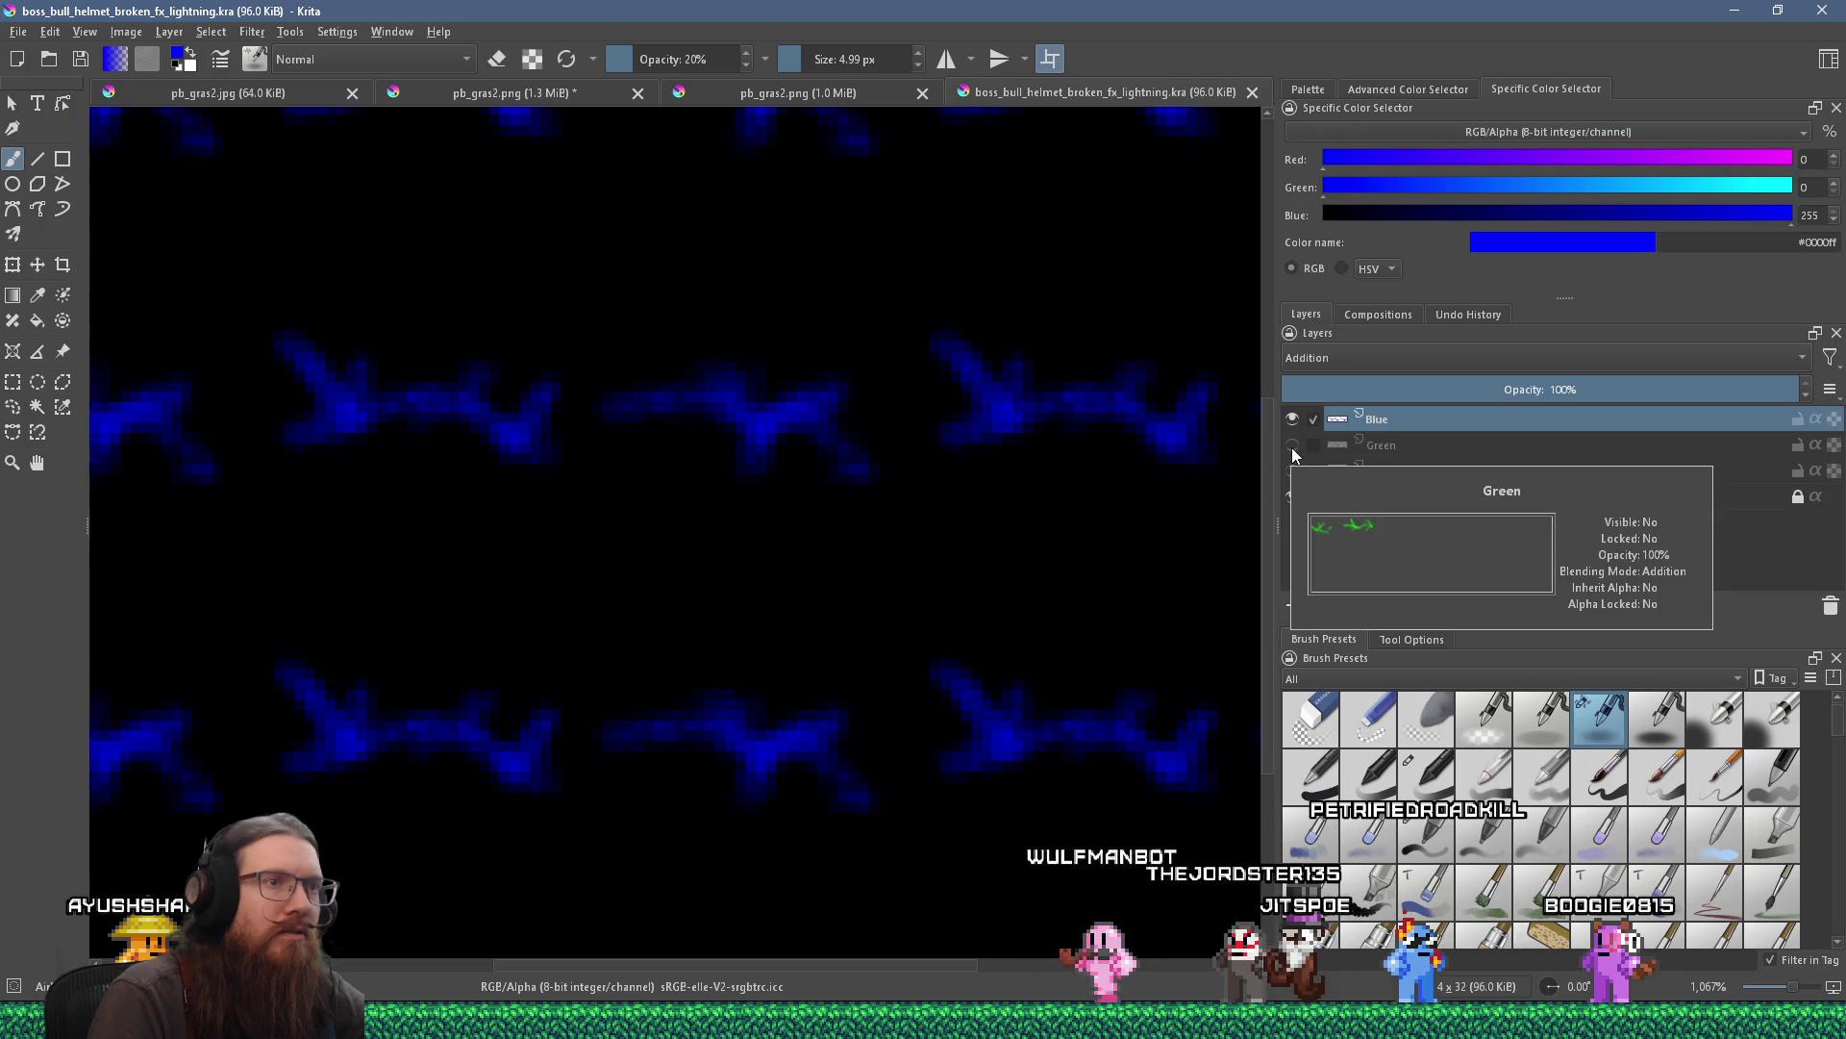
left_click(1292, 445)
left_click(1293, 471)
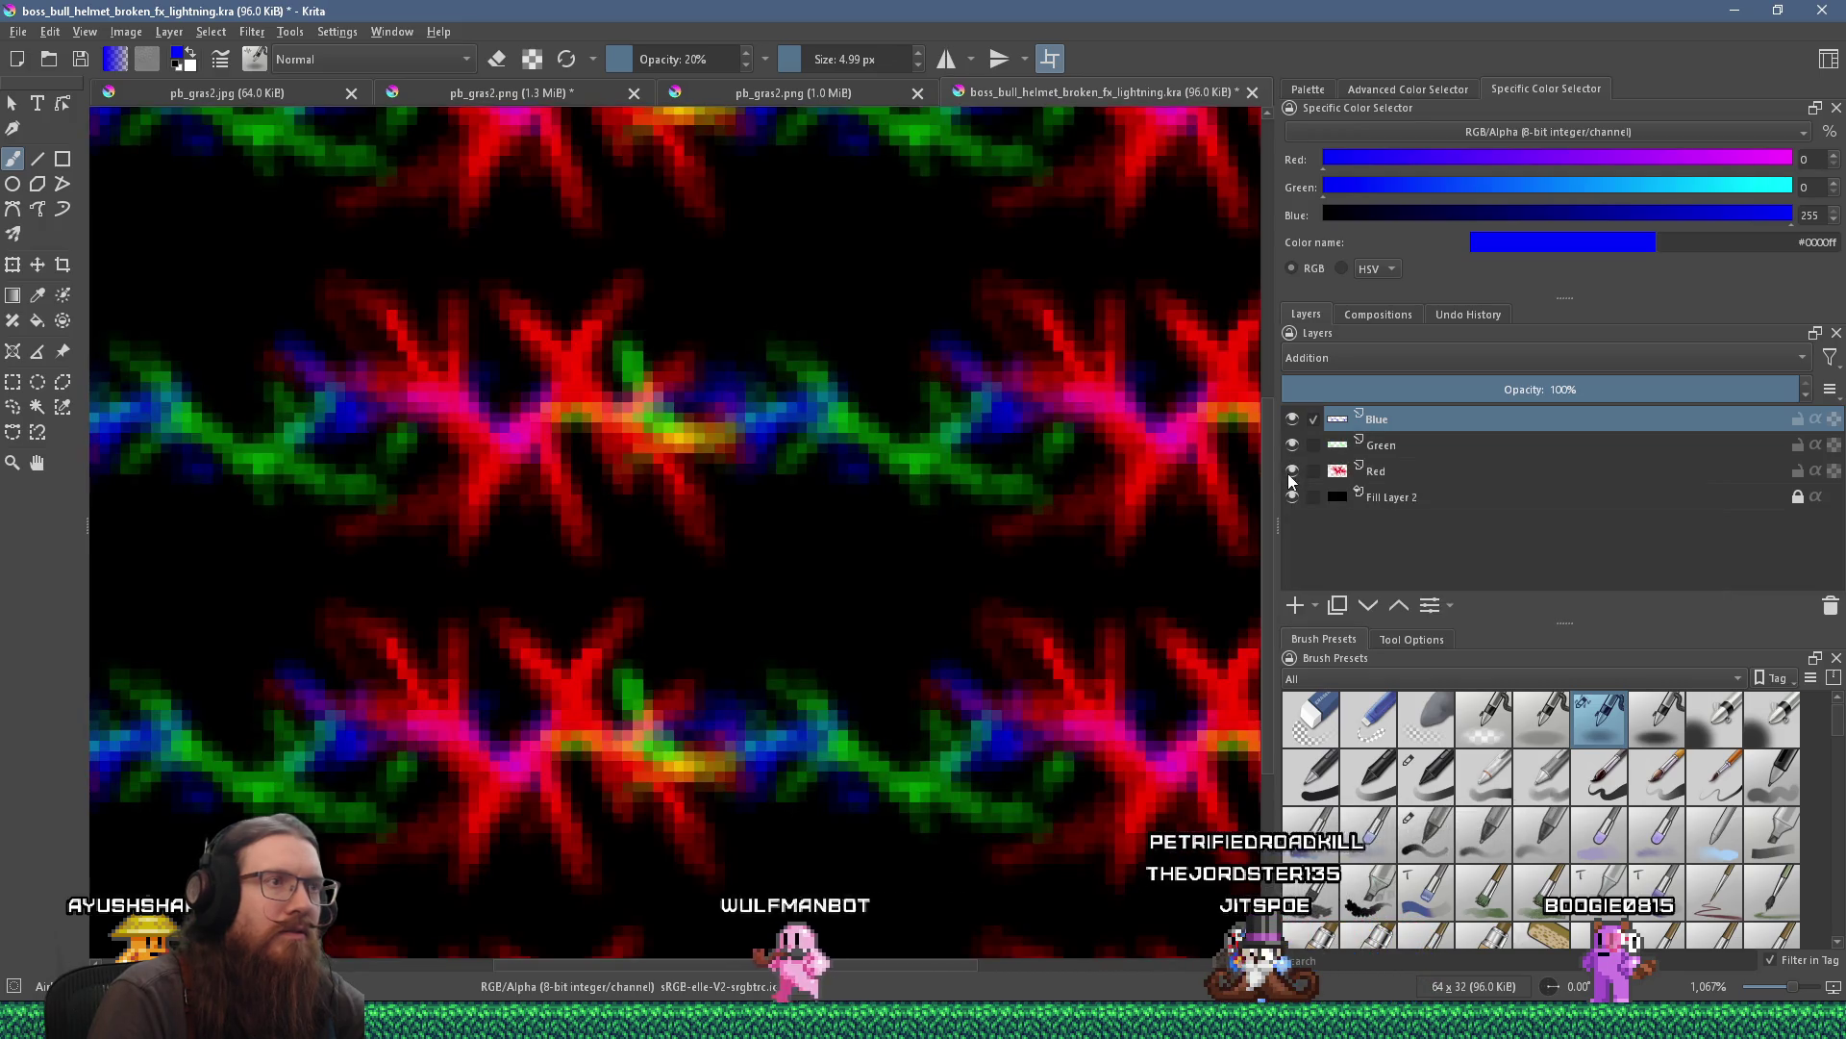
scroll(989, 515, "down", 3)
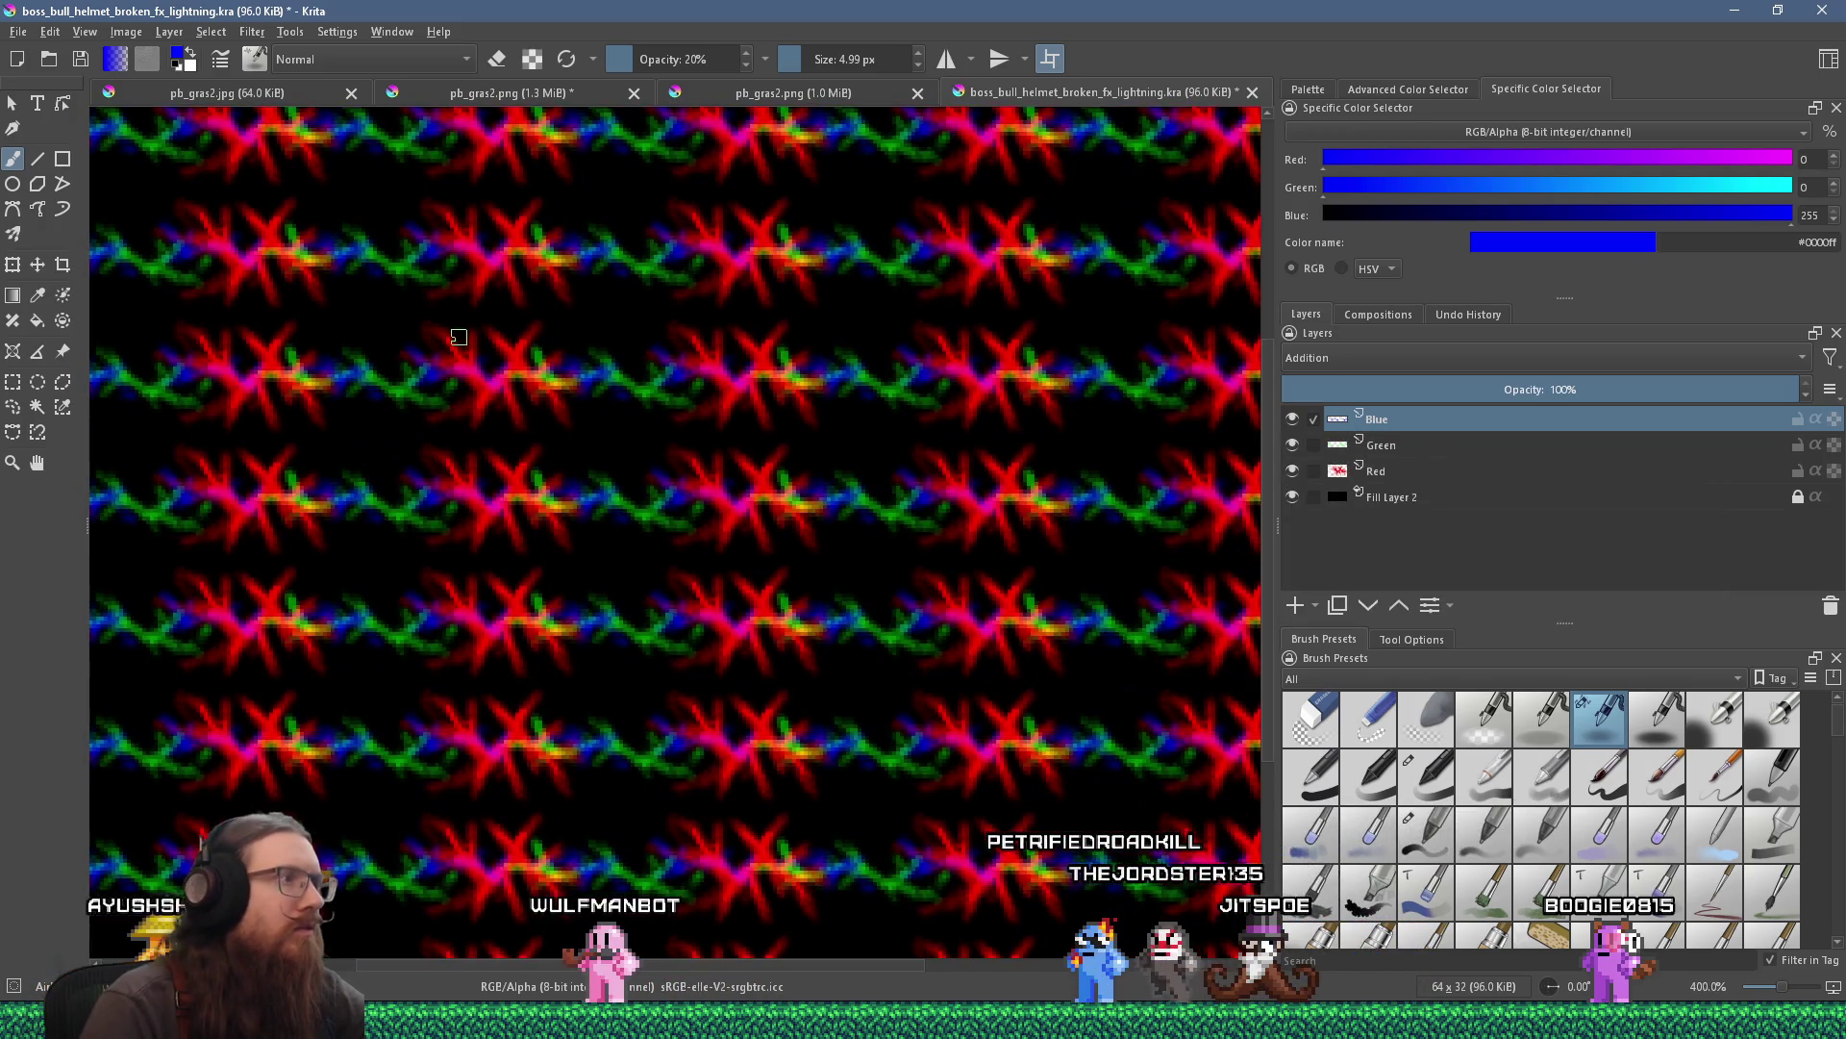
left_click(19, 32)
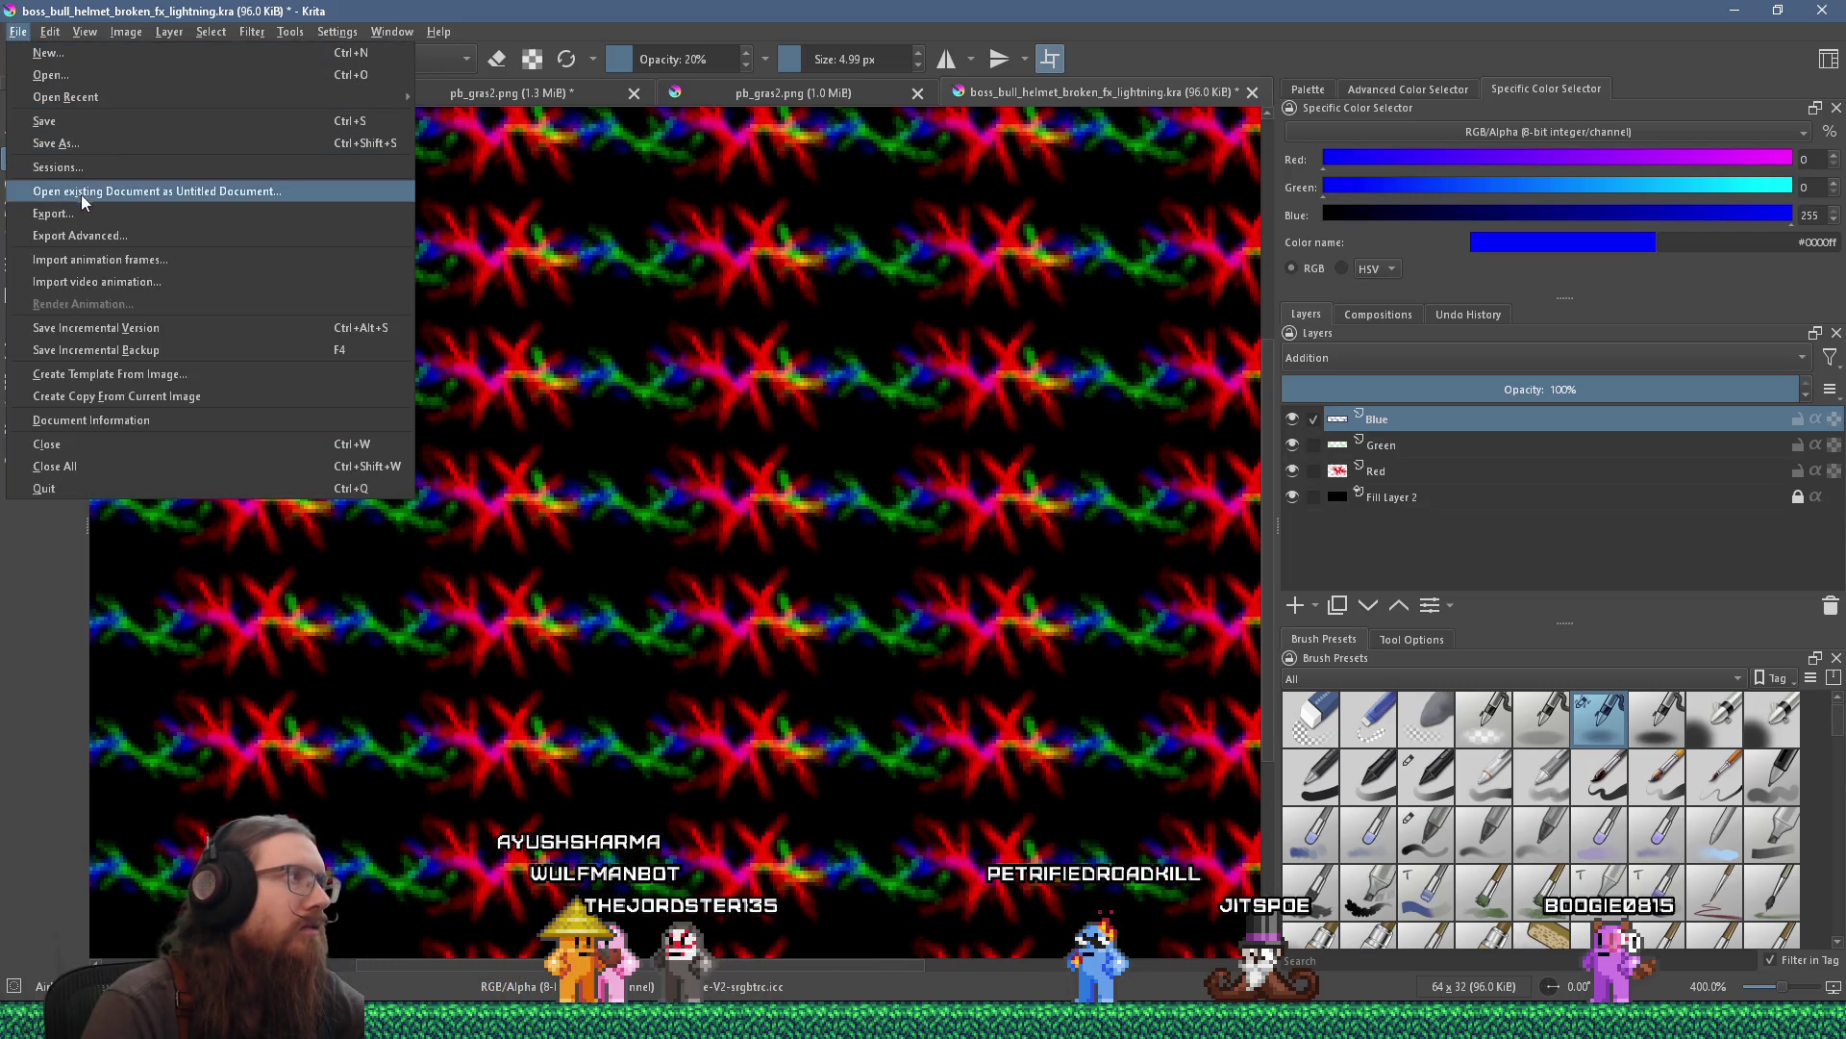
Save the Krita document and start exporting the image.
left_click(58, 121)
left_click(18, 32)
left_click(211, 229)
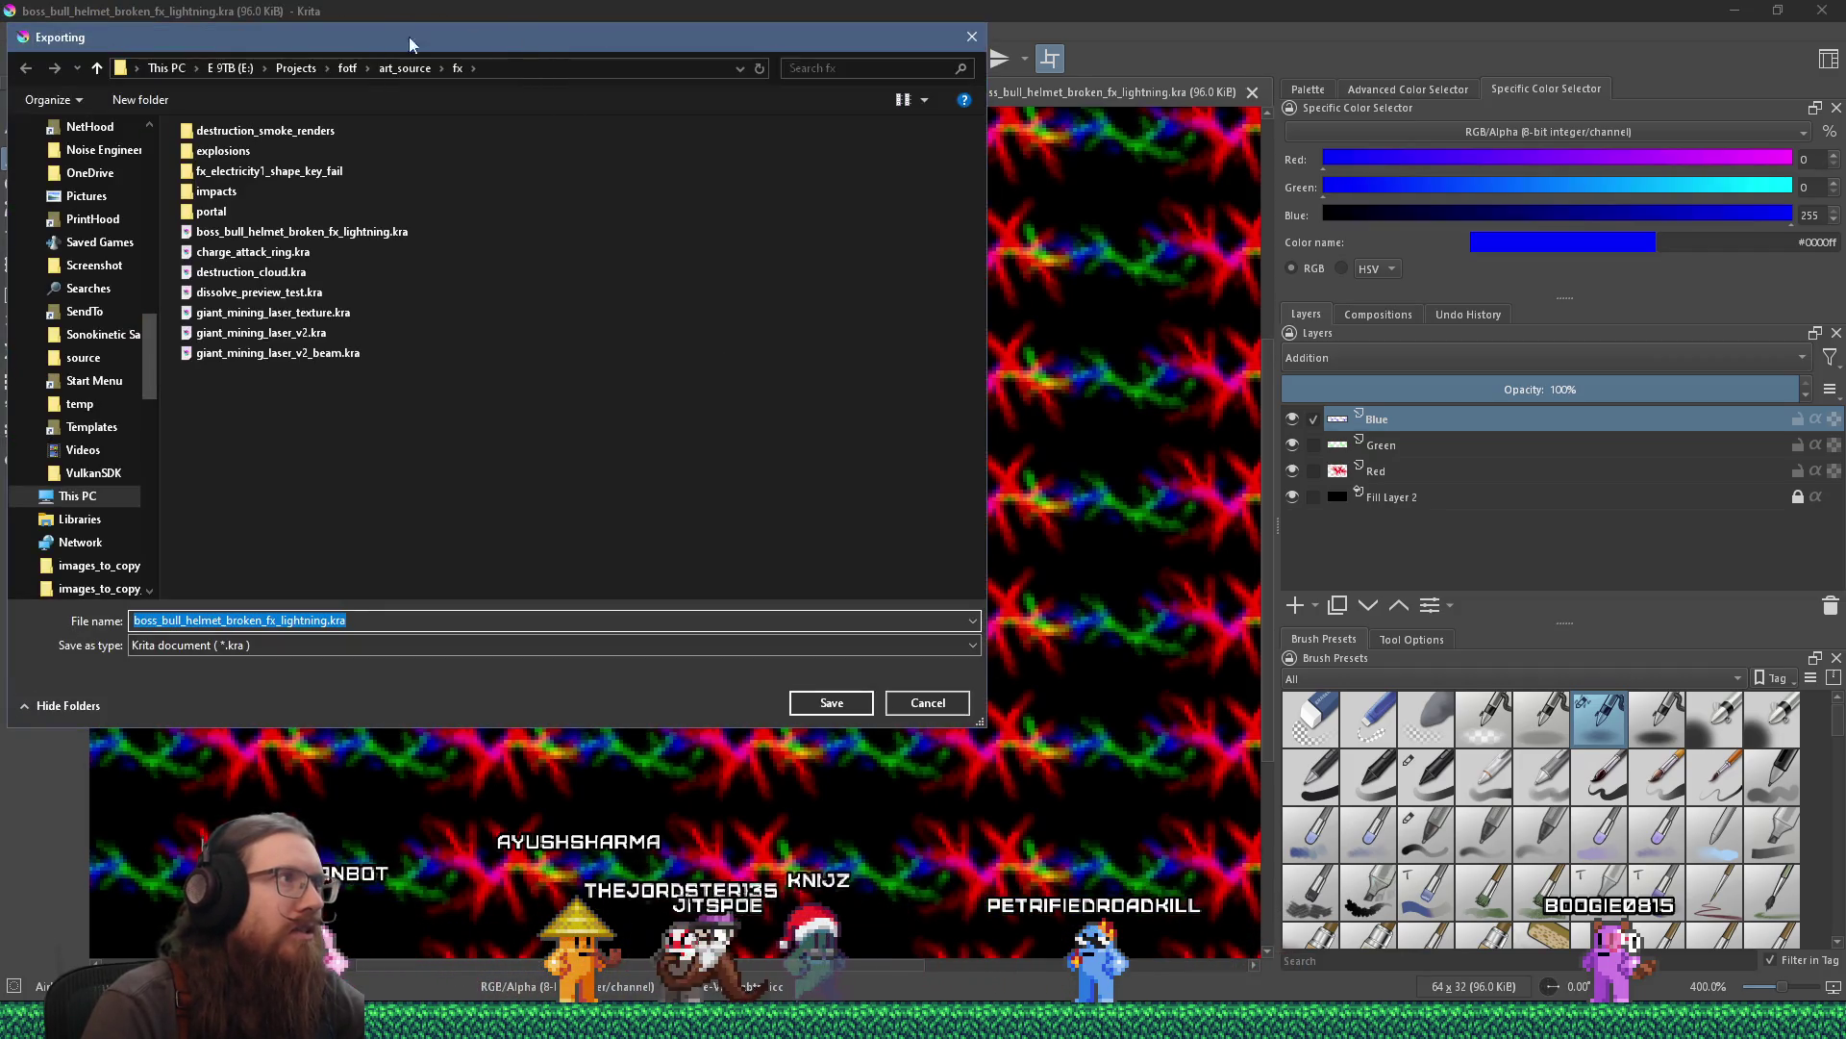
Browse to the fotf_godot\Textures\FX folder as the export destination.
left_click(347, 68)
double_click(237, 252)
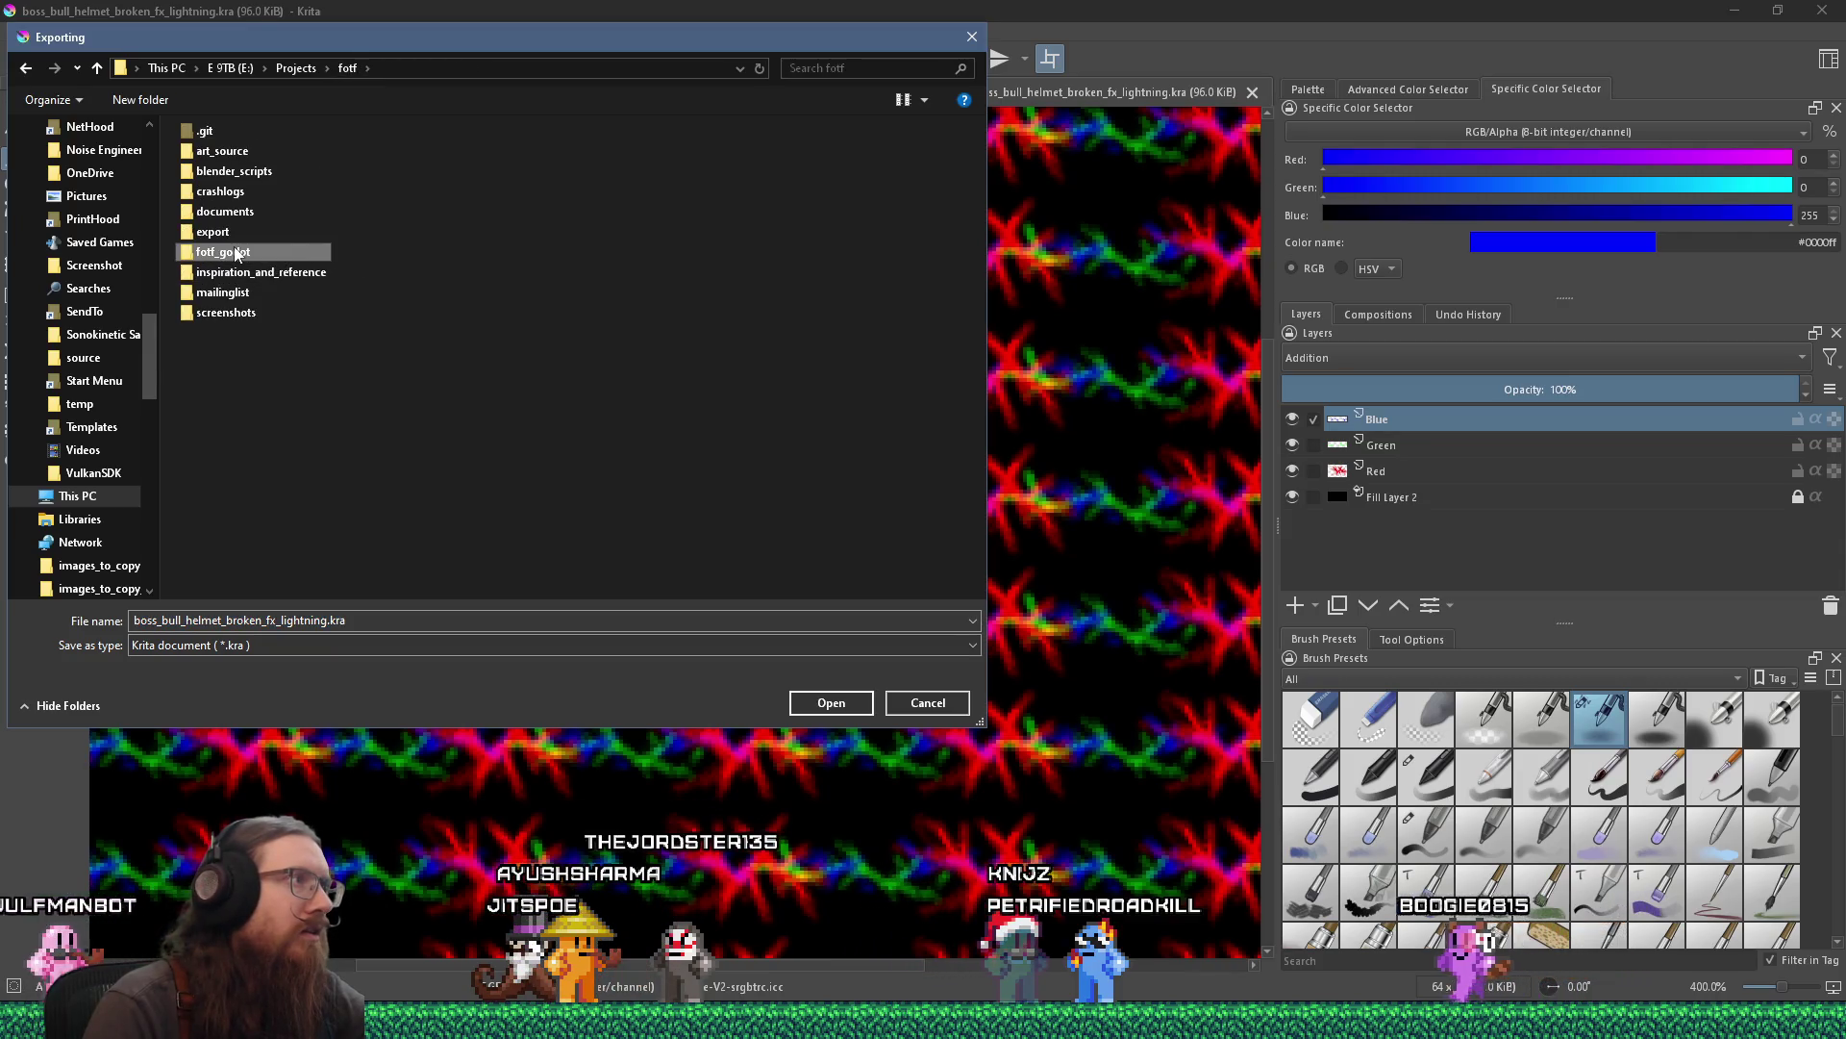
double_click(330, 192)
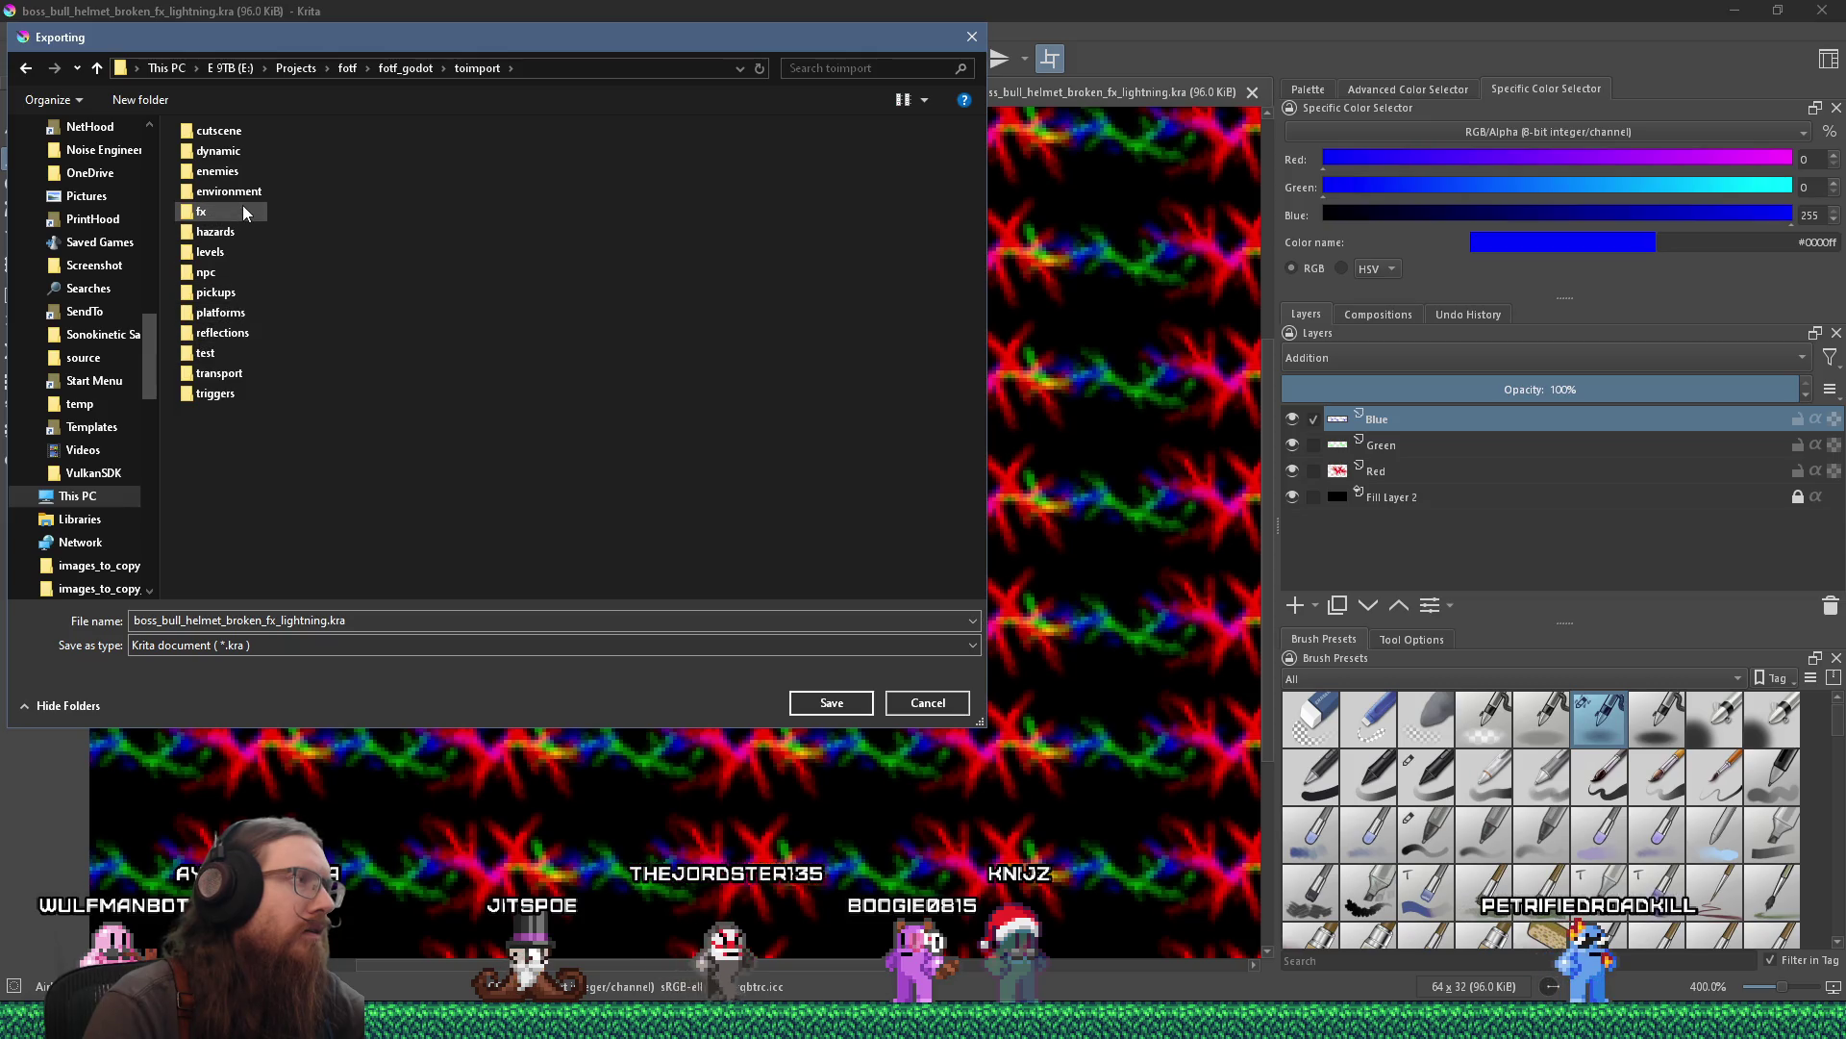
left_click(404, 72)
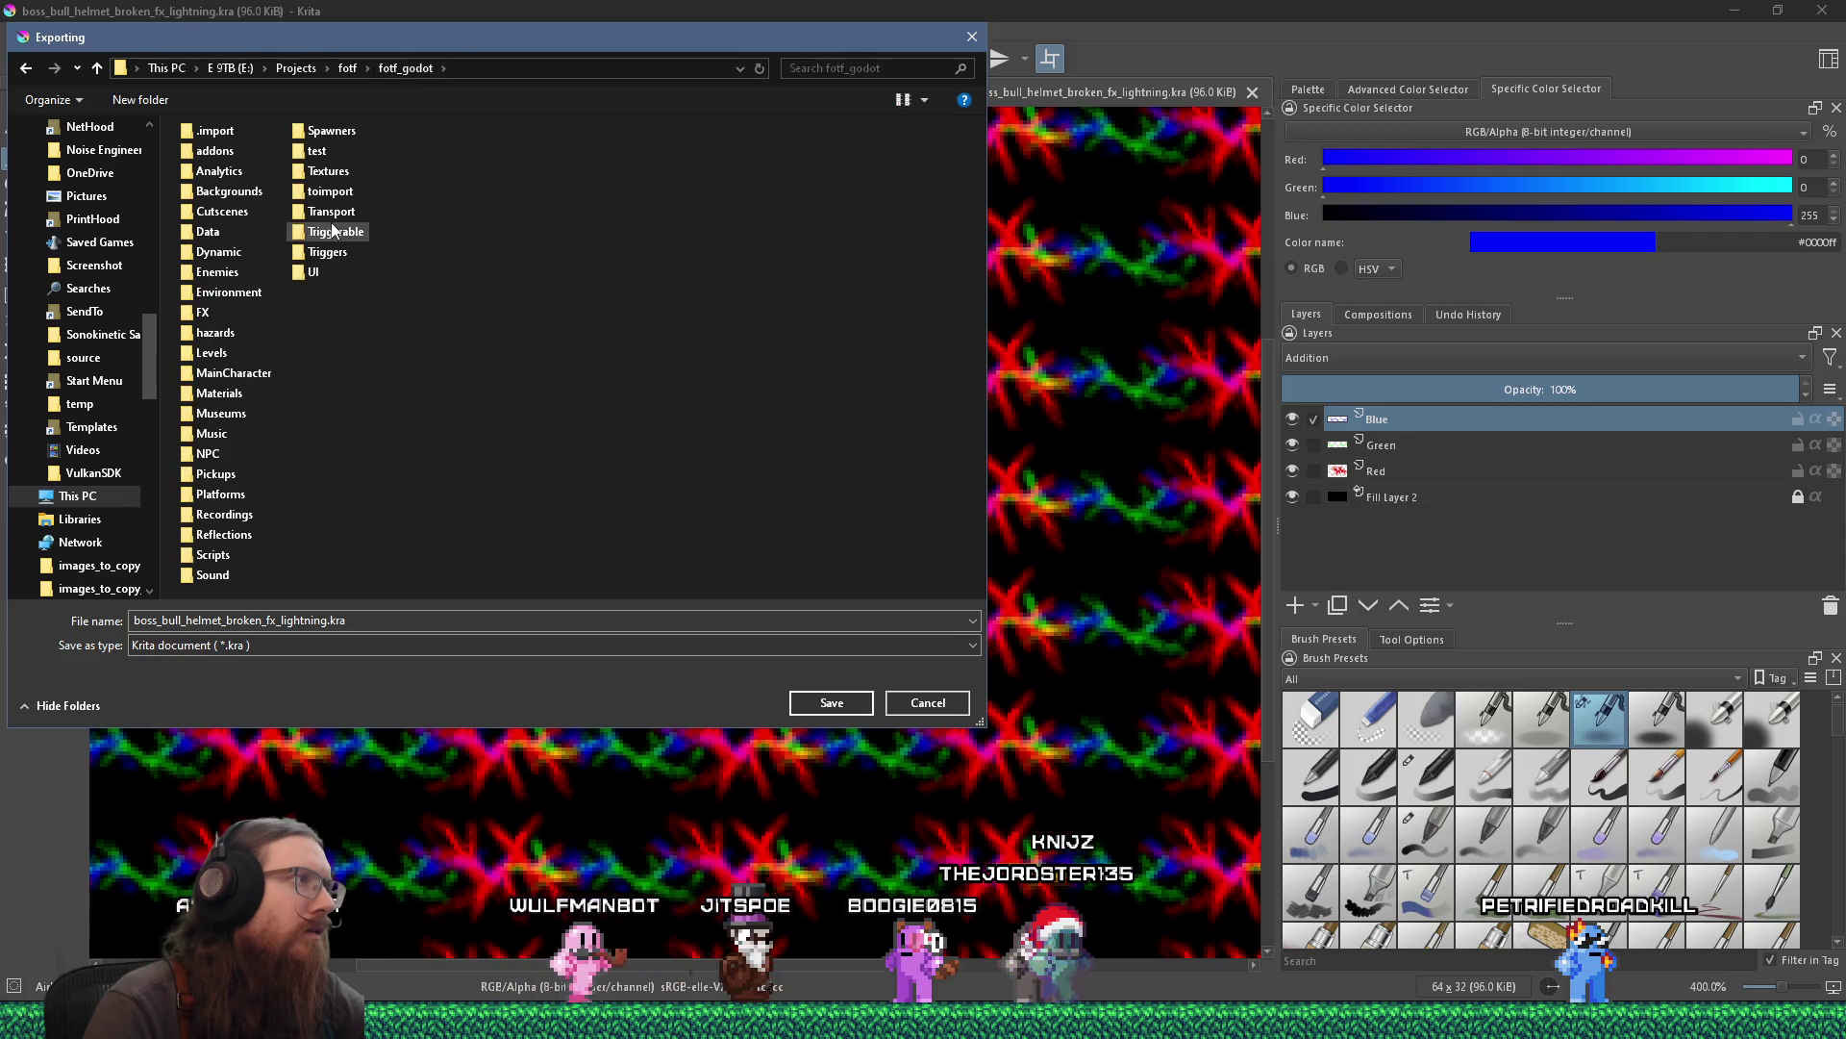
double_click(327, 171)
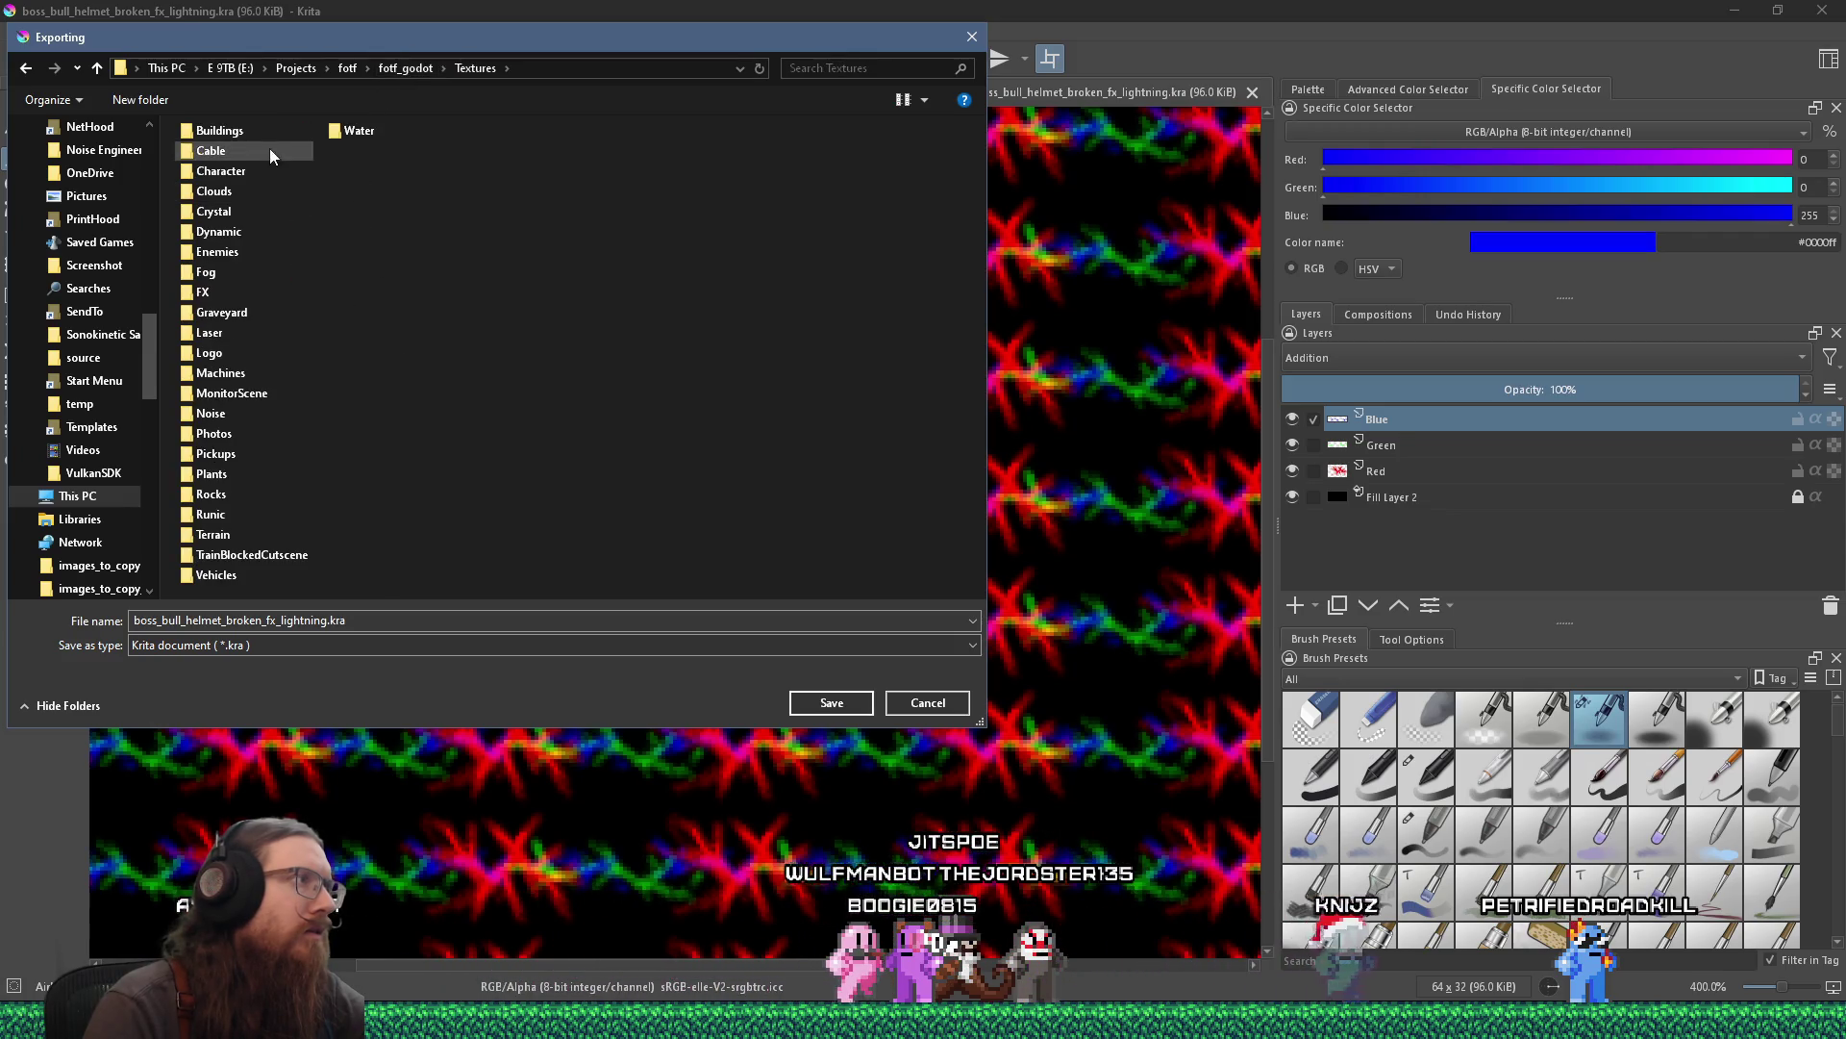
left_click(205, 293)
double_click(205, 295)
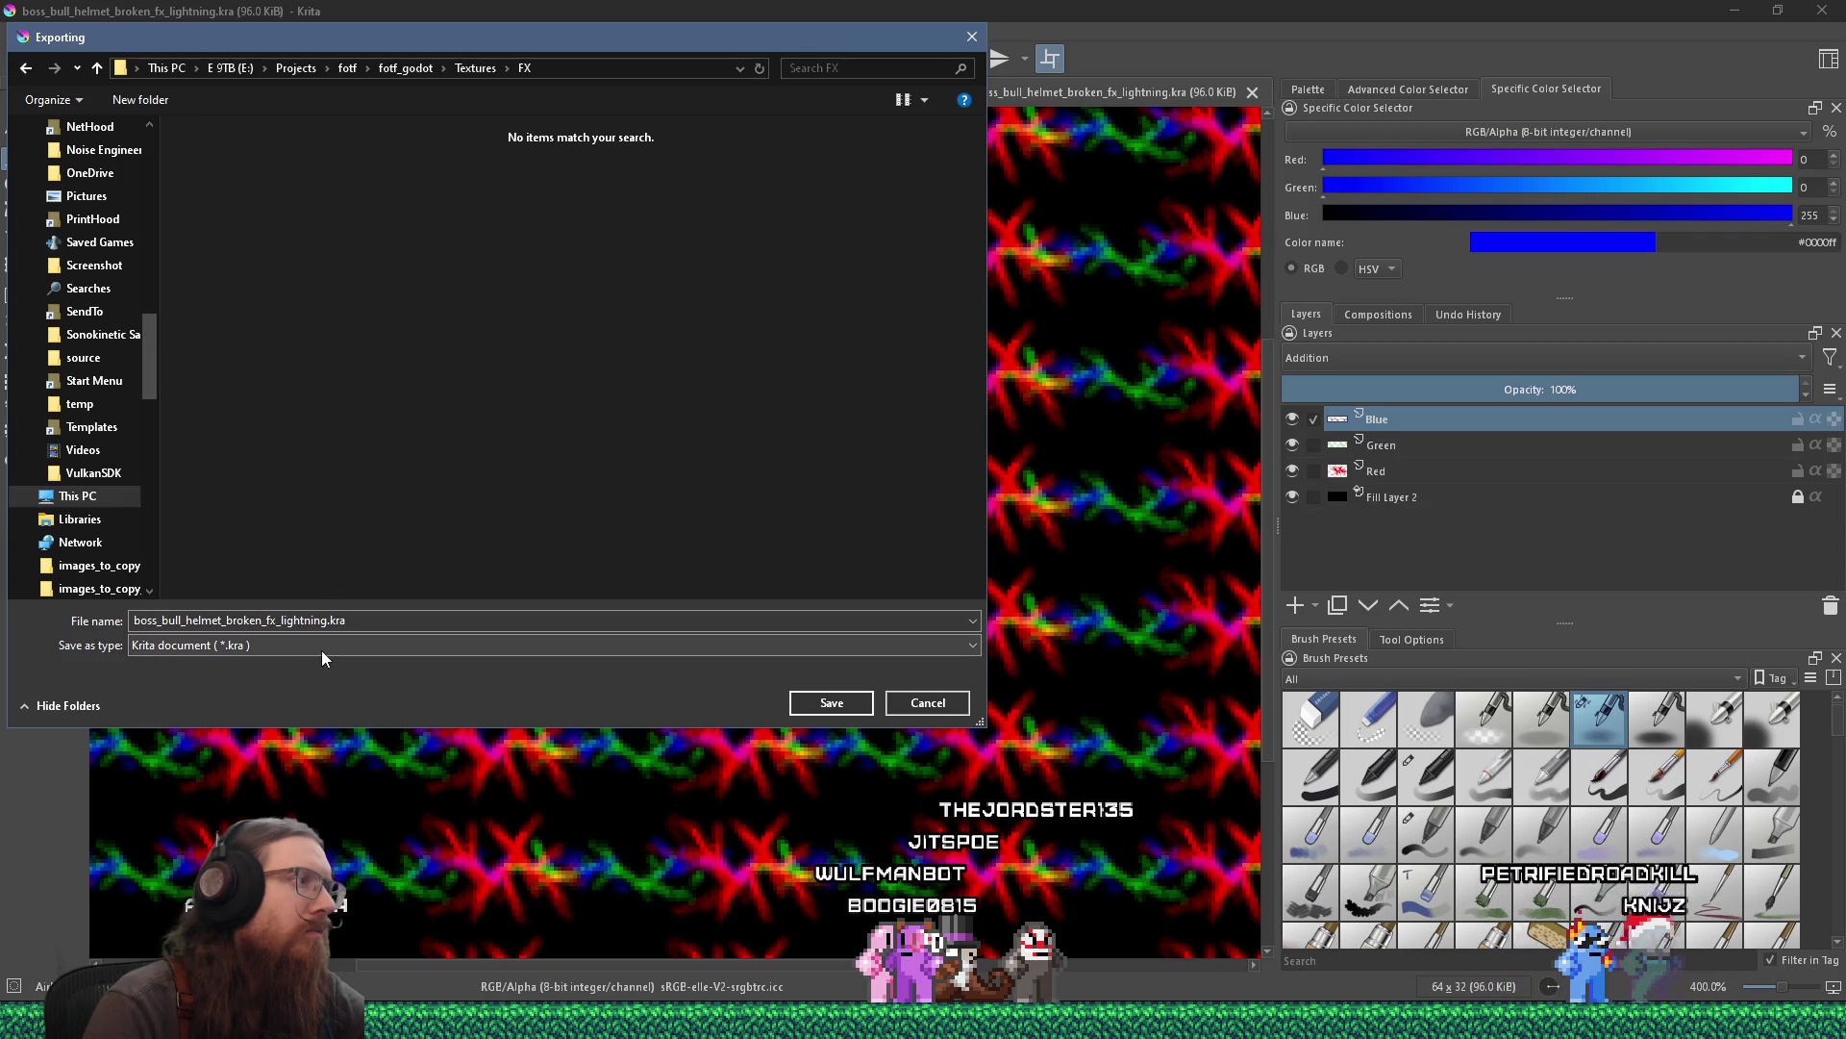
Export as boss_bull_helmet_broken_fx_lightning.png in PNG format, accepting the PNG options.
left_click(321, 650)
key("p")
left_click(197, 440)
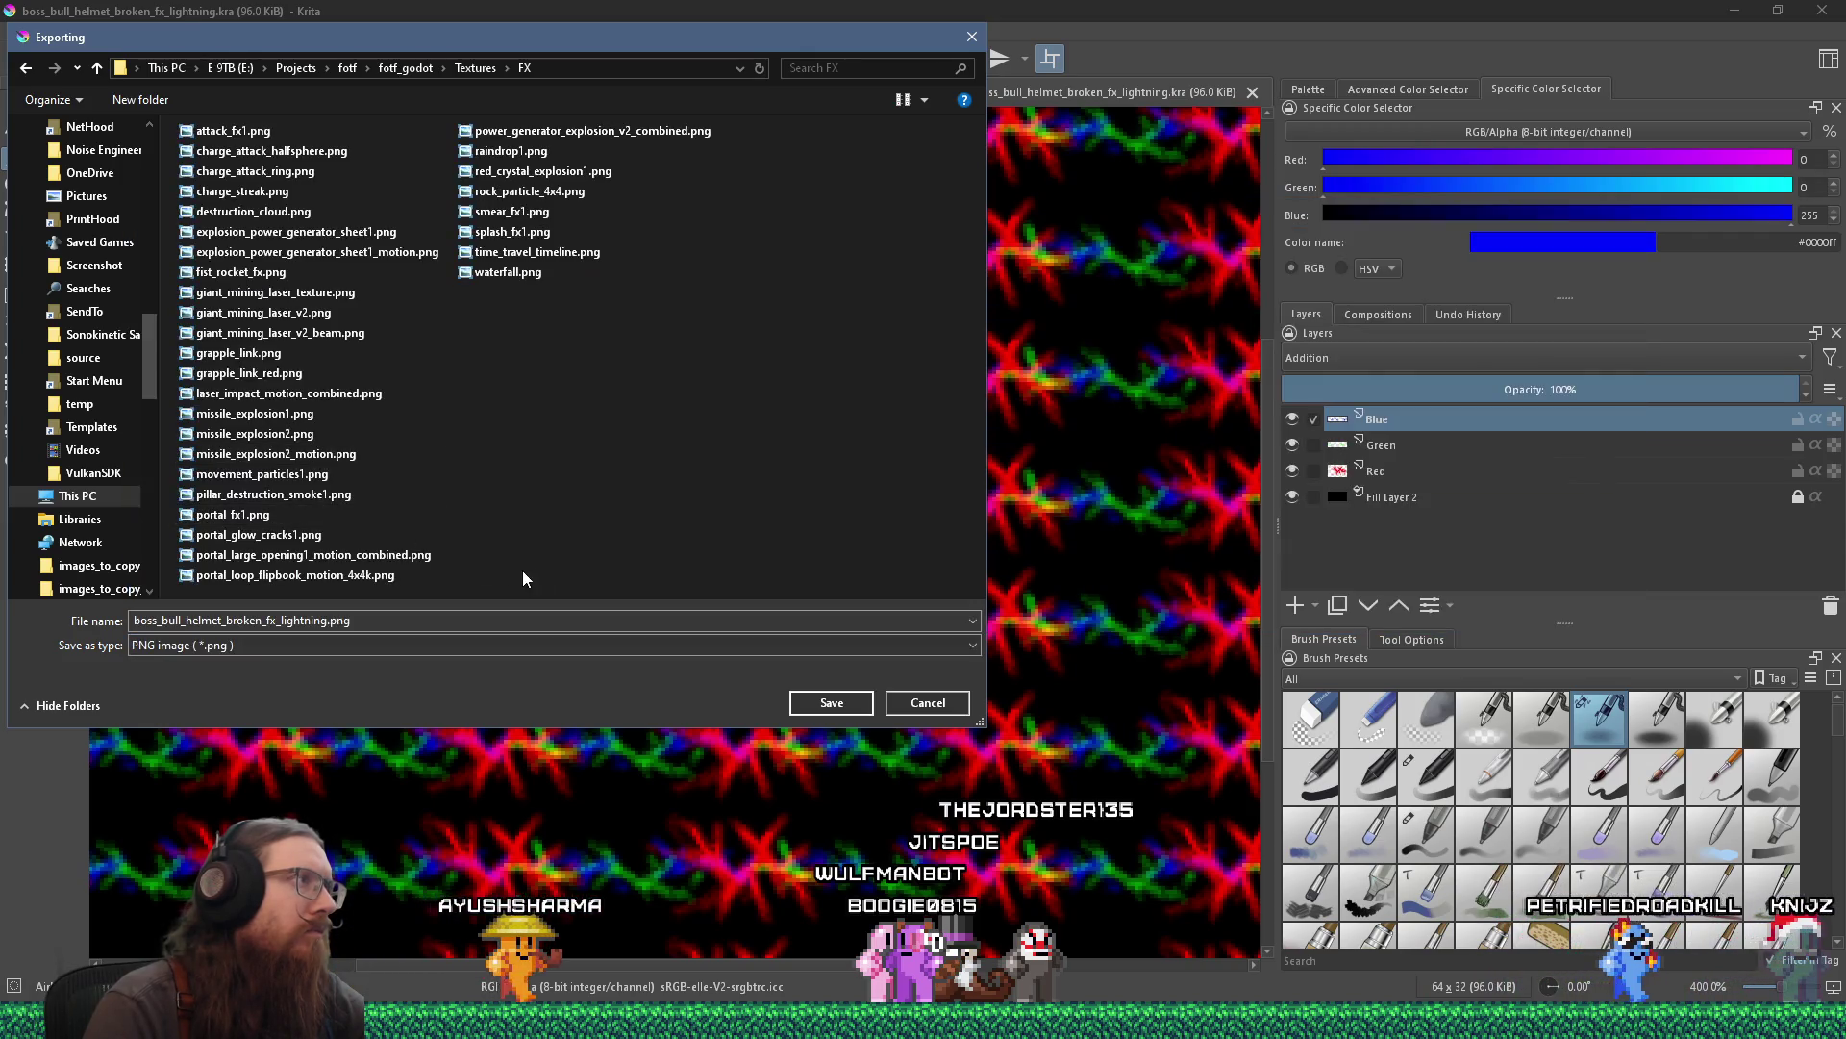
left_click(806, 712)
left_click(1006, 729)
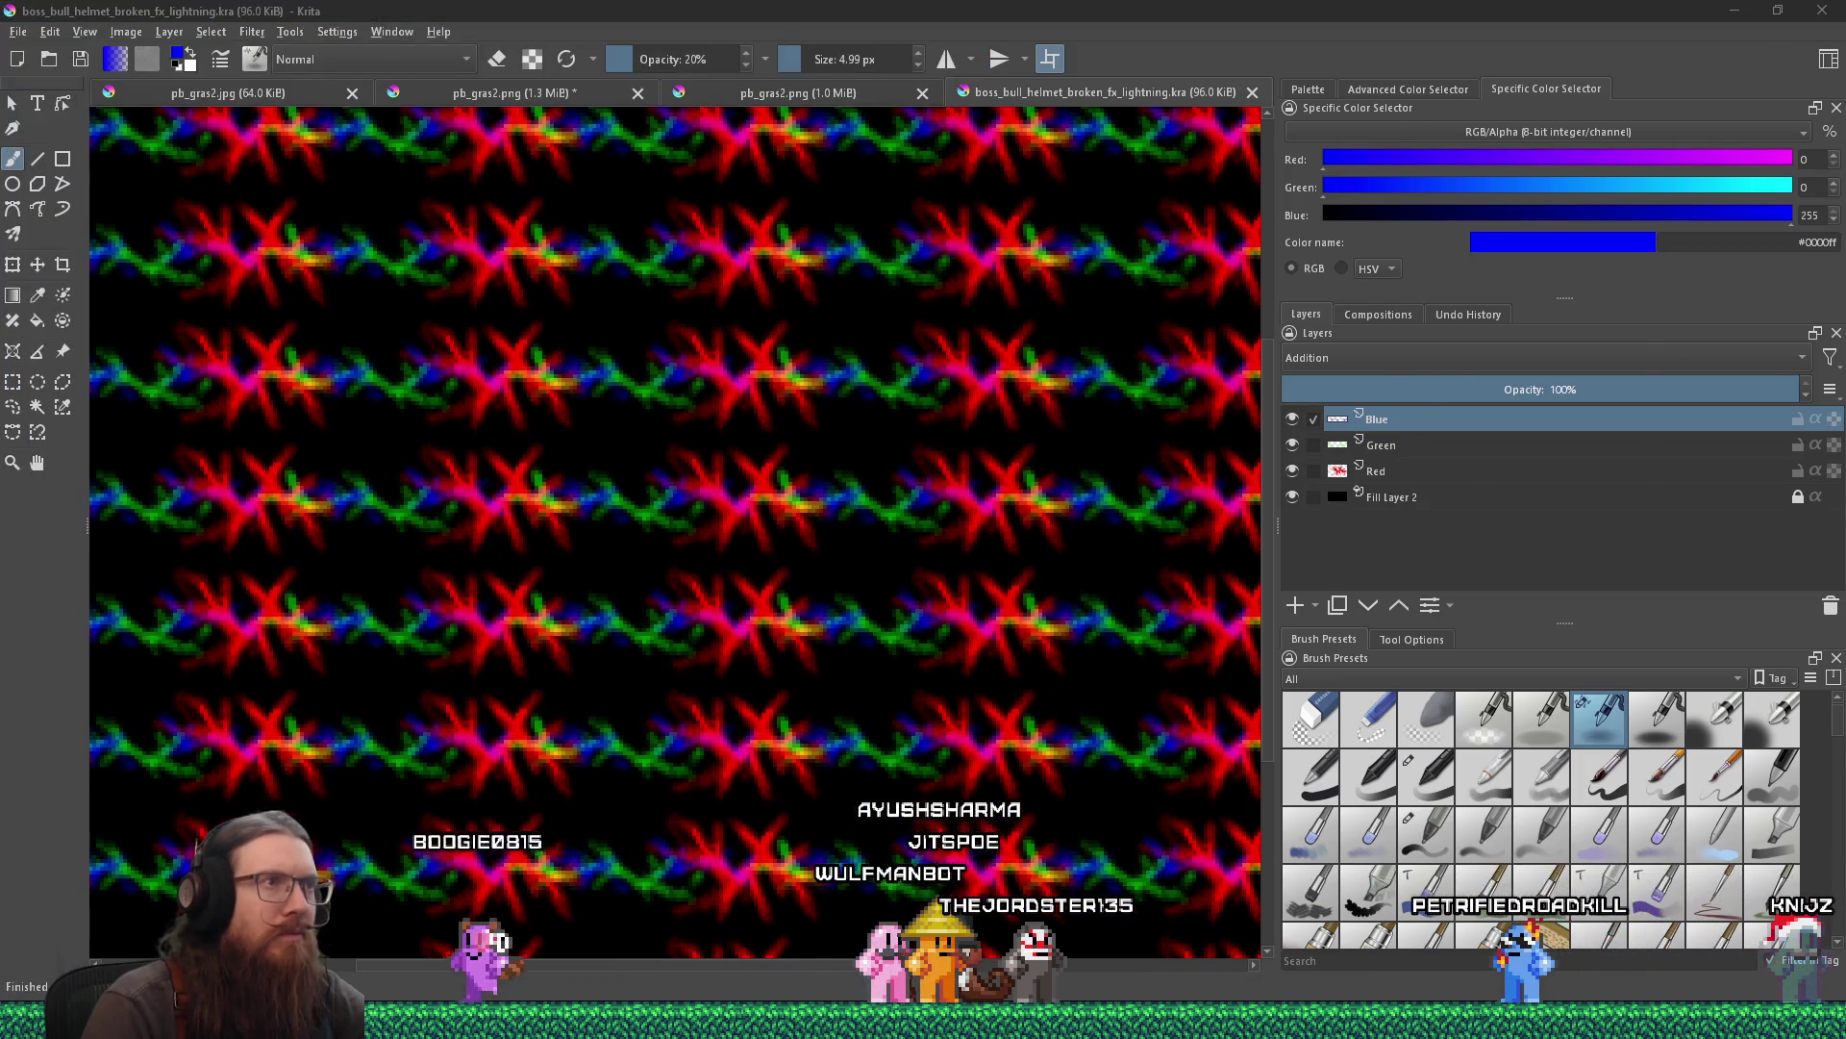
key("alt+Tab")
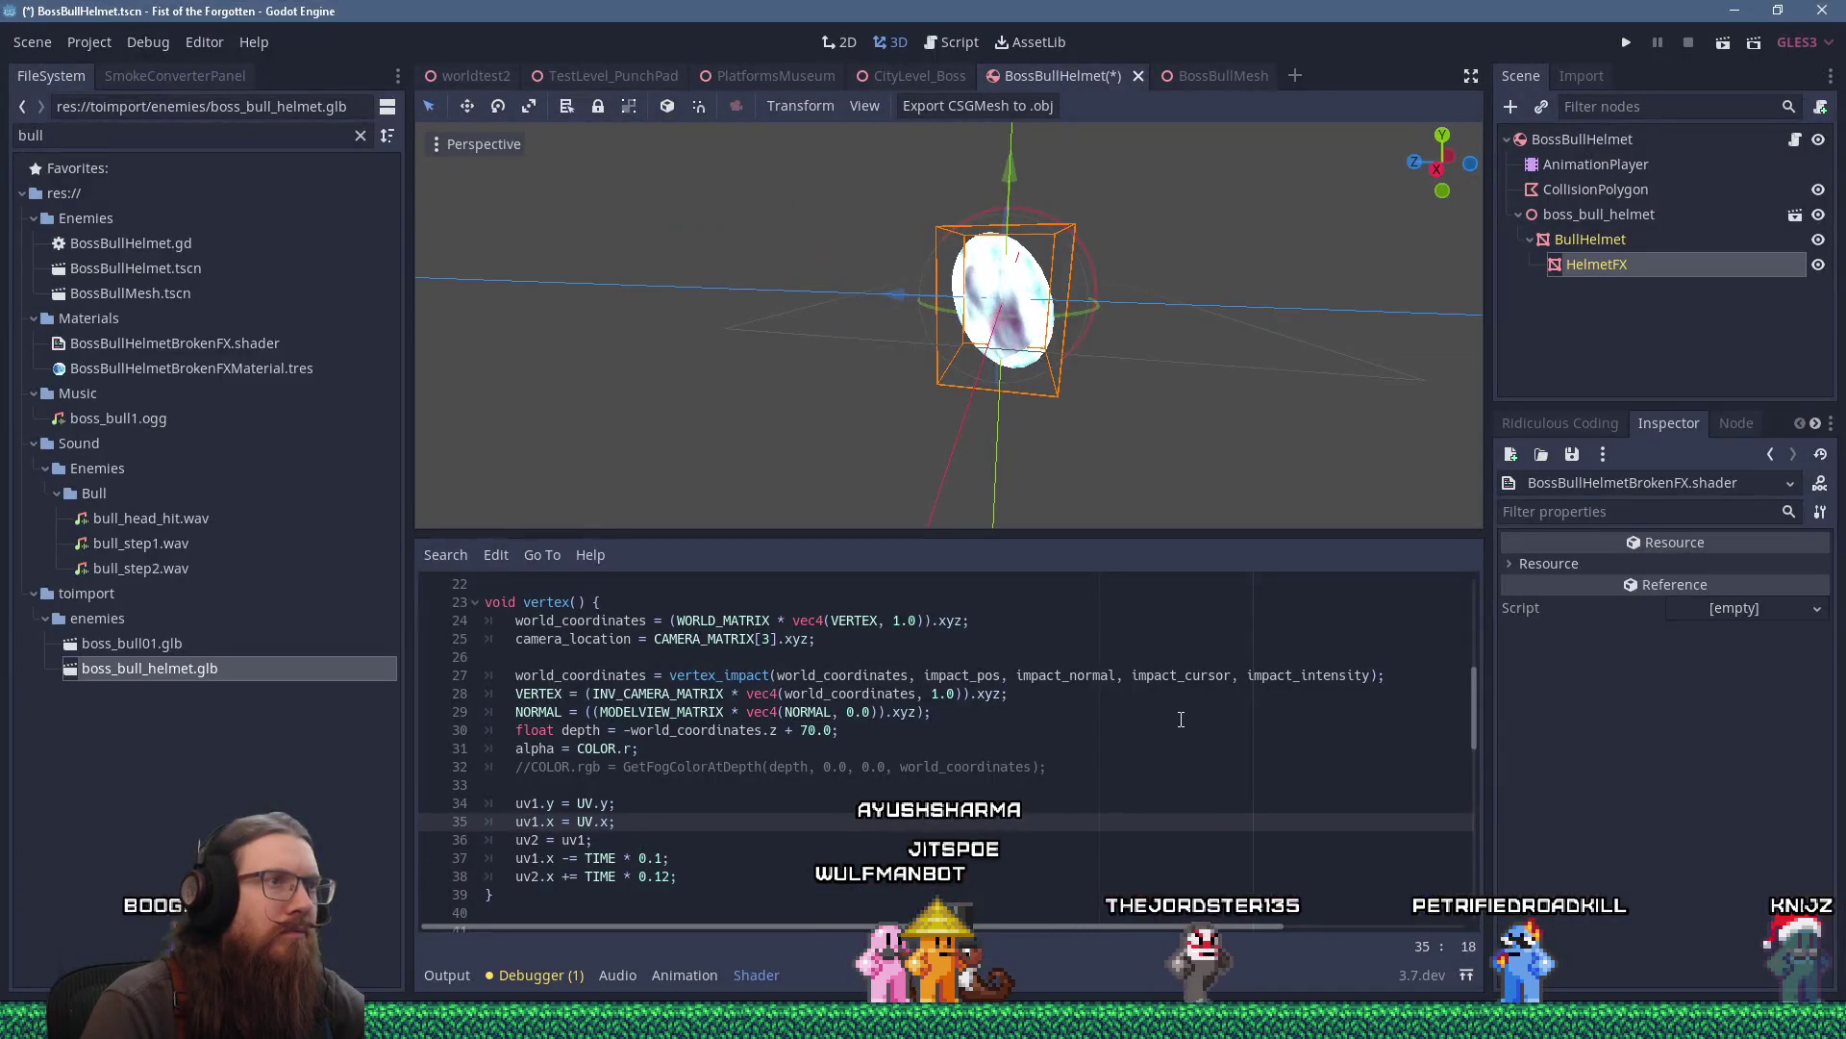
mouse_move(1022, 531)
left_mouse_down()
mouse_move(1071, 448)
mouse_move(1096, 344)
left_mouse_up()
scroll(968, 660, "down", 7)
scroll(968, 669, "down", 3)
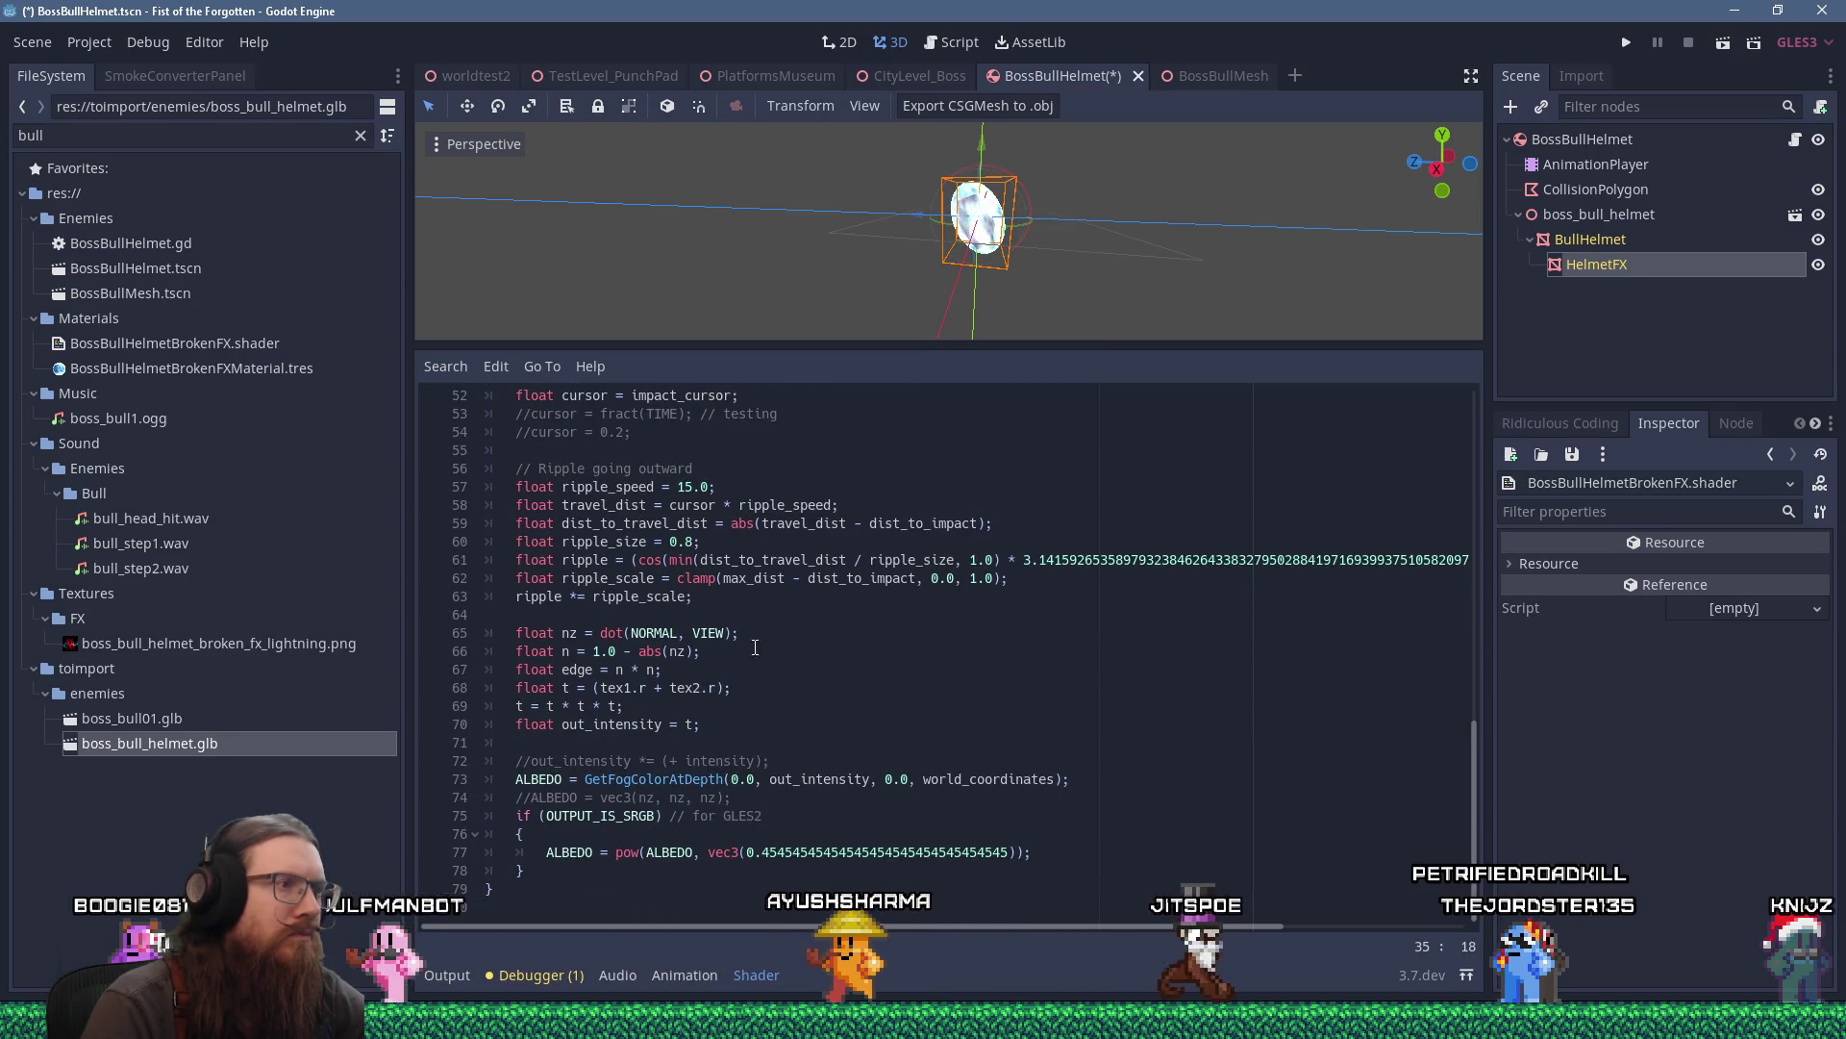
left_click(617, 689)
double_click(617, 688)
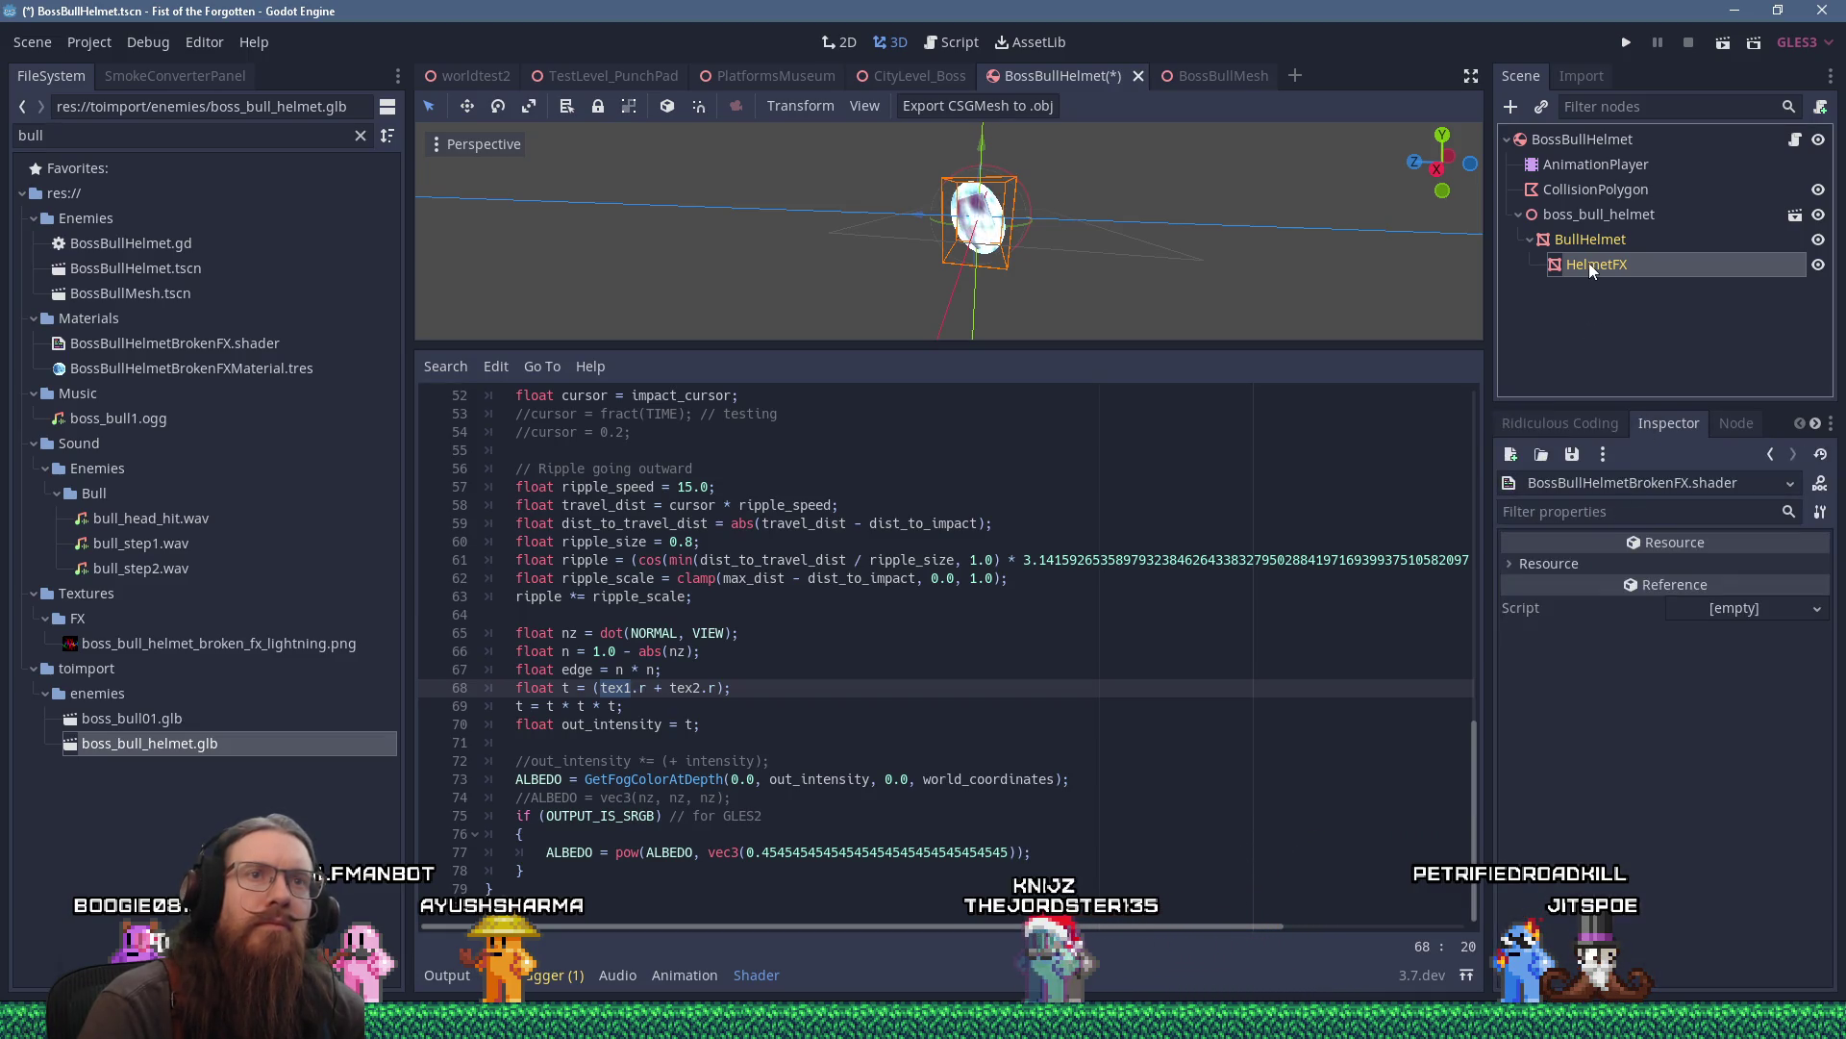
left_click(1589, 263)
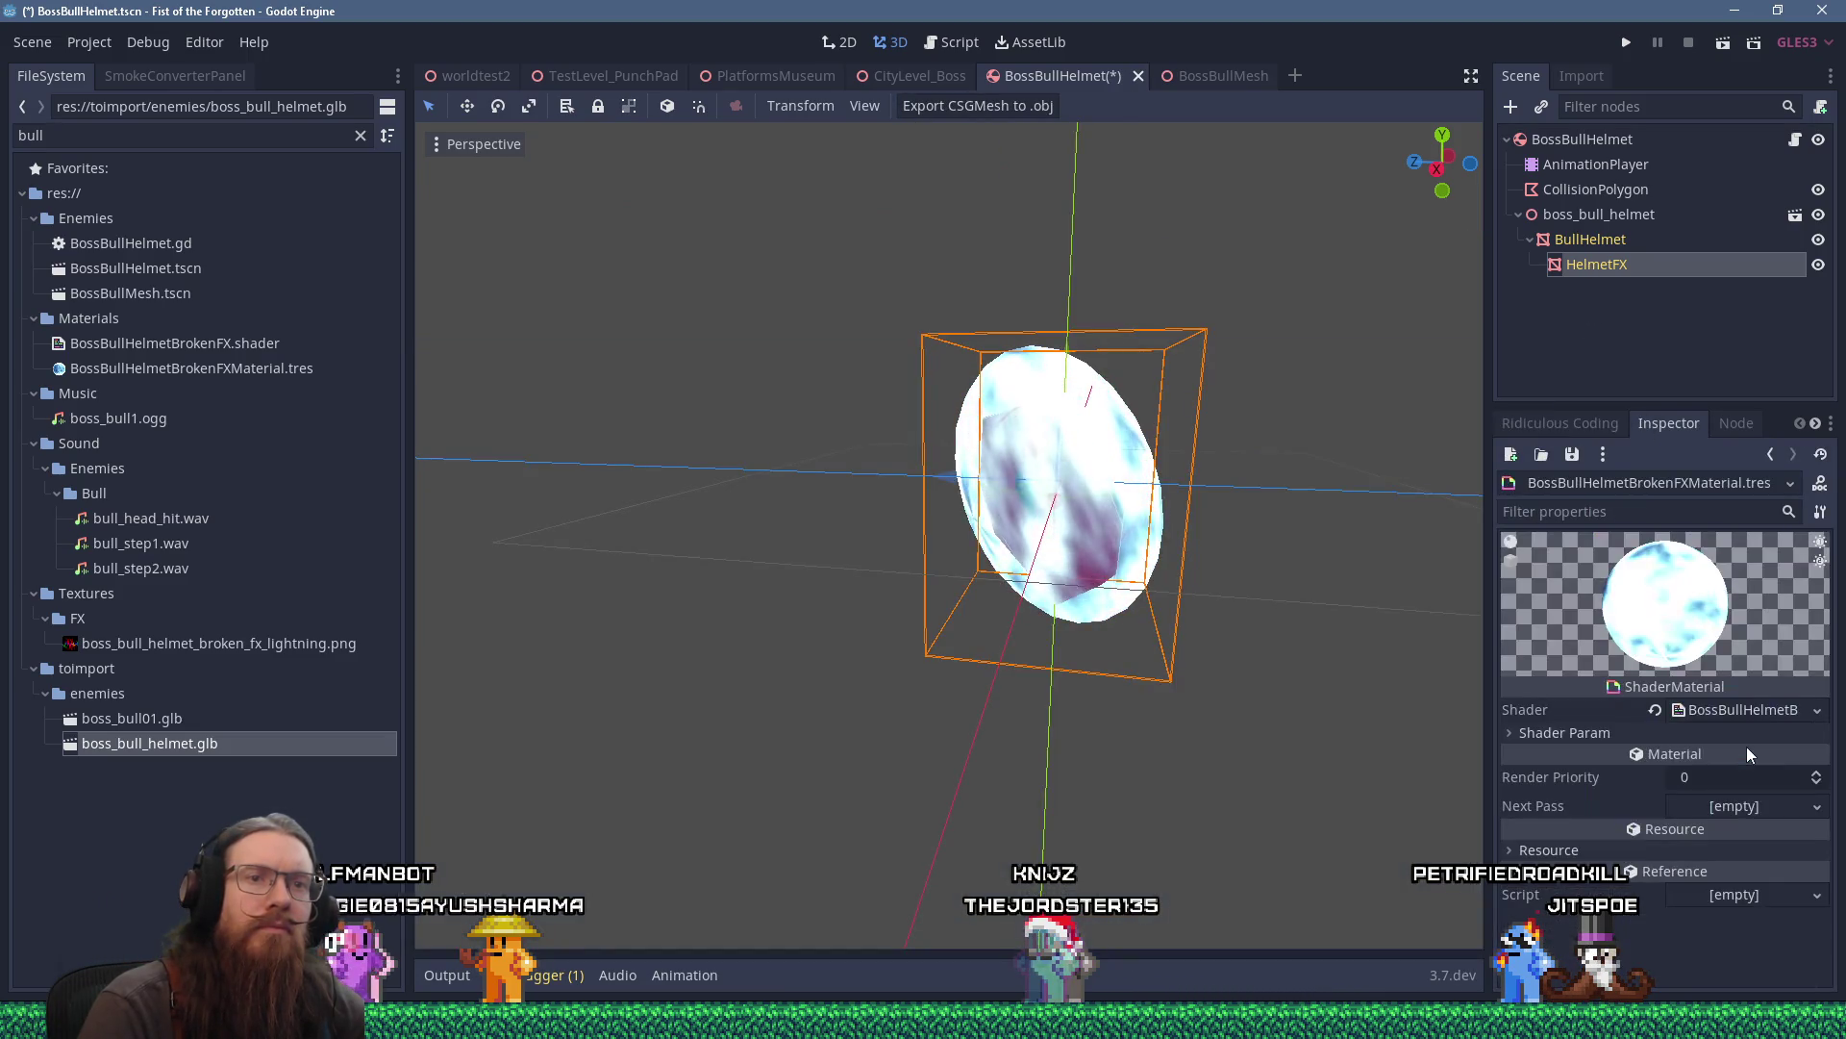
left_click(1547, 731)
scroll(1568, 729, "down", 5)
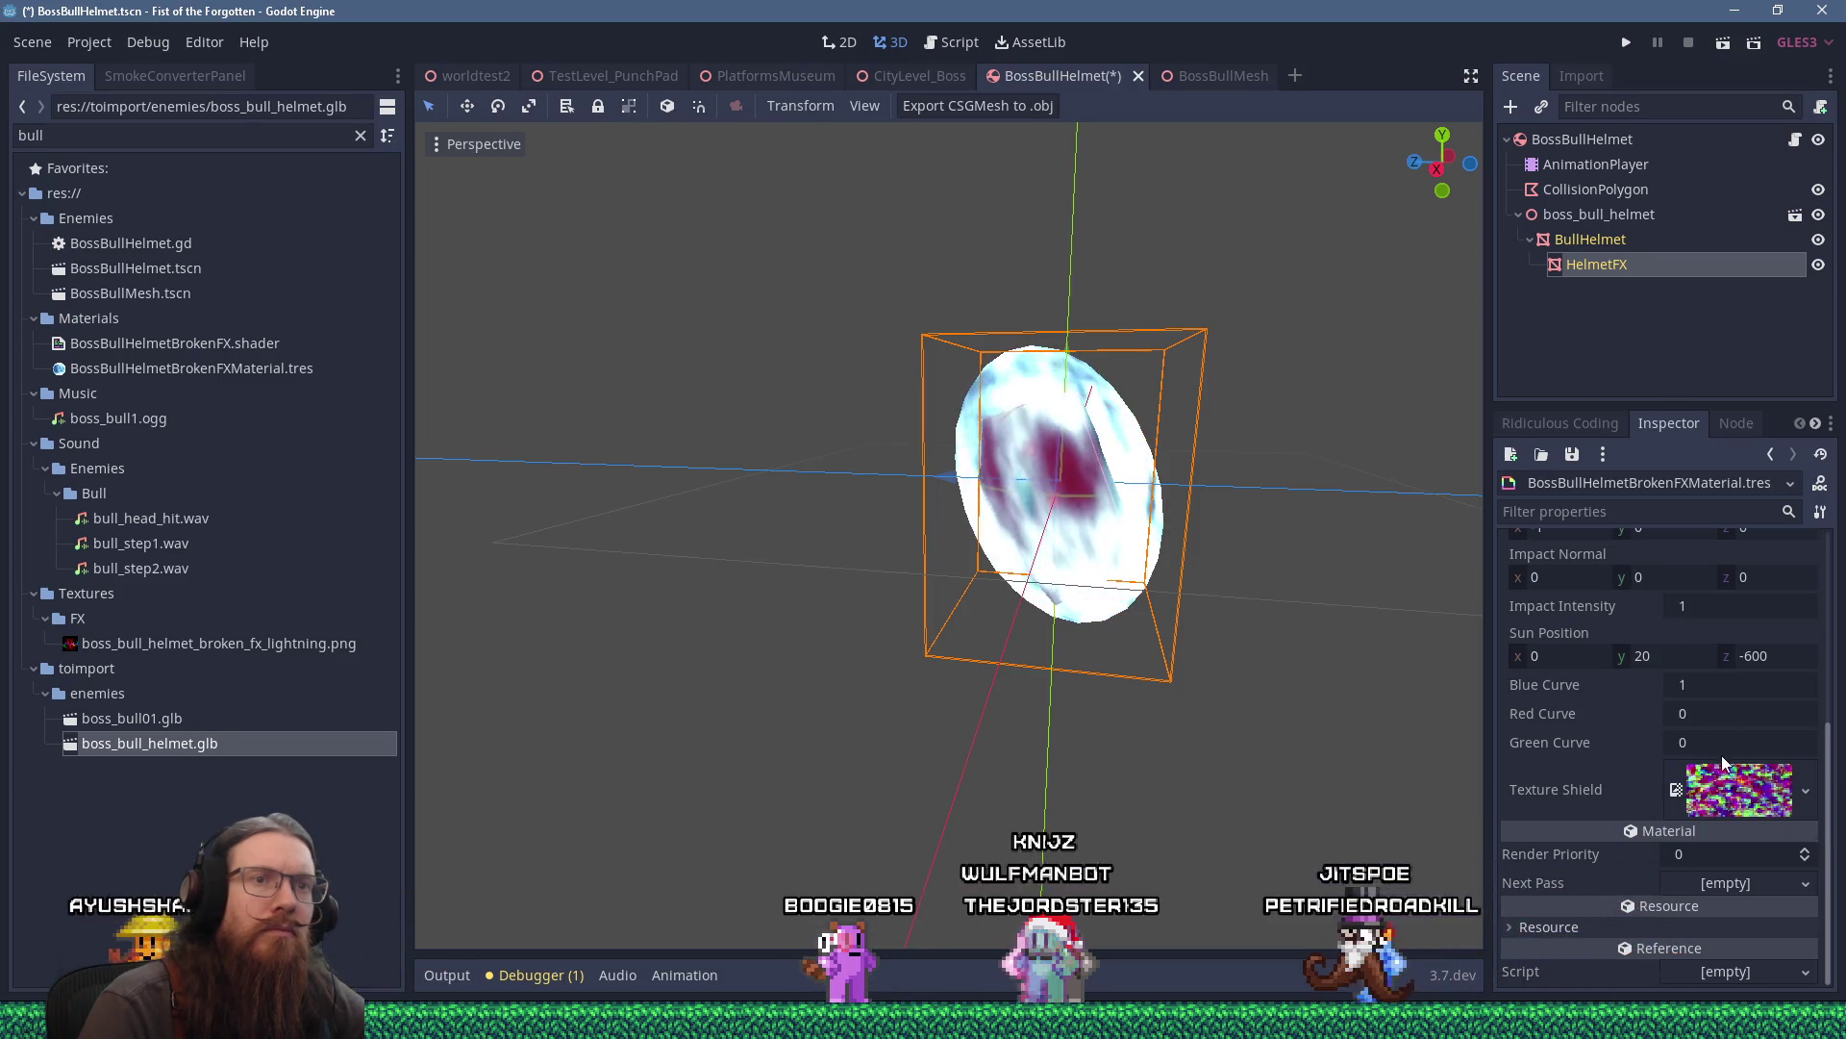
scroll(1721, 696, "up", 5)
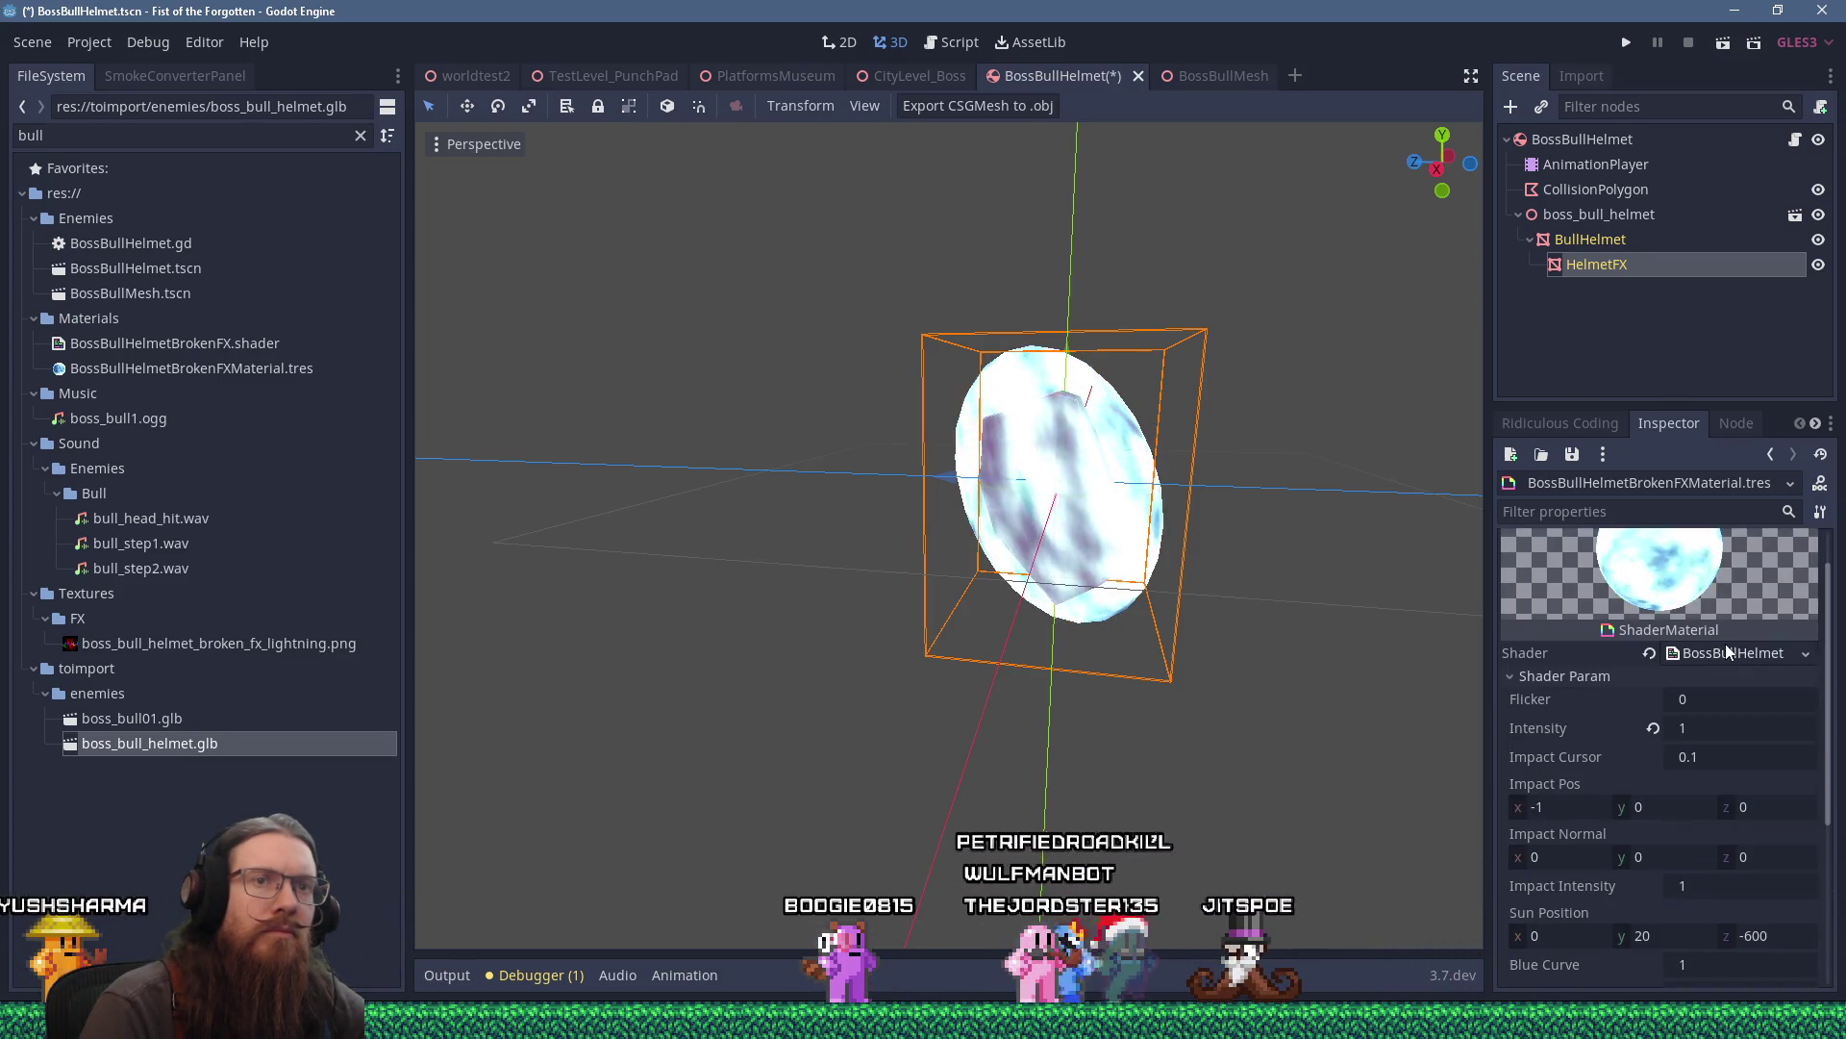
left_click(1725, 650)
scroll(1023, 577, "up", 10)
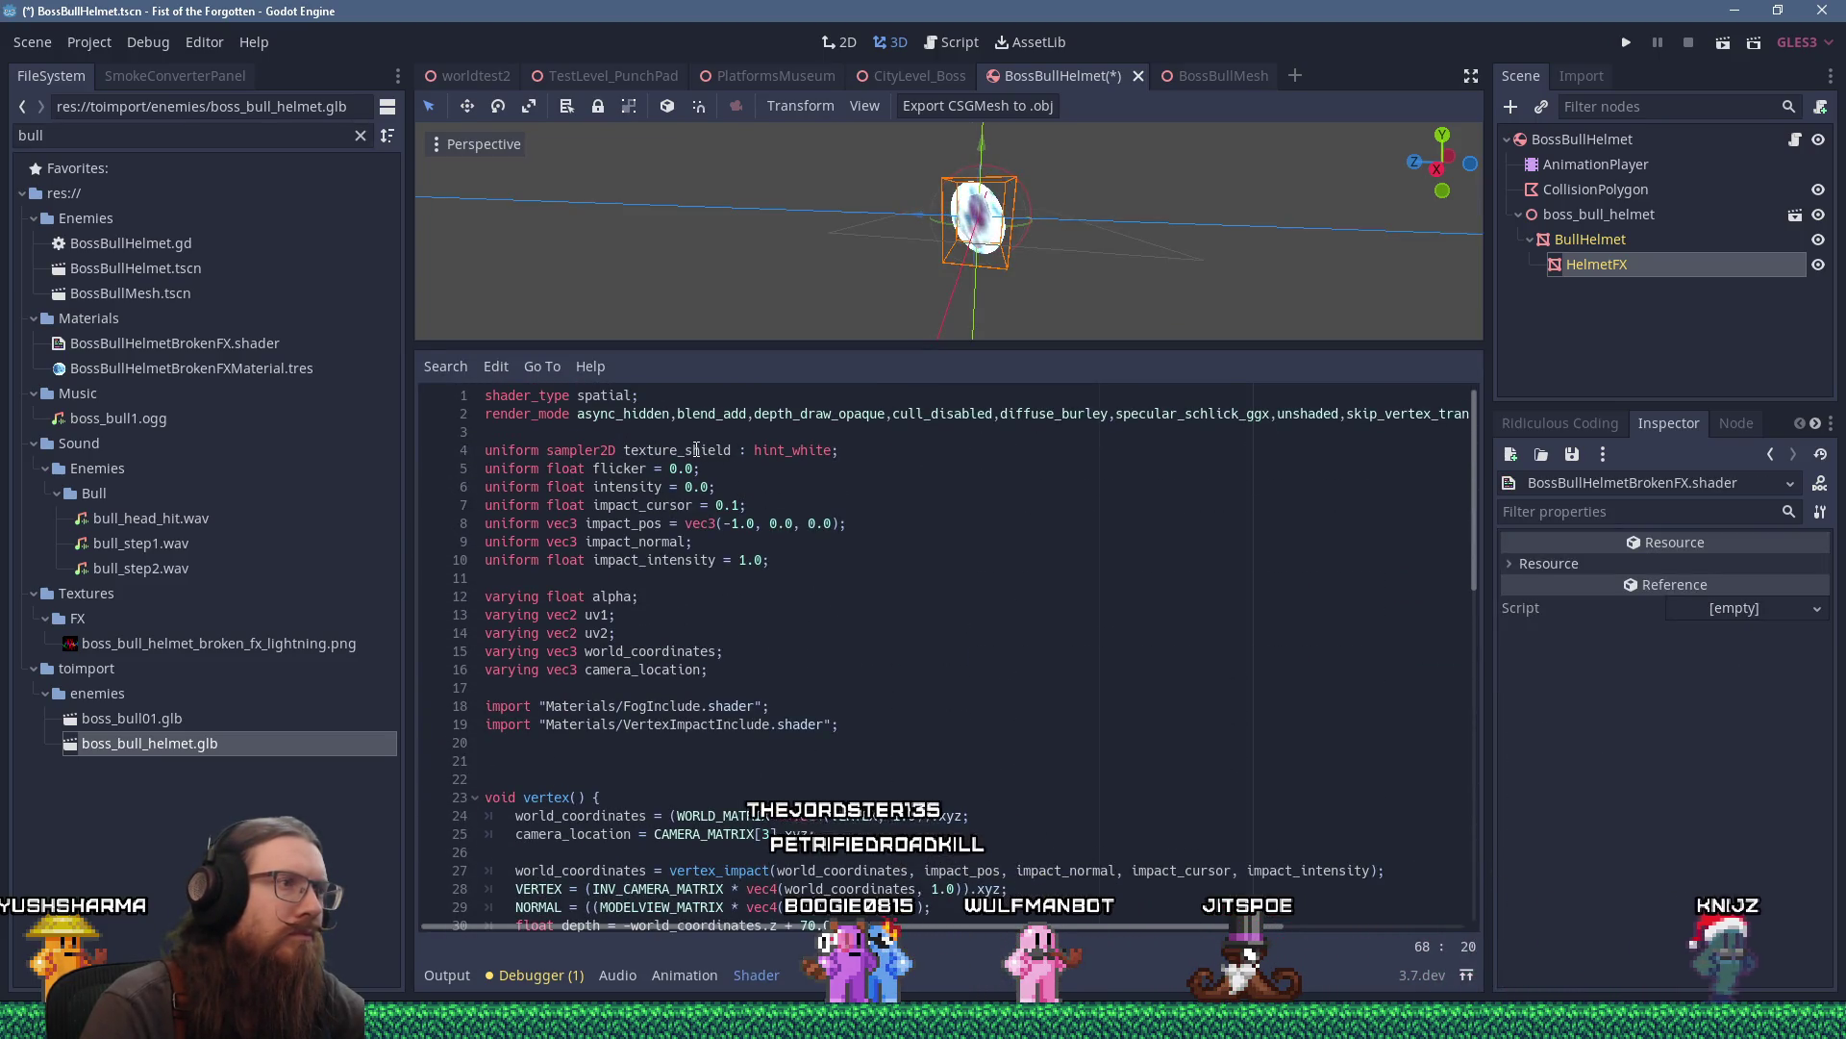
Rename the texture_shield uniform on line 4 to texture_lightning.
double_click(697, 450)
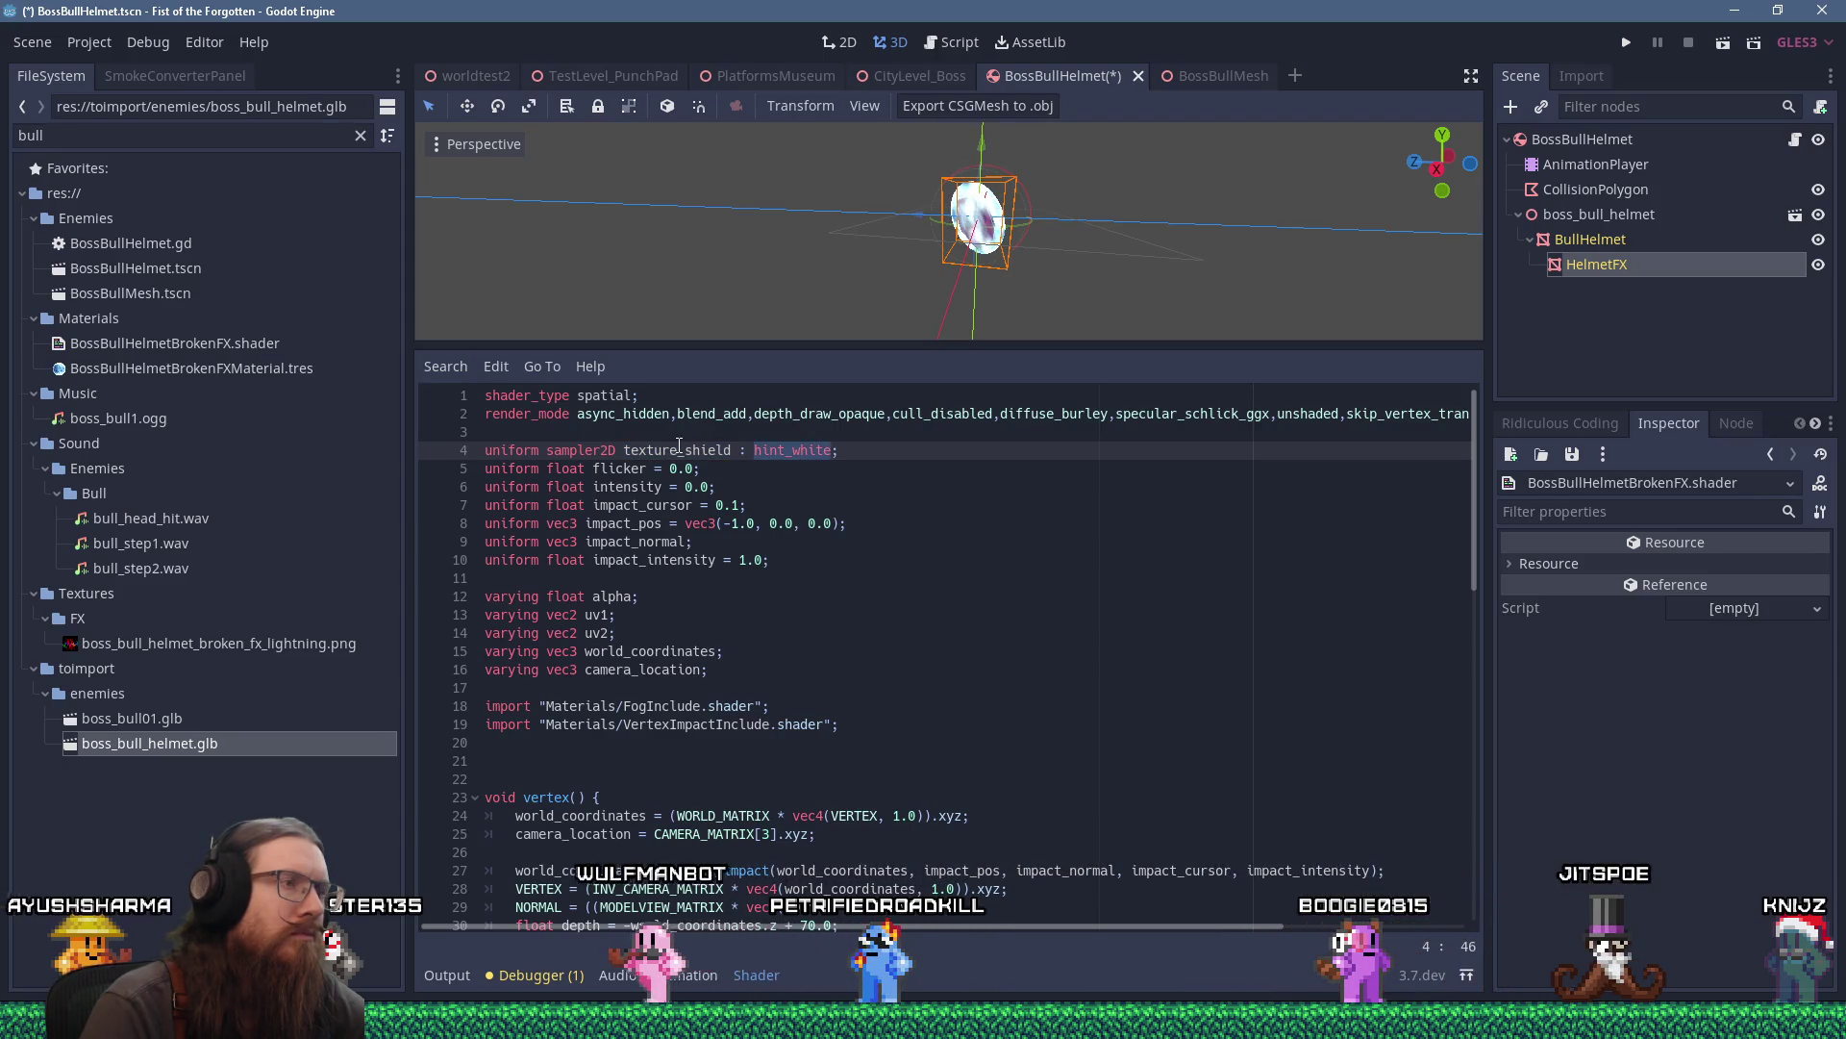
left_click(681, 450)
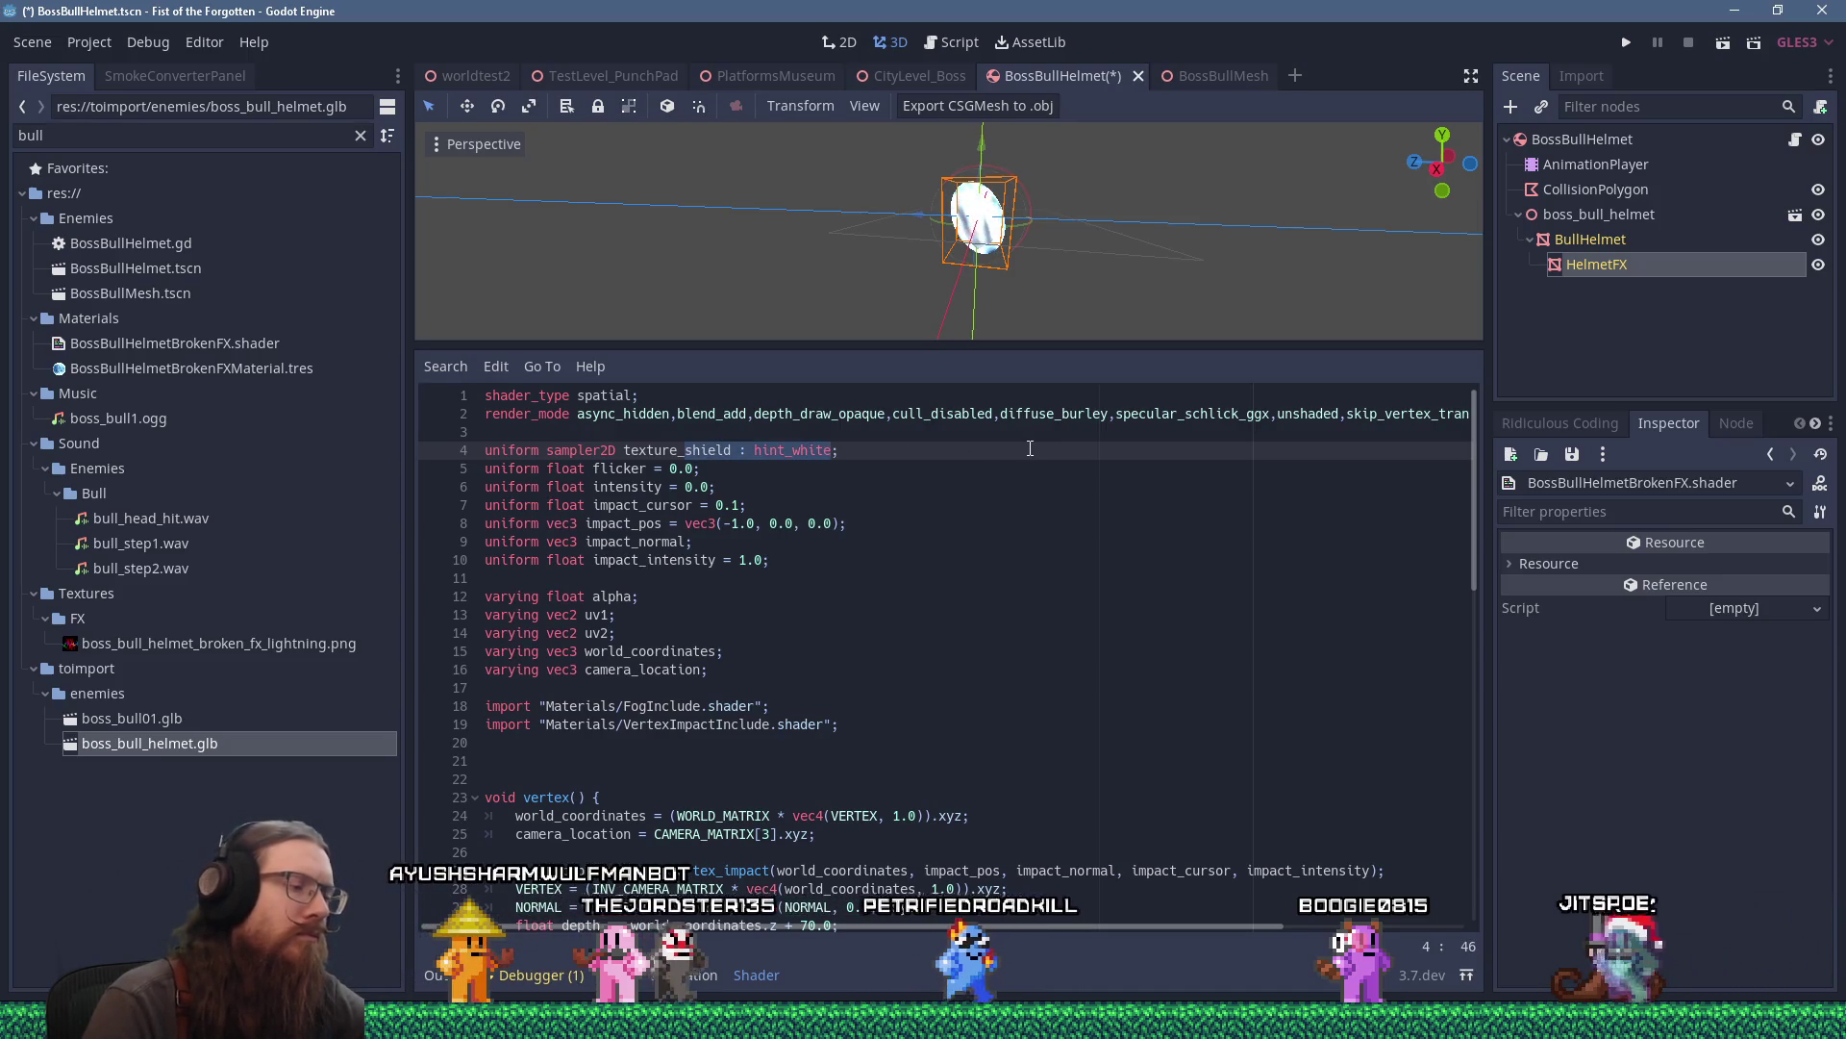
type("lightn")
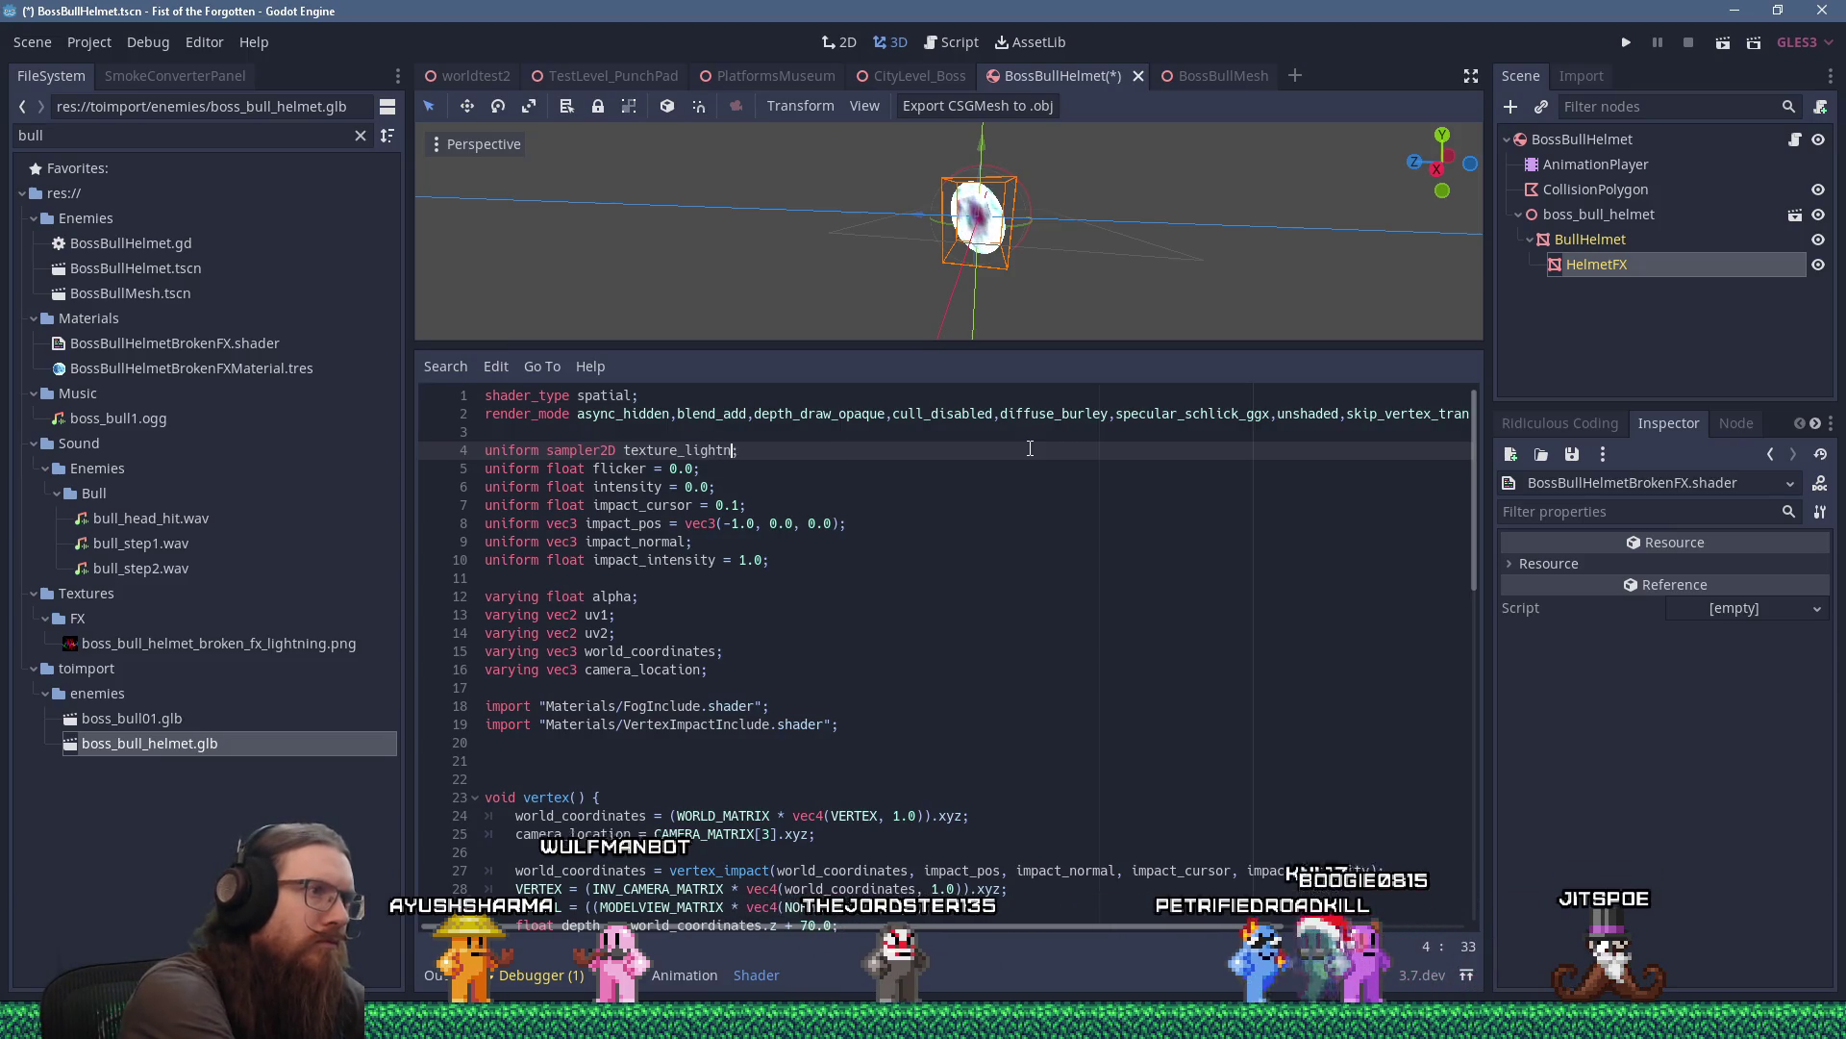
type("ing")
left_click(949, 506)
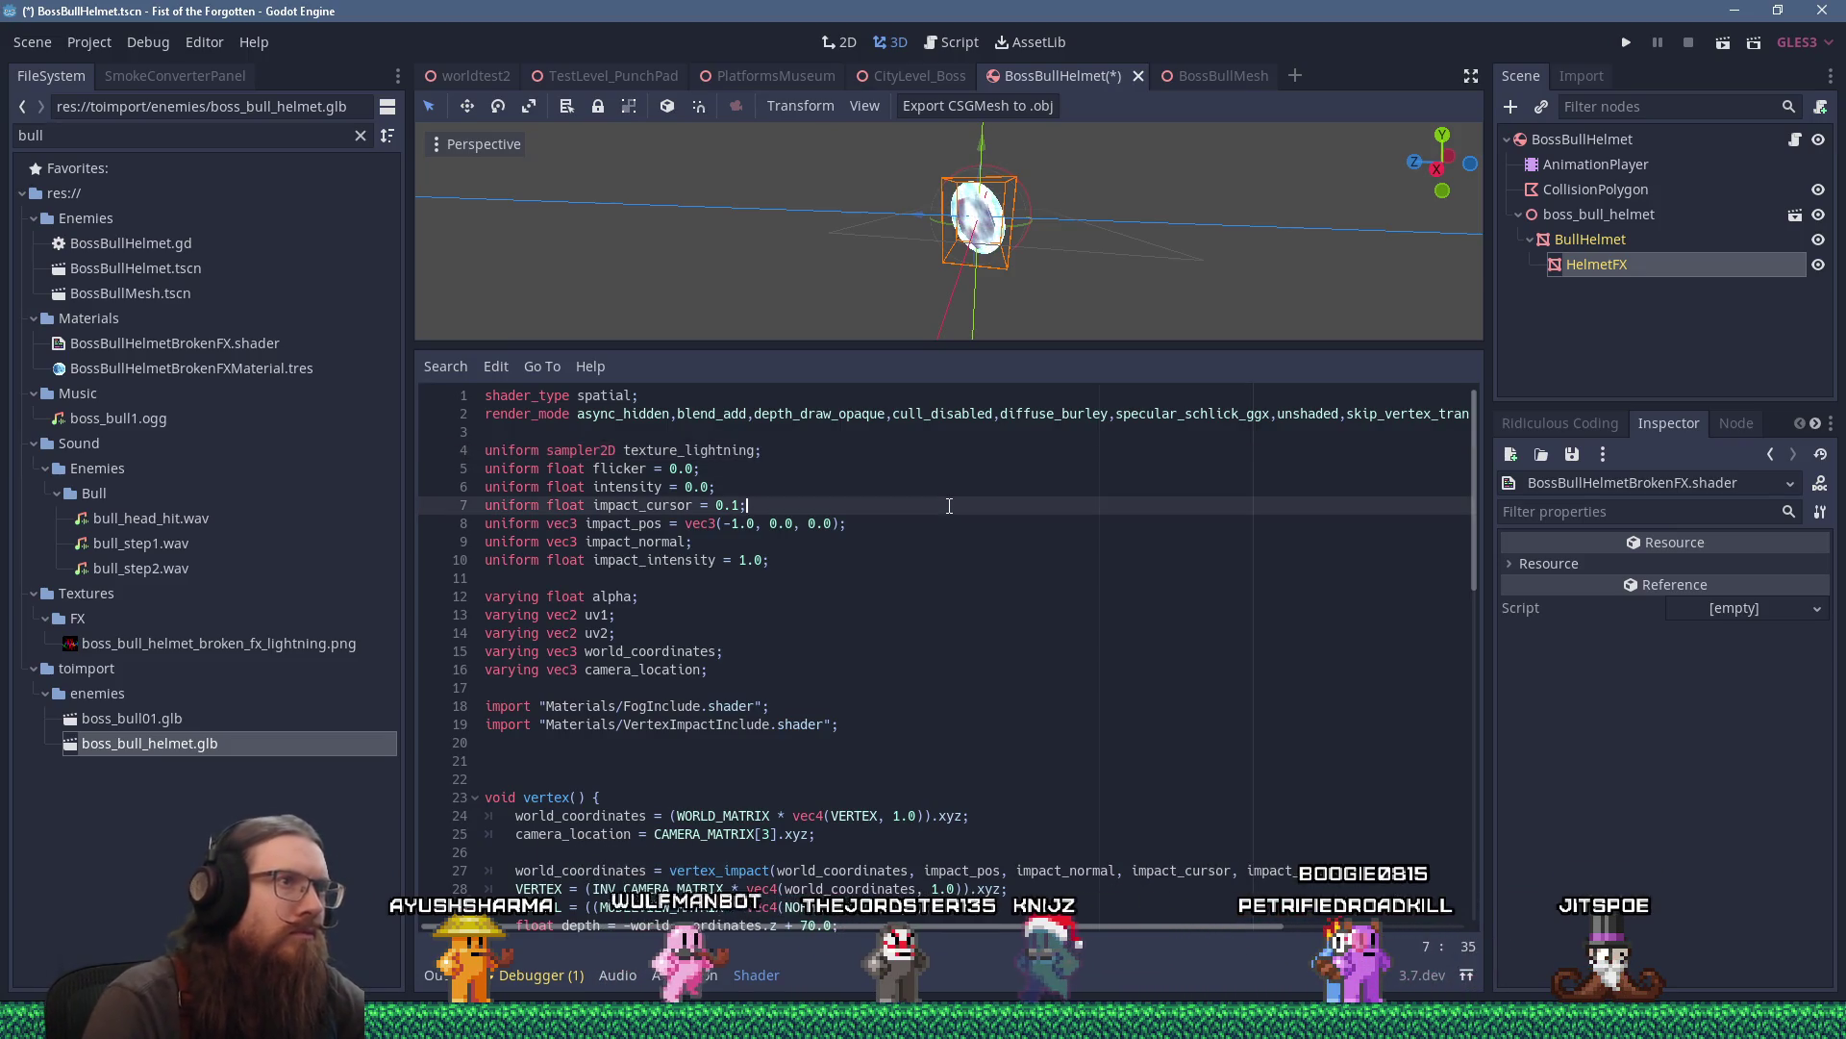
Reopen the HelmetFX material's effect shader code in the shader editor.
left_click(1598, 264)
left_click(1739, 754)
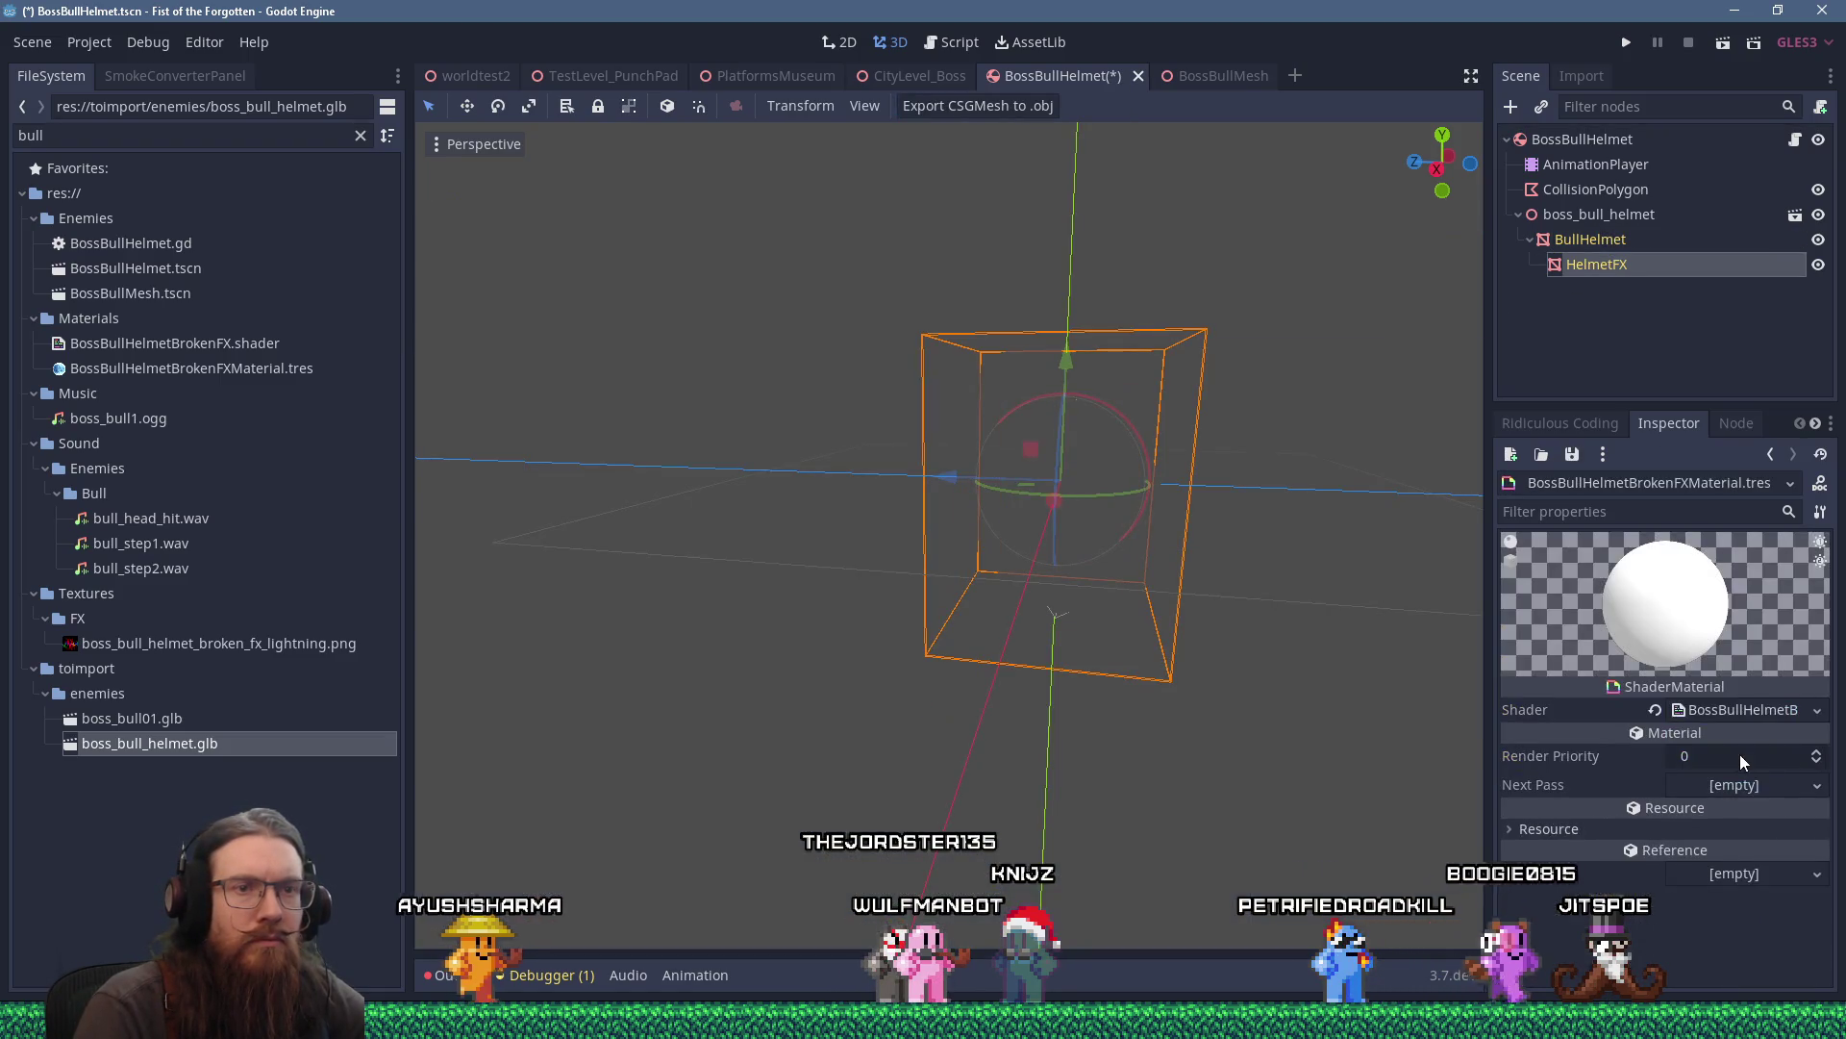
left_click(1752, 709)
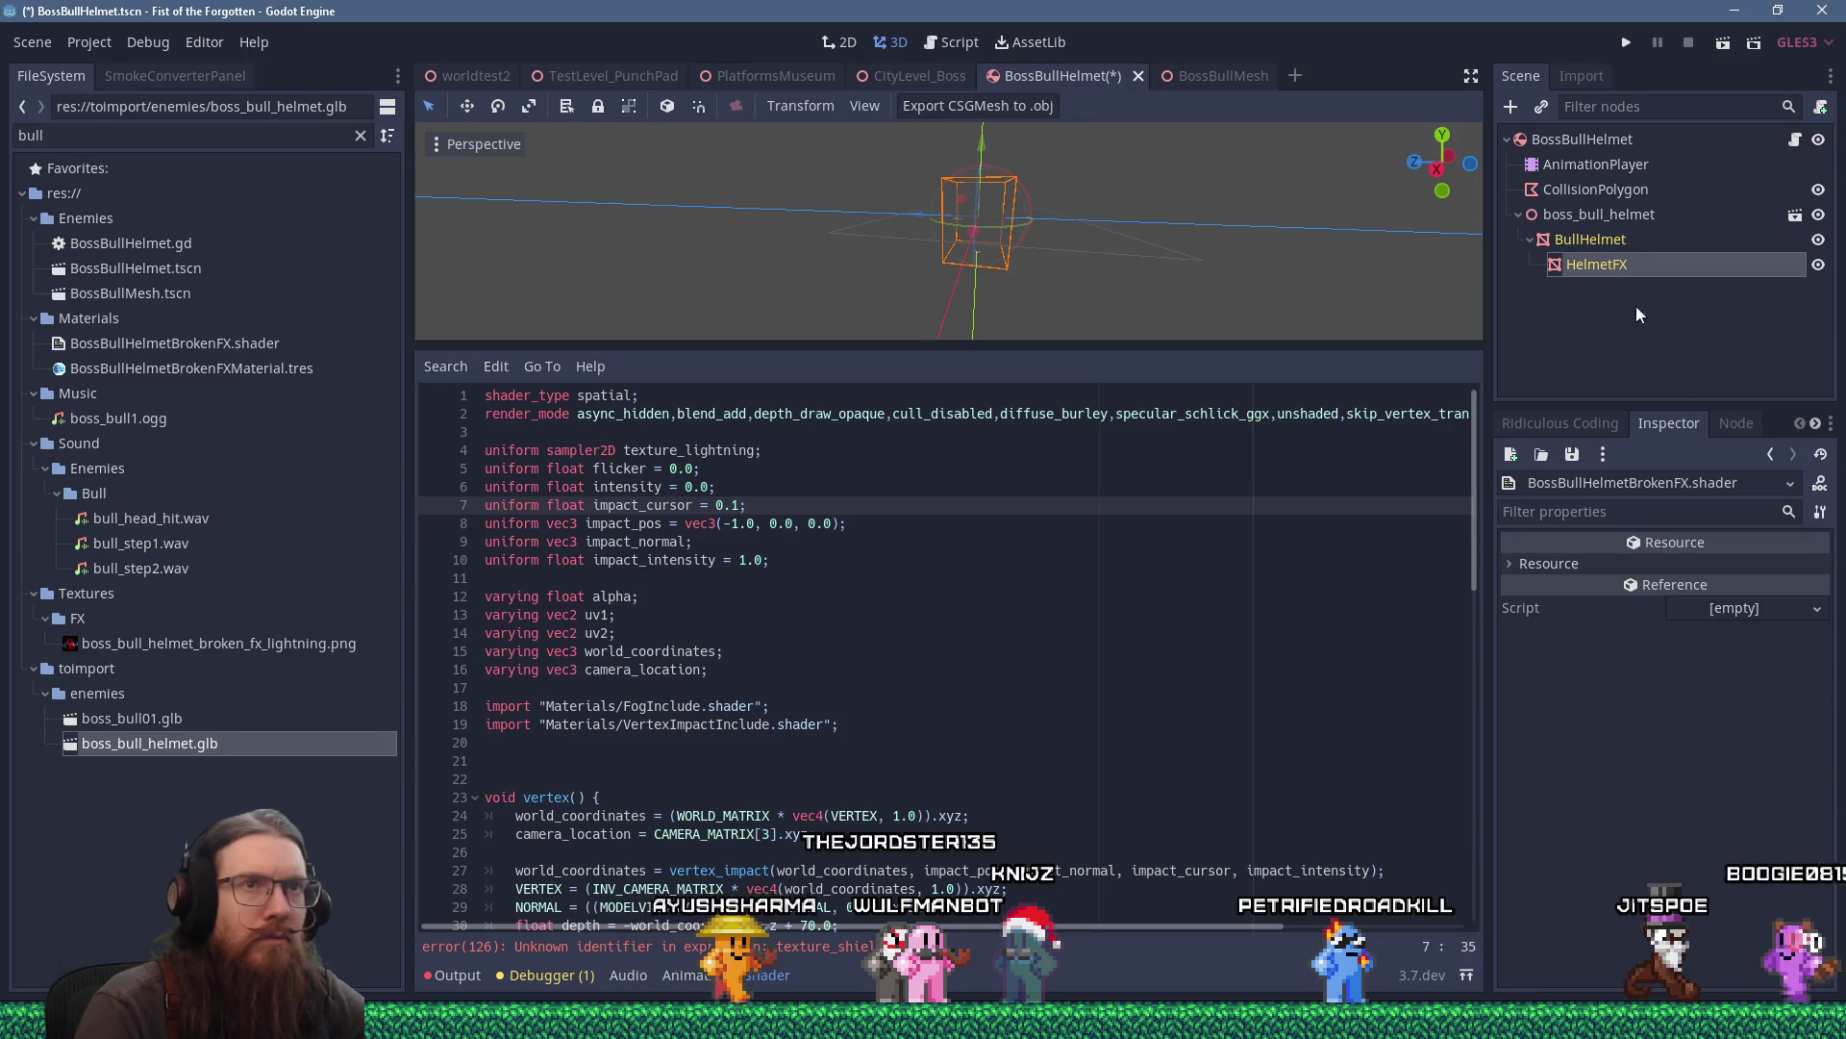
left_click(1635, 264)
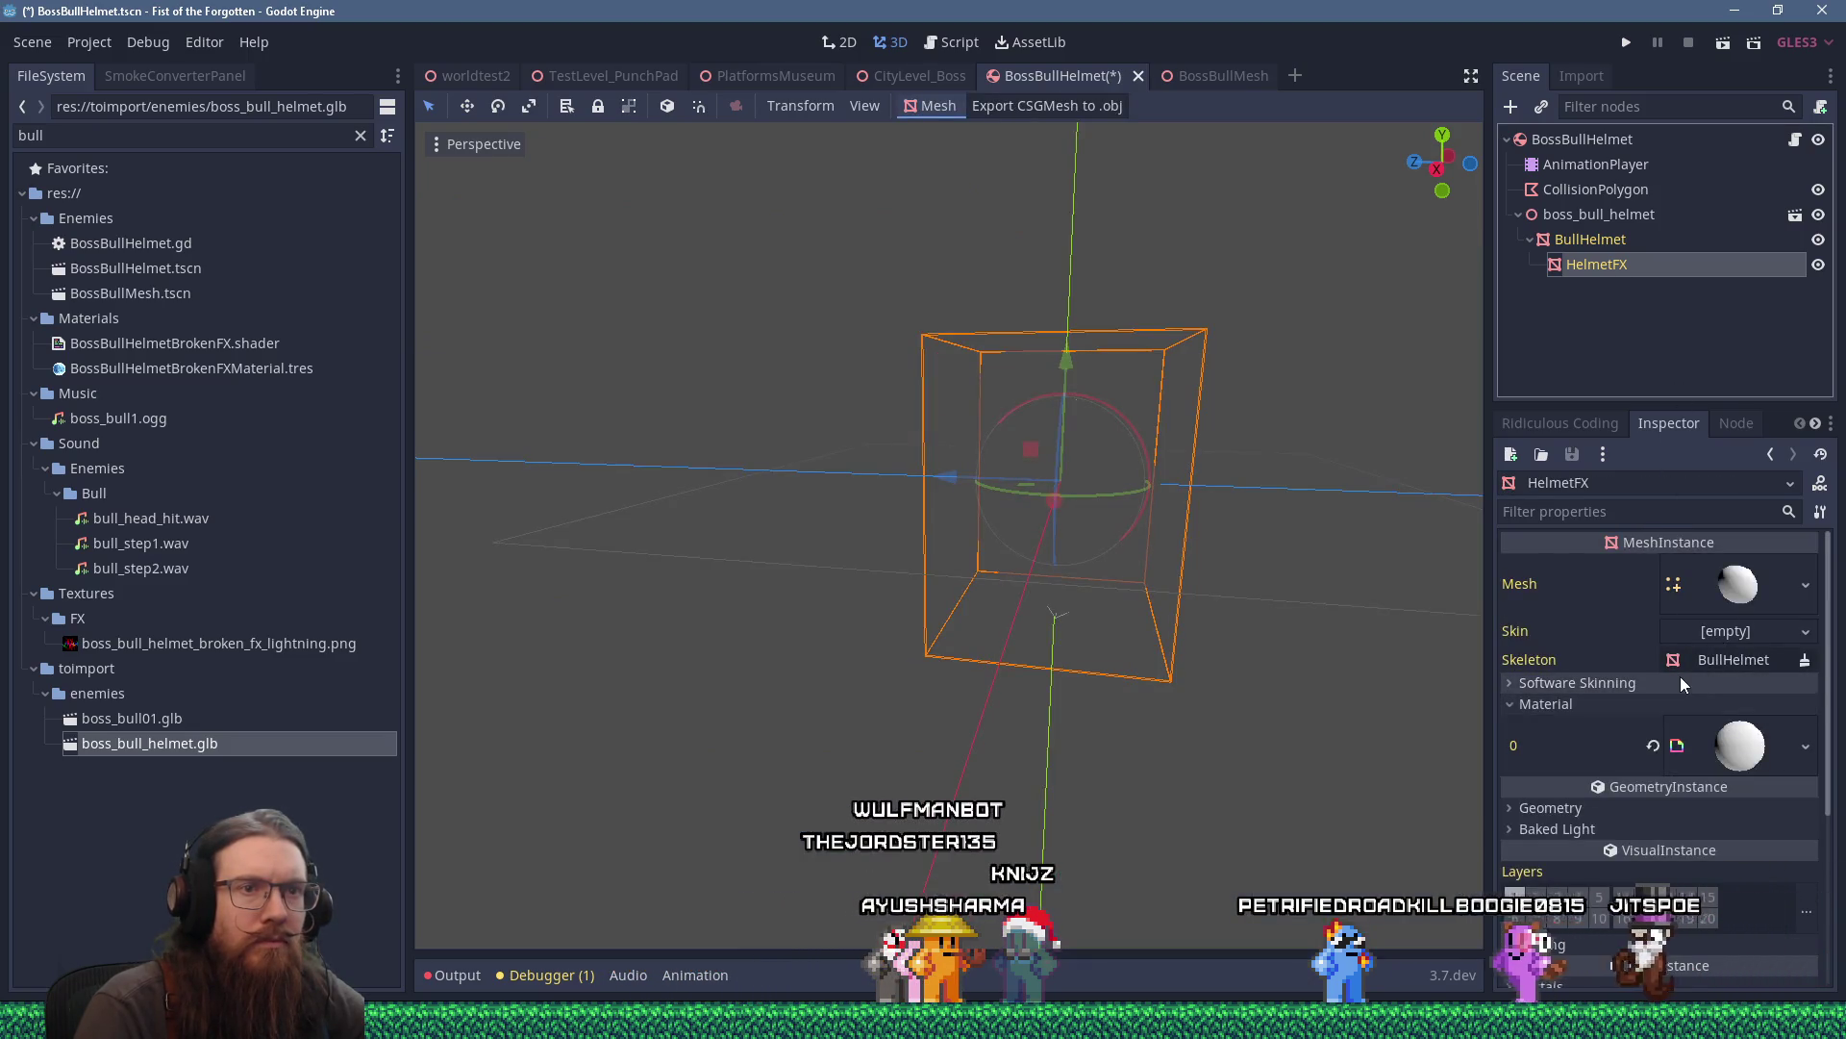
left_click(1737, 744)
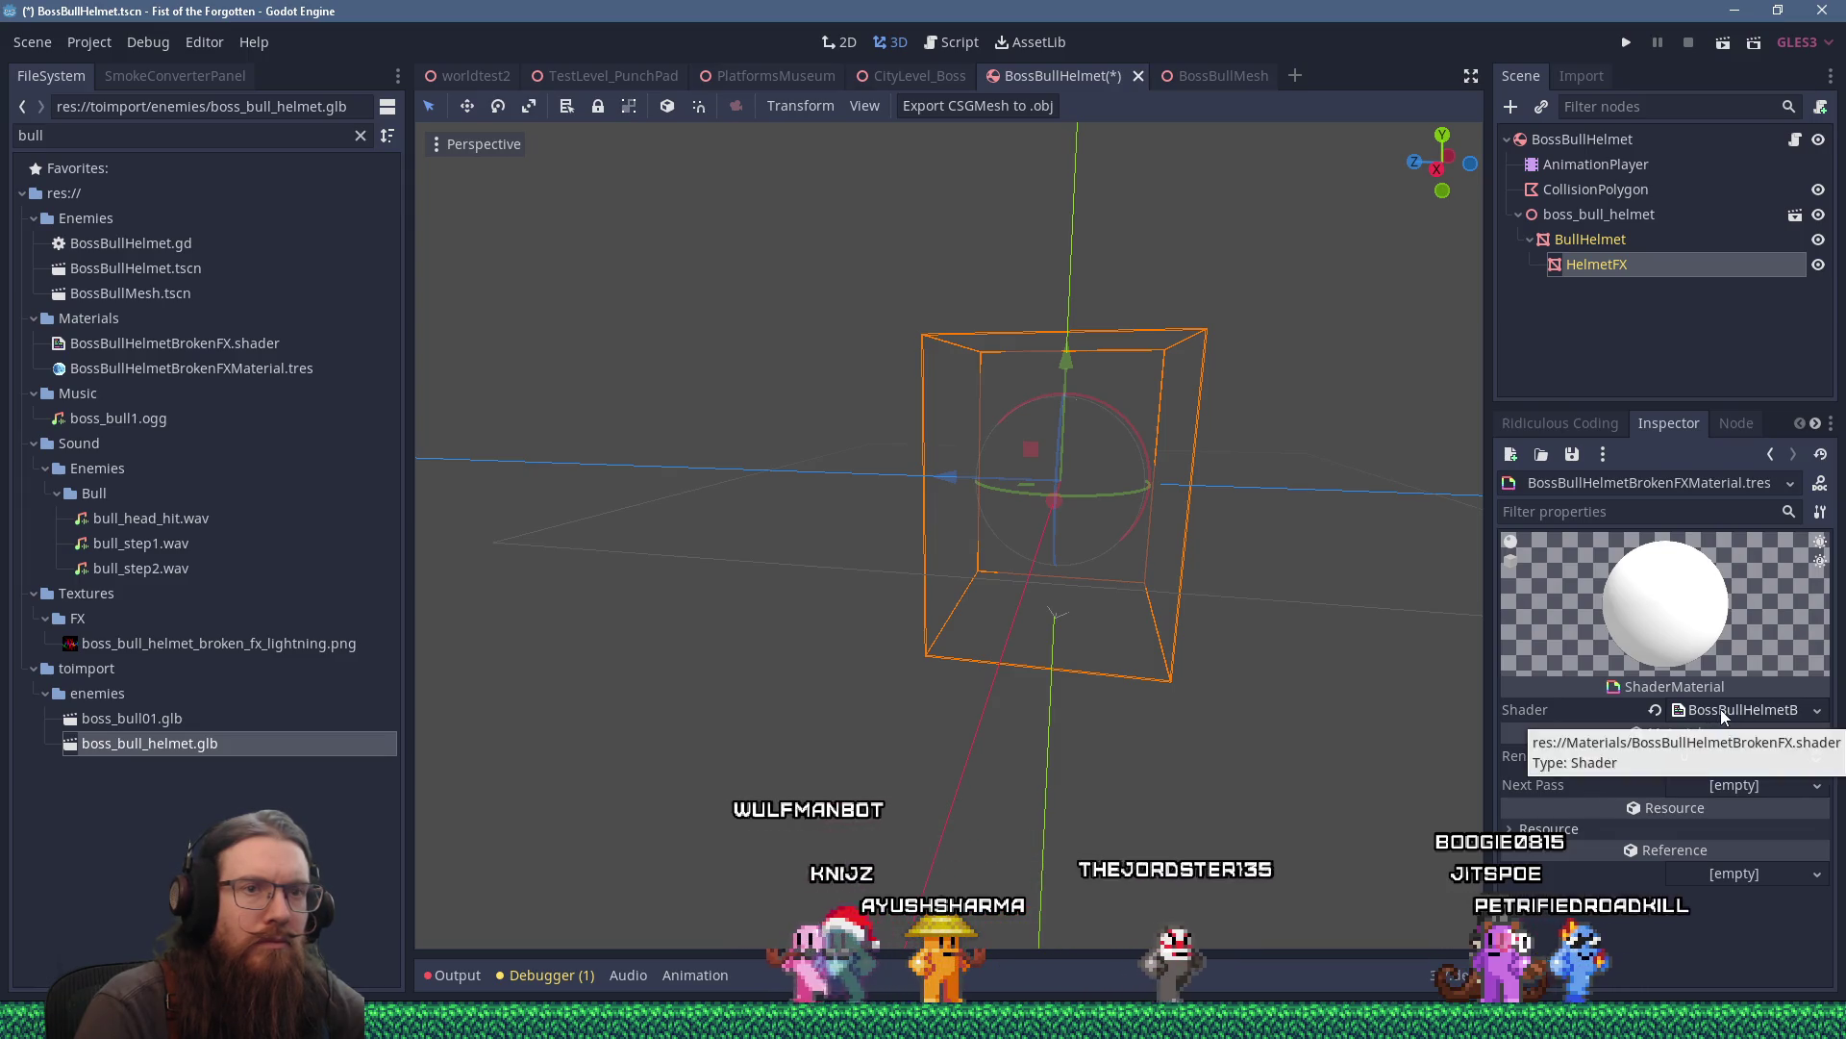
left_click(1721, 708)
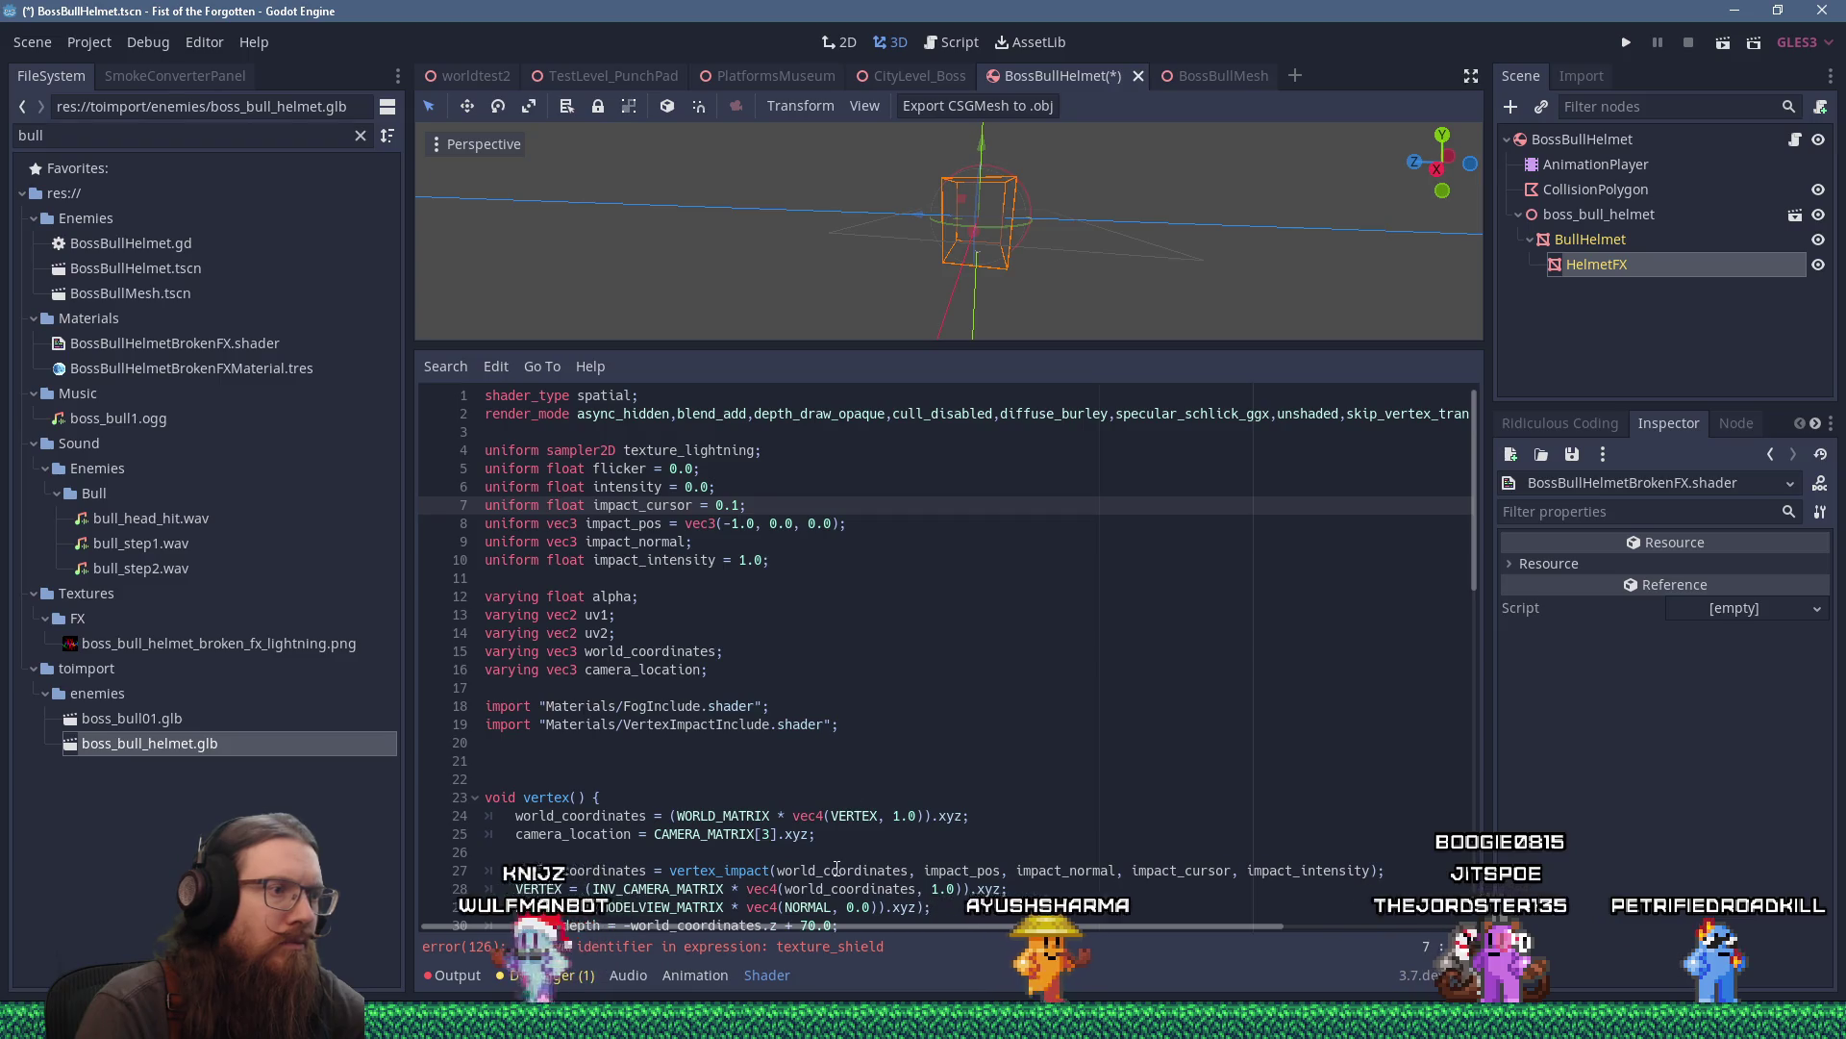
scroll(938, 692, "down", 6)
scroll(904, 772, "down", 11)
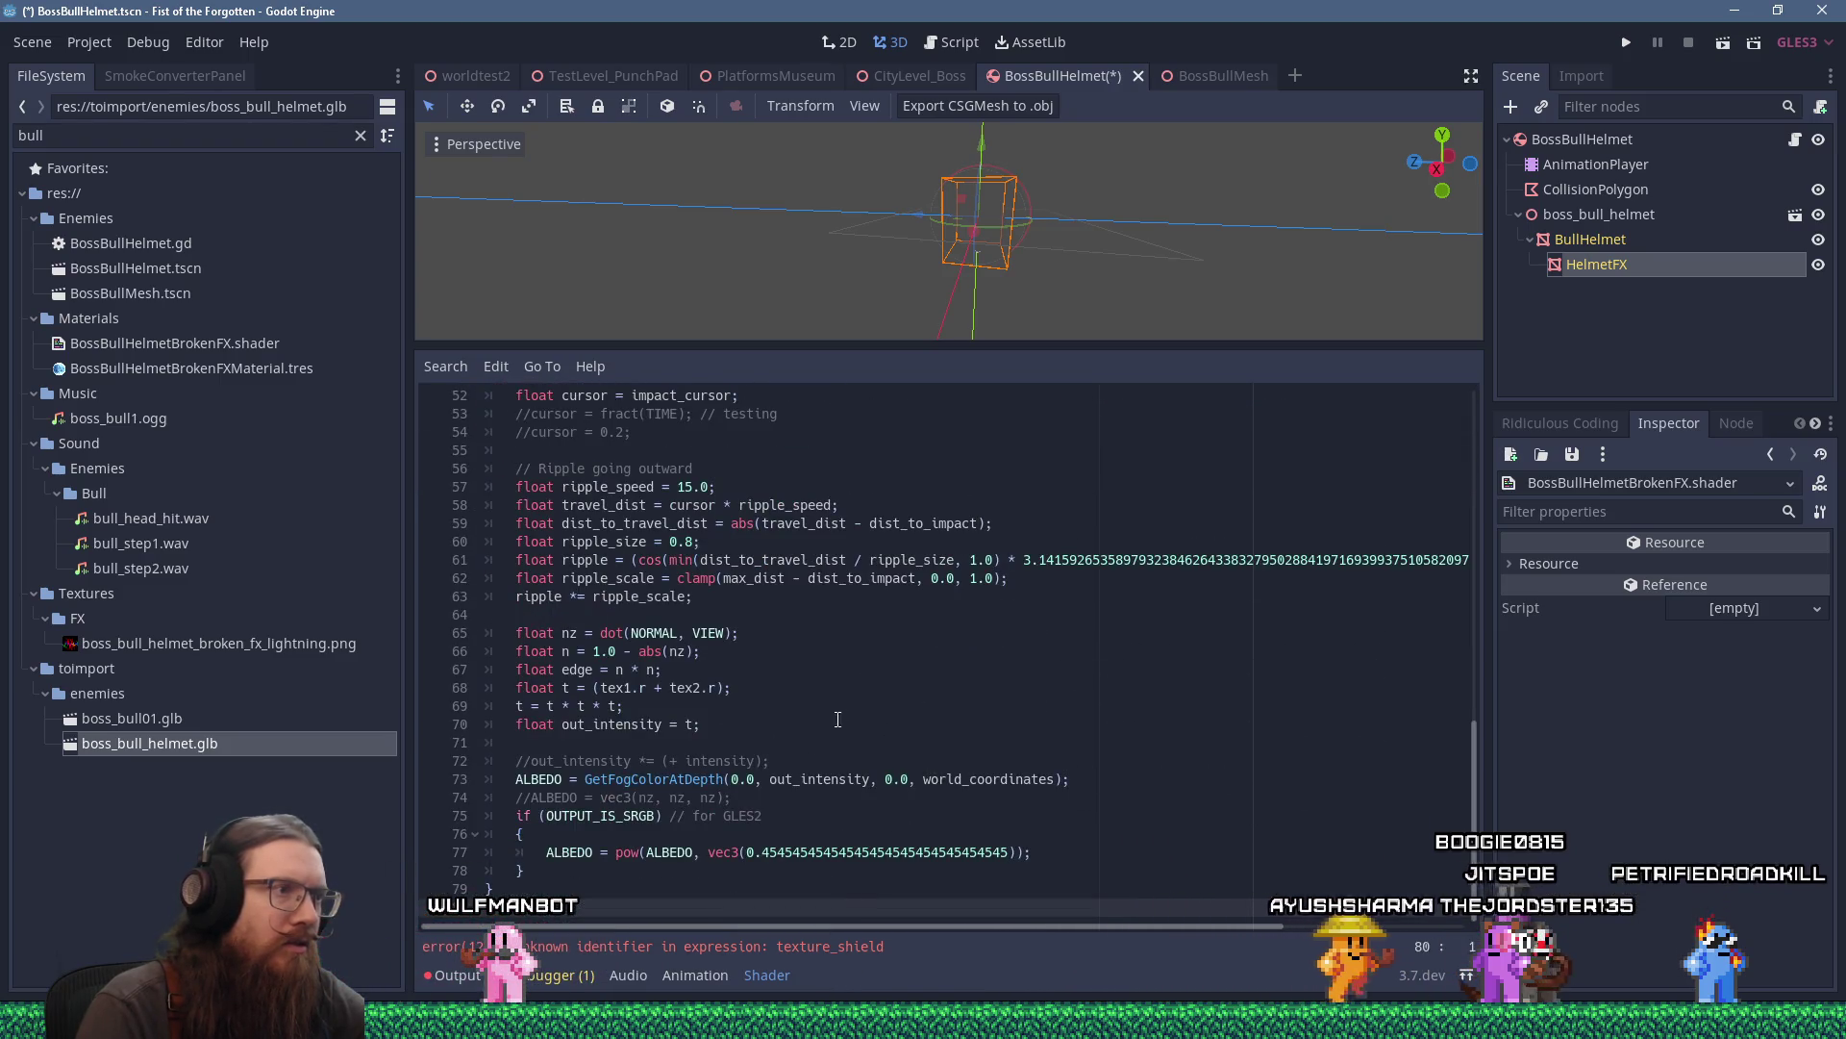
scroll(864, 723, "up", 5)
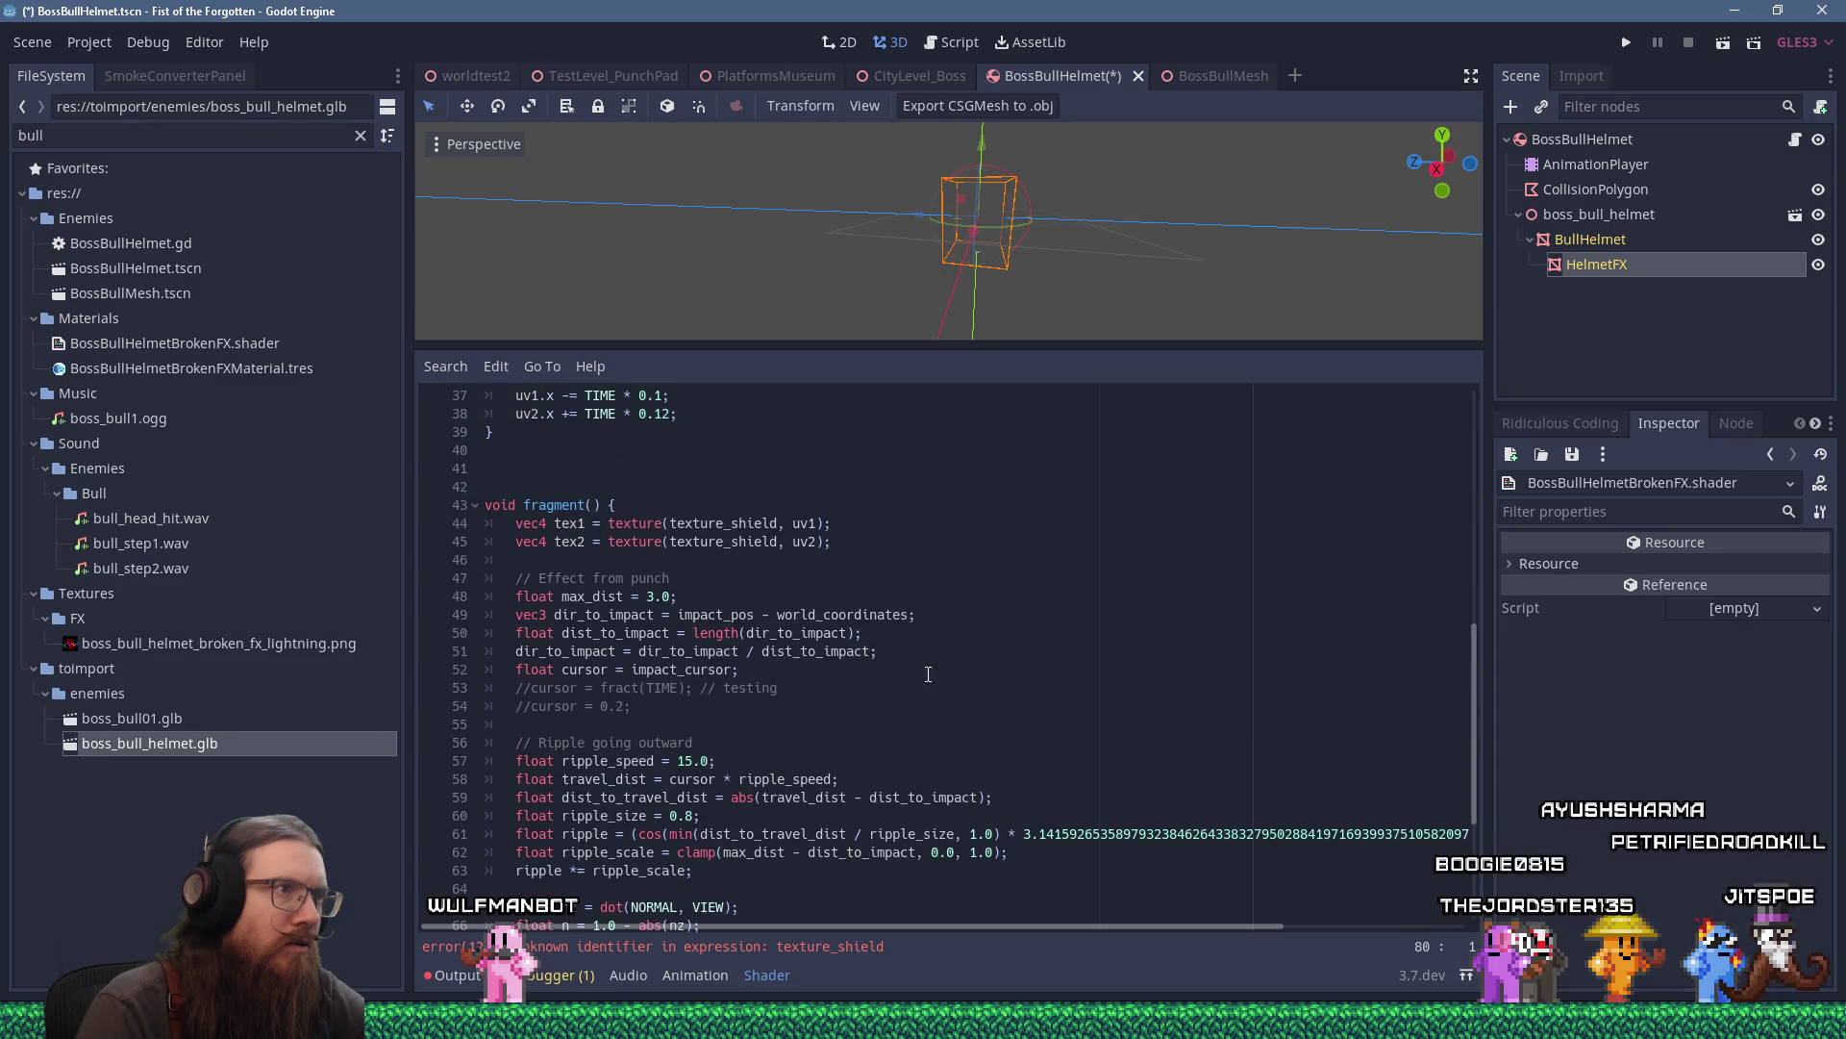
Switch both fragment texture samples to texture_lightning and save the scene with Ctrl+S.
left_click(990, 615)
left_click_drag(732, 525, 779, 524)
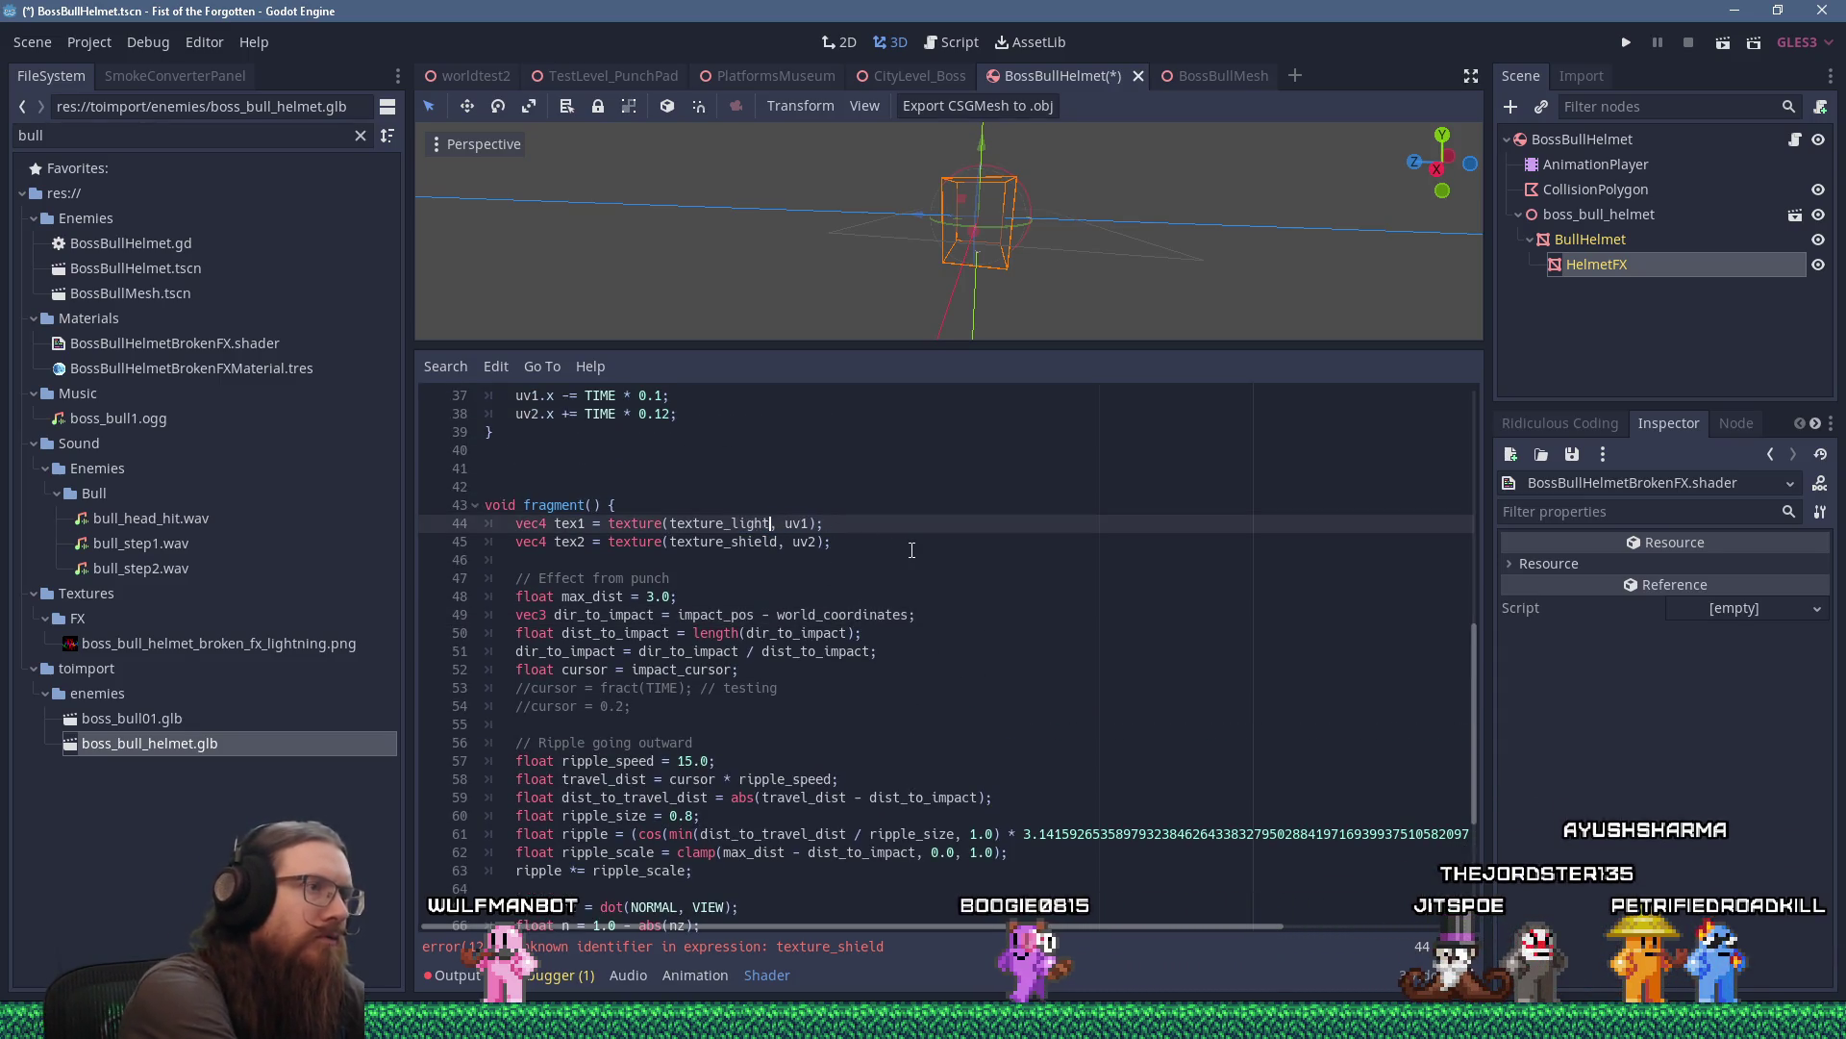
key("Down")
key("Left")
key("Left")
key("Left")
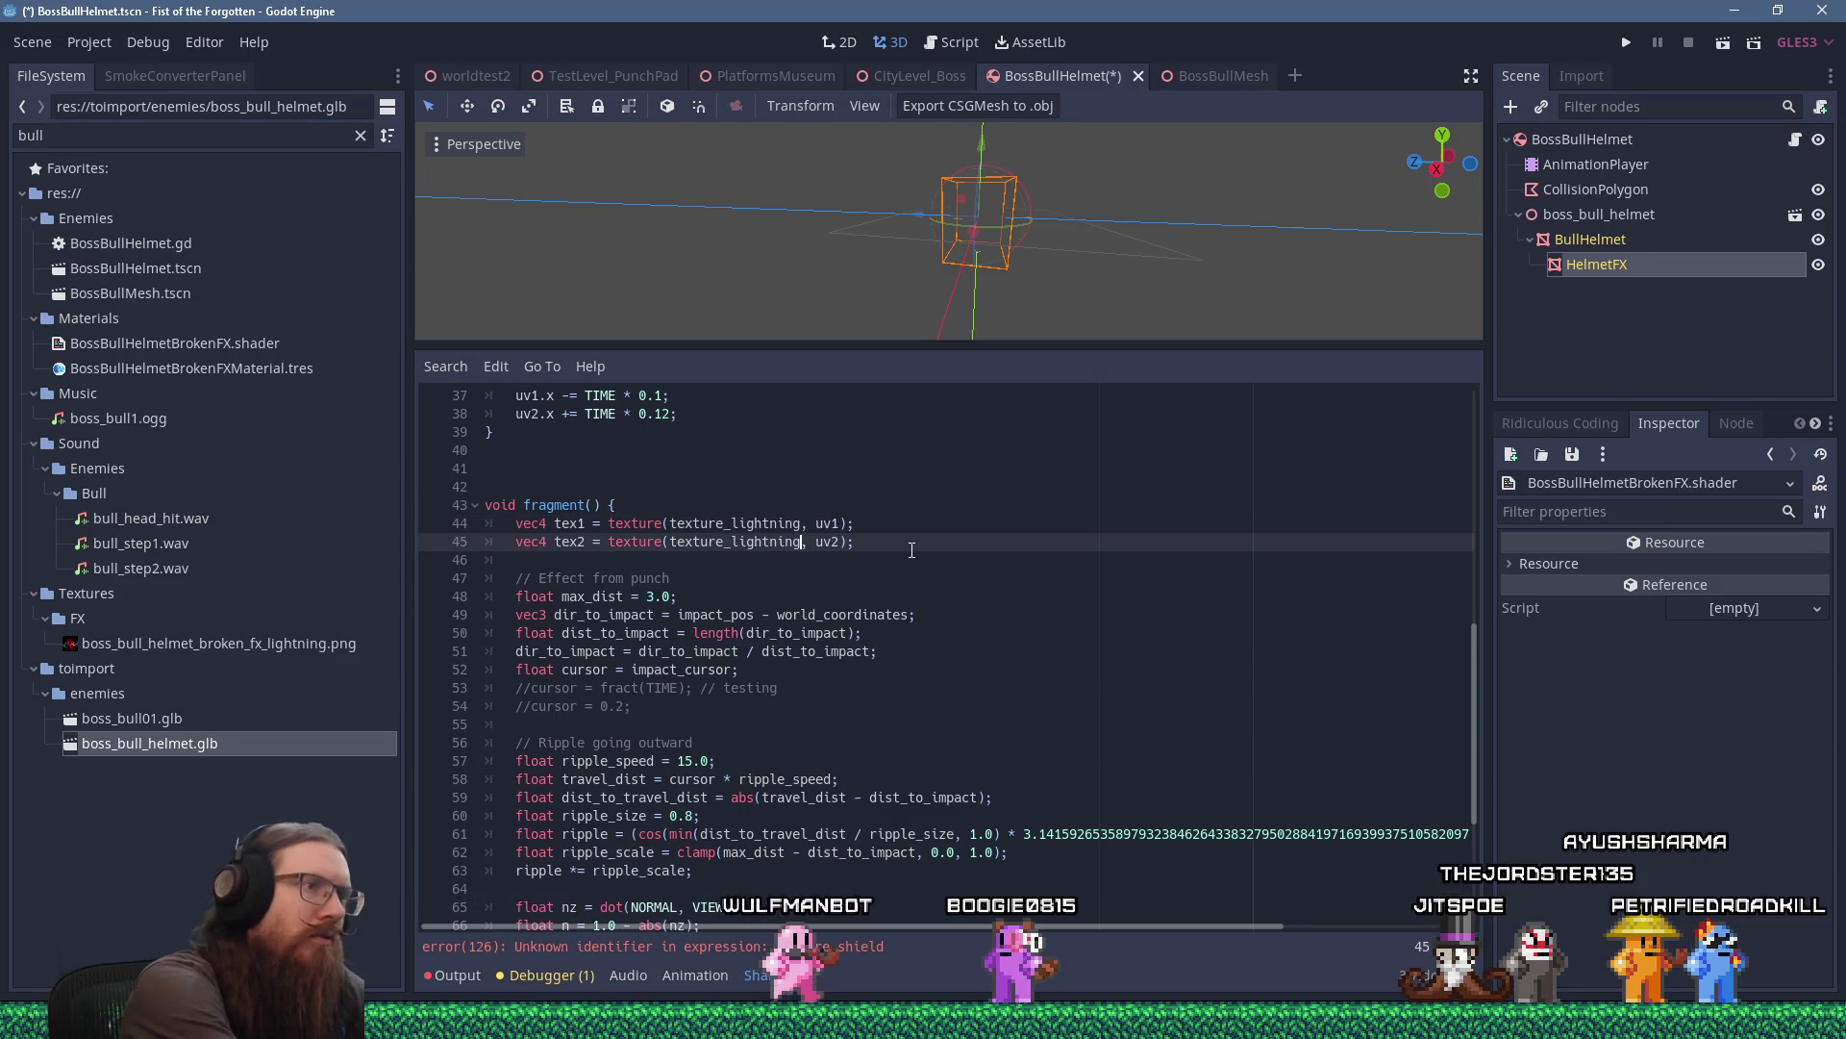
key("ctrl+s")
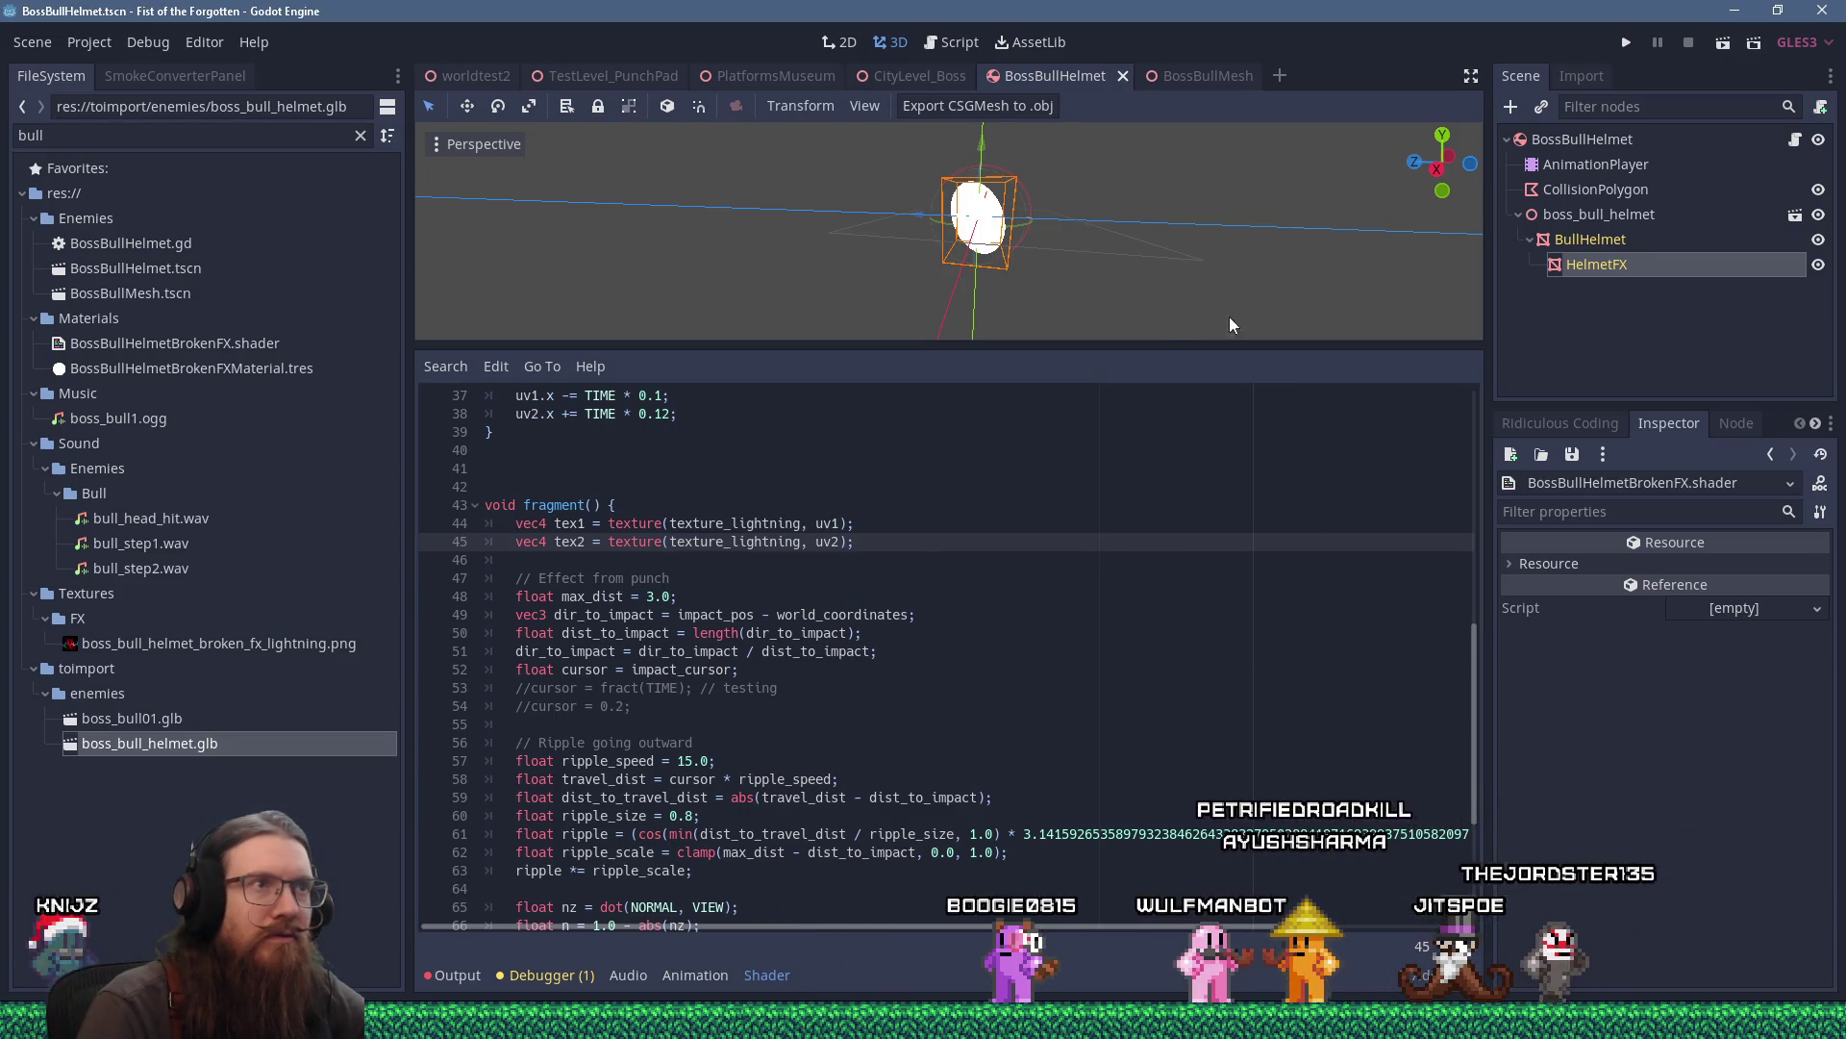
left_click(1619, 246)
Quick-load the painted lightning PNG into the material's Texture Lightning slot by searching 'lightn'.
left_click(1612, 262)
left_click(1694, 702)
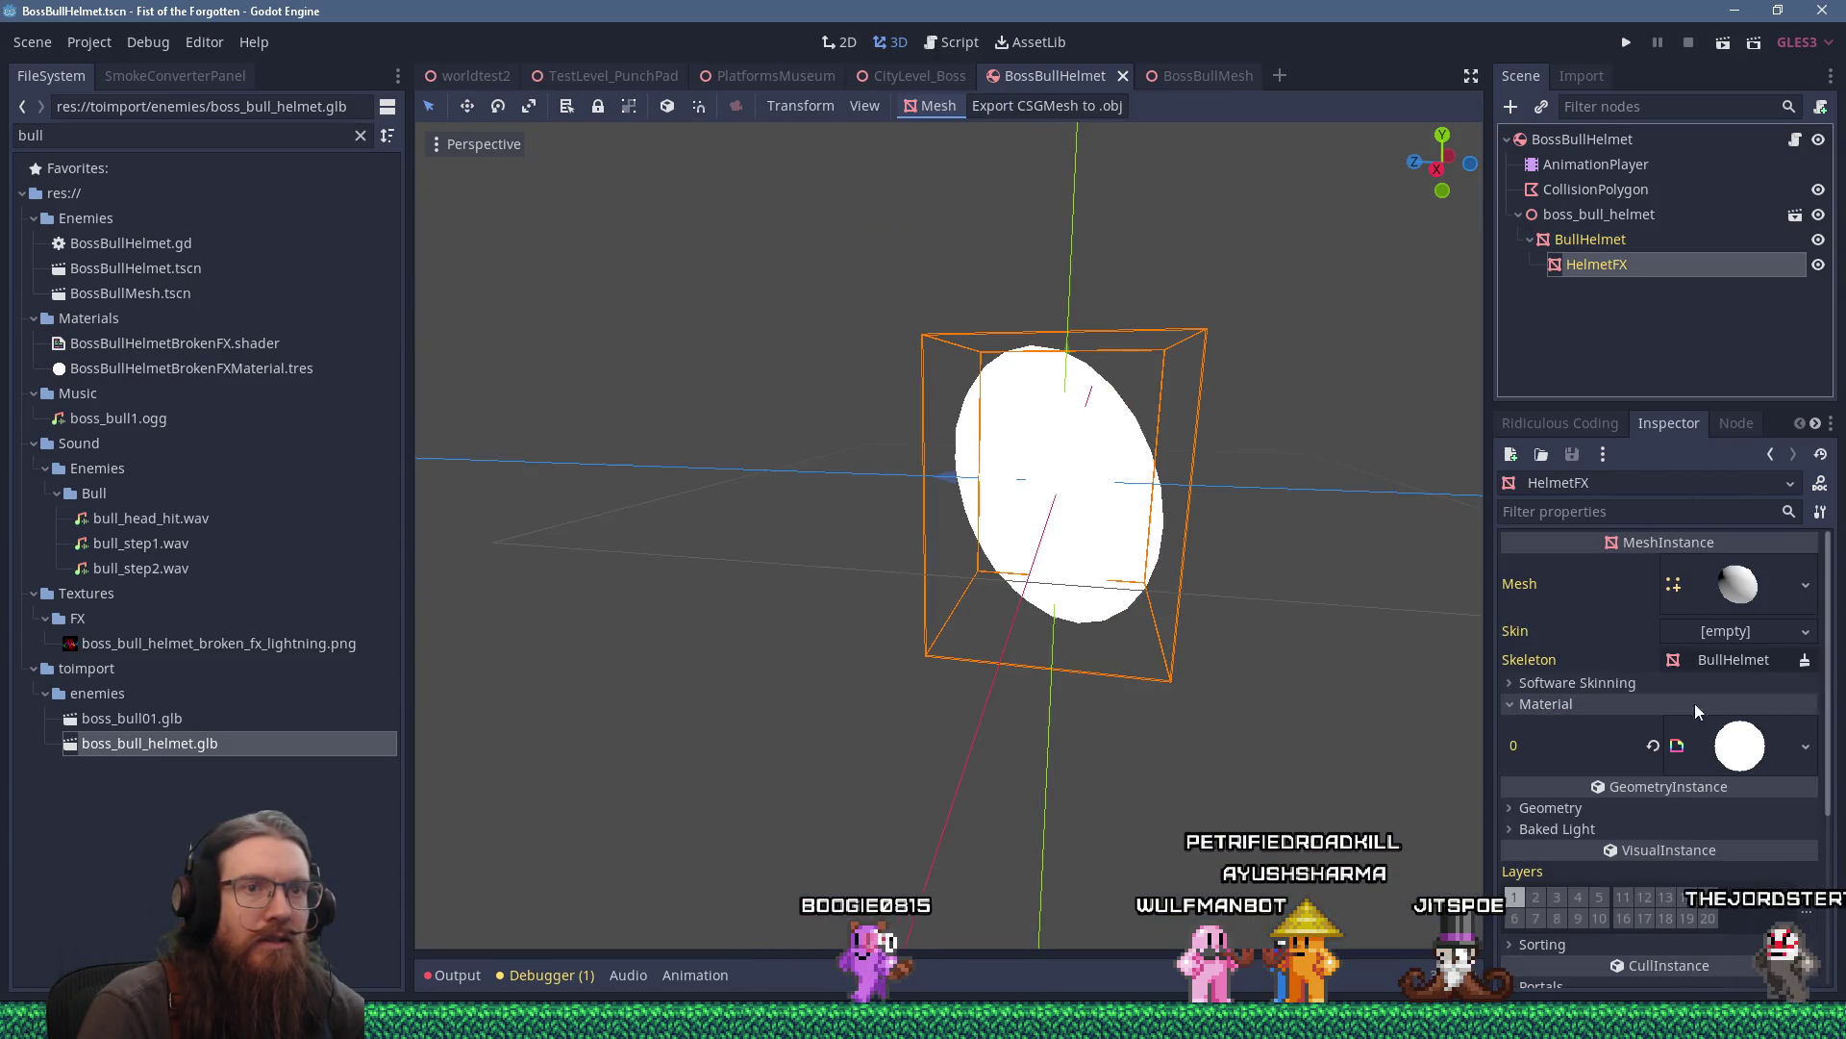
scroll(1777, 655, "down", 3)
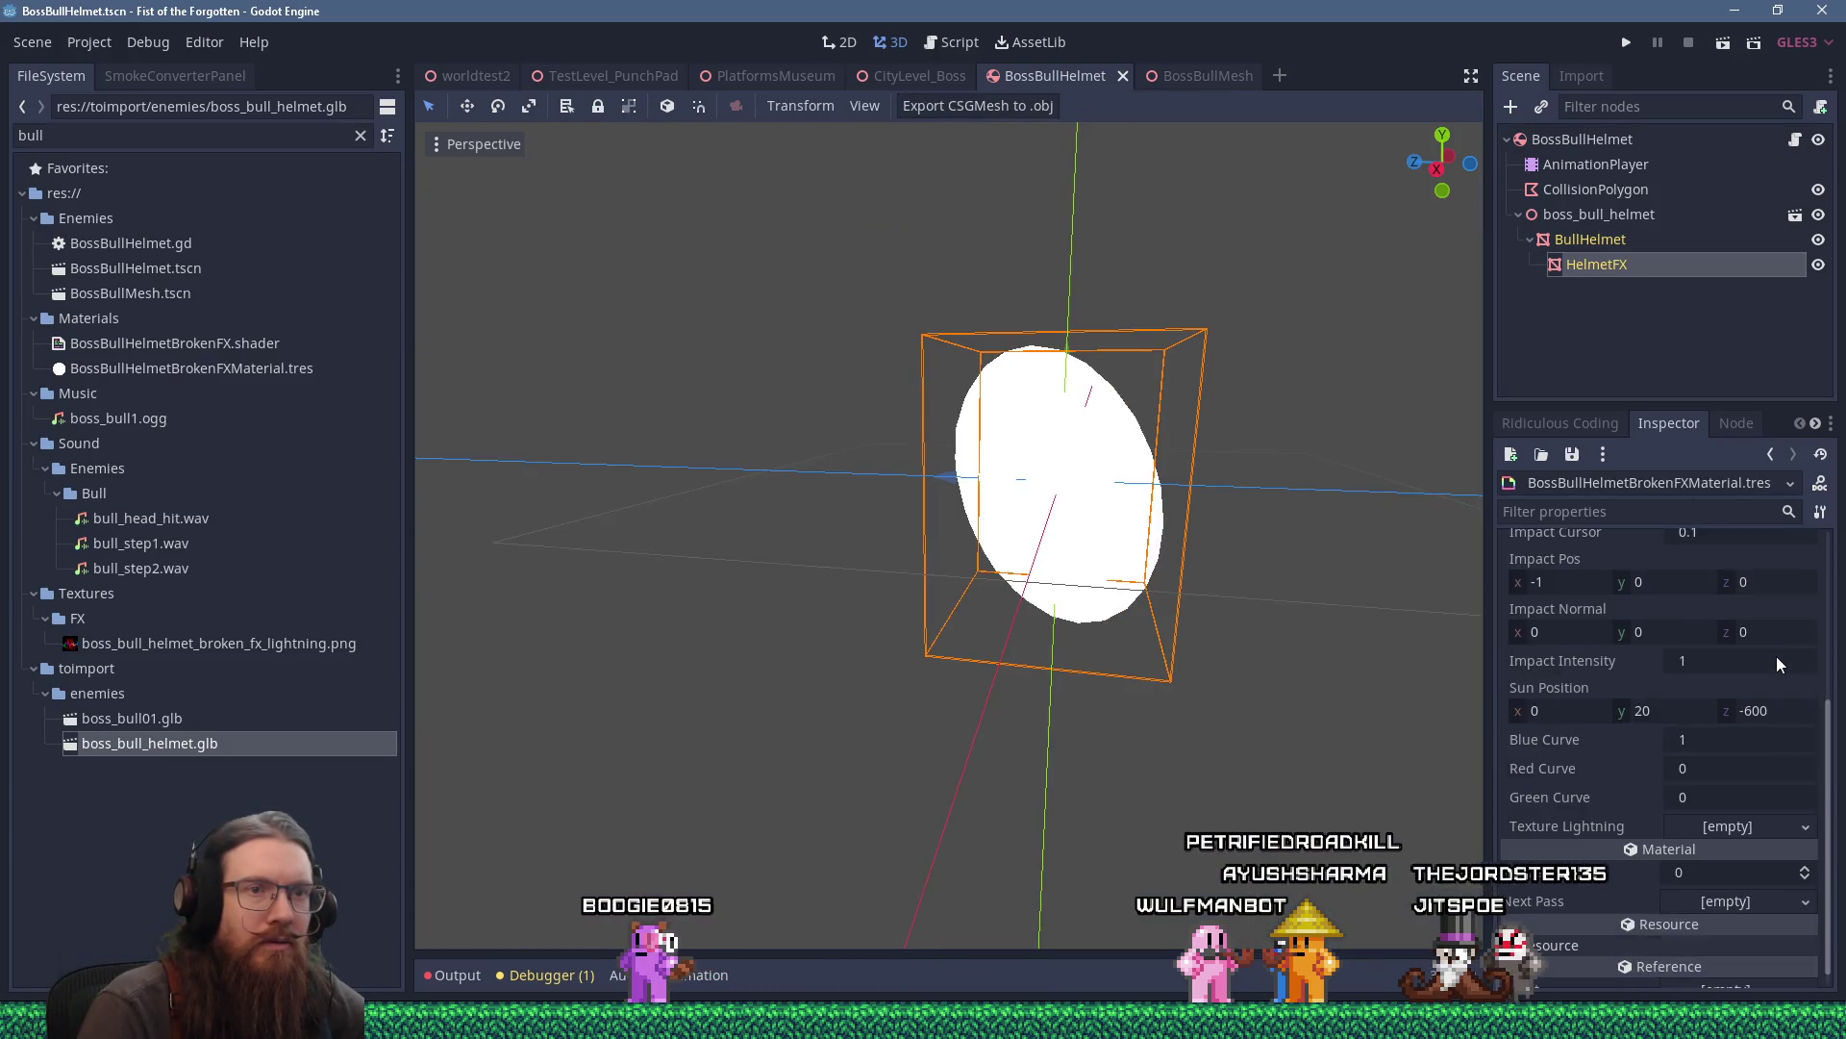
scroll(1775, 656, "up", 3)
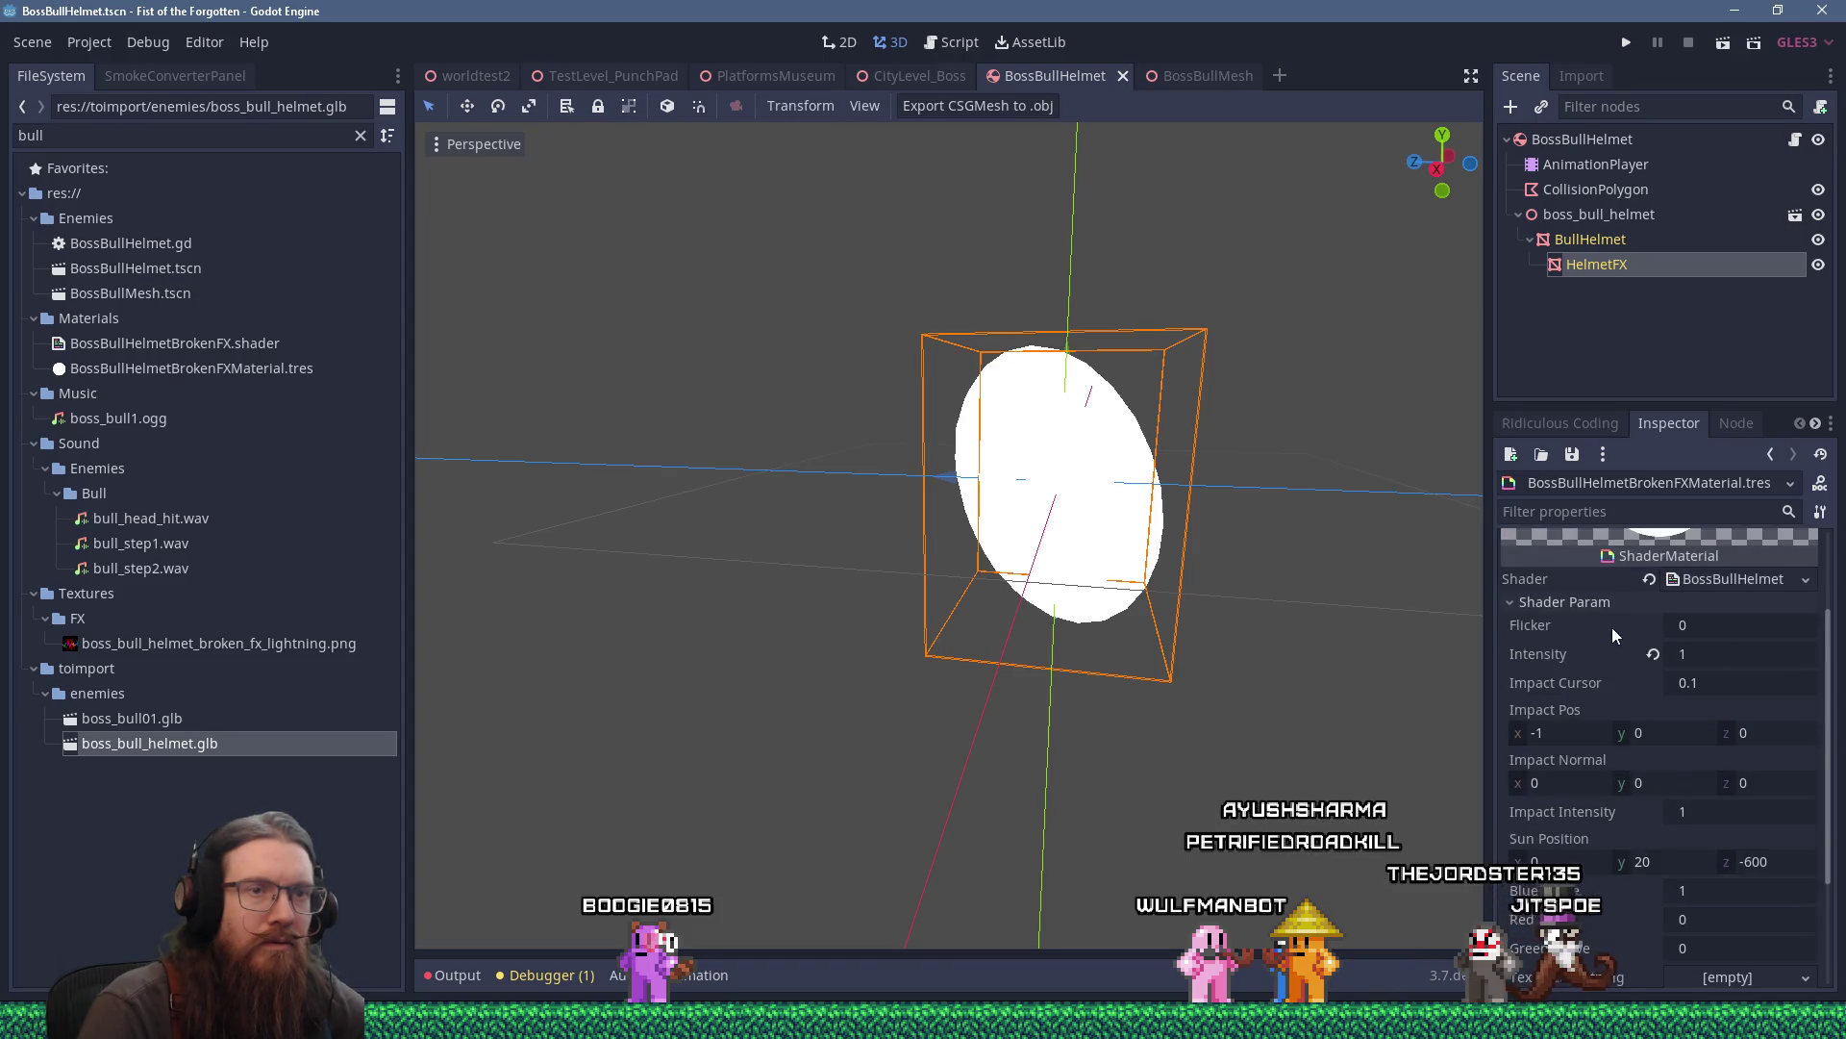
scroll(1586, 777, "down", 1)
left_click(1723, 923)
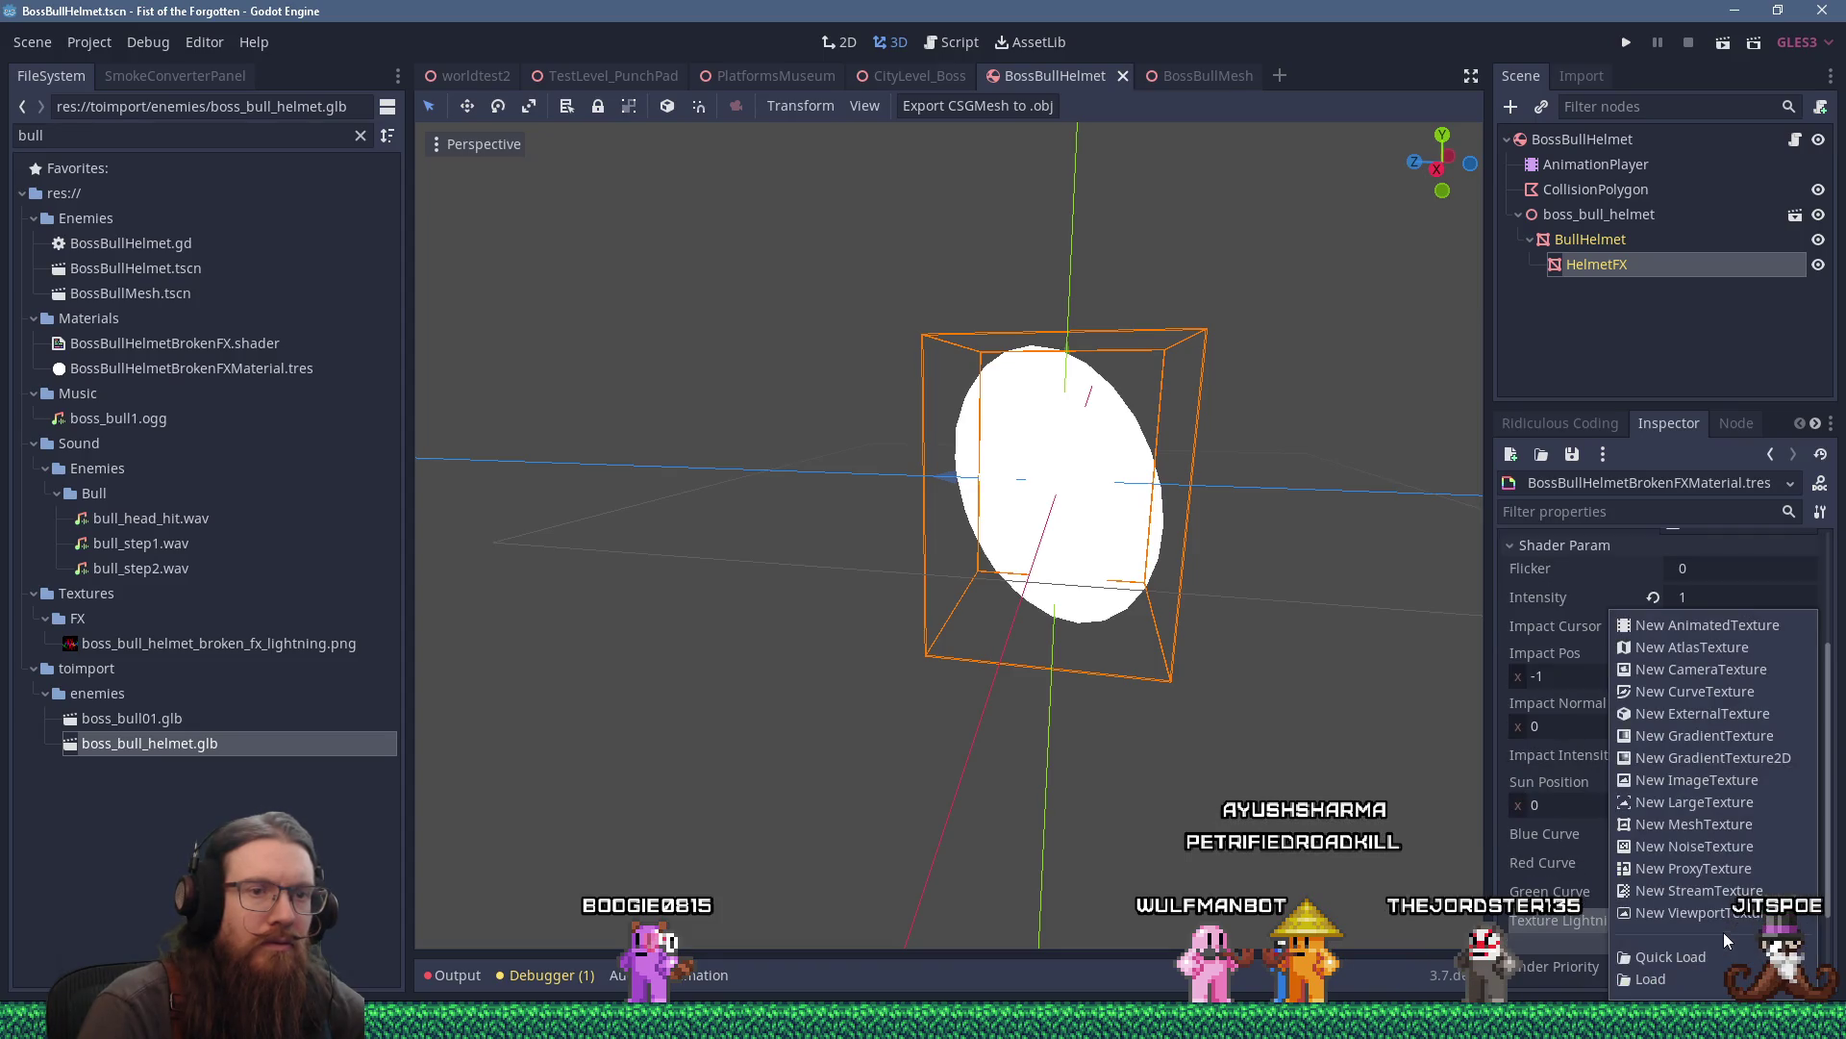
left_click(1684, 939)
type("lightn")
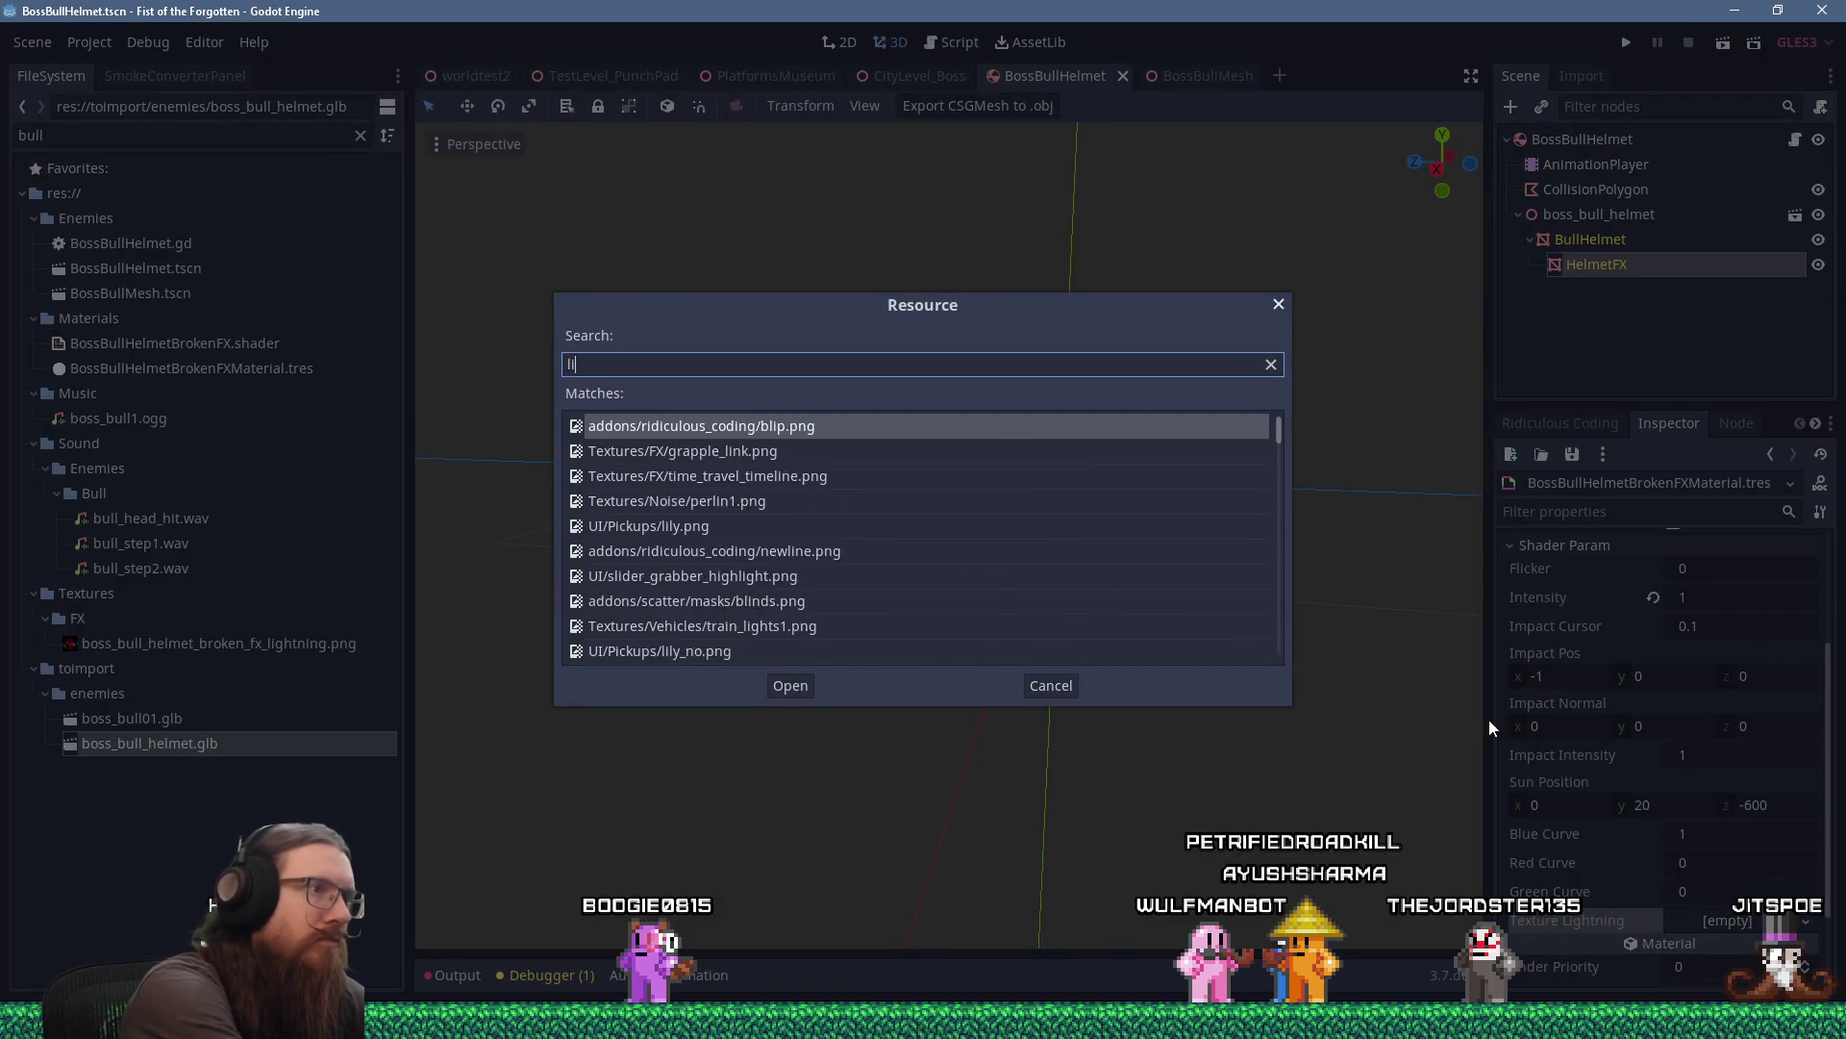
key("Return")
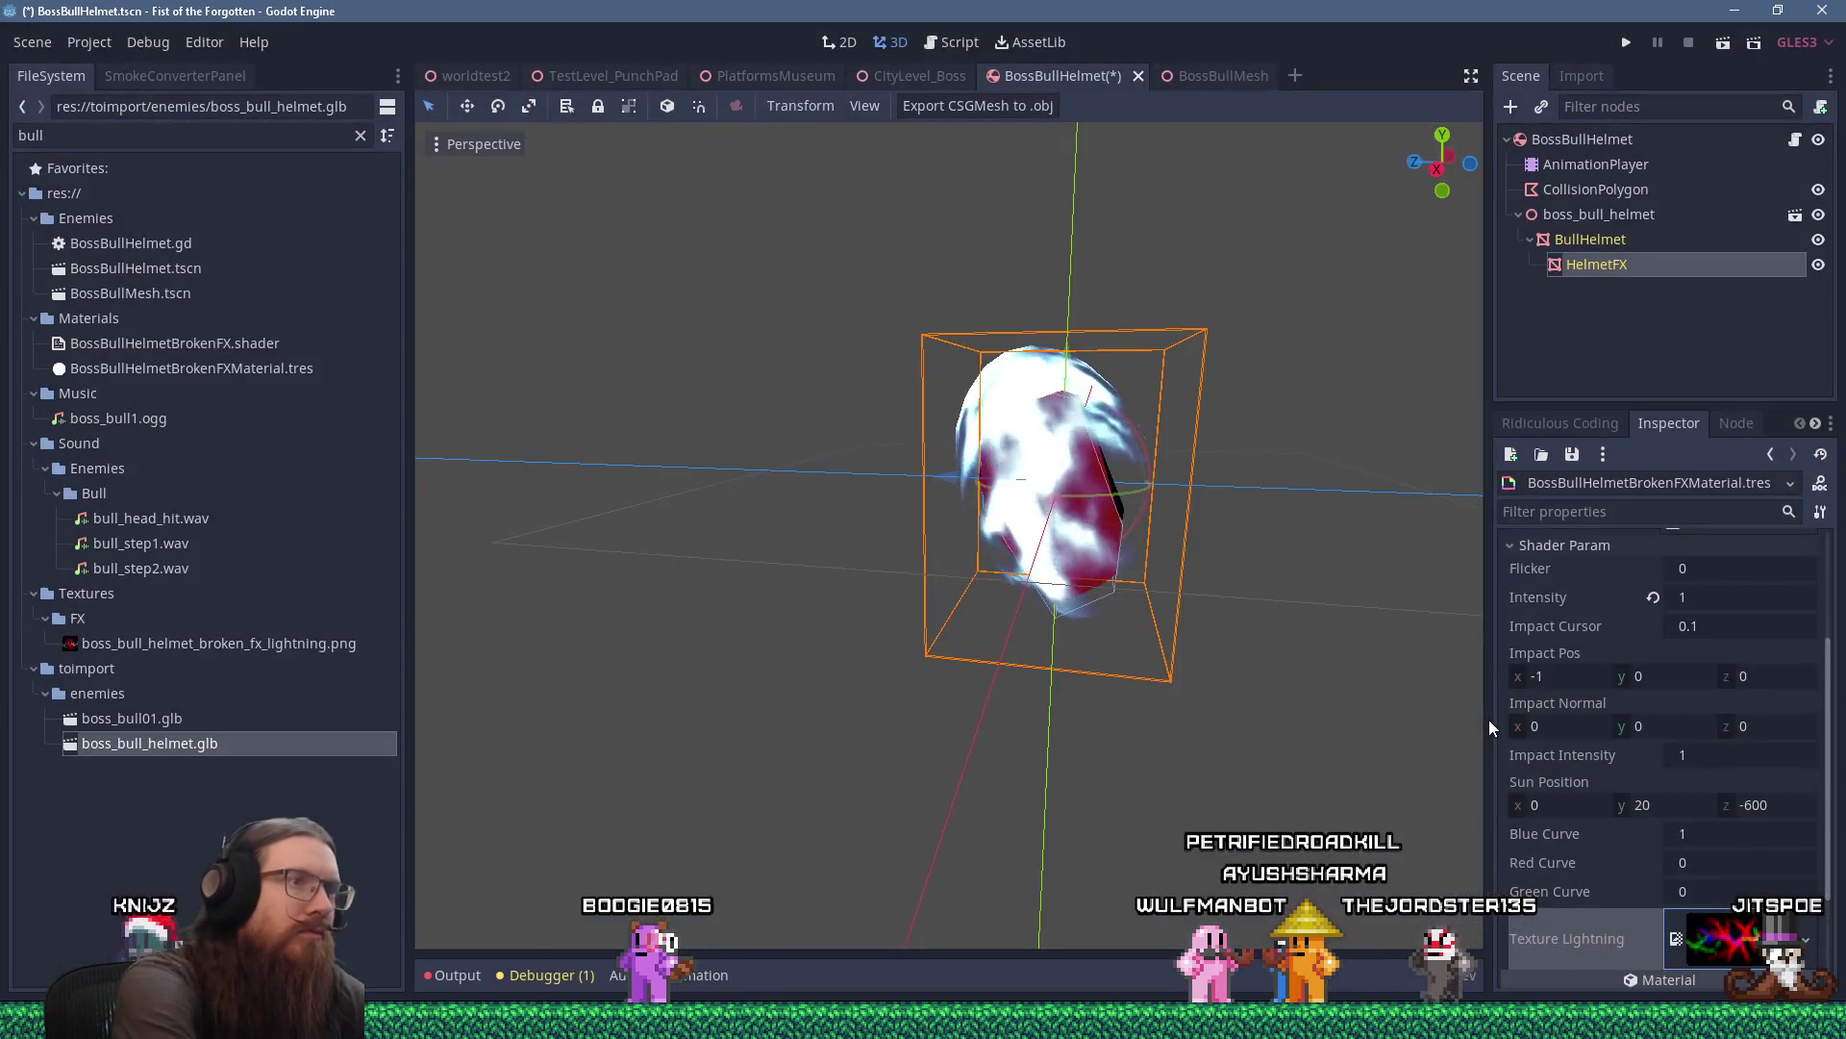
scroll(1239, 620, "down", 5)
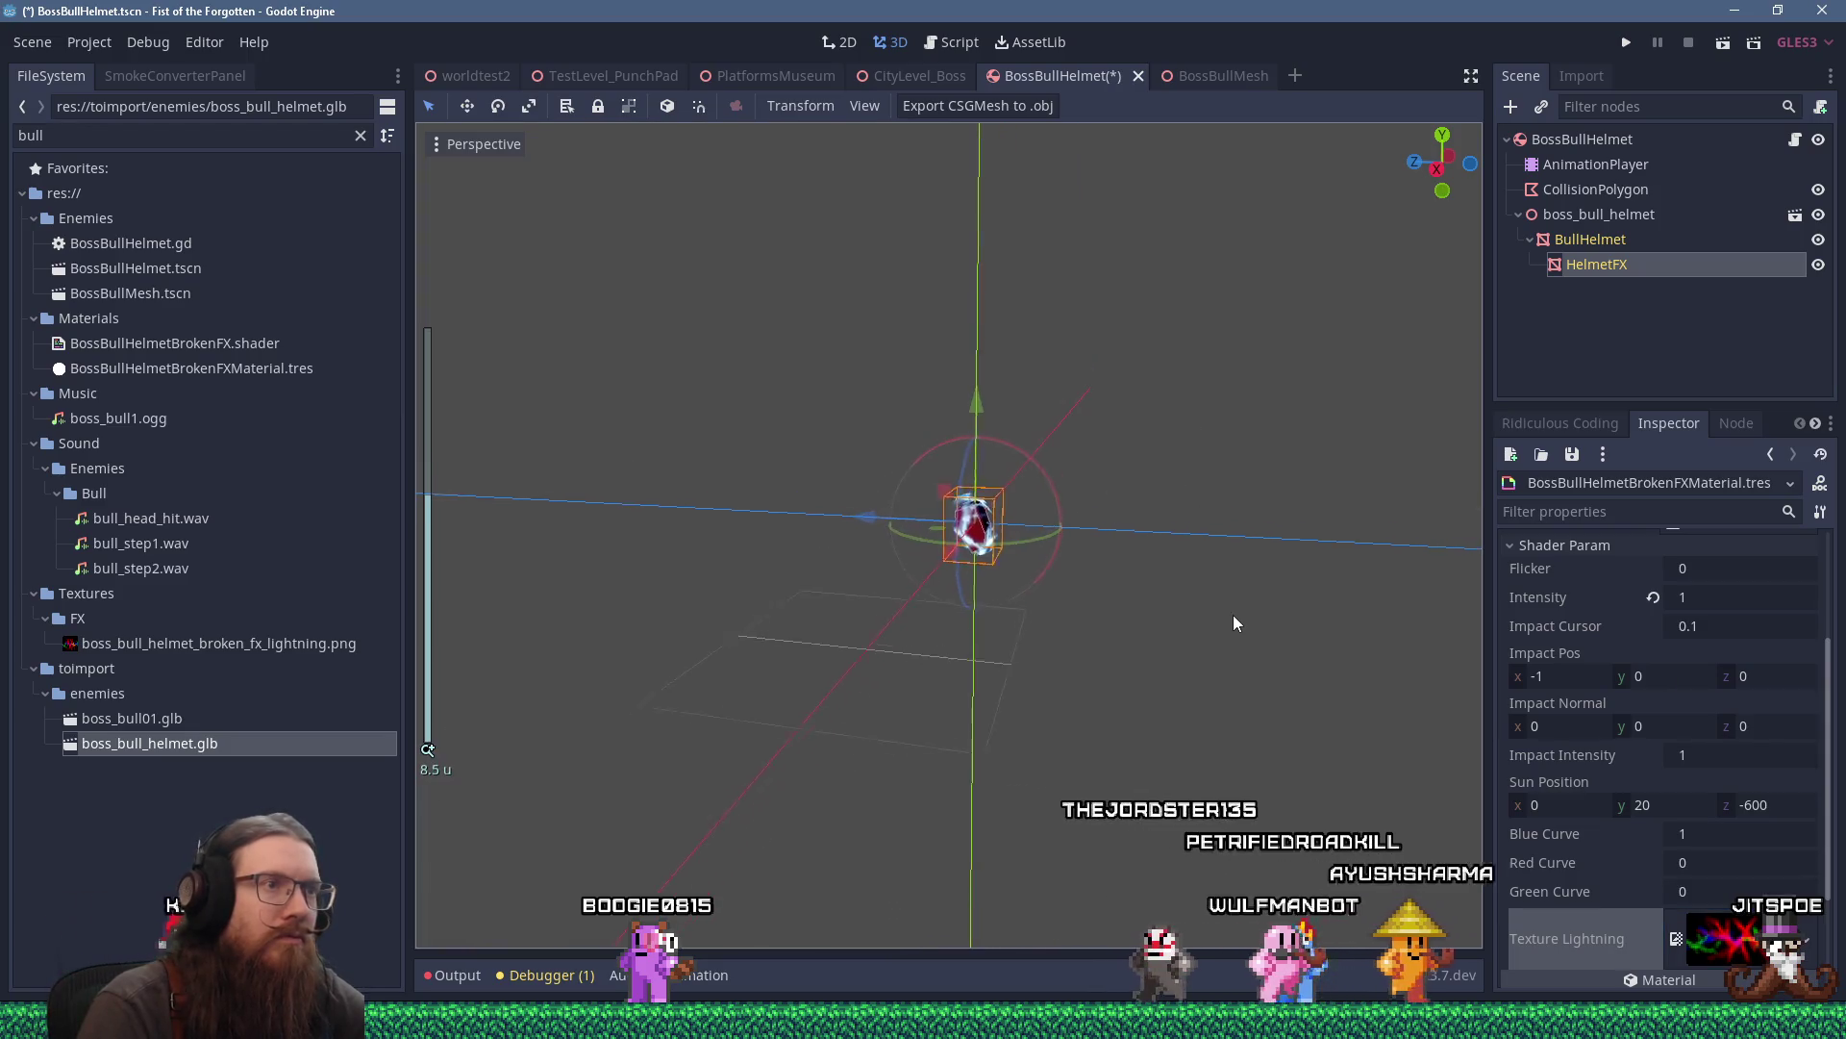
scroll(1104, 561, "up", 5)
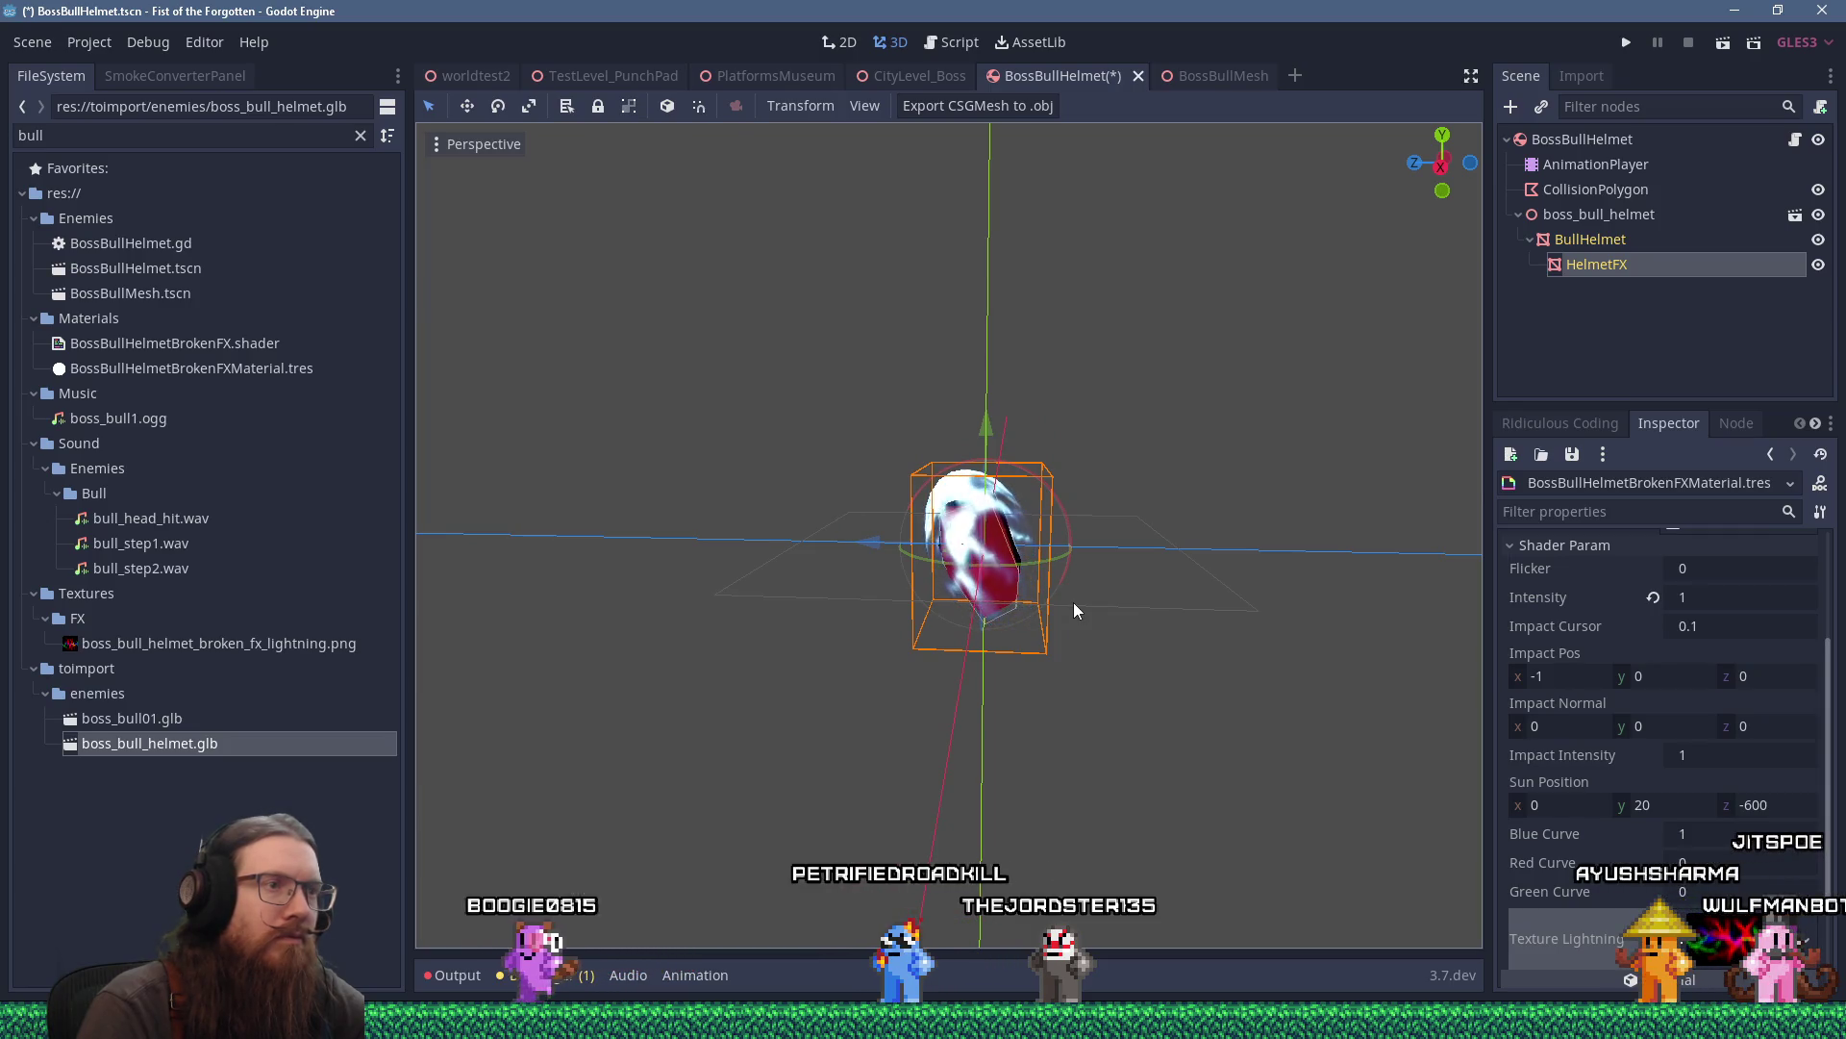
scroll(1074, 604, "down", 5)
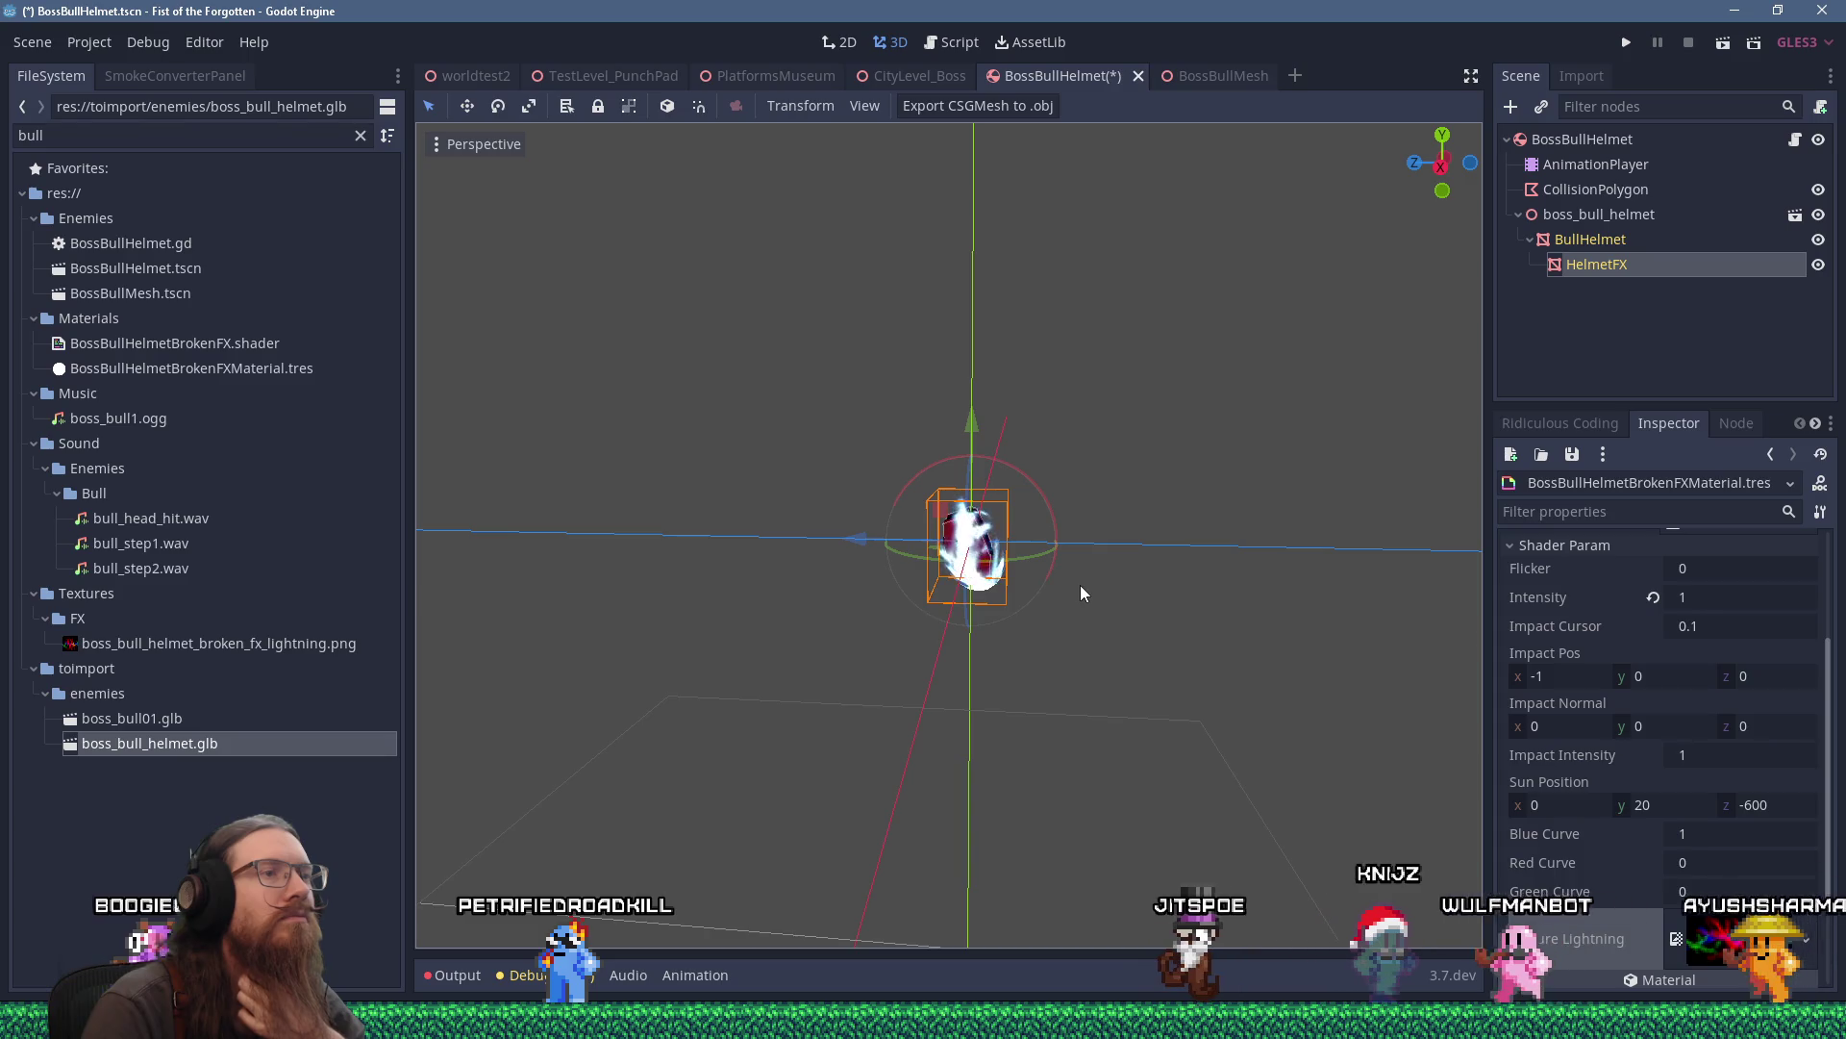
scroll(1077, 587, "up", 3)
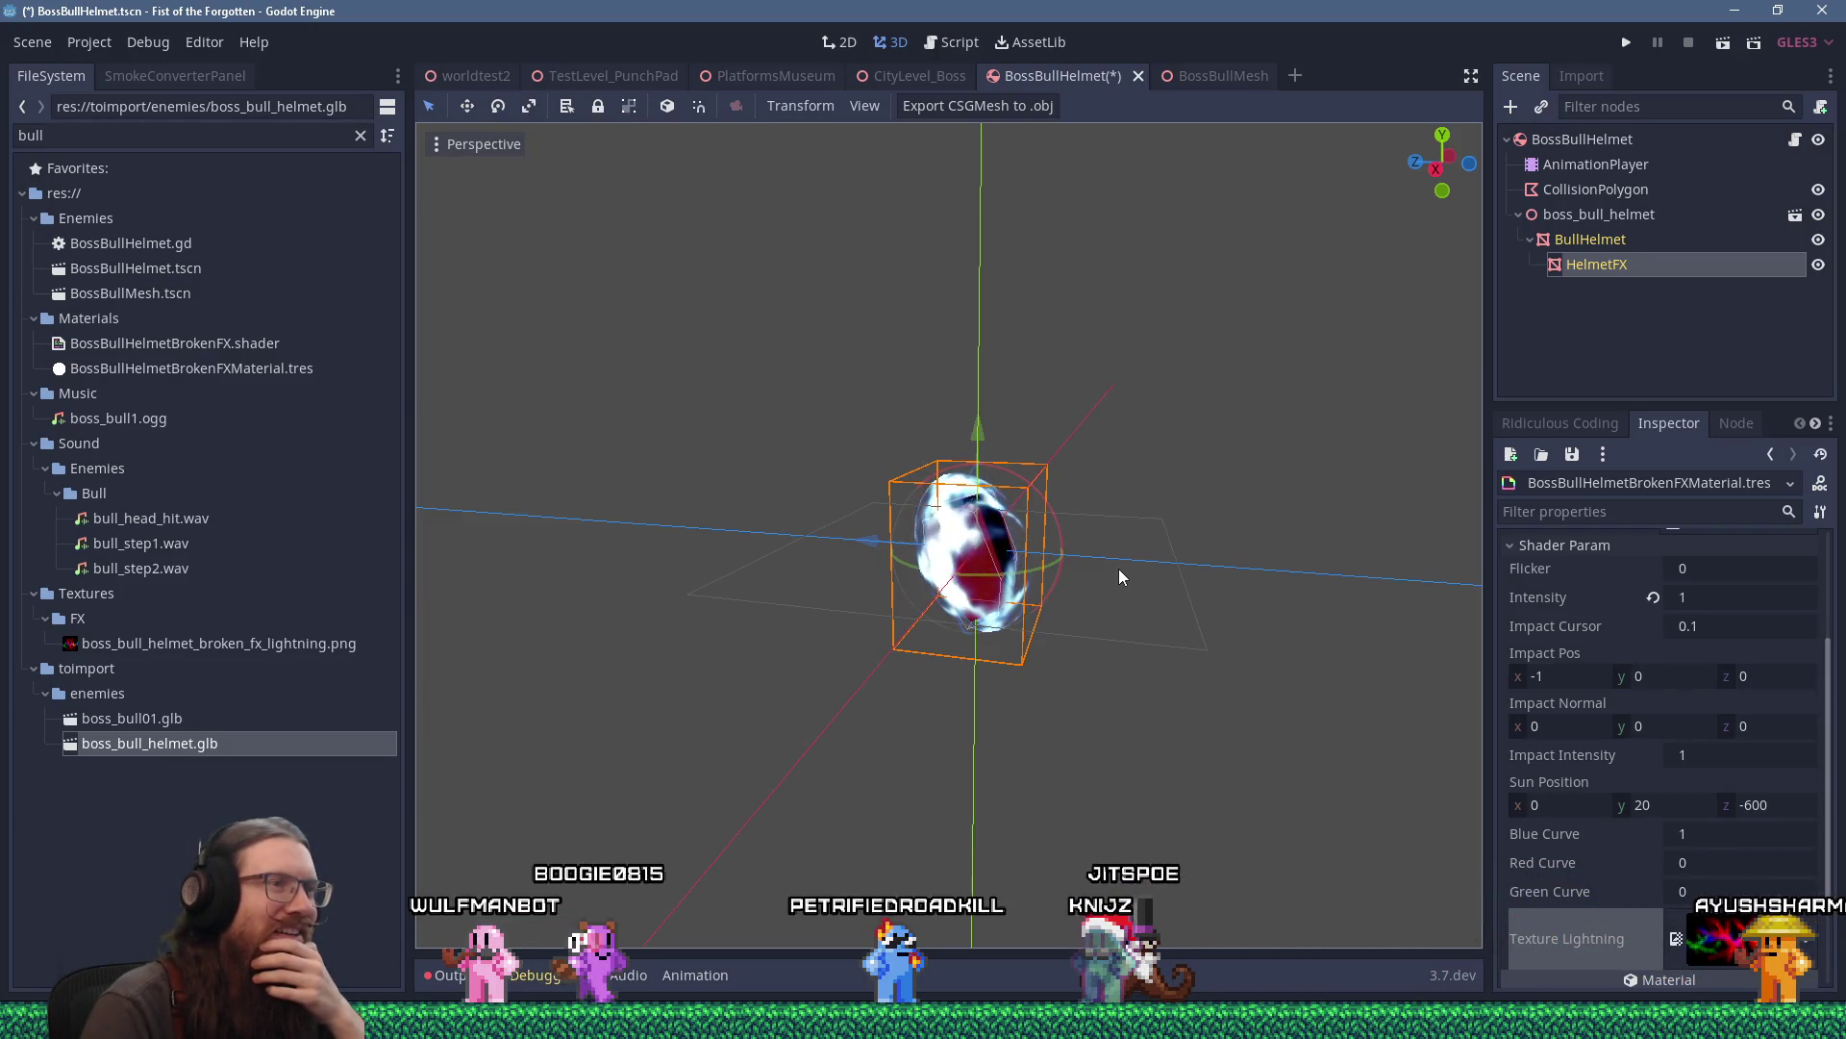
scroll(1182, 634, "up", 3)
left_click_drag(1200, 632, 956, 627)
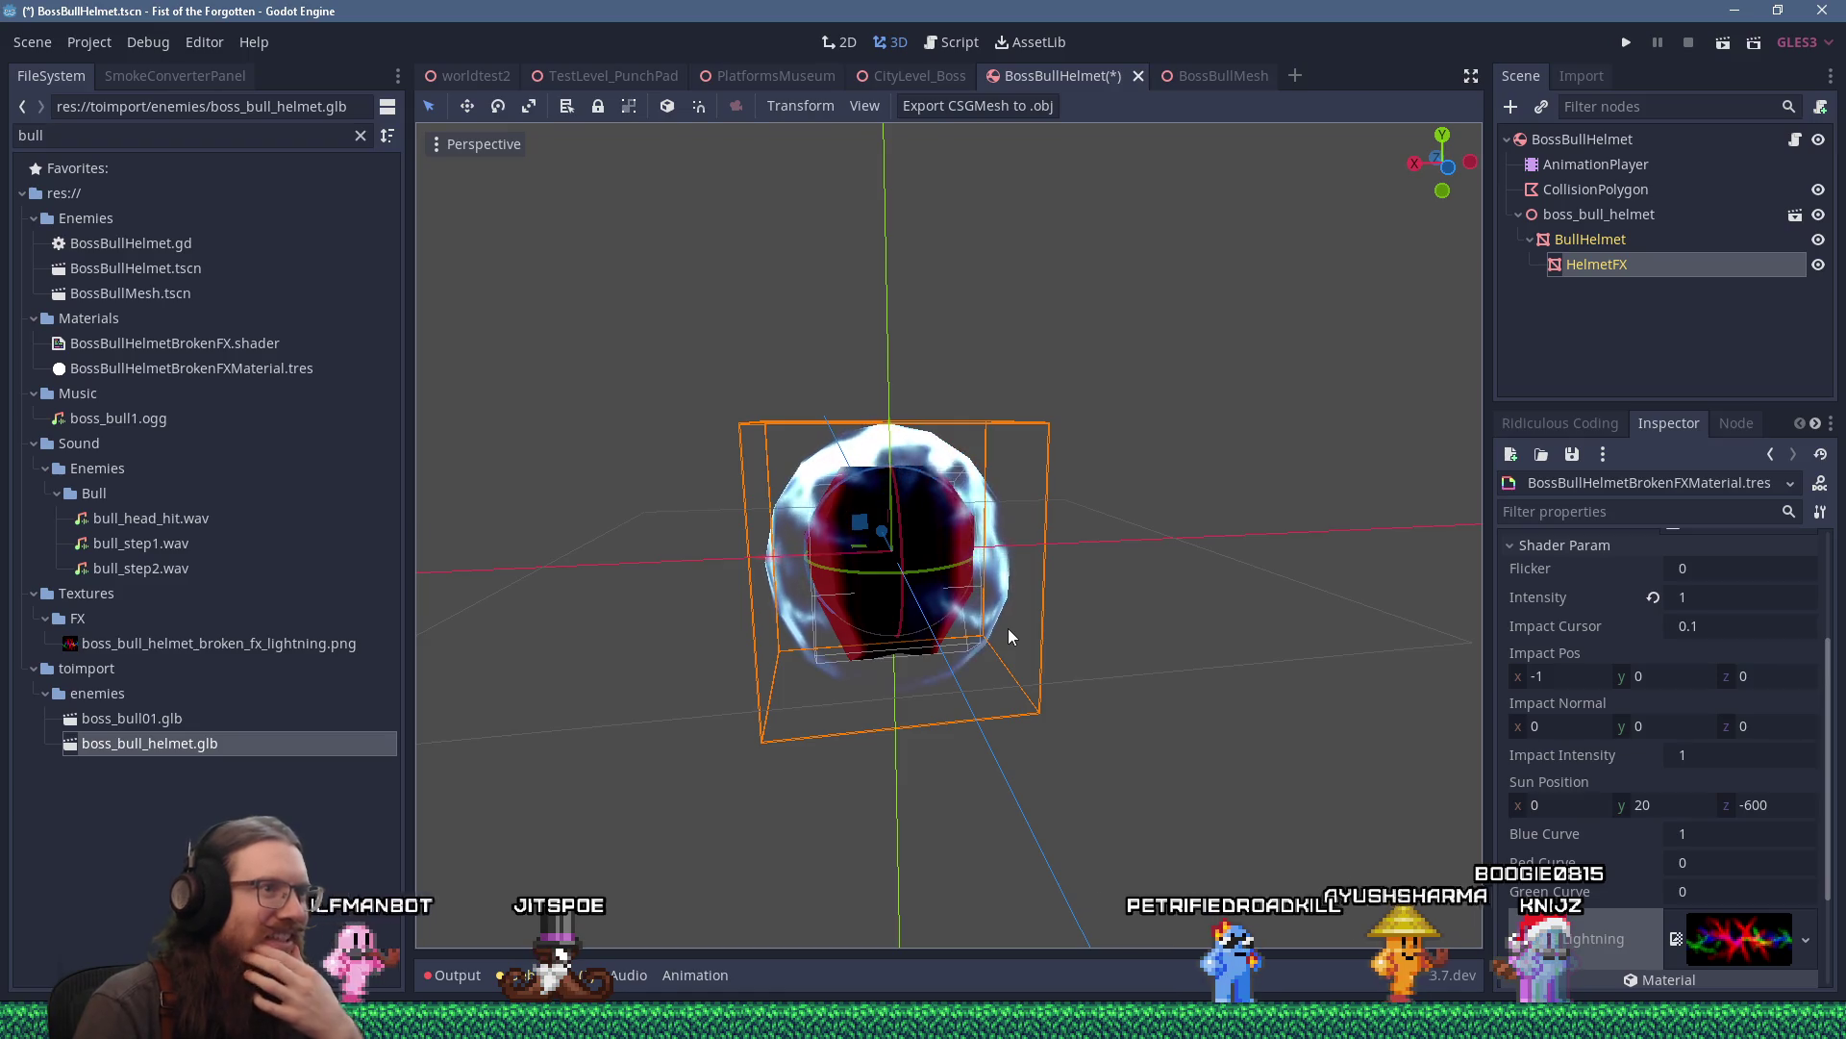
left_click_drag(906, 662, 1126, 650)
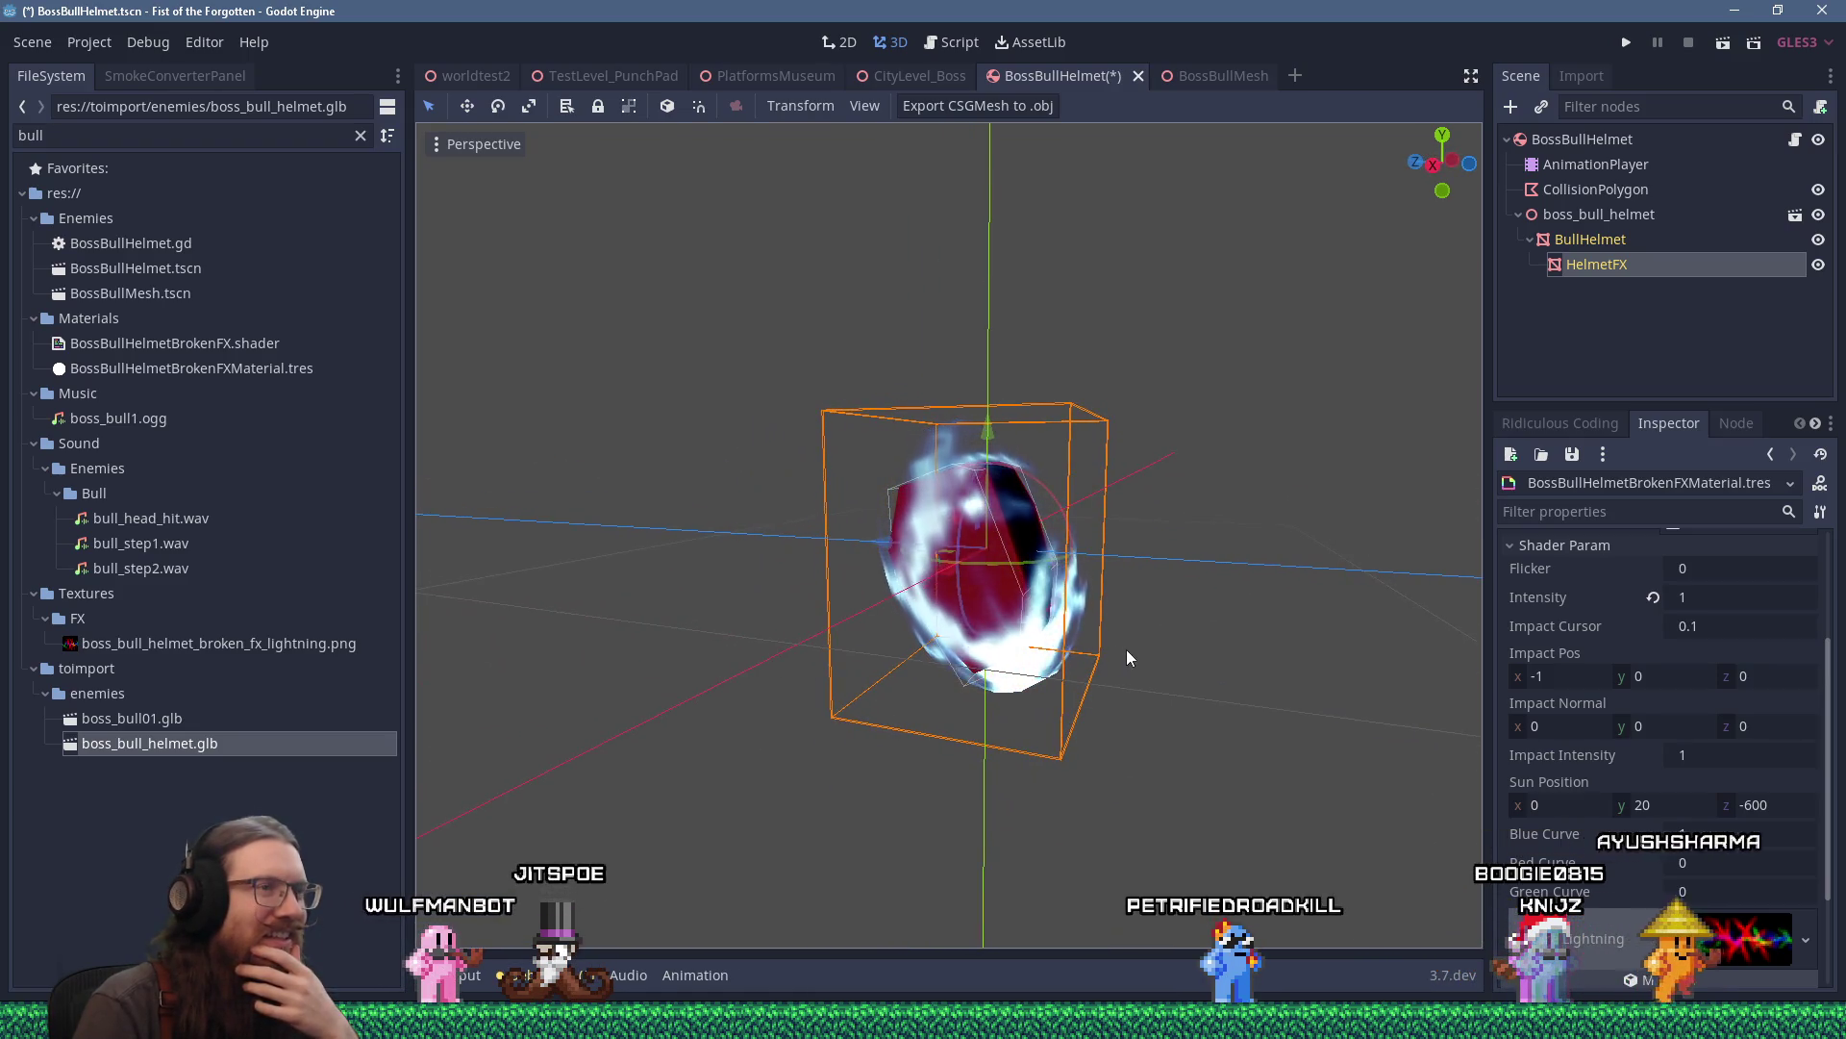
scroll(1204, 640, "down", 5)
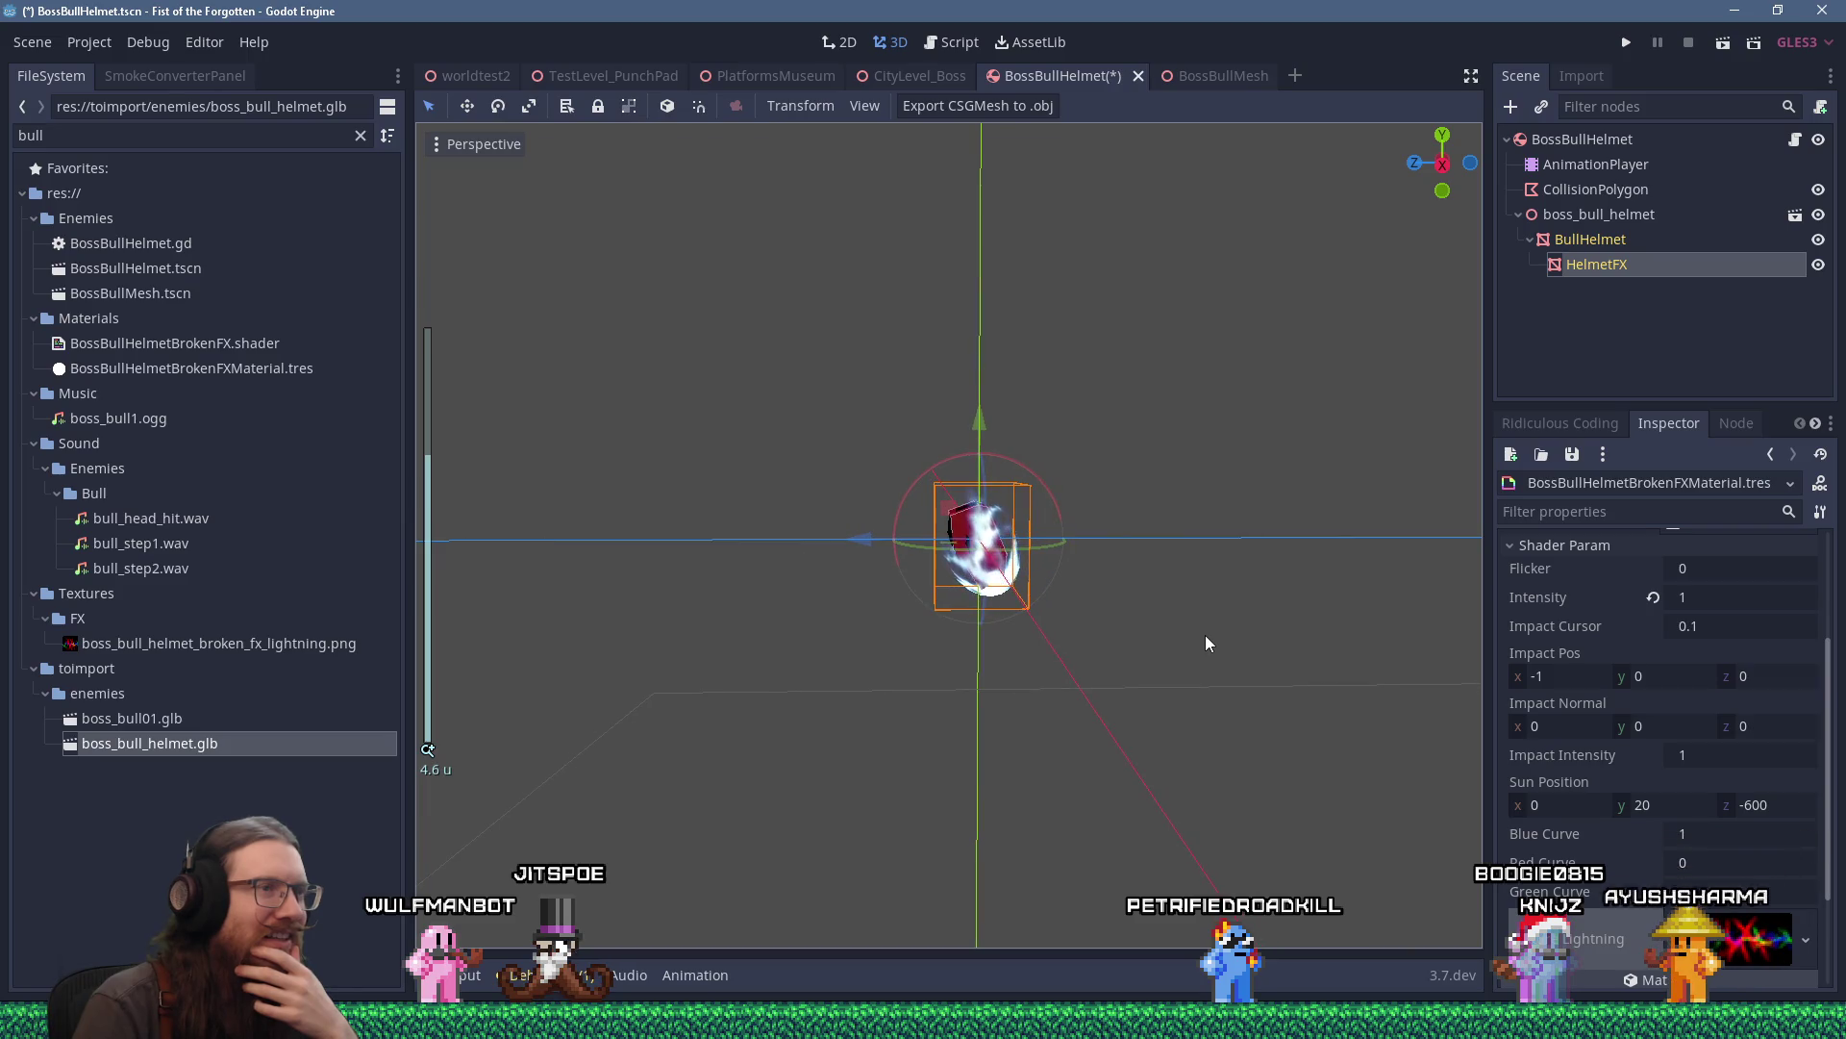
scroll(1205, 636, "up", 5)
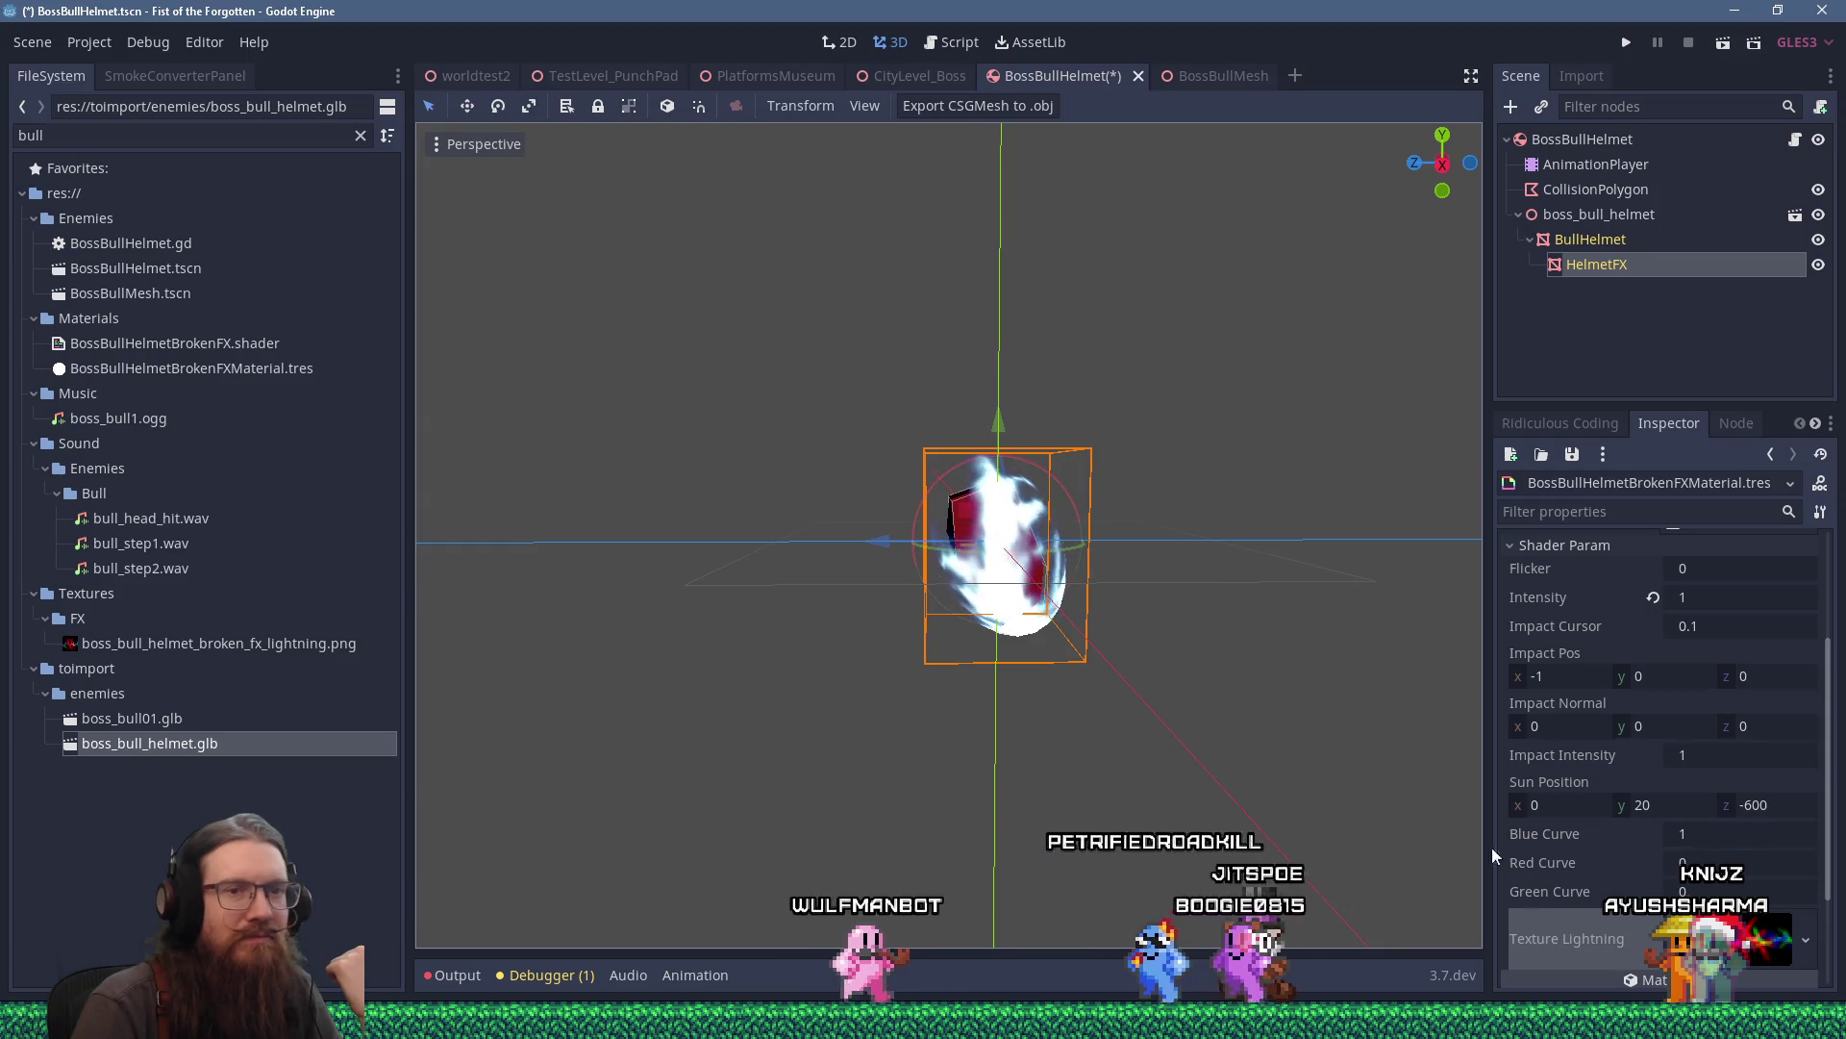
left_click(1754, 938)
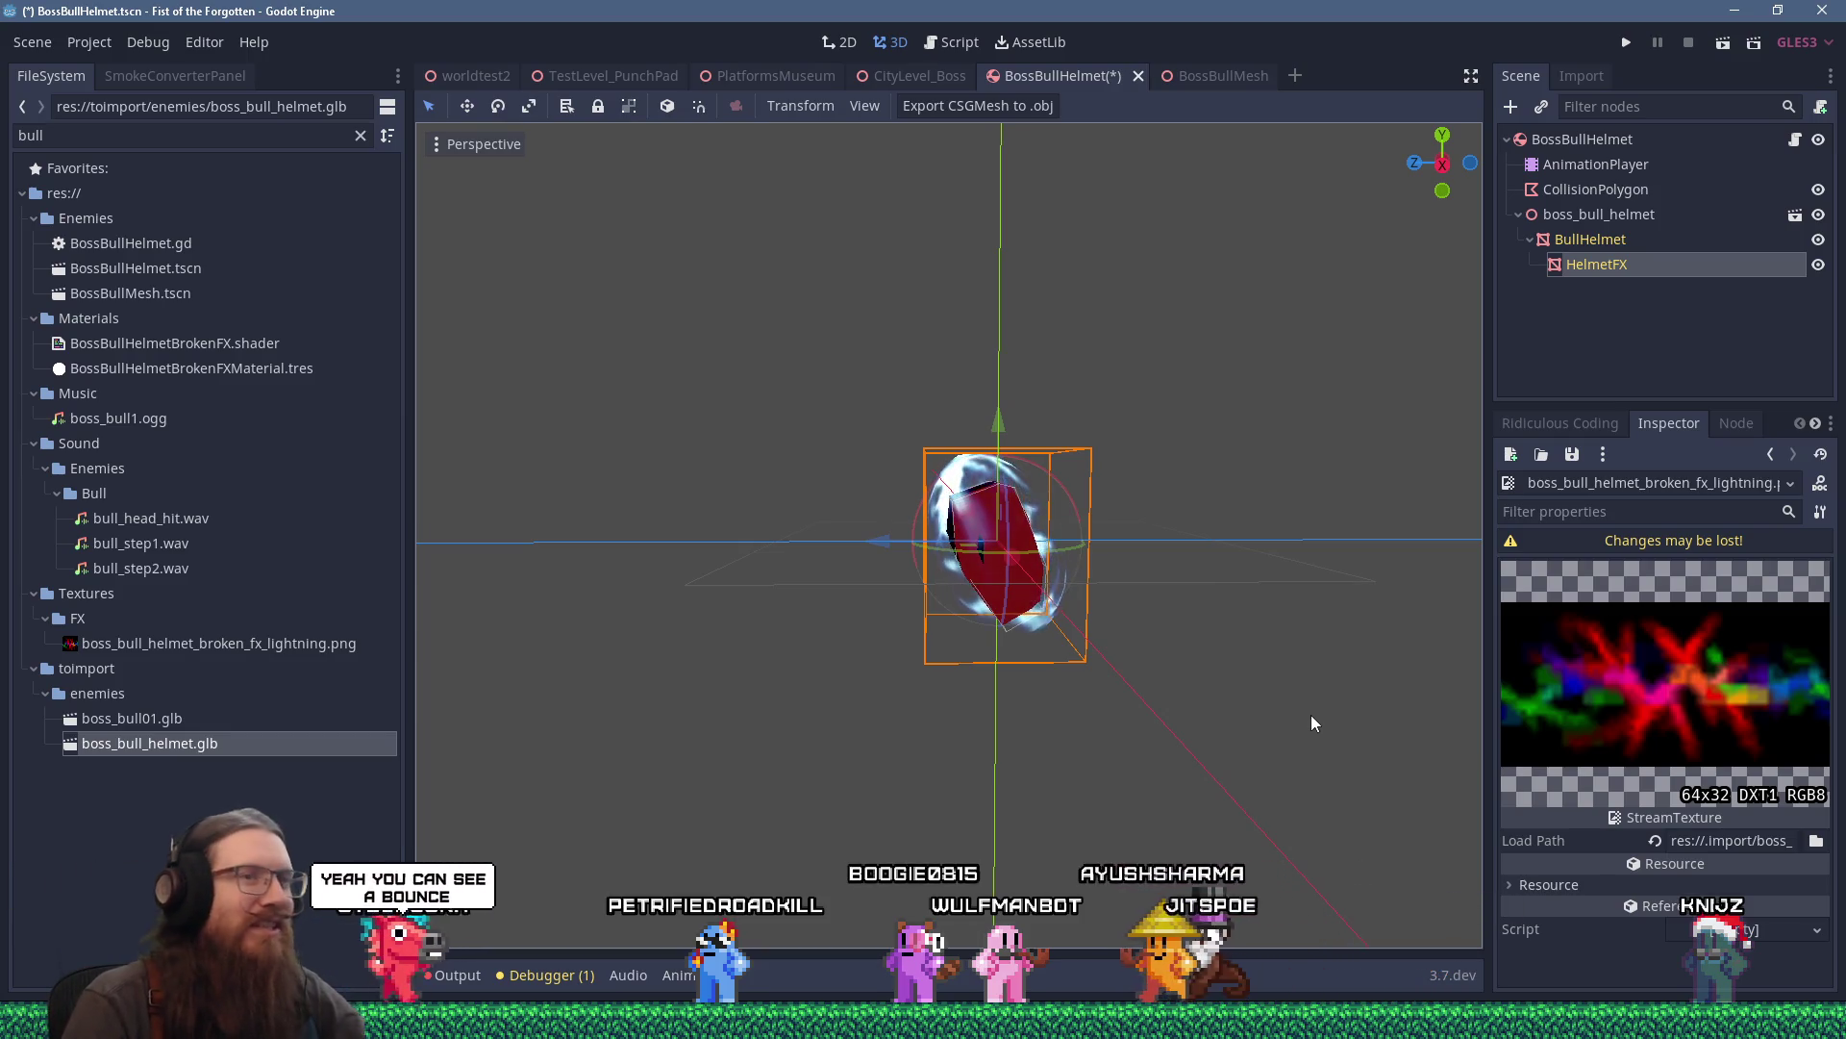
Orbit and zoom the viewport to inspect the helmet's red core and white-blue lightning cracks.
left_click_drag(1317, 719, 1256, 735)
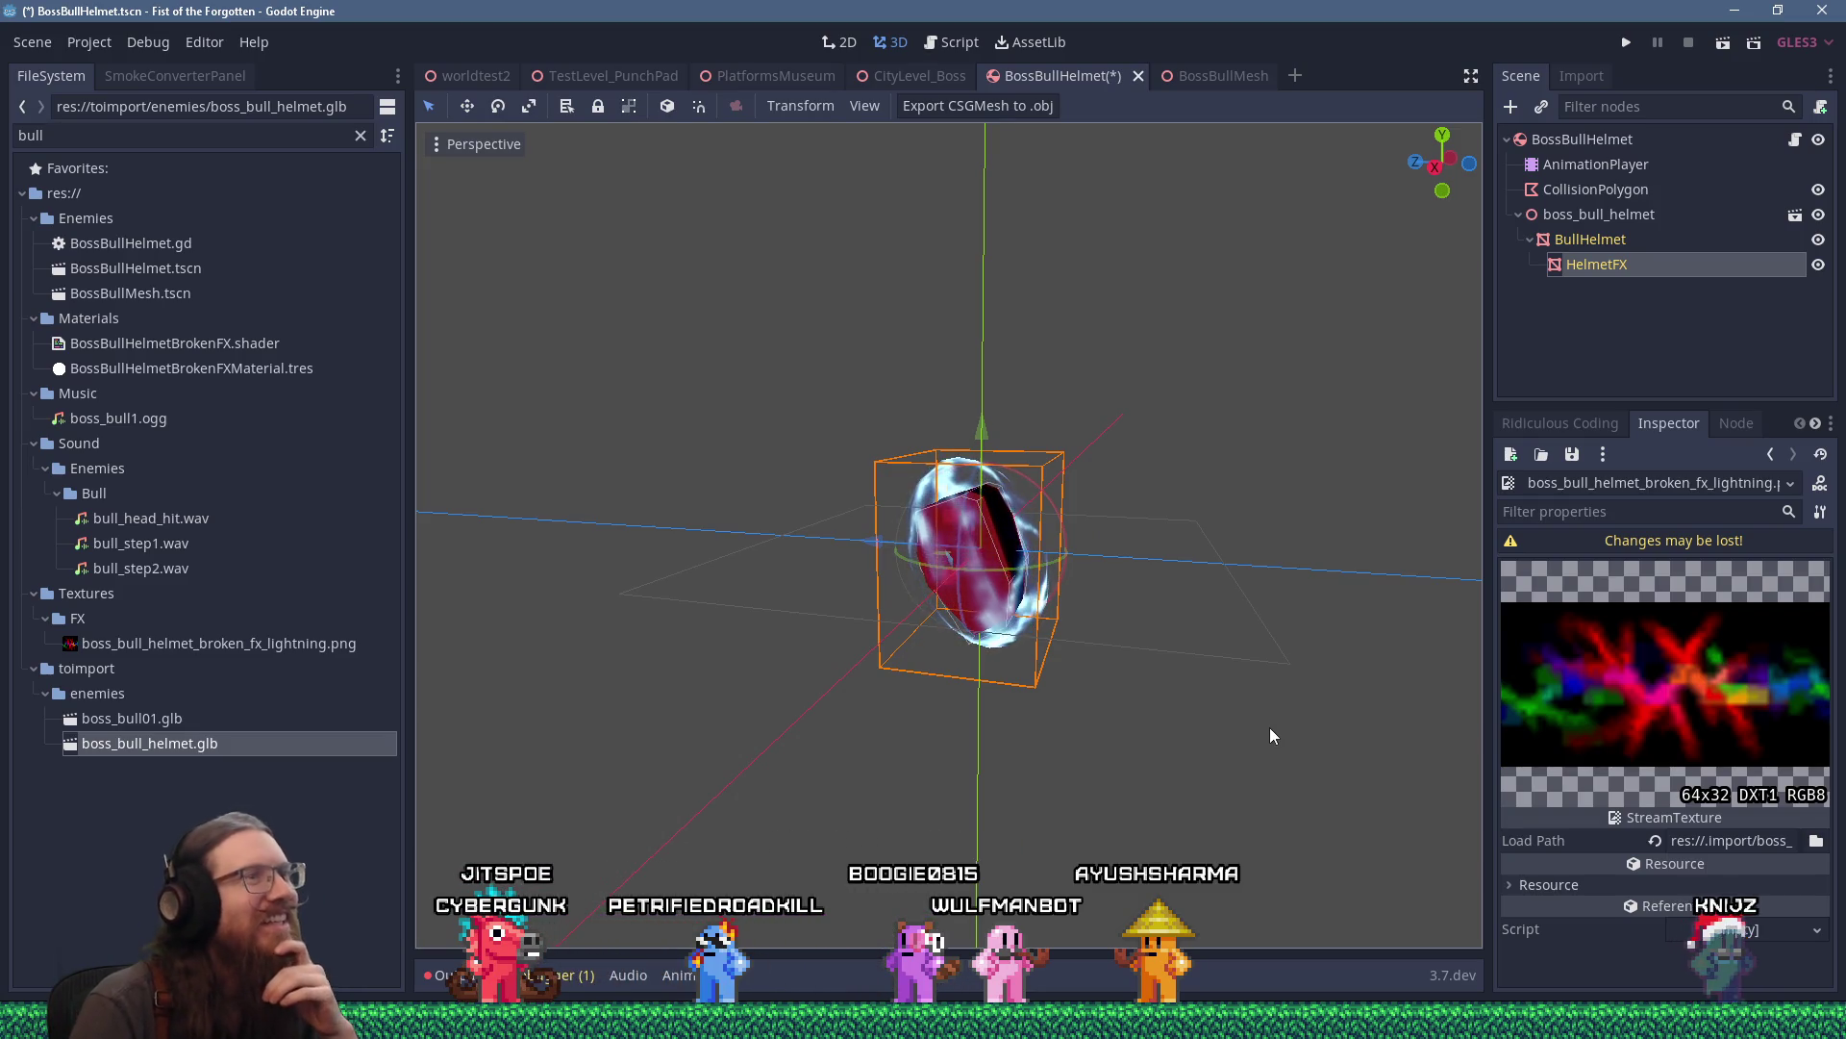
scroll(1272, 723, "up", 2)
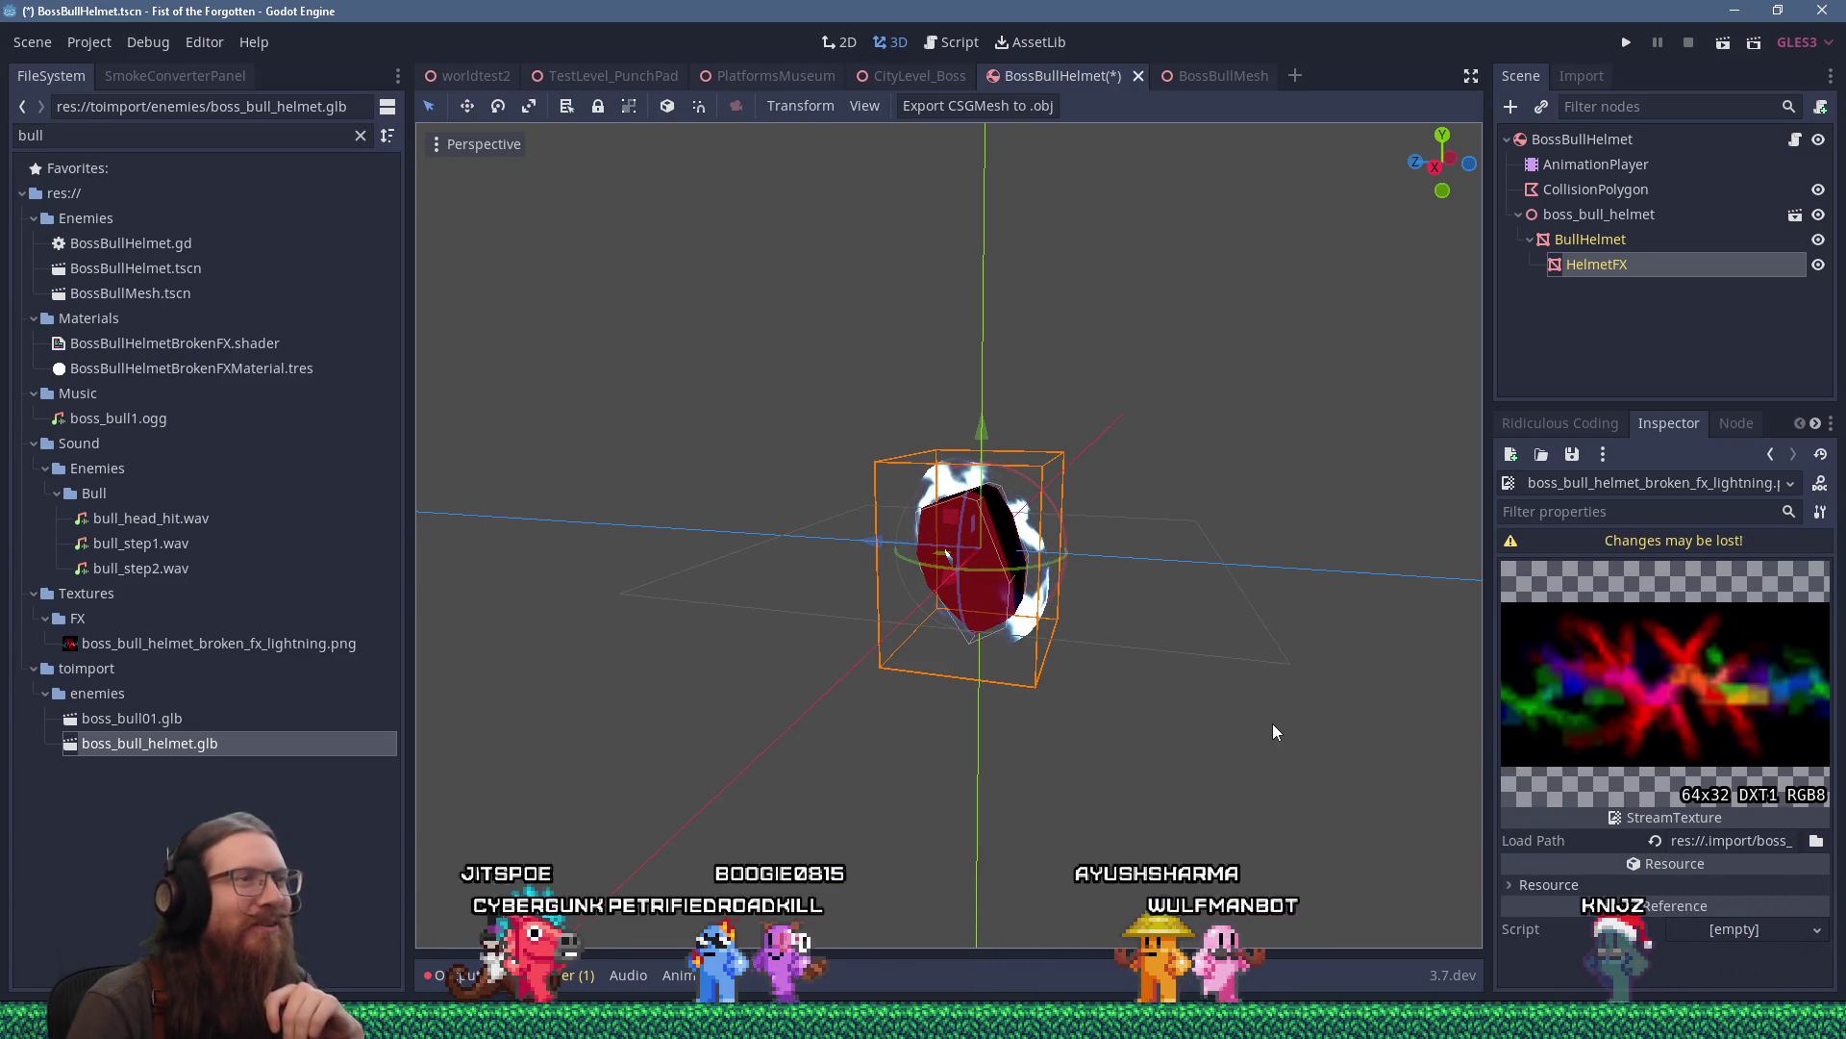
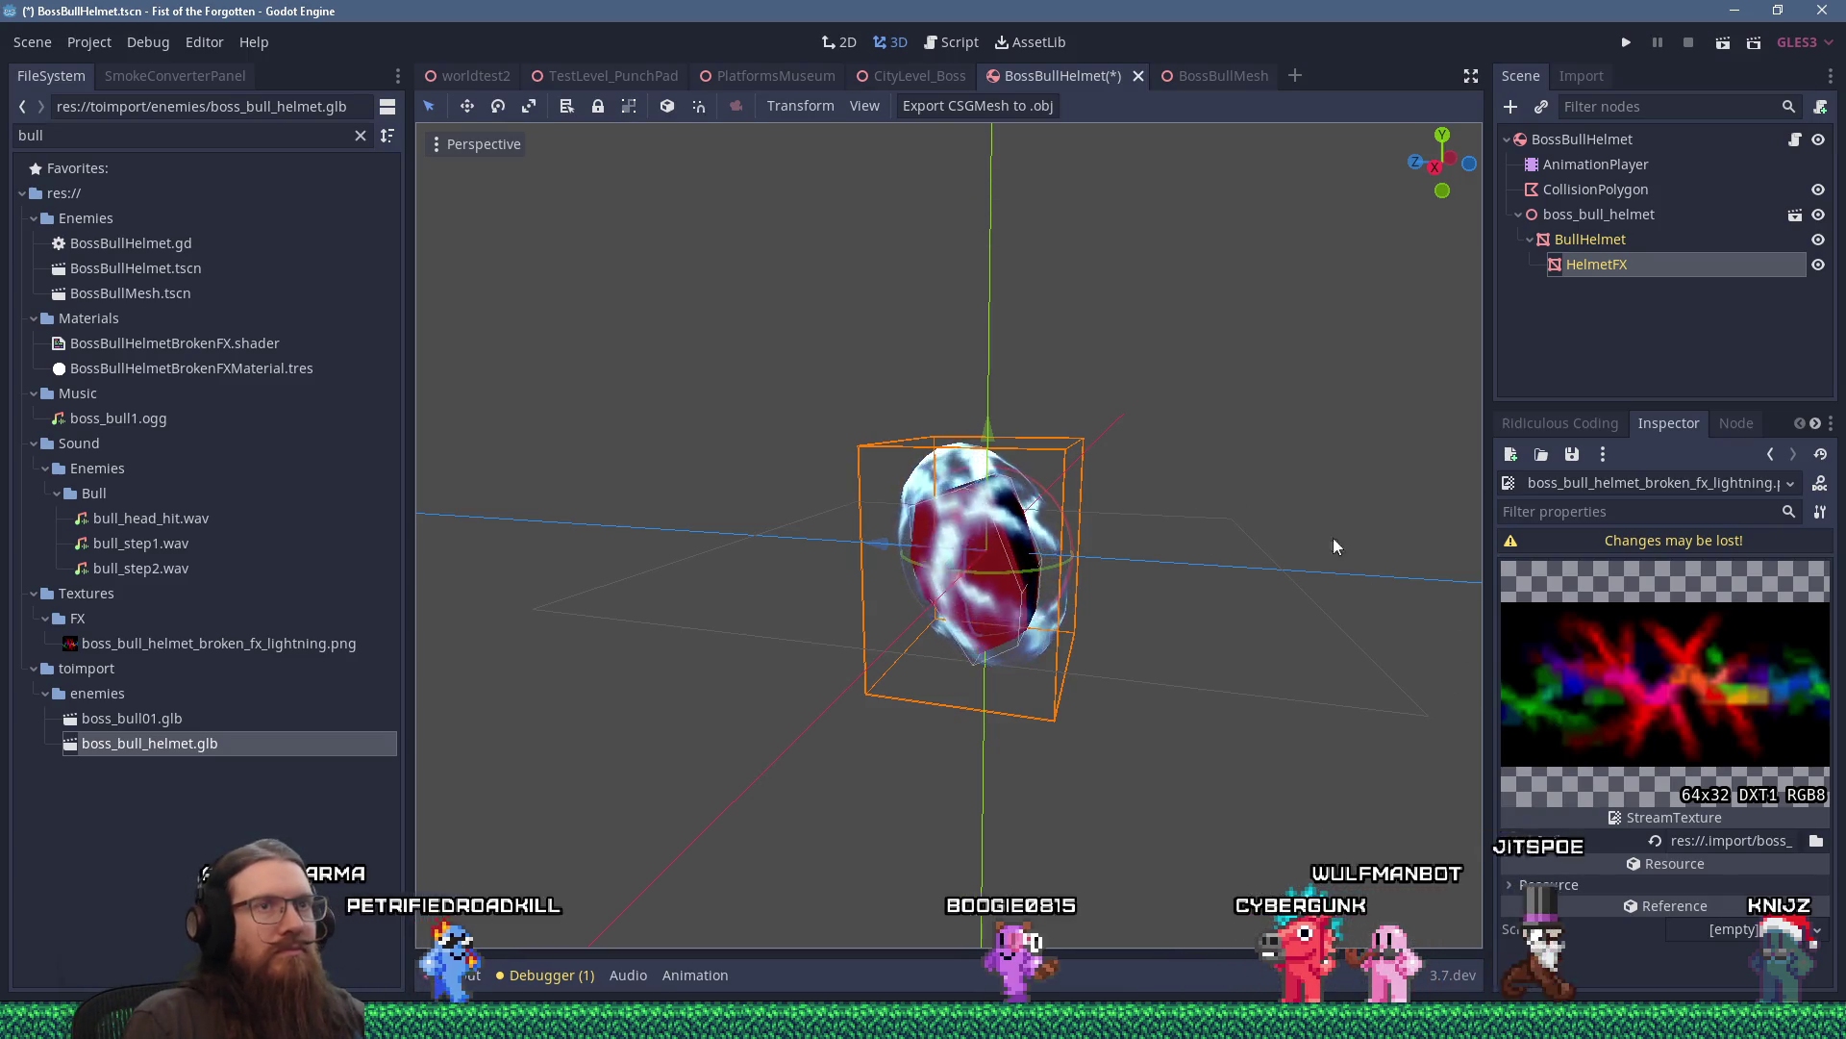
Select HelmetFX and open its material's shader code in the shader editor.
left_click(1615, 265)
left_click(1730, 741)
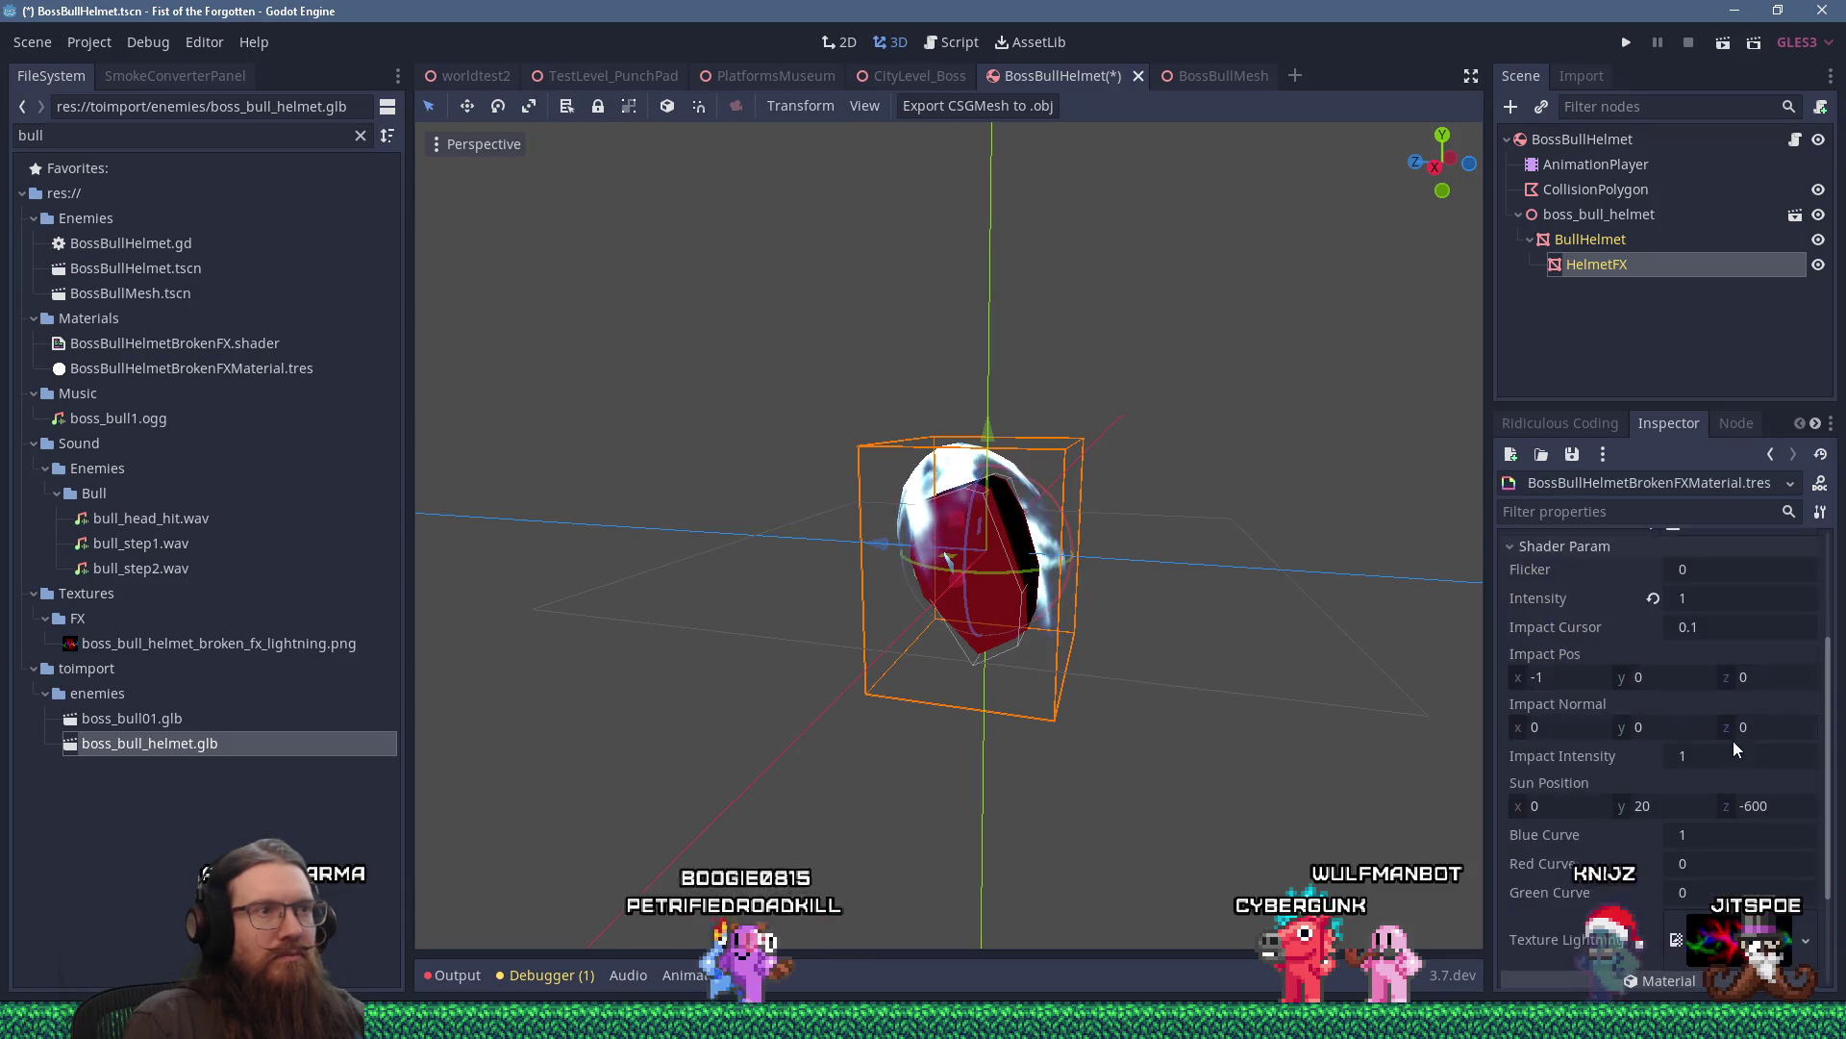
scroll(1736, 808, "up", 5)
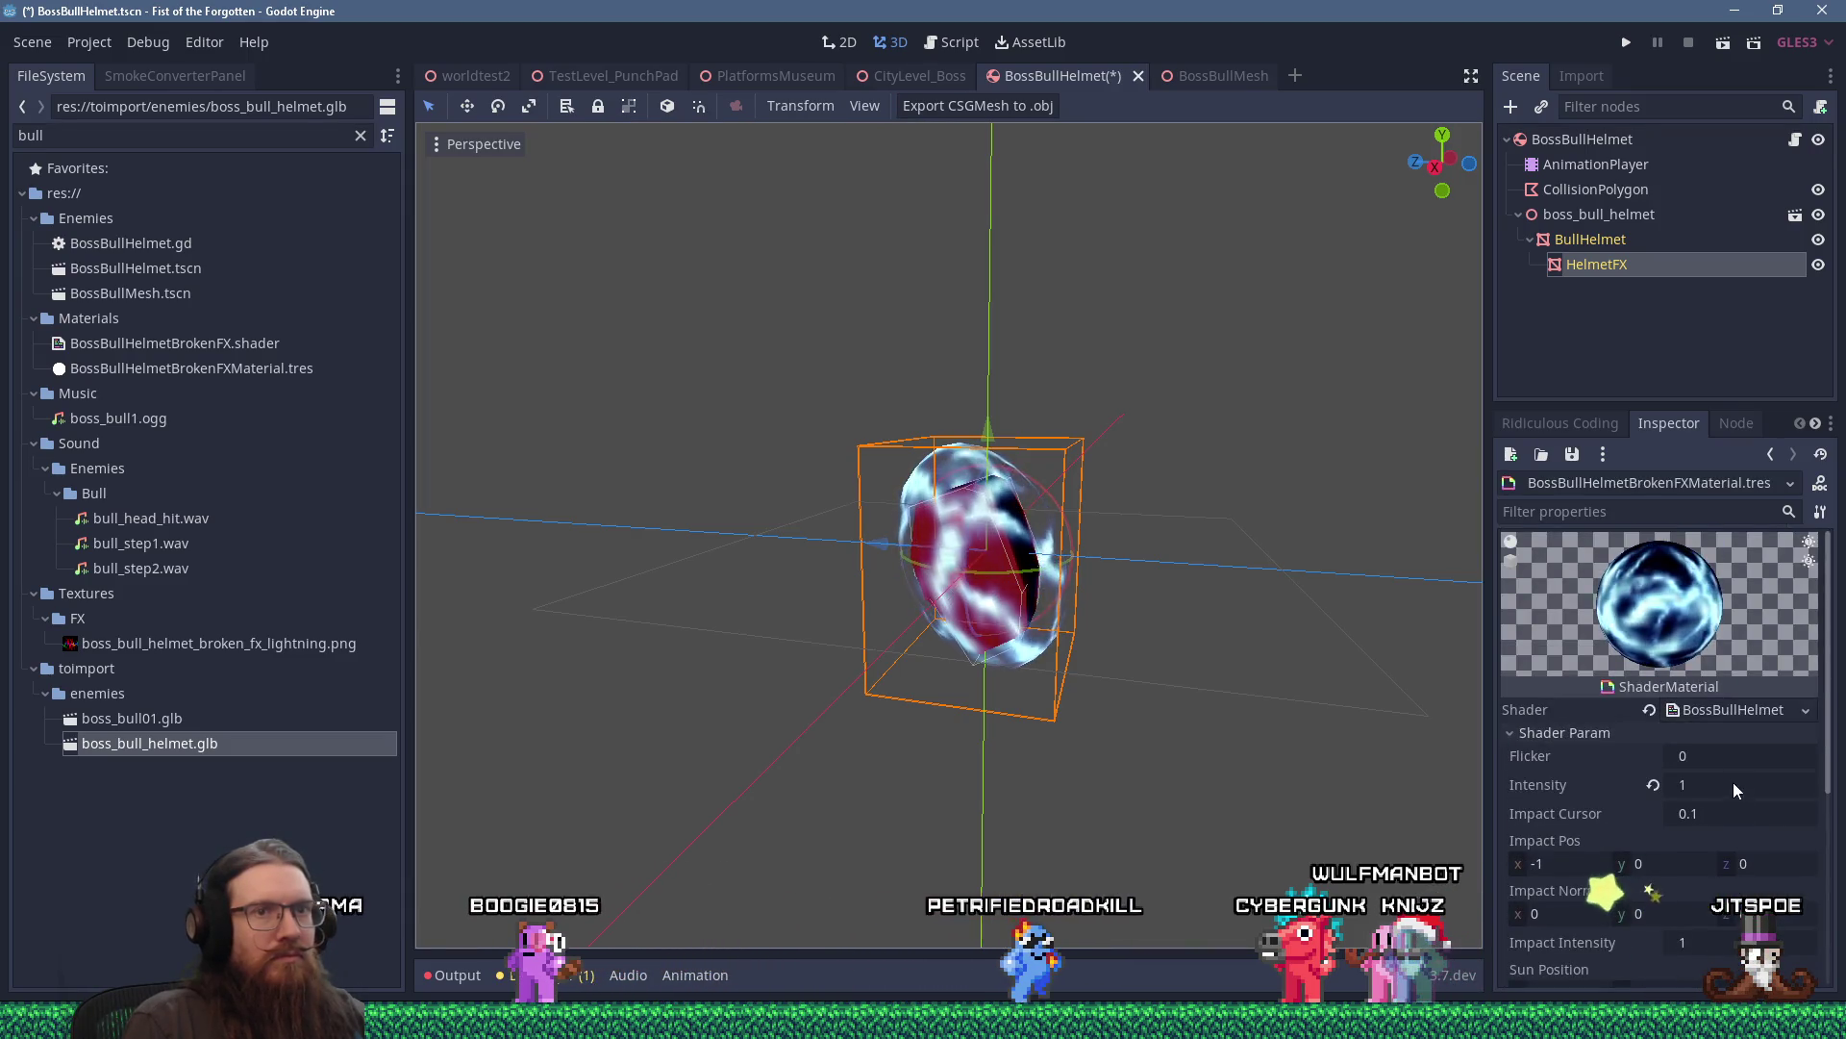
left_click(1727, 712)
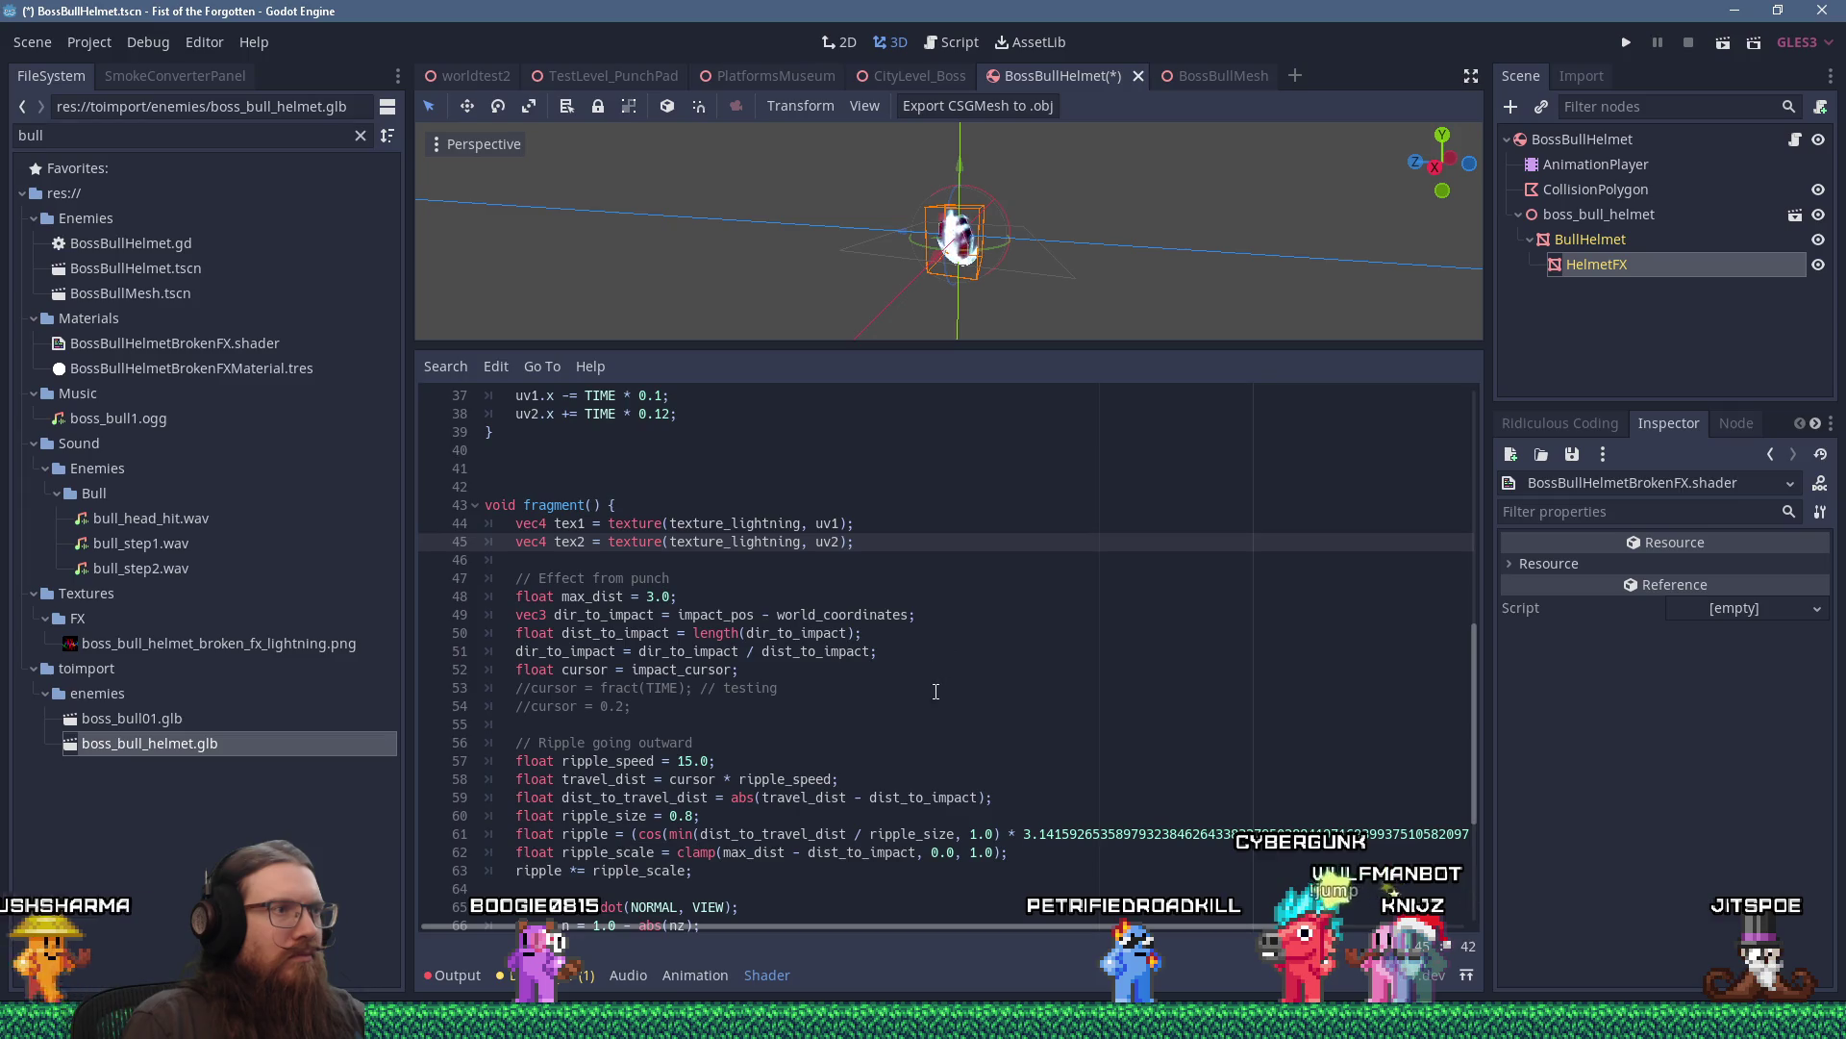
scroll(935, 691, "down", 5)
scroll(935, 691, "up", 5)
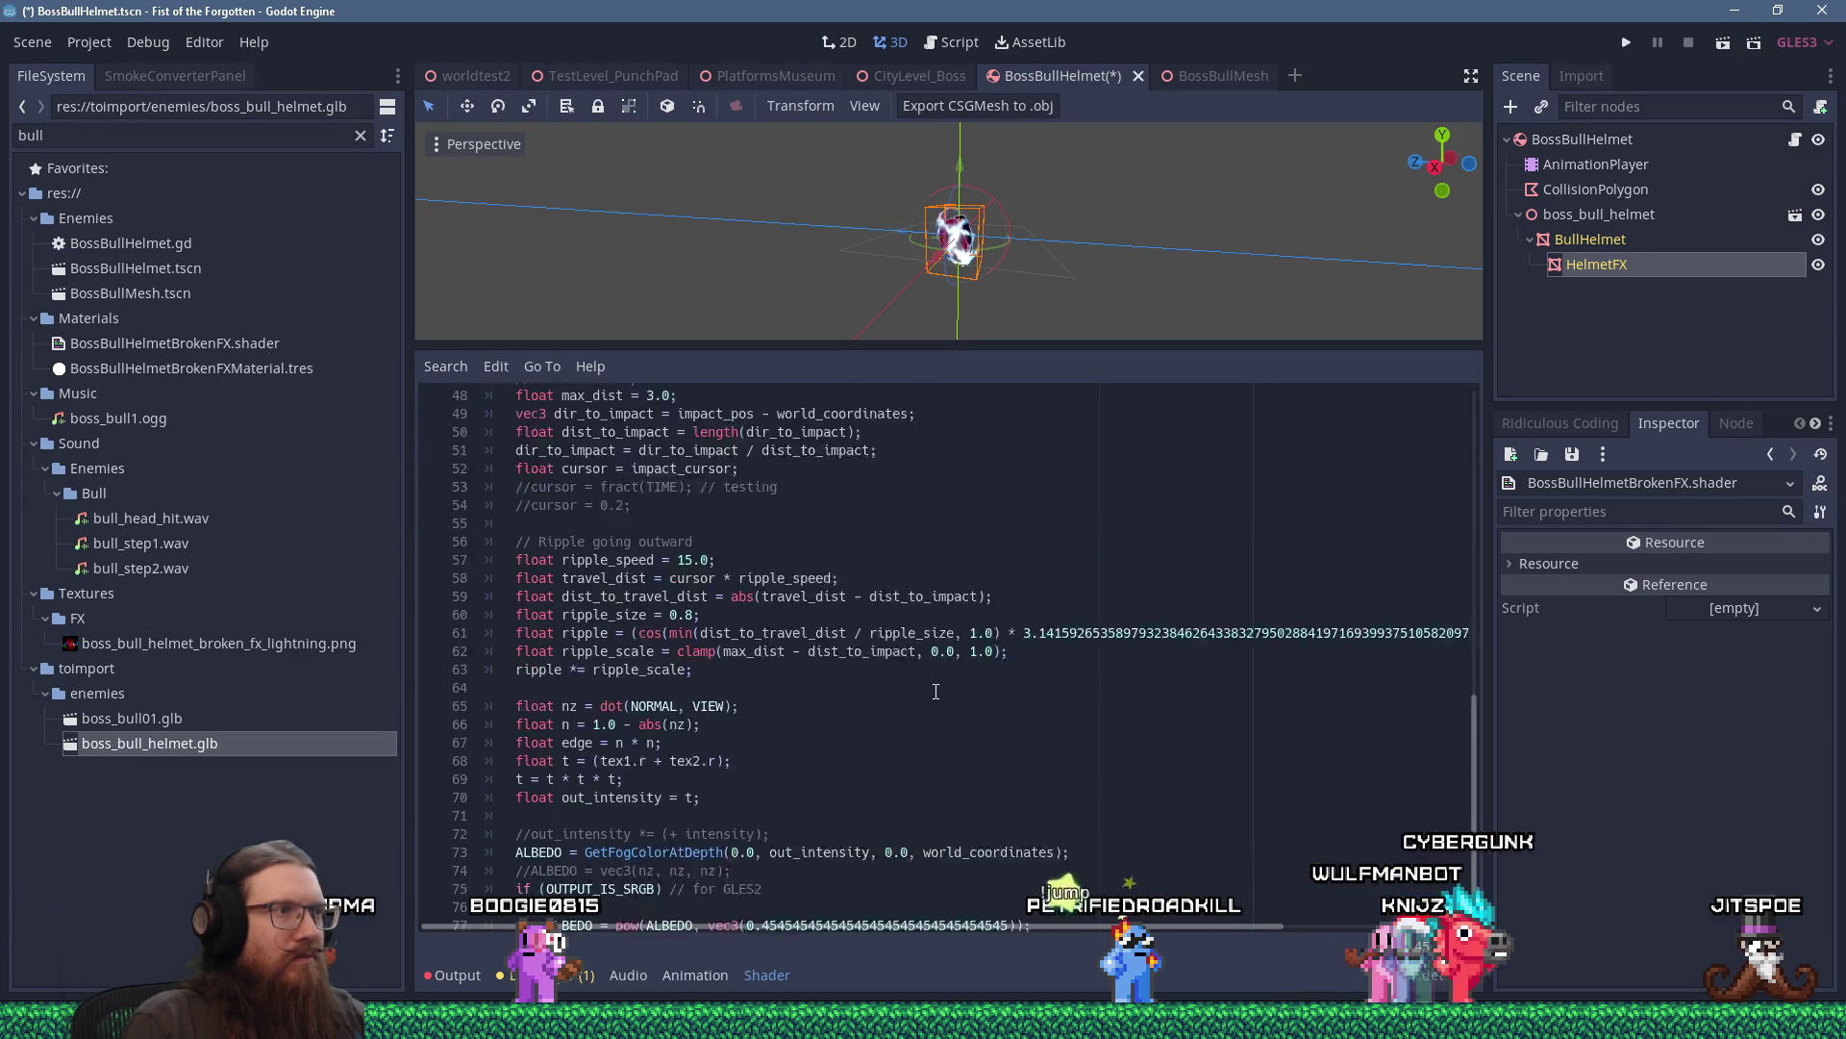
scroll(936, 692, "down", 5)
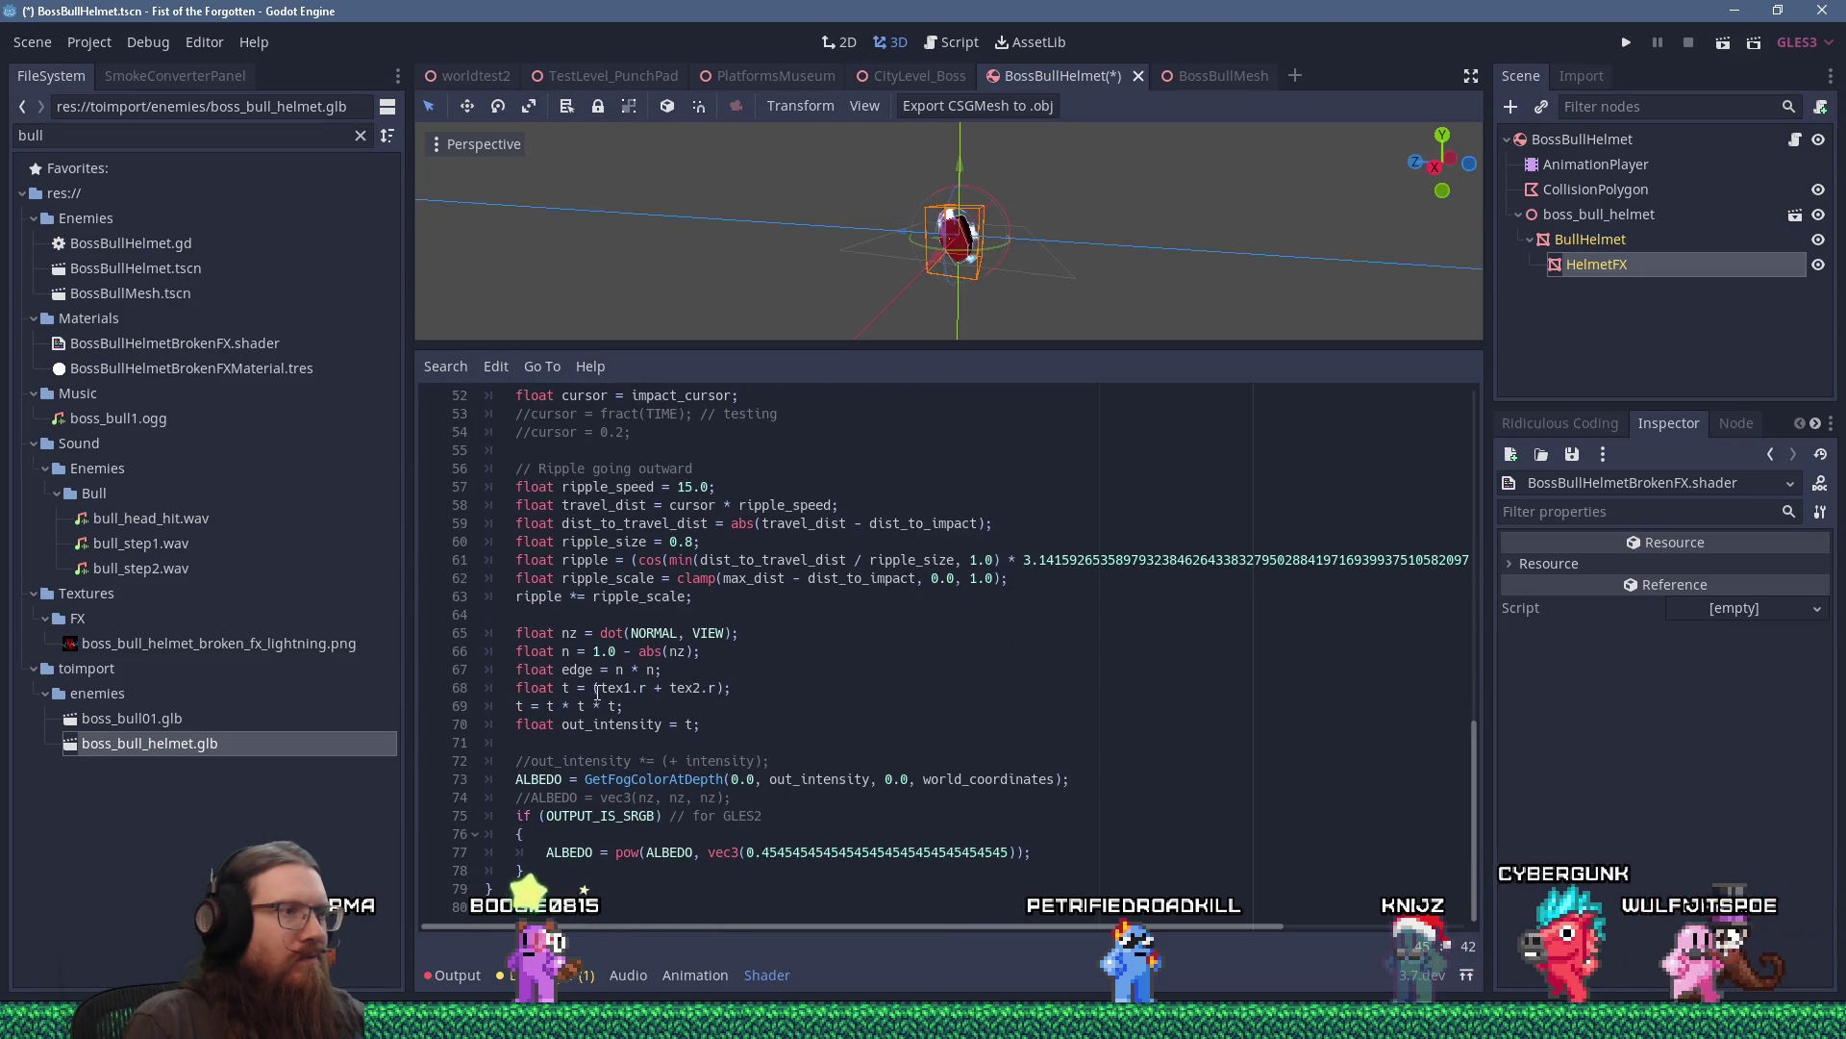
Comment out the tex1.r + tex2.r line and add 'float t = tex1.r;' below it.
left_click(595, 687)
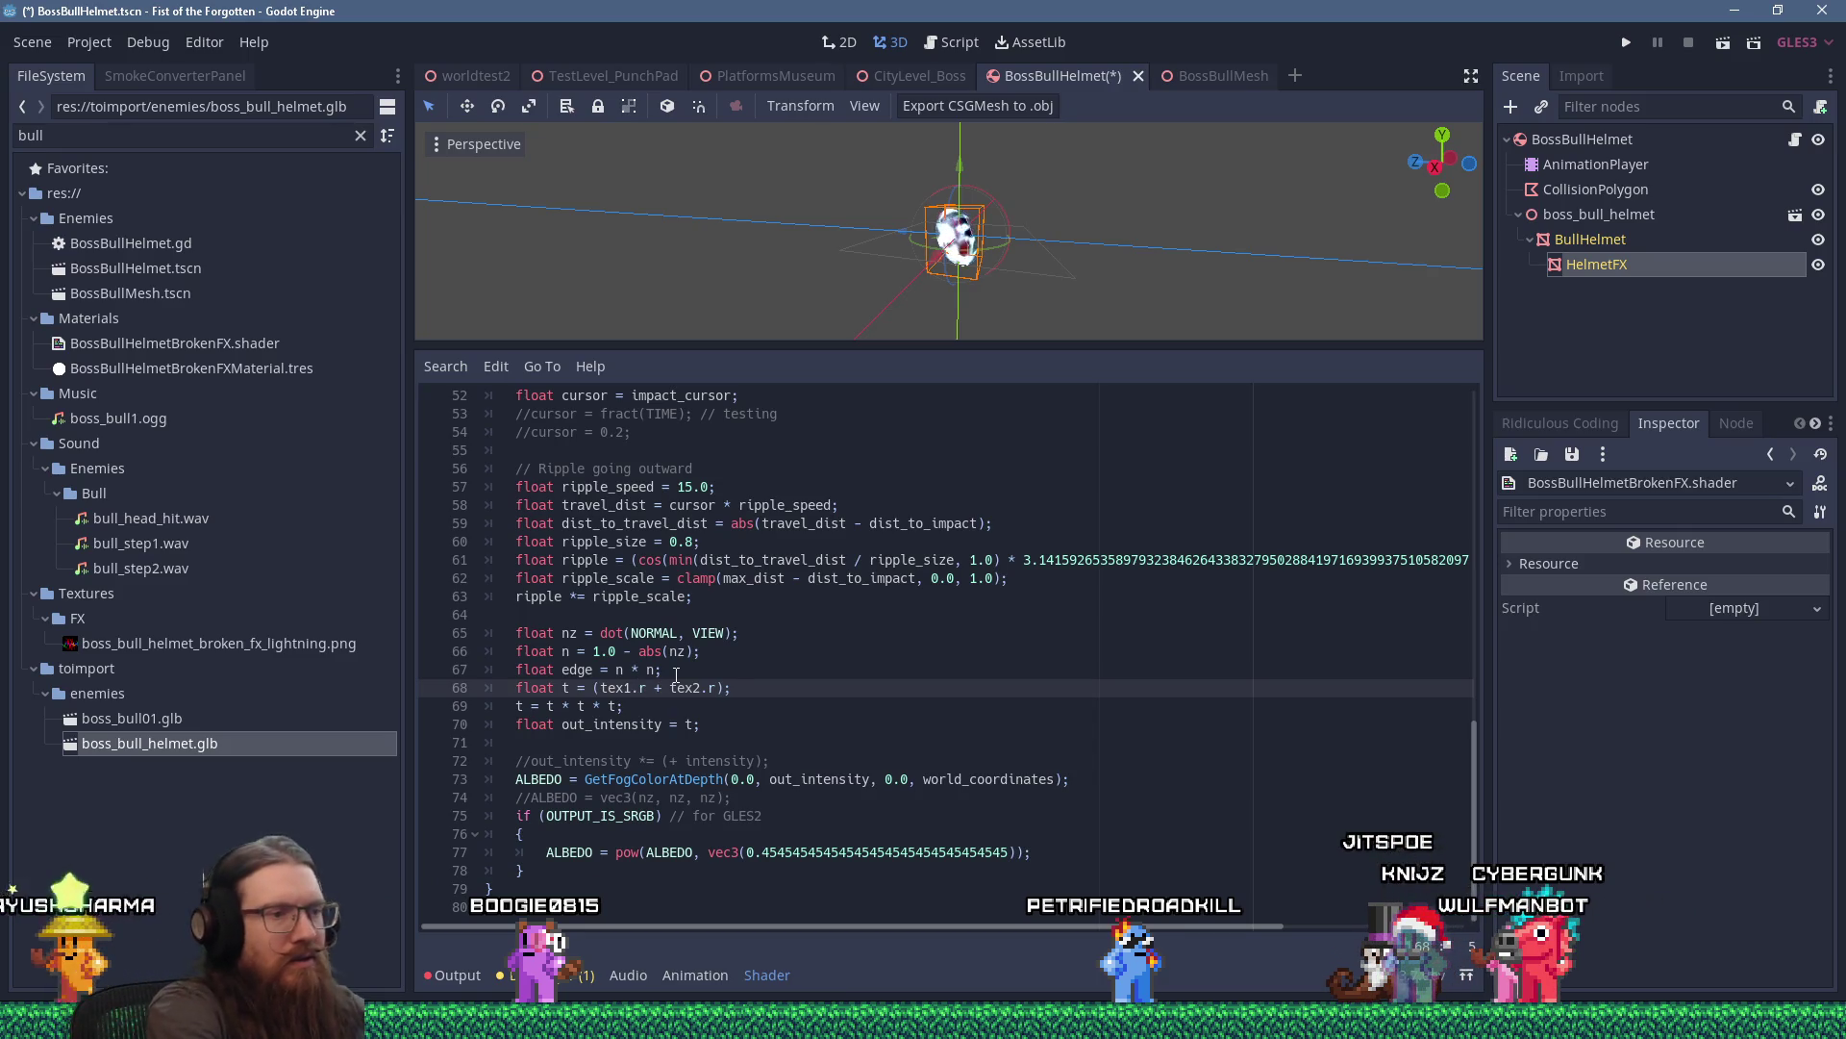
key("End")
key("Return")
type("at t = tex1.r;")
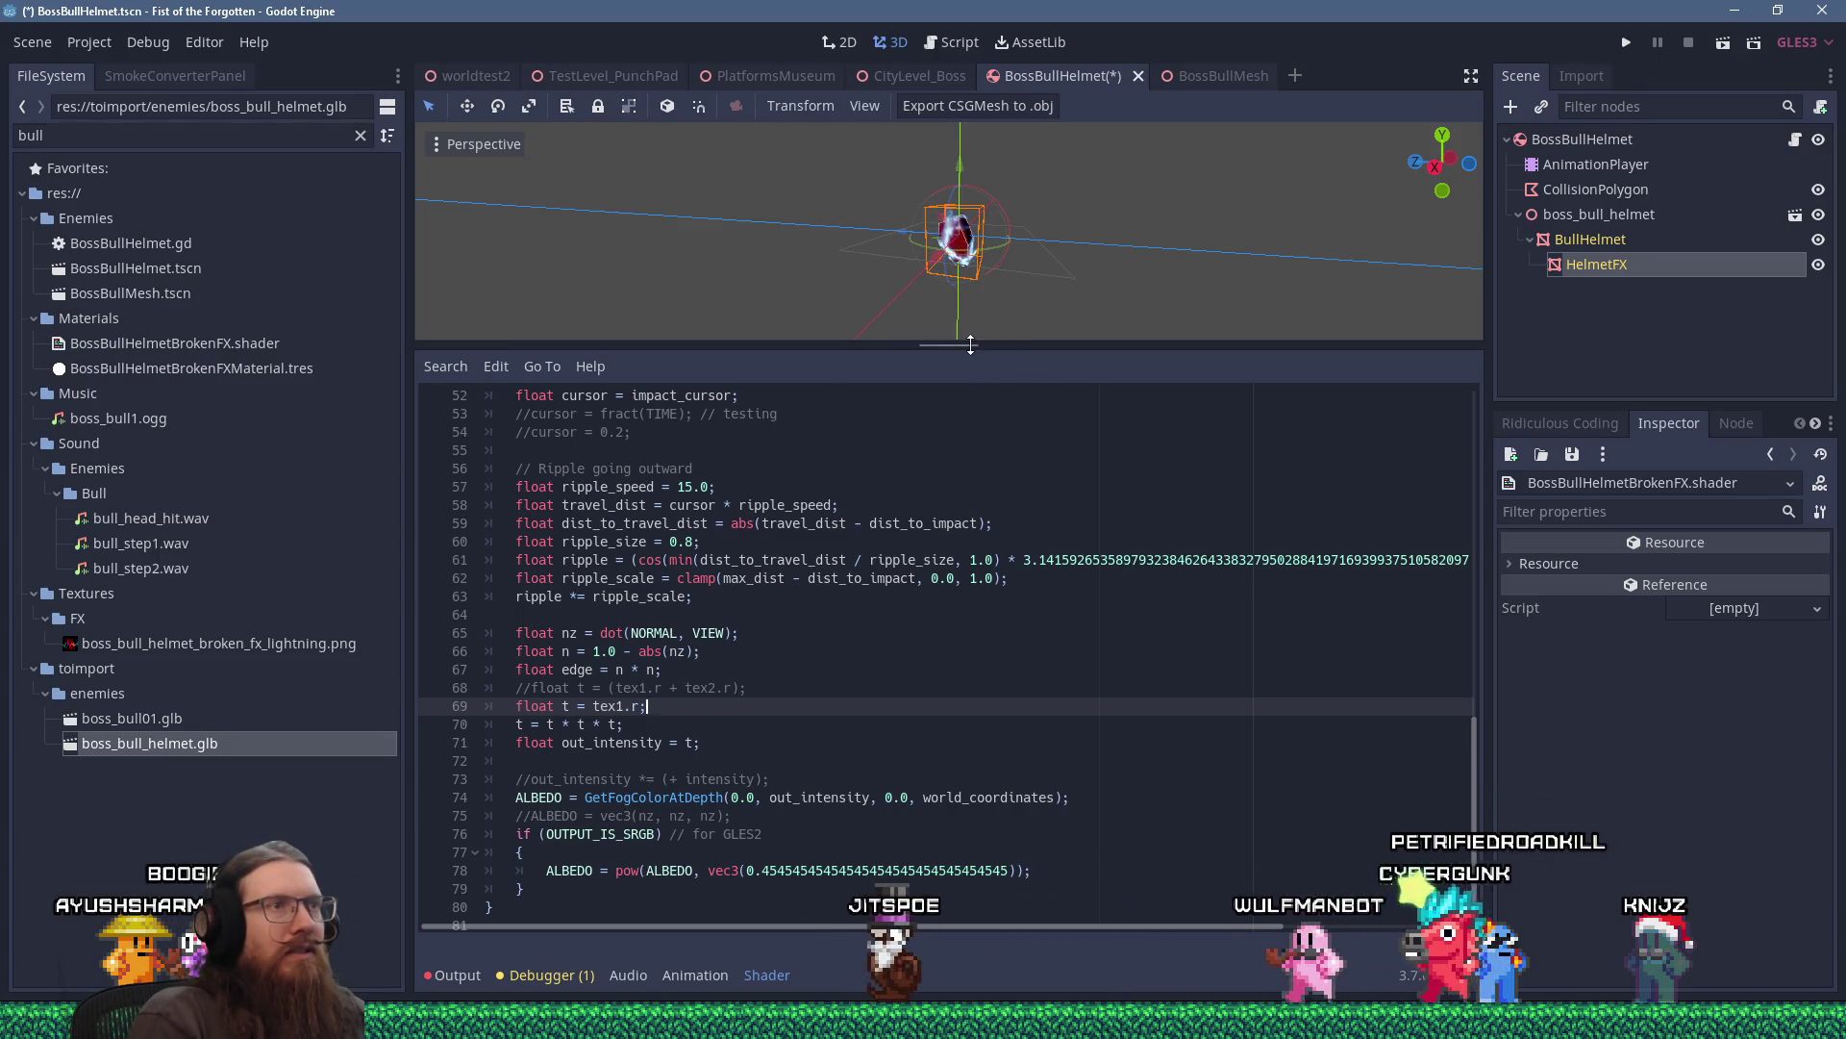
left_click_drag(971, 344, 952, 424)
Orbit and zoom around the helmet to inspect the single-texture lightning, and add a blank line after the tex1.r line.
scroll(946, 383, "up", 3)
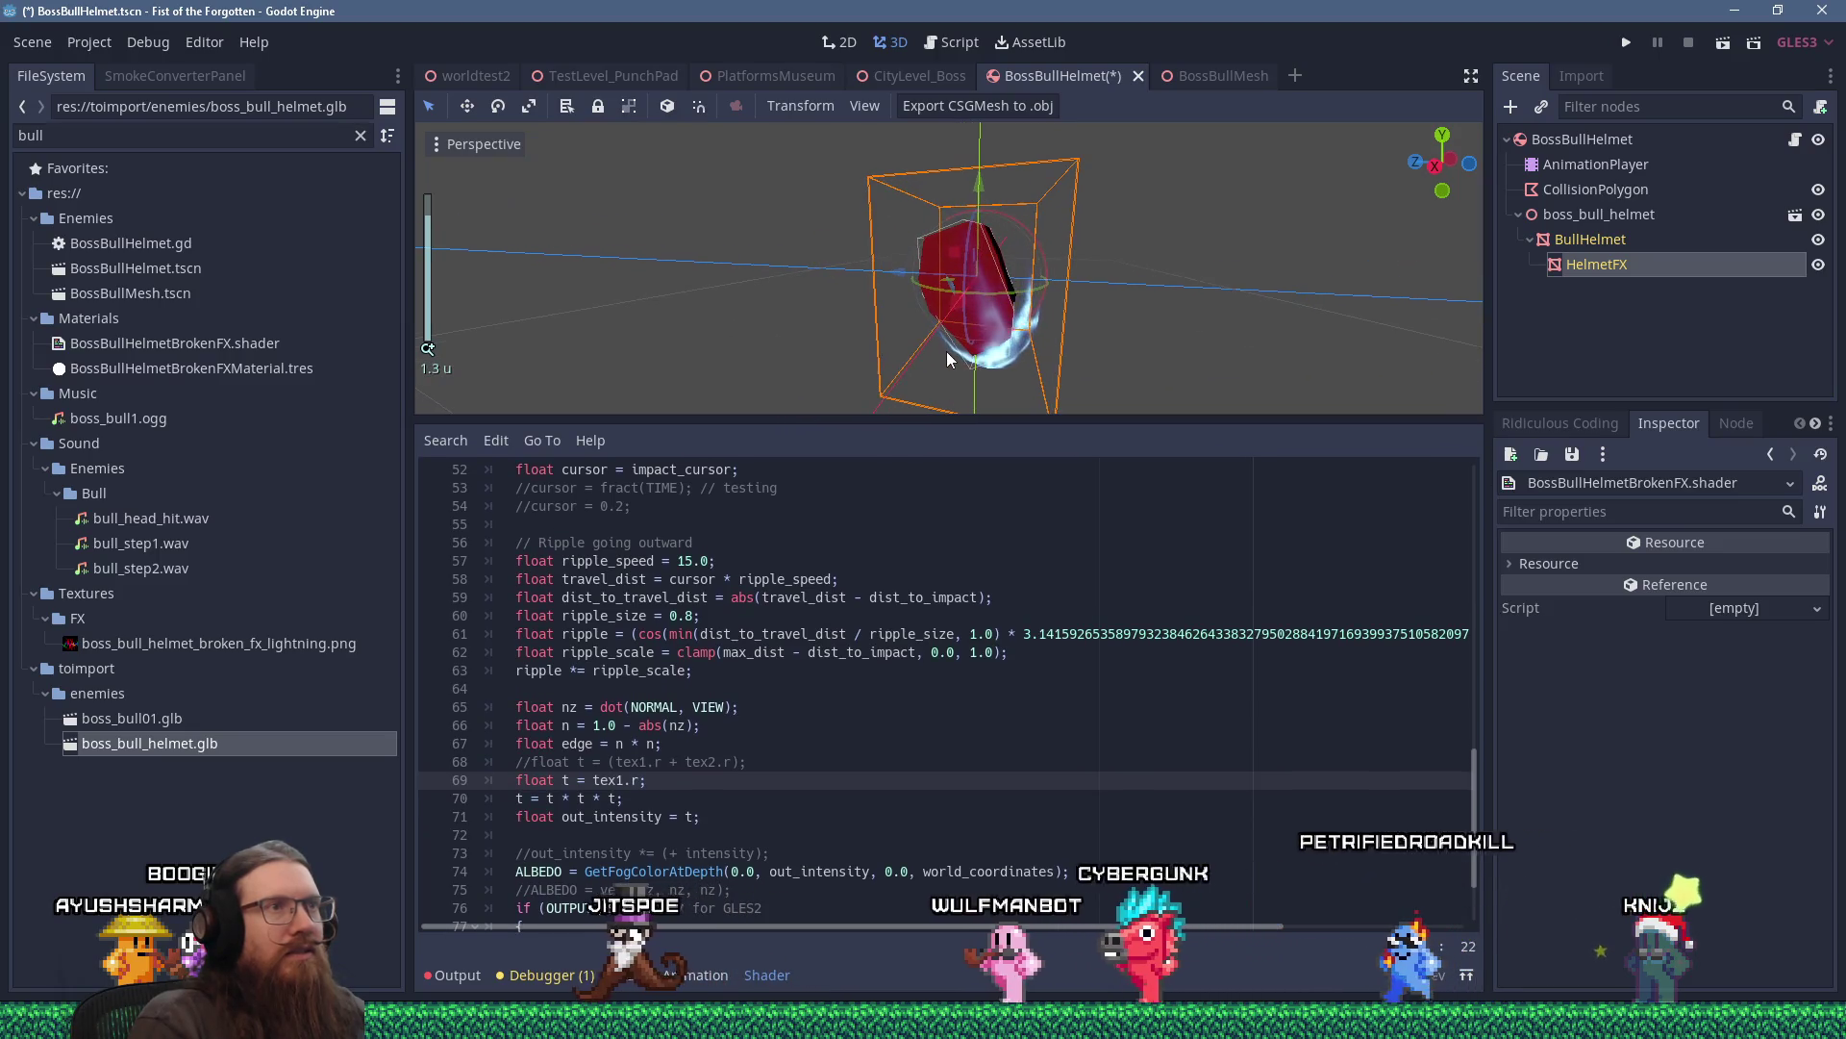
mouse_move(950, 275)
left_mouse_down()
mouse_move(798, 331)
mouse_move(698, 335)
left_mouse_up()
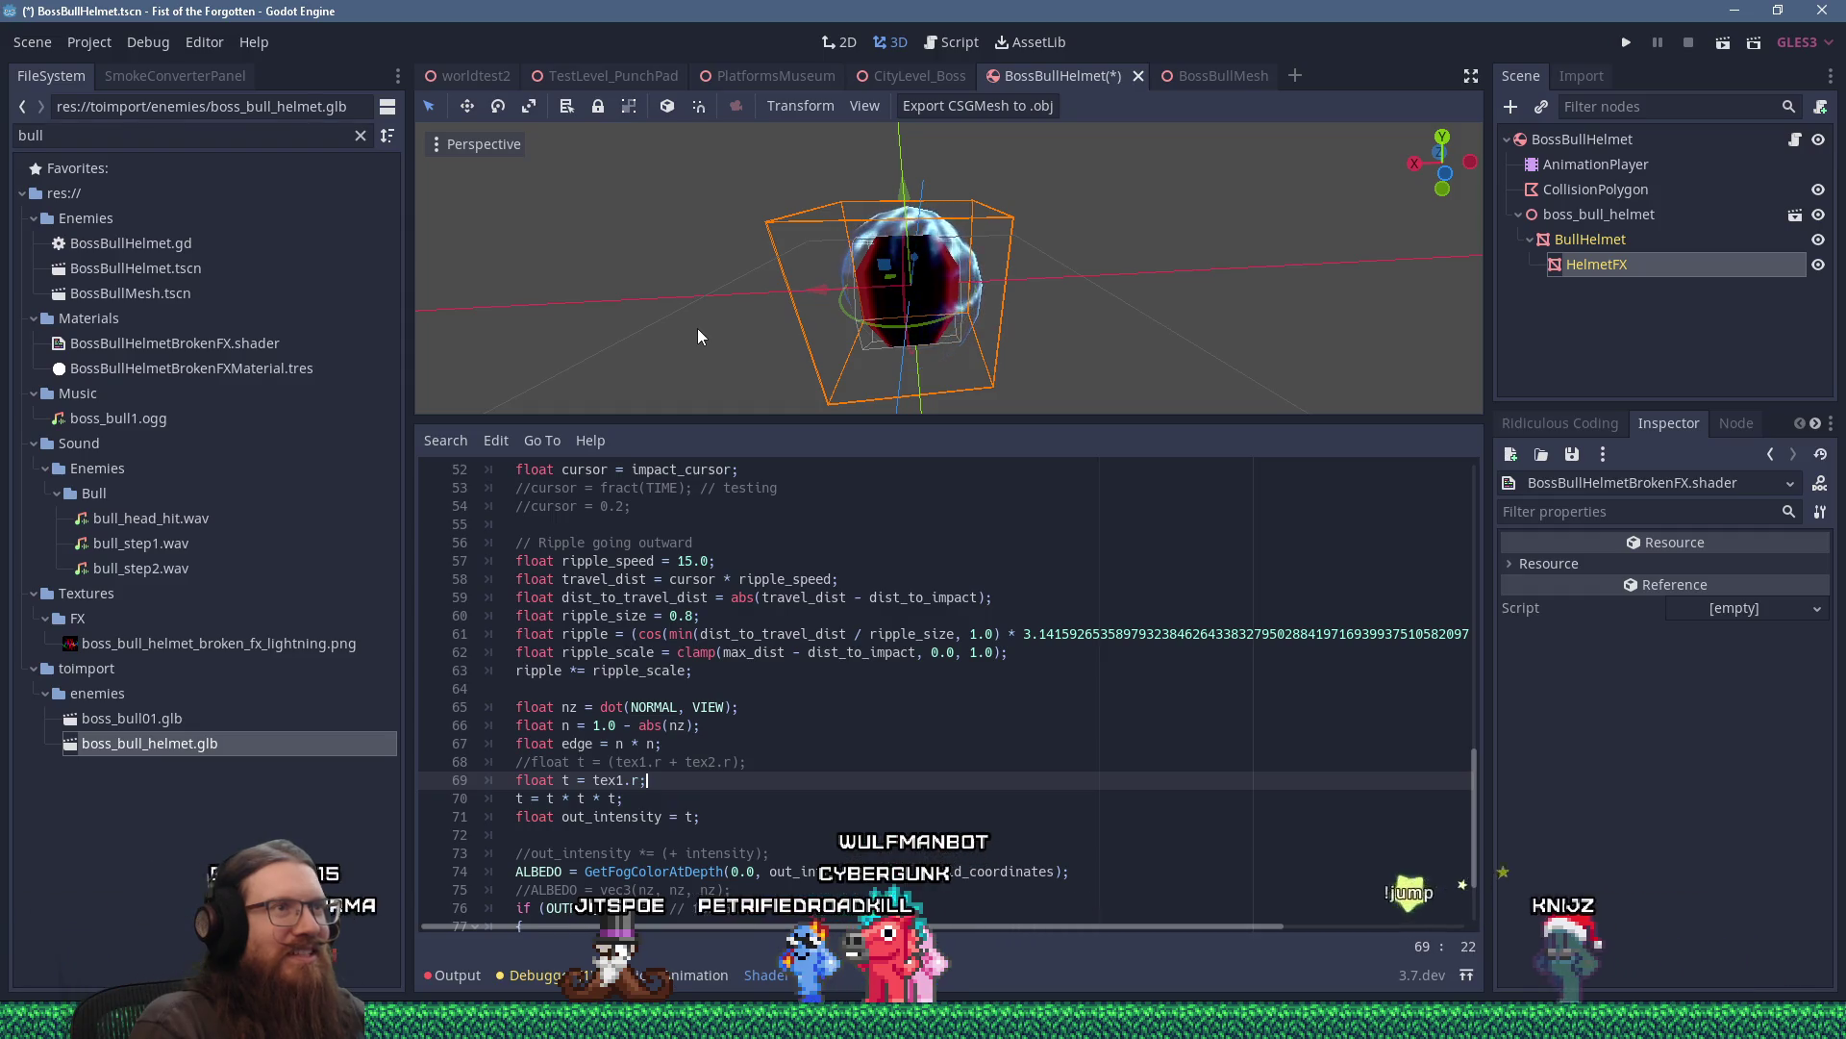
mouse_move(698, 334)
left_mouse_down()
mouse_move(777, 268)
mouse_move(961, 234)
left_mouse_up()
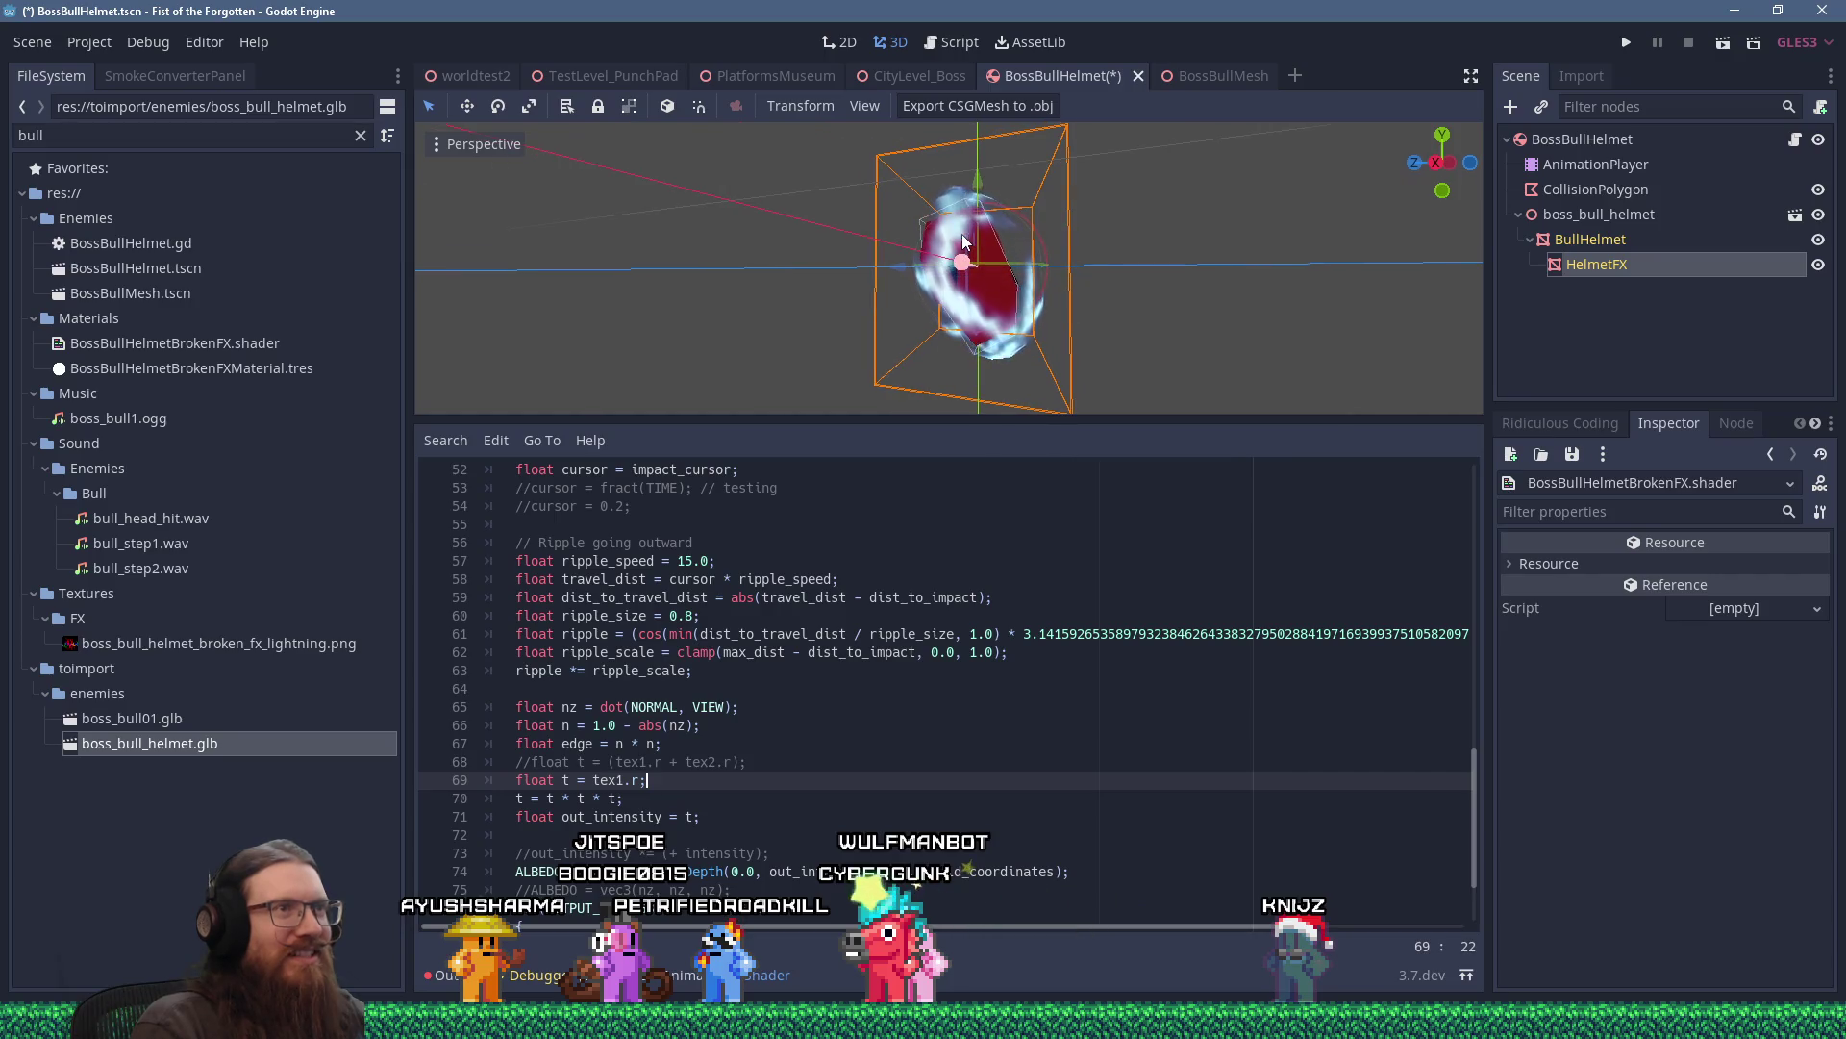
scroll(961, 236, "down", 5)
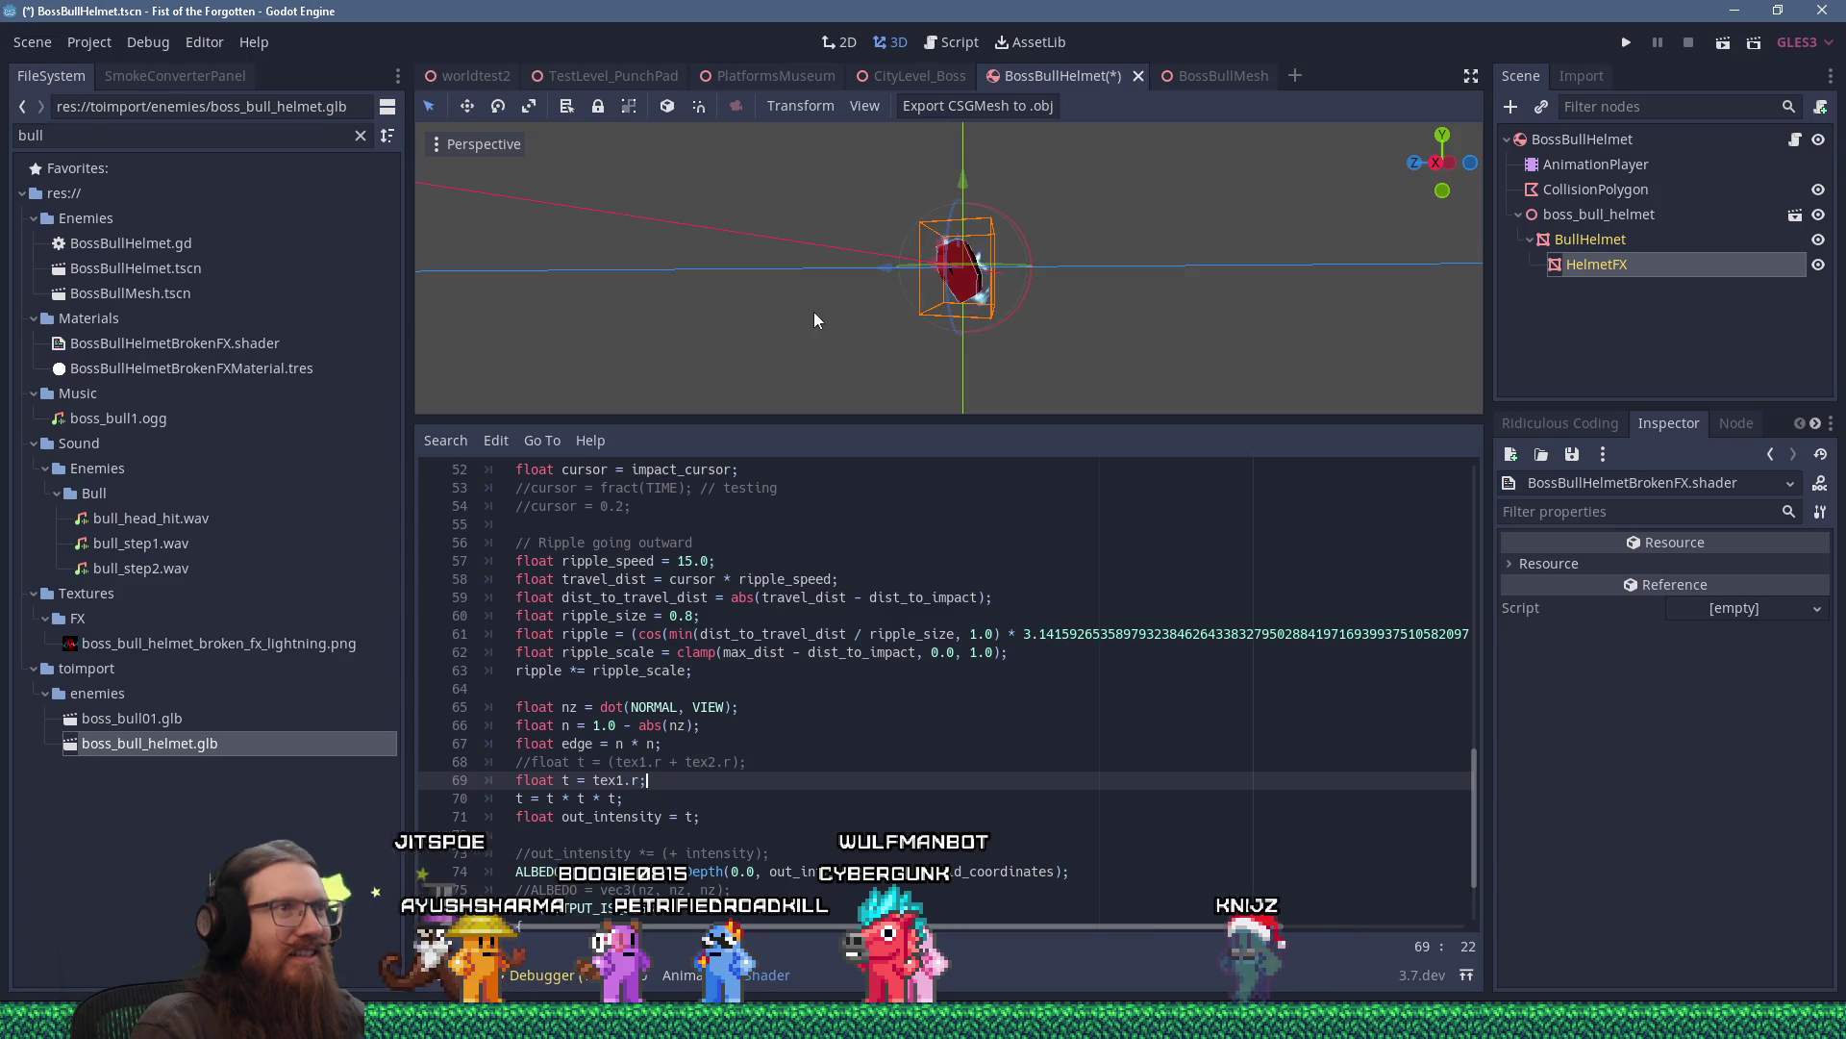
left_click_drag(850, 296, 859, 303)
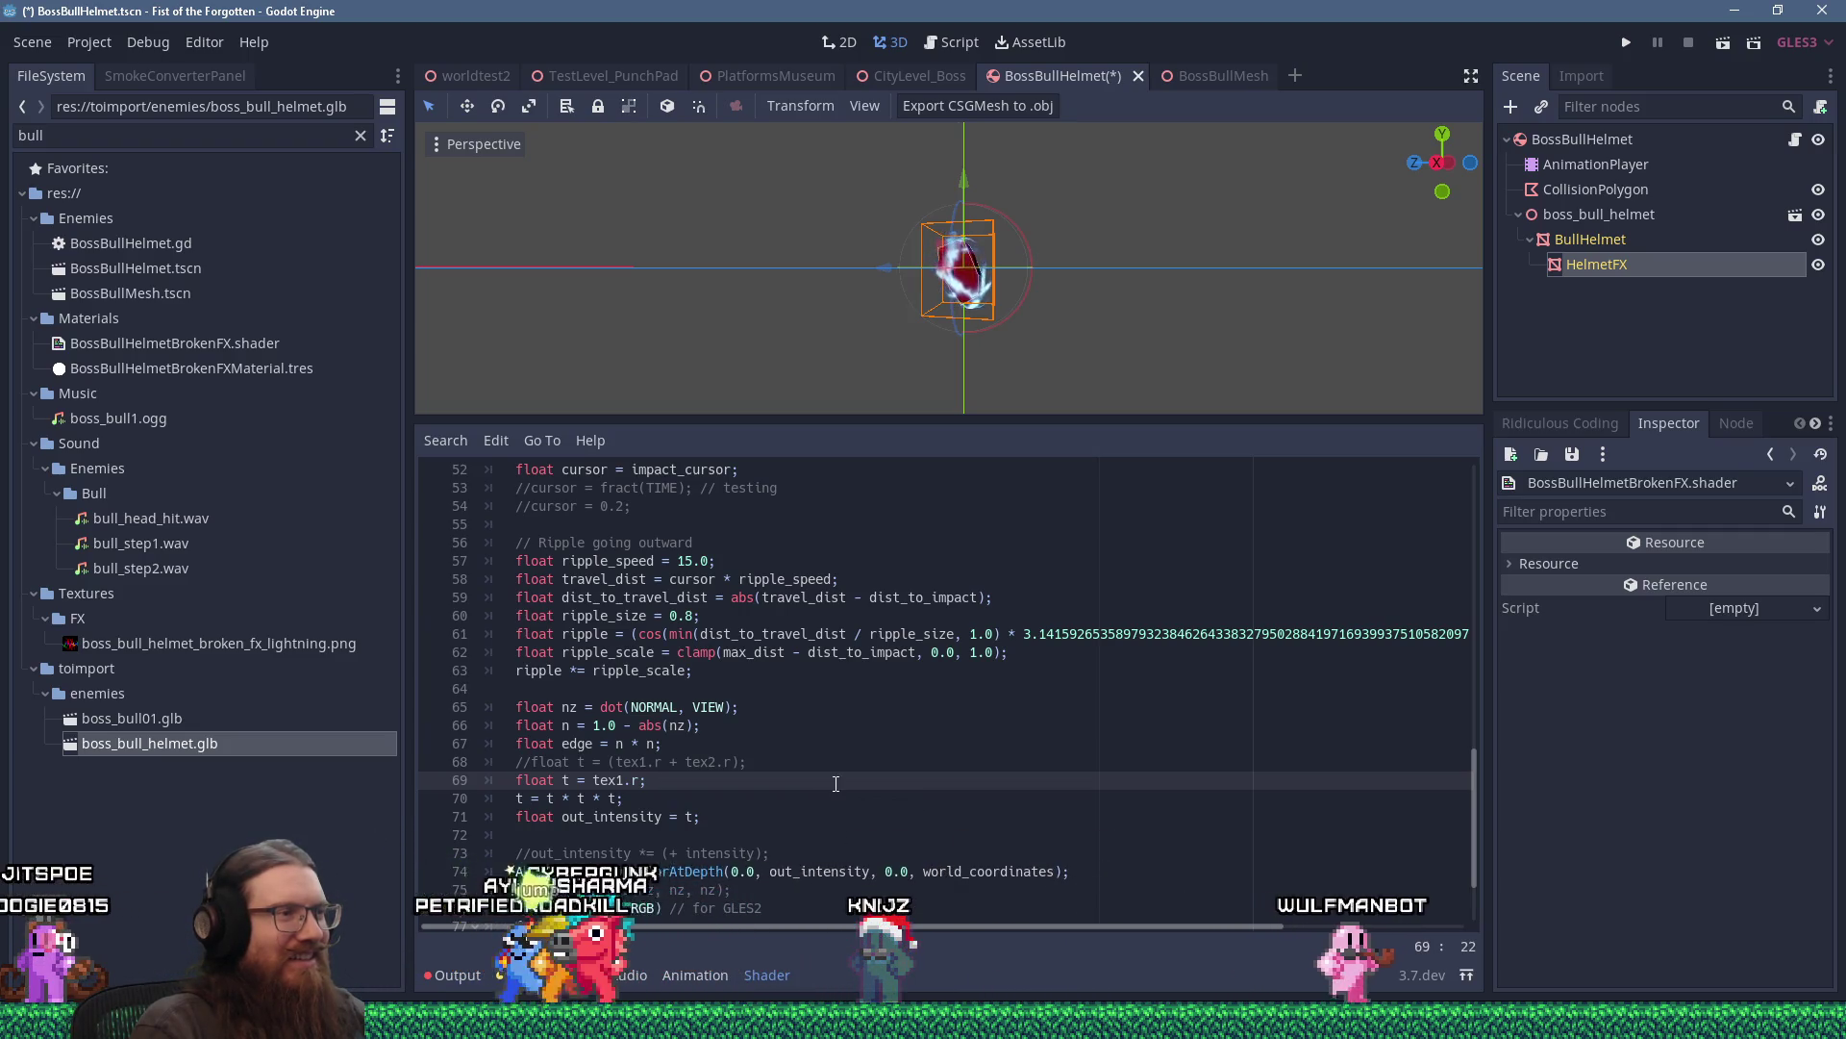
scroll(835, 818, "down", 2)
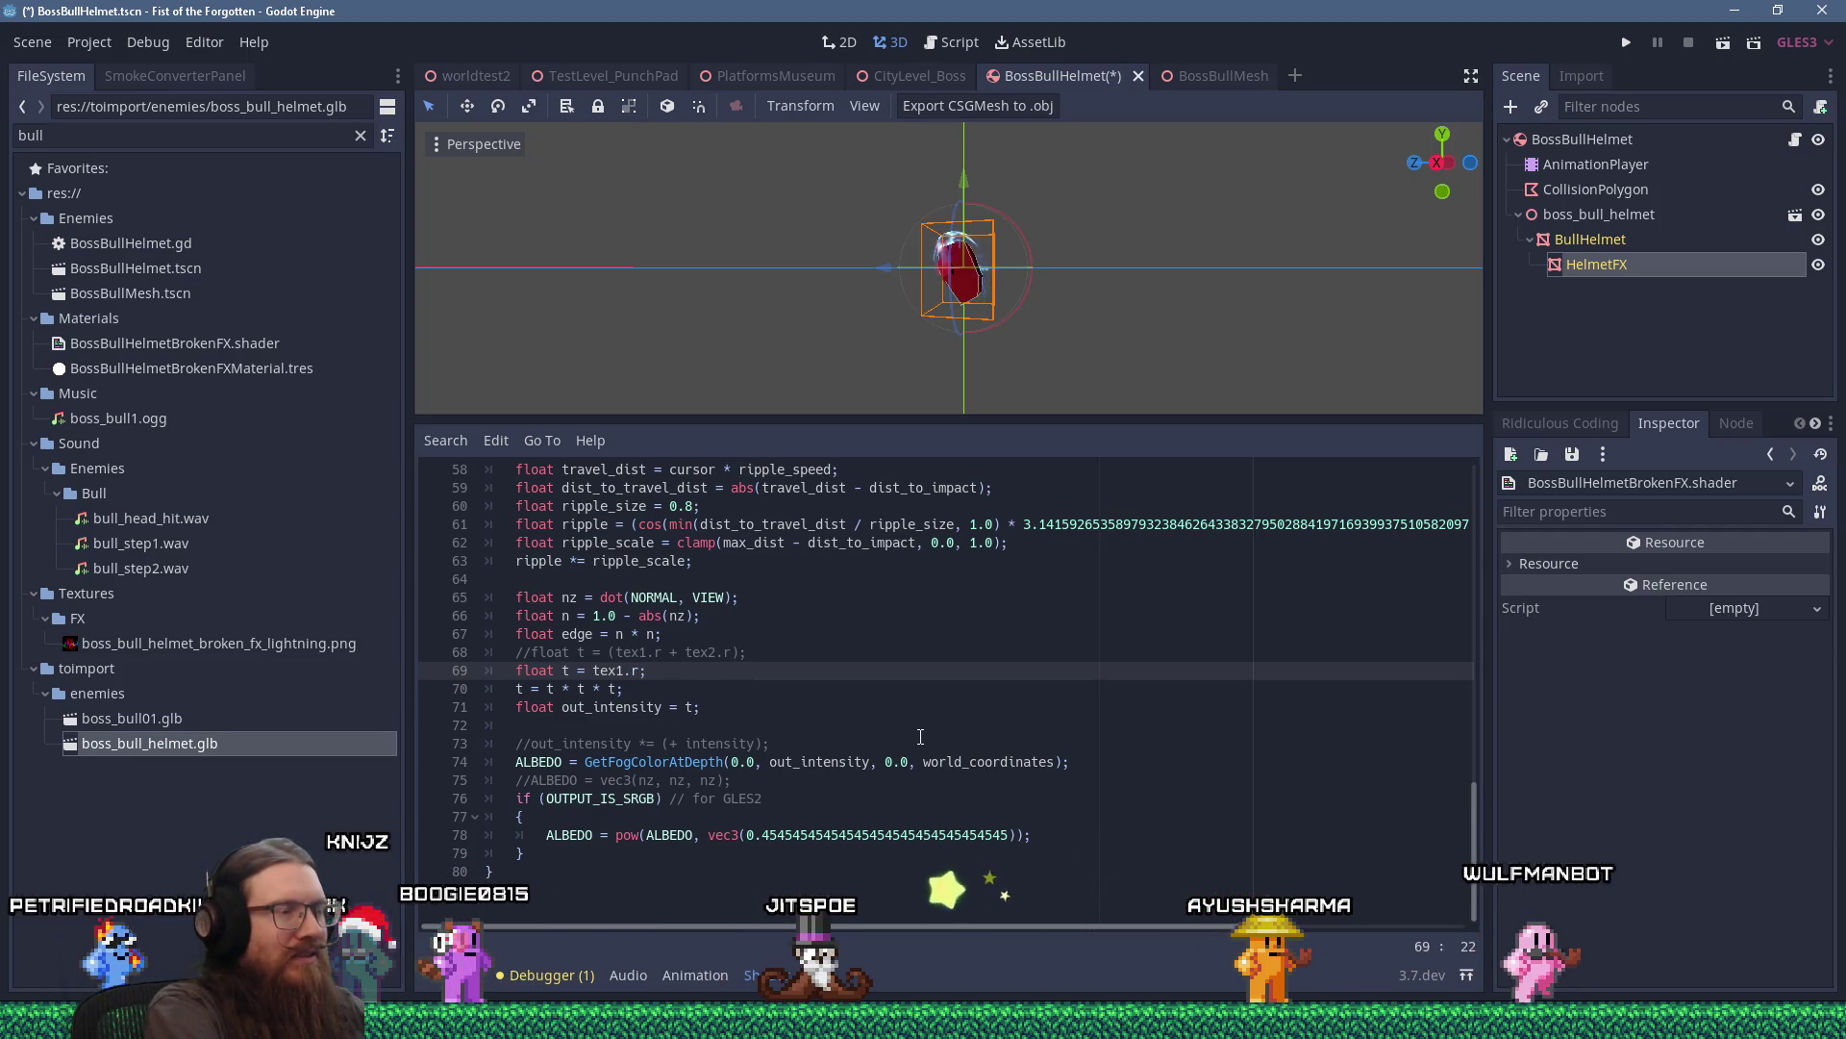
key("Return")
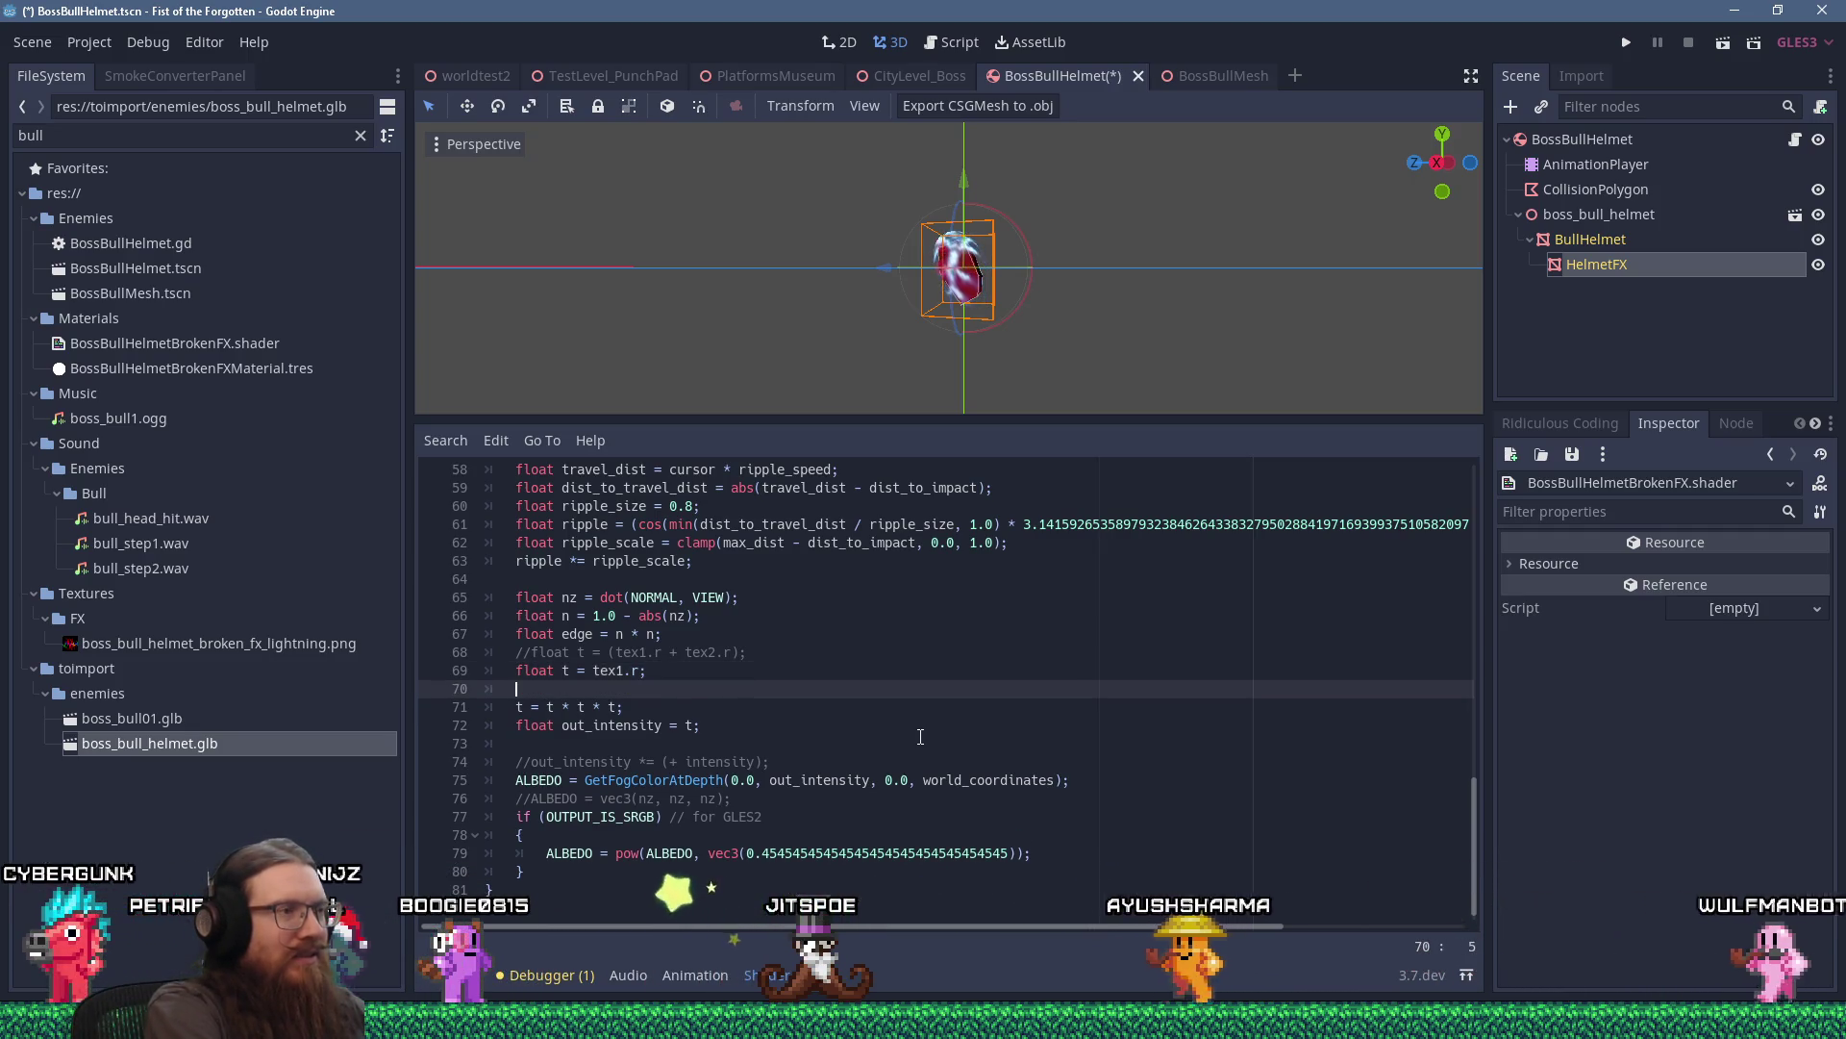
Begin line 70 as 't = smoothstep(0.' and bring the Firefox window forward.
type("t = smoothstep(")
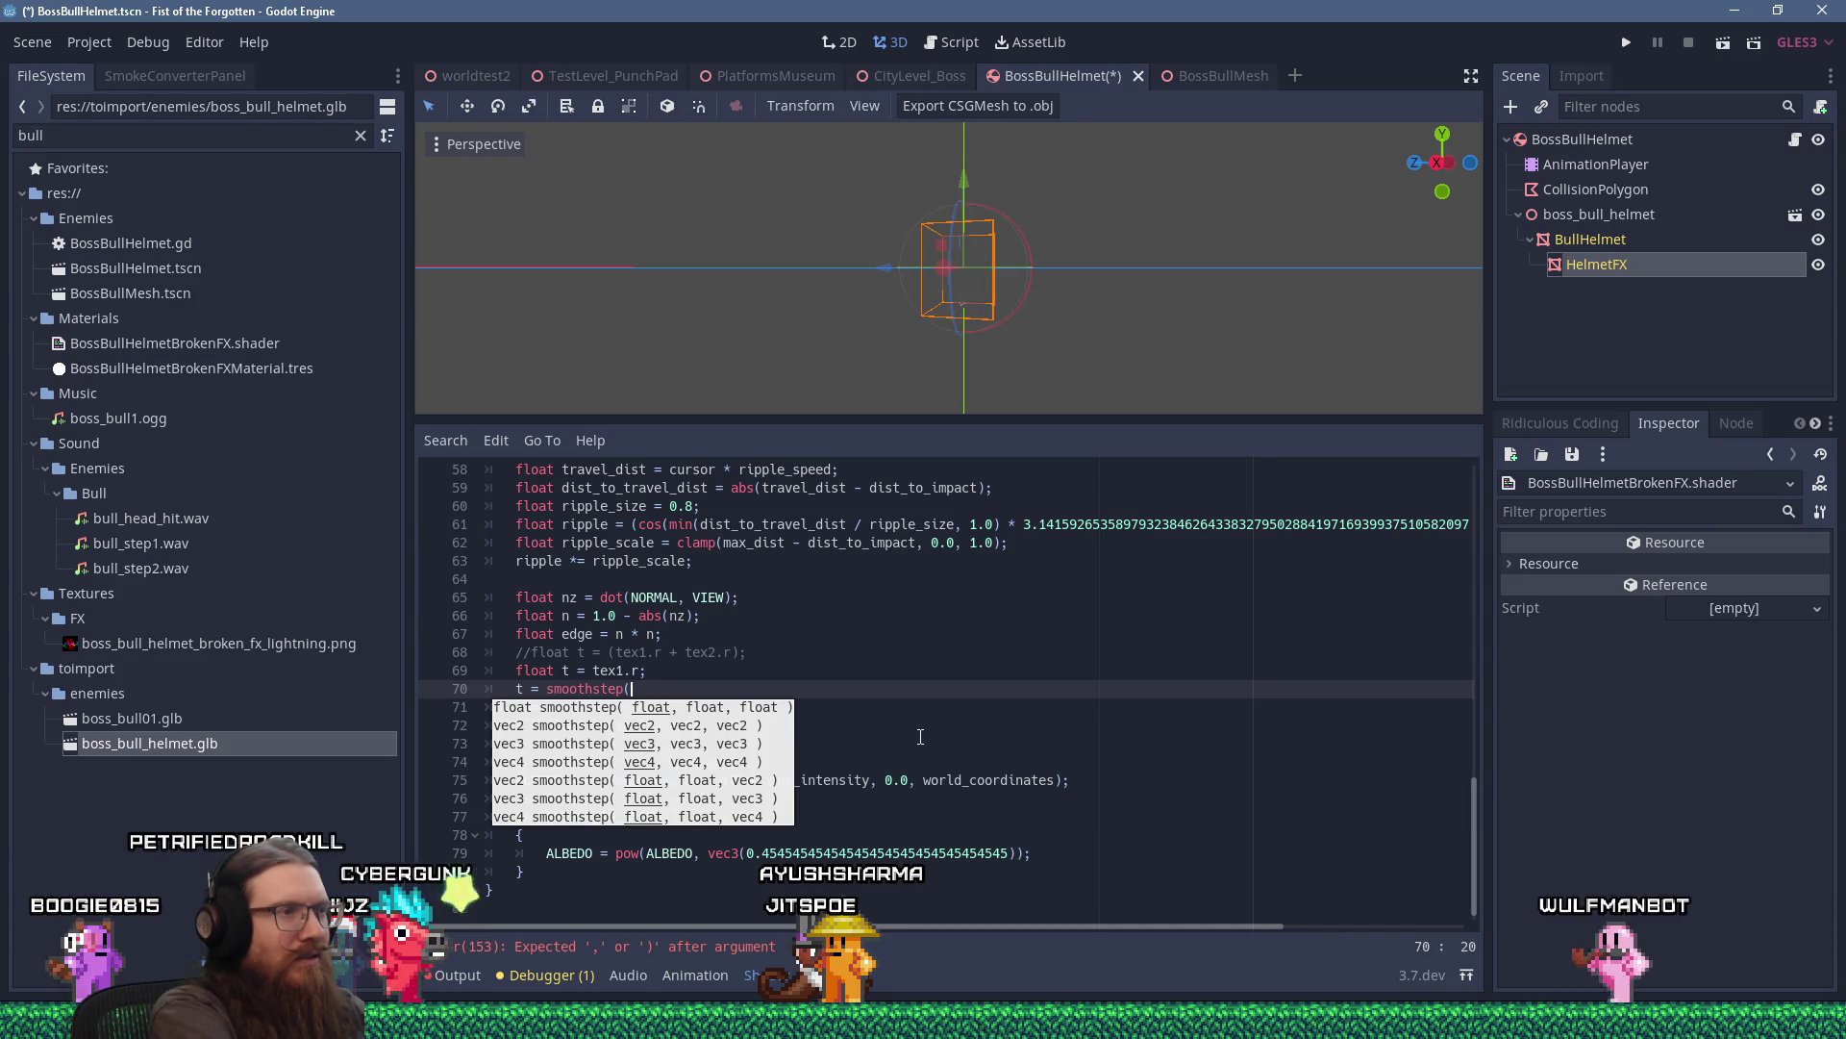
type("t")
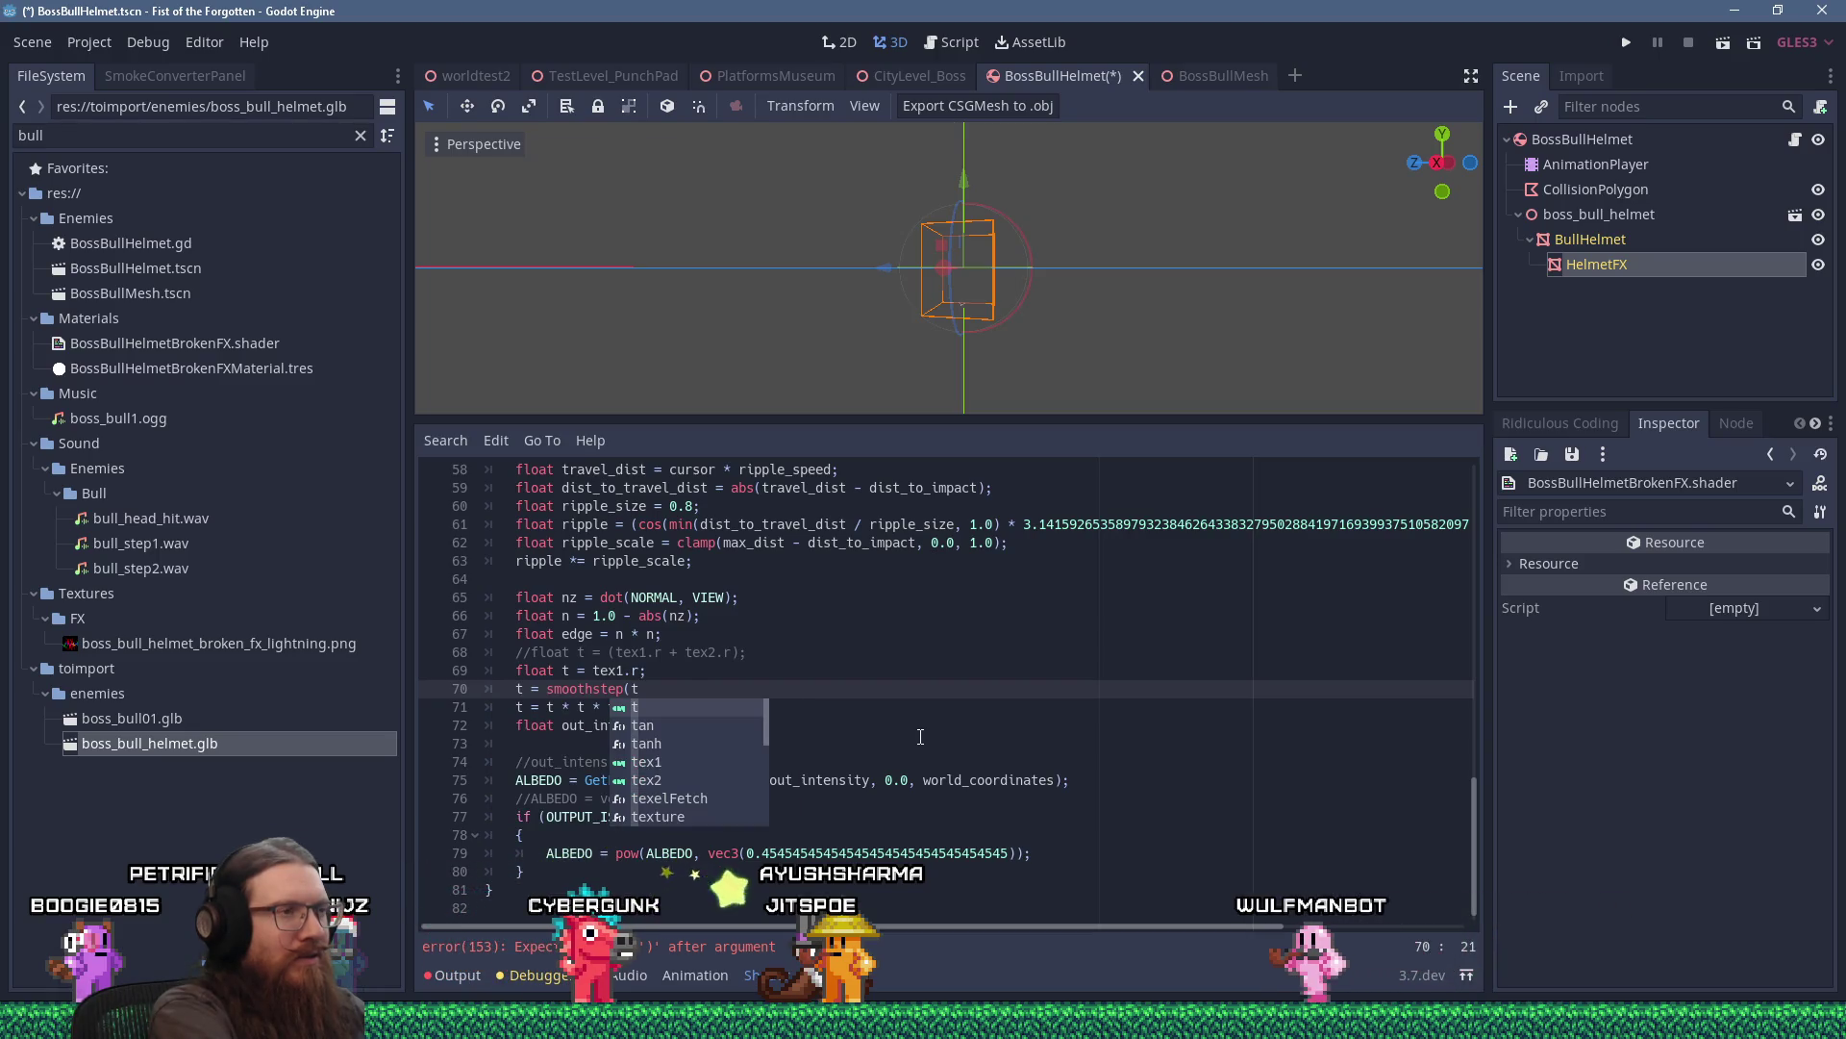
type(",")
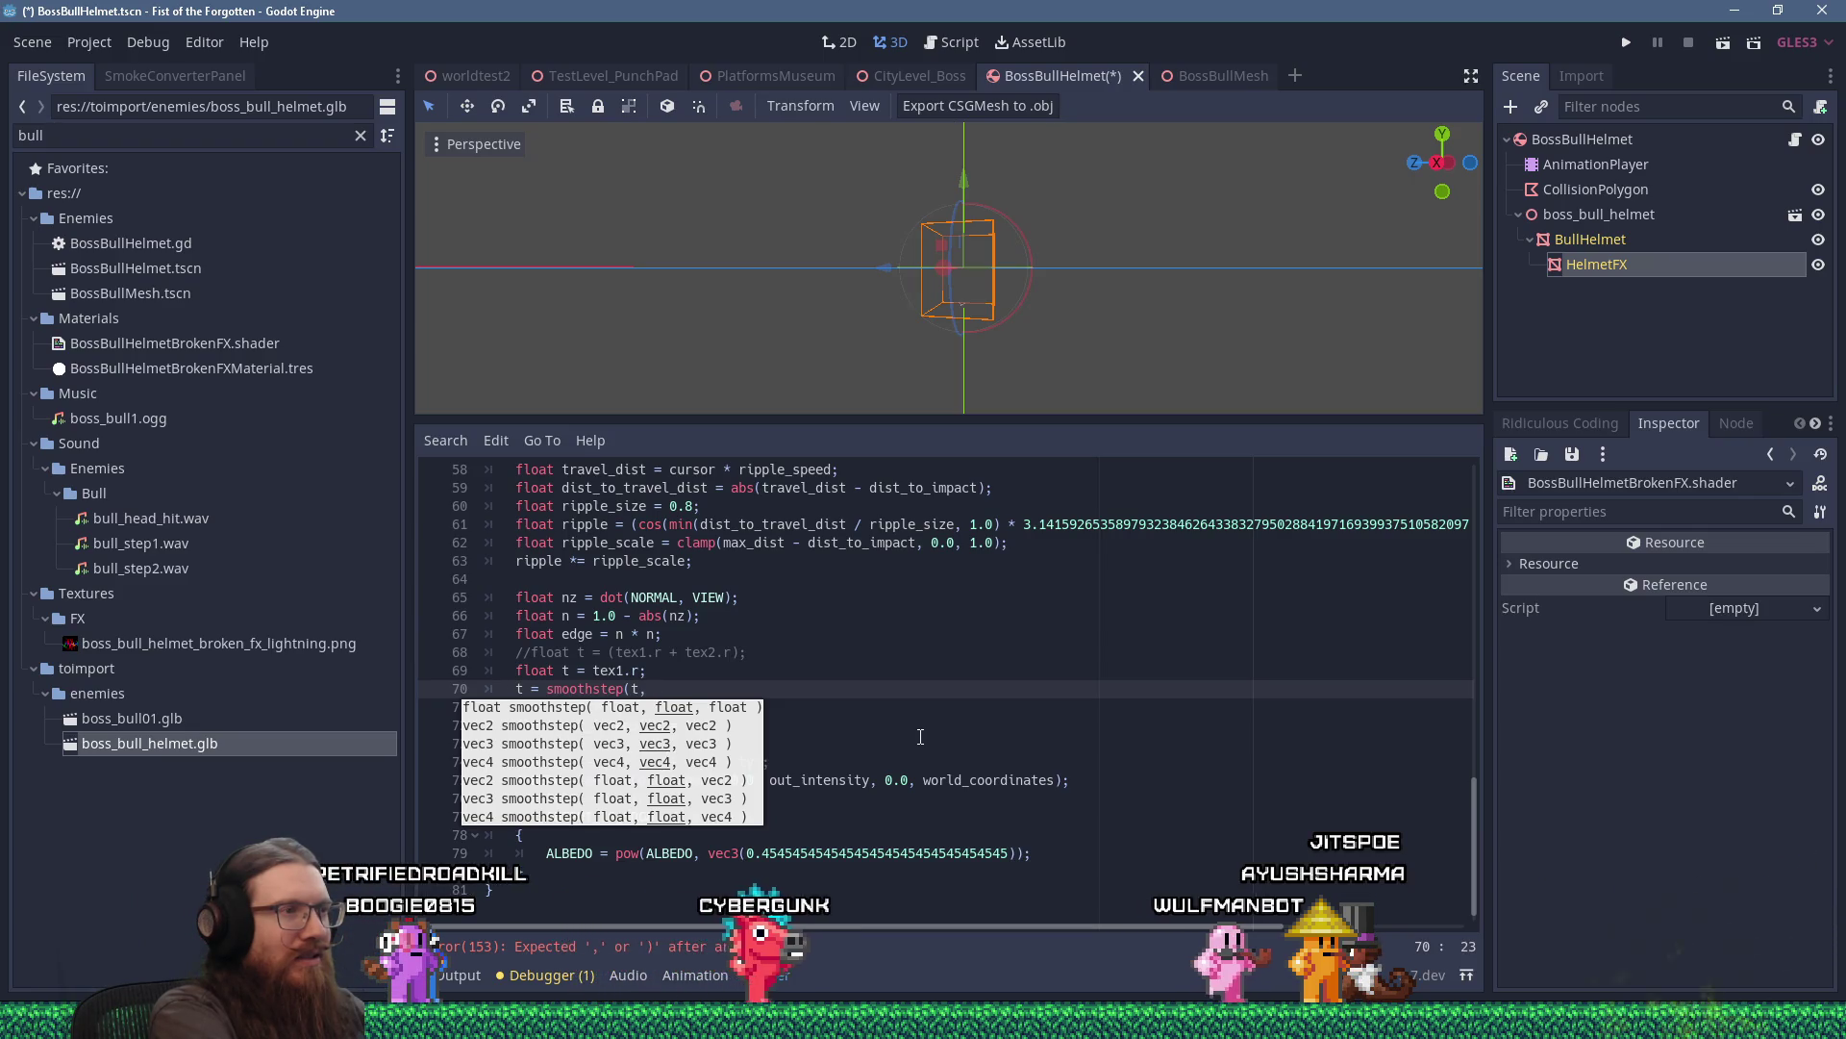
key("BackSpace")
key("BackSpace")
key("BackSpace")
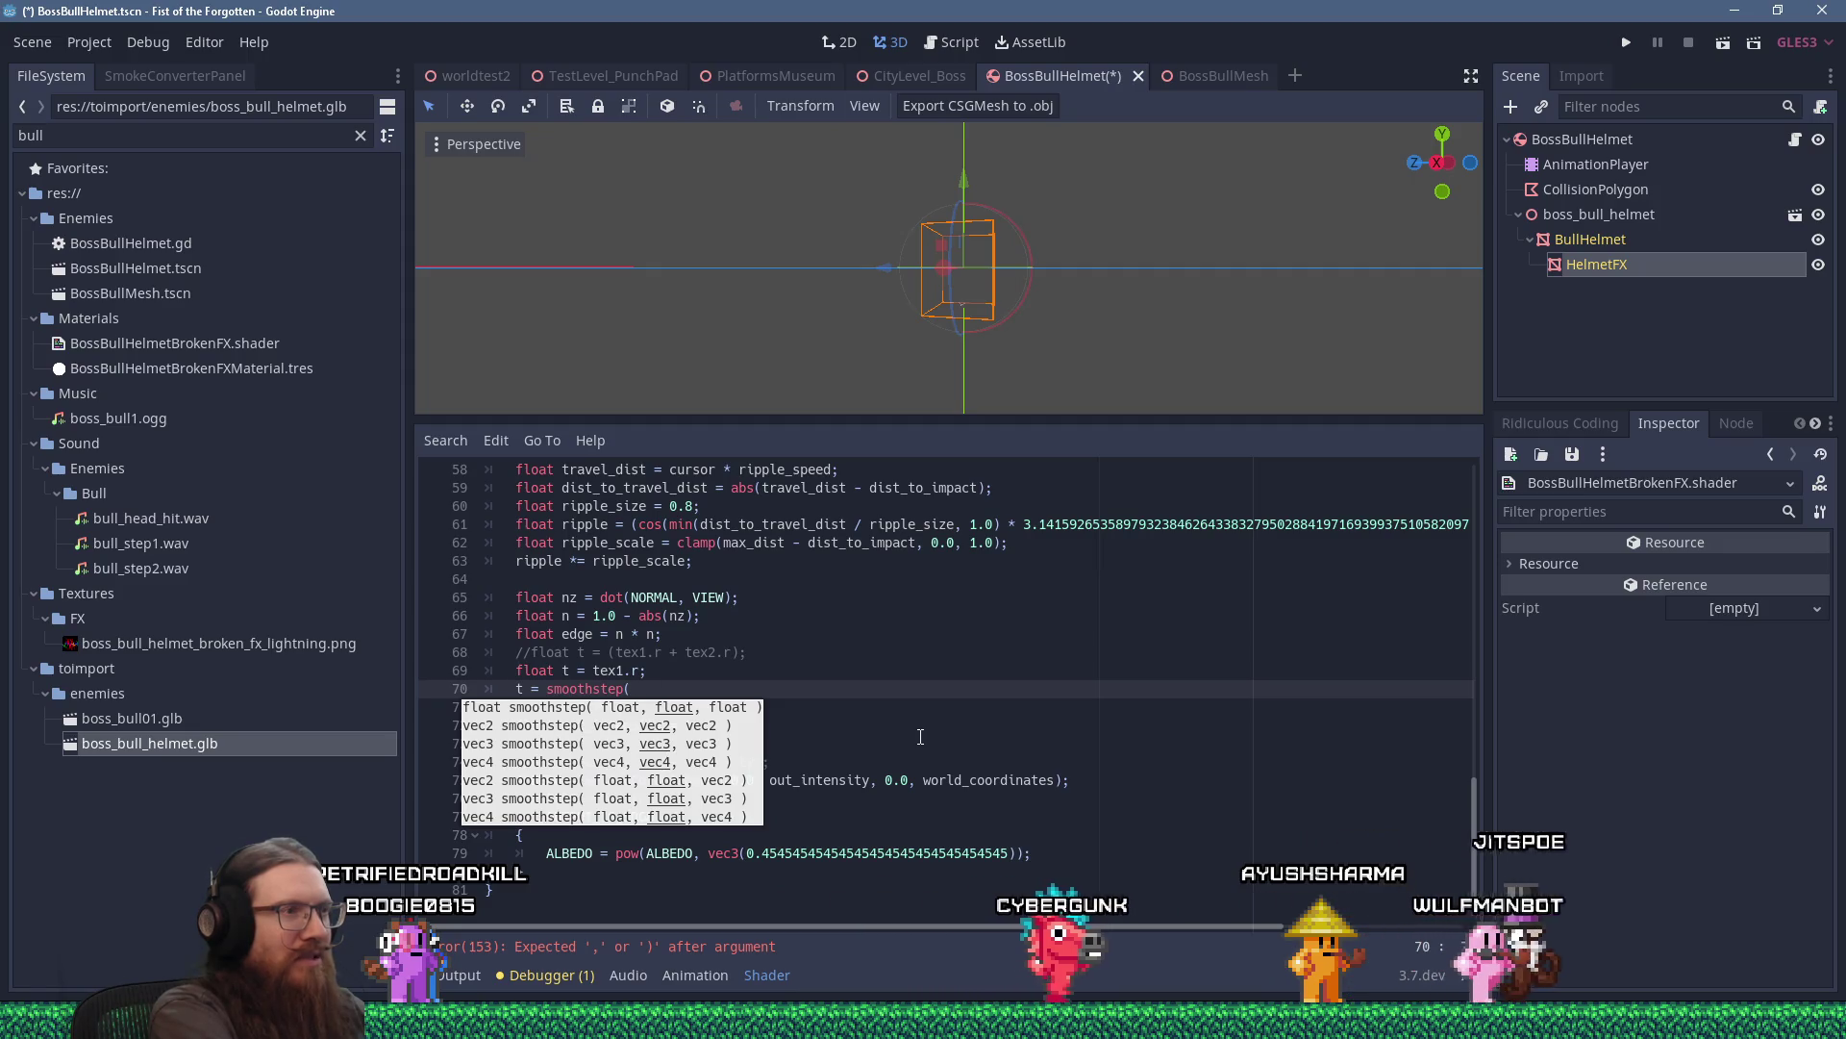
type("0.")
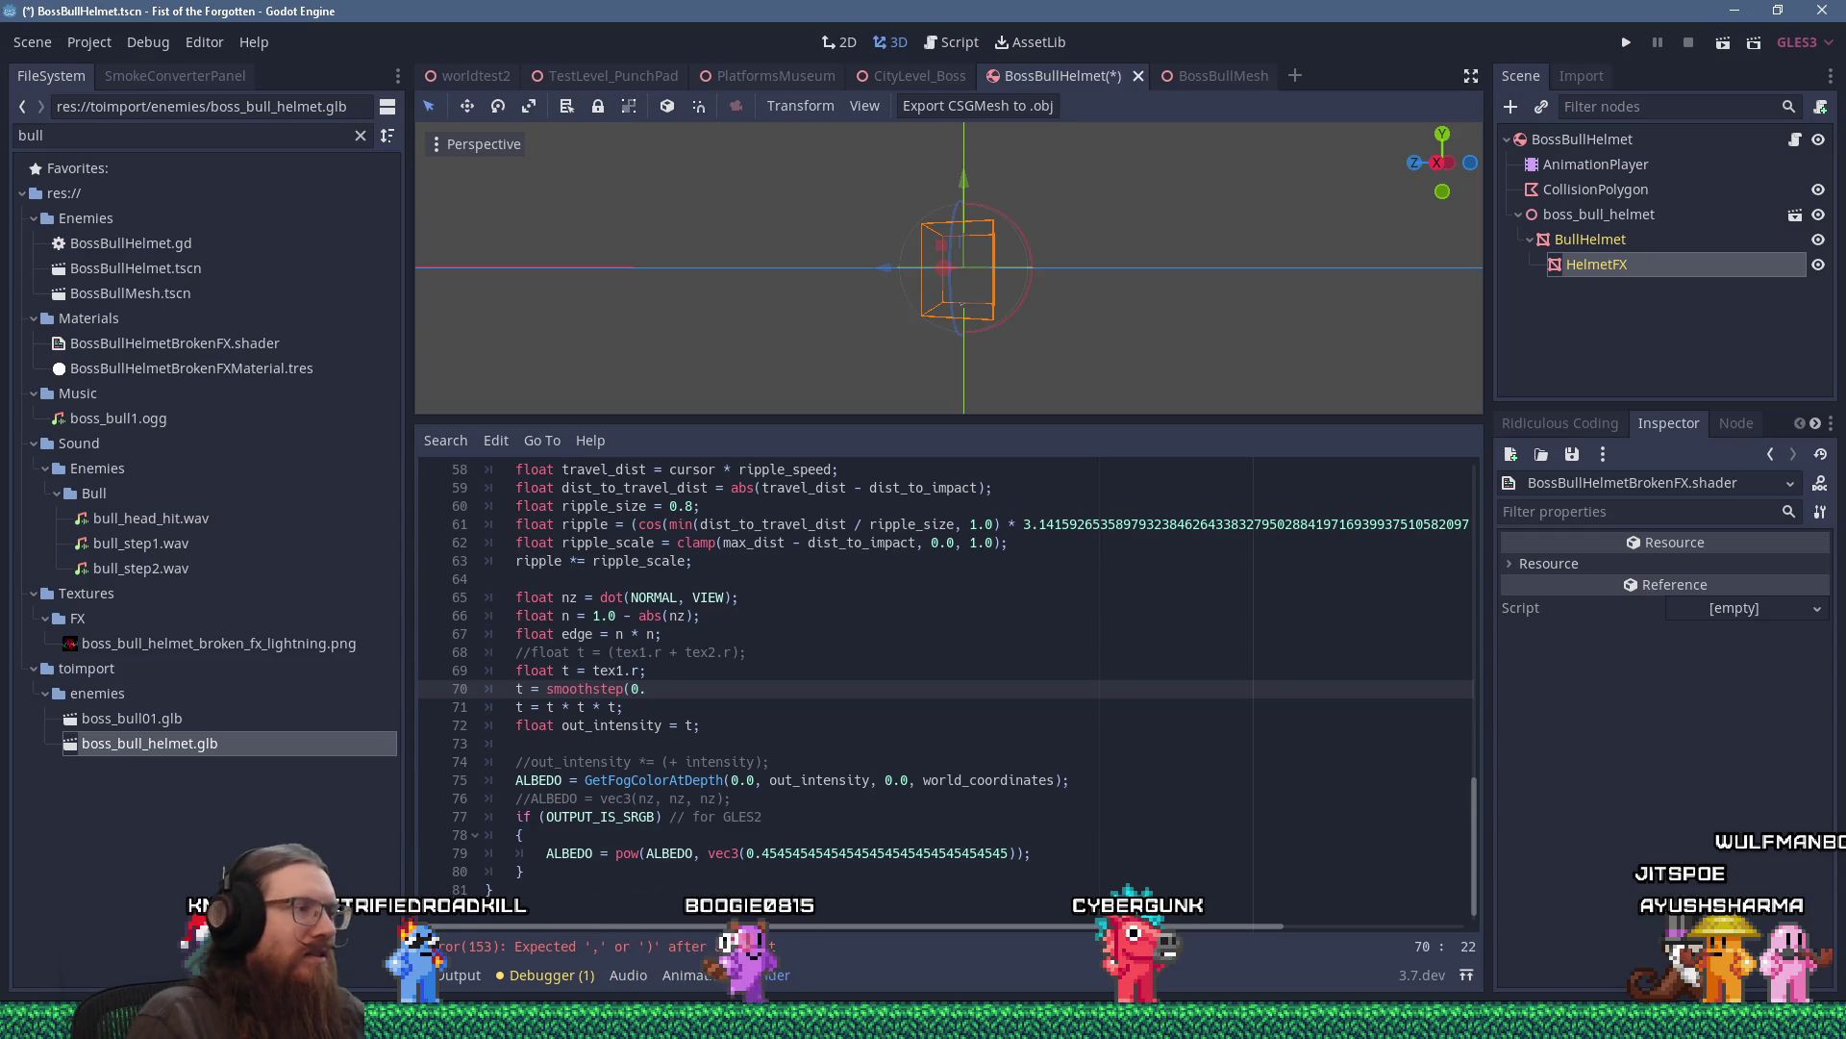
left_click(923, 1019)
left_click(1606, 947)
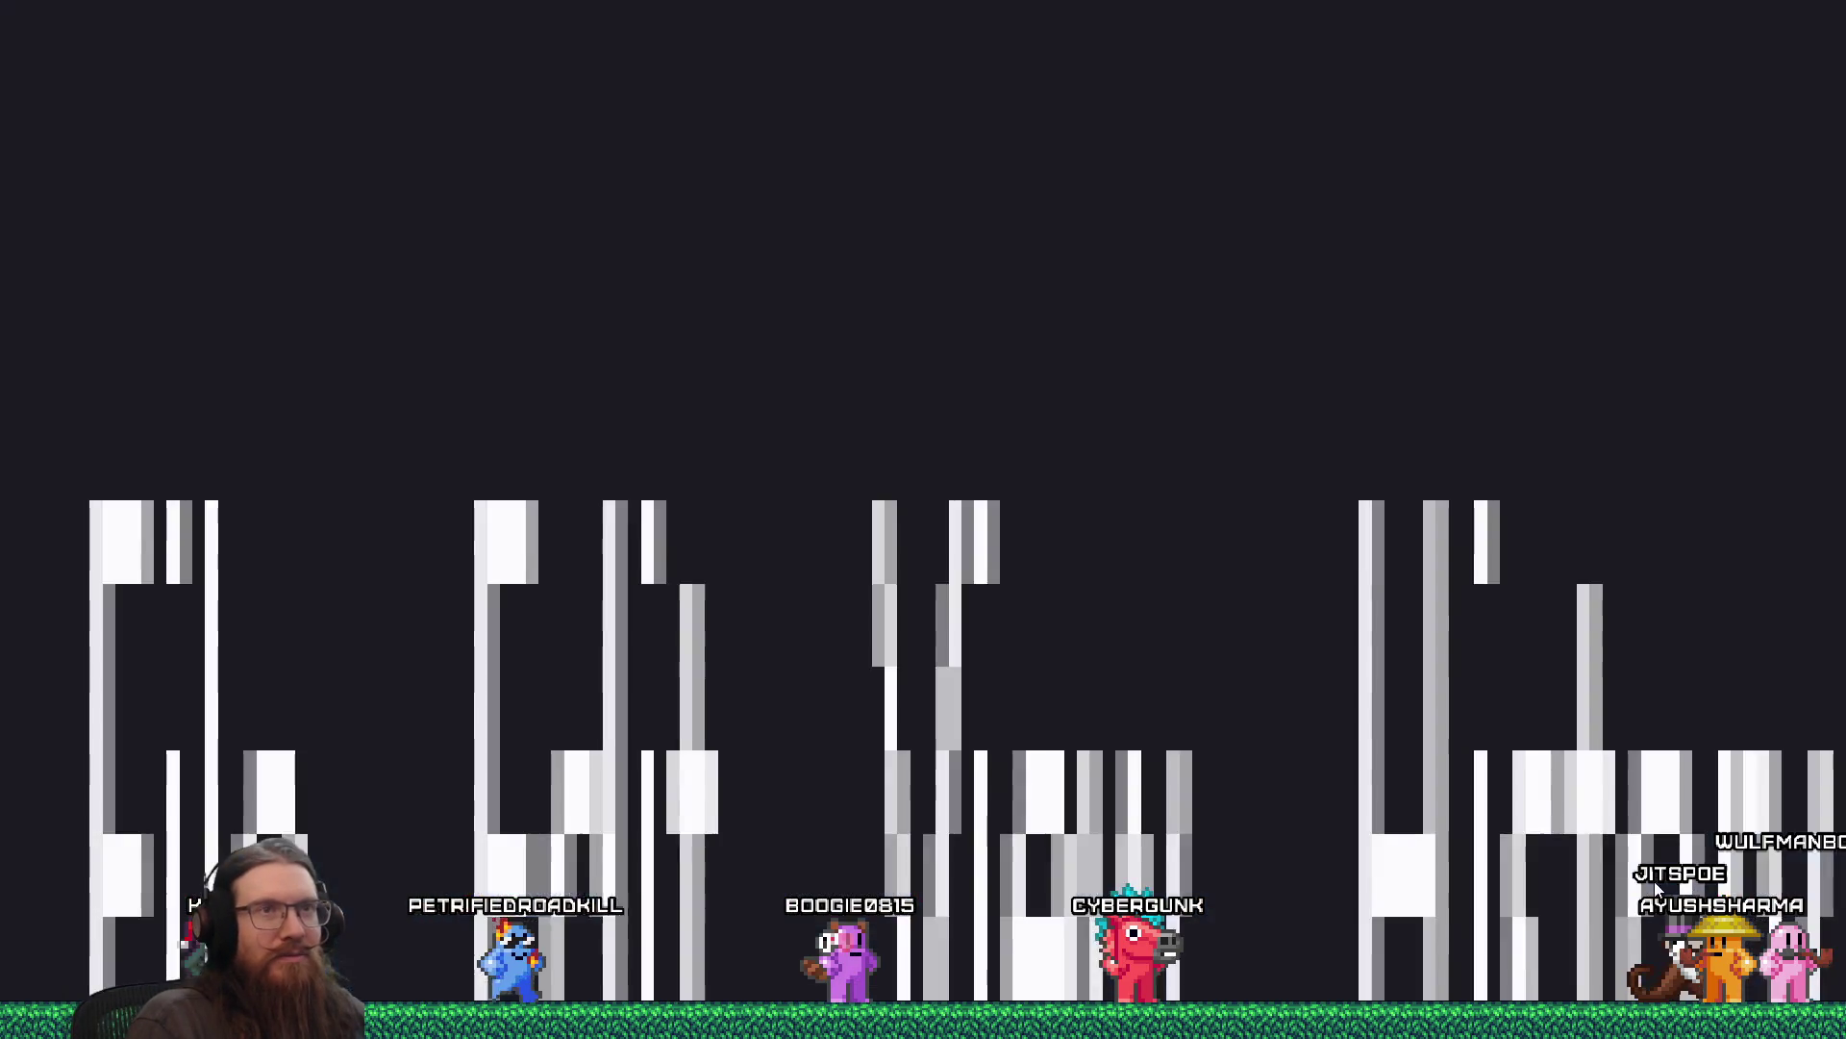
Search 'smoothstep opengl' in a new Firefox tab for the Khronos reference, then return to Godot.
left_click(1781, 56)
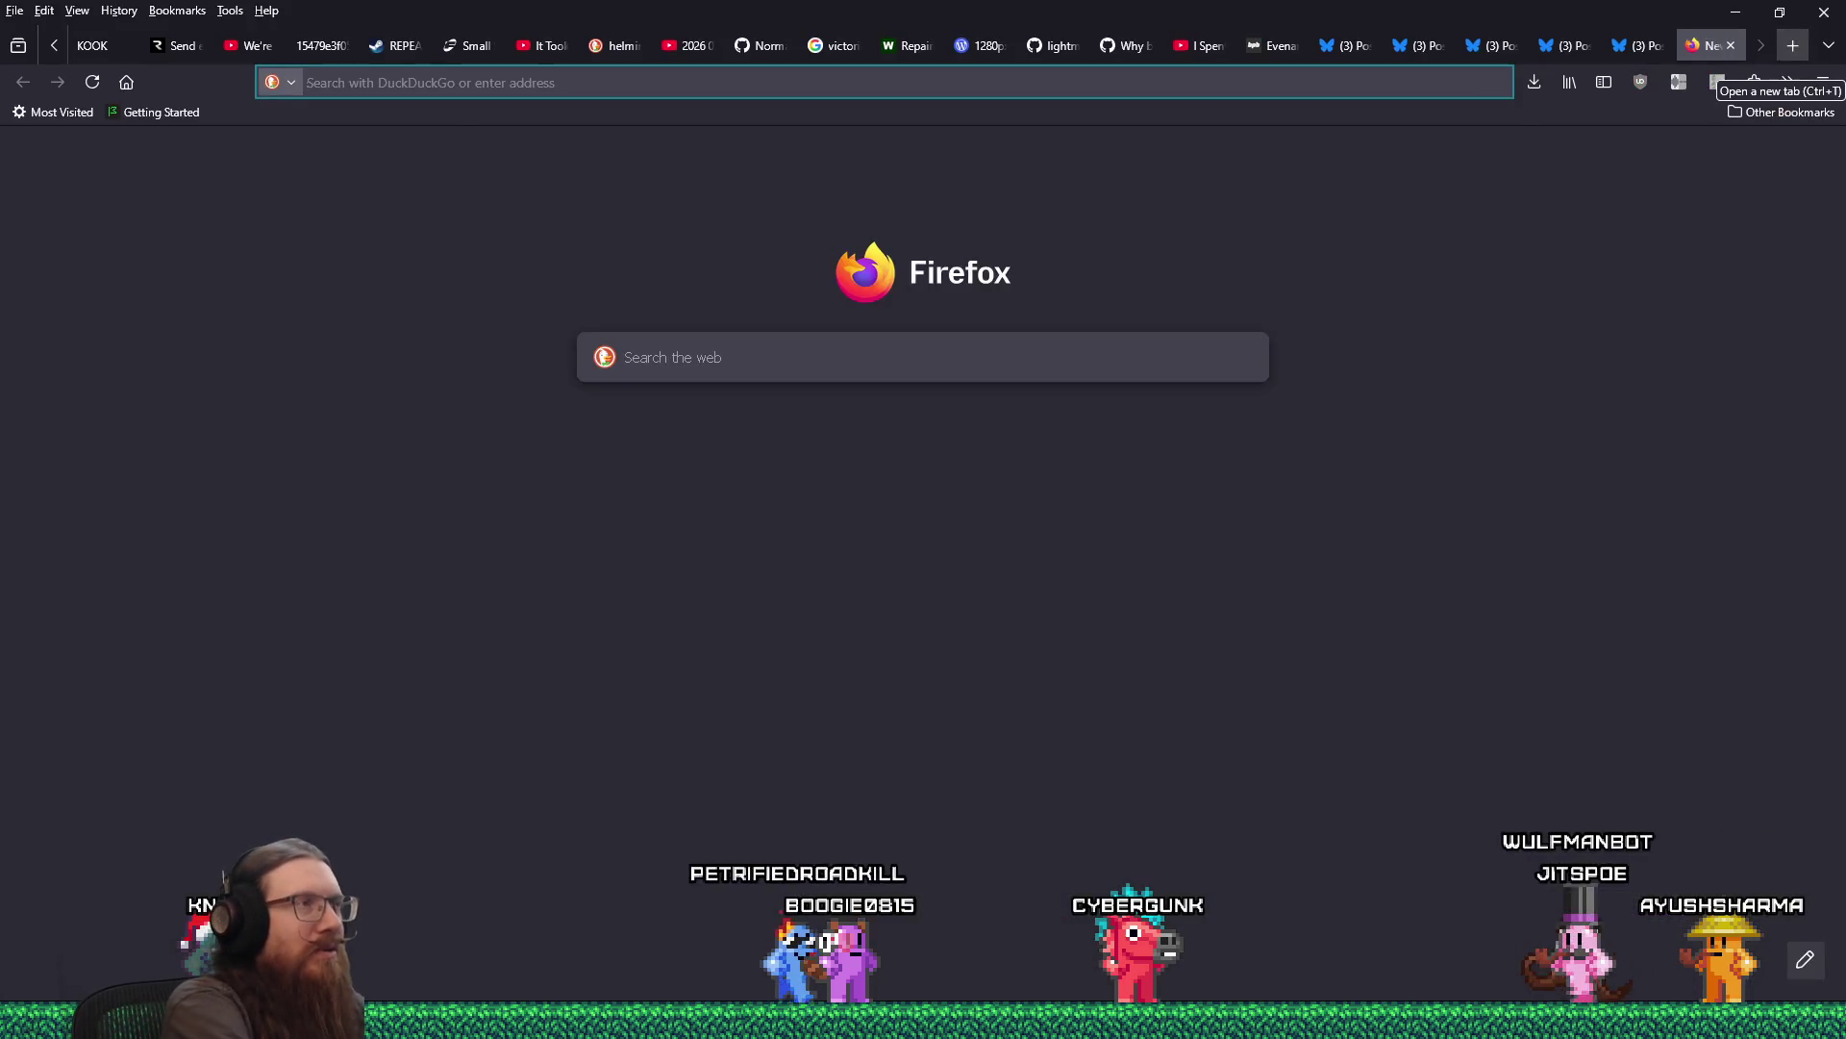
type("smoothstep openg")
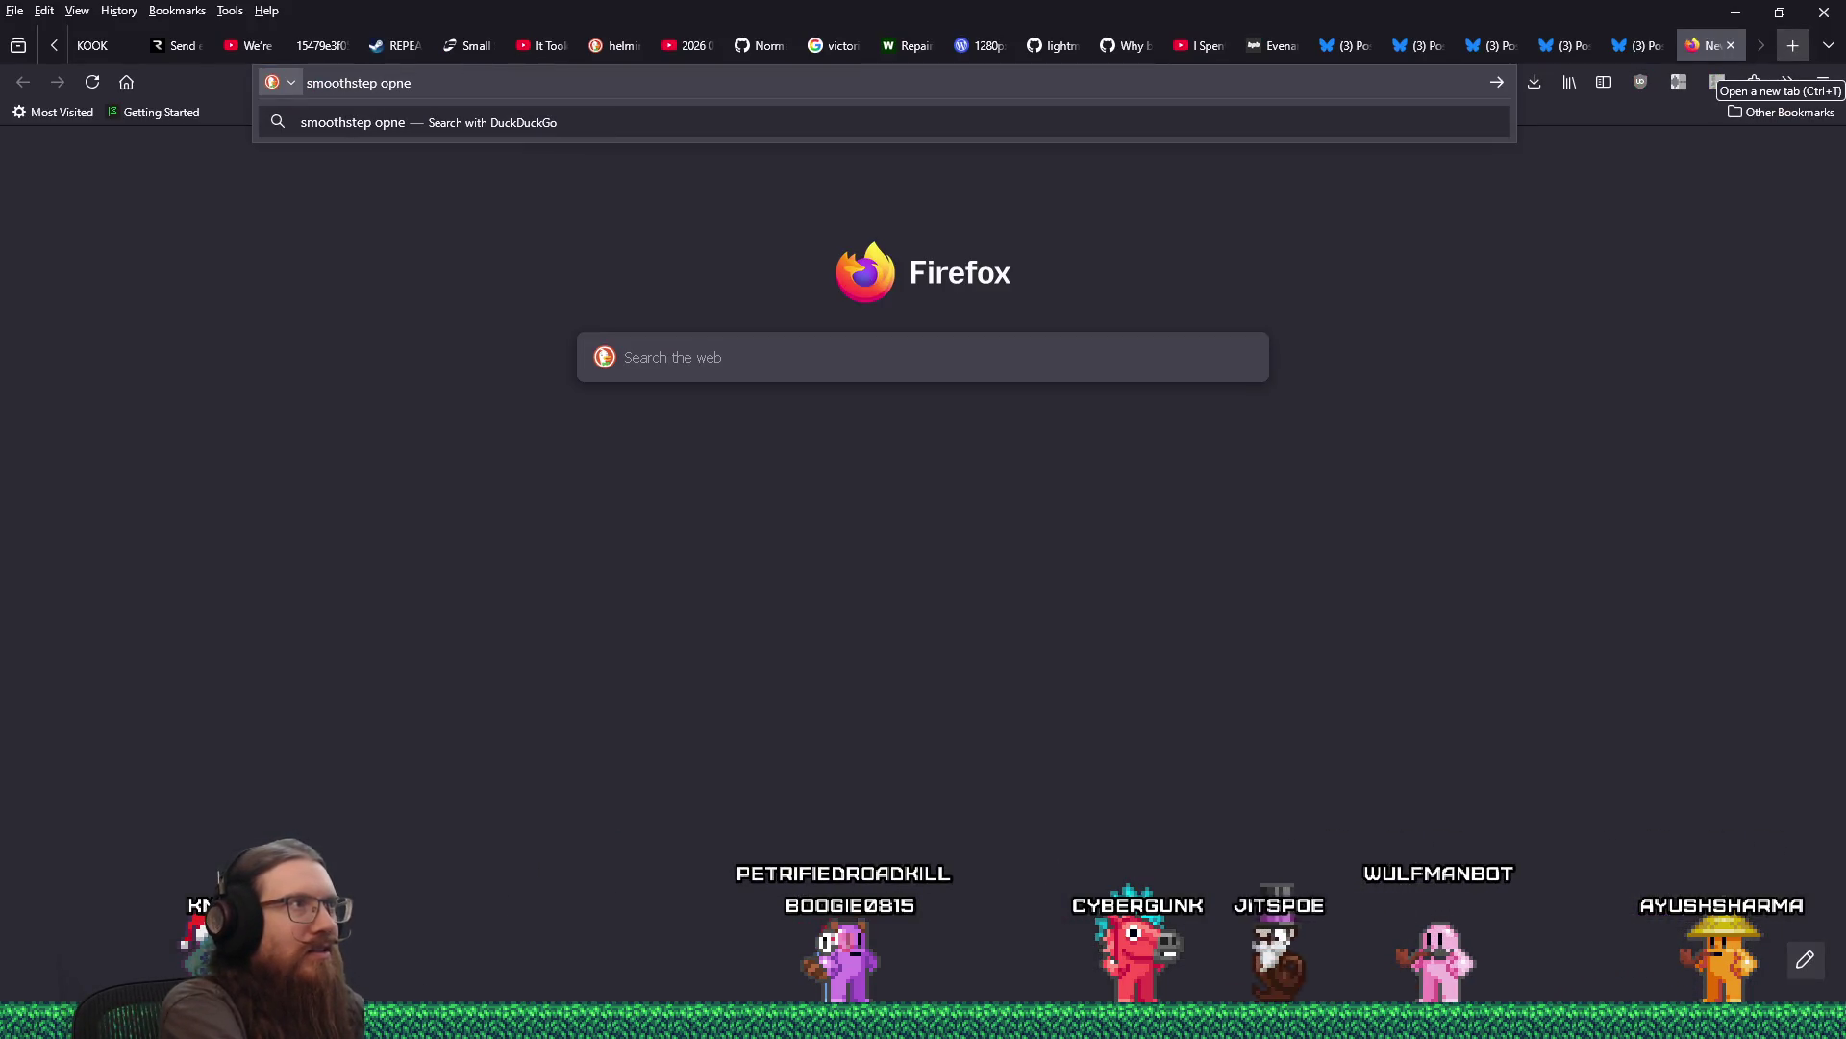
type("l")
key("Return")
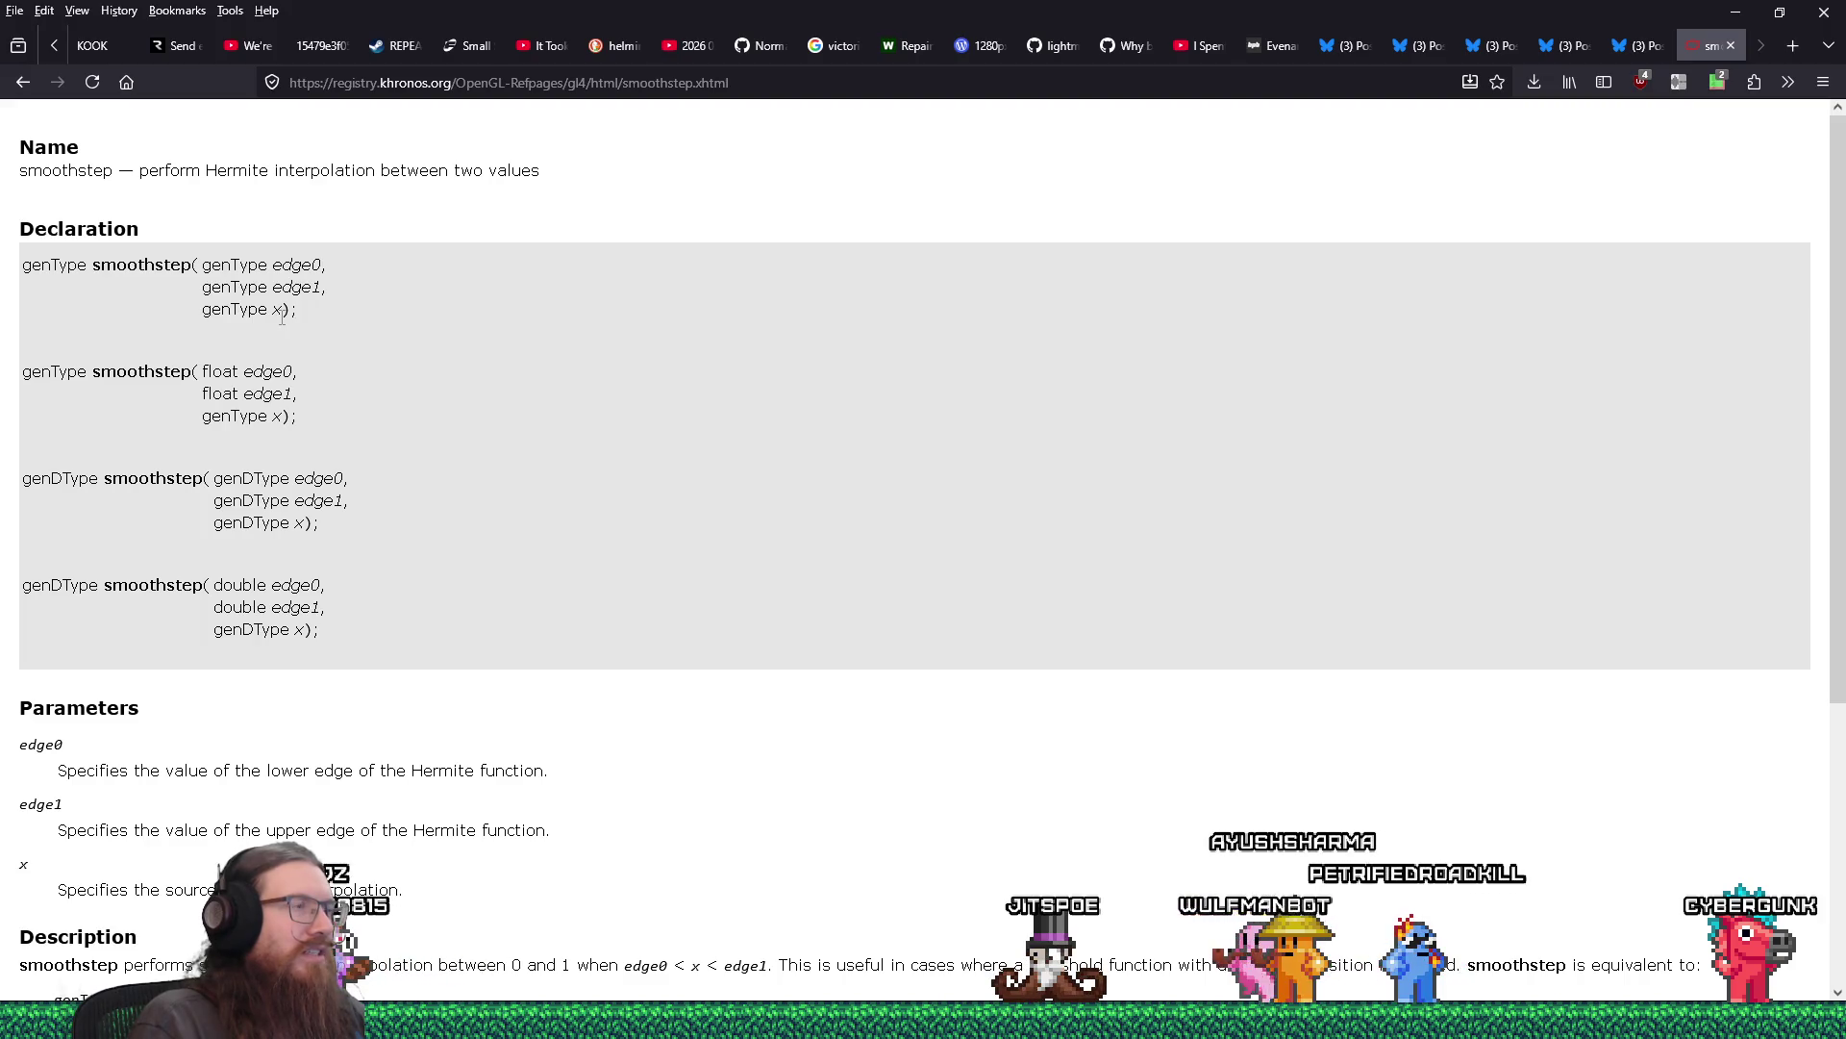
key("alt+Tab")
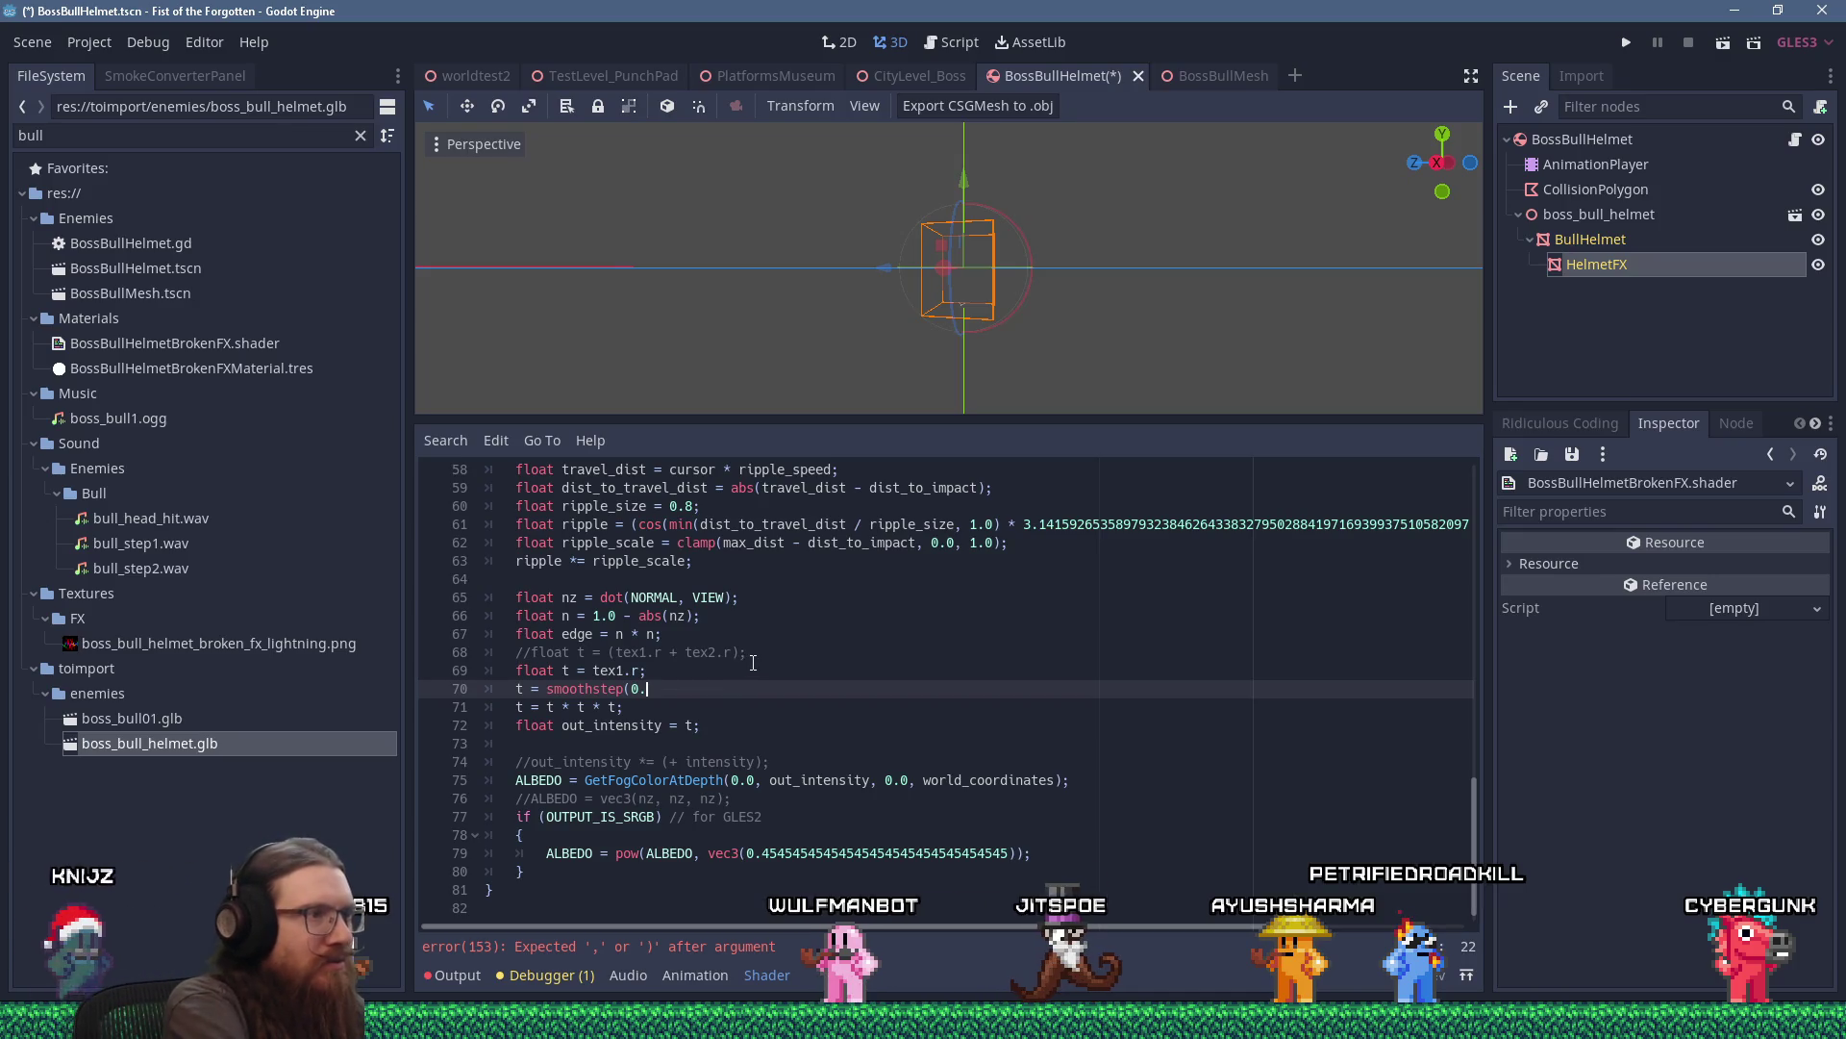
Complete line 70 as 't = smoothstep(0.49, 0.51, t);' and work on removing the t * t * t line.
type("49")
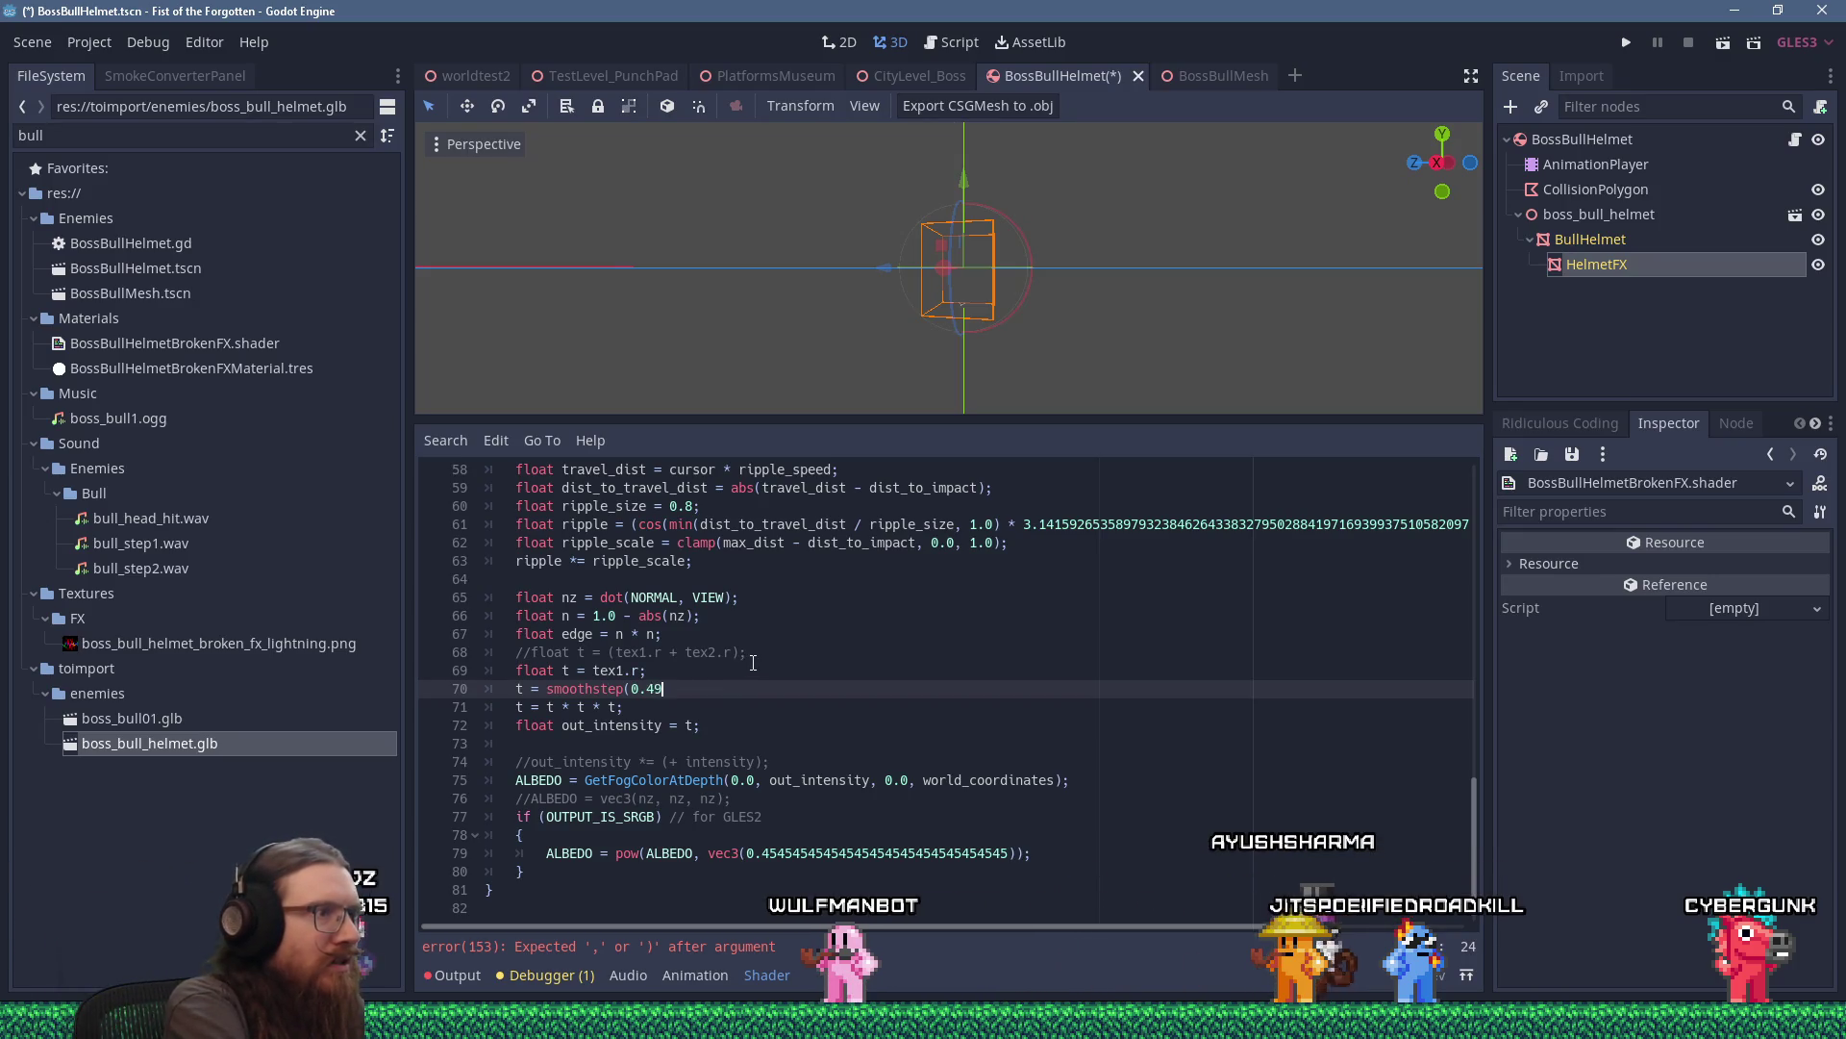
type(", 0.5")
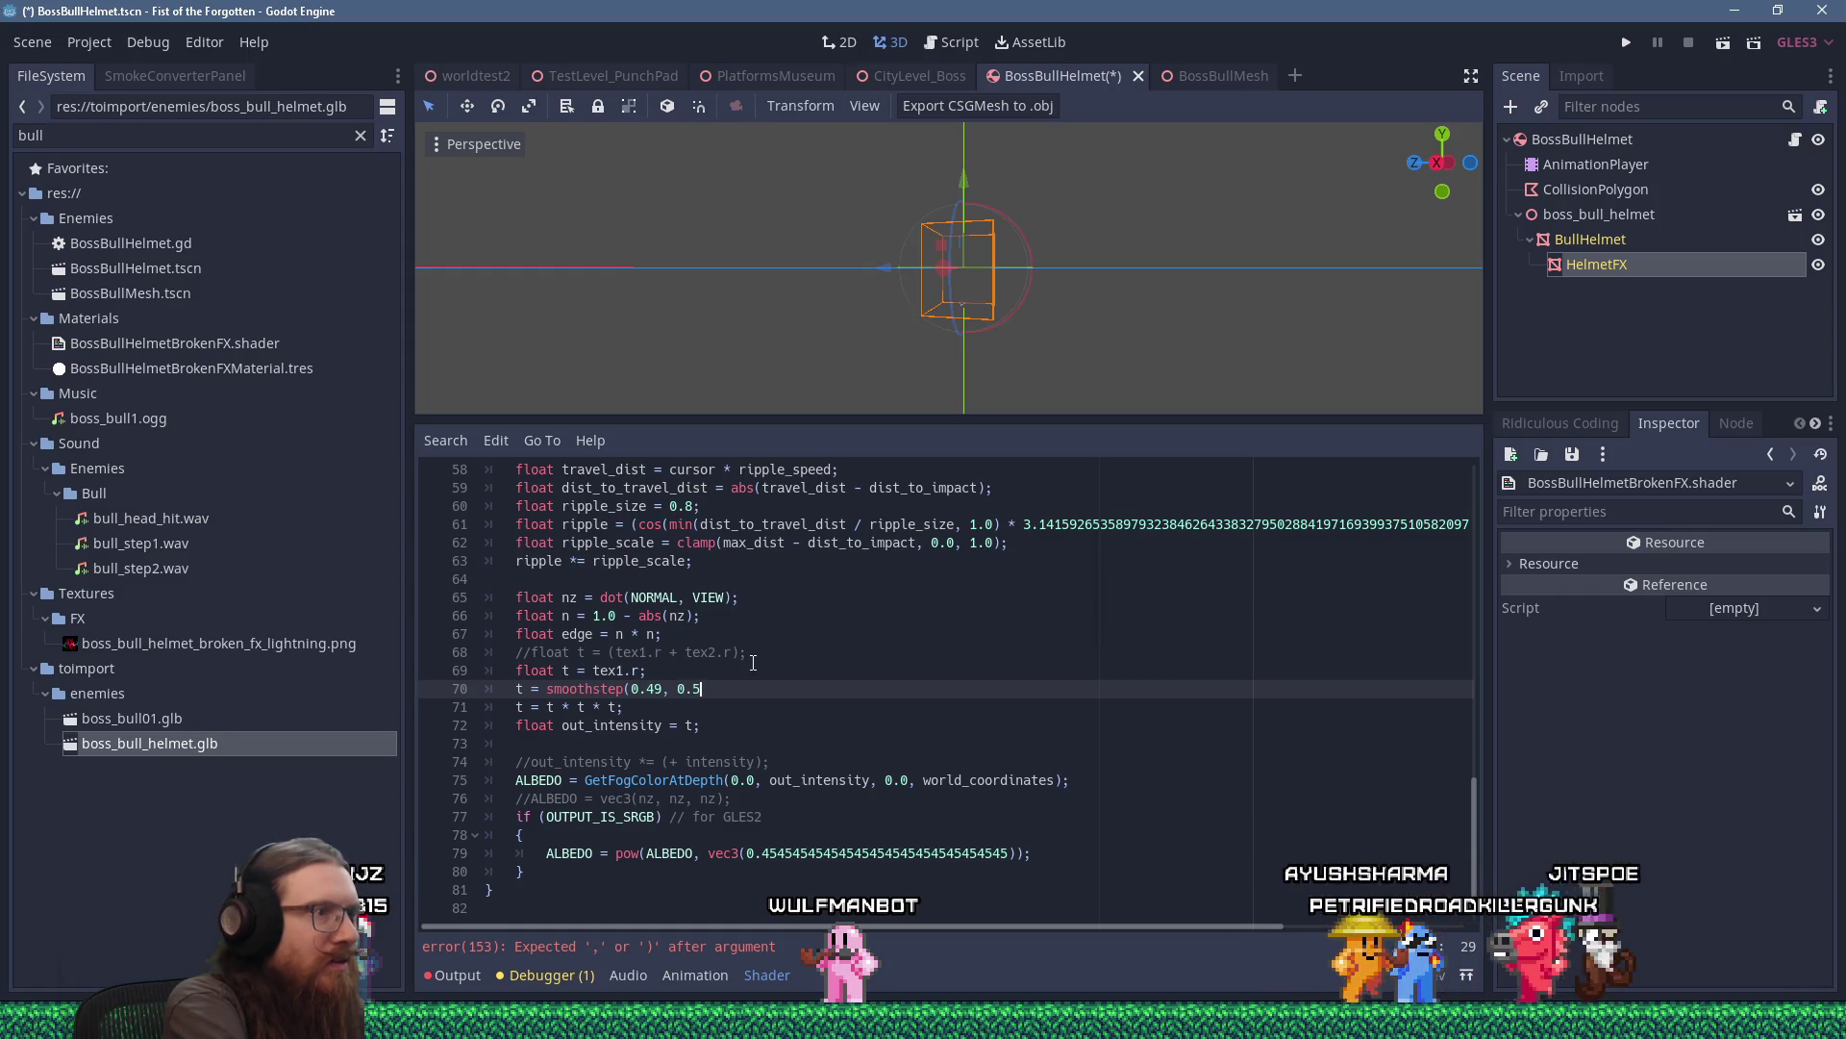
type("1, t);")
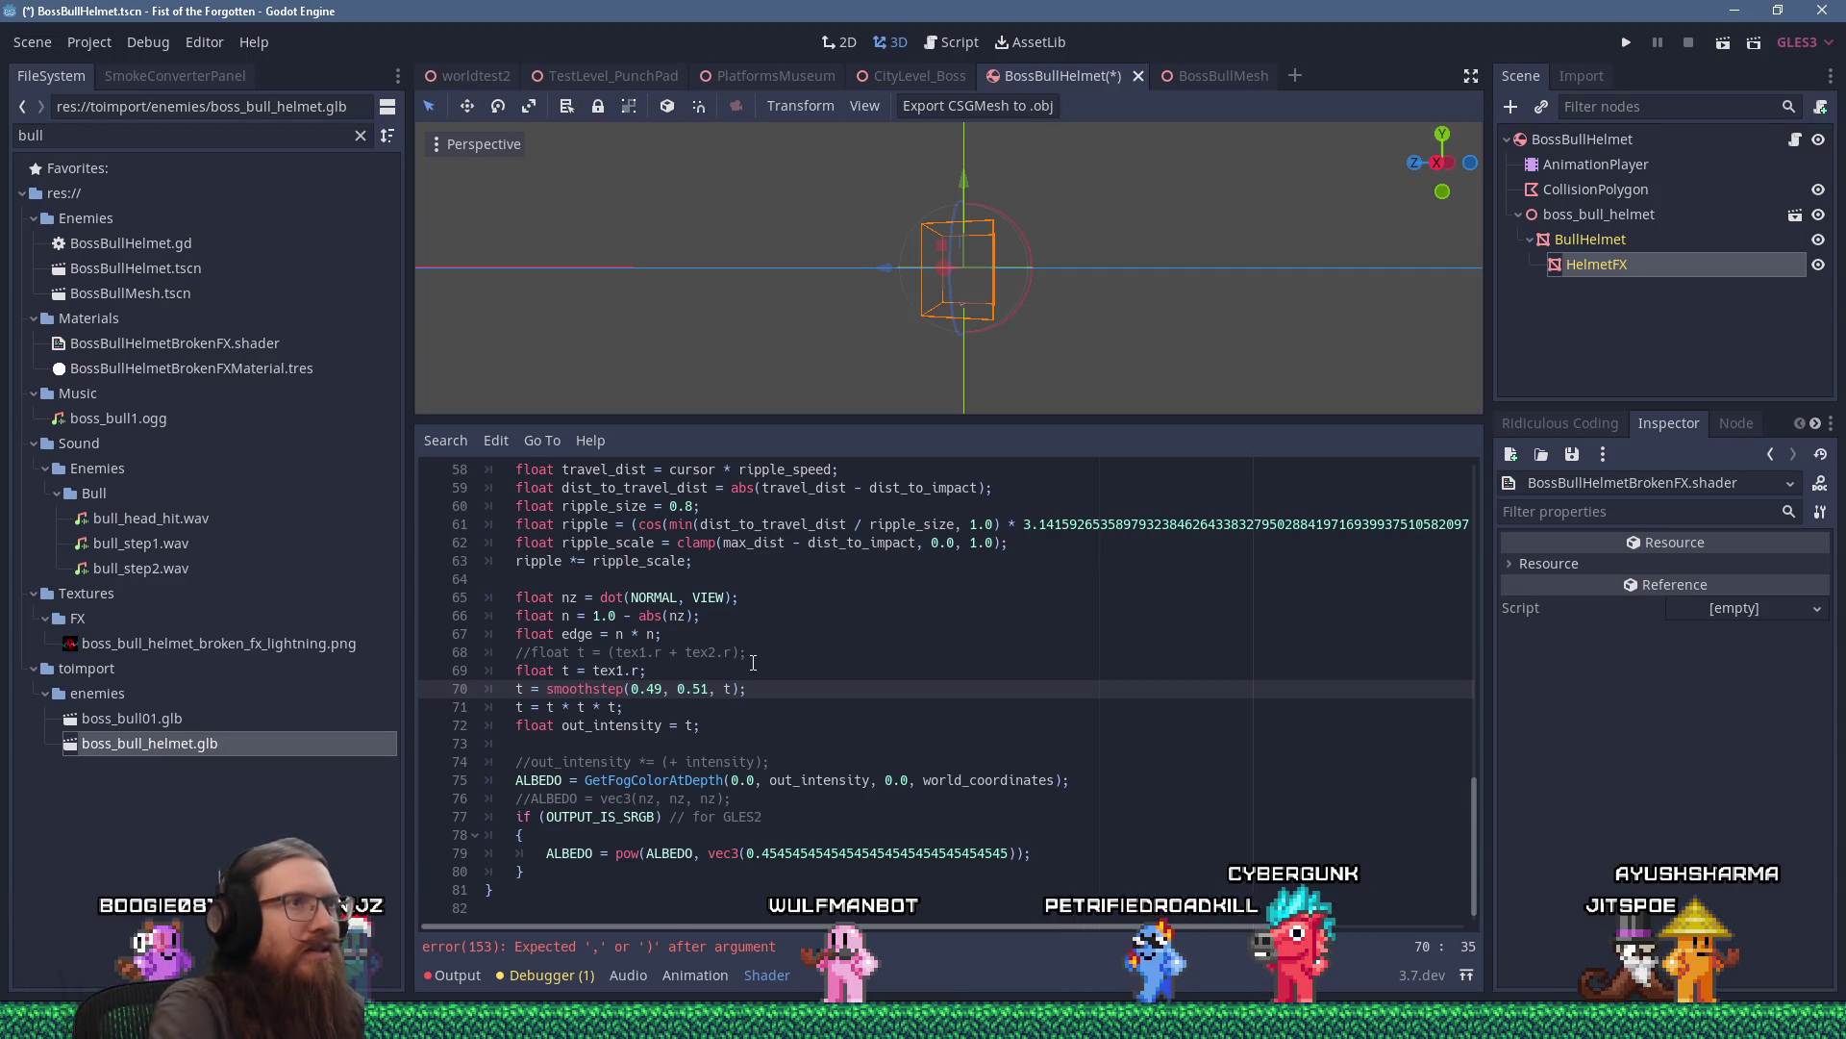
scroll(880, 313, "up", 5)
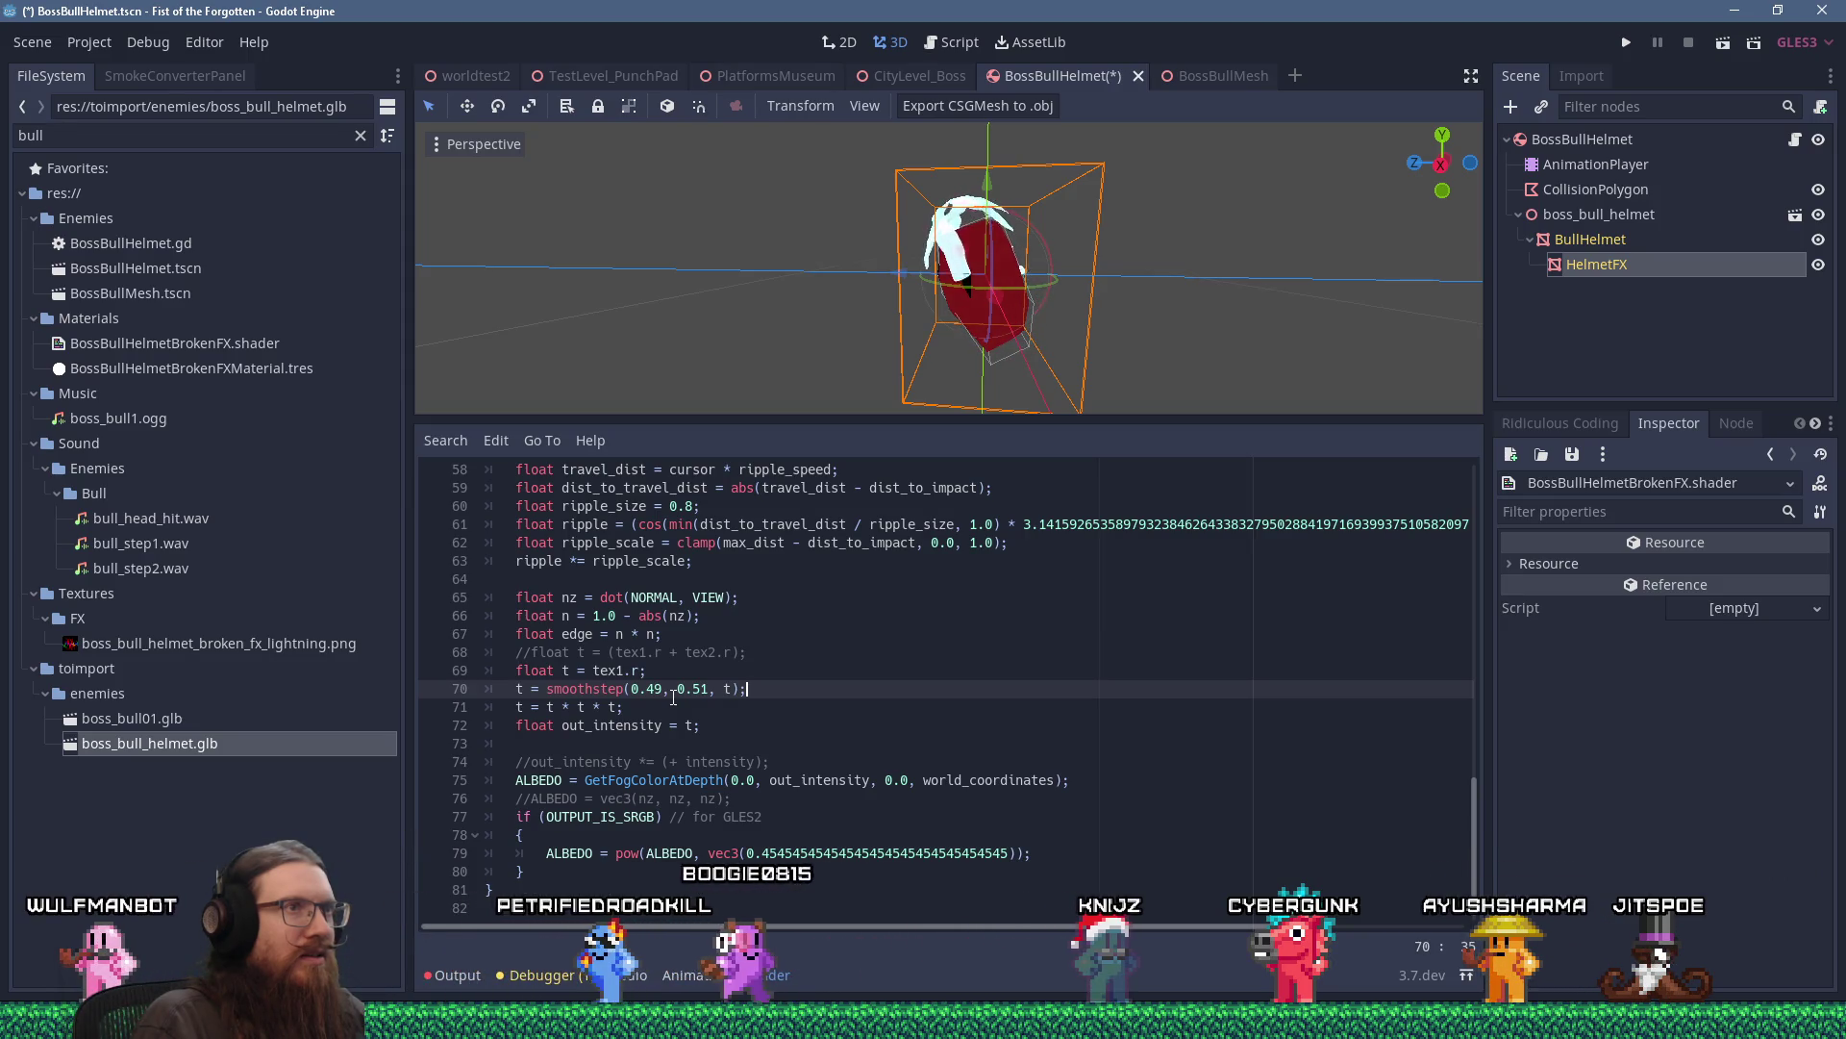
scroll(750, 356, "down", 10)
scroll(748, 355, "up", 6)
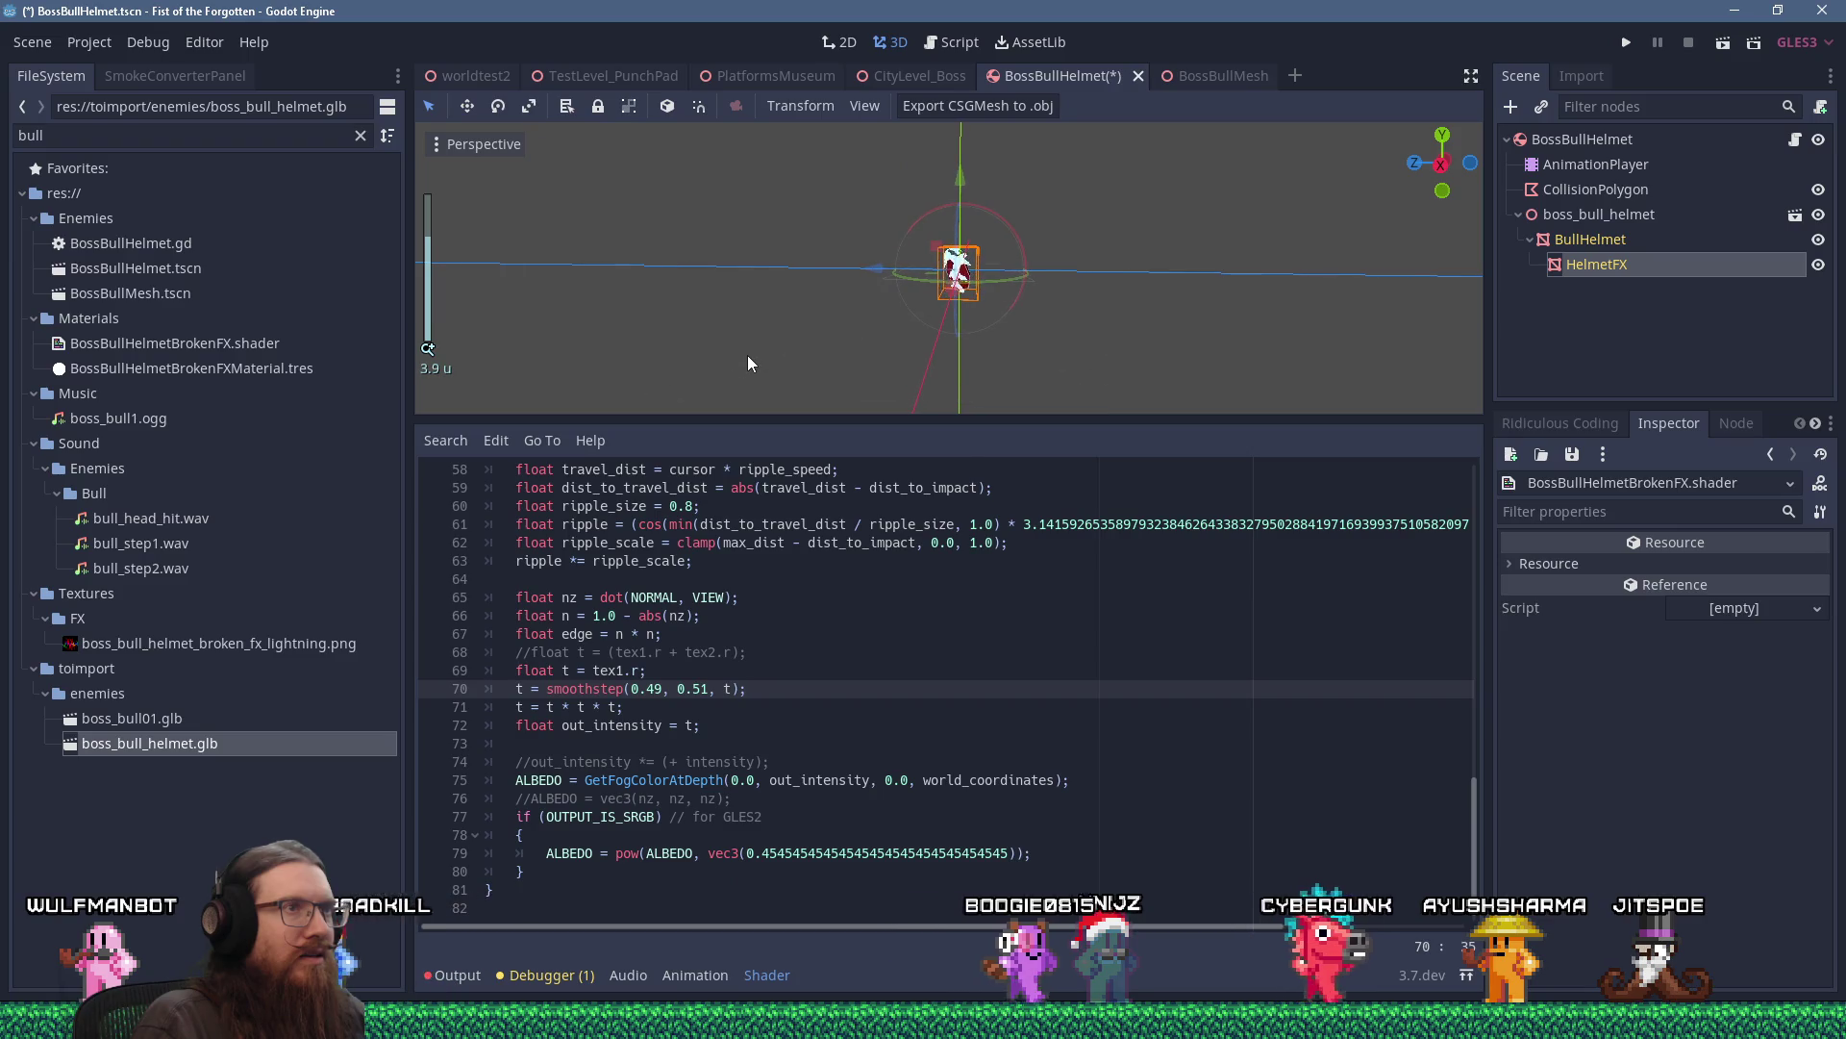
left_click(633, 707)
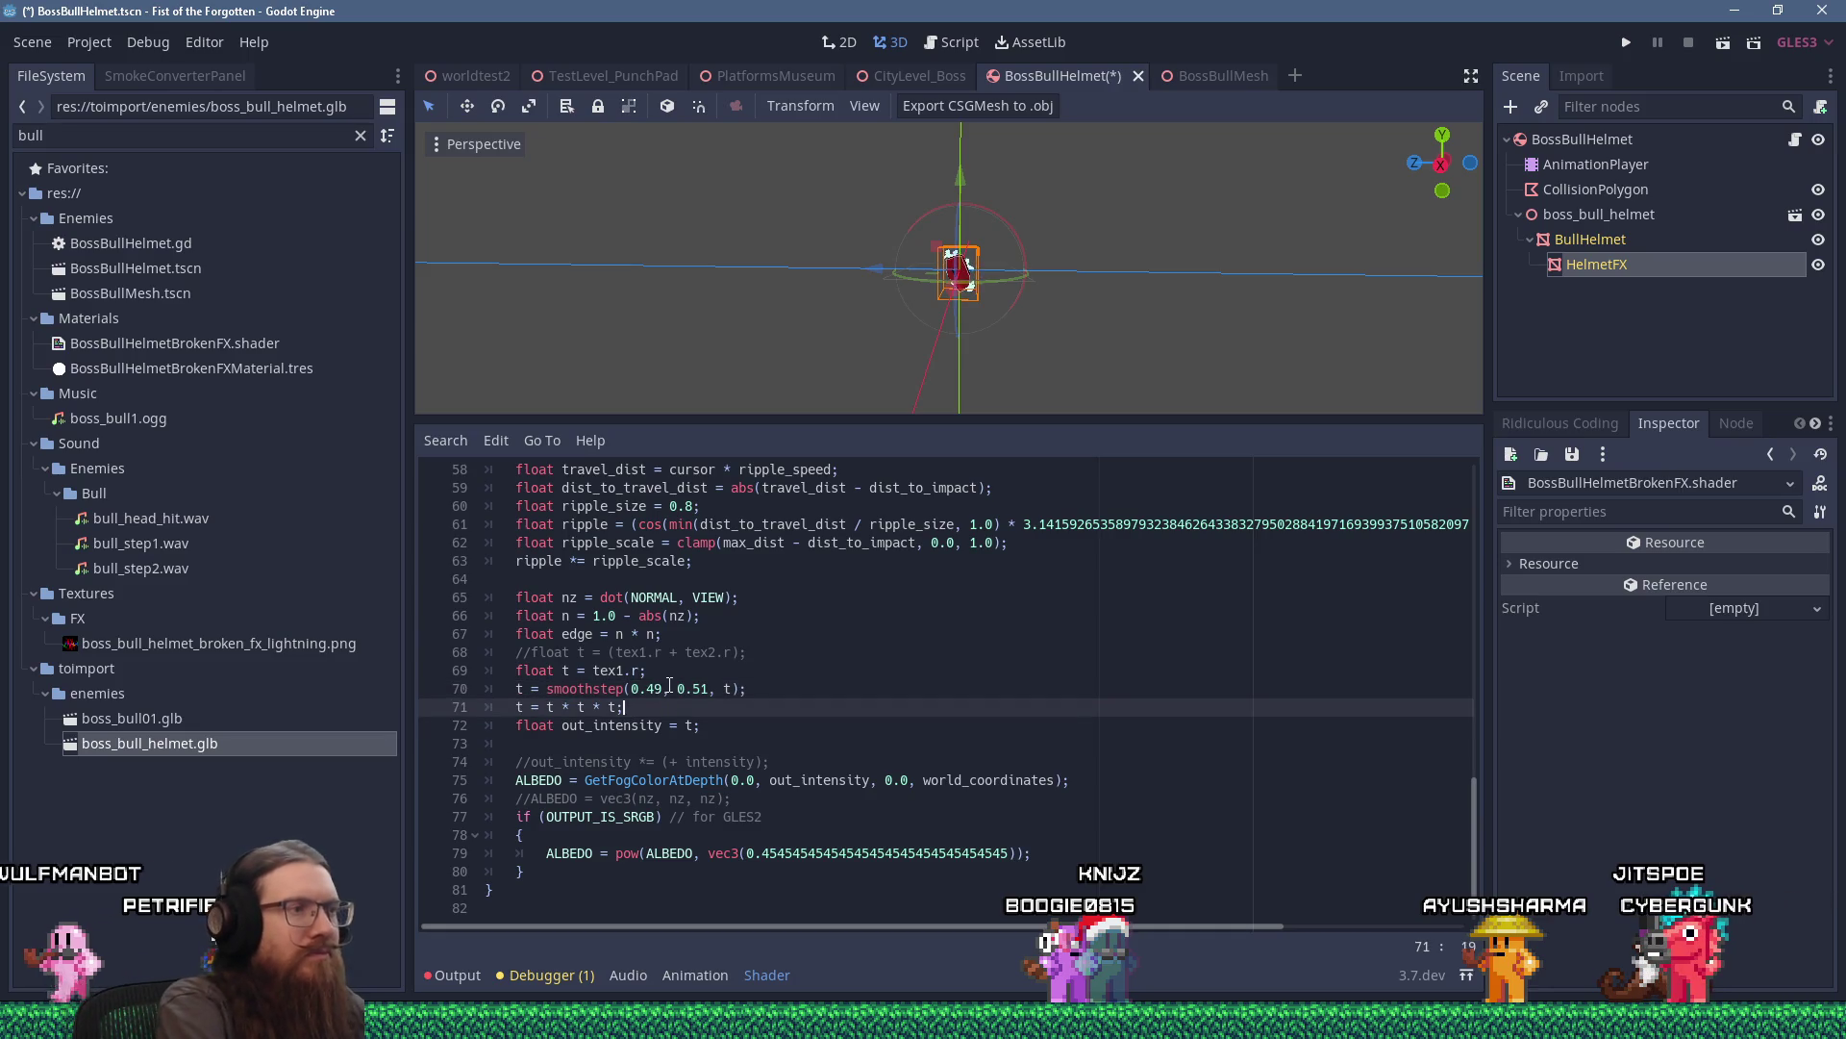
key("ctrl+z")
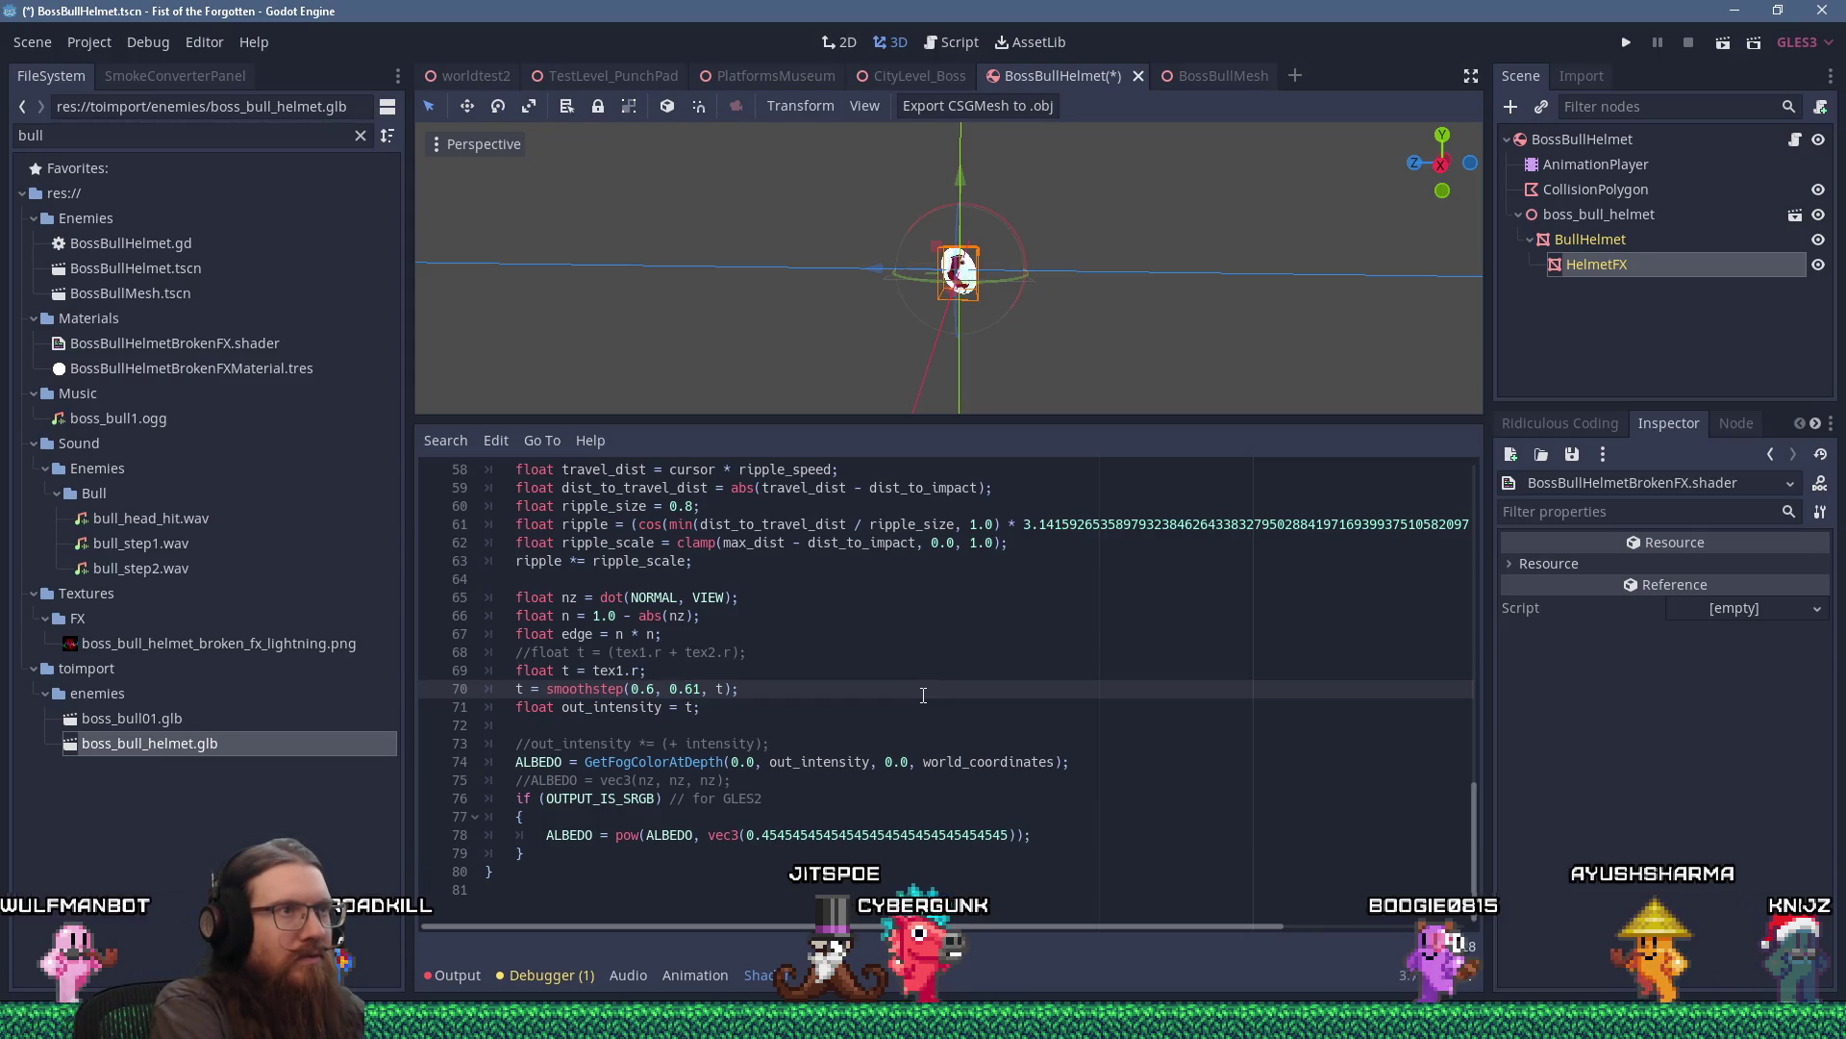
Adjust the smoothstep edge values on line 70 to 0.8 and 0.81.
key("Up")
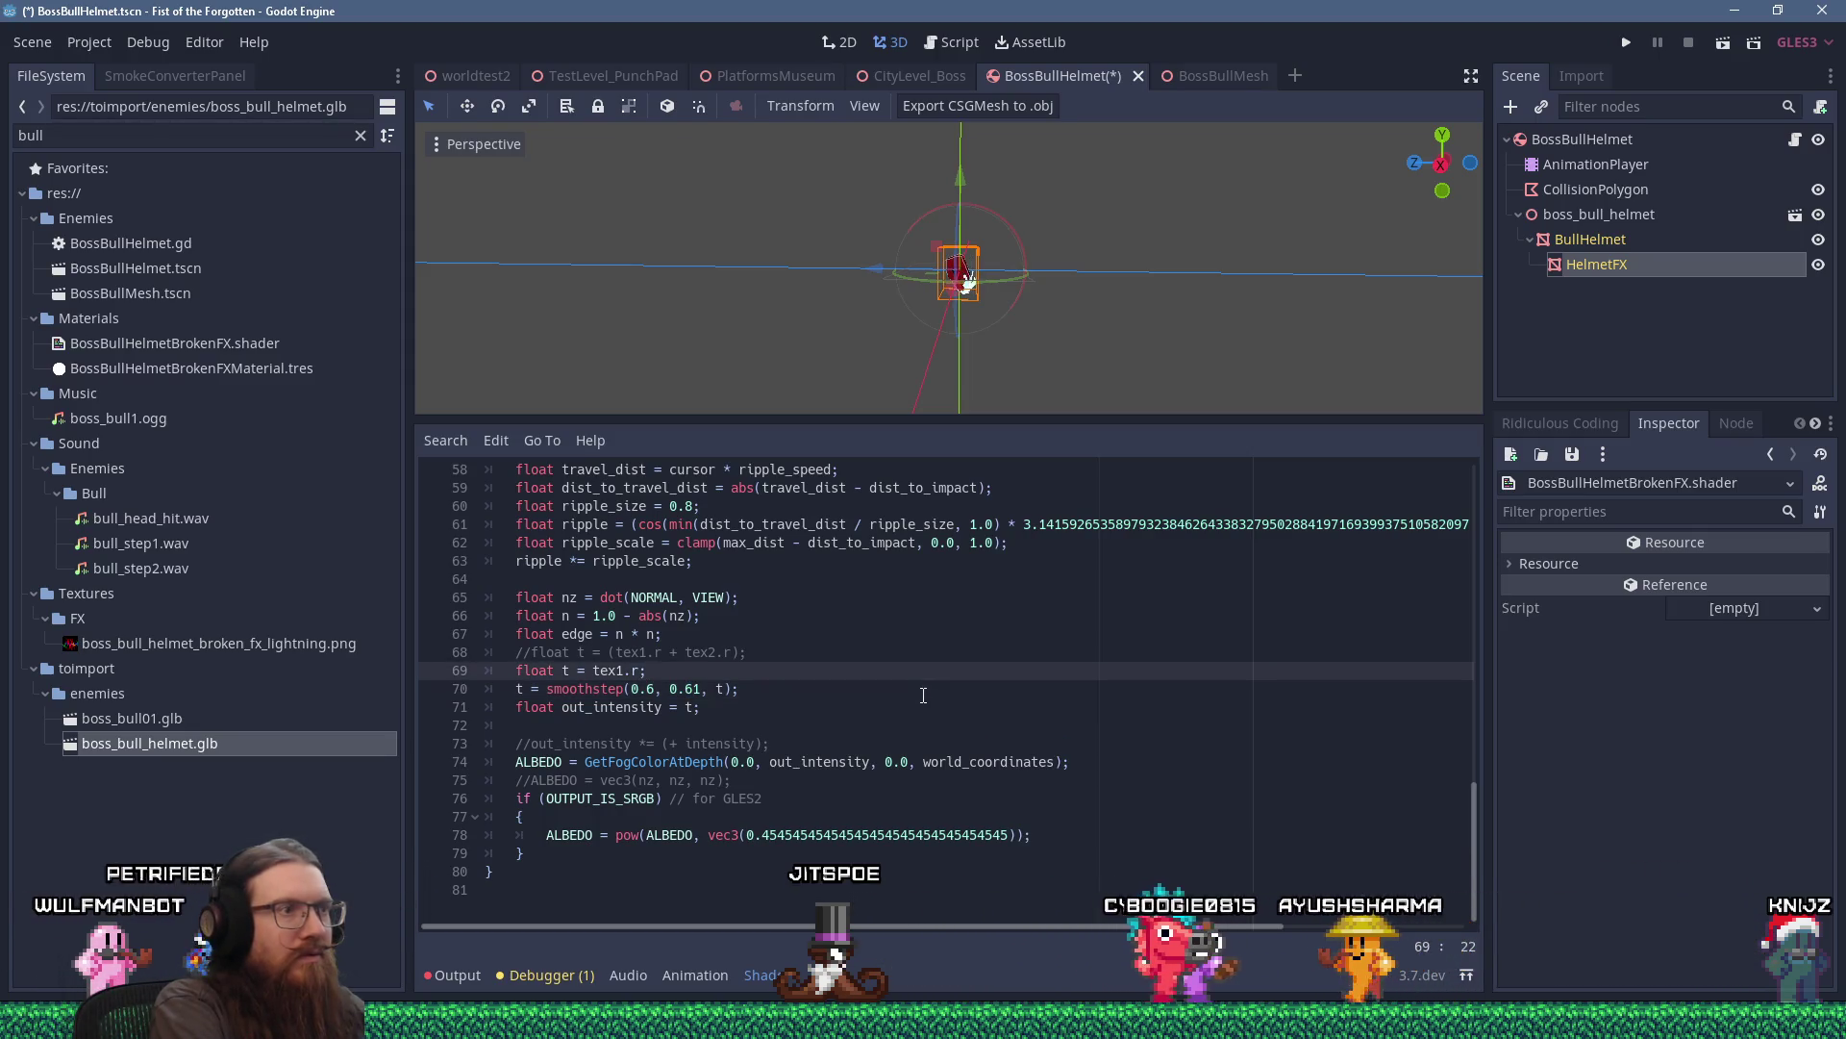
key("Down")
key("Right")
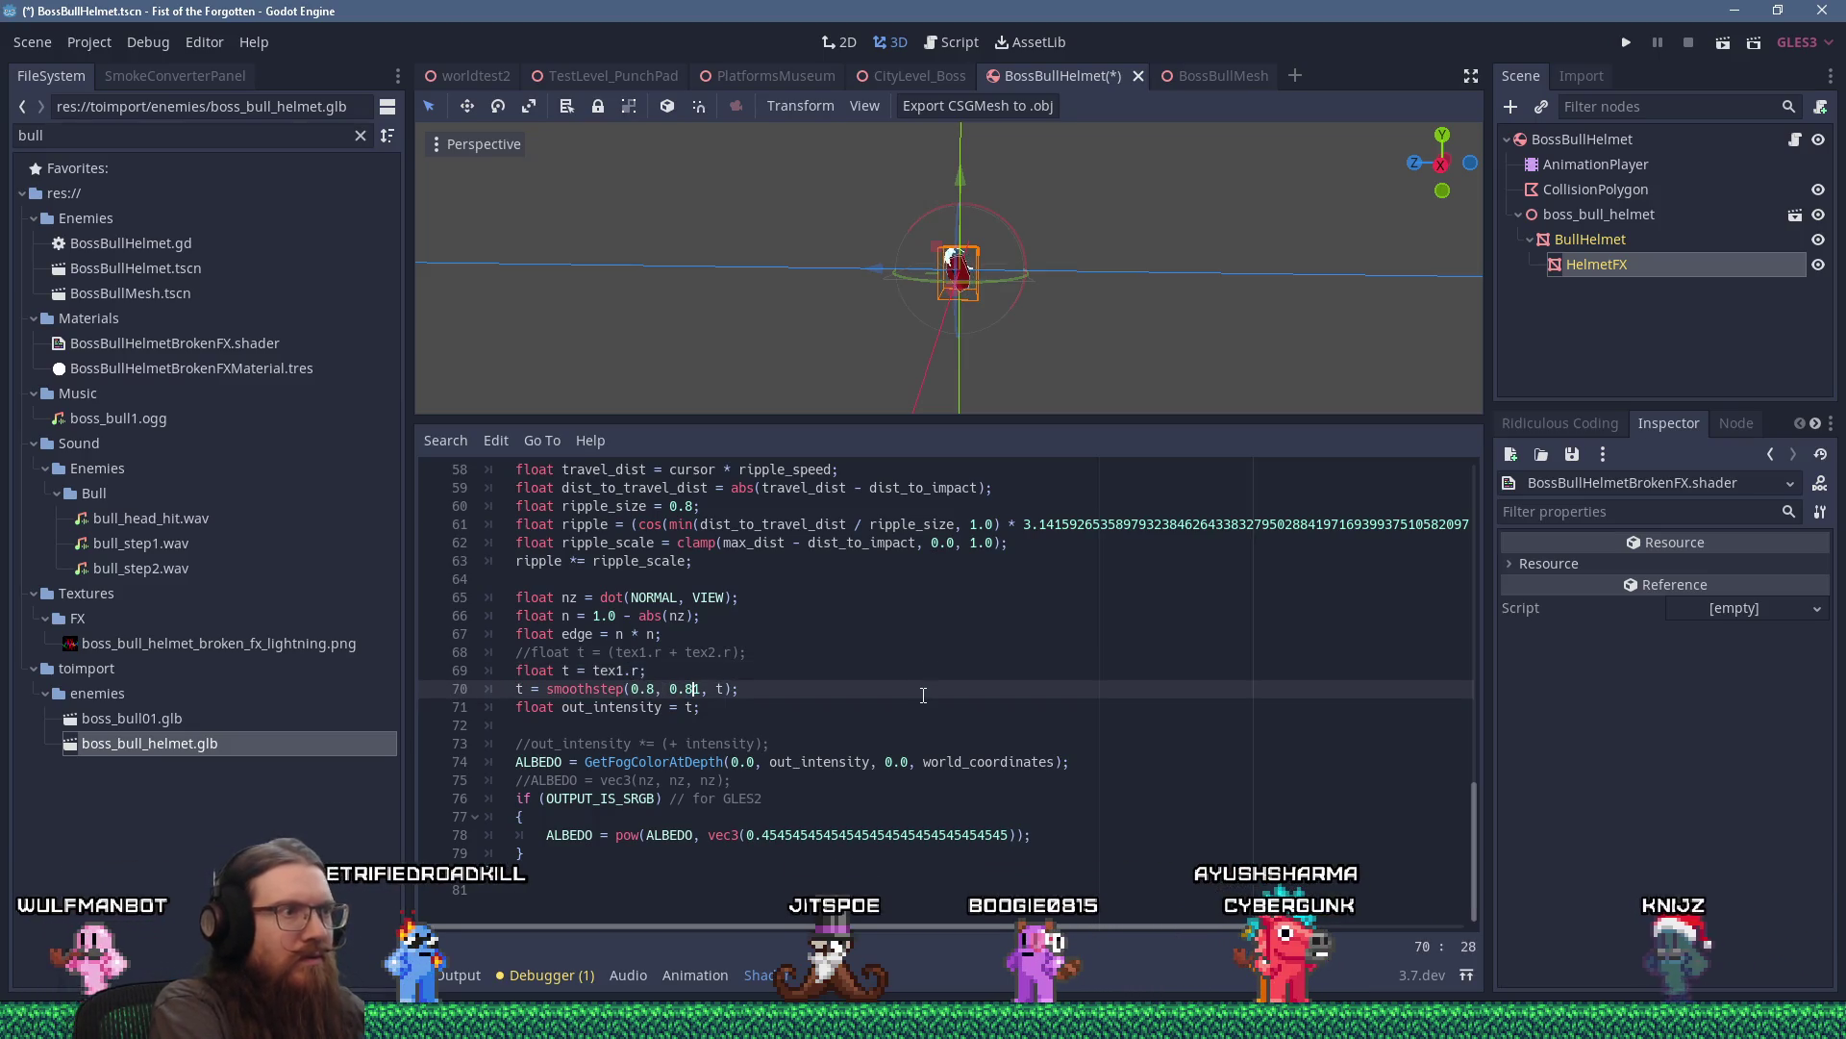
key("Up")
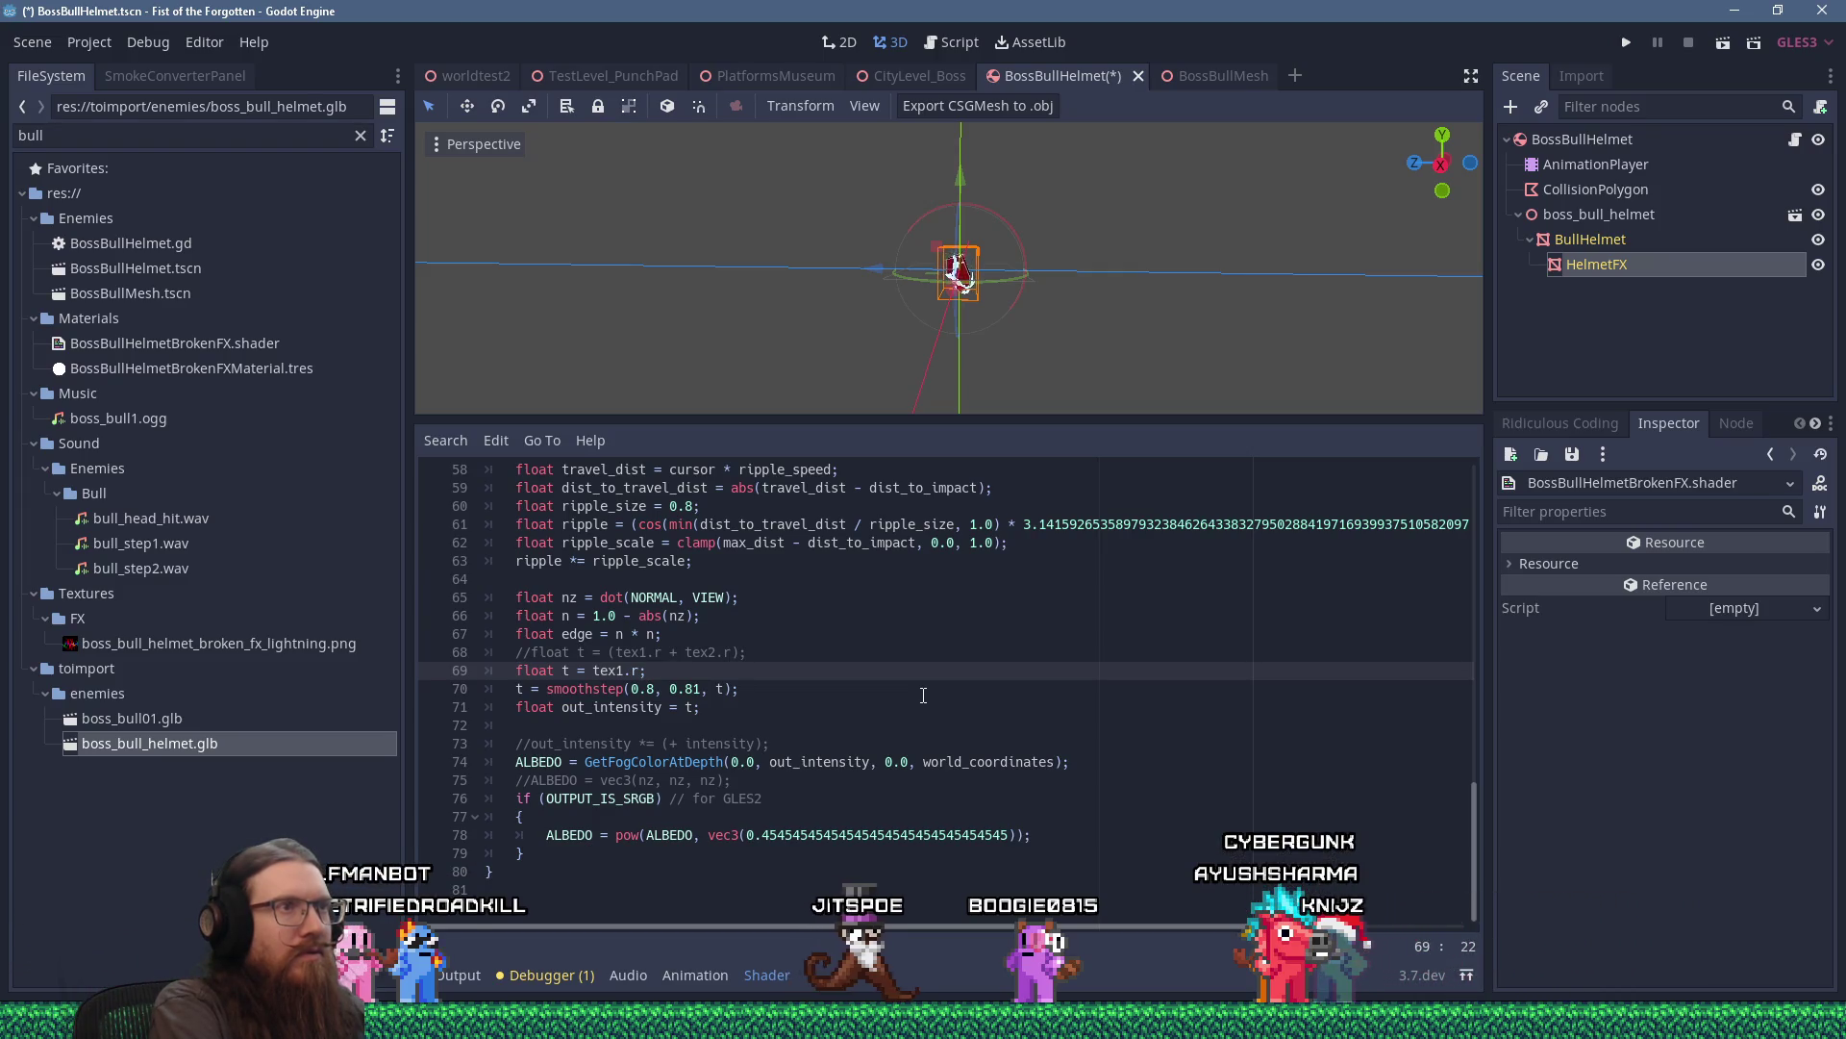
Orbit around the helmet and make the 3D view taller to inspect the thin cracks.
left_click_drag(988, 272, 1090, 243)
mouse_move(1077, 306)
left_mouse_down()
mouse_move(873, 339)
mouse_move(921, 339)
left_mouse_up()
scroll(962, 332, "down", 2)
left_click_drag(1057, 326, 942, 323)
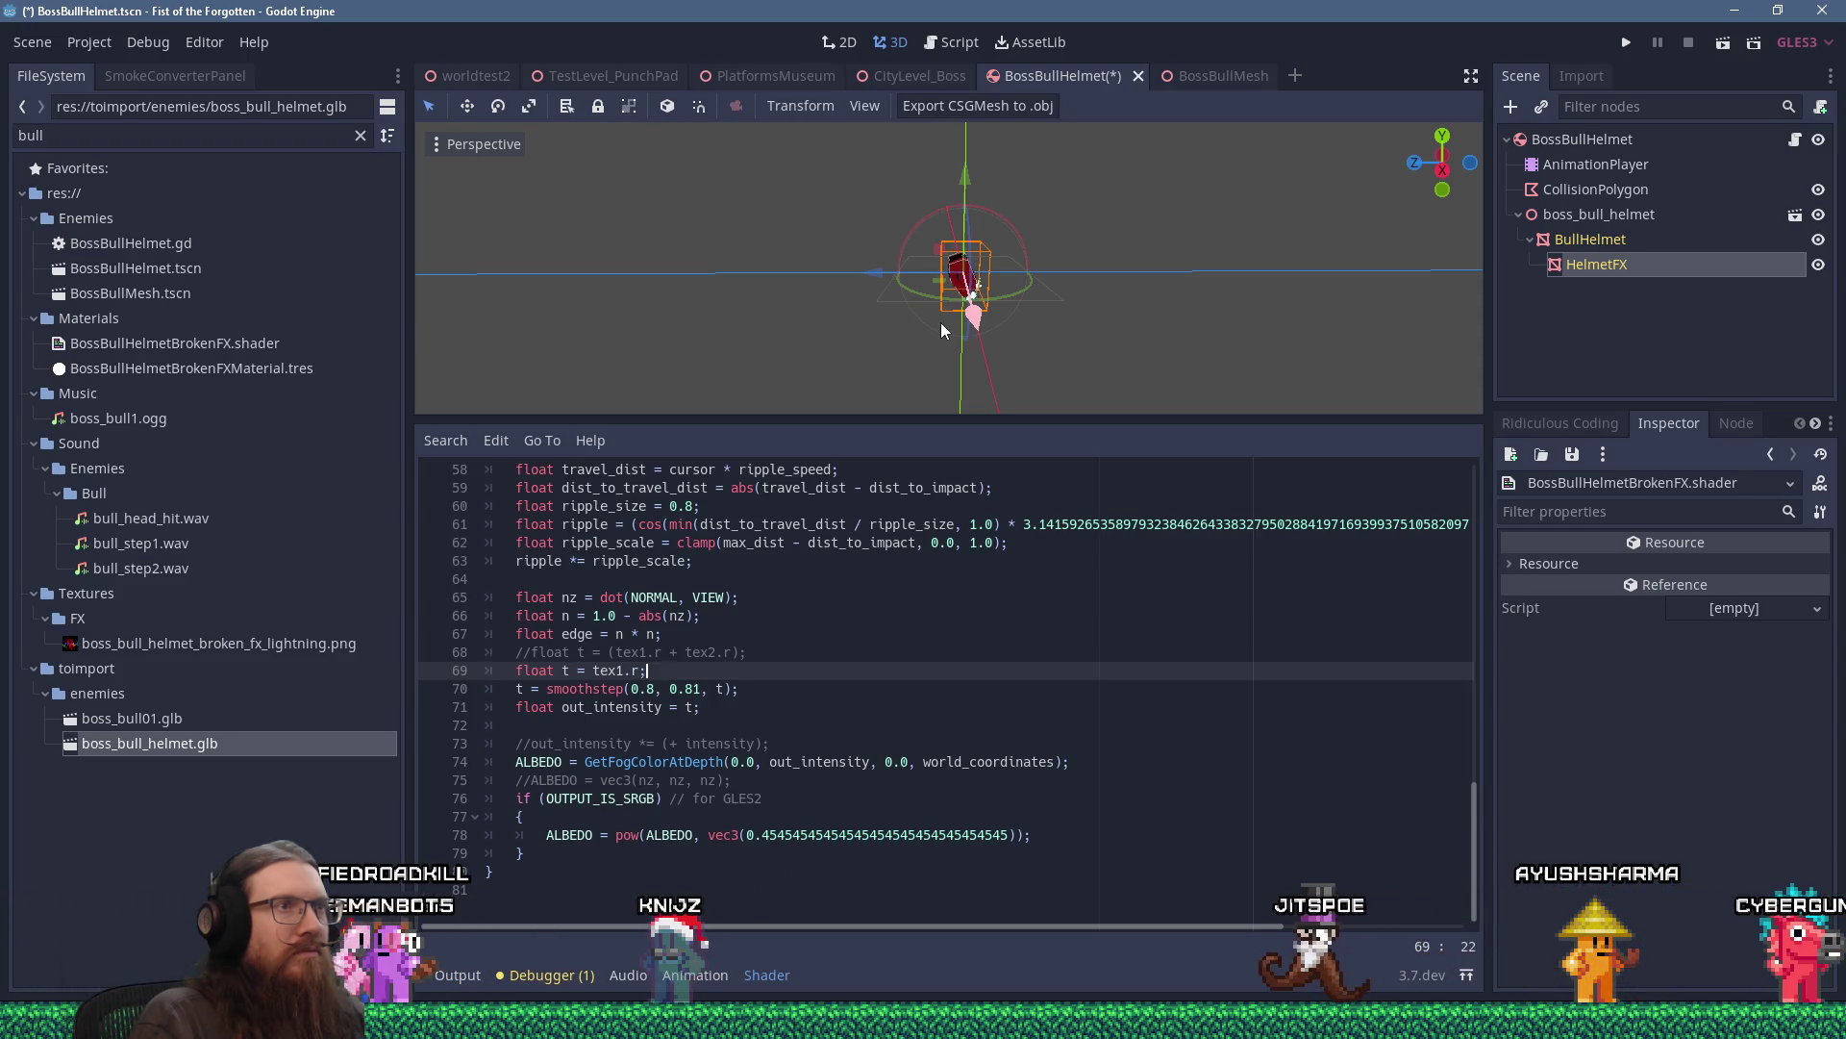
mouse_move(941, 323)
left_mouse_down()
mouse_move(782, 273)
mouse_move(946, 303)
mouse_move(948, 358)
left_mouse_up()
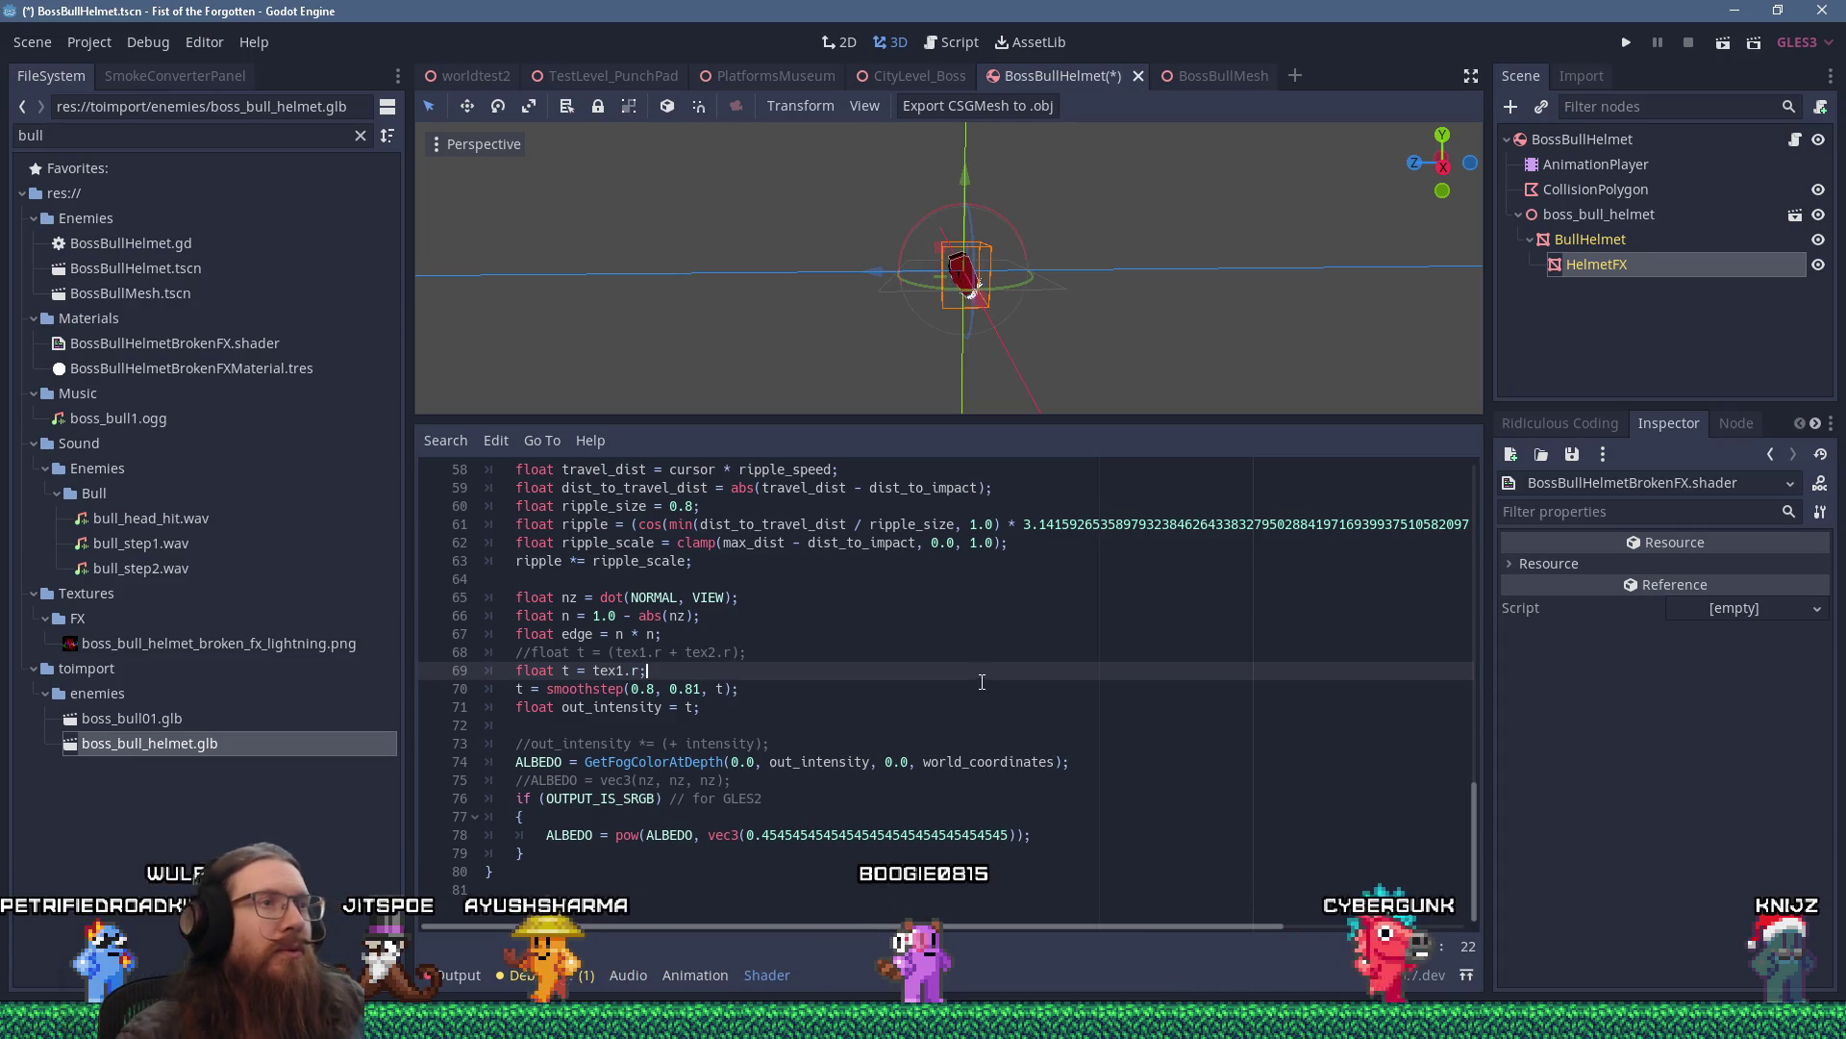
mouse_move(1027, 423)
left_mouse_down()
mouse_move(972, 493)
mouse_move(915, 411)
mouse_move(984, 412)
left_mouse_up()
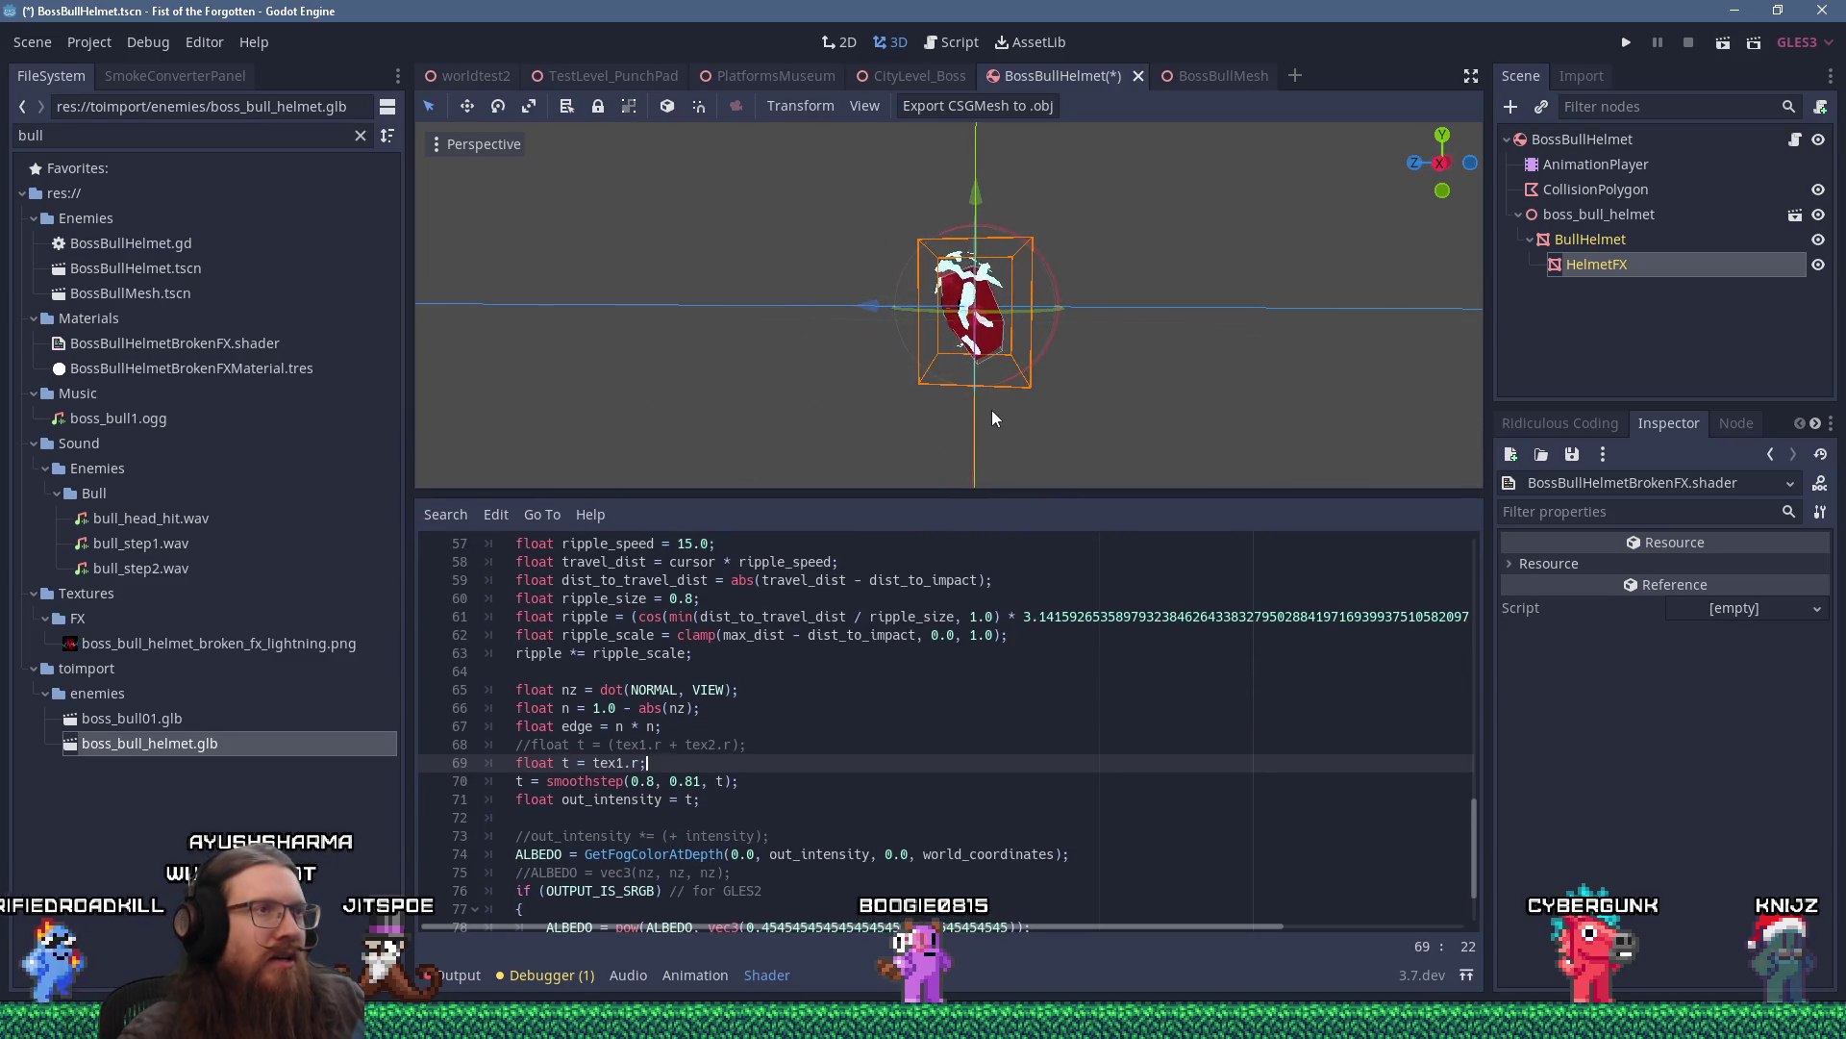